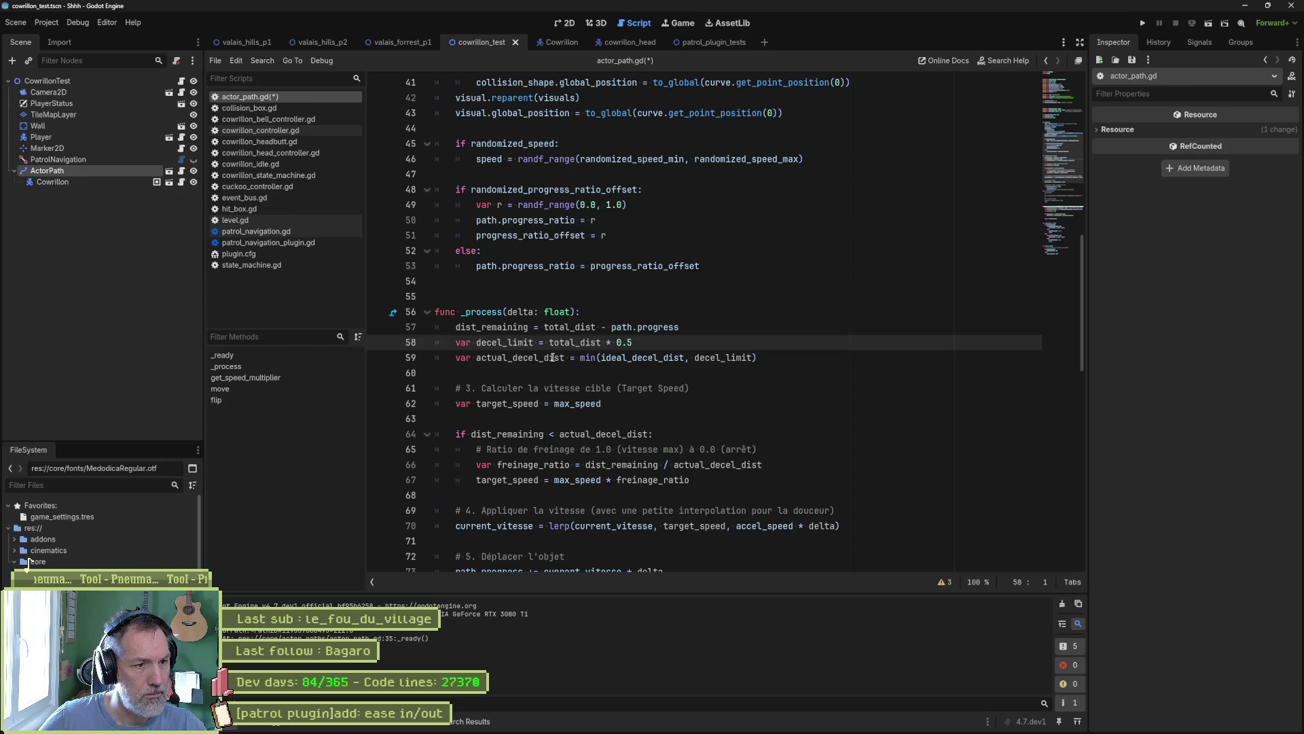
# Save the actor_path.gd script
pyautogui.scroll(6, 528, 357)
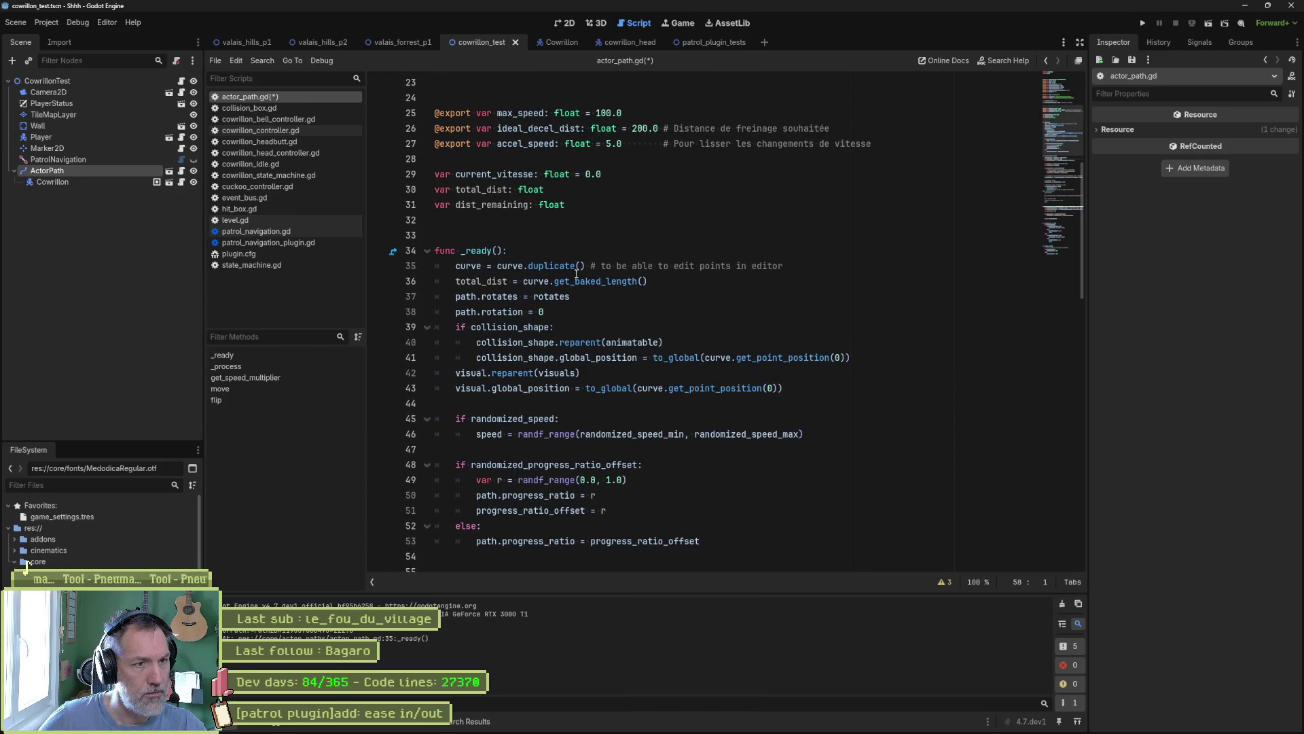
pyautogui.hotkey('ctrl', 's')
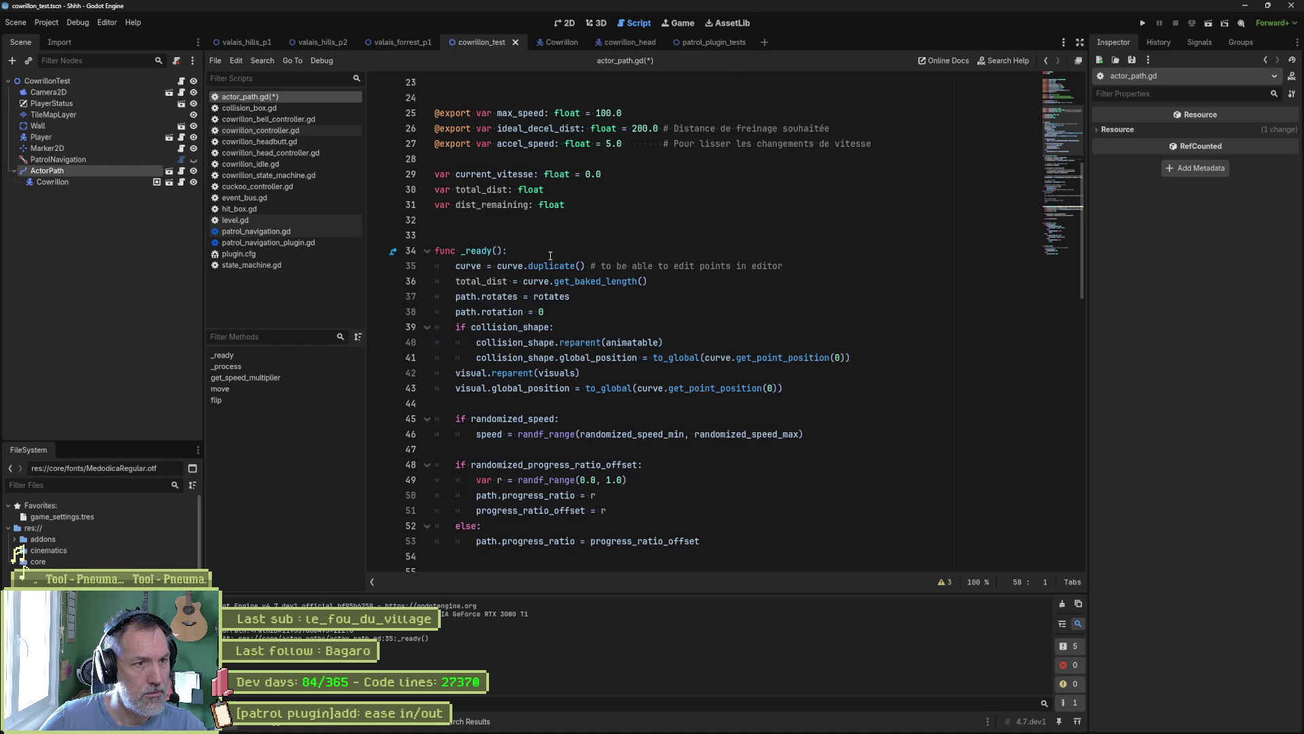
pyautogui.scroll(1, 550, 255)
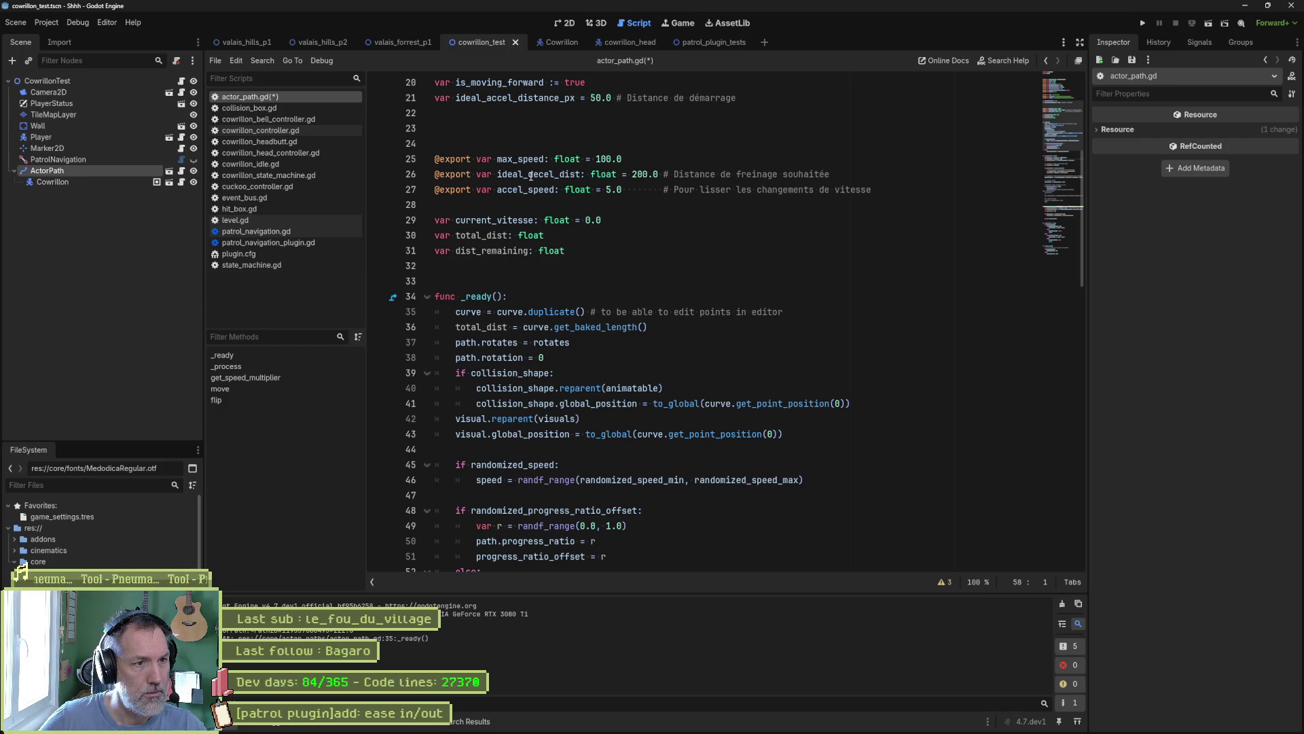
# Review the decel_limit declaration in _process, then start a new line after the ideal_decel_dist export
pyautogui.scroll(-6, 531, 174)
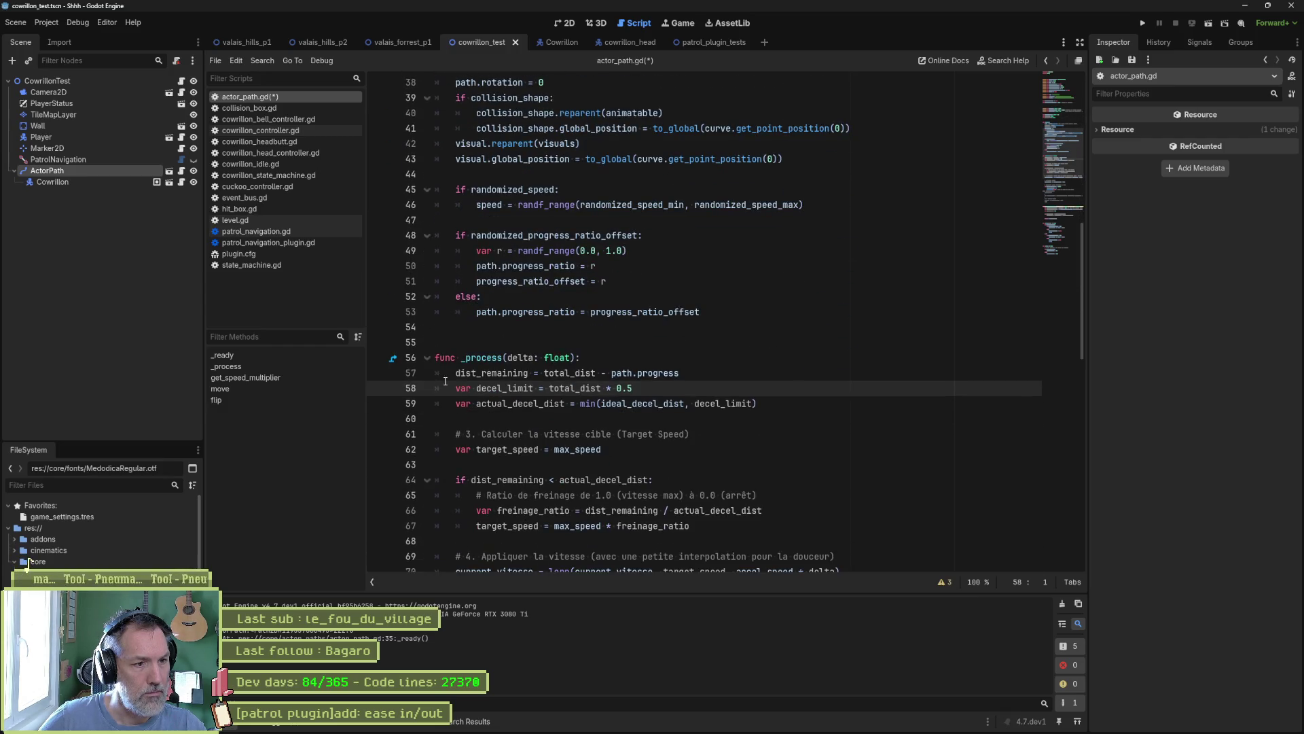
pyautogui.moveTo(455, 390); pyautogui.dragTo(534, 388)
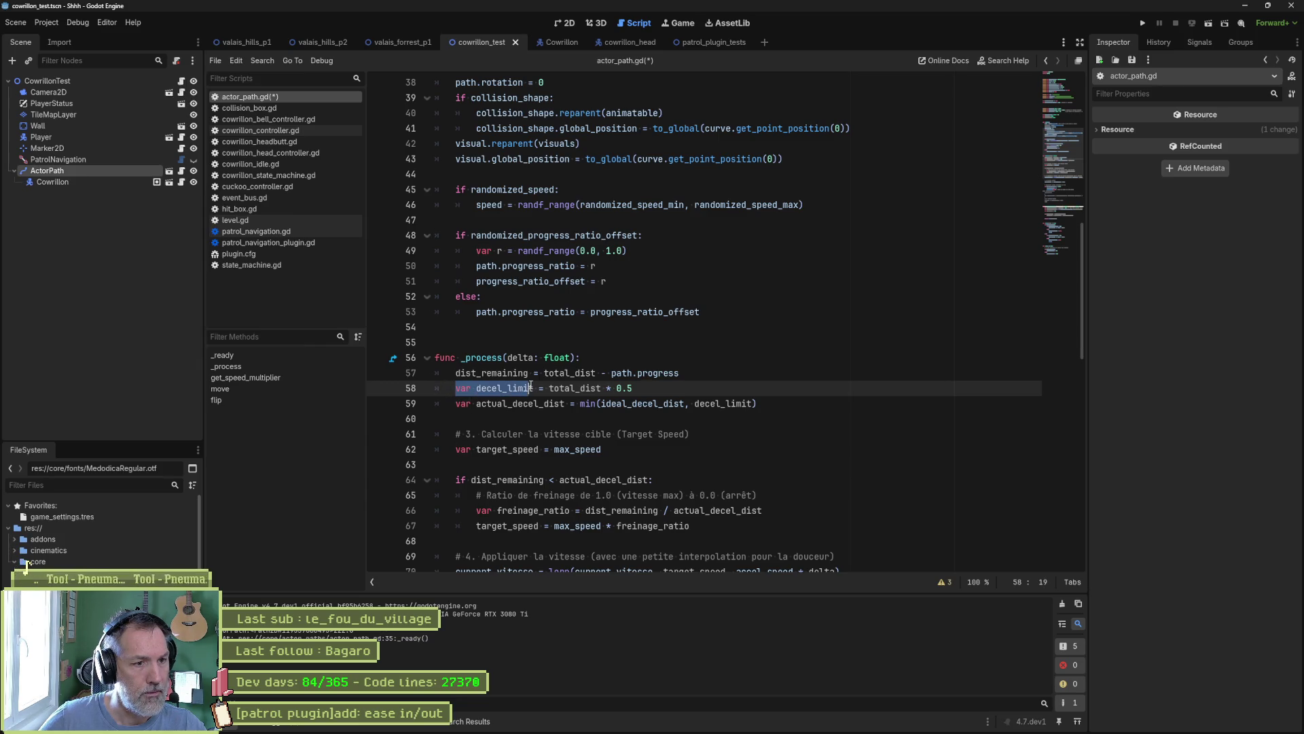
pyautogui.scroll(6, 615, 353)
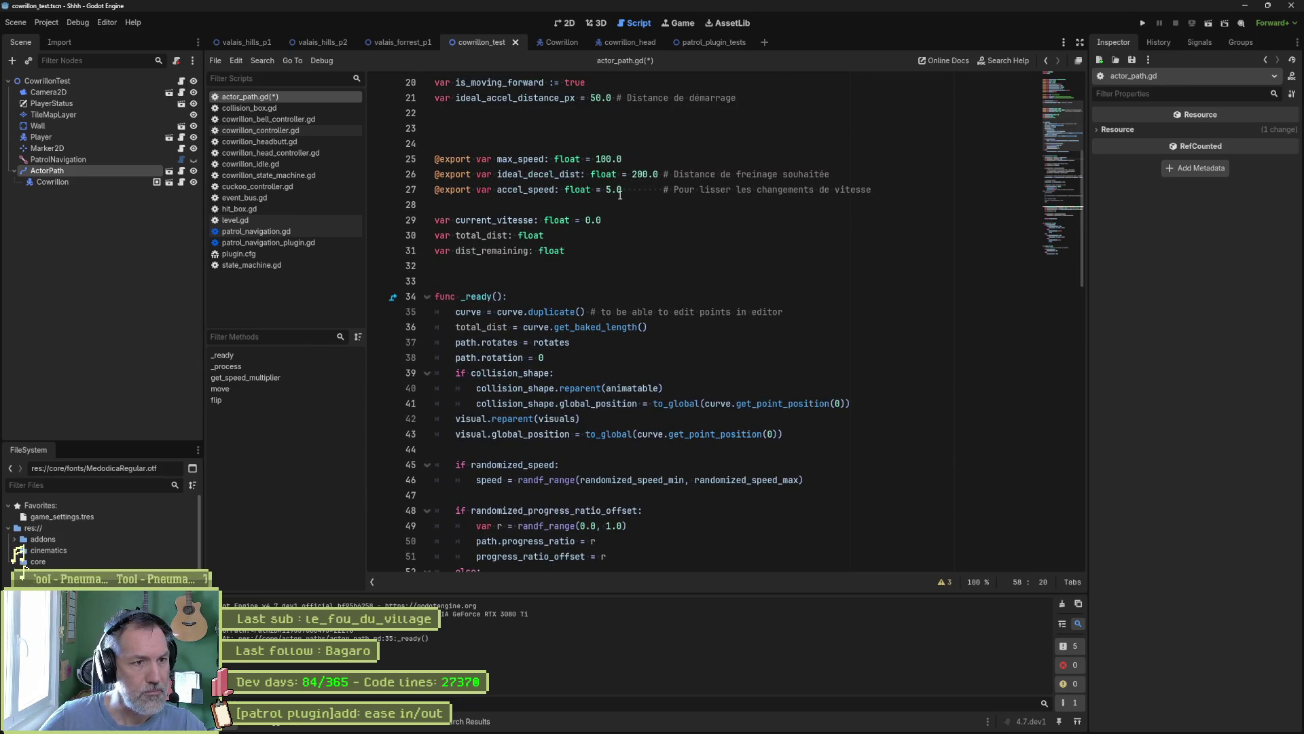
pyautogui.click(861, 176)
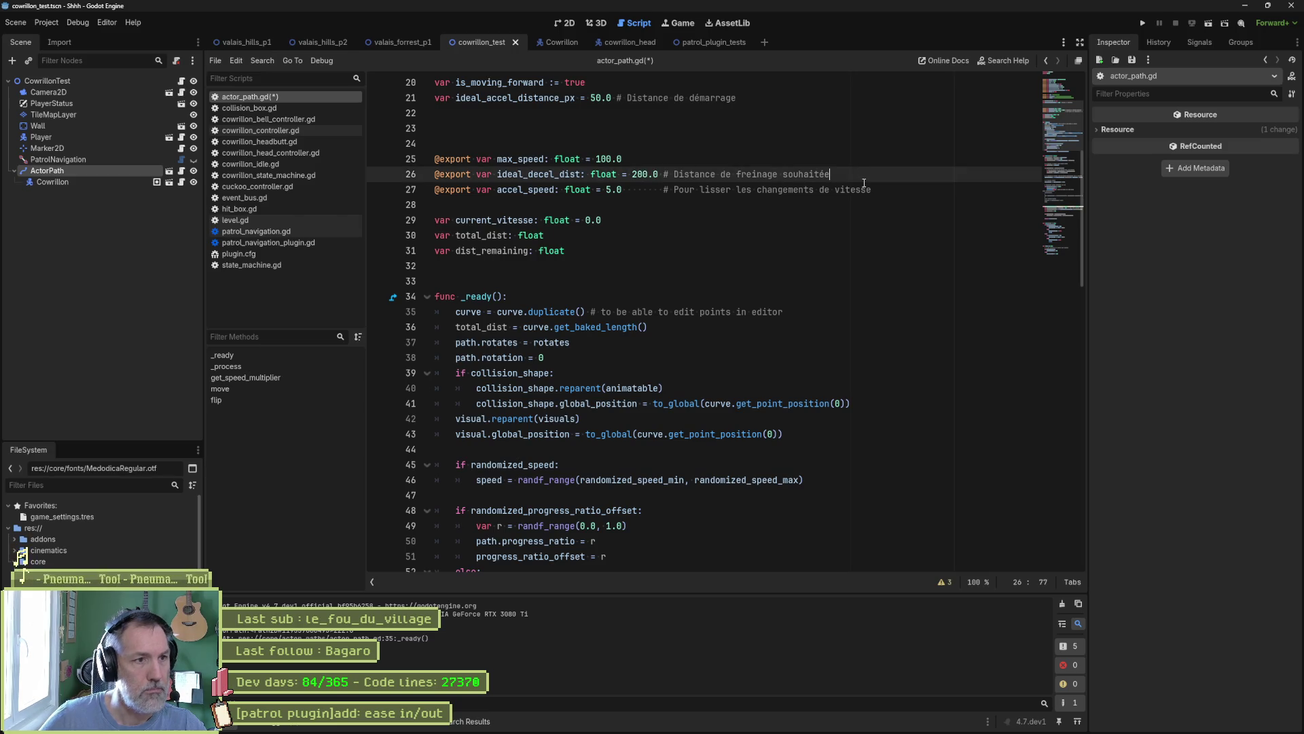
pyautogui.press('Return')
pyautogui.write('@export var decel_limit')
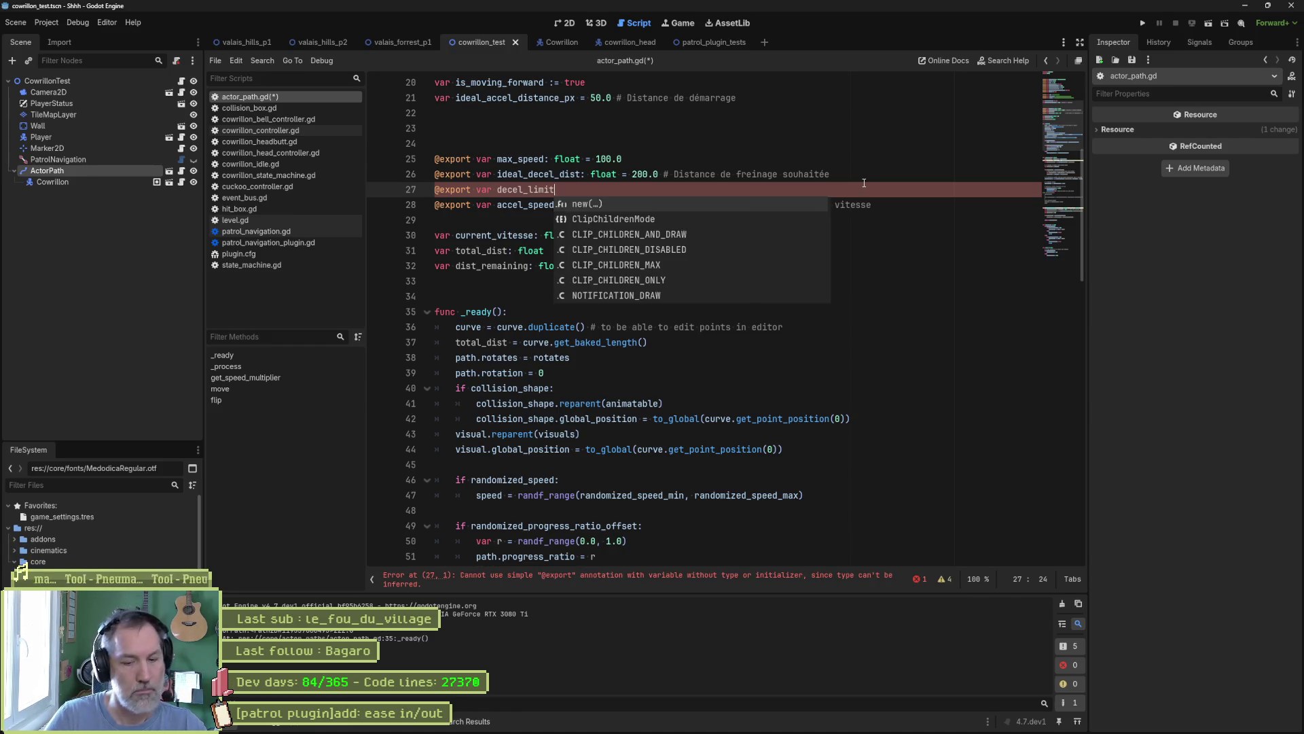
pyautogui.write(' := ')
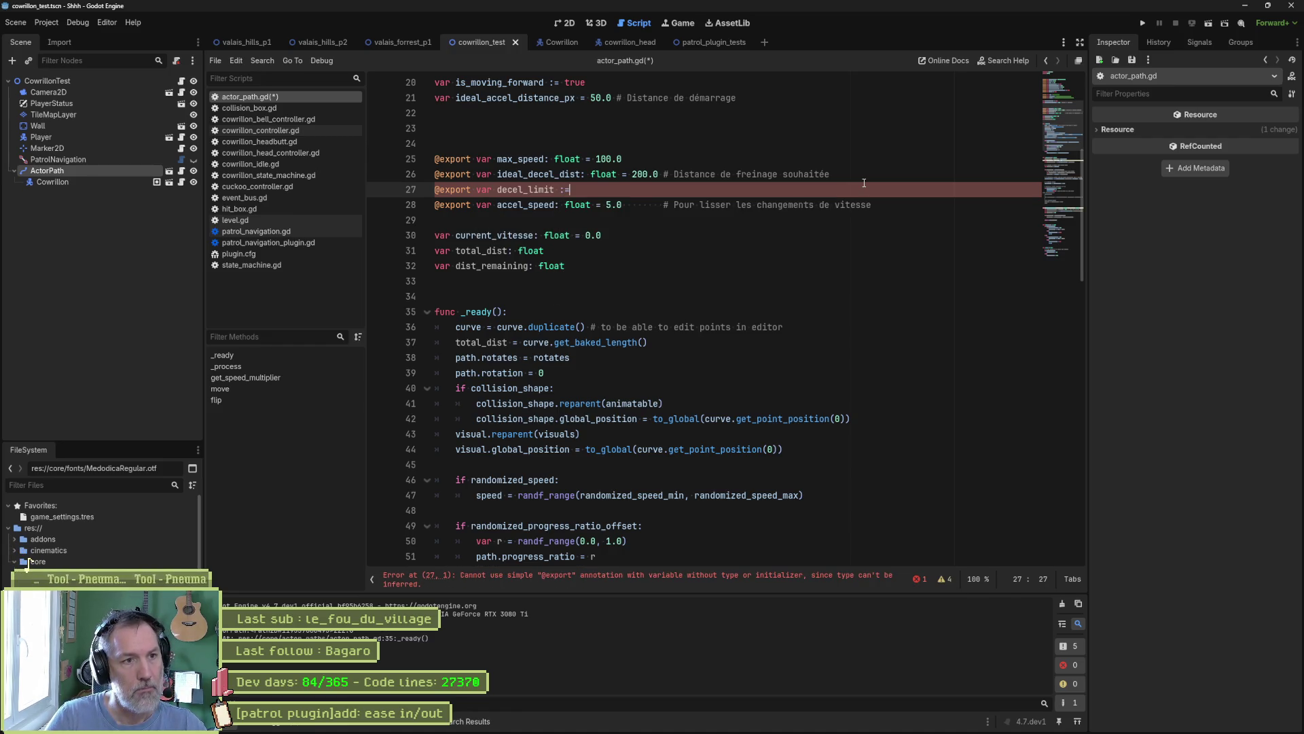
pyautogui.write('0.5 #')
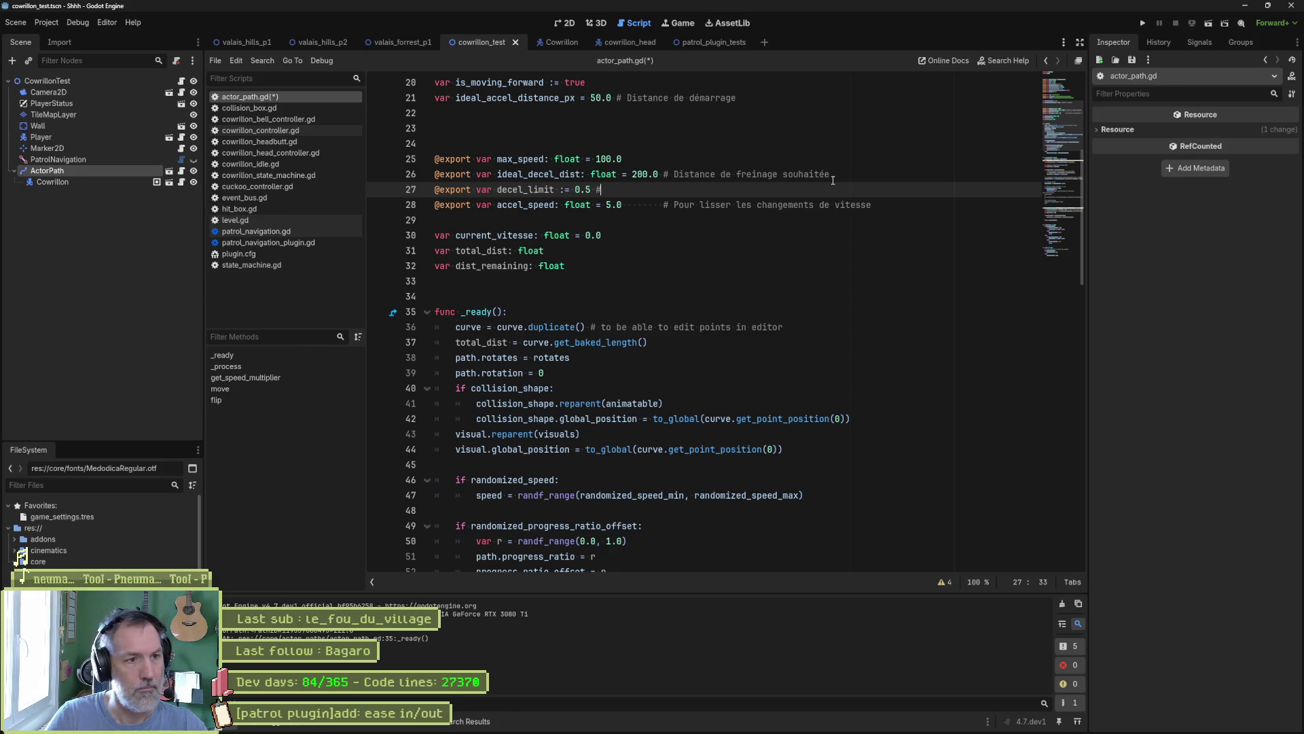
pyautogui.write('if ideal')
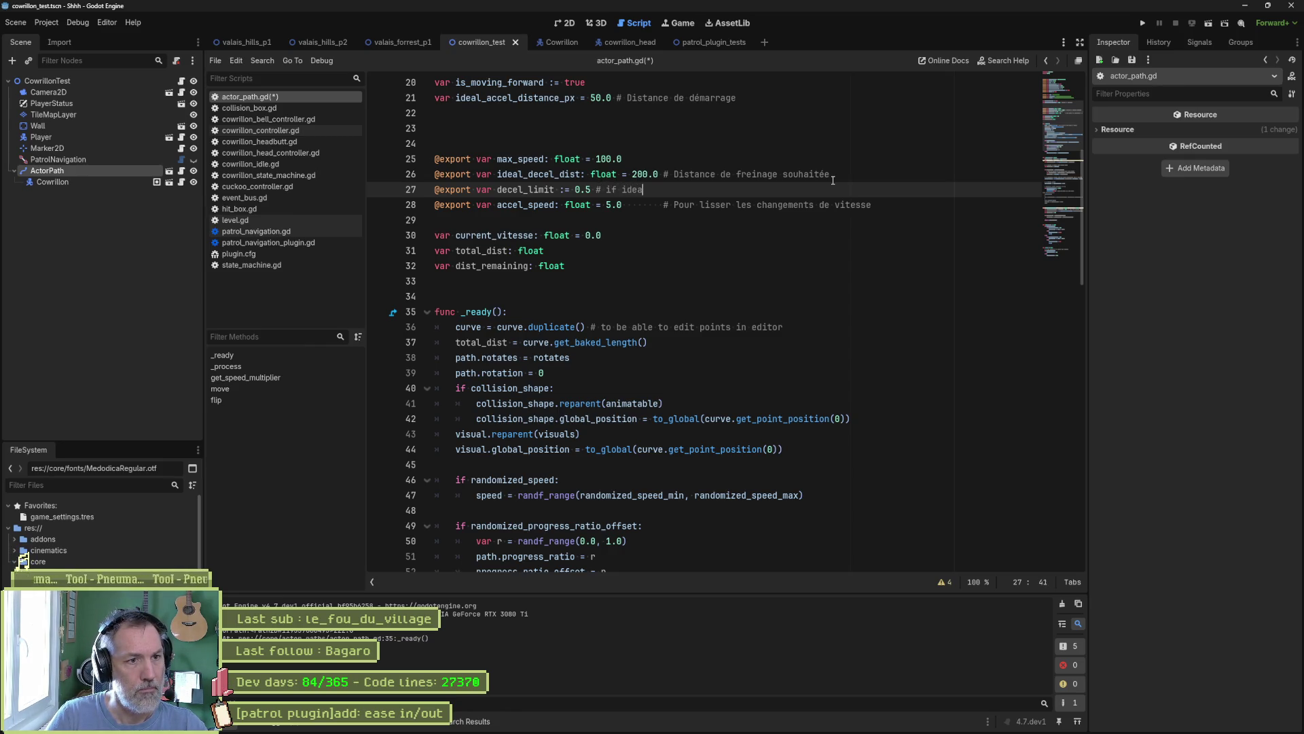
pyautogui.write(' is too short, use ')
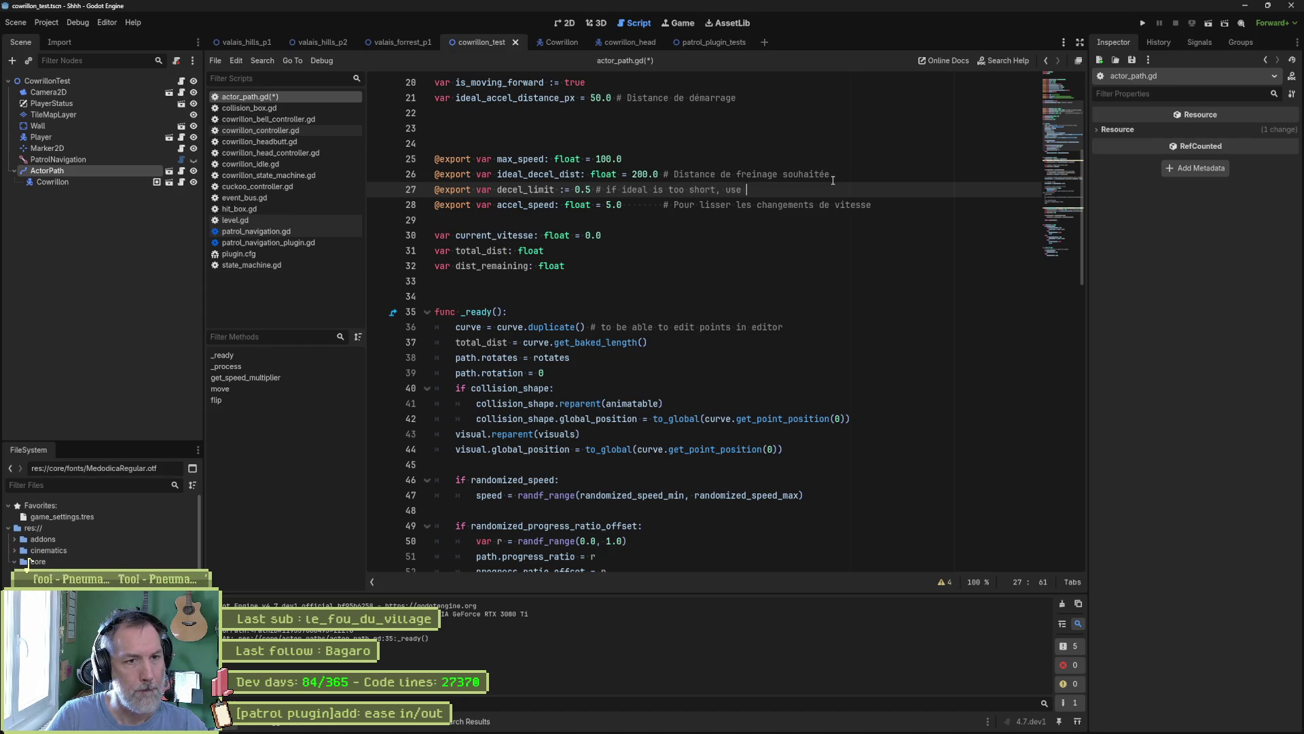
pyautogui.write('half way')
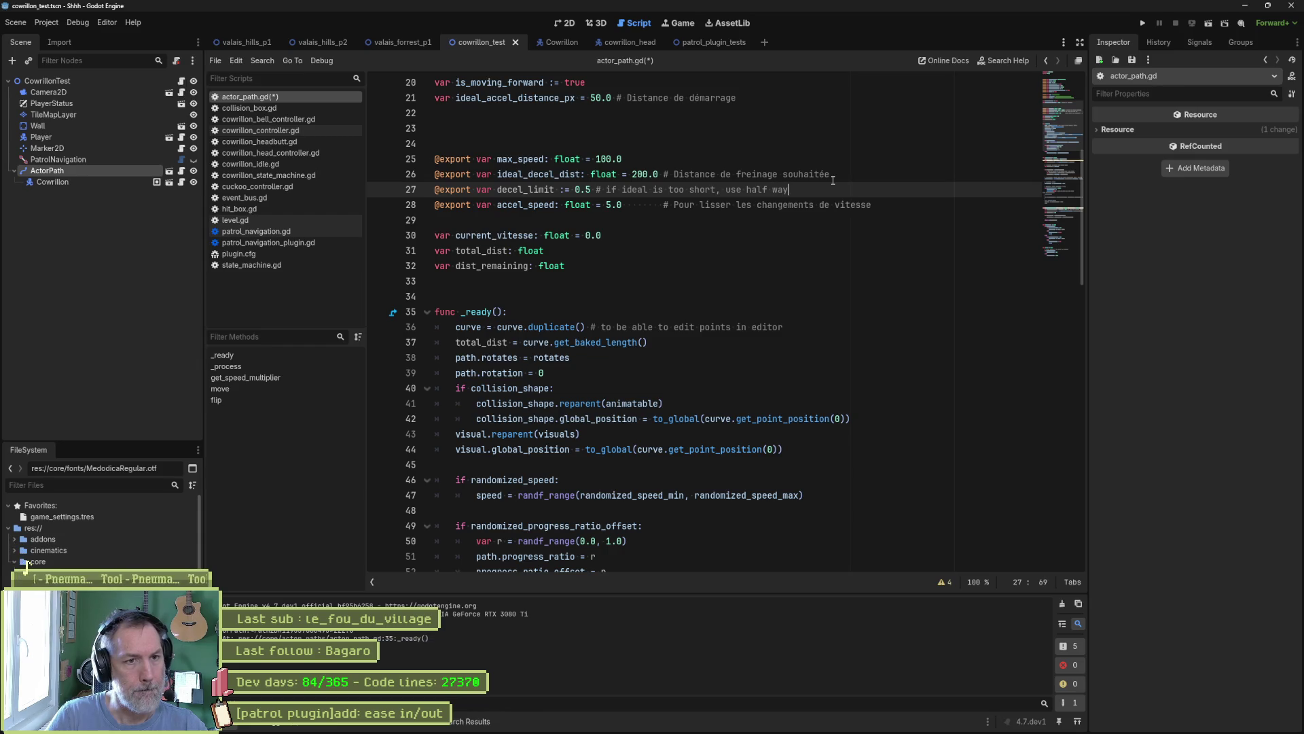
pyautogui.write(' distance')
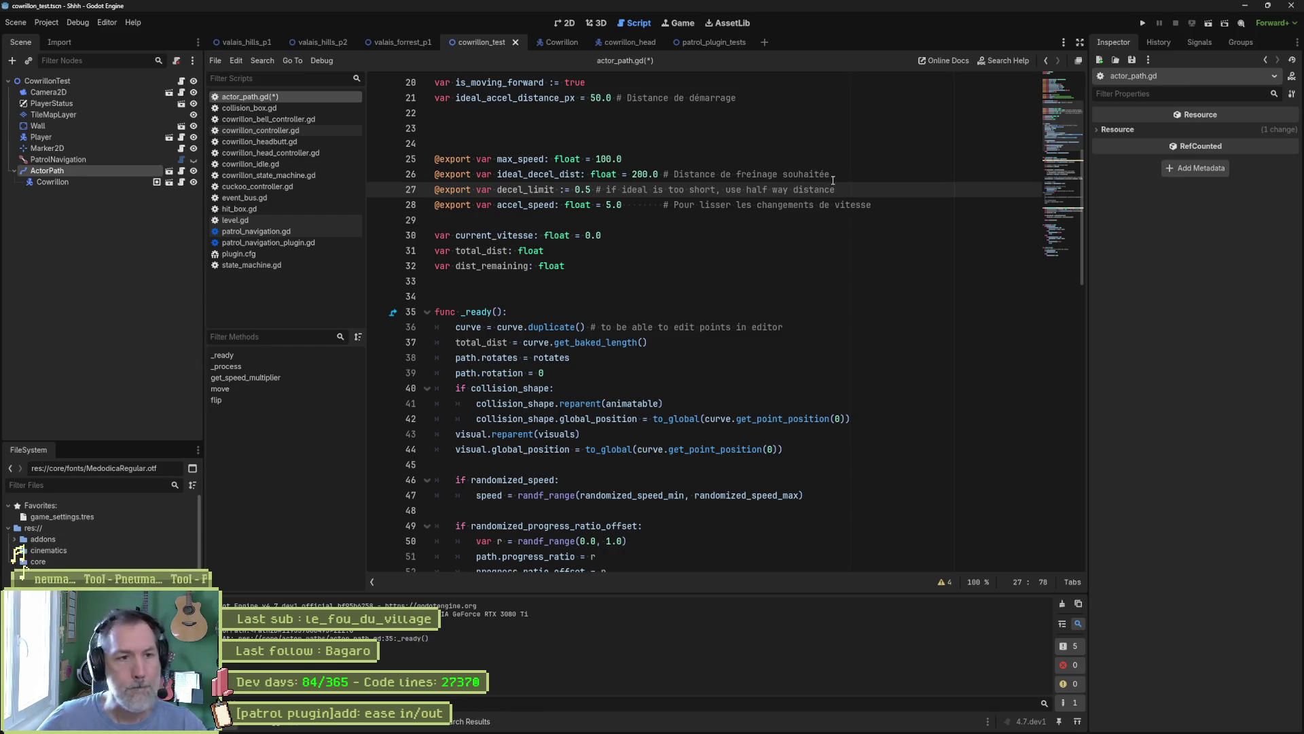
pyautogui.scroll(-5, 747, 306)
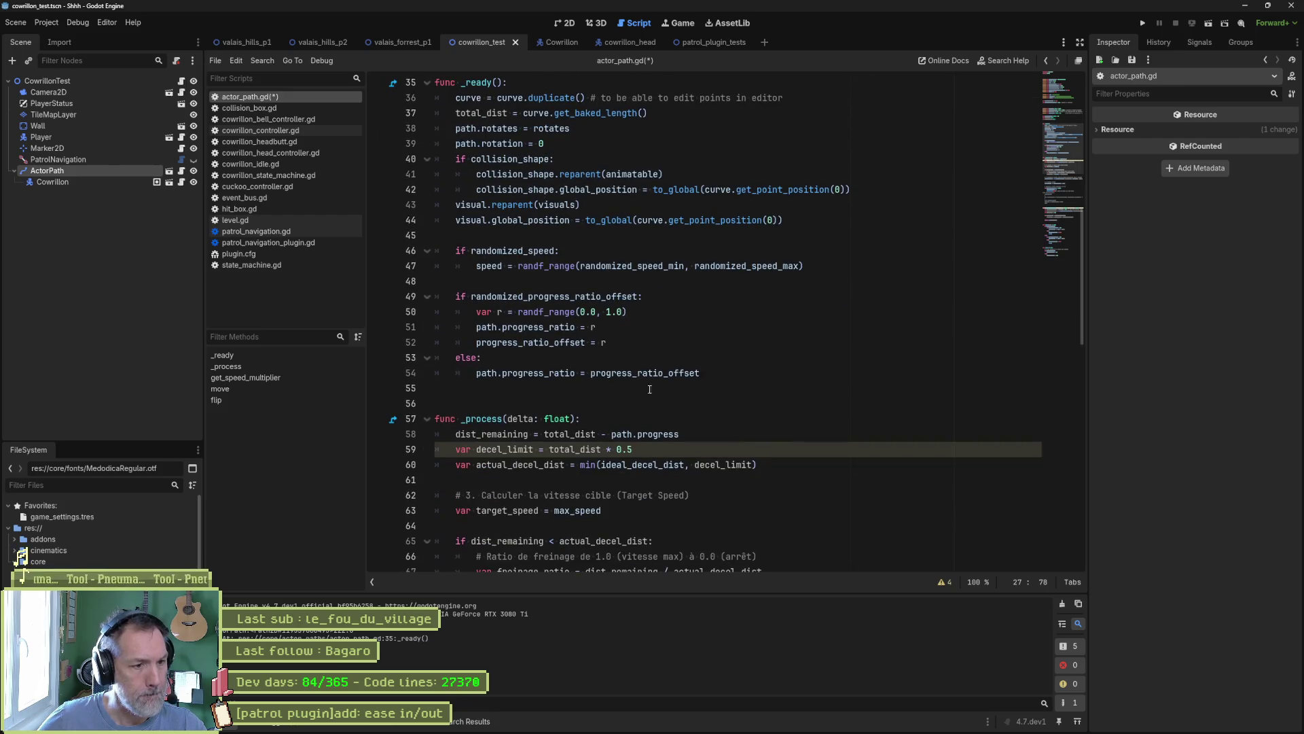
# Drop var from decel_limit and move the two deceleration lines from _process into _ready after total_dist
pyautogui.doubleClick(462, 449)
pyautogui.press('Delete')
pyautogui.press('Delete')
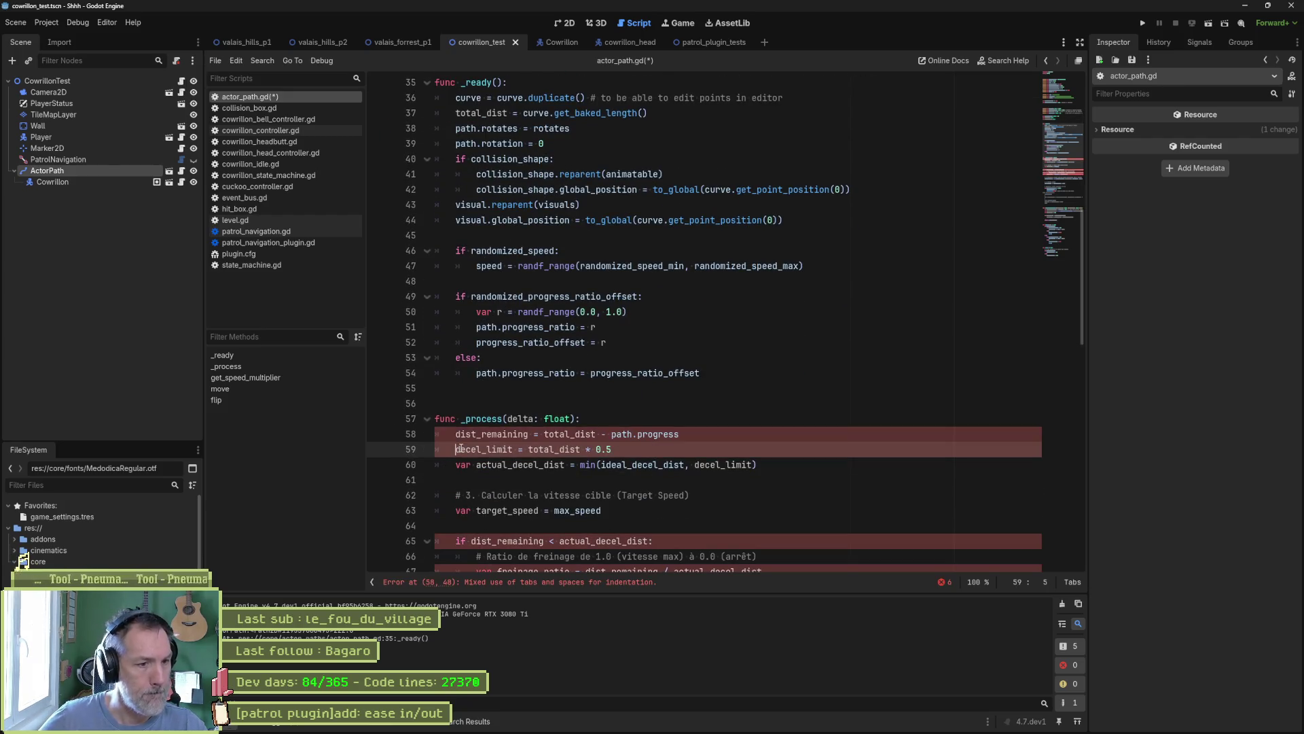
pyautogui.scroll(-2, 686, 473)
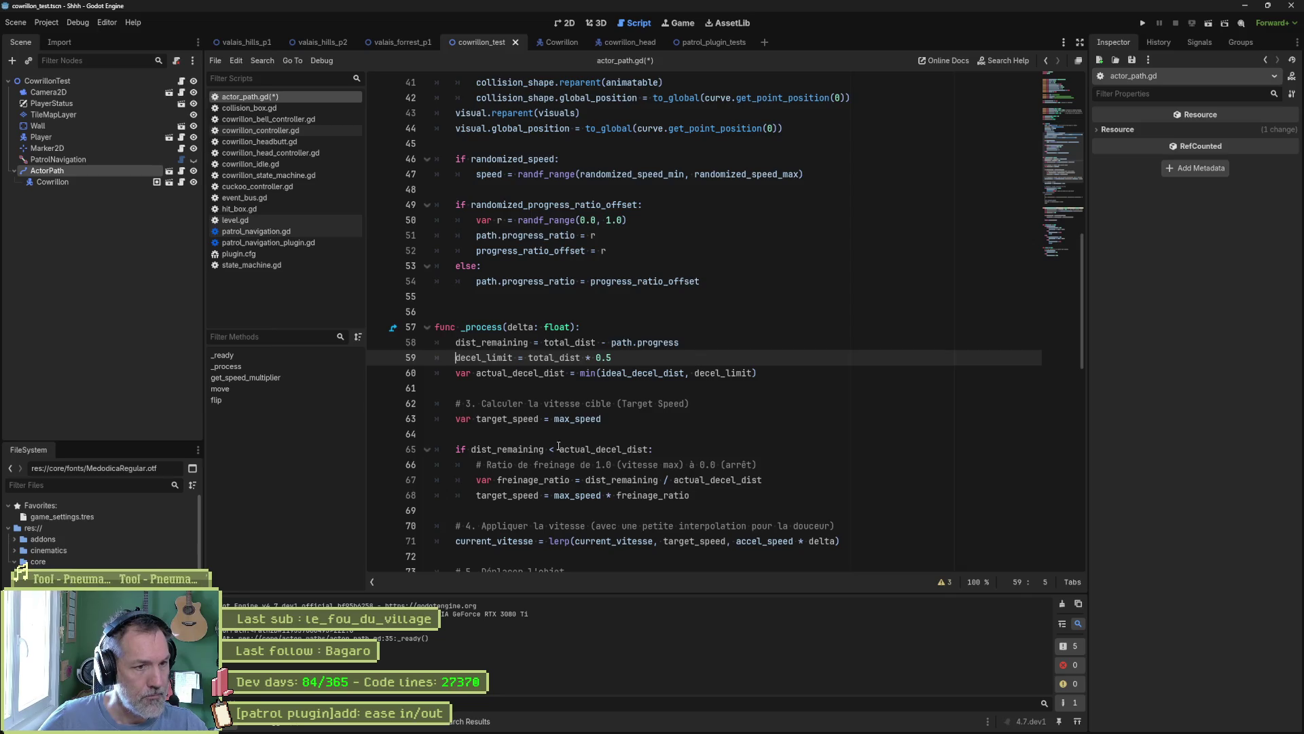
pyautogui.doubleClick(464, 373)
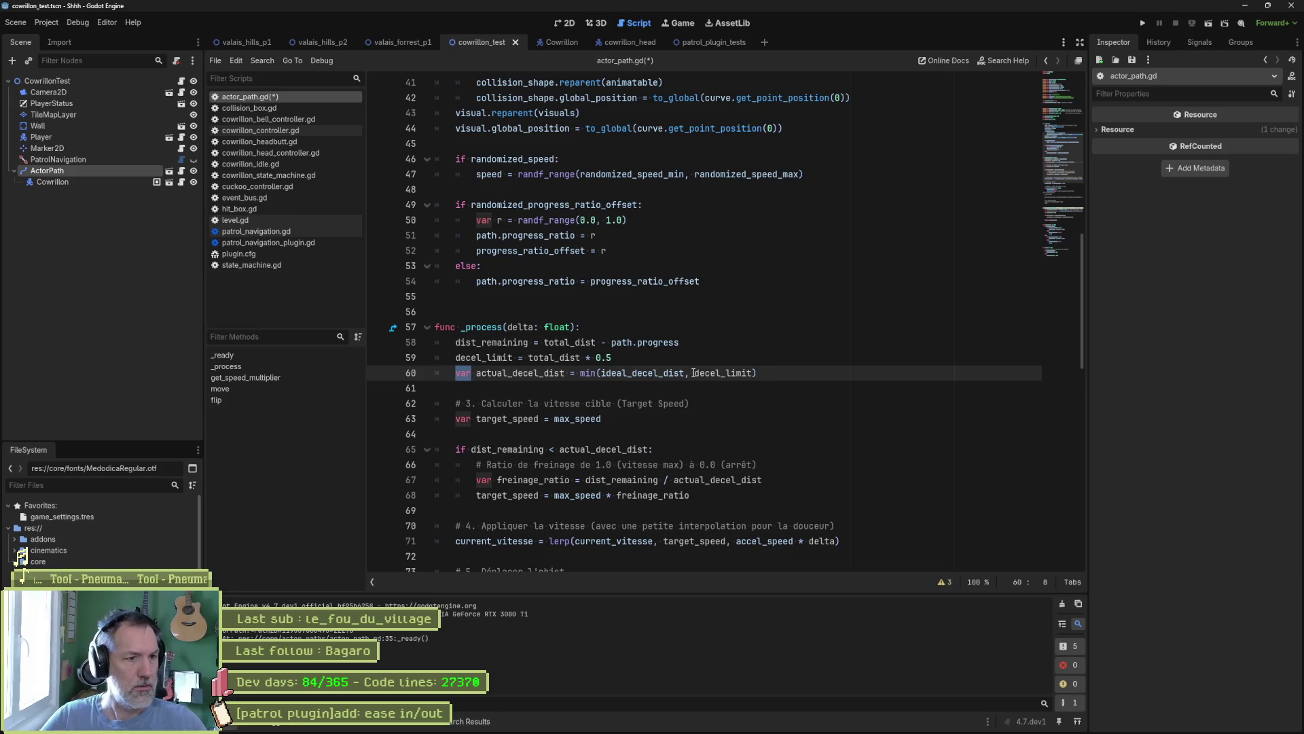
pyautogui.click(667, 360)
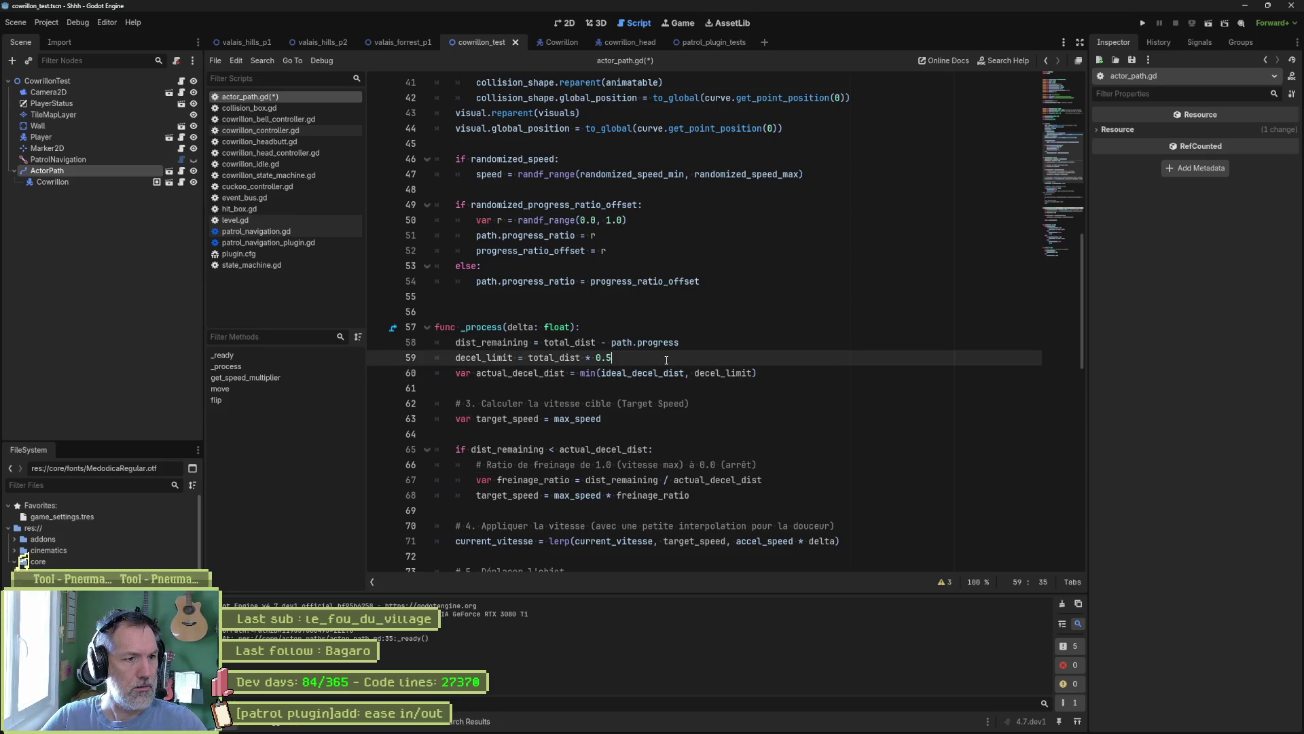
pyautogui.moveTo(769, 378); pyautogui.dragTo(771, 342)
pyautogui.hotkey('ctrl', 'c')
pyautogui.press('BackSpace')
pyautogui.scroll(3, 693, 344)
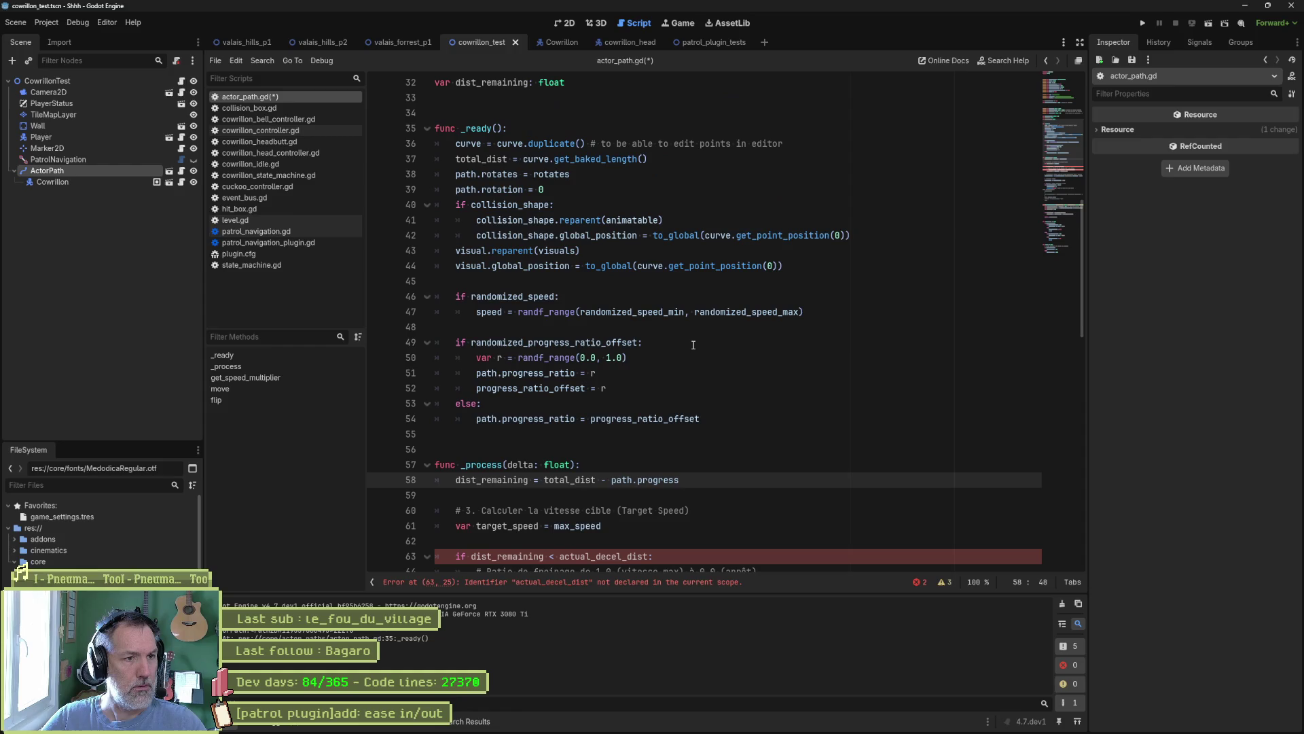
pyautogui.click(654, 161)
pyautogui.hotkey('ctrl', 'v')
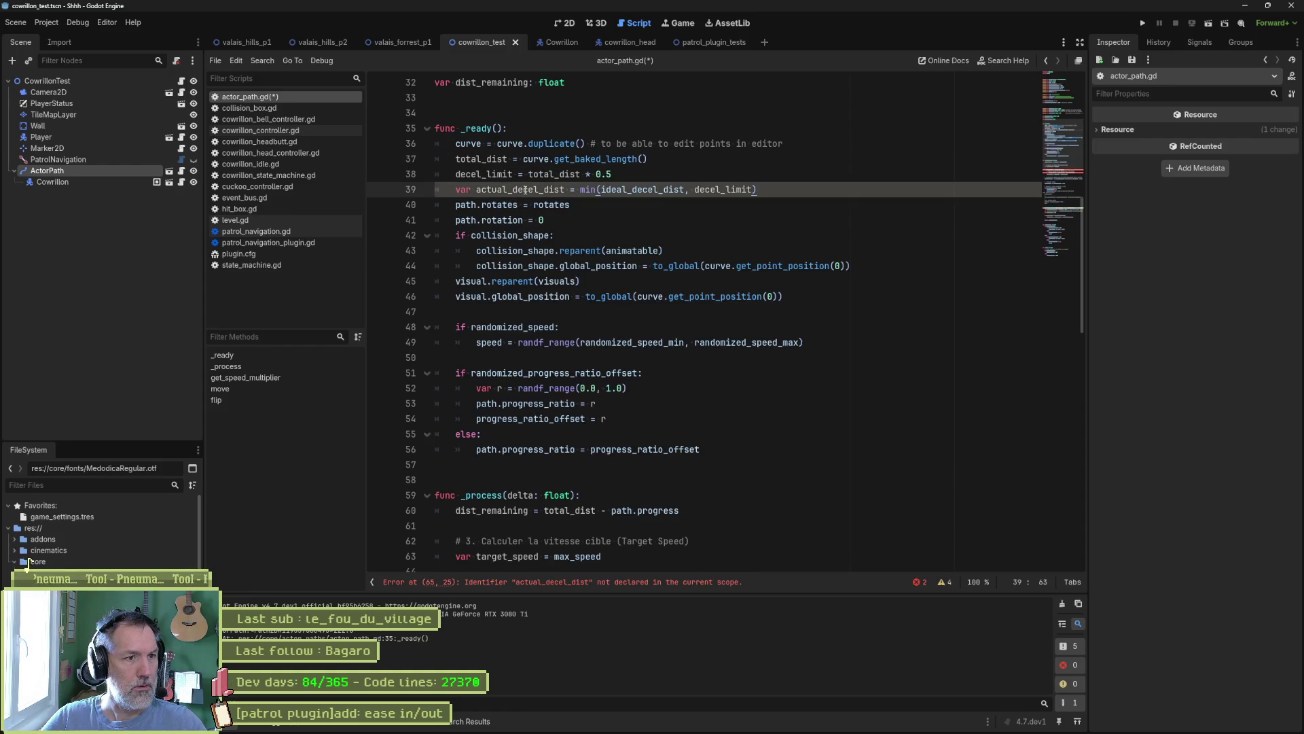
# Declare 'var actual_decel_dist: float' below dist_remaining, make _ready assign it without var, and save
pyautogui.moveTo(461, 191); pyautogui.dragTo(566, 191)
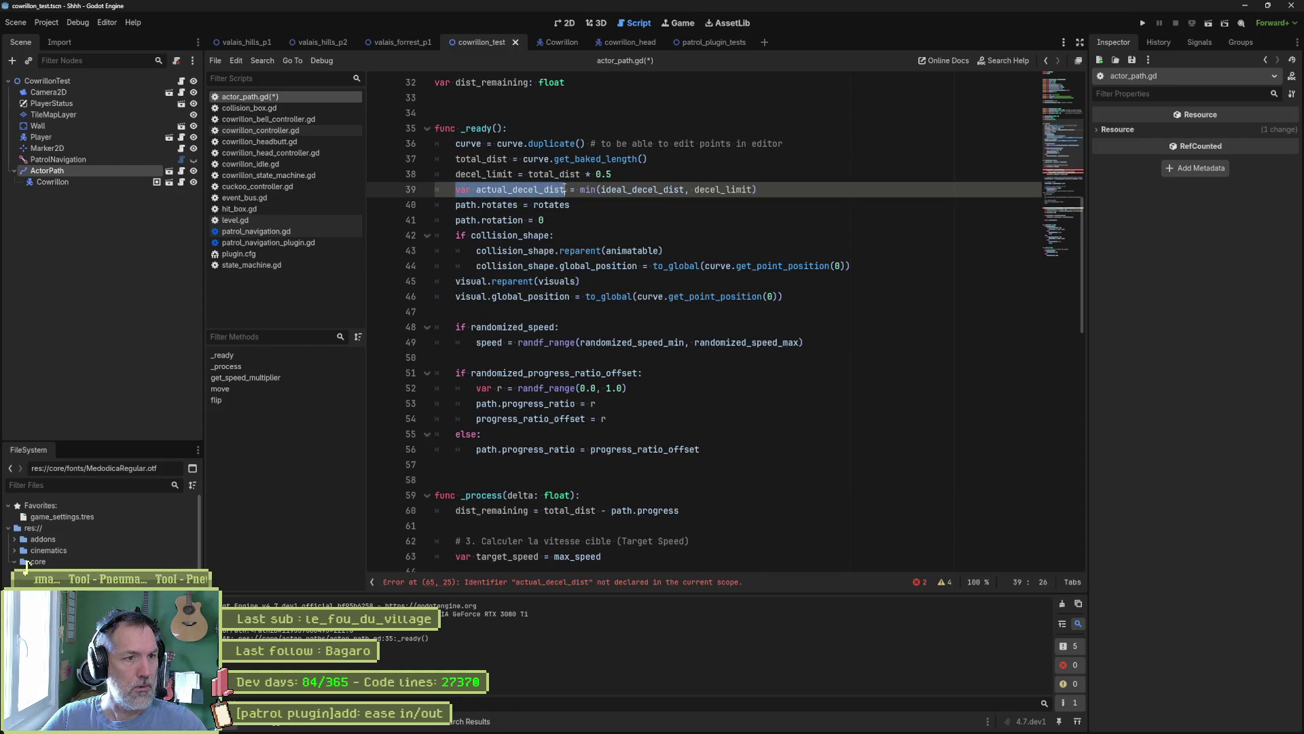
pyautogui.scroll(4, 575, 262)
pyautogui.hotkey('ctrl', 'c')
pyautogui.click(577, 264)
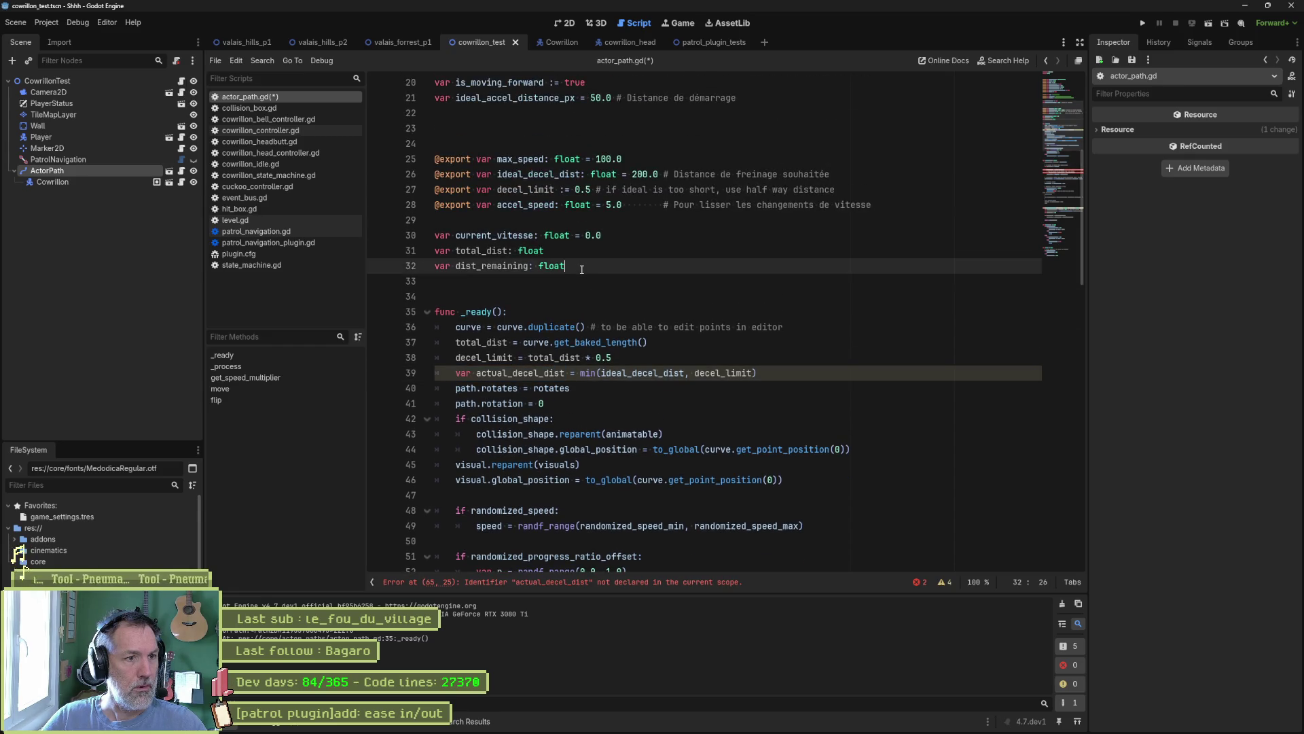
pyautogui.press('Return')
pyautogui.hotkey('ctrl', 'v')
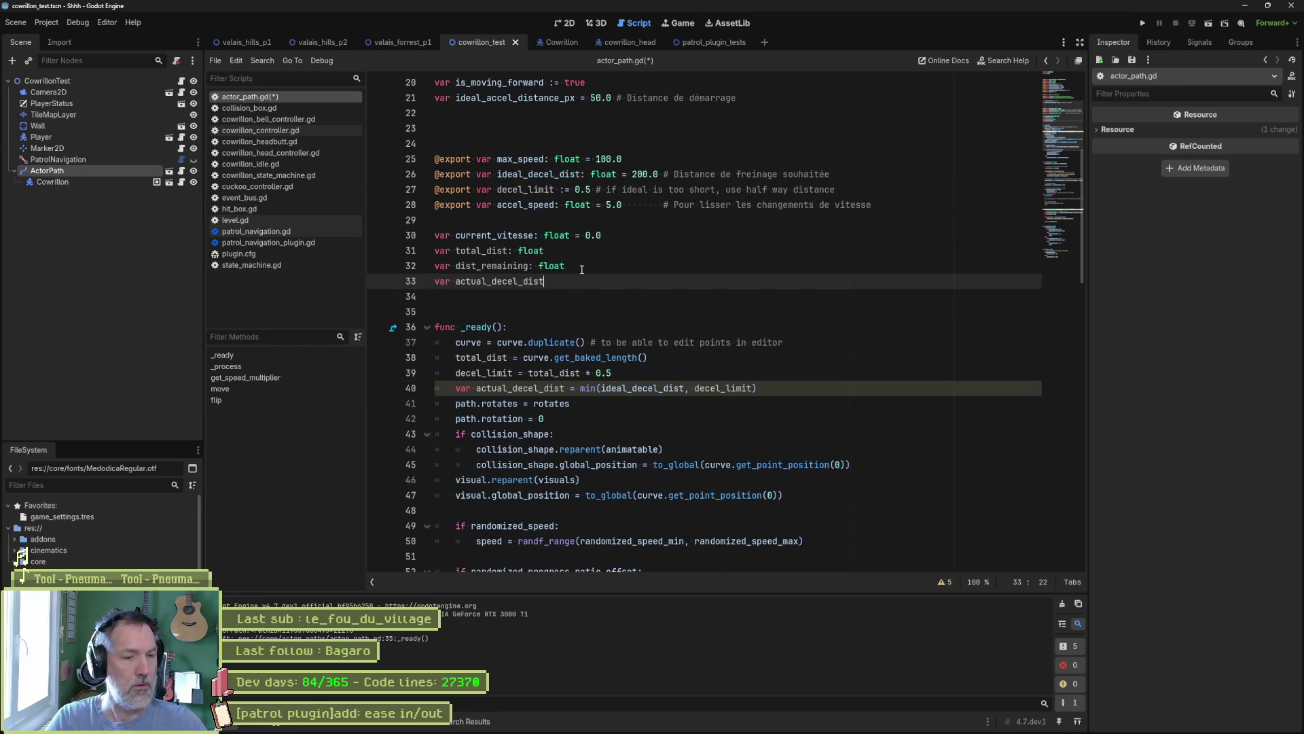
pyautogui.write(': float')
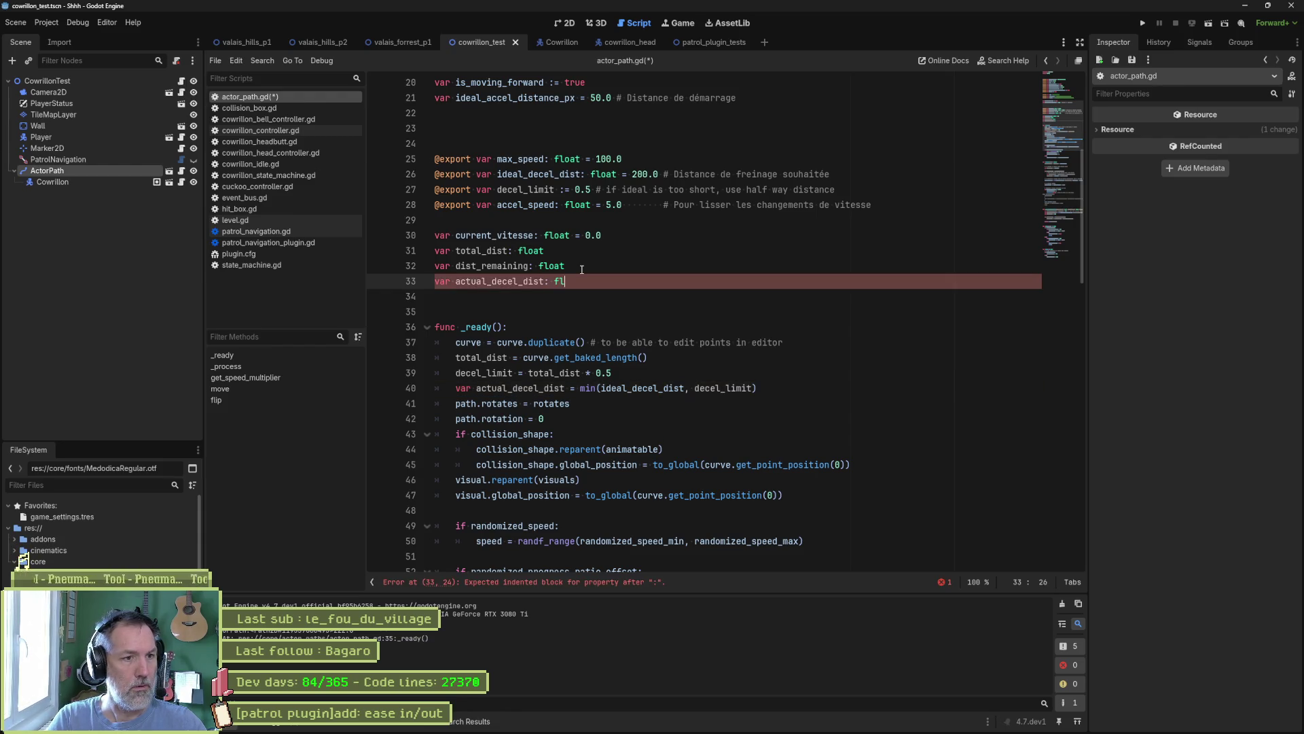
pyautogui.doubleClick(442, 388)
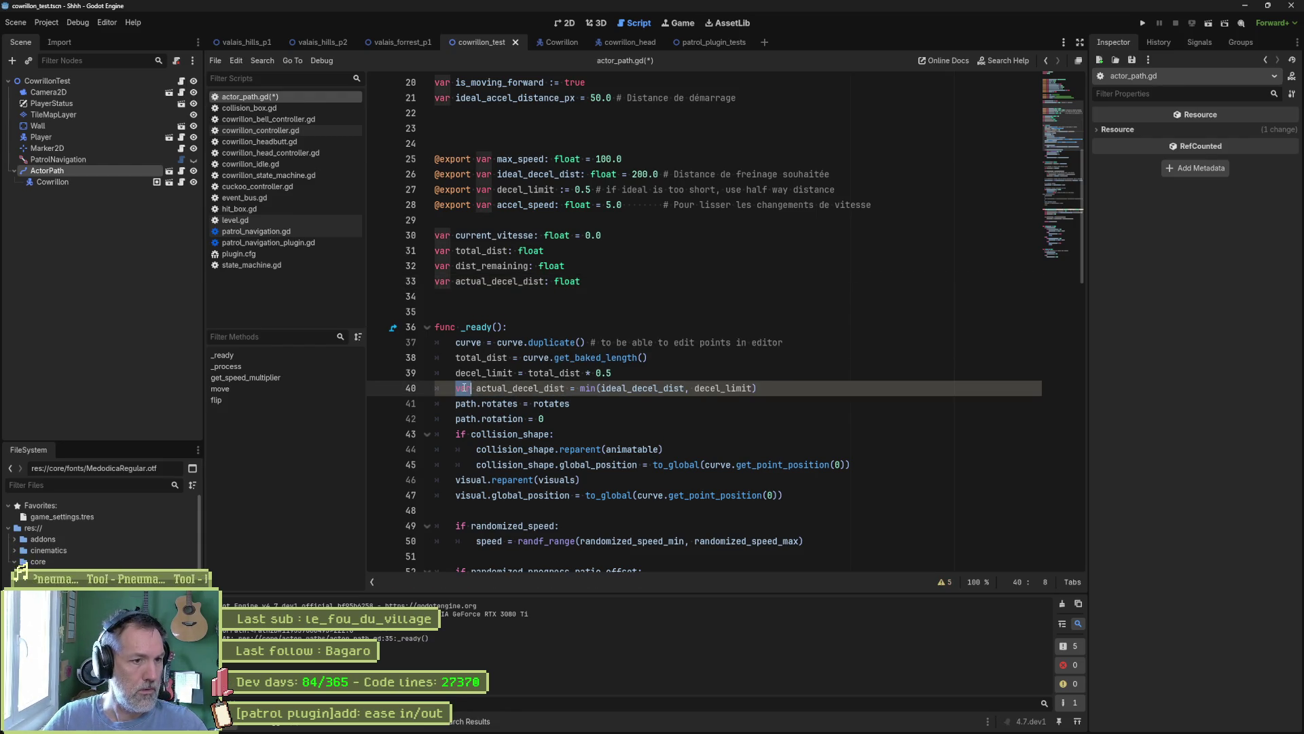
pyautogui.press('Delete')
pyautogui.press('Delete')
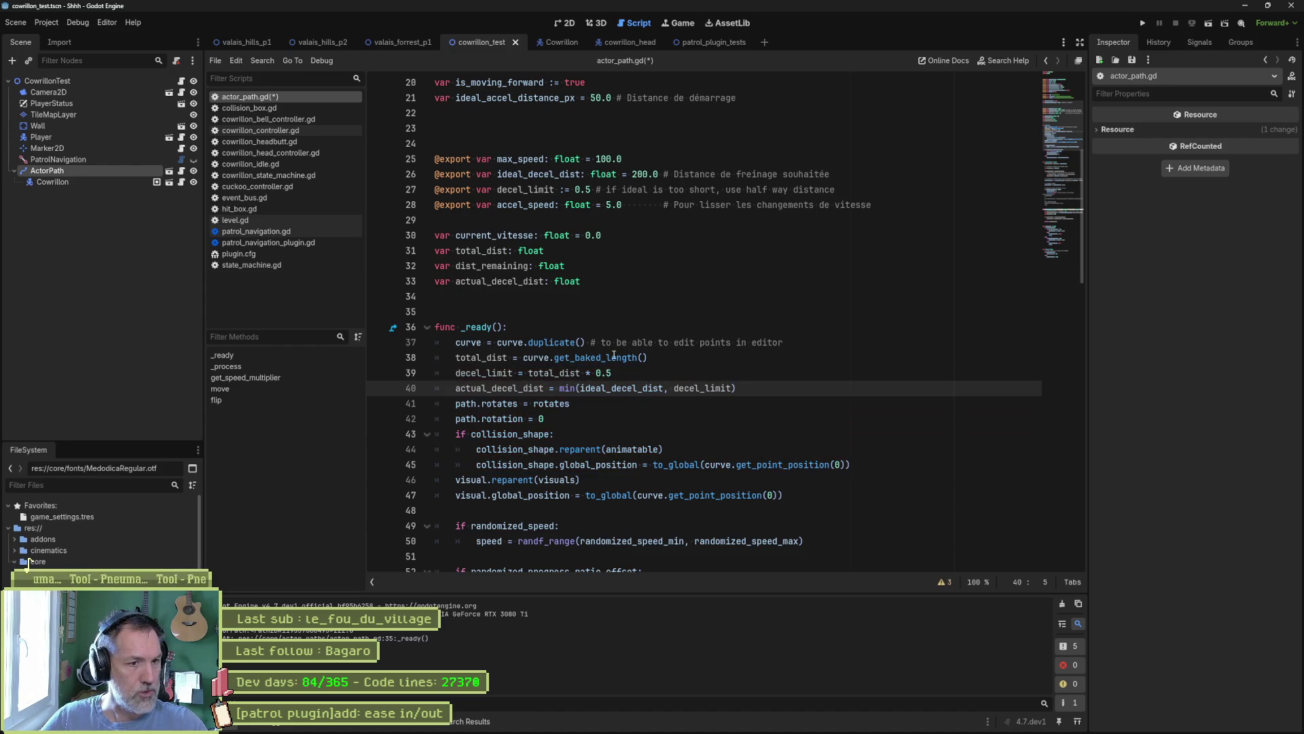
pyautogui.moveTo(612, 354); pyautogui.dragTo(615, 388)
pyautogui.click(666, 387)
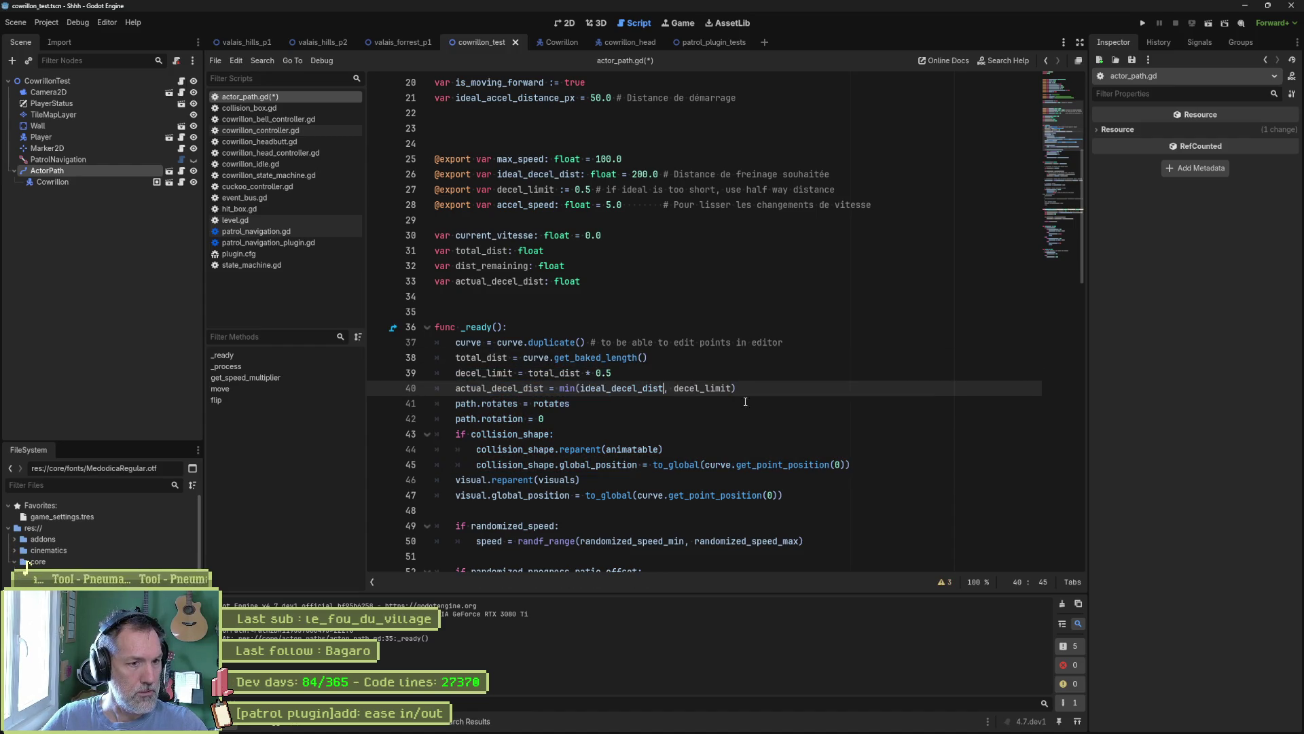
pyautogui.hotkey('ctrl', 's')
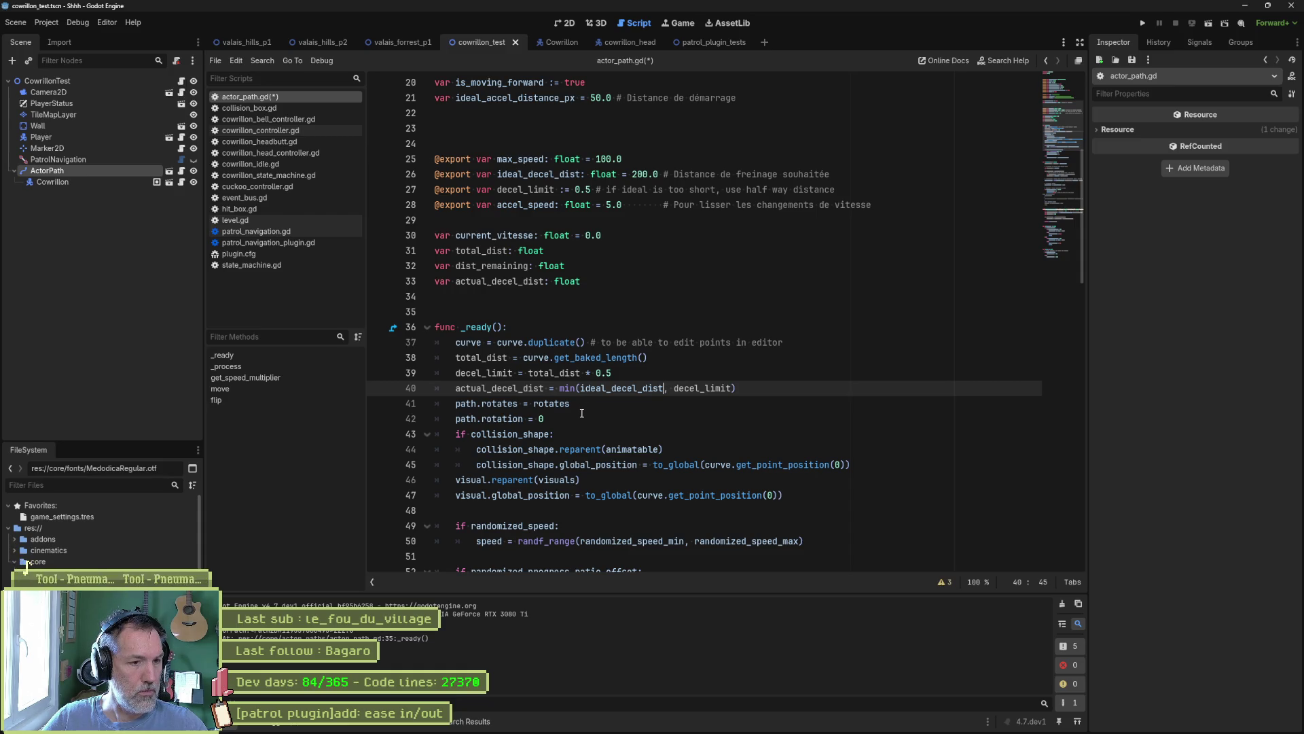
# Delete the target-speed comment and its blank line in _process
pyautogui.scroll(-3, 598, 405)
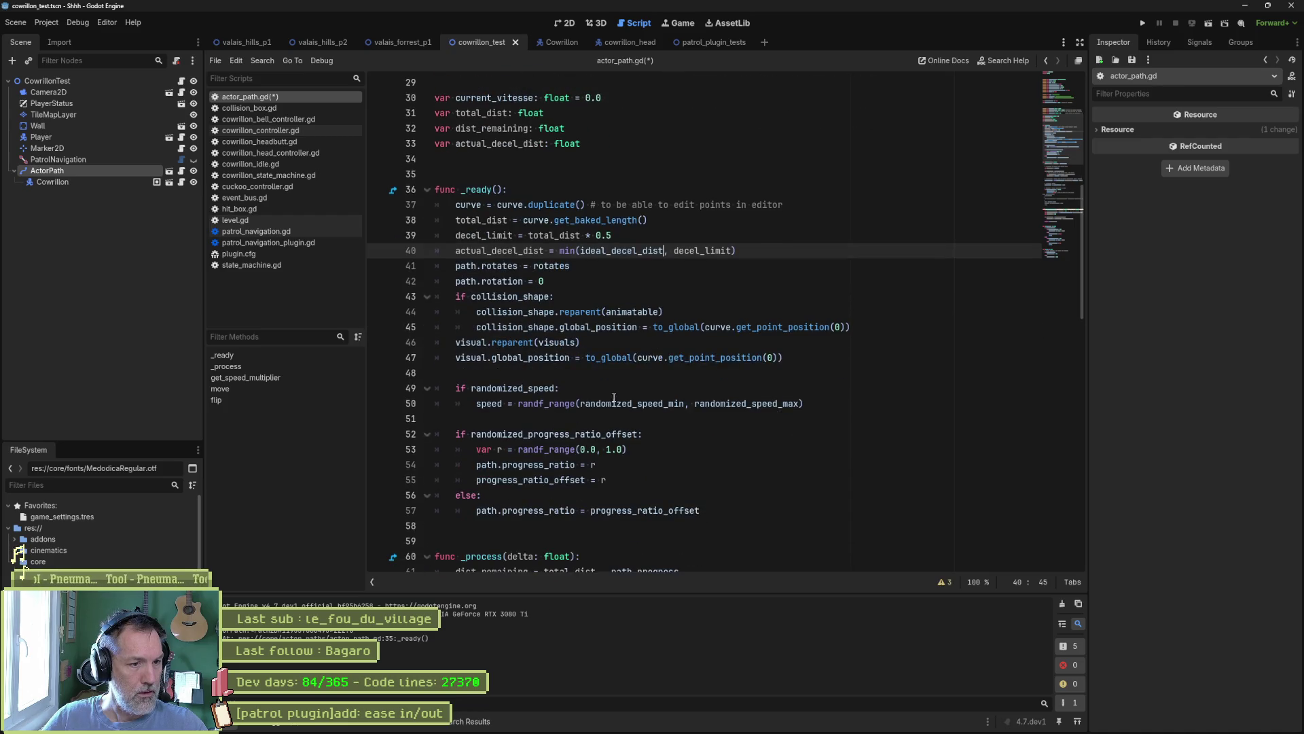
pyautogui.scroll(-5, 614, 397)
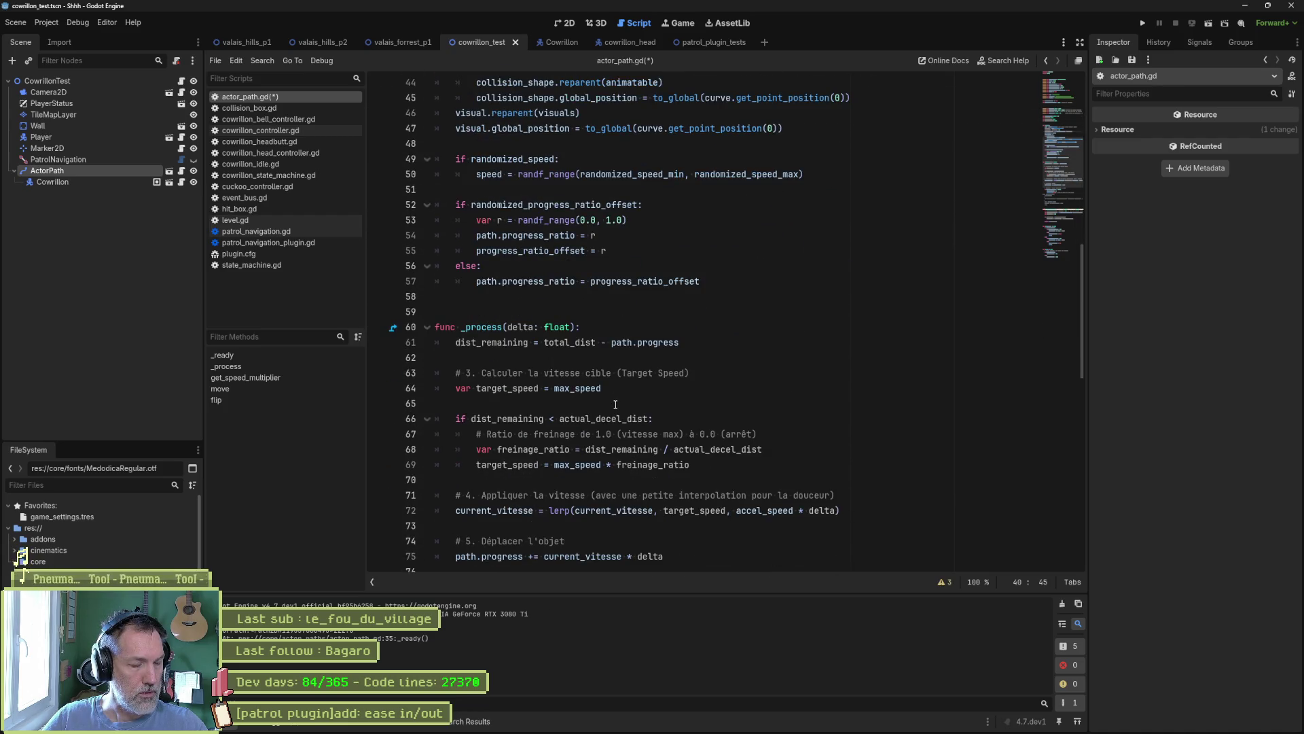
pyautogui.click(502, 360)
pyautogui.hotkey('ctrl', 'shift', 'k')
pyautogui.hotkey('ctrl', 'shift', 'k')
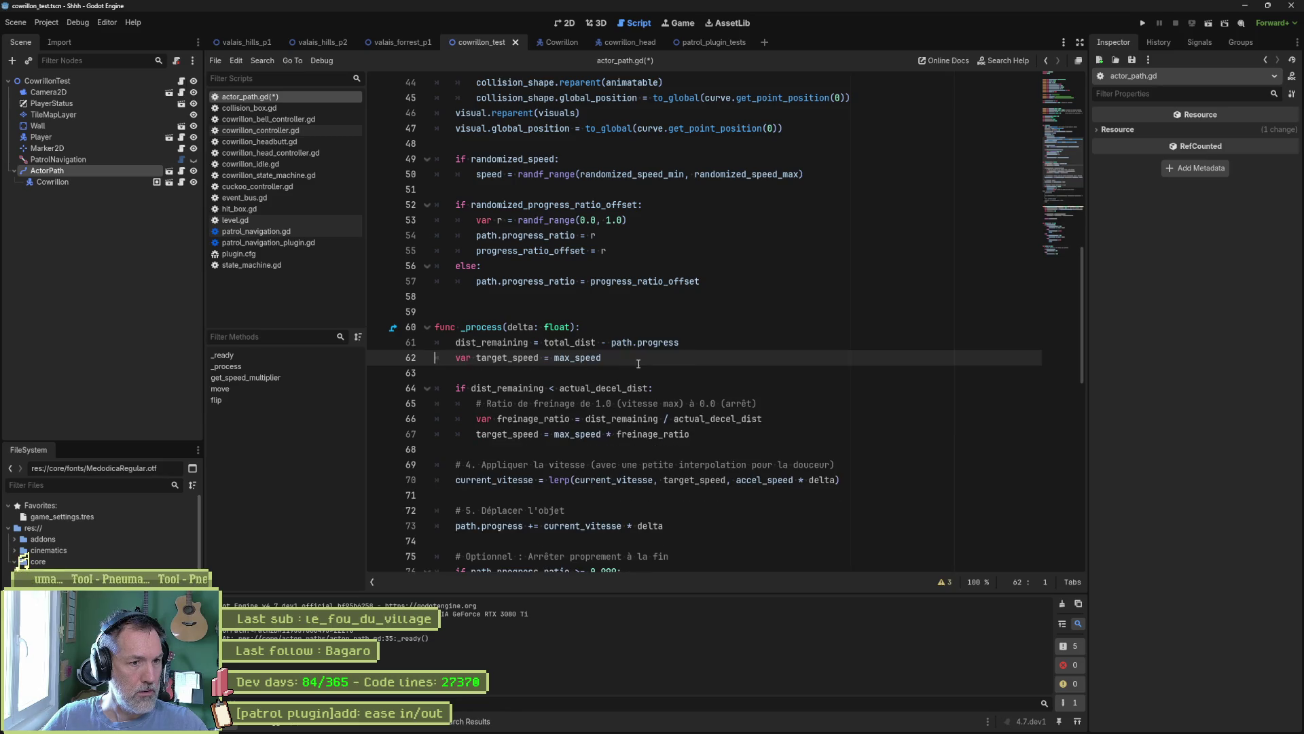
# Copy 'var target_speed' into the top declarations and move it above current_vitesse
pyautogui.click(574, 358)
pyautogui.doubleClick(574, 358)
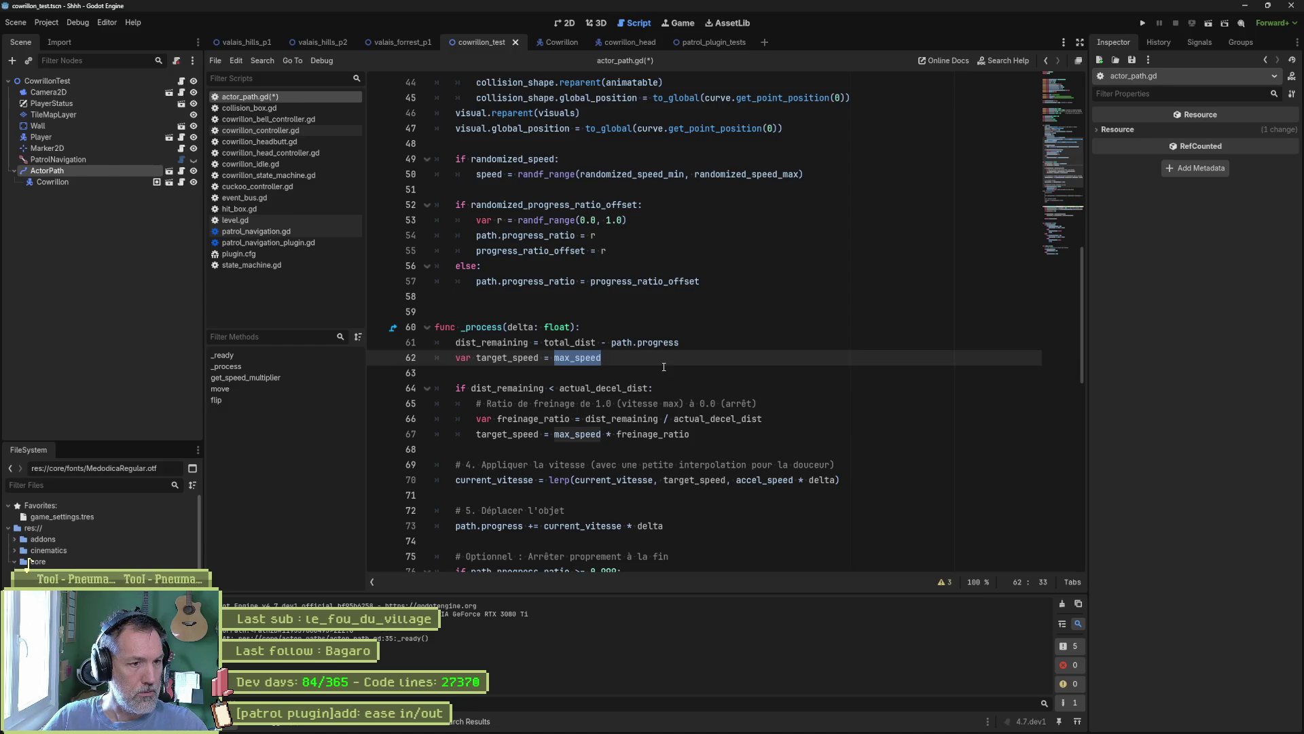
pyautogui.moveTo(456, 358); pyautogui.dragTo(539, 359)
pyautogui.scroll(7, 539, 359)
pyautogui.click(593, 244)
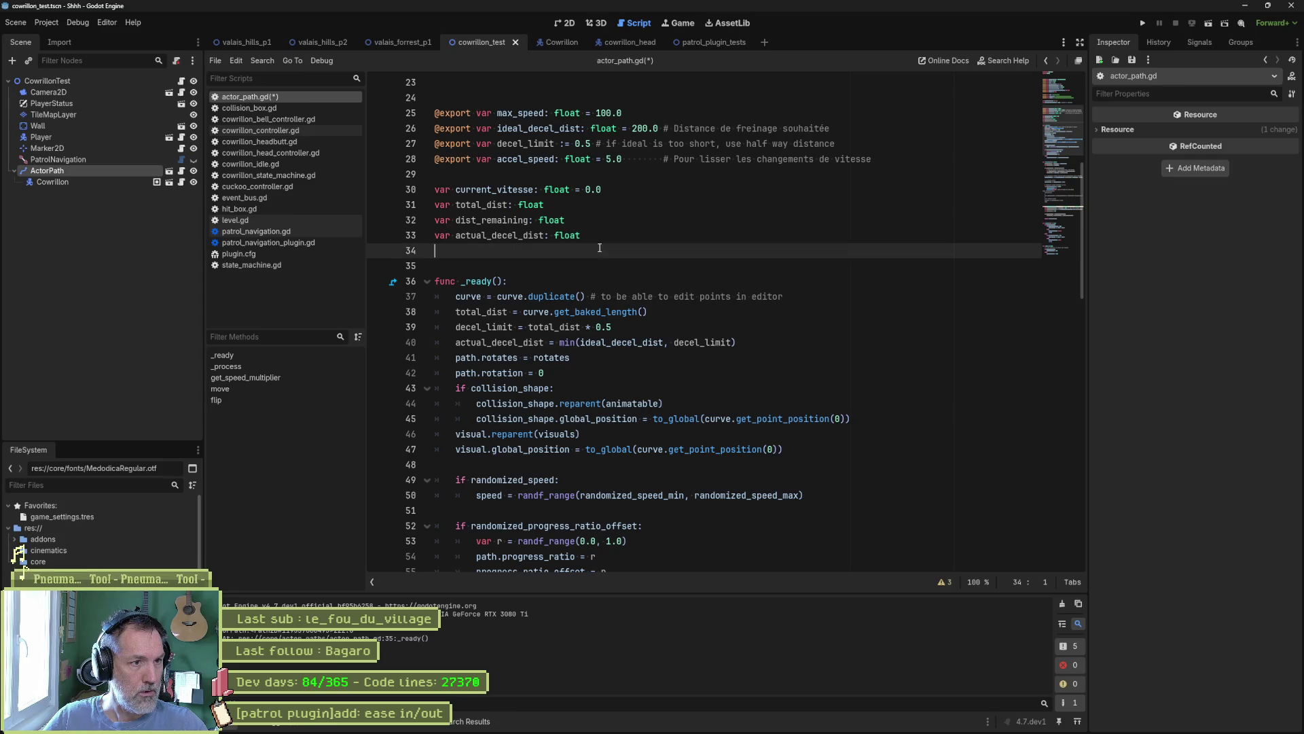
pyautogui.write('var target_speed')
pyautogui.press('Return')
pyautogui.press('Return')
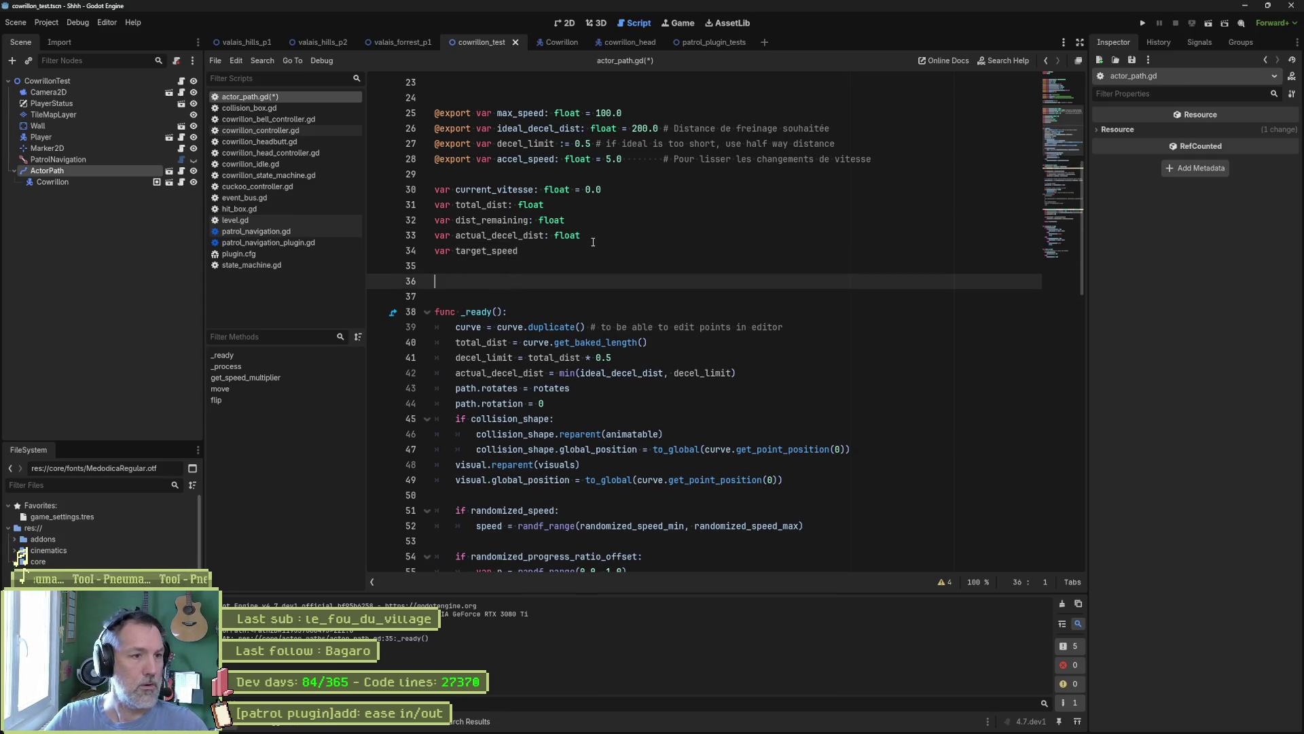
pyautogui.click(537, 251)
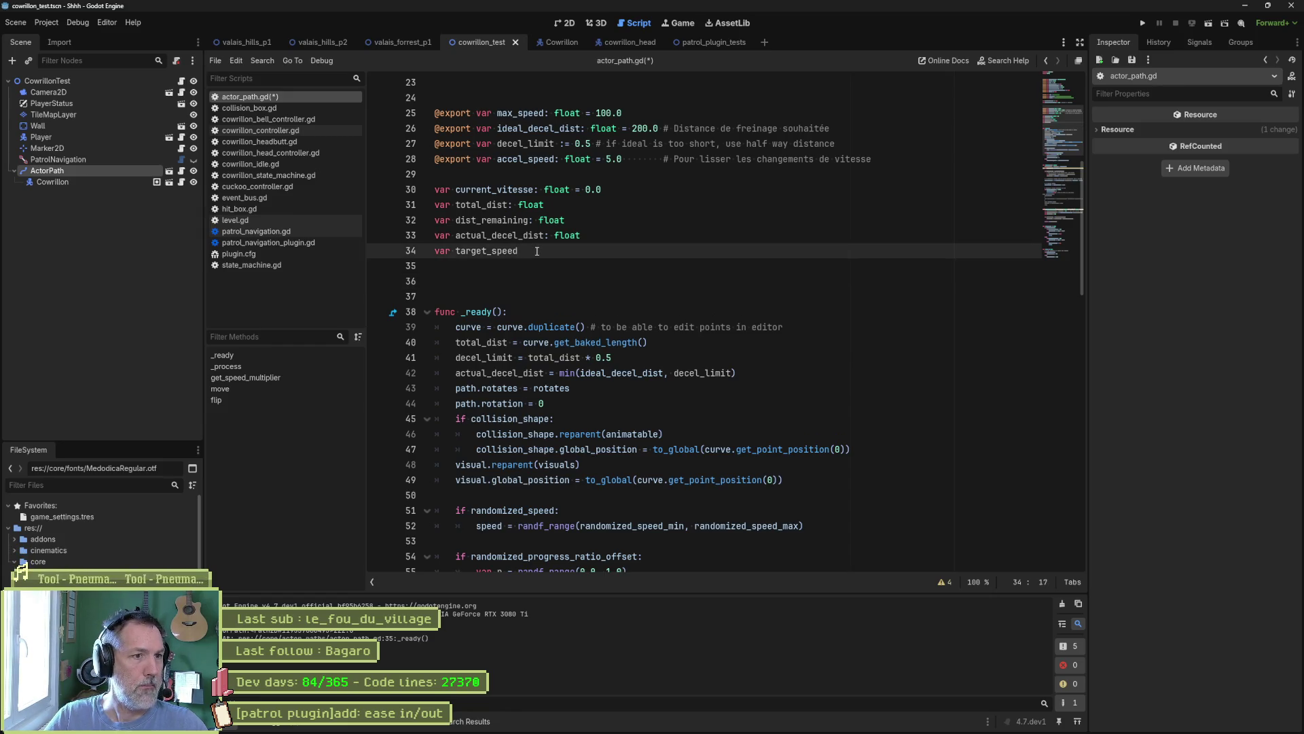
pyautogui.hotkey('alt', 'Up')
pyautogui.hotkey('alt', 'Up')
pyautogui.hotkey('alt', 'Up')
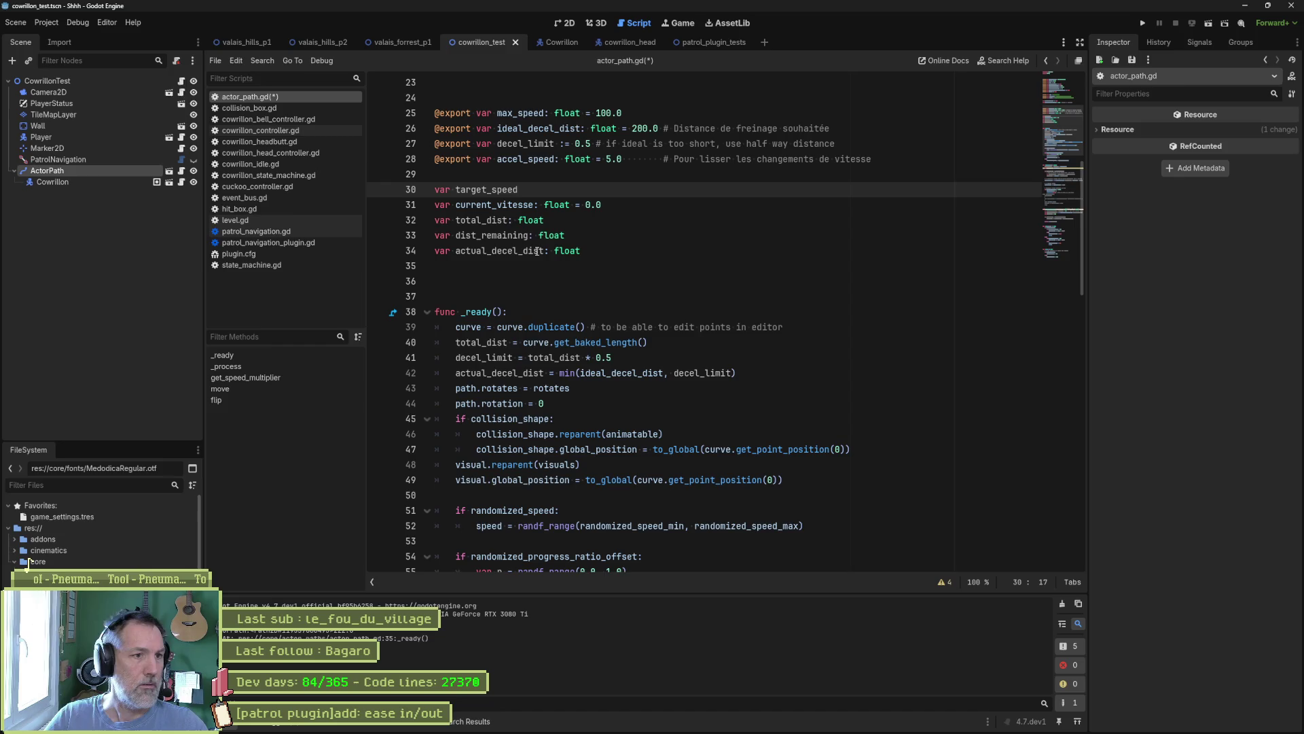
# Highlight current_vitesse to review its occurrences through the script
pyautogui.doubleClick(514, 211)
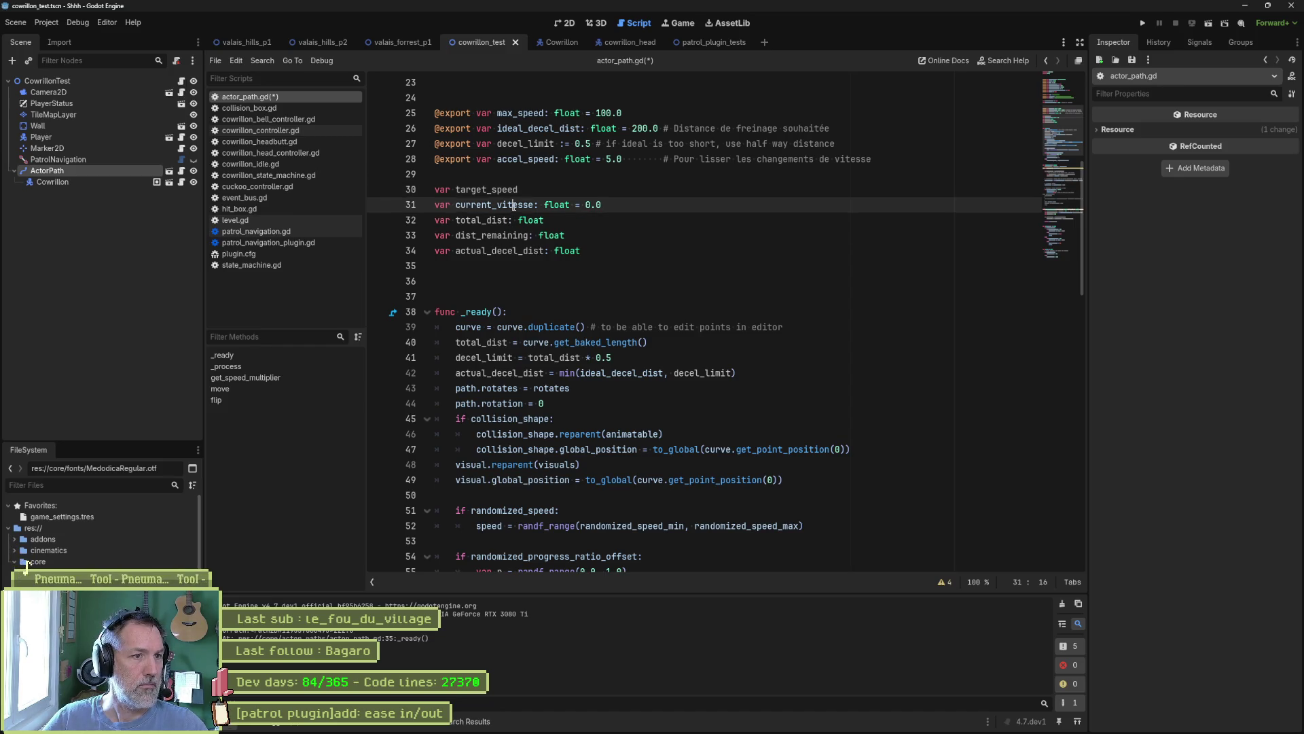
pyautogui.scroll(-9, 657, 329)
pyautogui.scroll(-2, 657, 328)
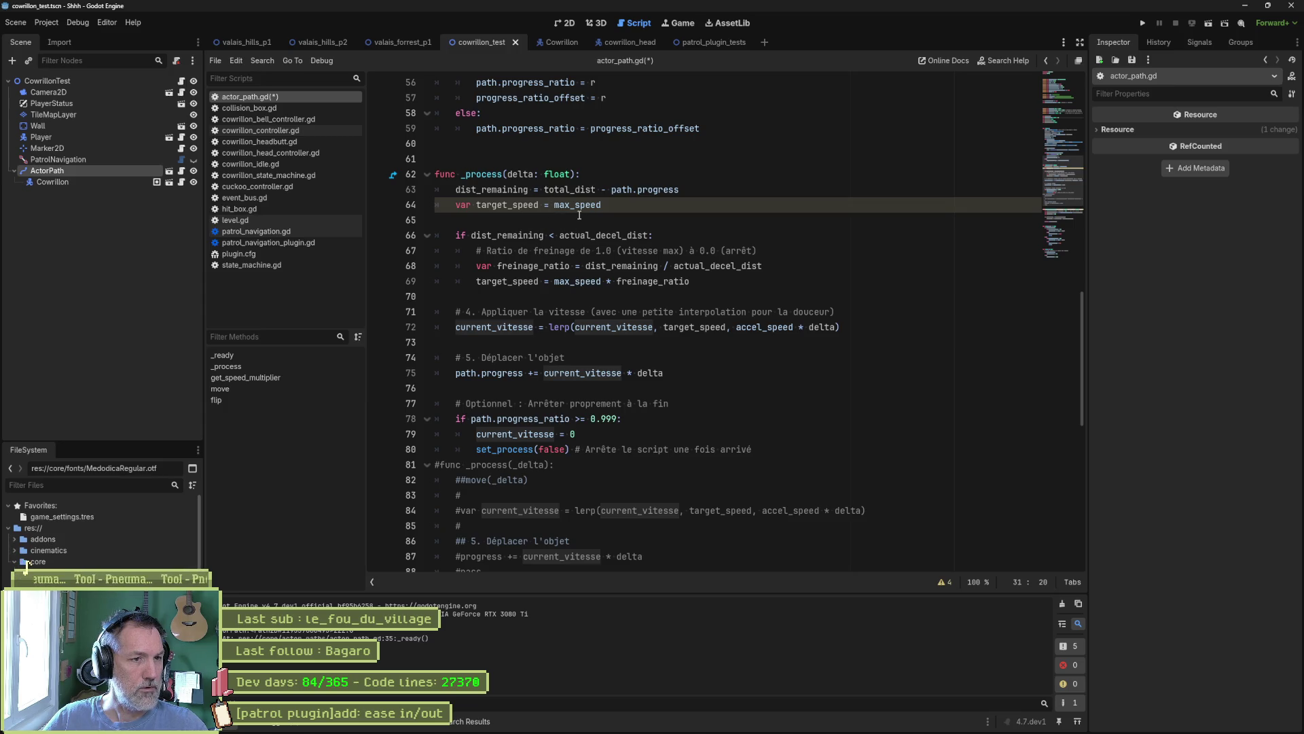
pyautogui.doubleClick(535, 205)
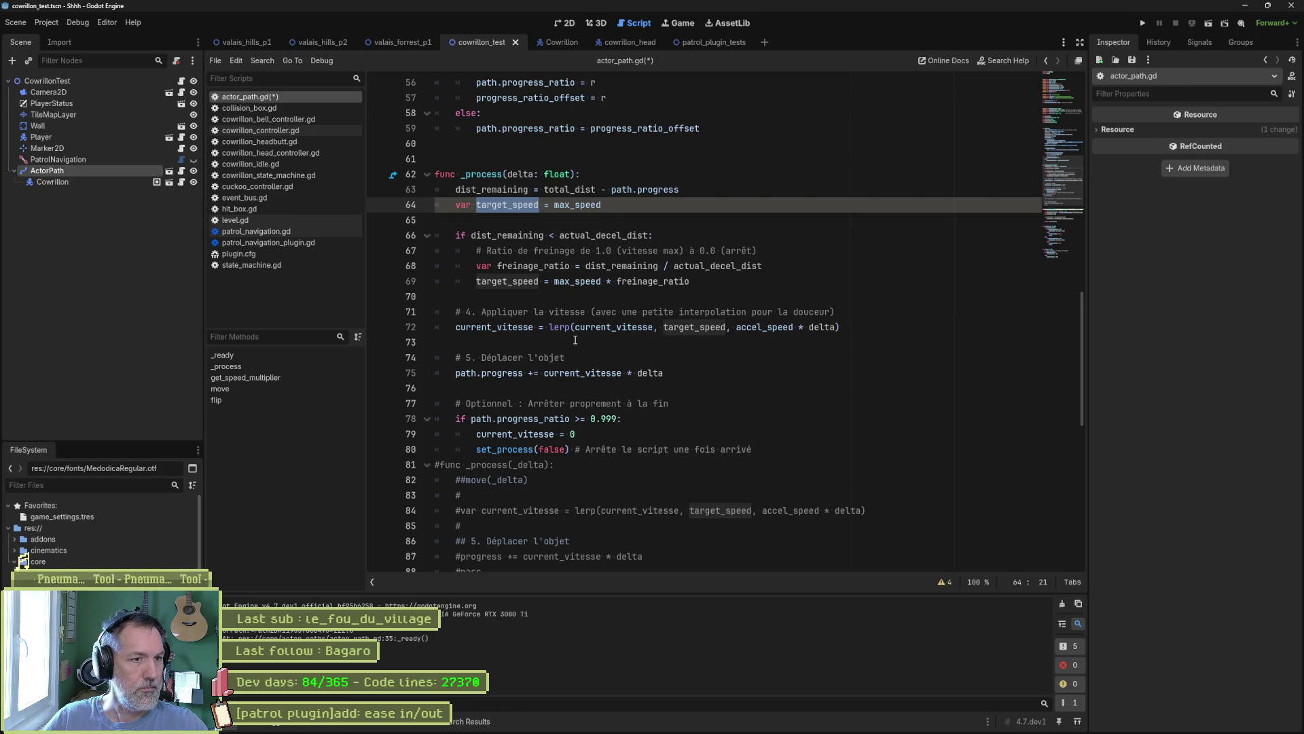
pyautogui.doubleClick(519, 327)
pyautogui.scroll(-1, 707, 367)
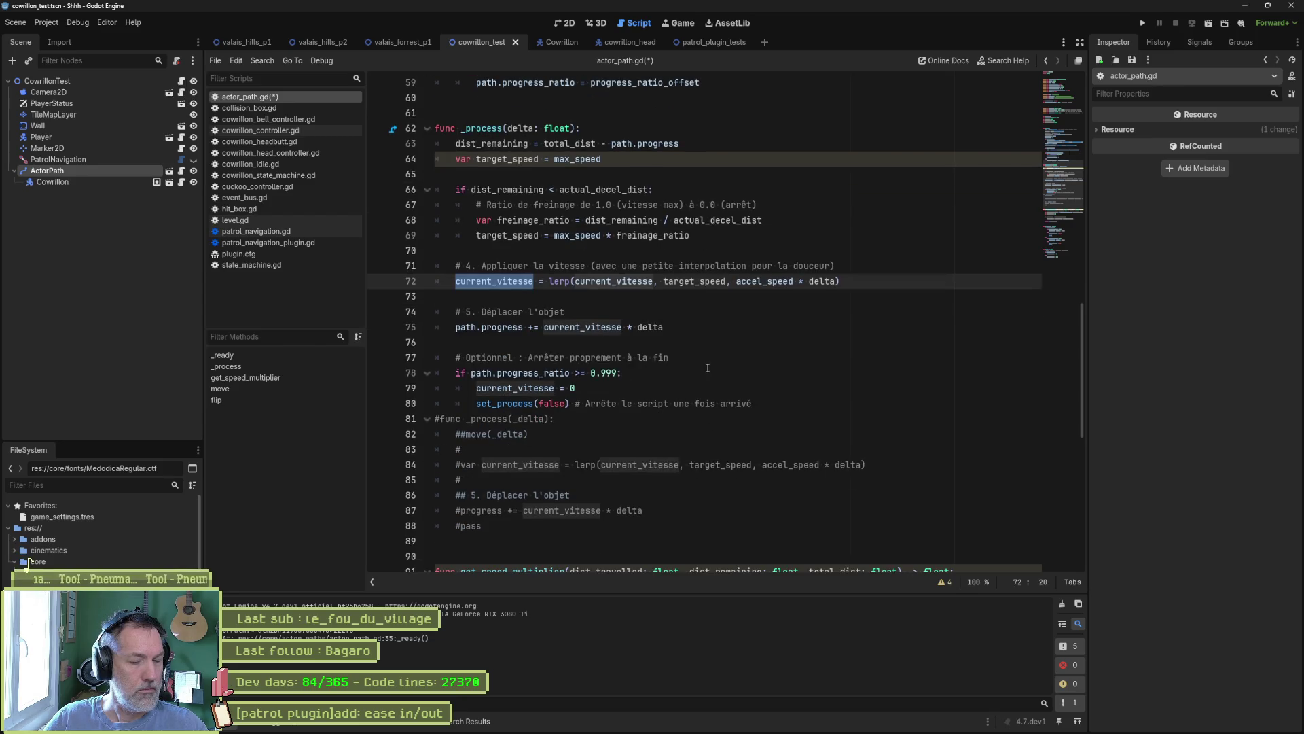
# Replace all current_vitesse with current_speed using whole-word, case-sensitive matching, then reload the file
pyautogui.hotkey('ctrl', 'shift', 'r')
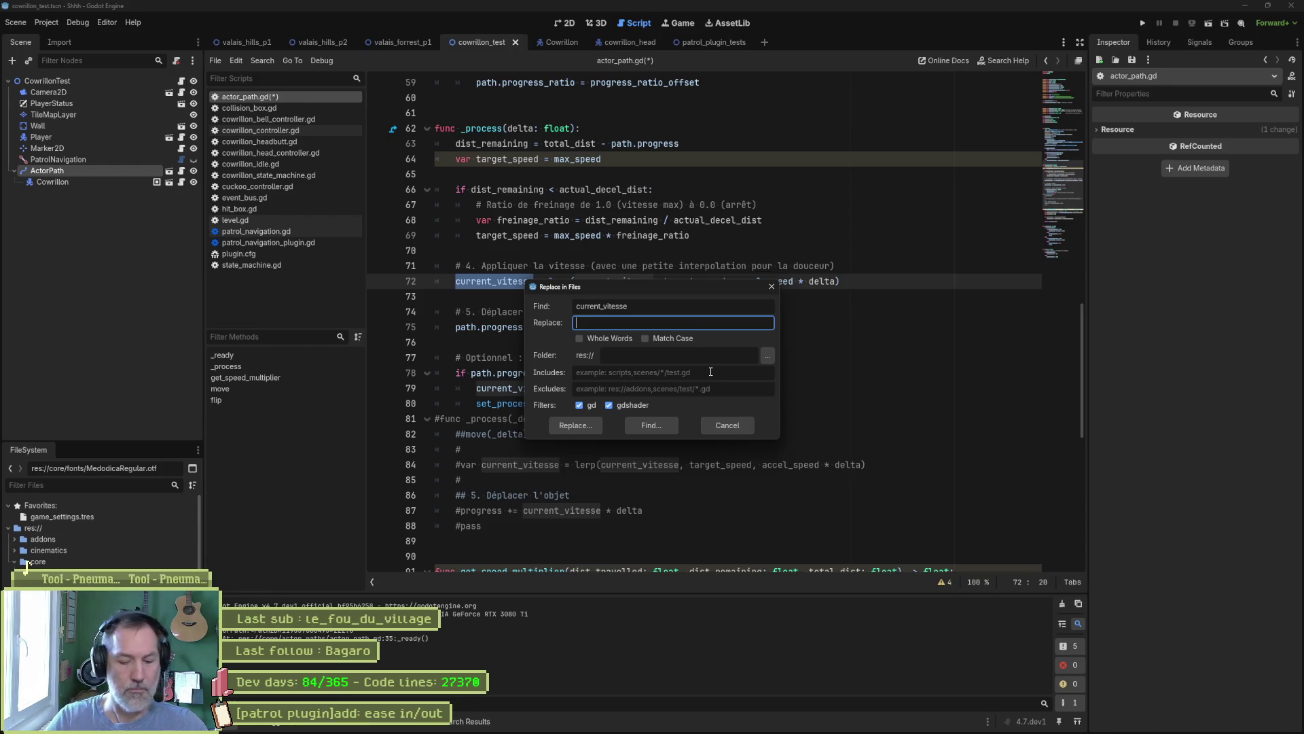
pyautogui.write('current_speed')
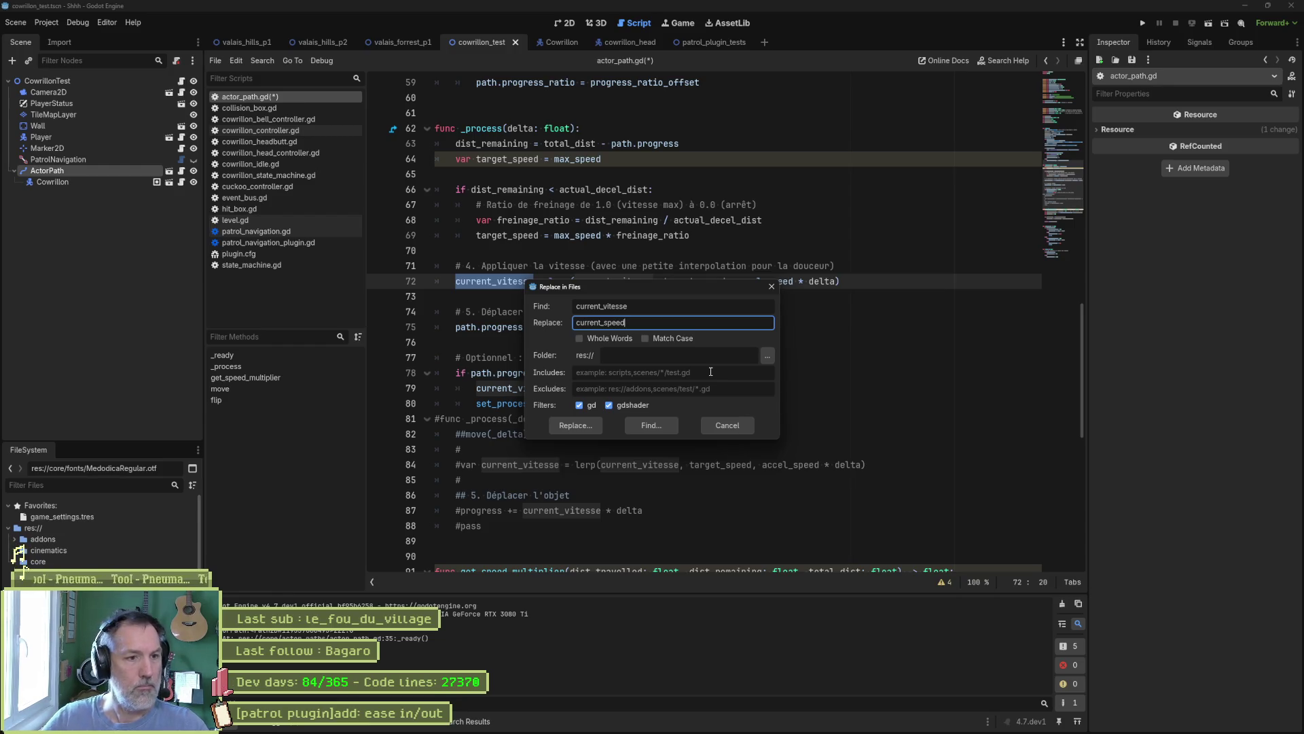
pyautogui.click(606, 338)
pyautogui.click(663, 338)
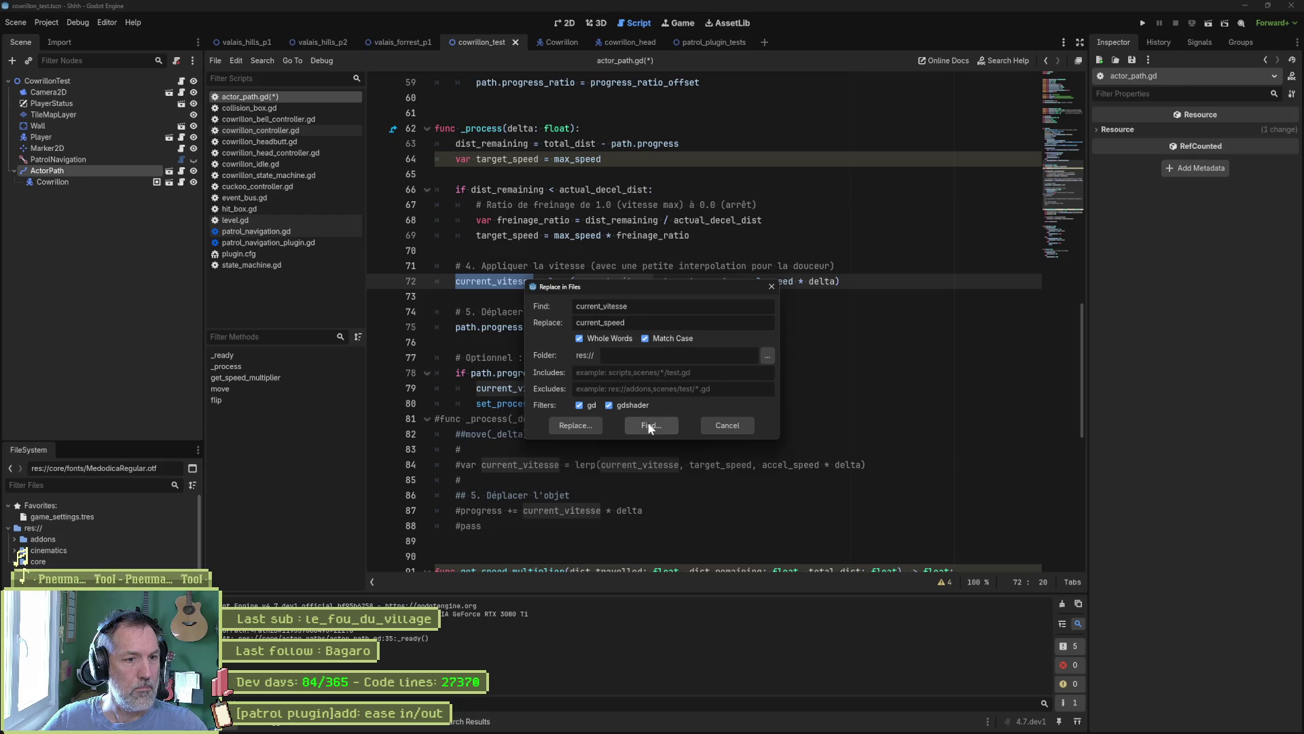
pyautogui.click(574, 425)
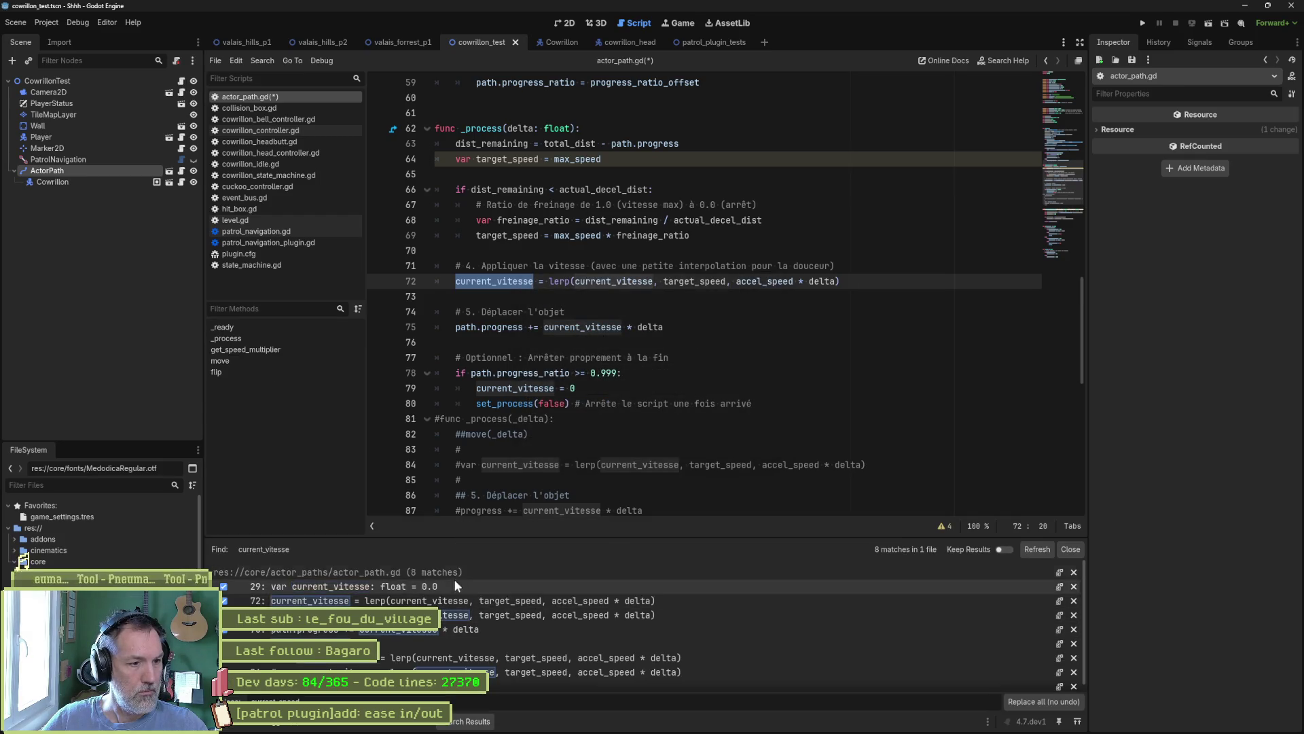
pyautogui.click(426, 571)
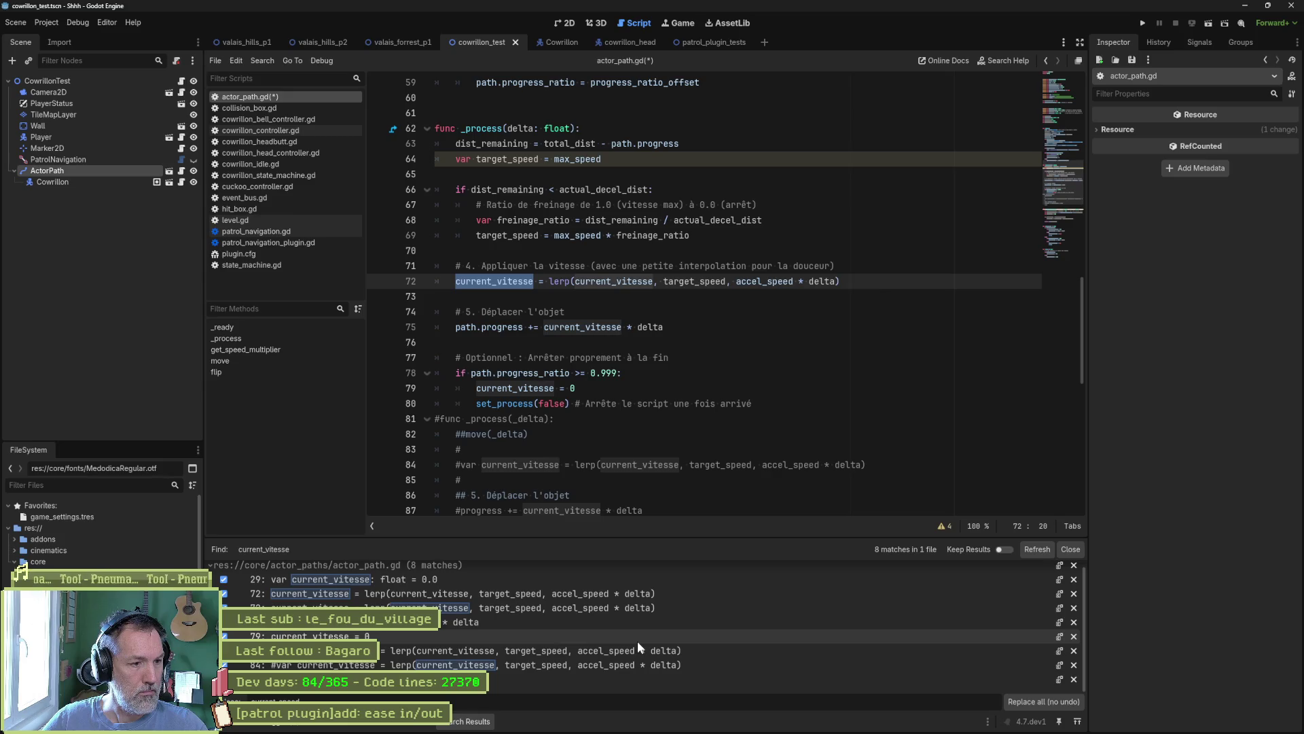
pyautogui.click(1044, 701)
pyautogui.click(654, 460)
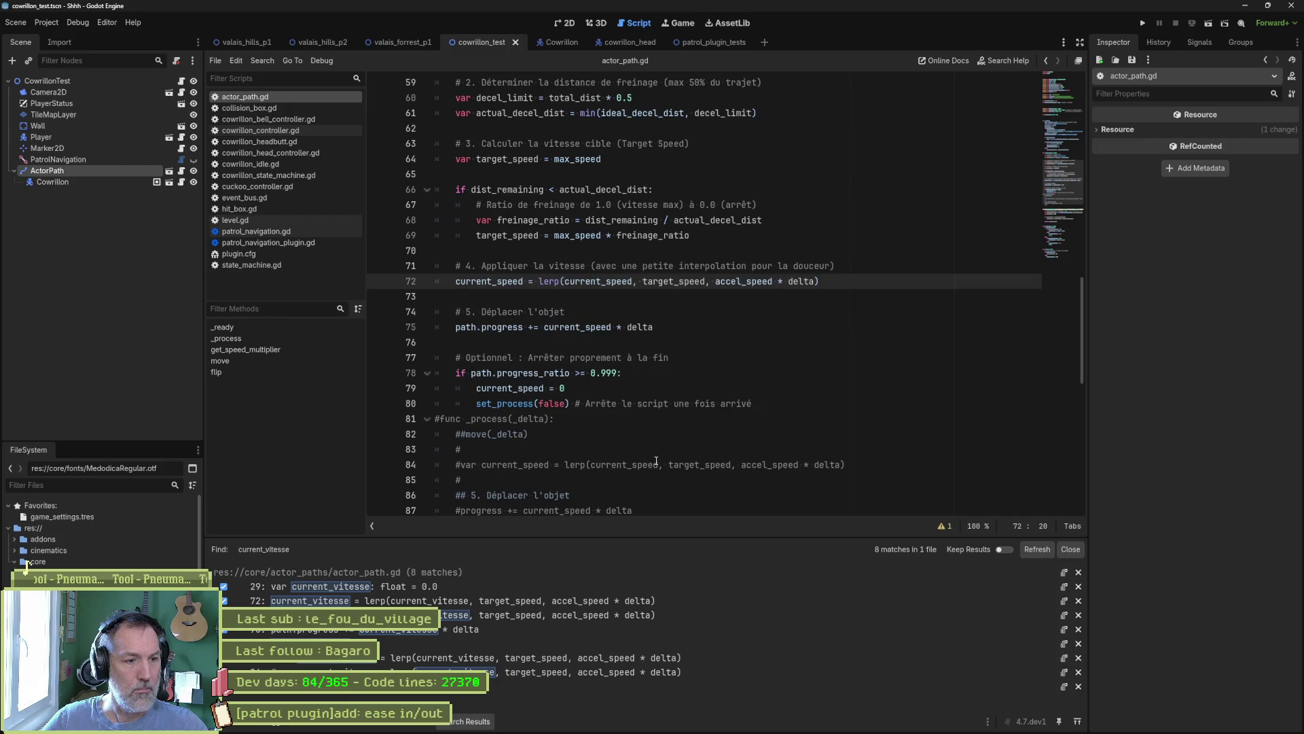
pyautogui.click(1070, 549)
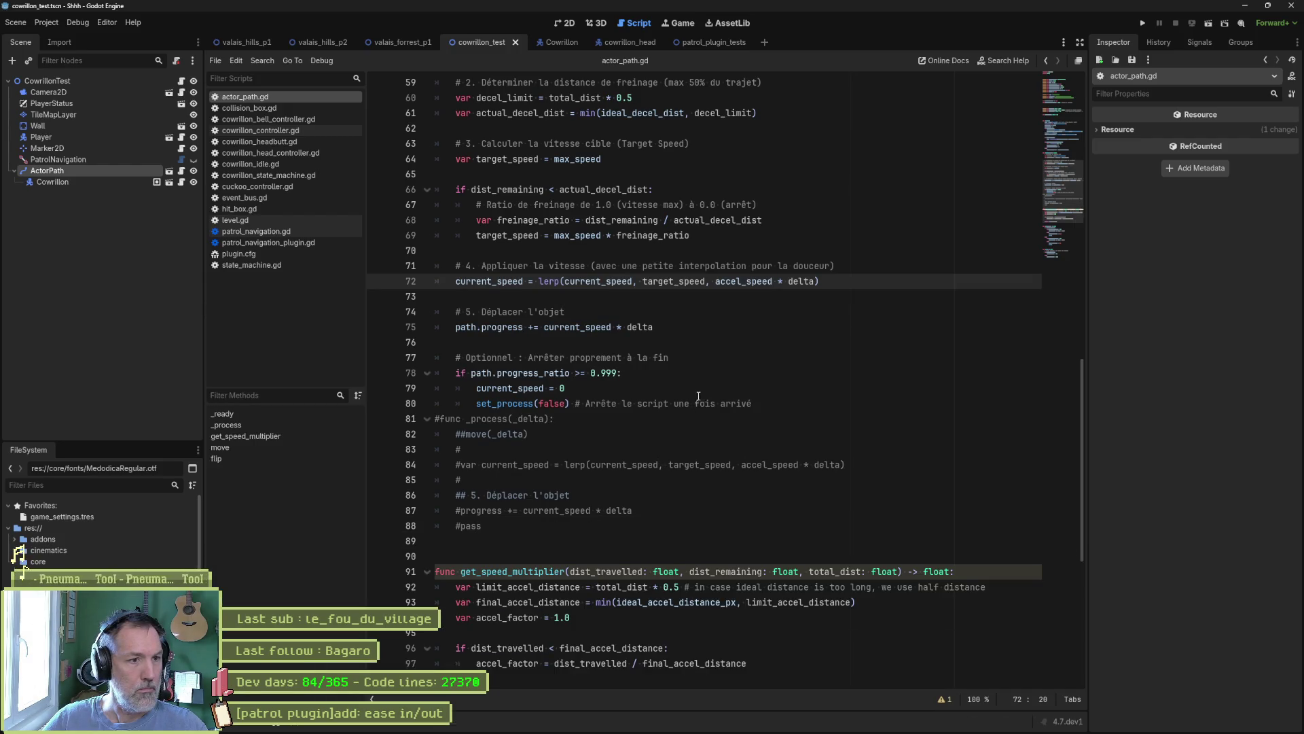
# Delete the # 4 and # 5 comment lines around the speed update
pyautogui.scroll(3, 713, 426)
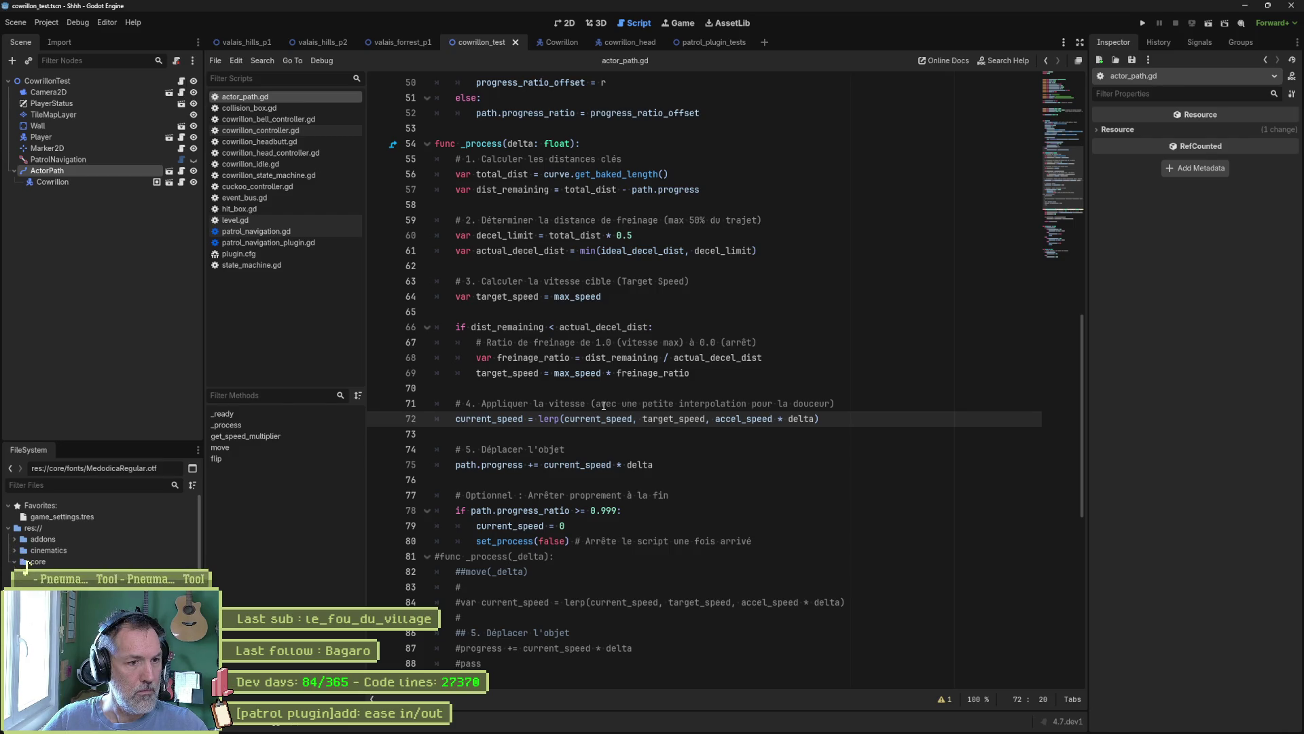
pyautogui.click(603, 403)
pyautogui.hotkey('ctrl', 'shift', 'k')
pyautogui.hotkey('ctrl', 'shift', 'k')
pyautogui.hotkey('ctrl', 'shift', 'k')
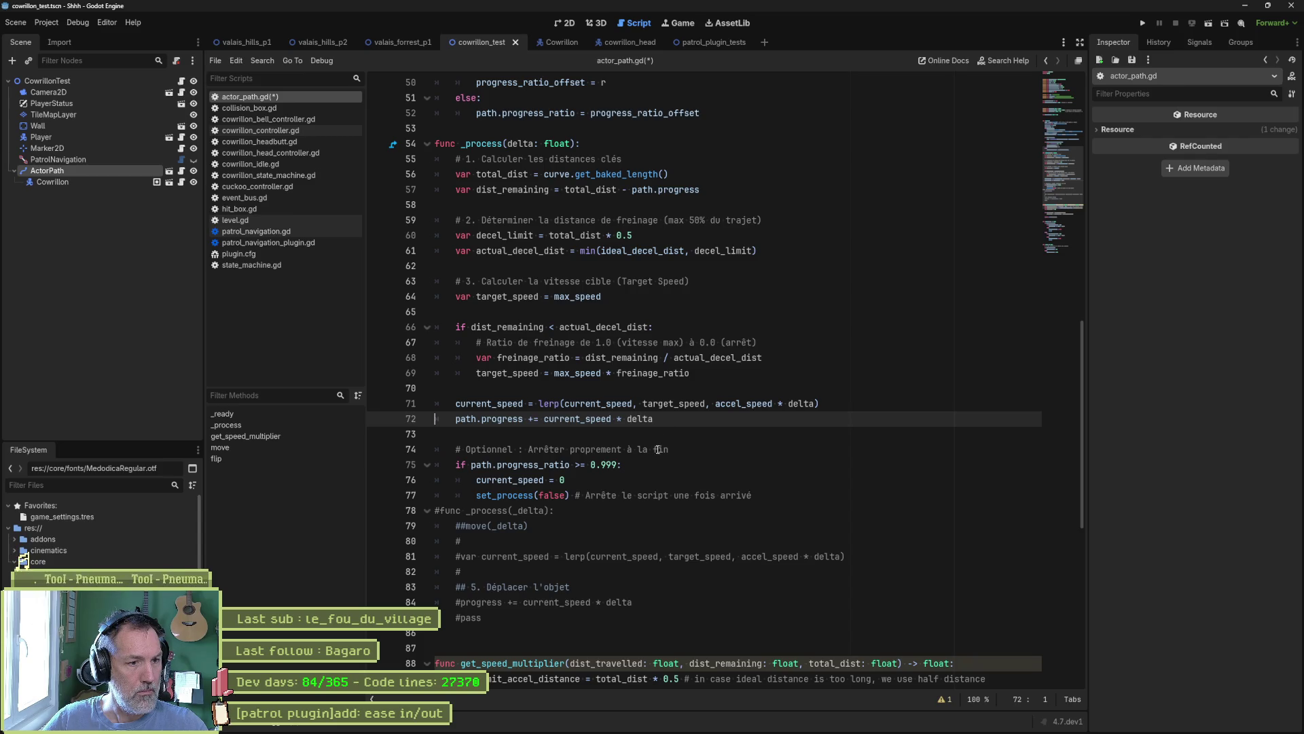
# Add a blank line after set_process(false) and fold the commented _process and get_speed_multiplier
pyautogui.click(780, 500)
pyautogui.press('Return')
pyautogui.press('Return')
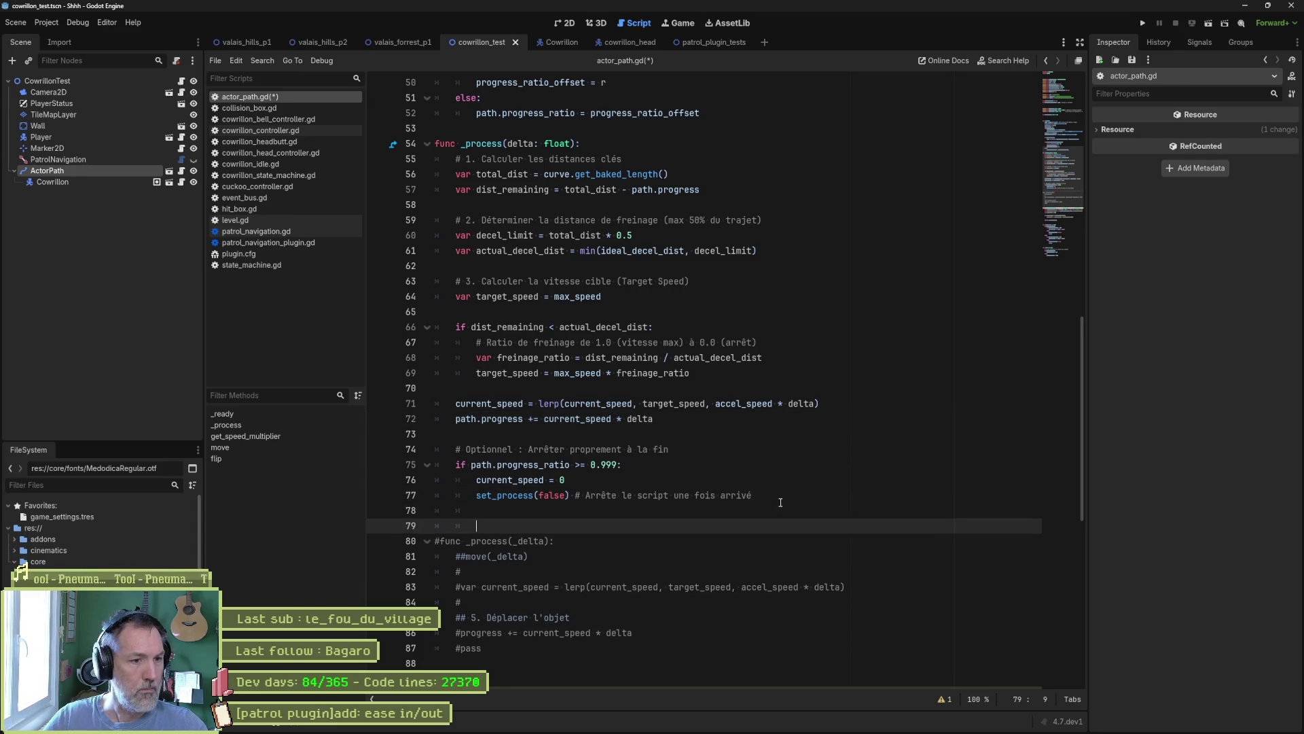
pyautogui.click(427, 541)
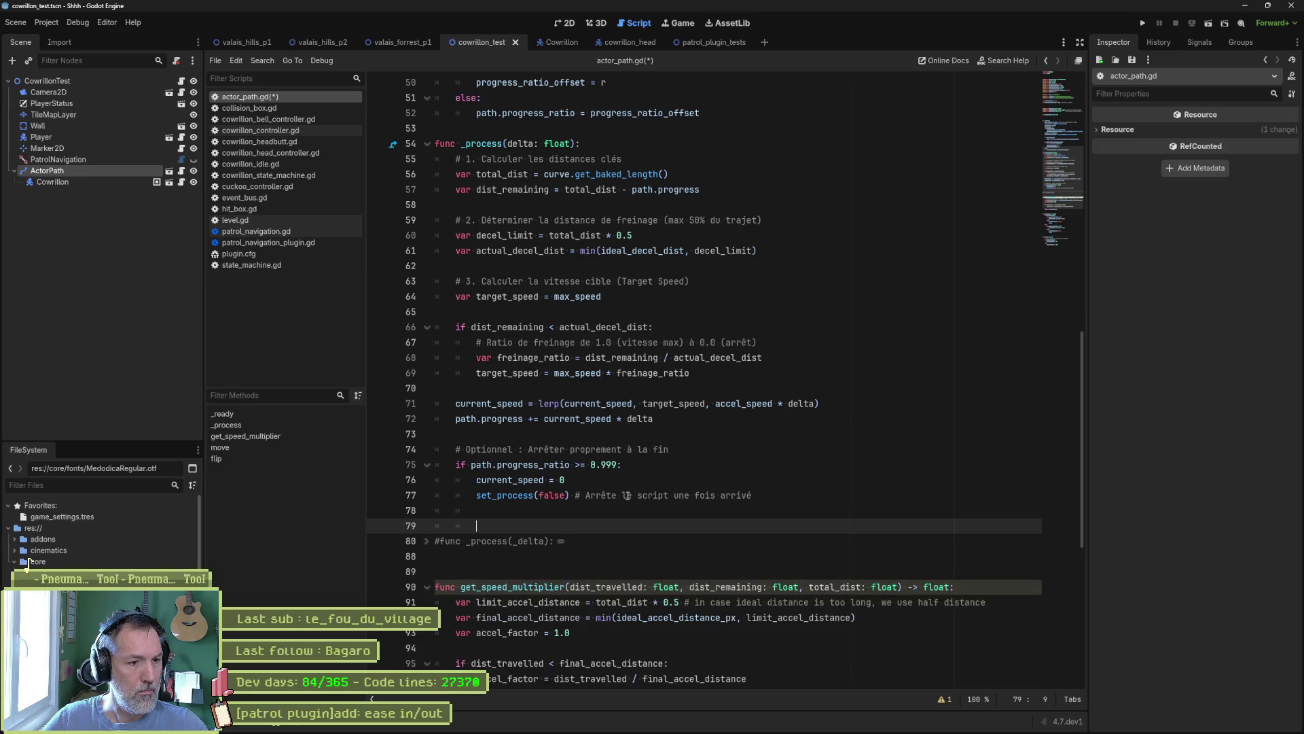
pyautogui.click(712, 479)
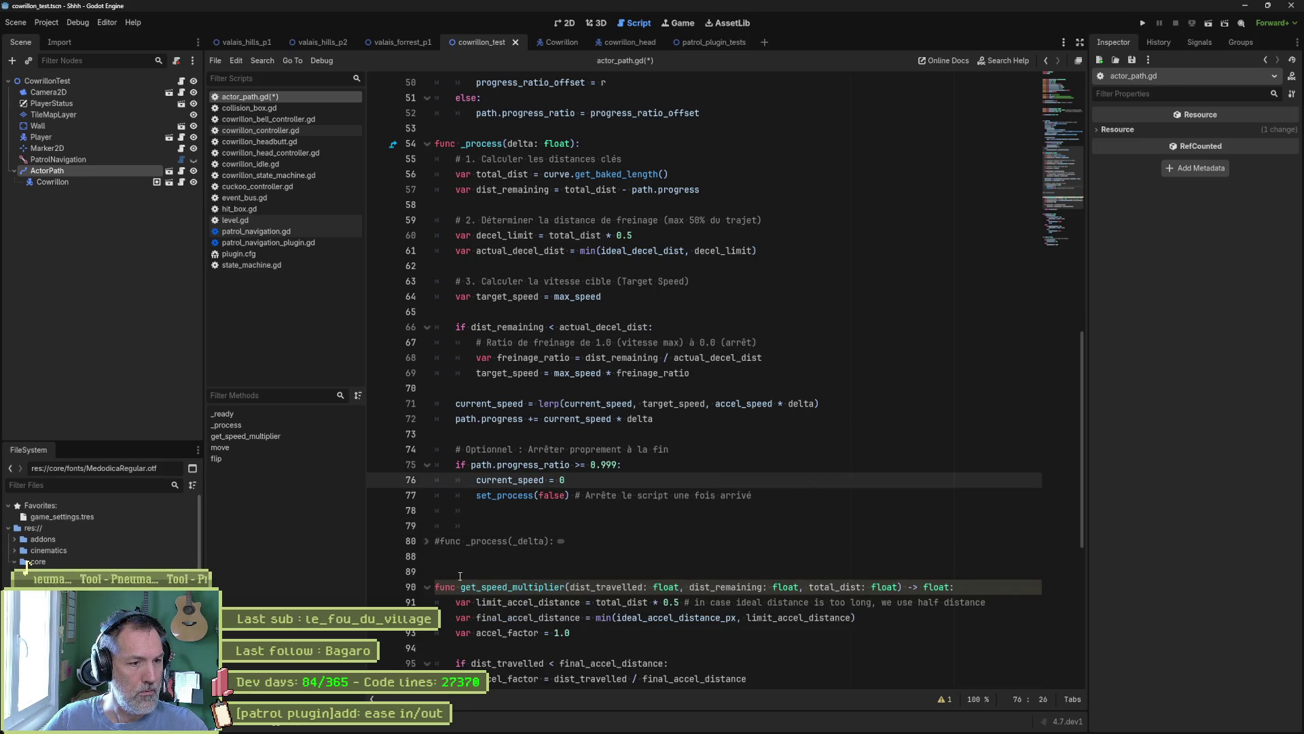
pyautogui.click(426, 587)
pyautogui.click(773, 513)
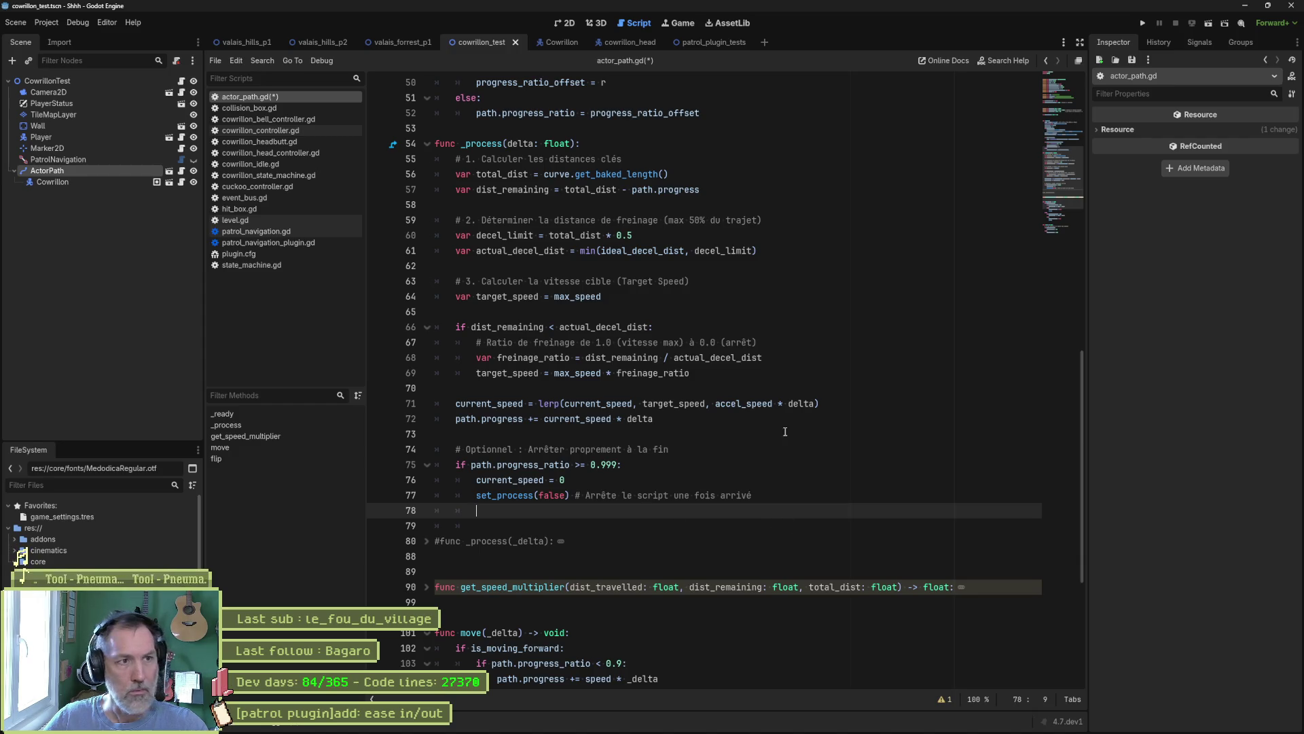
pyautogui.press('F6')
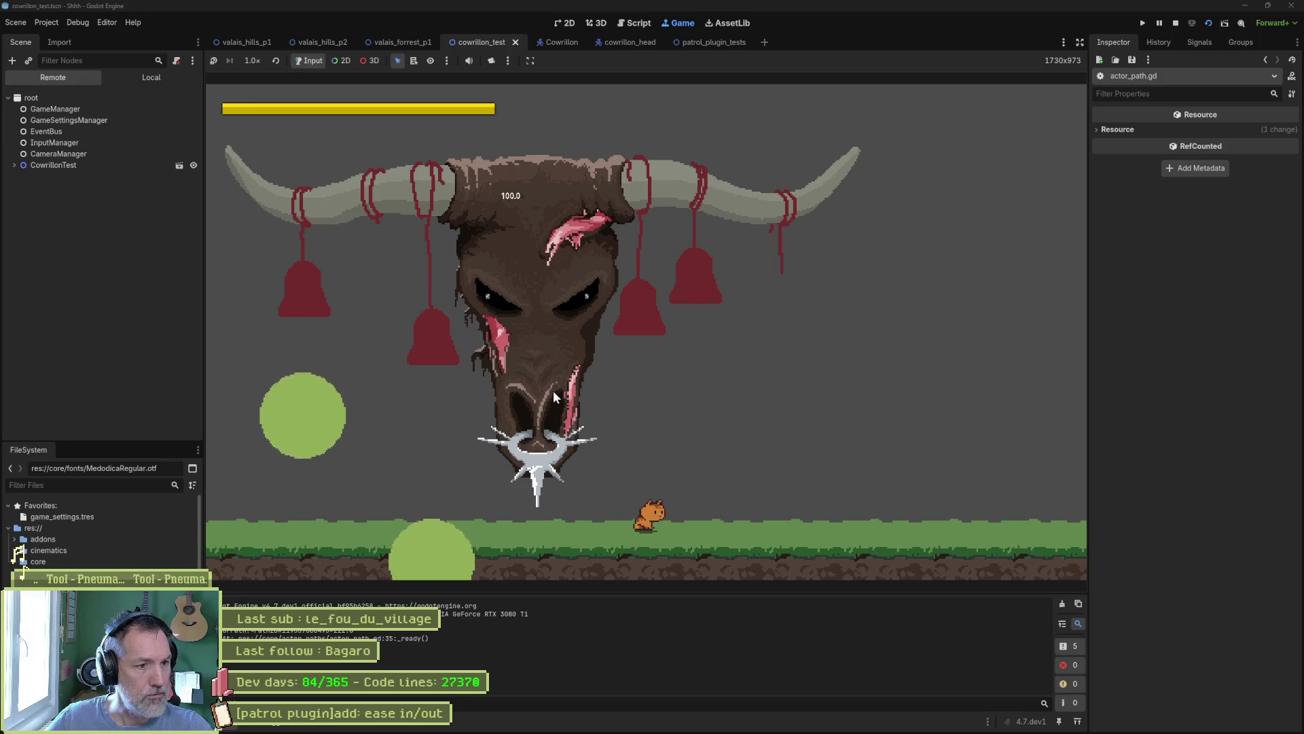
pyautogui.press('F8')
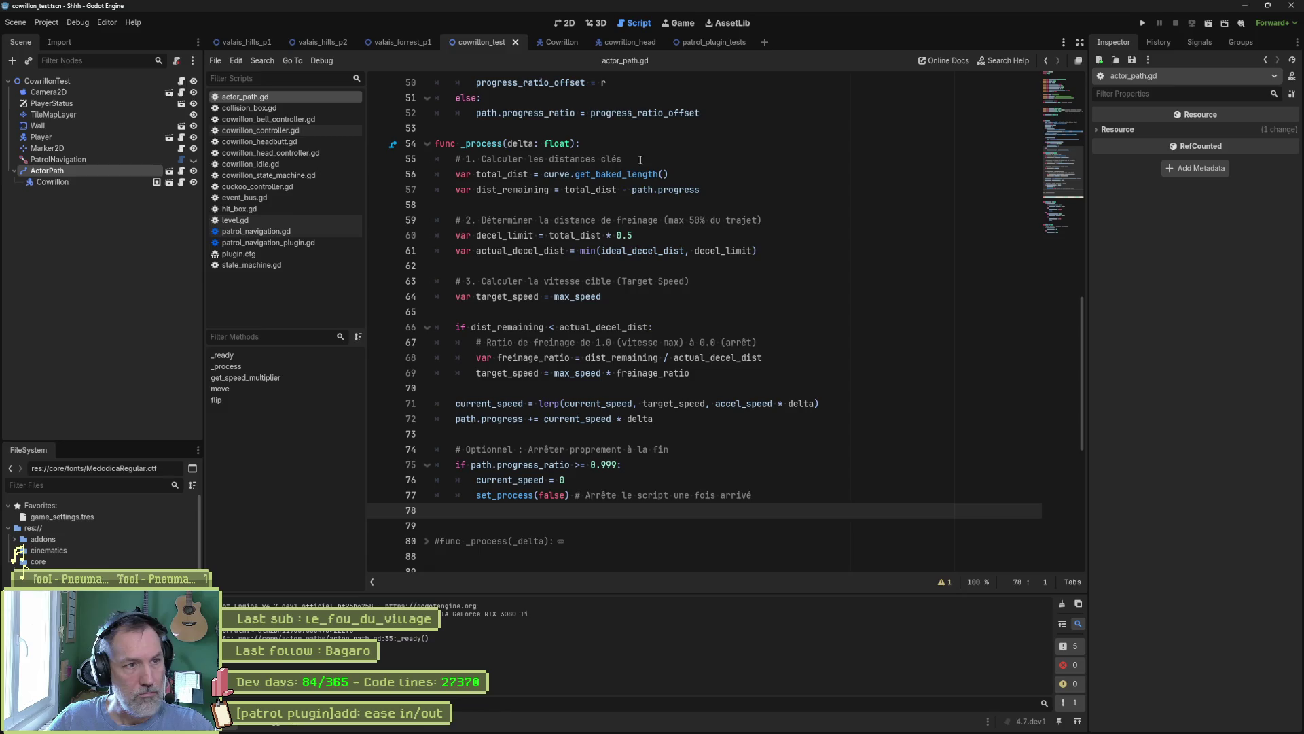
# Cut the total_dist, dist_remaining and decel_limit lines from _process and paste them atop _ready
pyautogui.doubleClick(490, 146)
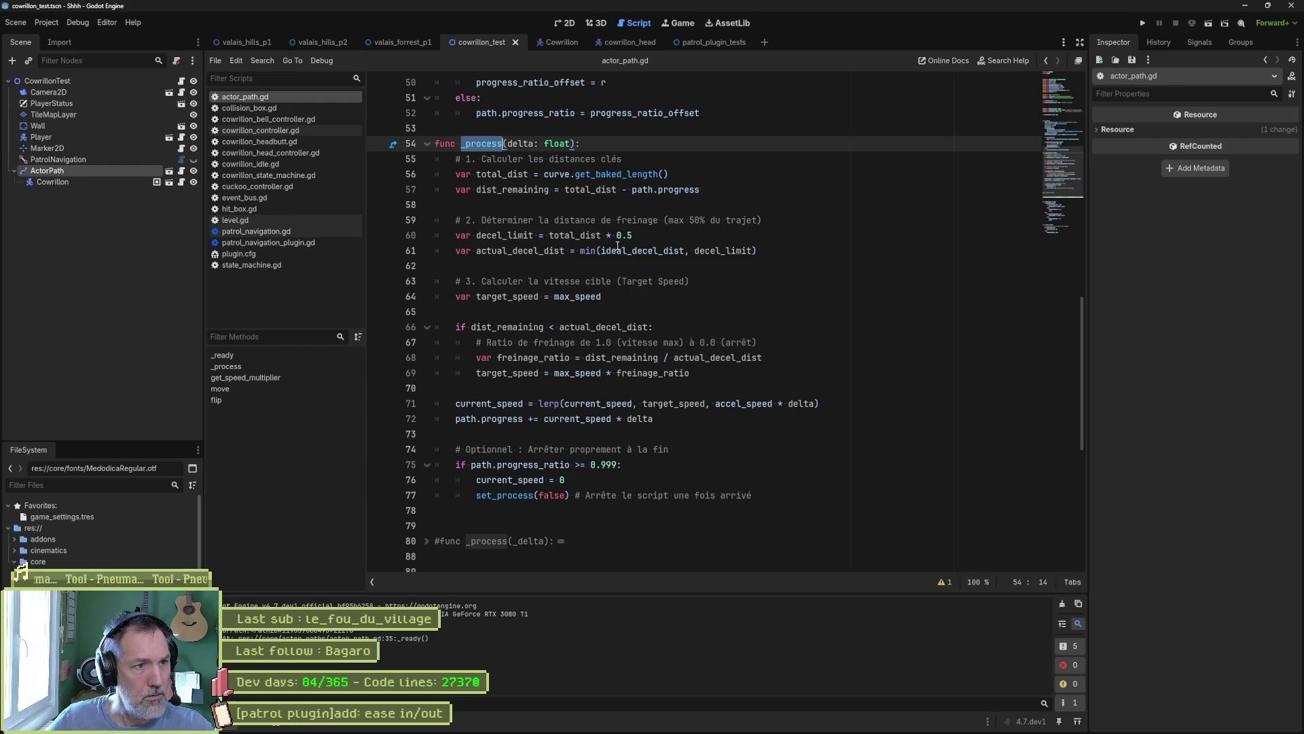
pyautogui.moveTo(618, 245)
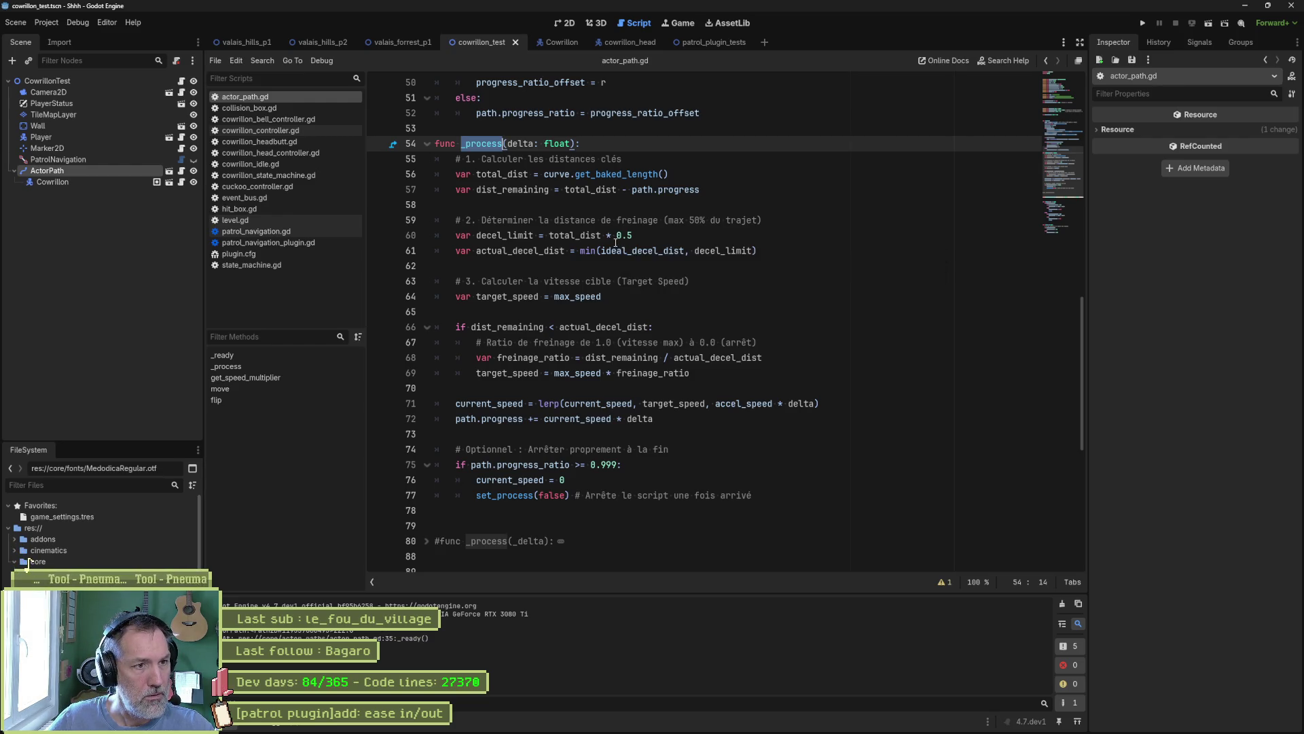
pyautogui.scroll(7, 613, 242)
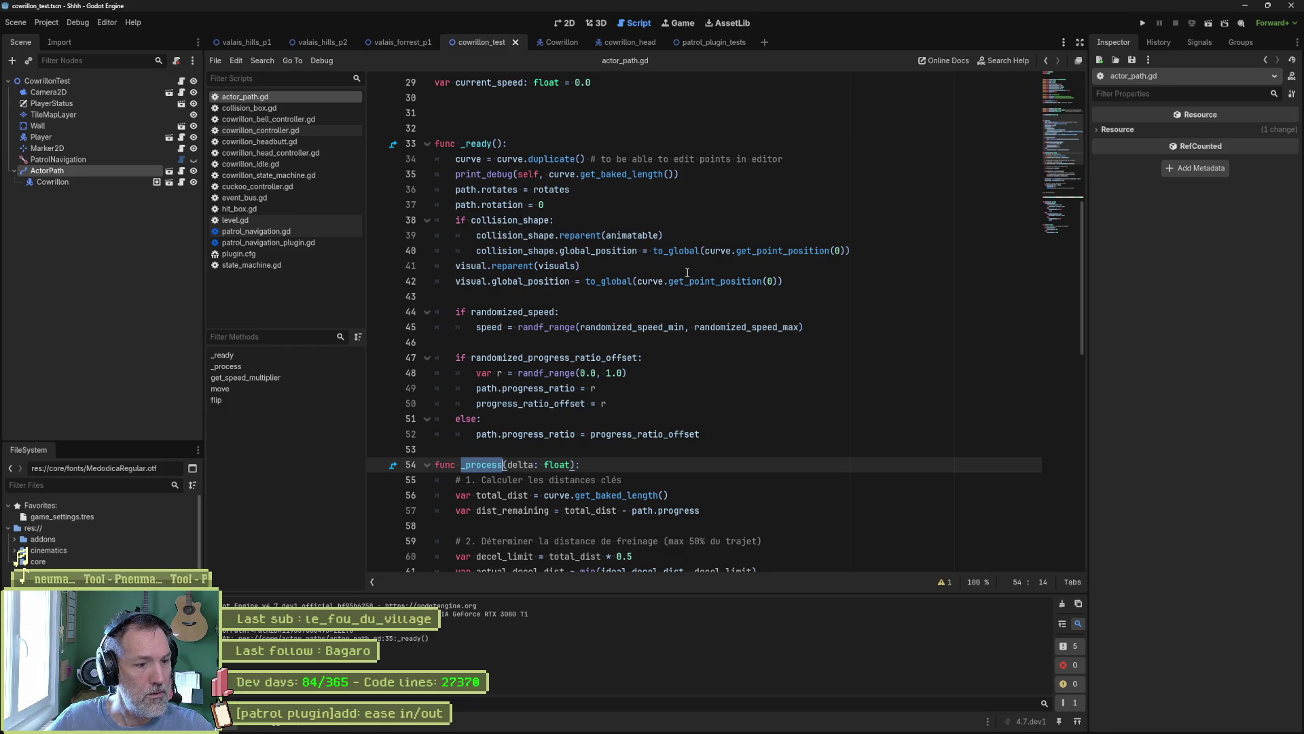
pyautogui.scroll(-3, 685, 270)
pyautogui.scroll(-1, 681, 269)
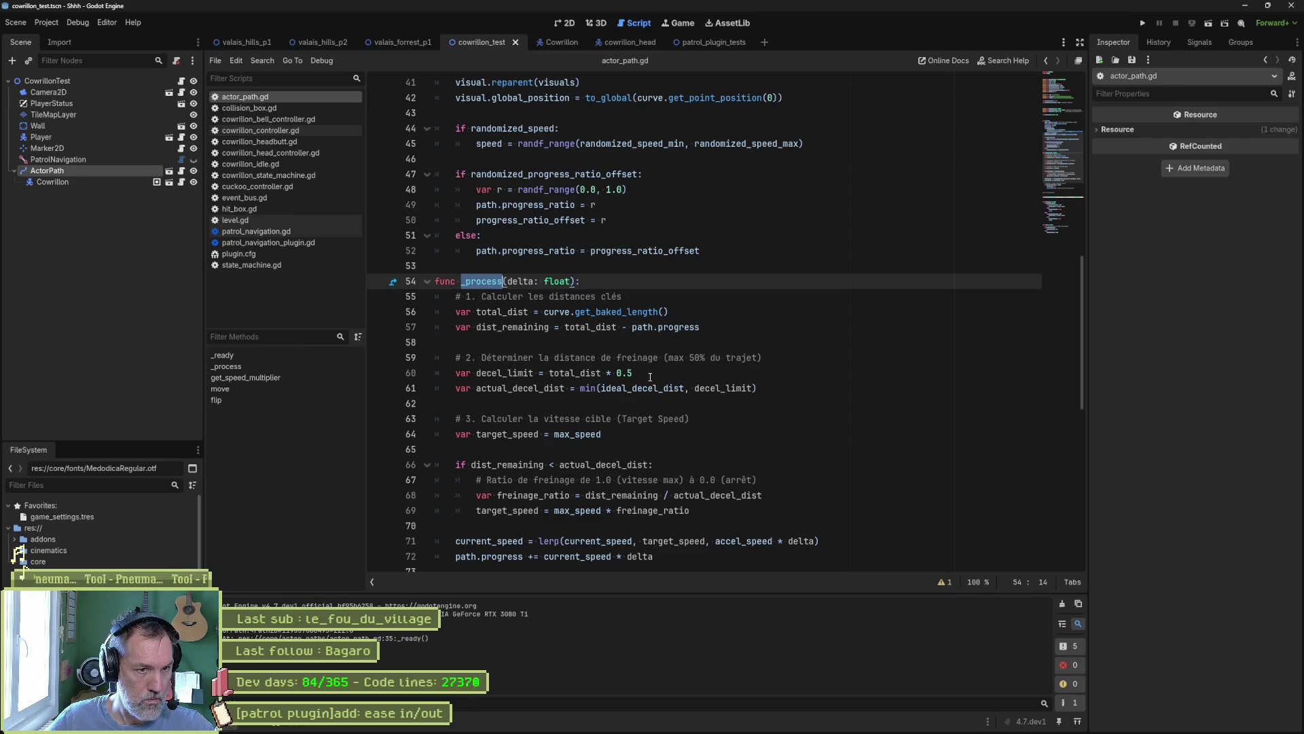
pyautogui.moveTo(648, 375)
pyautogui.mouseDown()
pyautogui.moveTo(489, 355)
pyautogui.moveTo(582, 281)
pyautogui.mouseUp()
pyautogui.hotkey('ctrl', 'c')
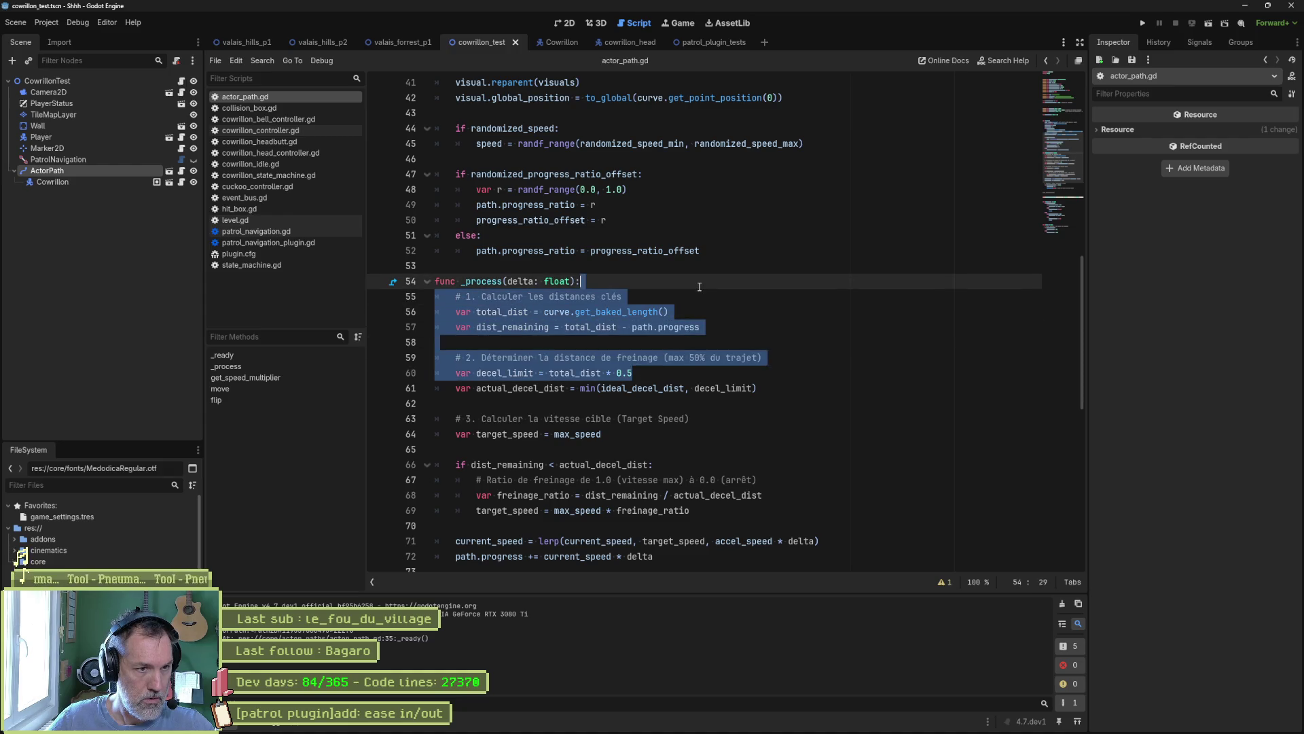
pyautogui.press('BackSpace')
pyautogui.scroll(4, 686, 315)
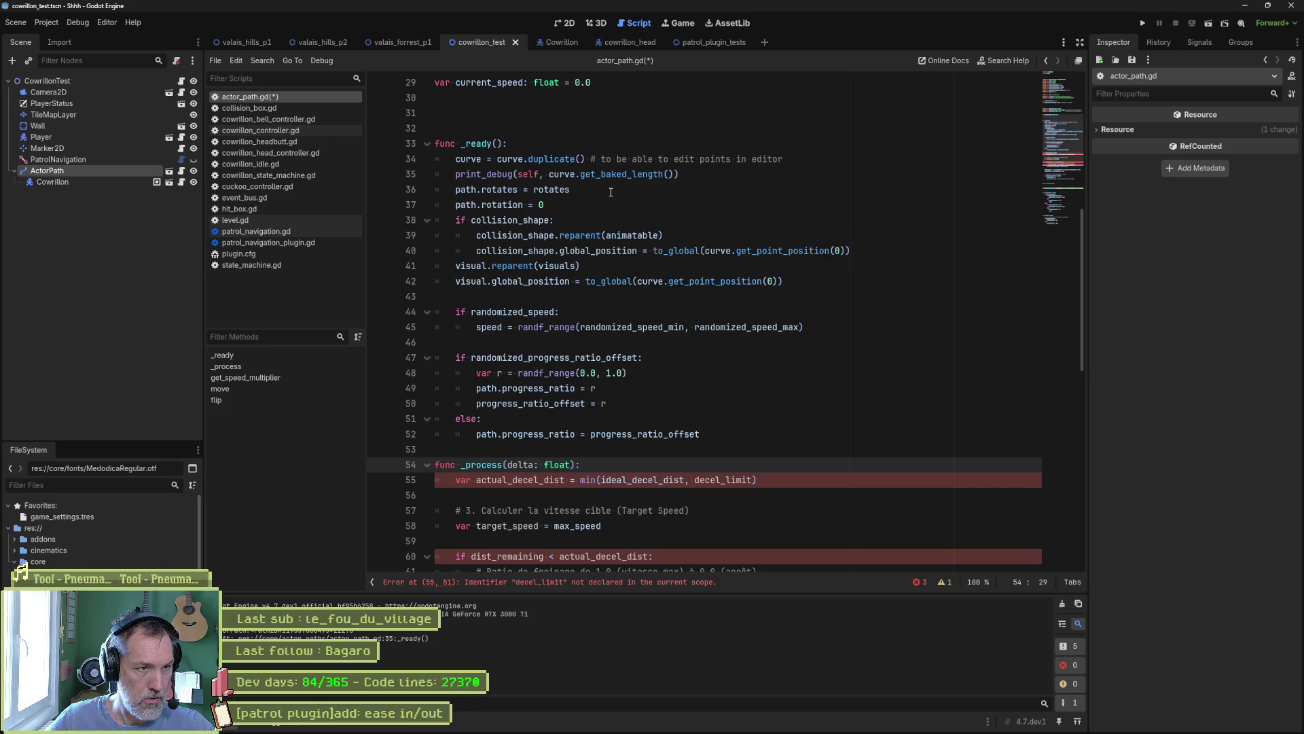
pyautogui.click(787, 159)
pyautogui.hotkey('ctrl', 'v')
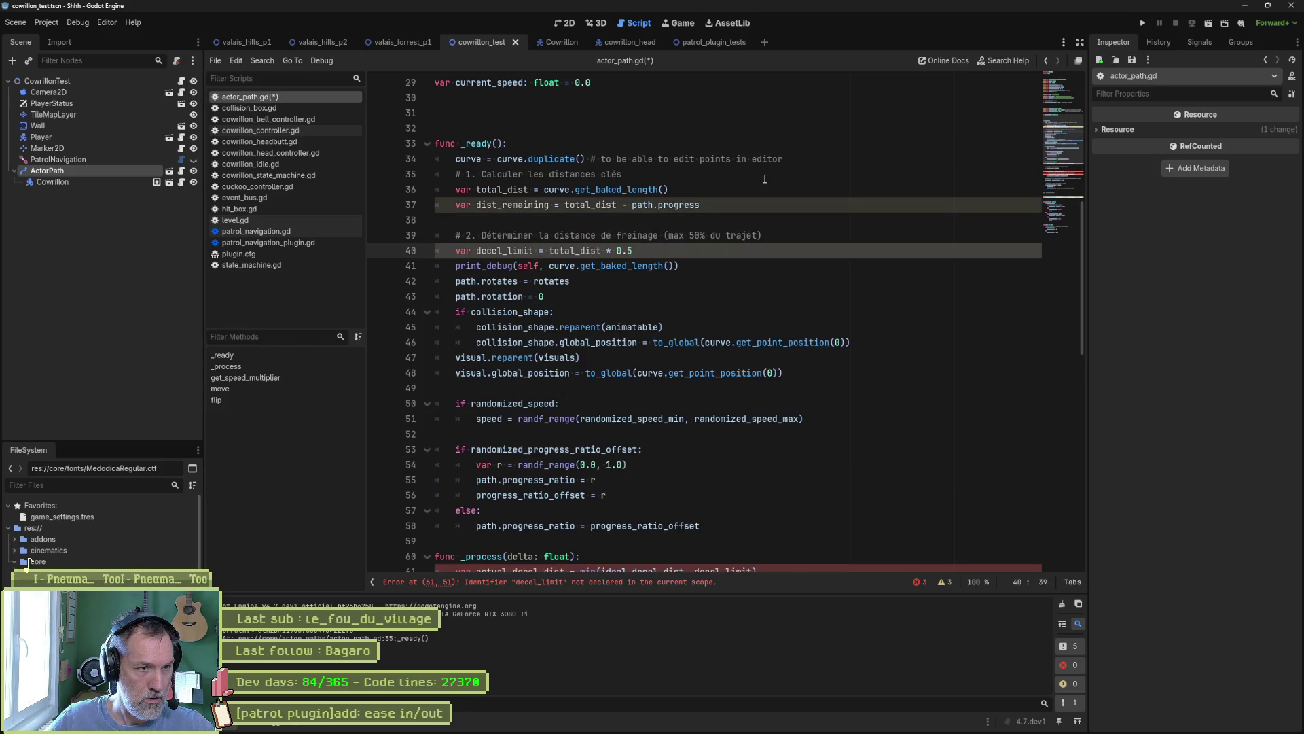
# Delete the '# 1.' and braking-distance comment lines and blank line from the pasted block
pyautogui.click(563, 173)
pyautogui.hotkey('ctrl', 'shift', 'k')
pyautogui.press('Down')
pyautogui.press('Down')
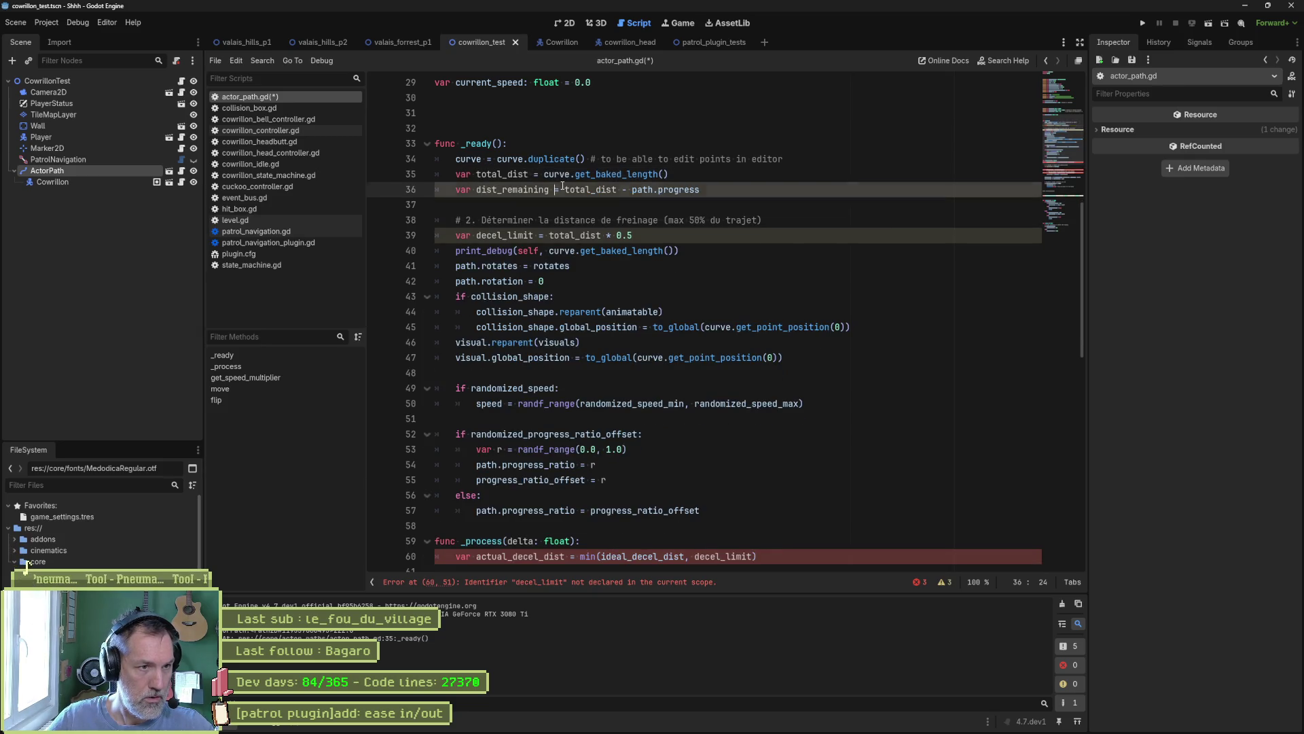
pyautogui.press('Delete')
pyautogui.hotkey('ctrl', 'shift', 'k')
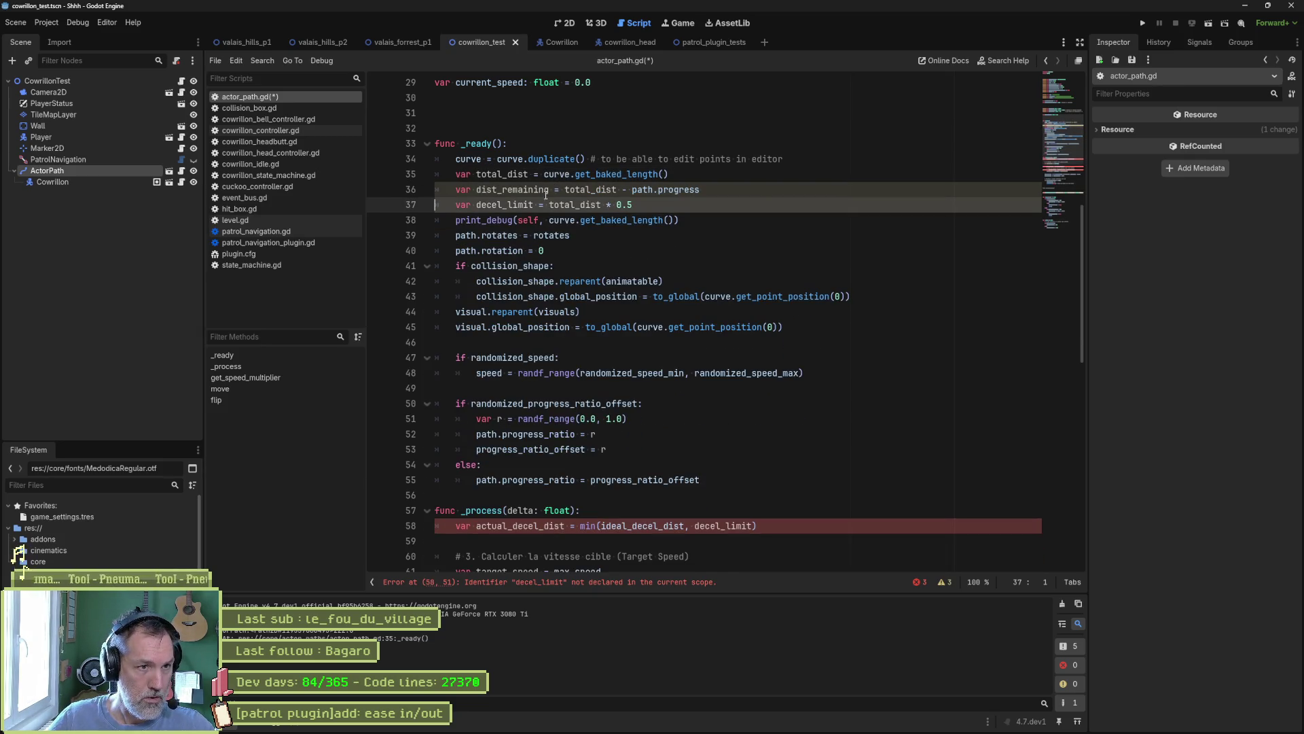
pyautogui.moveTo(650, 210); pyautogui.dragTo(788, 159)
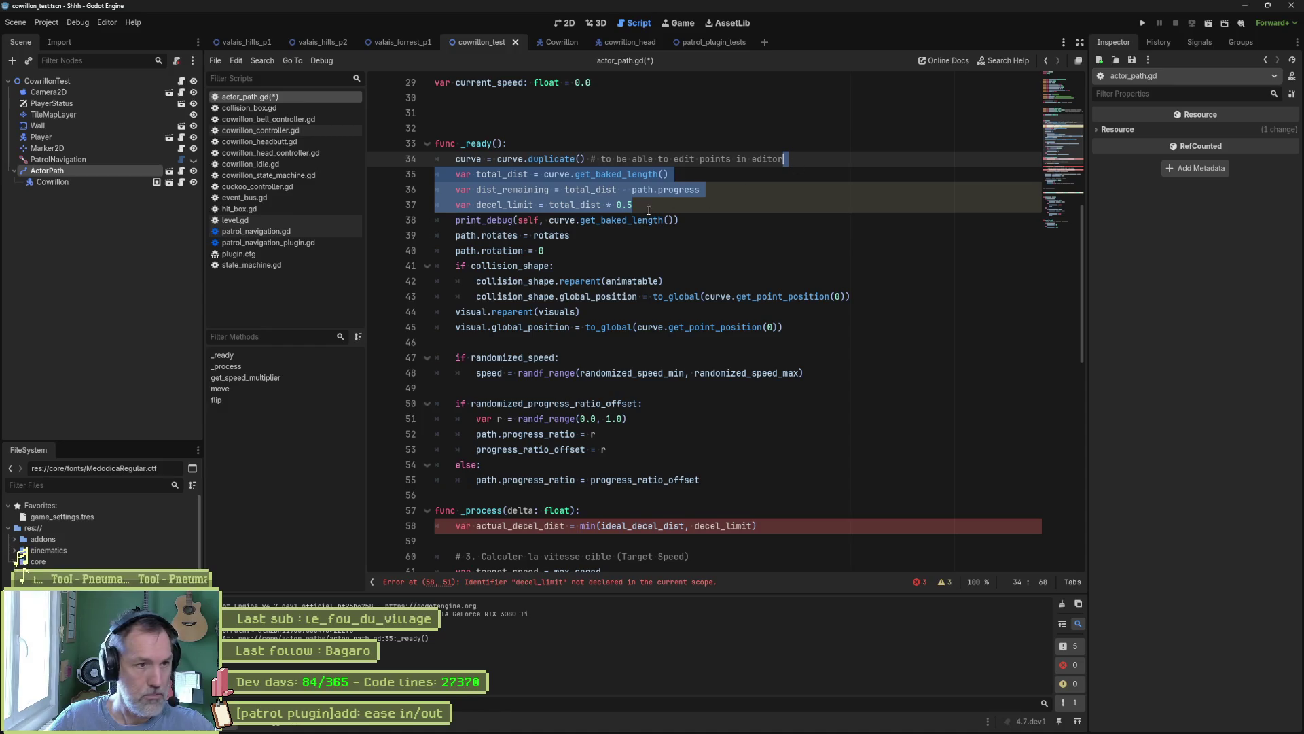
pyautogui.scroll(3, 646, 211)
pyautogui.scroll(2, 646, 210)
# Paste the three variable lines at class level and retype them as ': float' declarations
pyautogui.hotkey('ctrl', 'c')
pyautogui.click(595, 312)
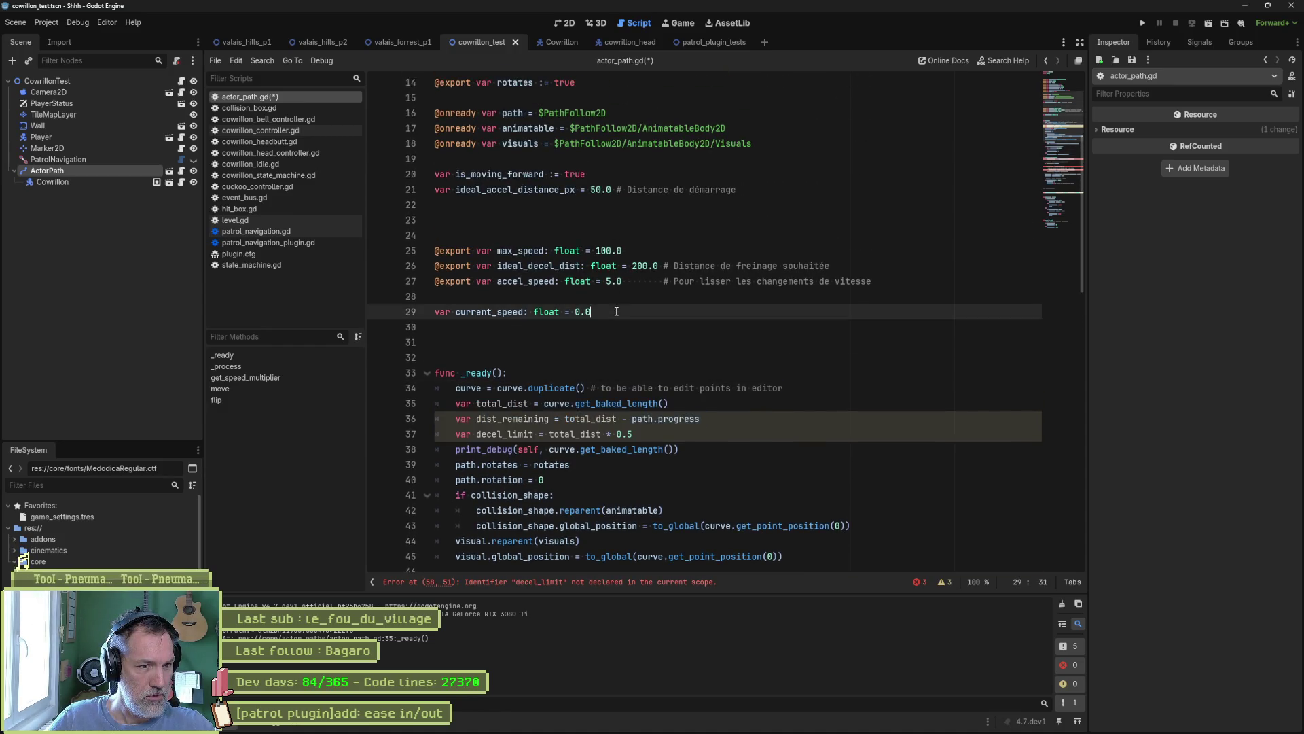
pyautogui.hotkey('ctrl', 'v')
pyautogui.moveTo(436, 326); pyautogui.dragTo(496, 358)
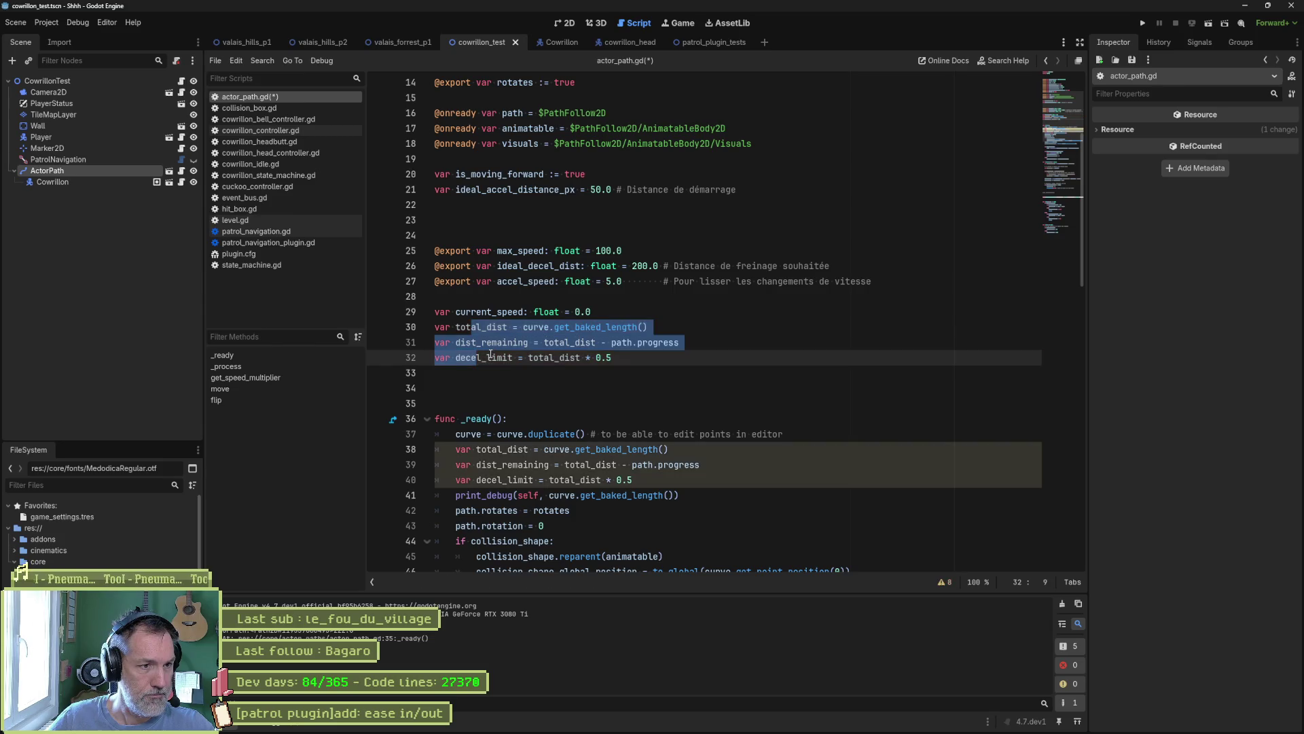
pyautogui.click(496, 357)
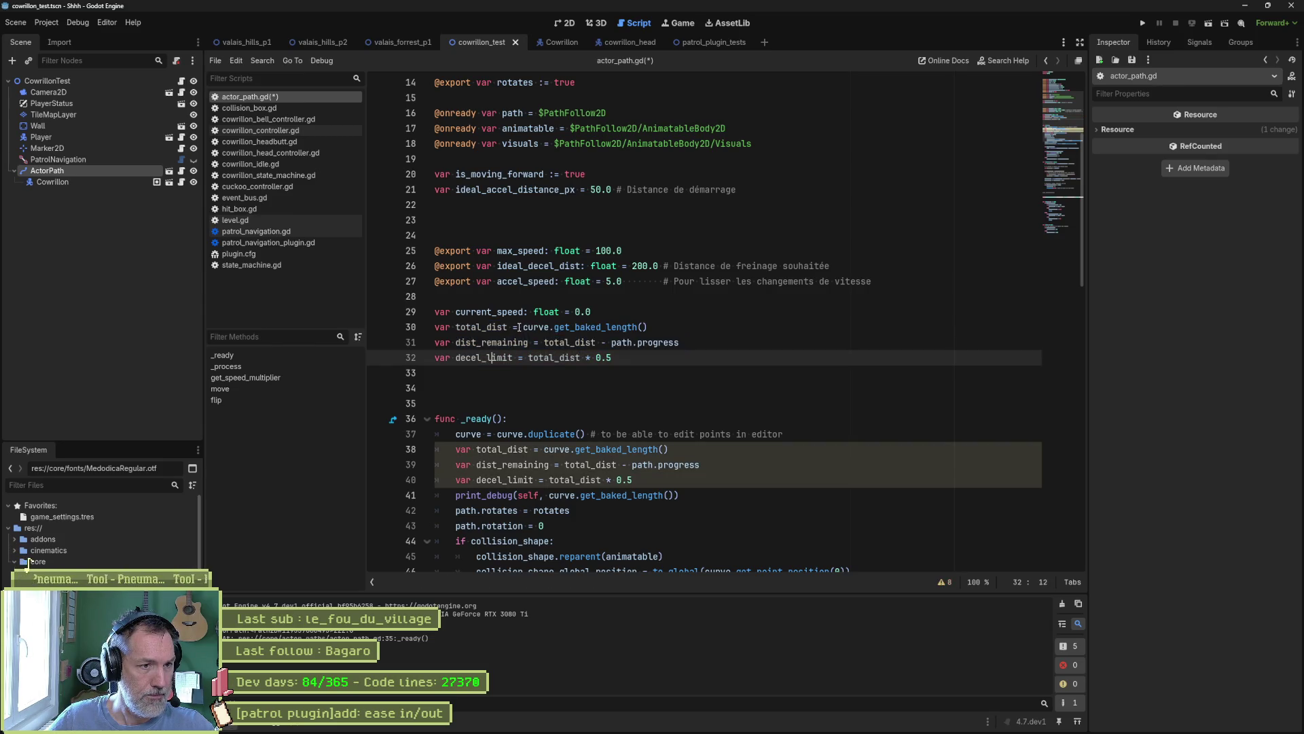
pyautogui.click(514, 328)
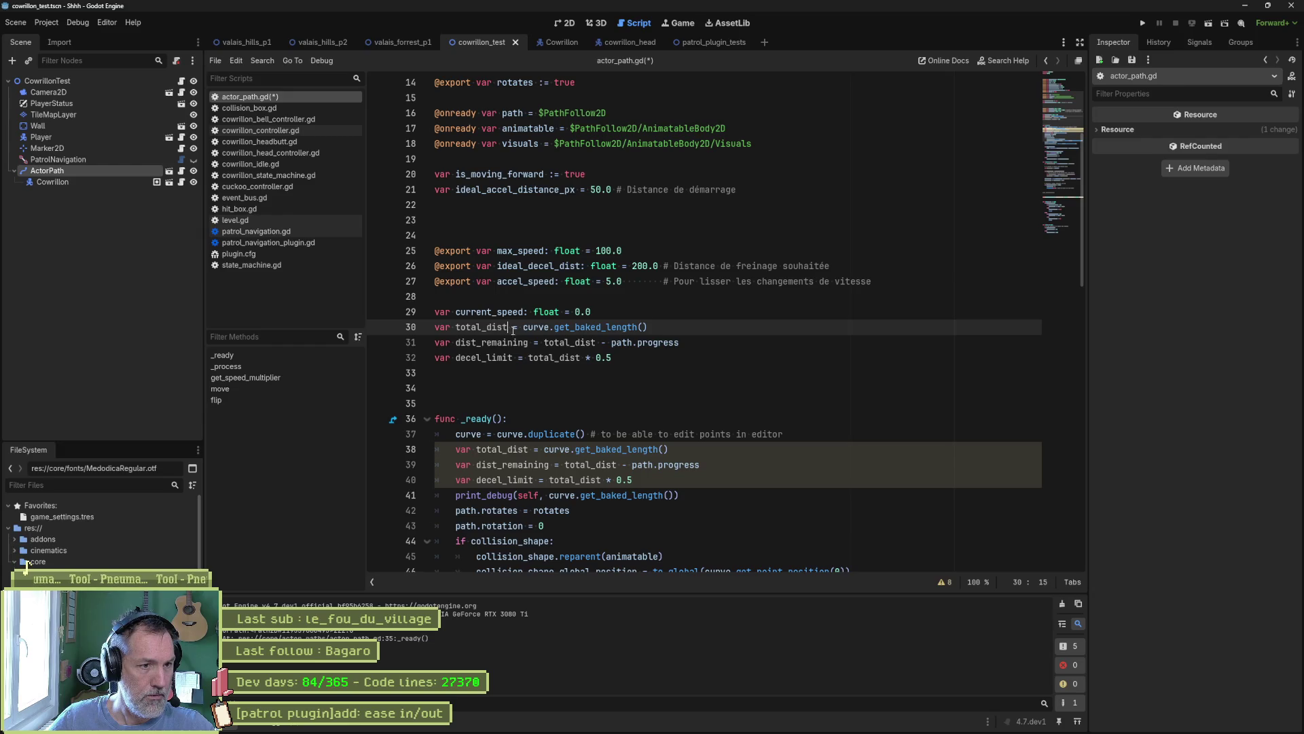
pyautogui.keyDown('alt'); pyautogui.click(512, 358); pyautogui.keyUp('alt')
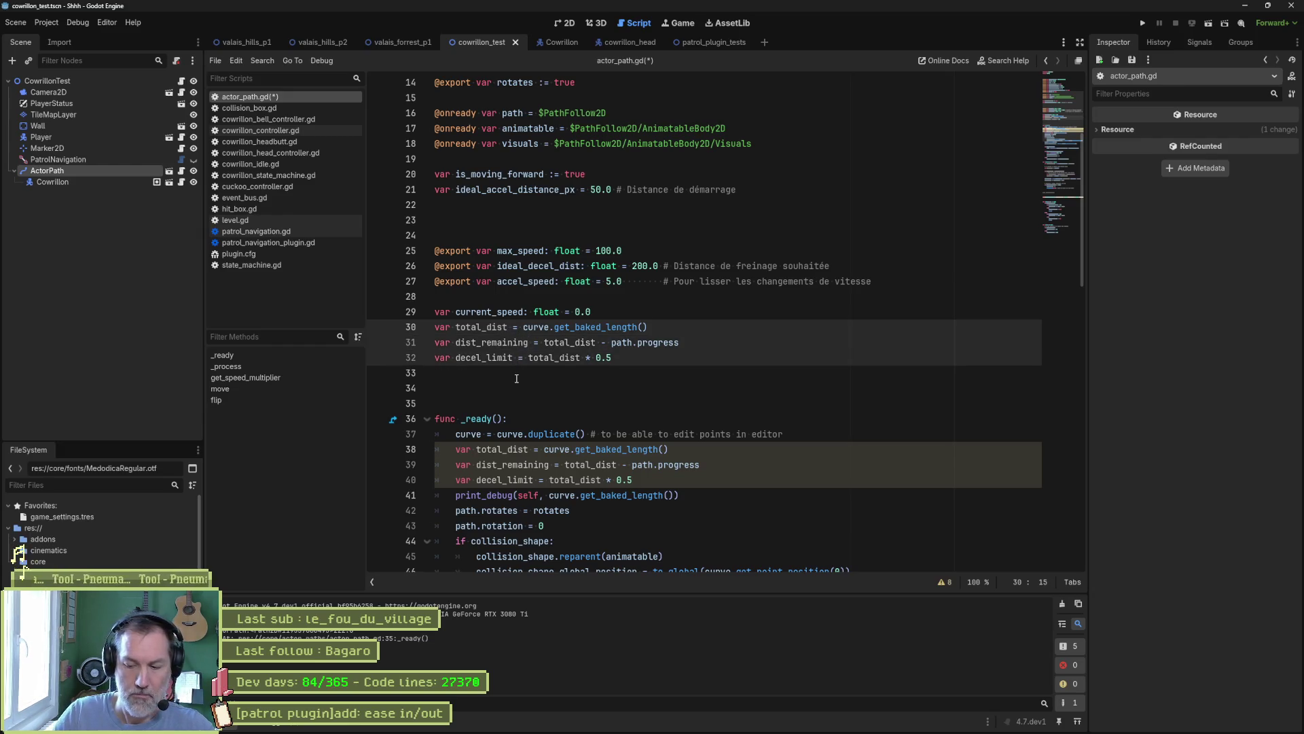
pyautogui.hotkey('shift', 'Home')
pyautogui.press('Right')
pyautogui.hotkey('shift', 'End')
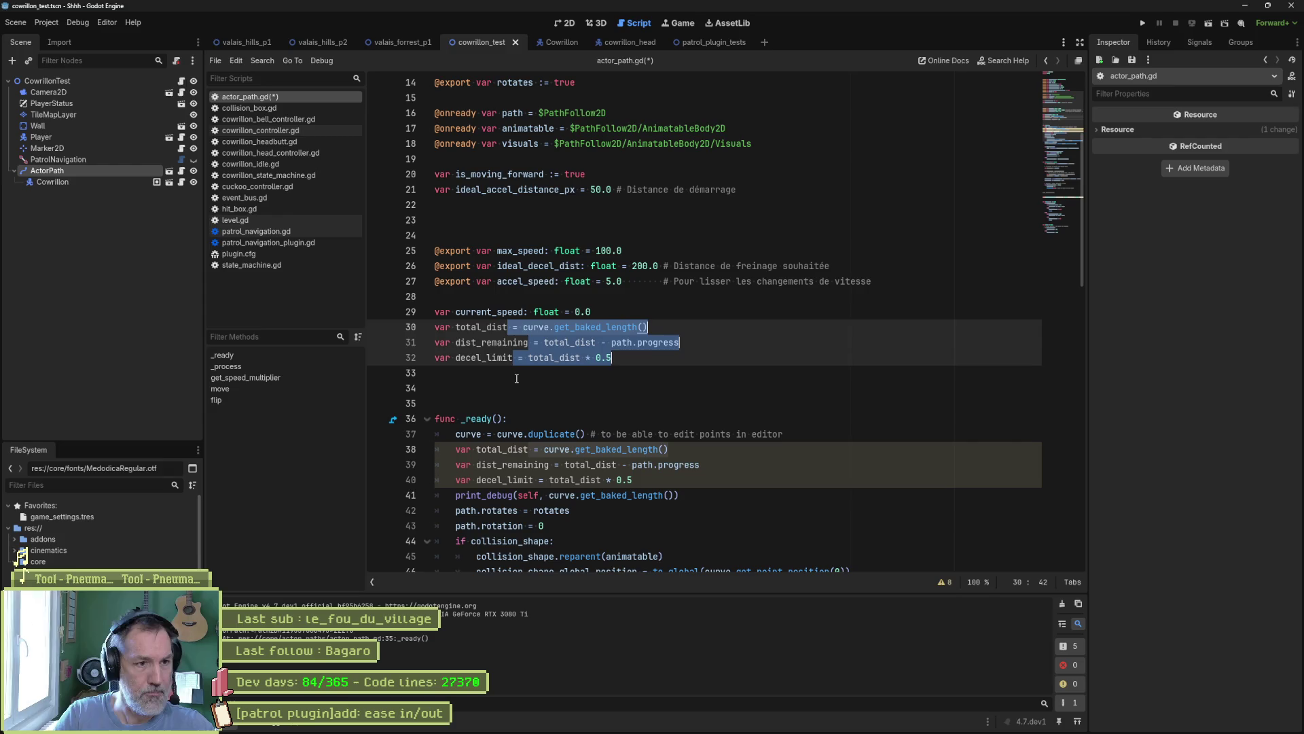
pyautogui.write('>')
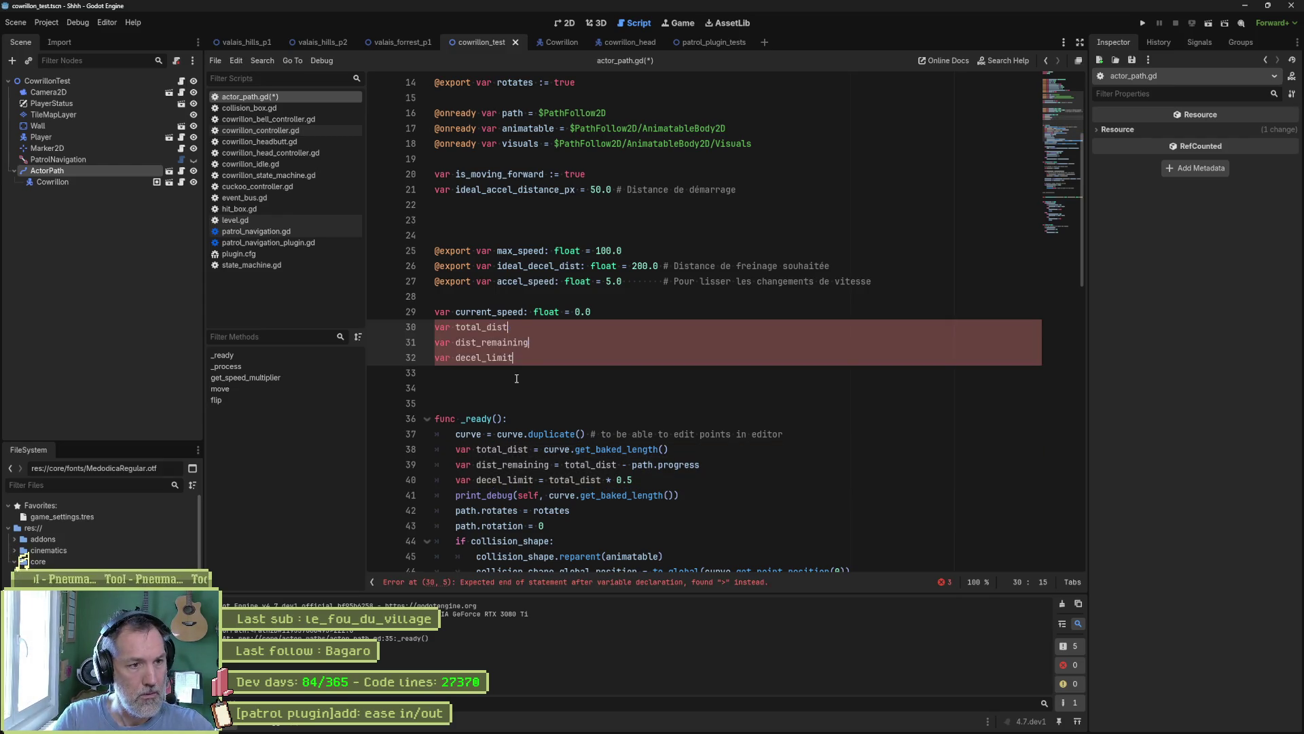
pyautogui.write(': float')
pyautogui.click(466, 376)
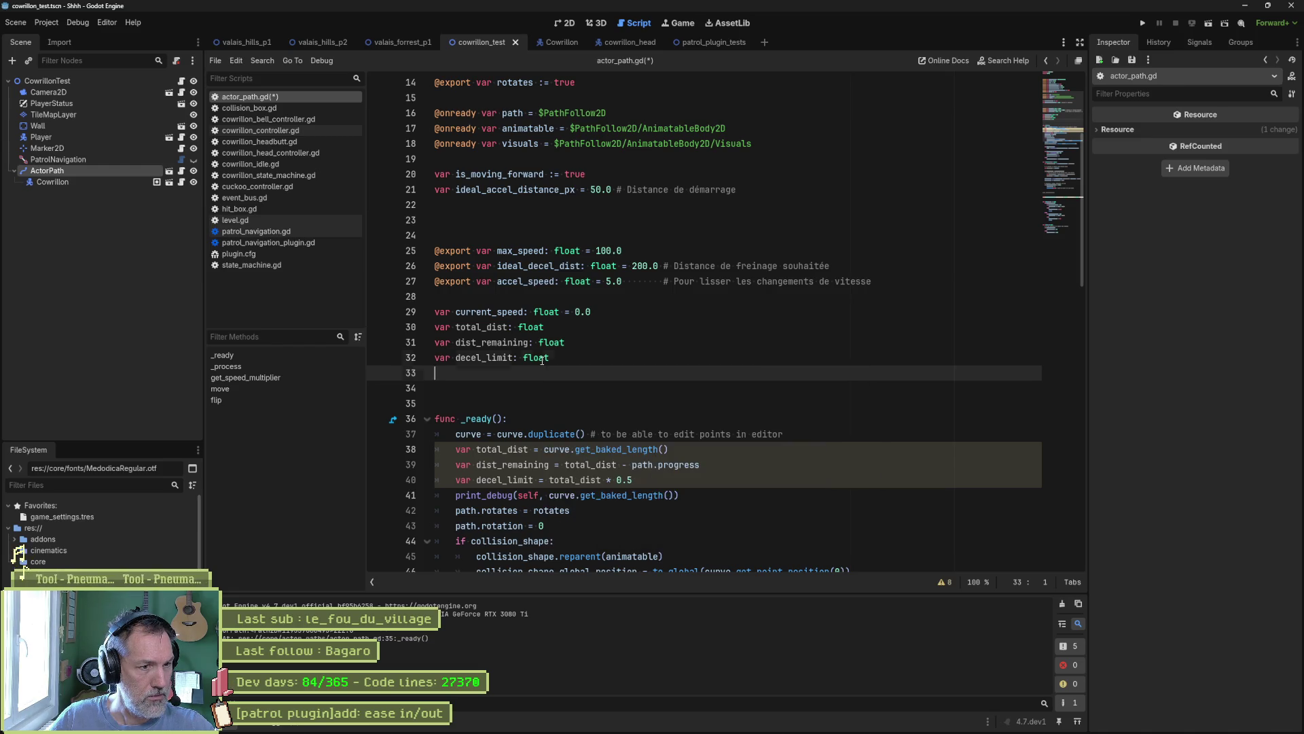
pyautogui.doubleClick(542, 360)
pyautogui.press('BackSpace')
pyautogui.press('BackSpace')
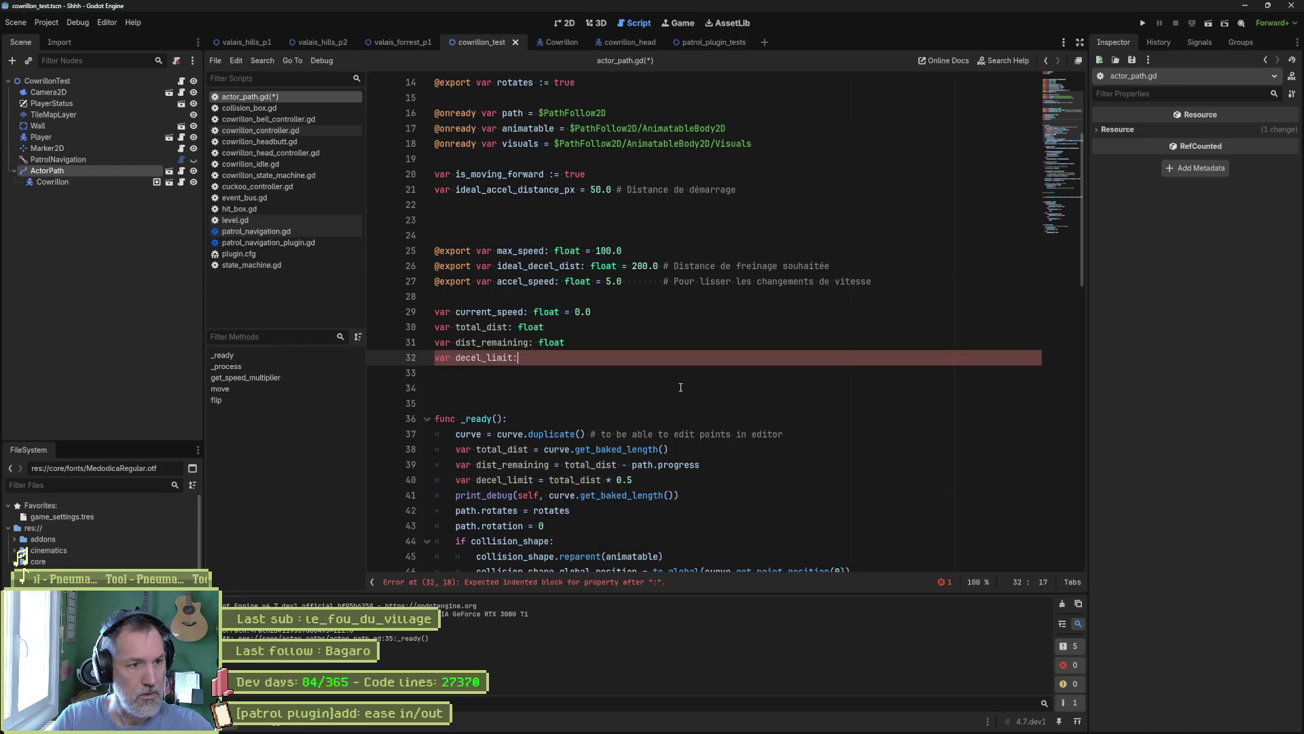
pyautogui.write(':= 0.')
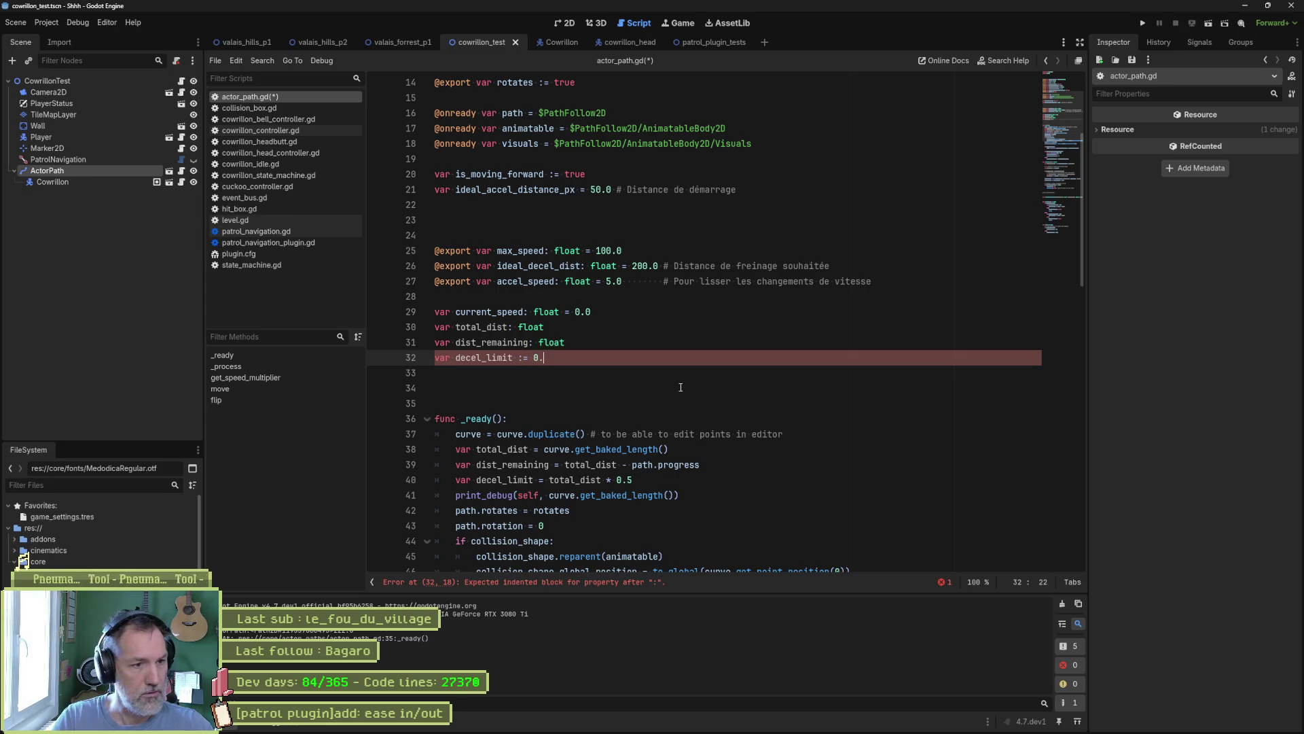
pyautogui.write('5')
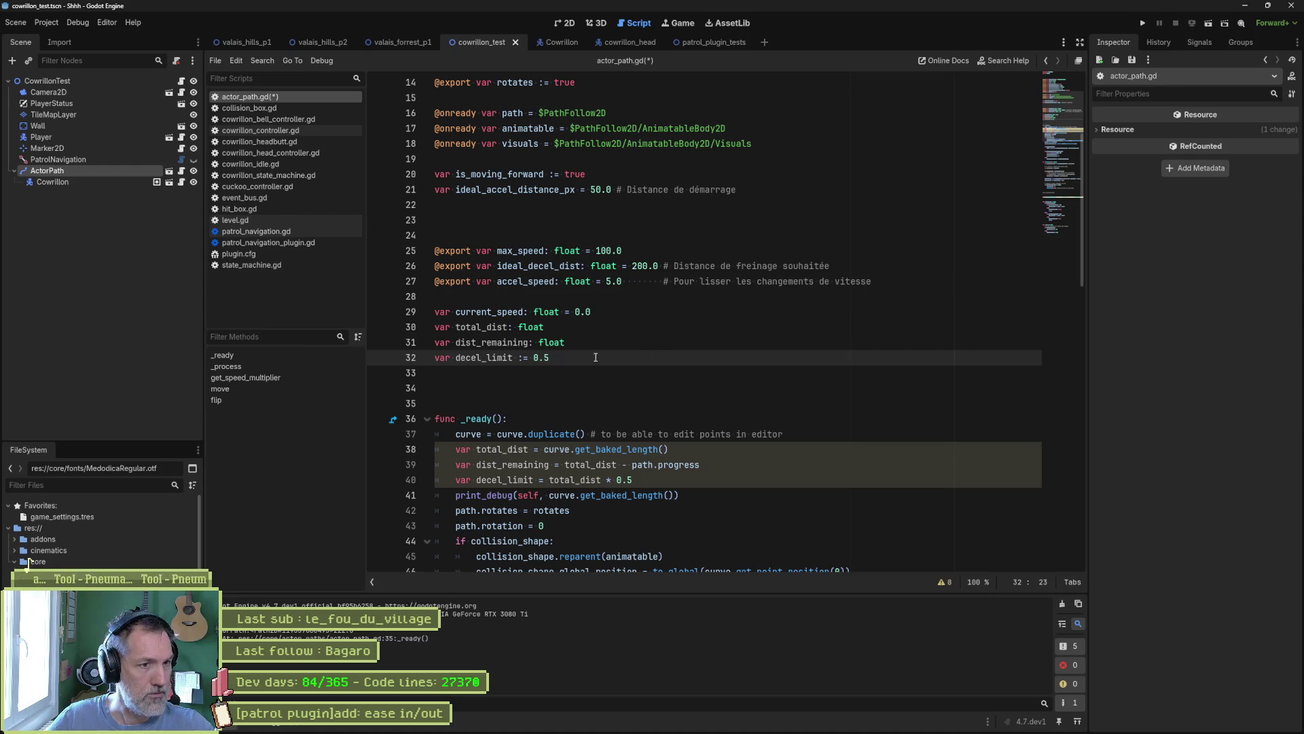
pyautogui.hotkey('alt', 'Up')
pyautogui.hotkey('alt', 'Up')
pyautogui.hotkey('alt', 'Up')
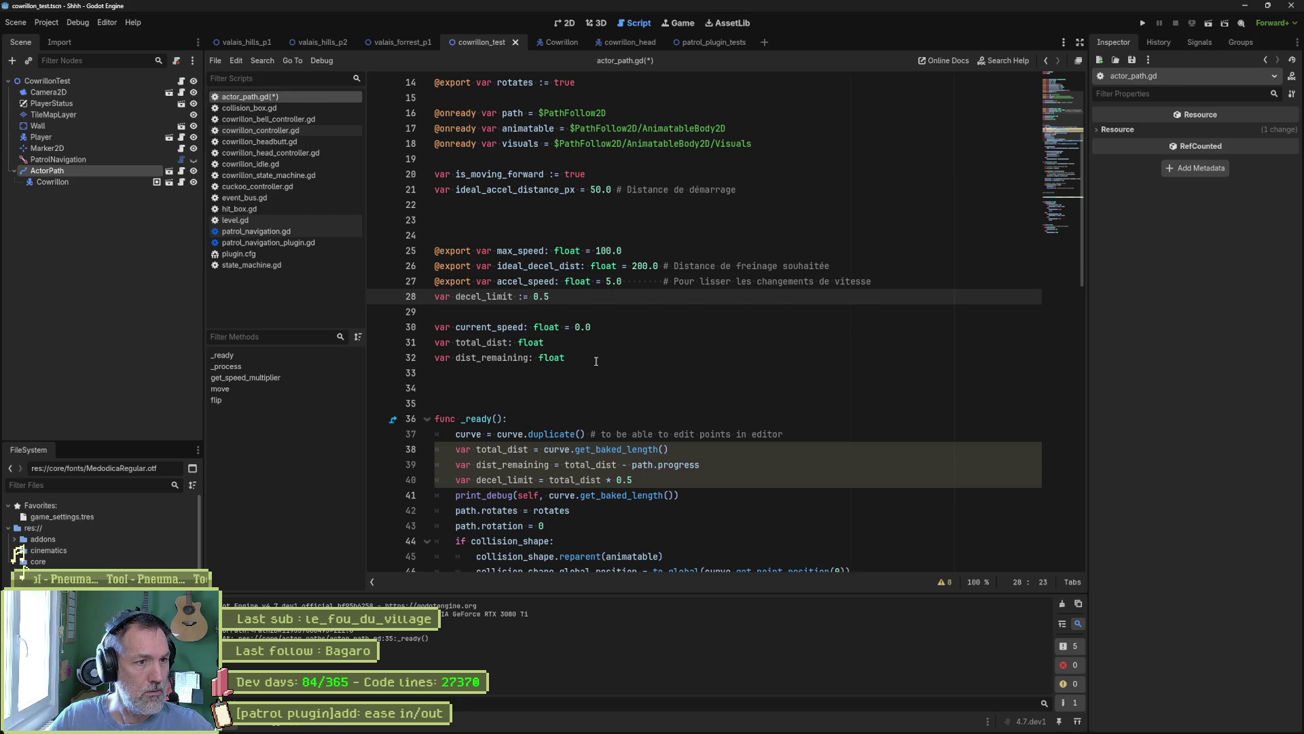
pyautogui.write('@export')
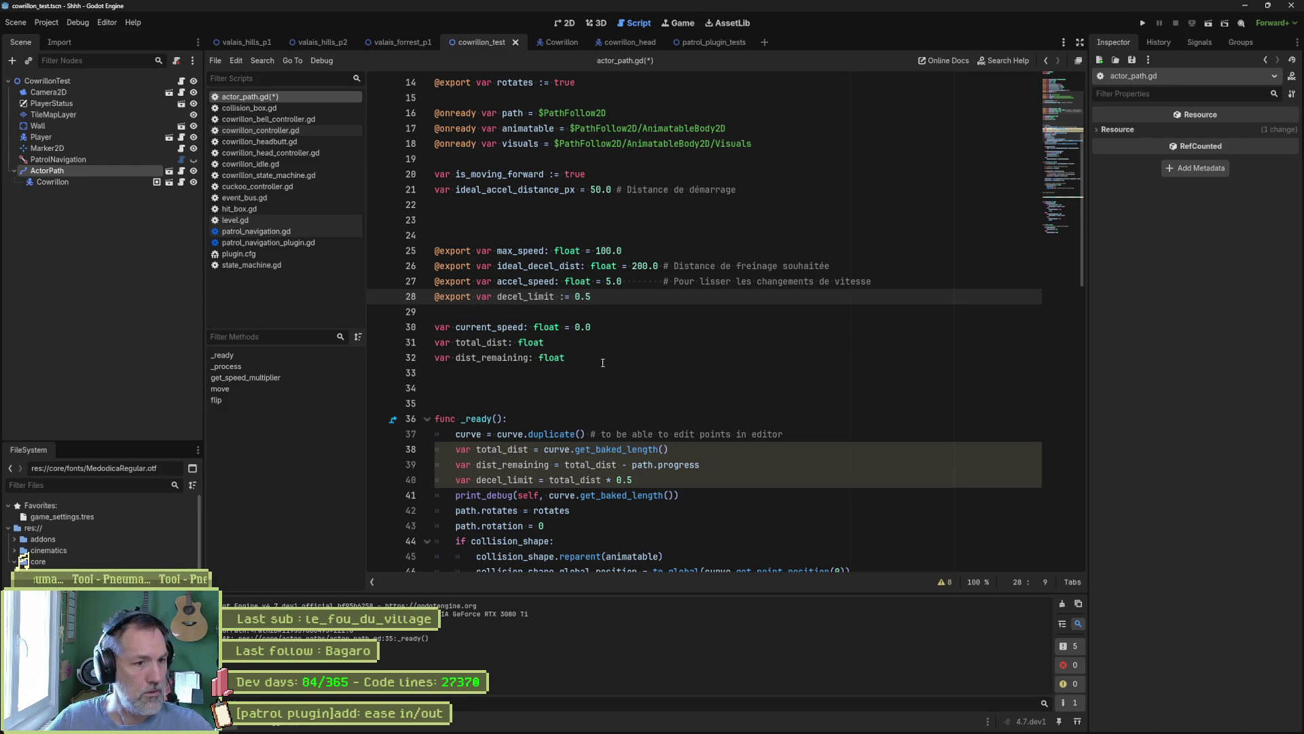
pyautogui.moveTo(482, 450); pyautogui.dragTo(478, 486)
pyautogui.press('BackSpace')
pyautogui.press('BackSpace')
pyautogui.press('BackSpace')
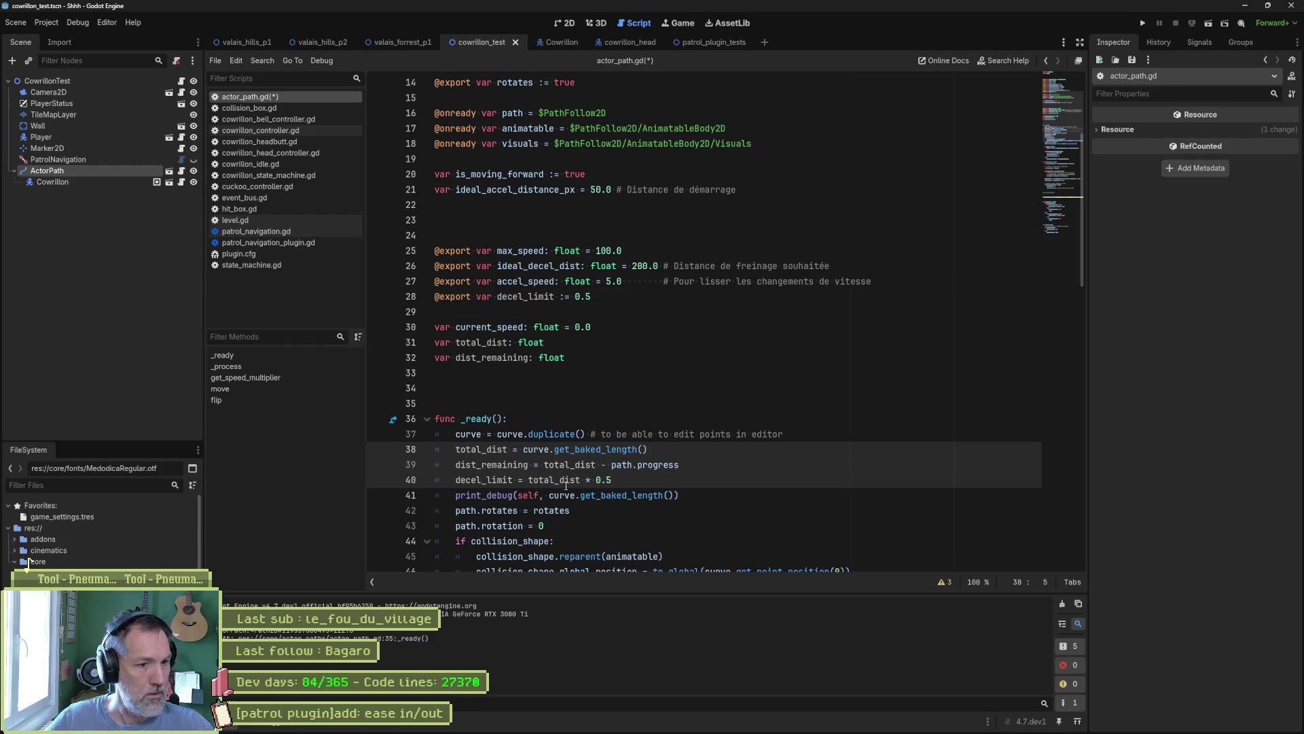
# Delete the decel_limit assignment and the print_debug line from _ready
pyautogui.click(663, 484)
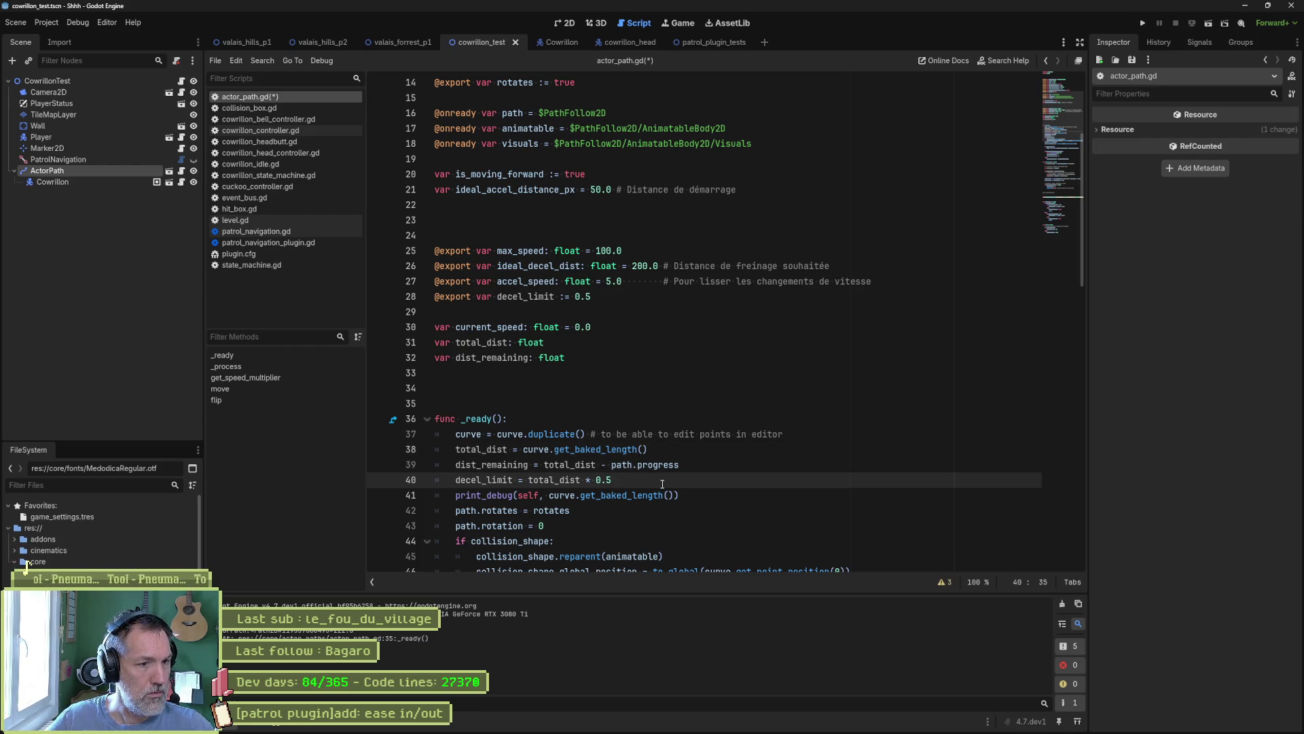
pyautogui.hotkey('ctrl', 'shift', 'k')
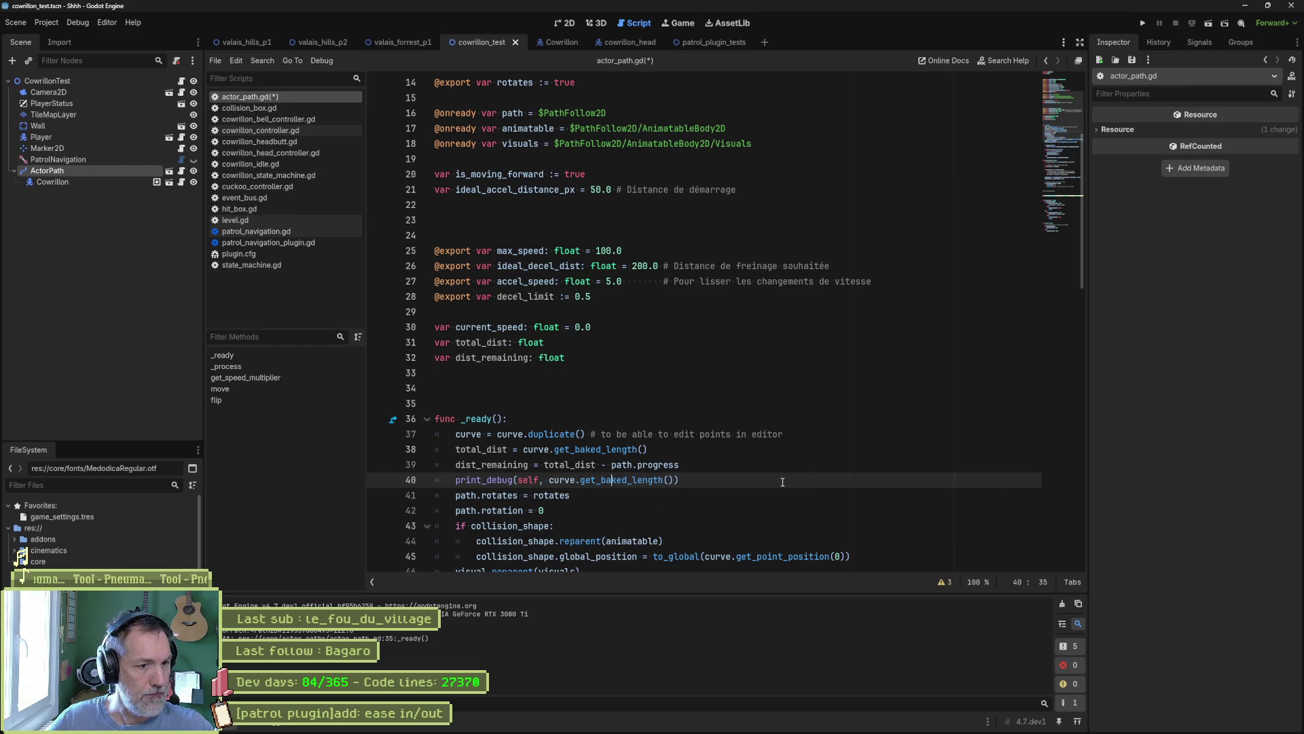
pyautogui.hotkey('ctrl', 'shift', 'k')
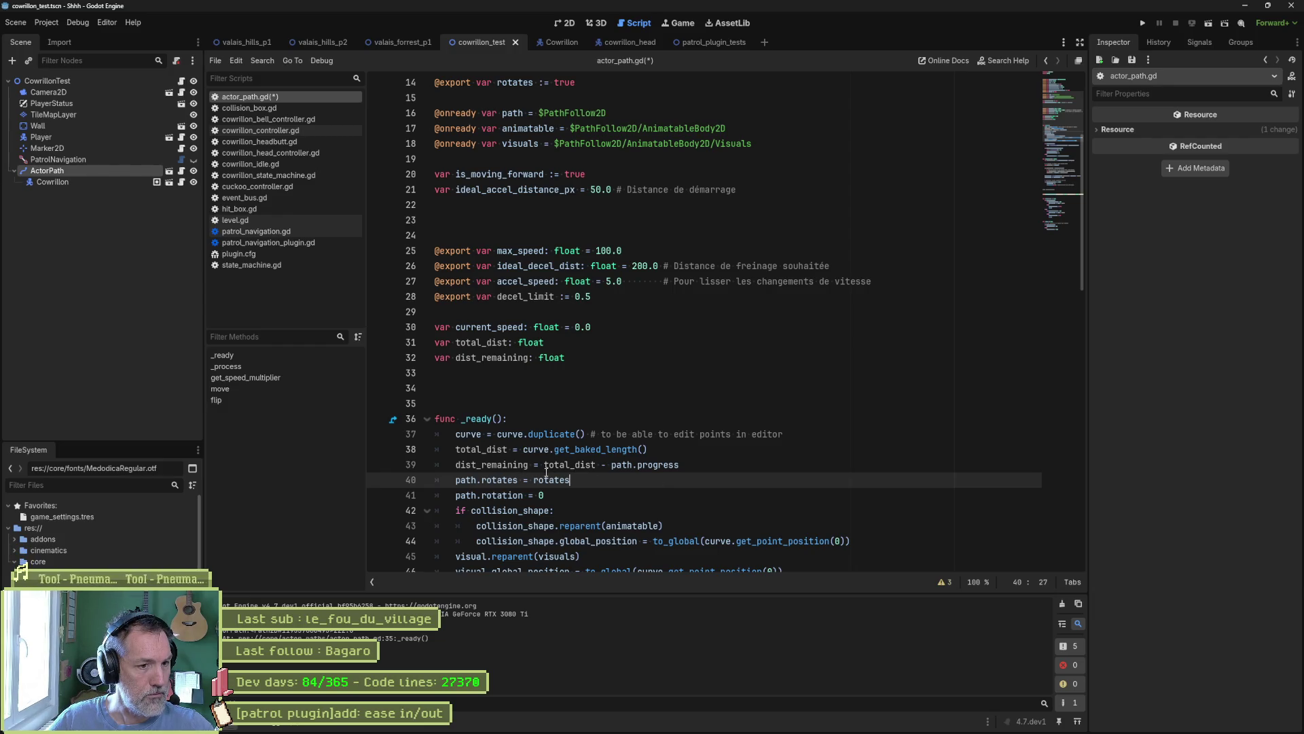
# Move the dist_remaining calculation to the start of _process and save actor_path.gd
pyautogui.click(663, 464)
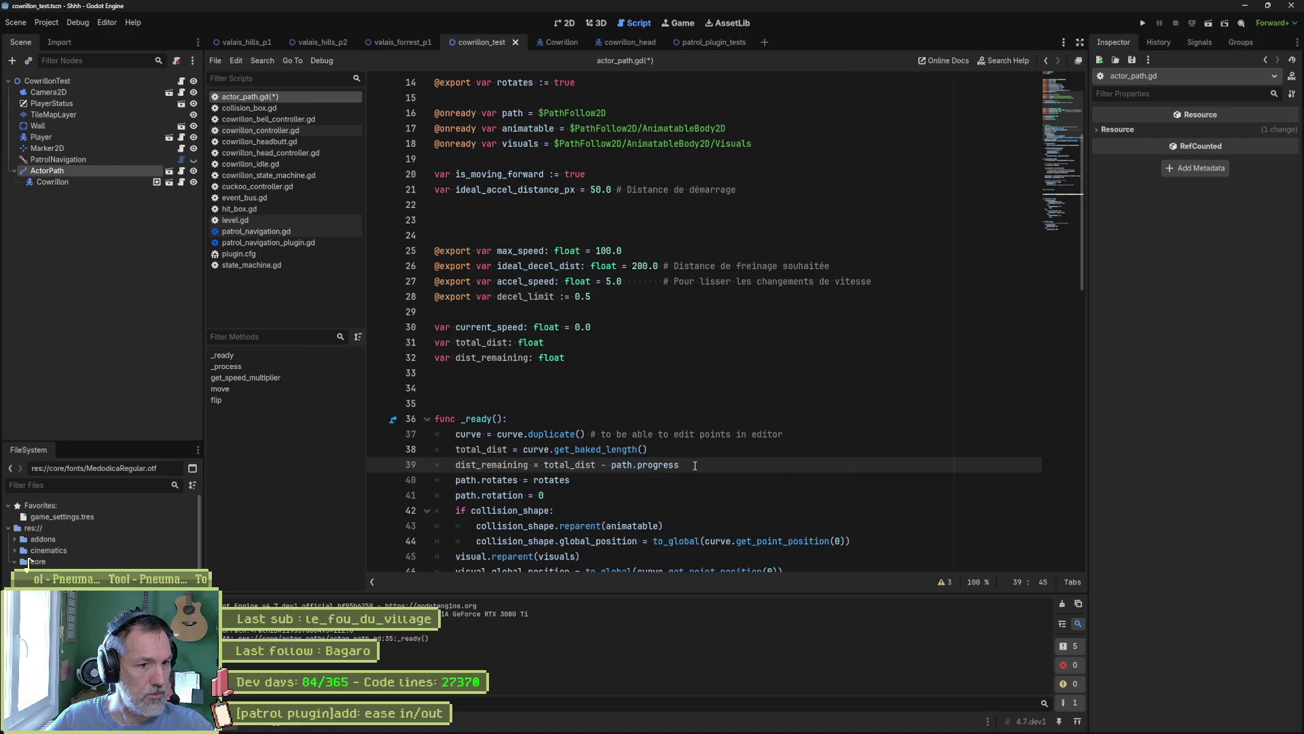
pyautogui.press('End')
pyautogui.hotkey('shift', 'Up')
pyautogui.scroll(-4, 679, 463)
pyautogui.scroll(-3, 695, 464)
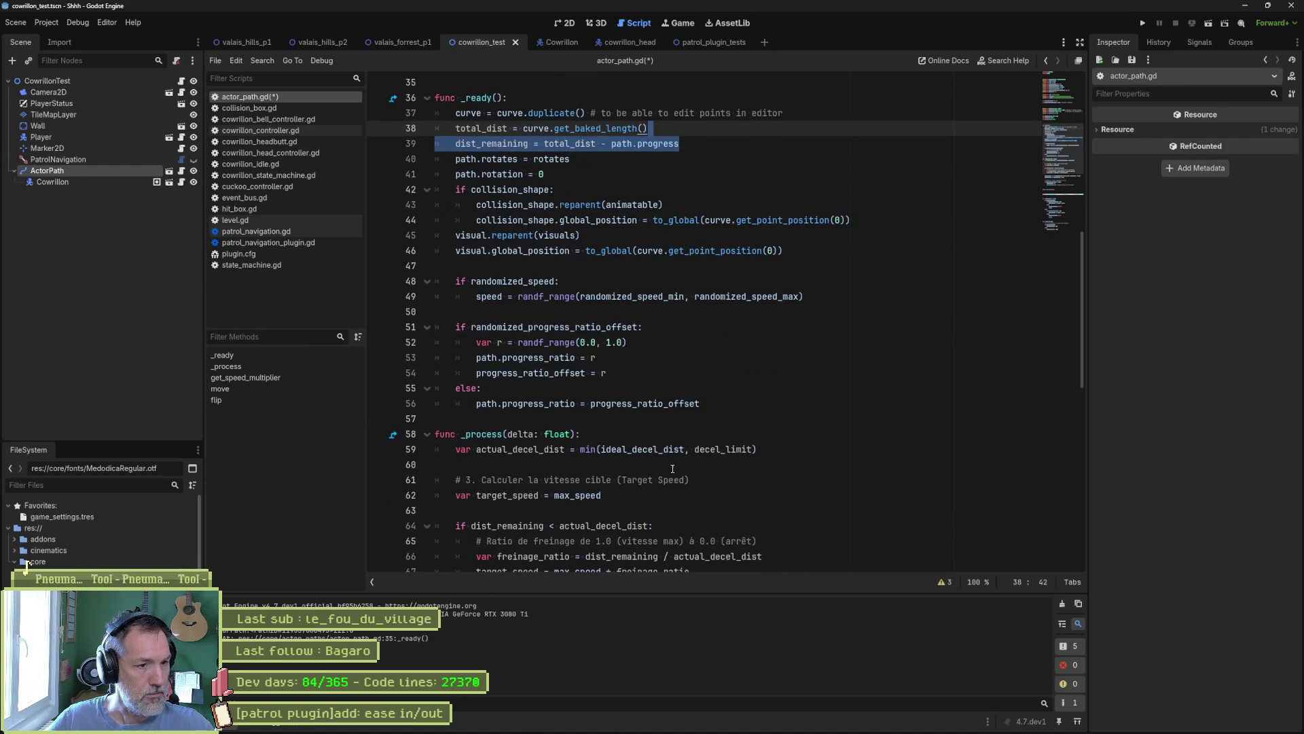
pyautogui.hotkey('ctrl', 'x')
pyautogui.click(648, 418)
pyautogui.hotkey('ctrl', 'v')
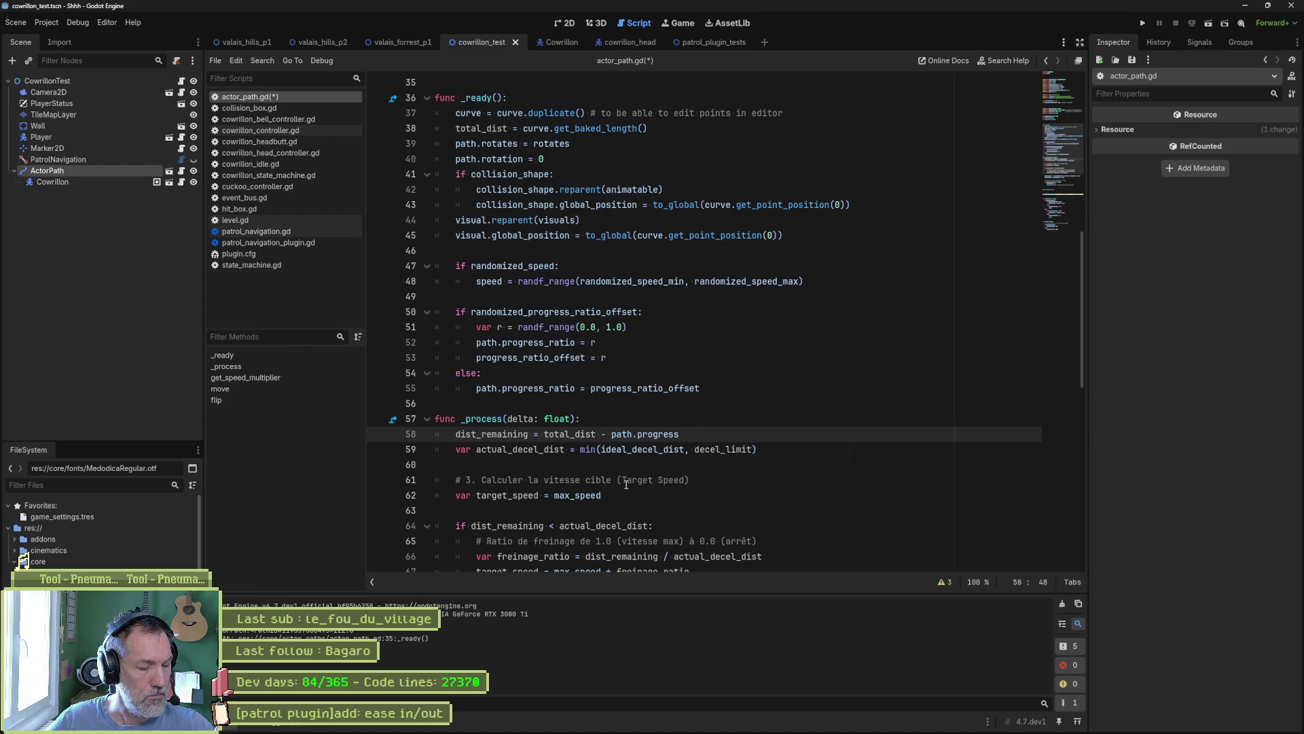
pyautogui.hotkey('ctrl', 's')
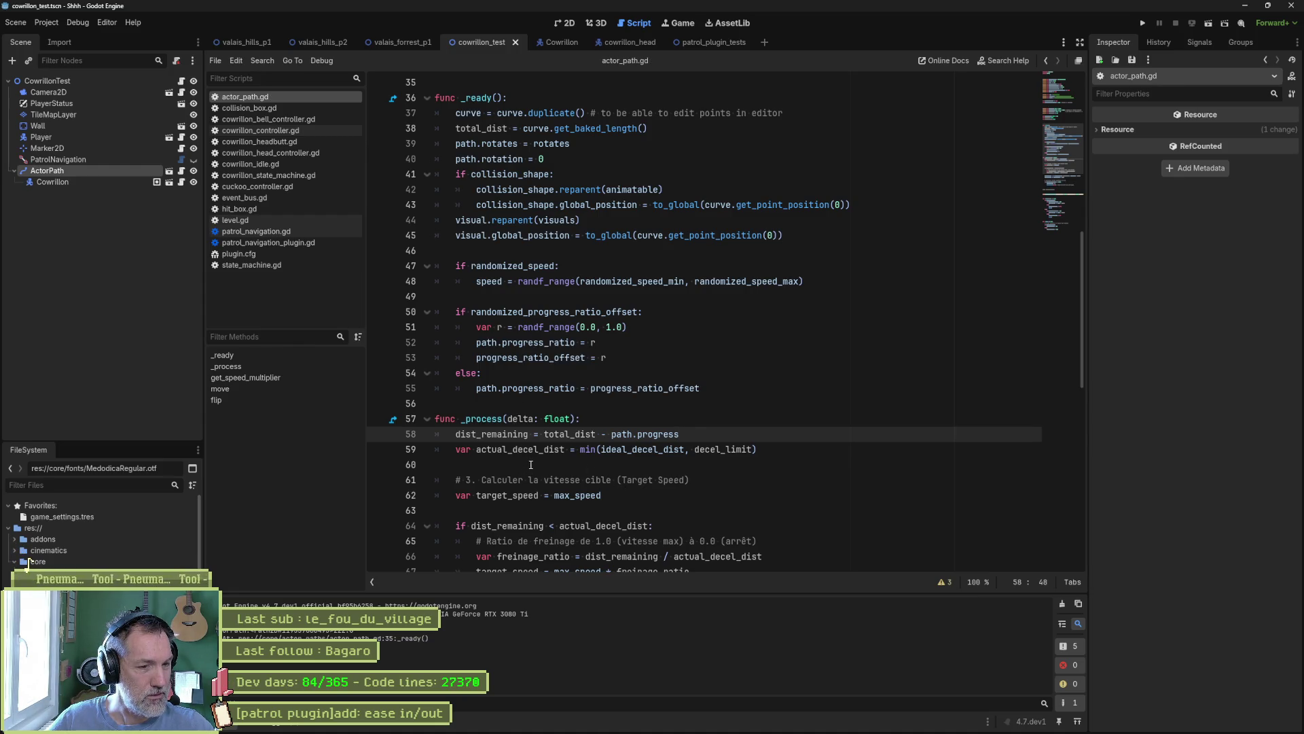
pyautogui.moveTo(619, 451)
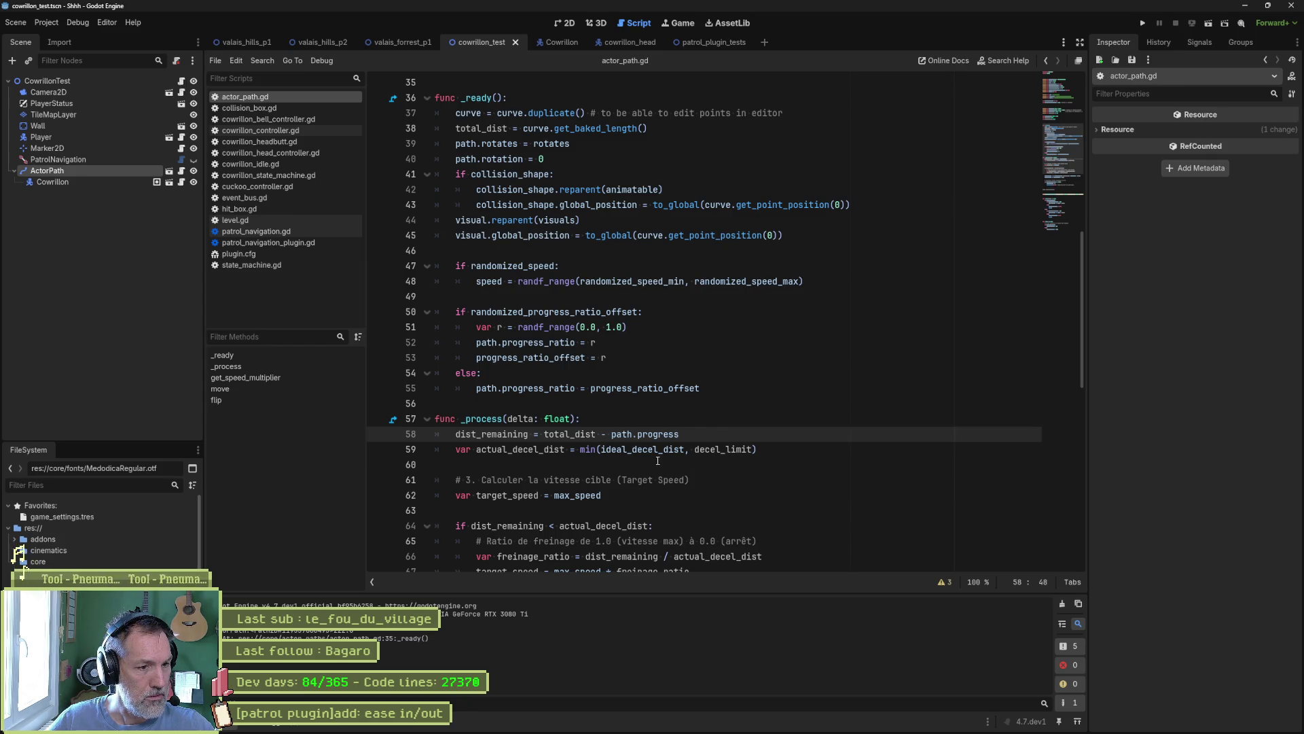
# Cut the blank line and '# 3. Calculer la vitesse cible' comment from _process
pyautogui.scroll(-1, 684, 473)
pyautogui.click(692, 419)
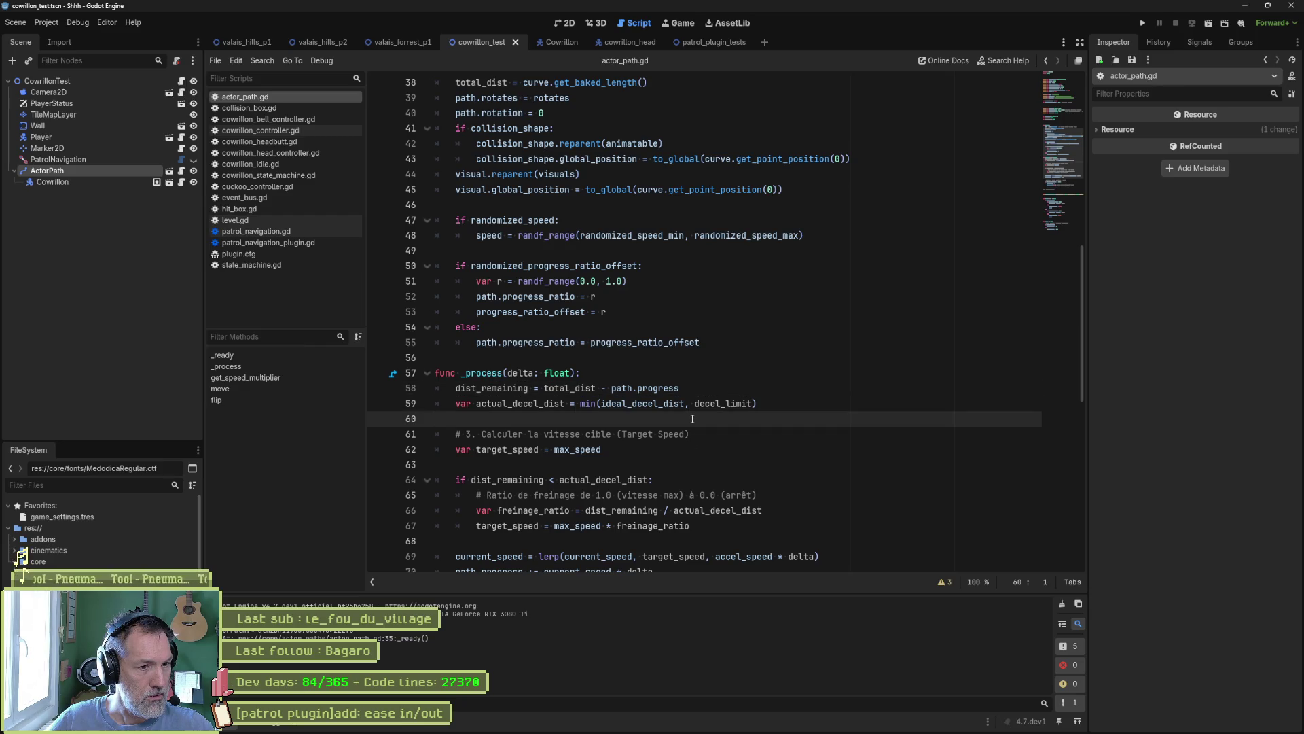
pyautogui.scroll(-1, 689, 424)
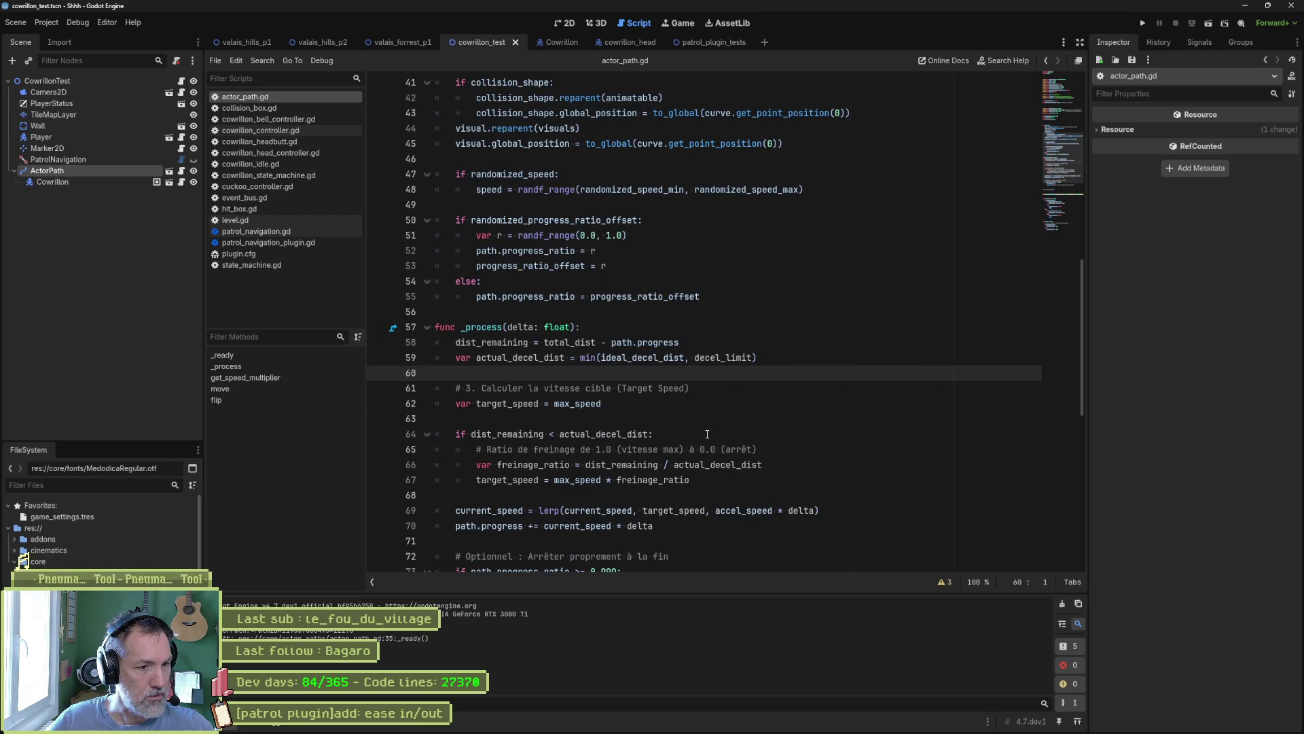
pyautogui.scroll(-1, 708, 434)
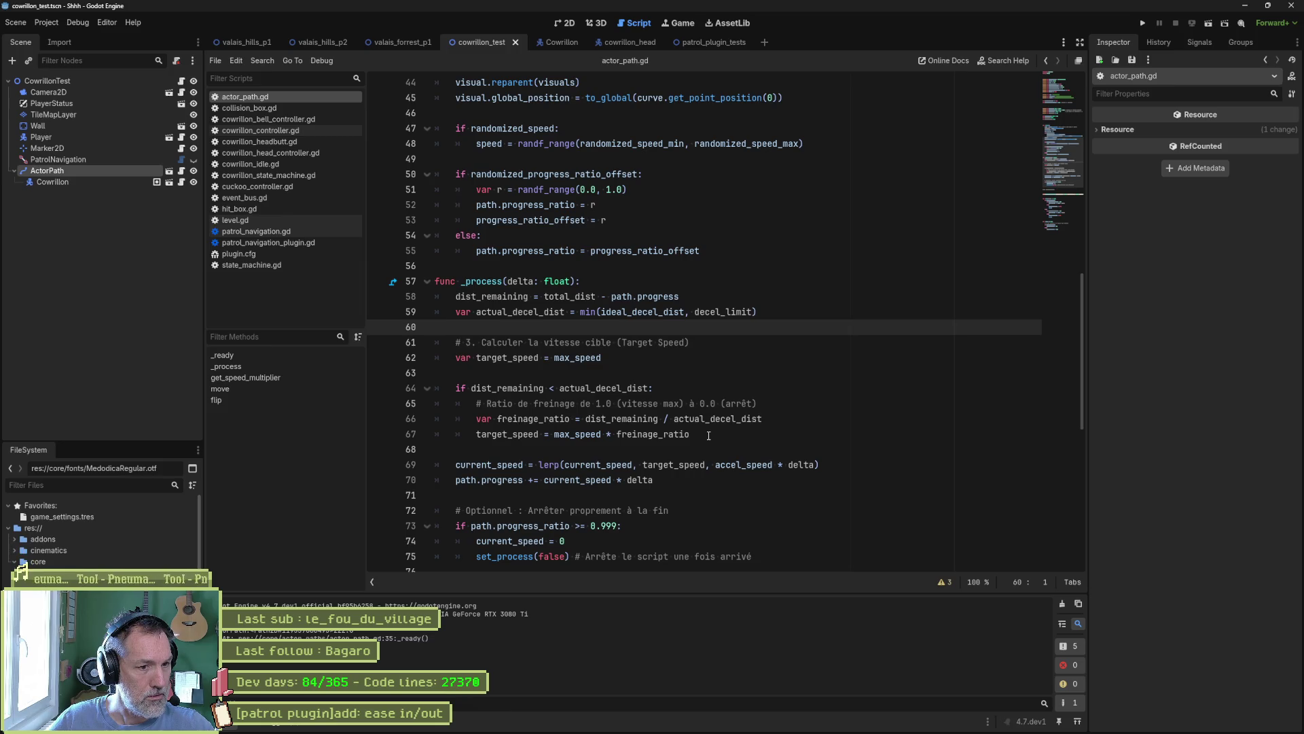
pyautogui.scroll(-1, 708, 435)
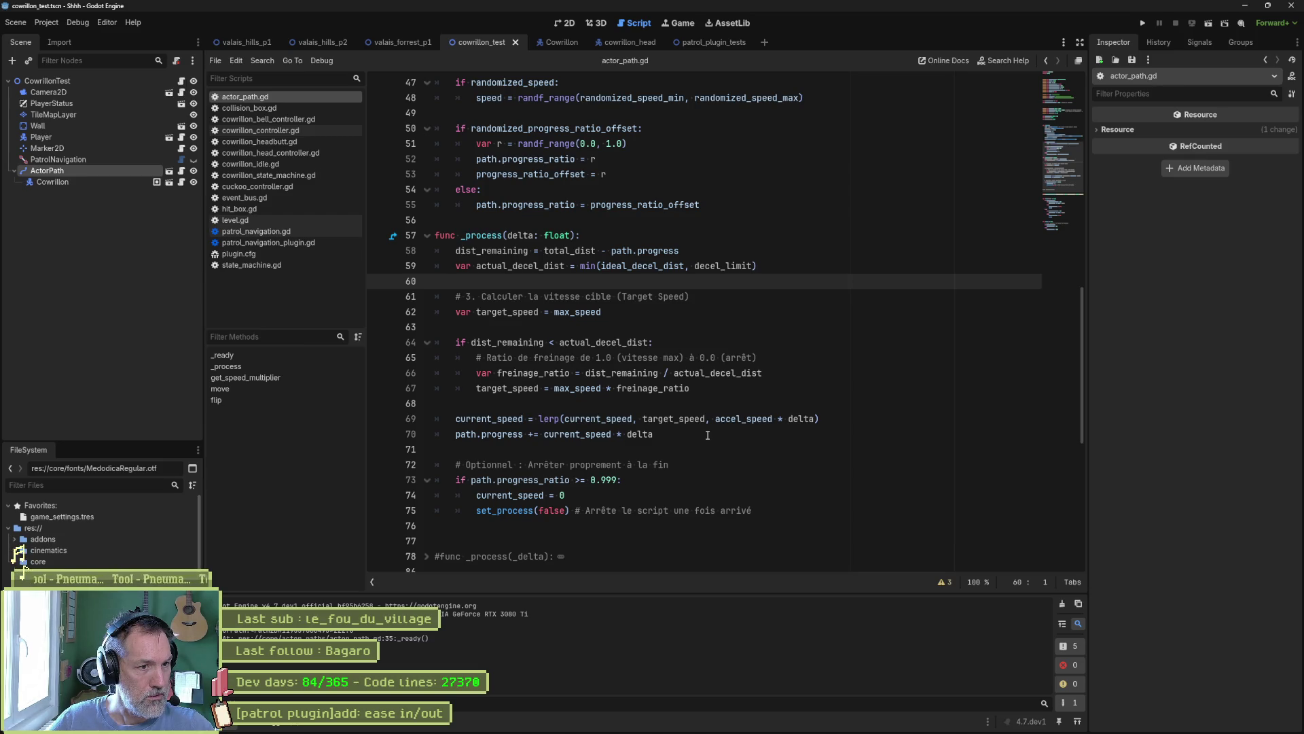
pyautogui.hotkey('ctrl', 'x')
pyautogui.hotkey('ctrl', 'x')
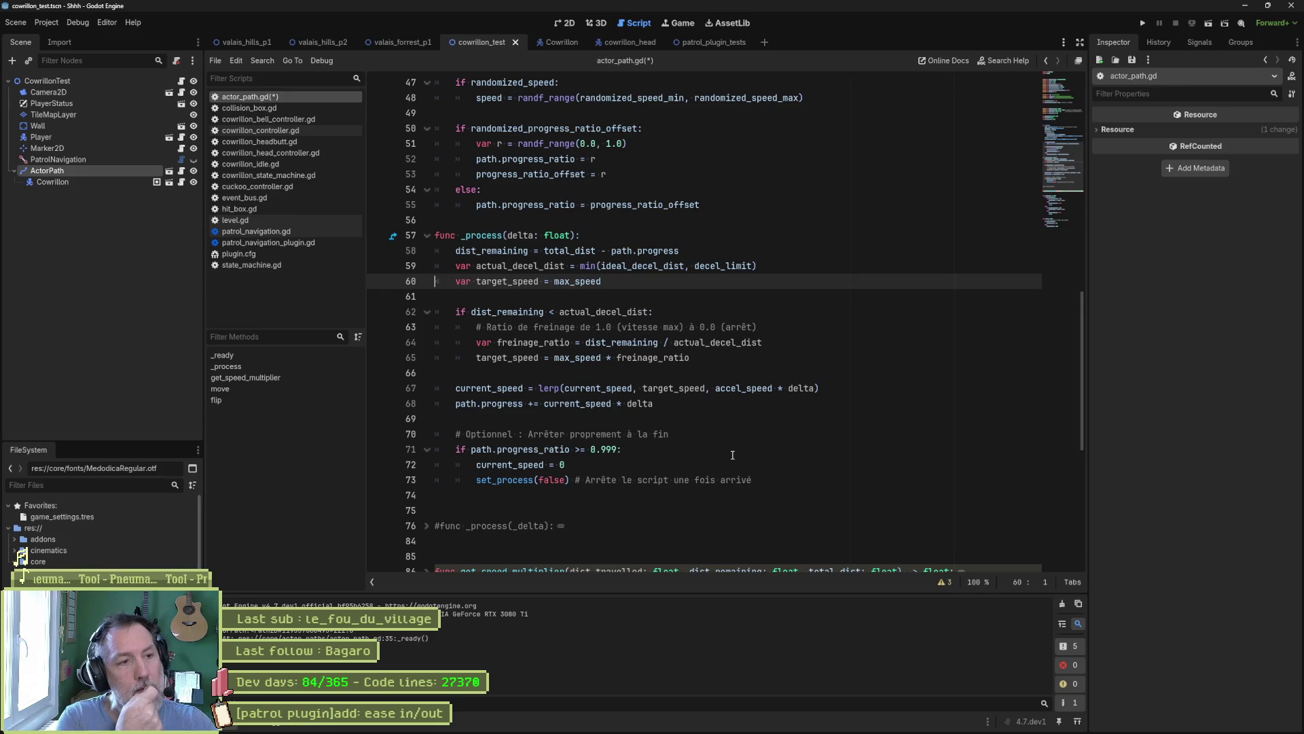
# Highlight the uses of actual_decel_dist and ideal_decel_dist to check them
pyautogui.doubleClick(623, 313)
pyautogui.doubleClick(658, 268)
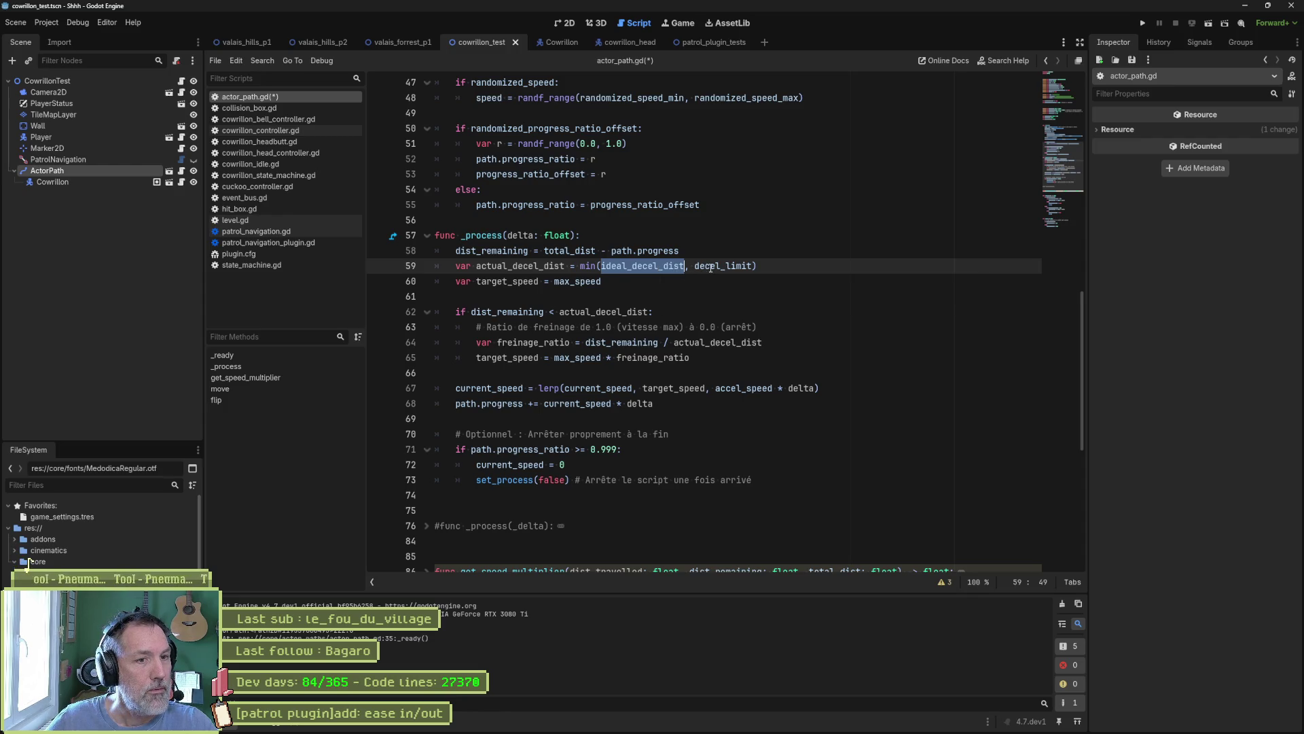
pyautogui.moveTo(721, 269)
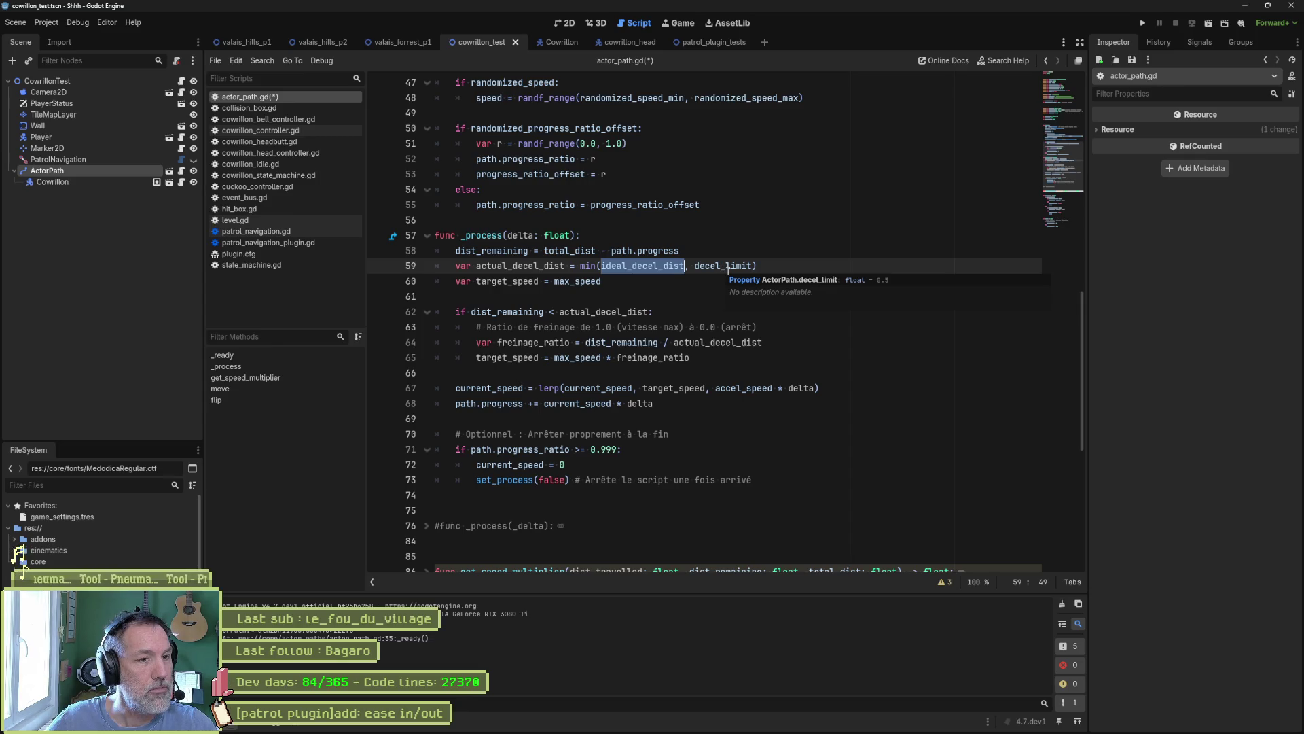
pyautogui.scroll(8, 670, 270)
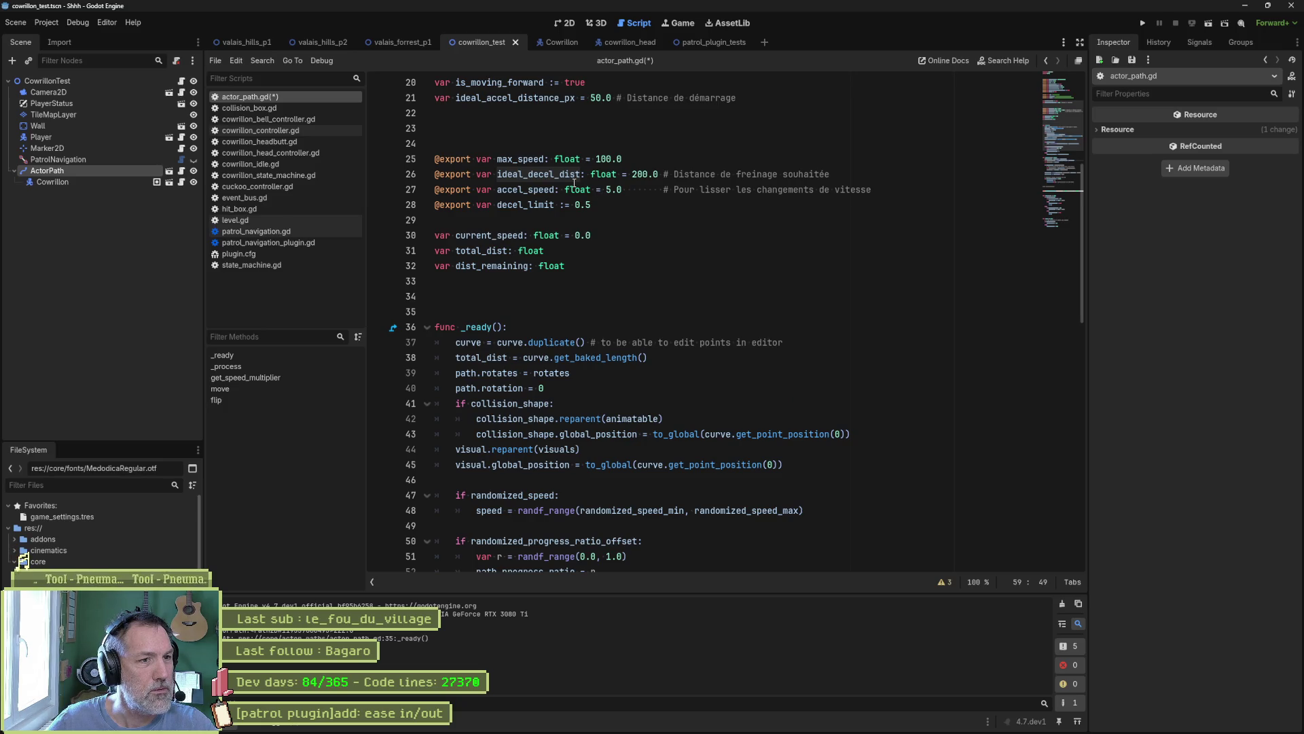
# Change the braking distance default from 200.0 to 50.0 and rename it ideal_decel_dist_px
pyautogui.click(641, 175)
pyautogui.press('BackSpace')
pyautogui.press('BackSpace')
pyautogui.write('5')
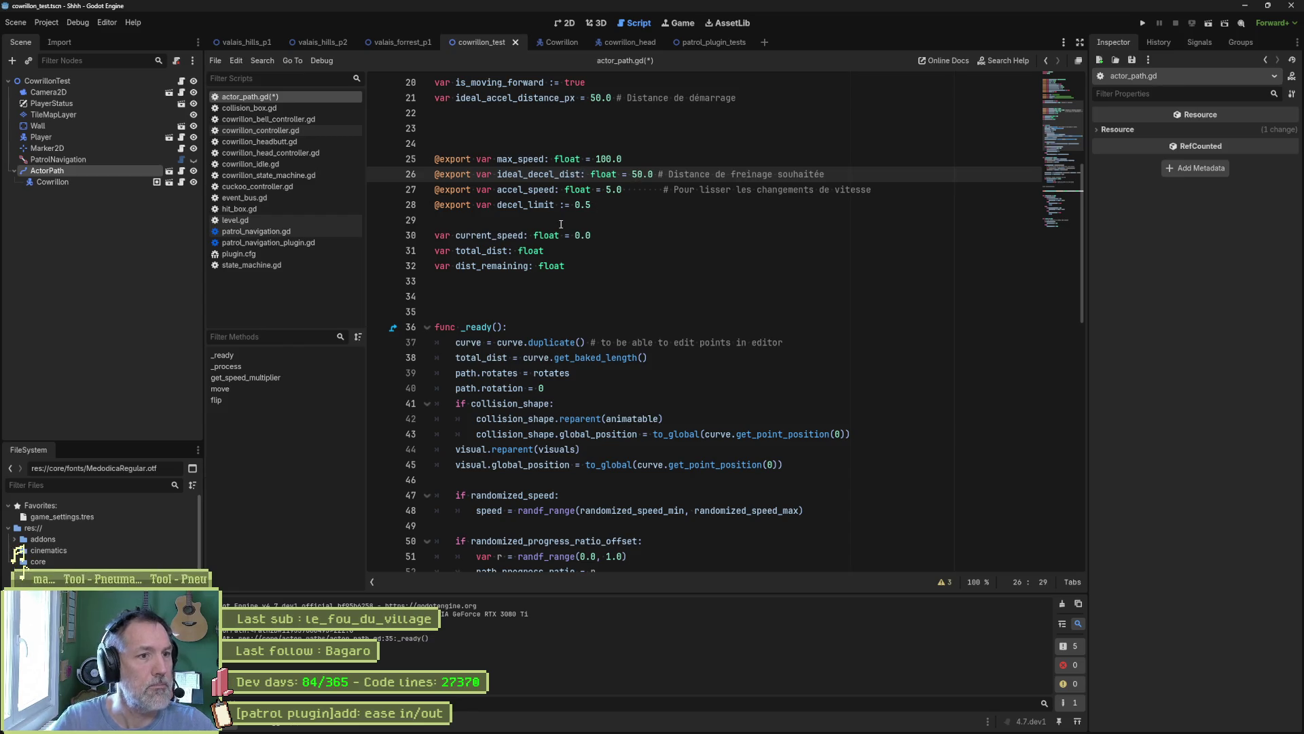
pyautogui.click(581, 175)
pyautogui.write('_px')
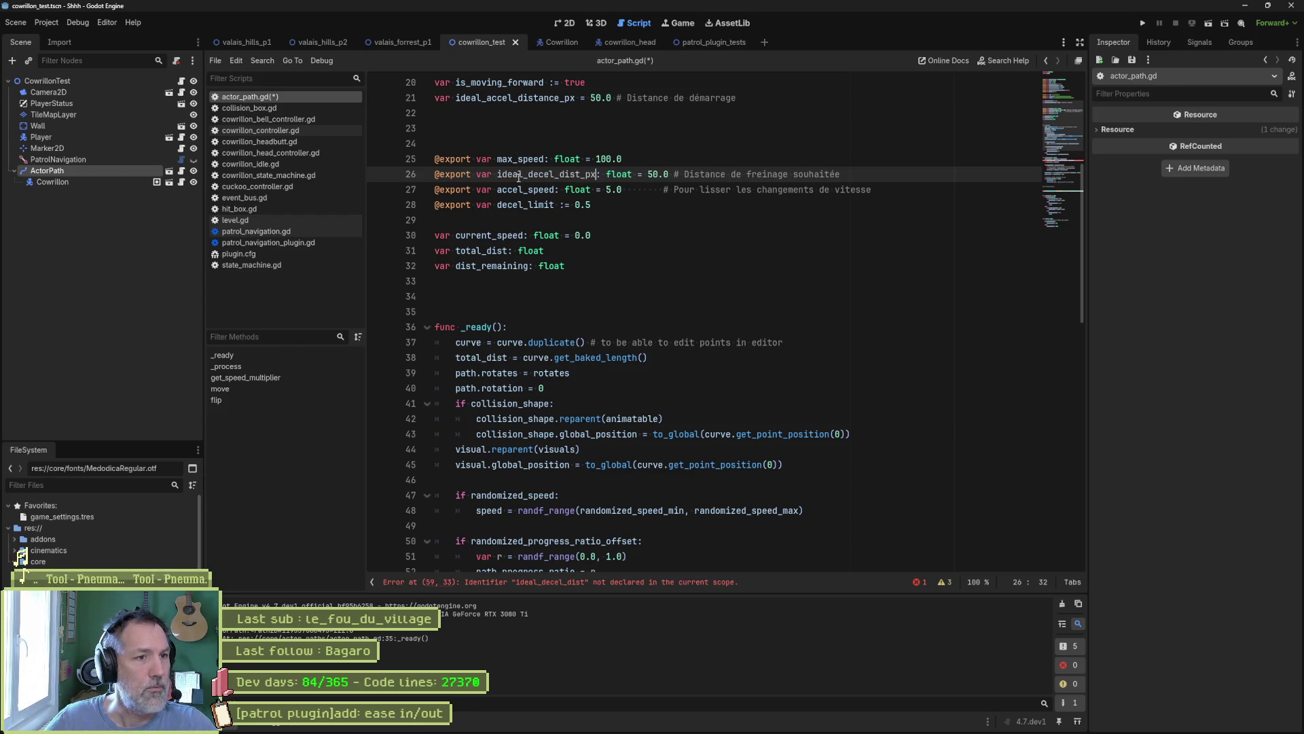
pyautogui.doubleClick(519, 175)
# Replace actual_decel_dist and the min() argument on lines 59, 62 and 64 with ideal_decel_dist_px
pyautogui.scroll(-5, 598, 226)
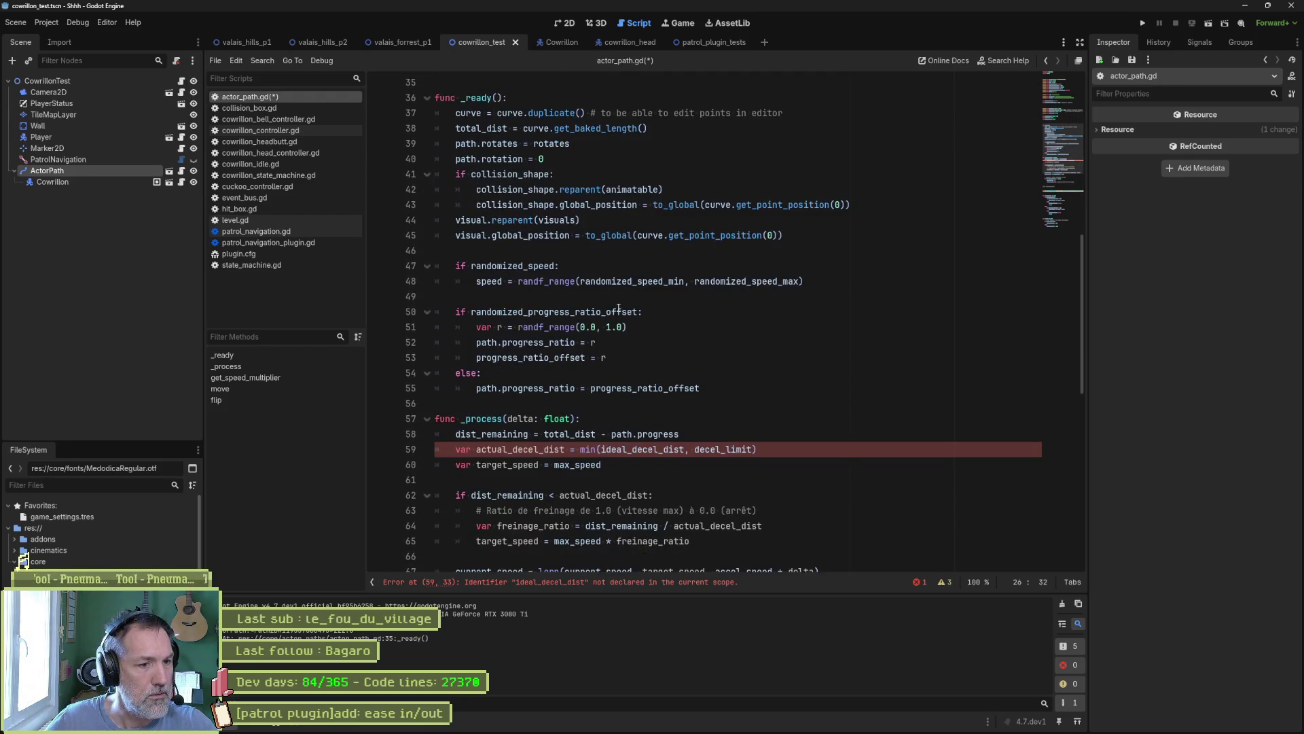
pyautogui.doubleClick(543, 449)
pyautogui.hotkey('ctrl', 'v')
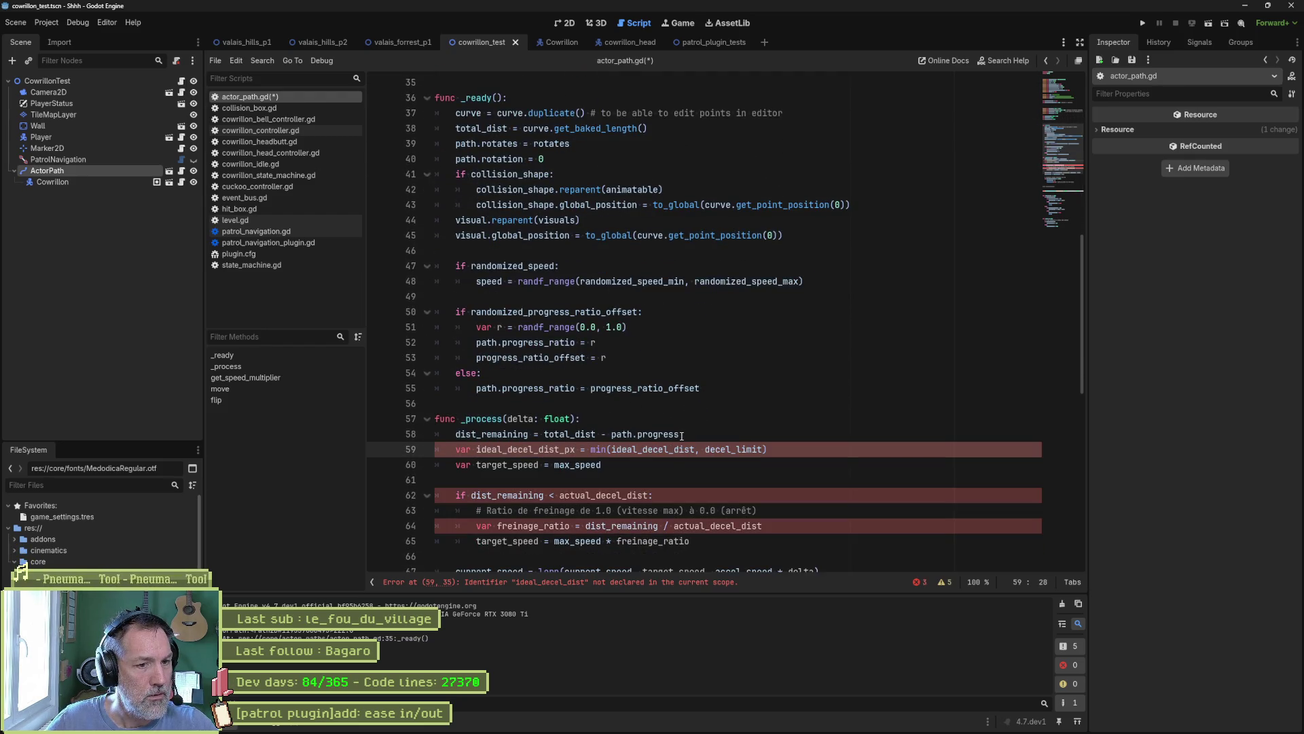
pyautogui.doubleClick(664, 449)
pyautogui.hotkey('ctrl', 'v')
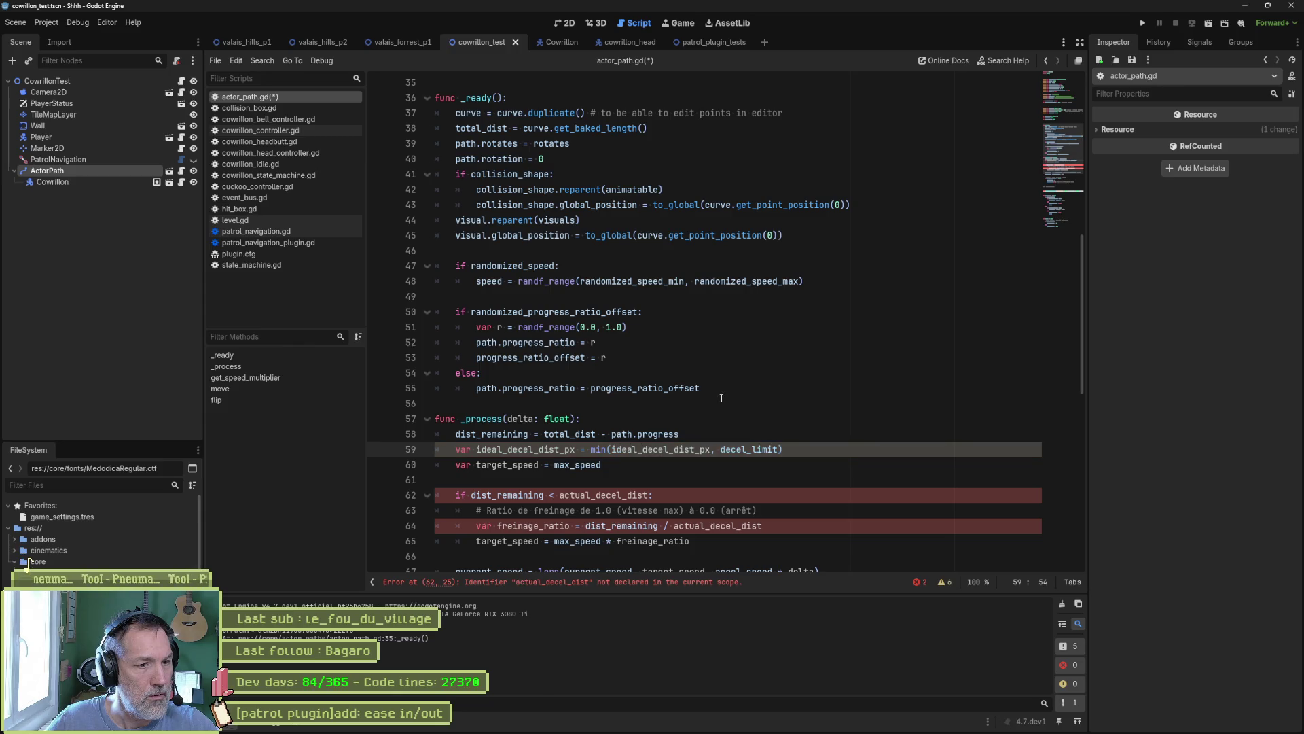
pyautogui.doubleClick(588, 495)
pyautogui.hotkey('ctrl', 'v')
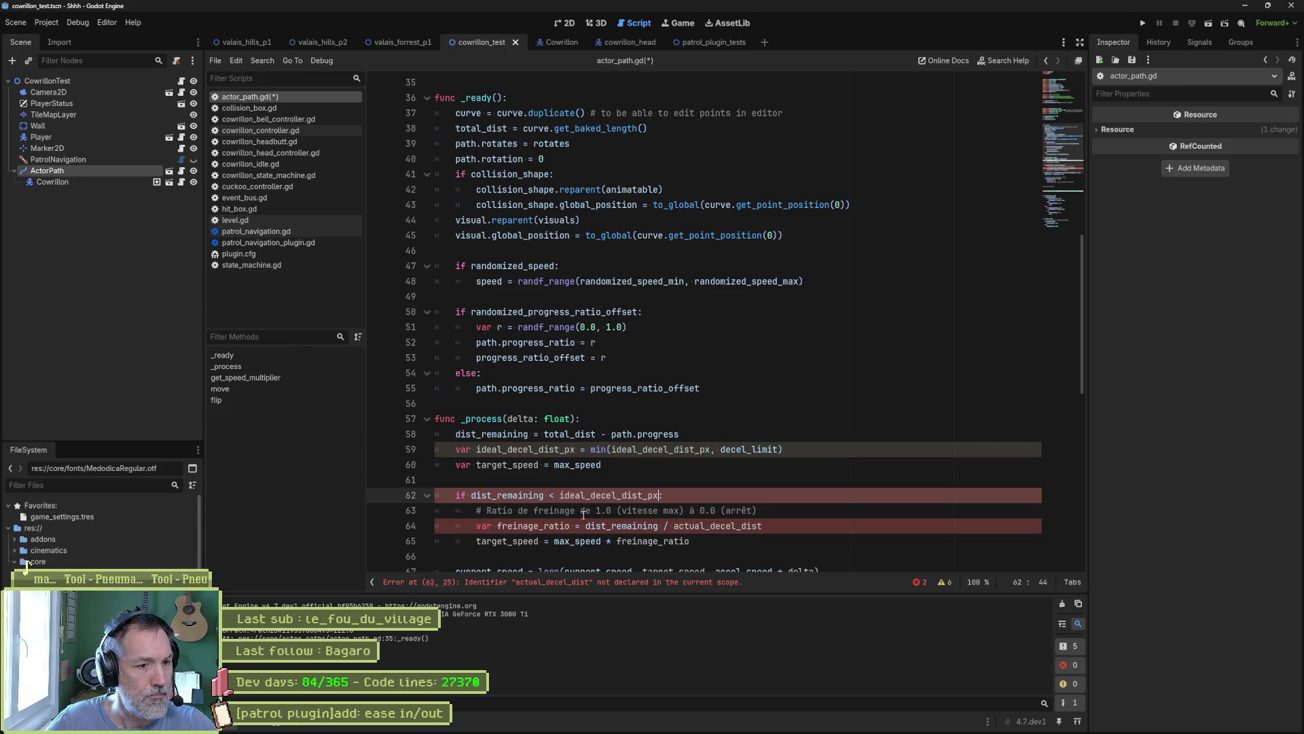
pyautogui.doubleClick(717, 526)
pyautogui.hotkey('ctrl', 'v')
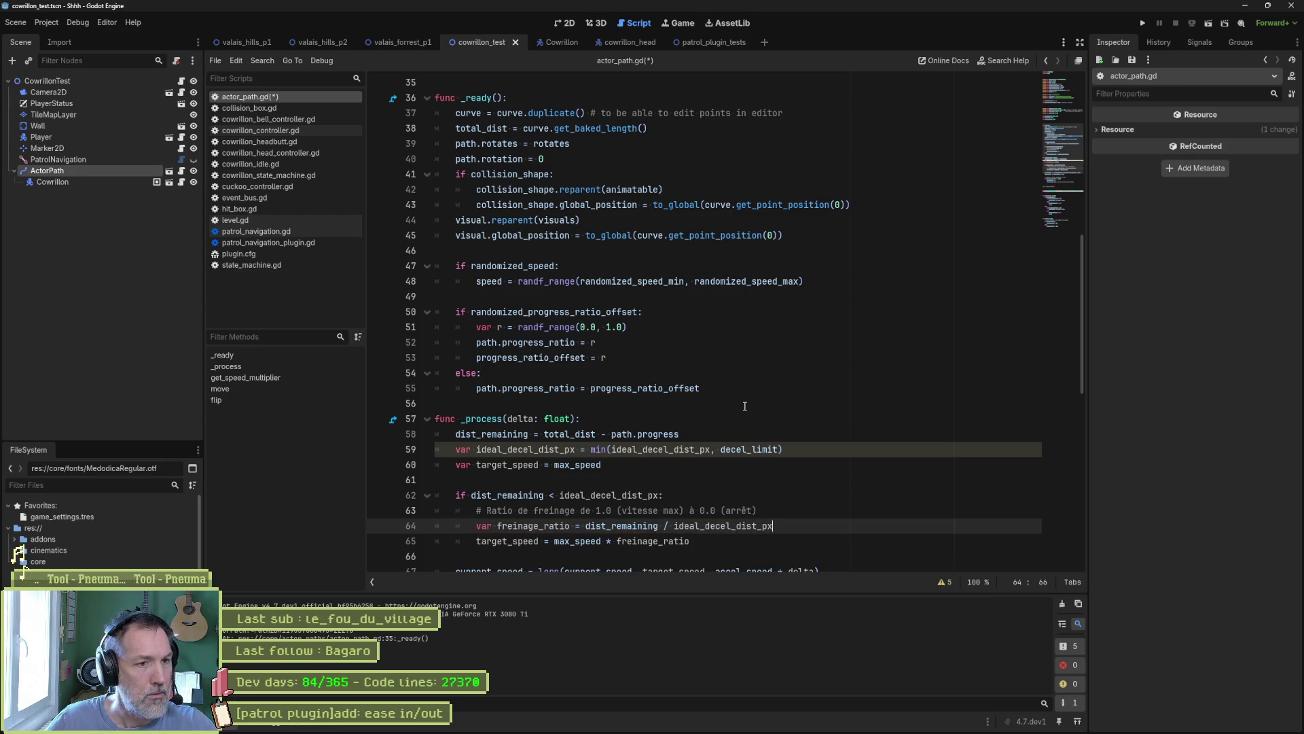
# Add an extra blank line before the _process function
pyautogui.scroll(5, 745, 405)
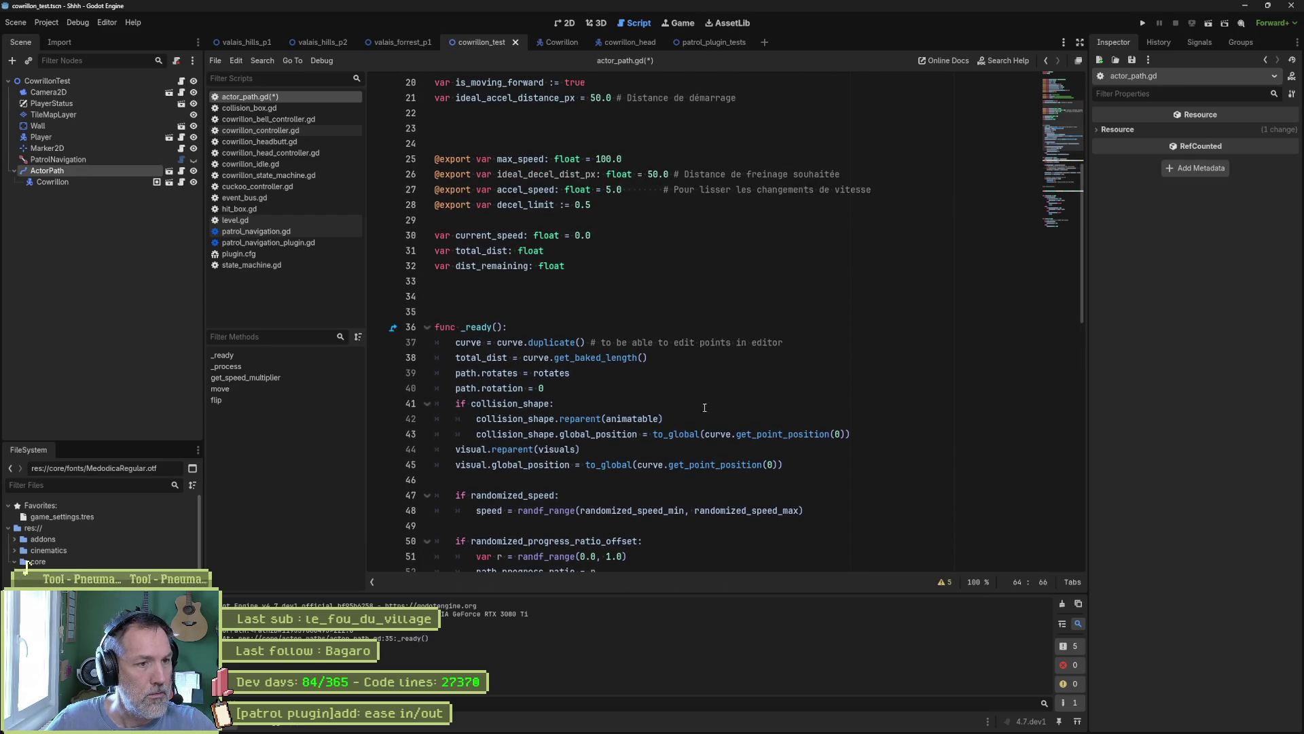
pyautogui.scroll(-5, 638, 385)
pyautogui.click(618, 397)
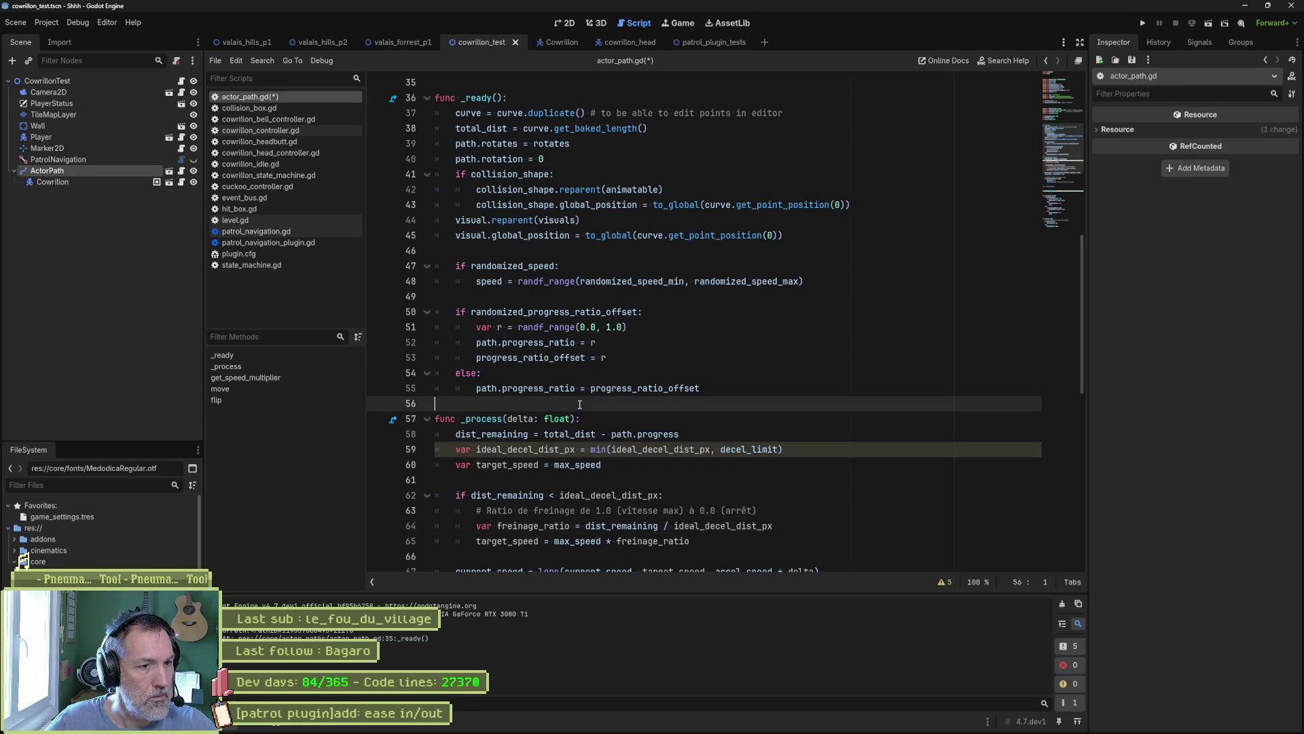
pyautogui.press('Return')
pyautogui.scroll(-2, 586, 411)
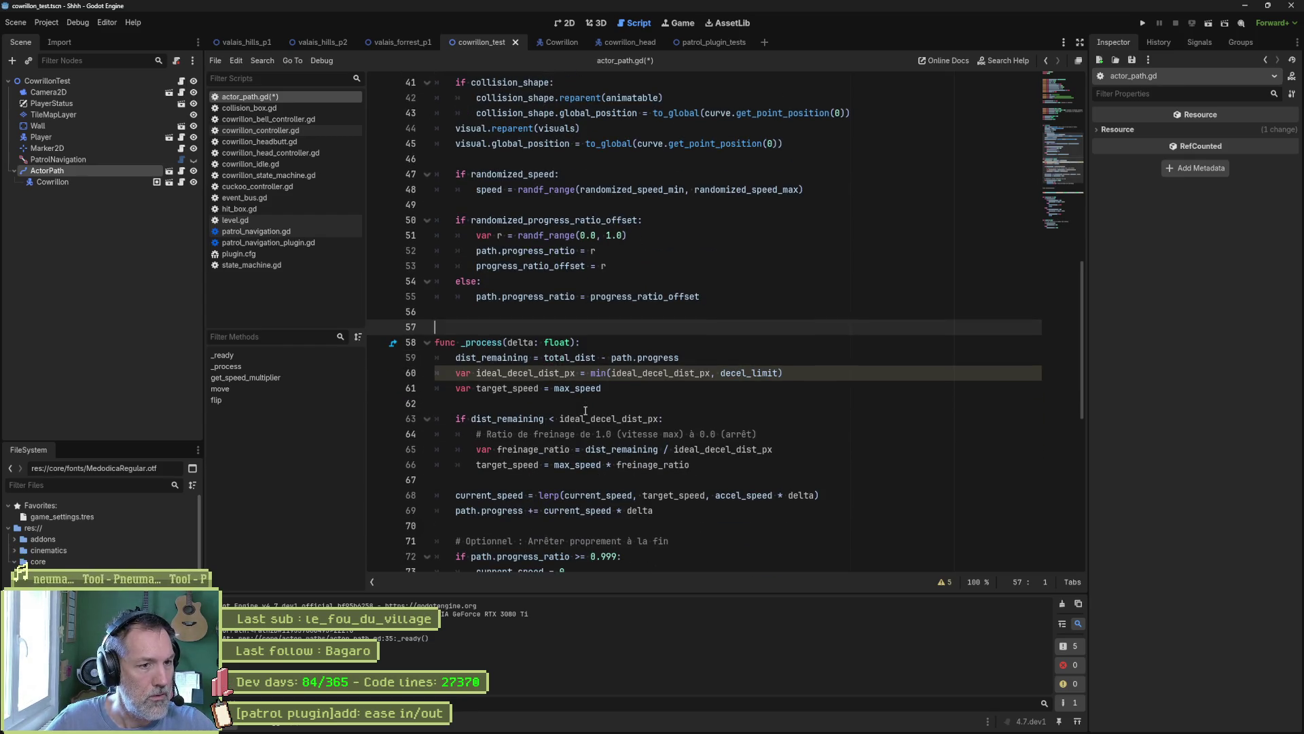
pyautogui.moveTo(674, 356); pyautogui.dragTo(682, 345)
pyautogui.doubleClick(573, 358)
pyautogui.scroll(7, 661, 368)
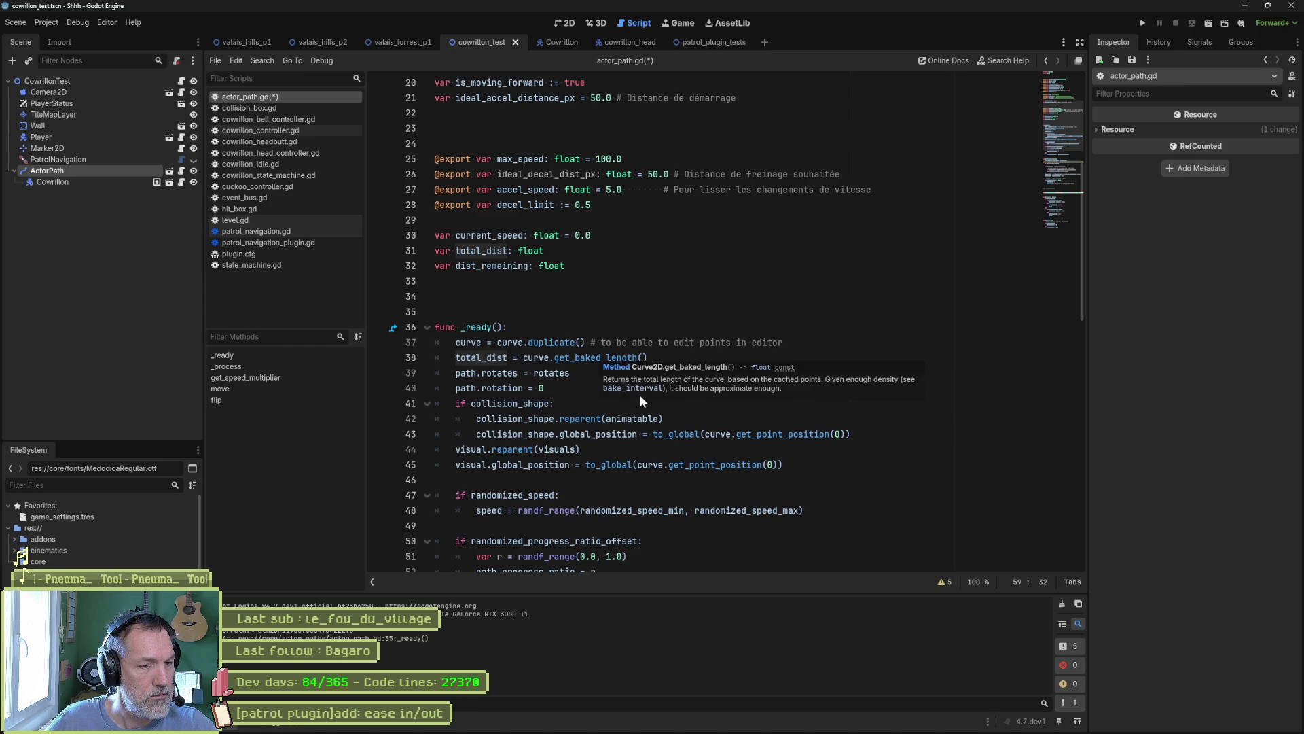
pyautogui.scroll(-7, 609, 428)
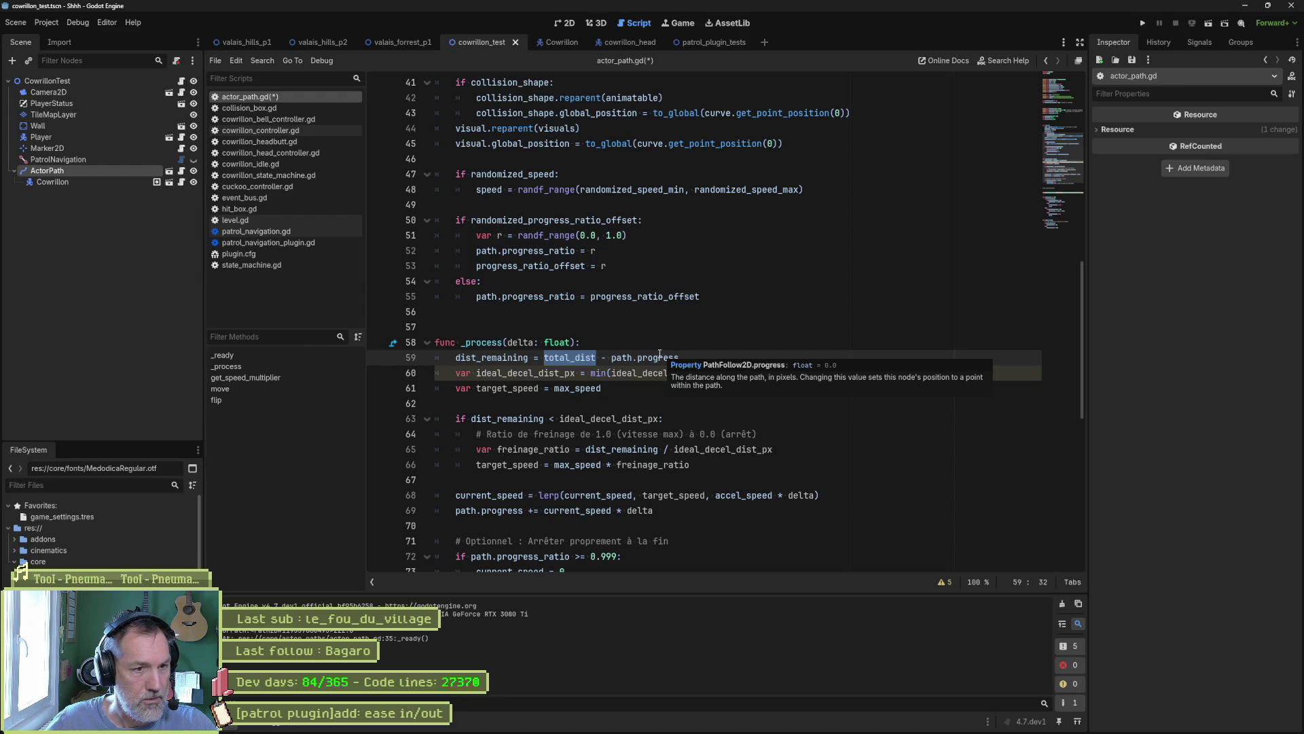
# Select and inspect the total_dist - path.progress expression on line 59
pyautogui.click(654, 373)
pyautogui.moveTo(544, 357); pyautogui.dragTo(679, 357)
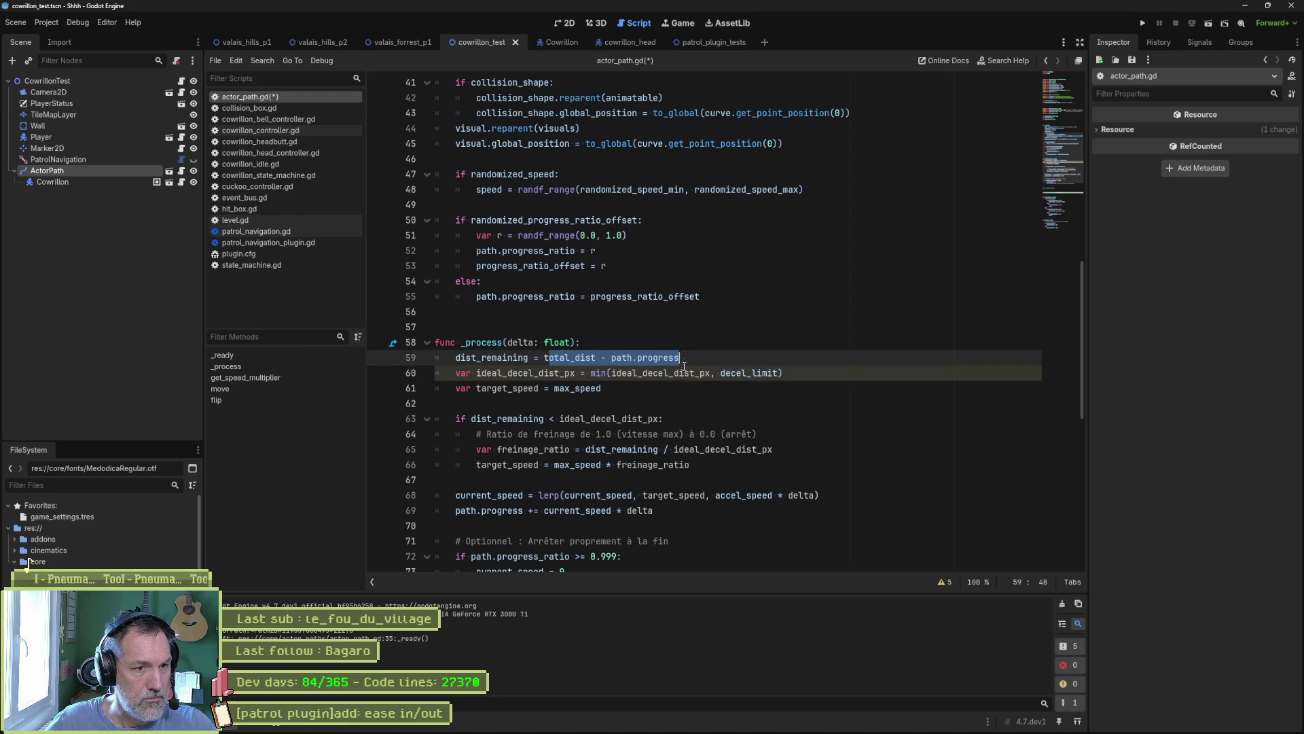
pyautogui.press('Up')
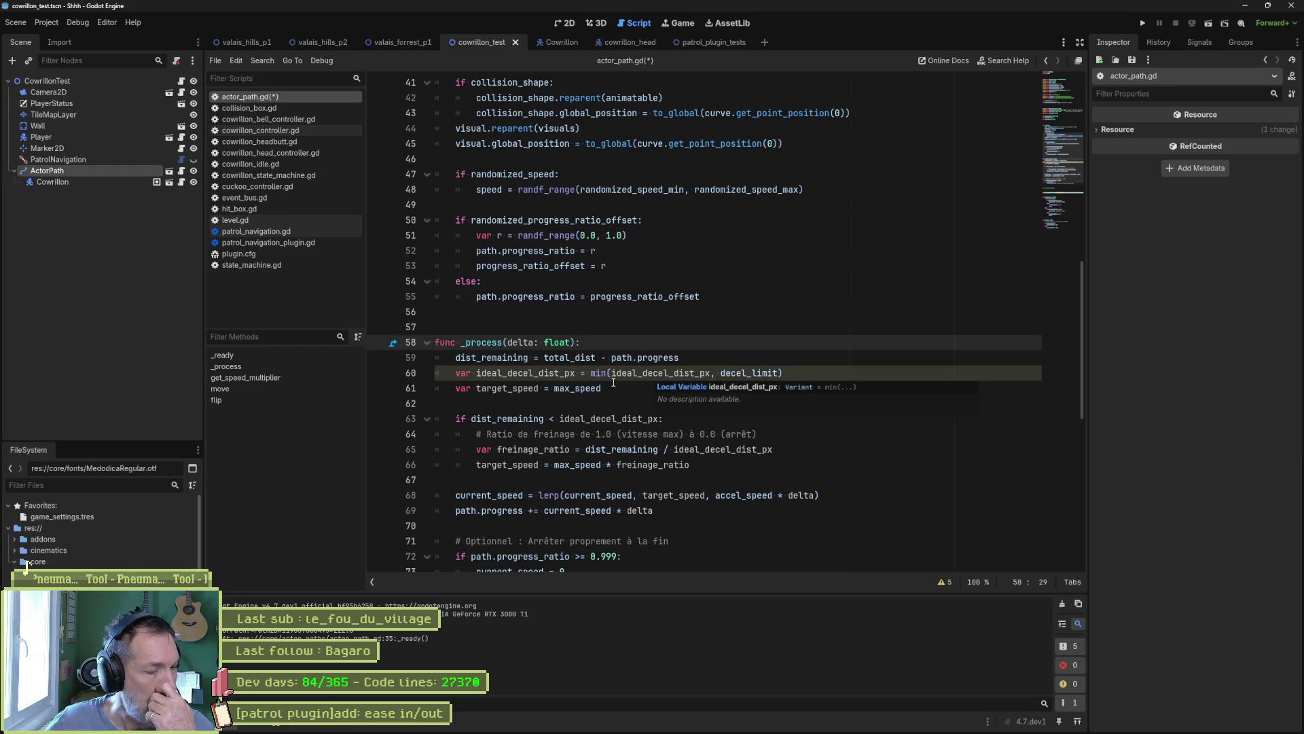
pyautogui.moveTo(644, 420)
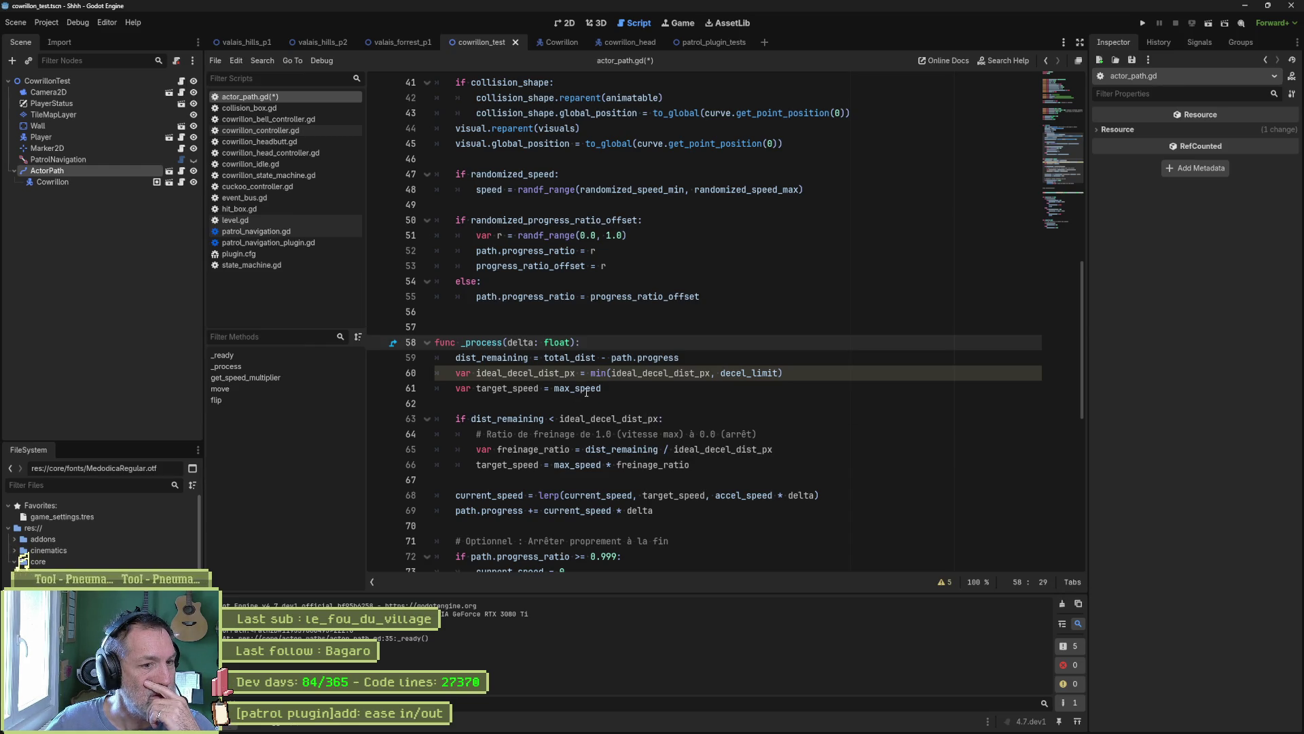
# Remove 'var' from line 60 and select the whole ideal_decel_dist_px line
pyautogui.click(479, 373)
pyautogui.press('BackSpace')
pyautogui.press('BackSpace')
pyautogui.press('BackSpace')
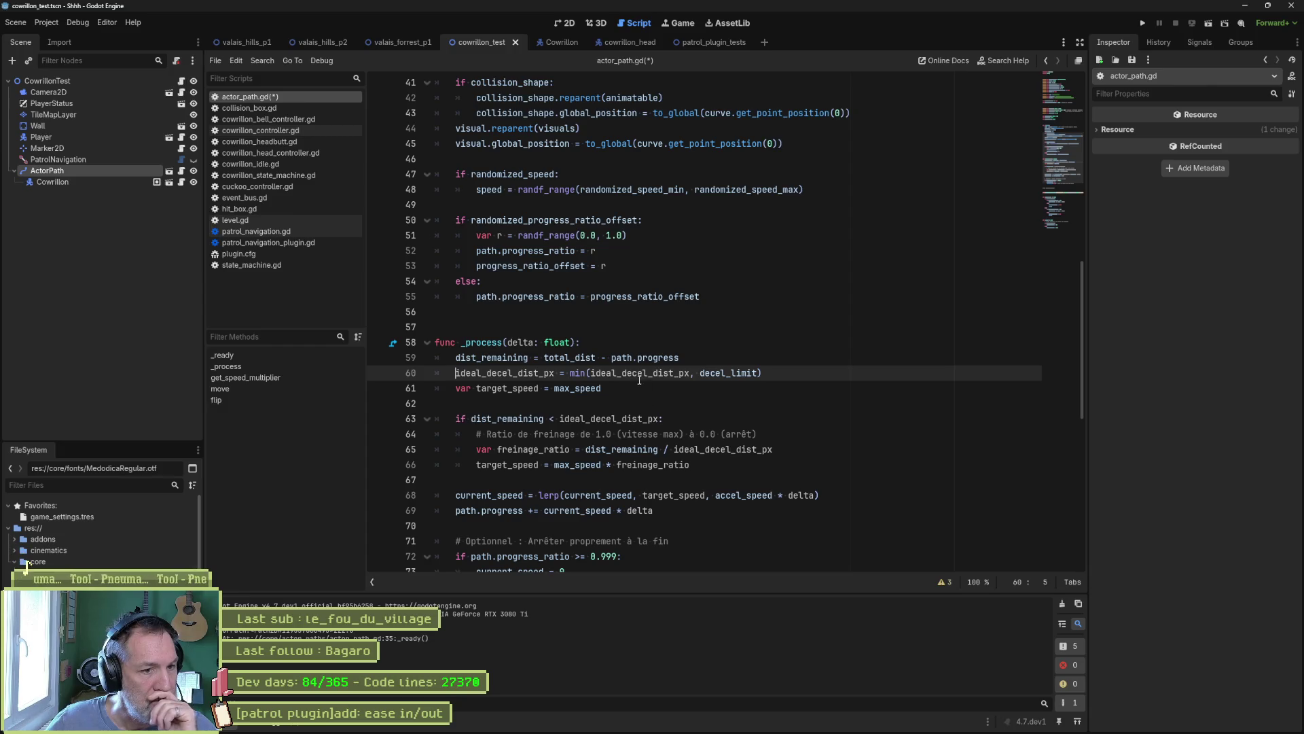
pyautogui.click(776, 374)
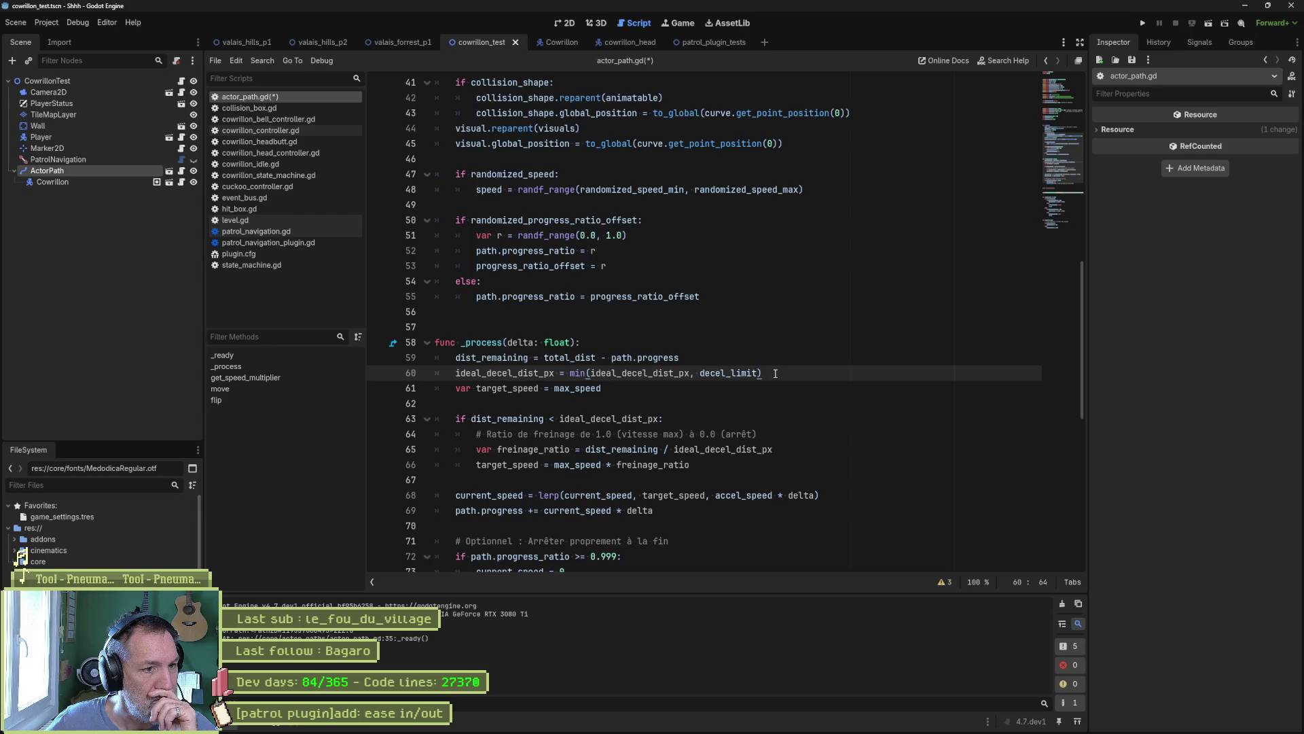
pyautogui.keyDown('shift'); pyautogui.click(751, 357); pyautogui.keyUp('shift')
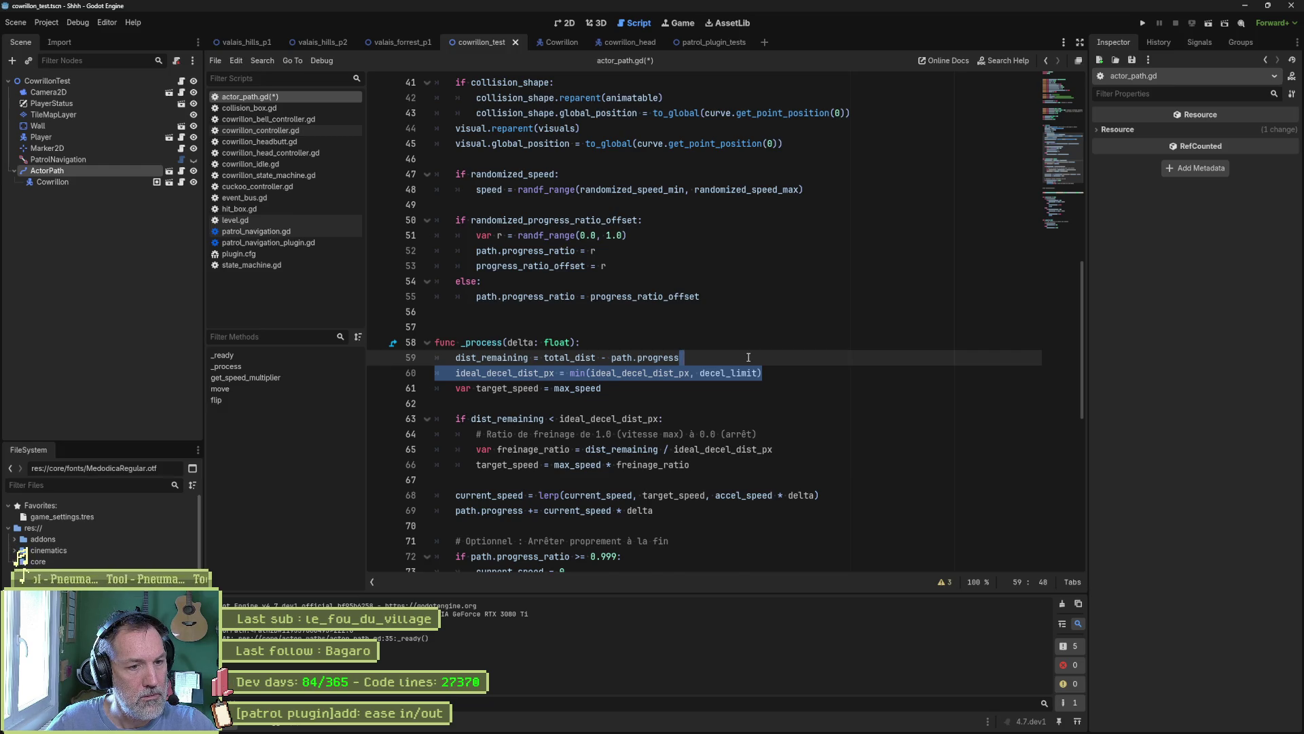
# Cut the ideal_decel_dist_px min() line from _process and paste it below total_dist in _ready
pyautogui.press('BackSpace')
pyautogui.scroll(5, 745, 355)
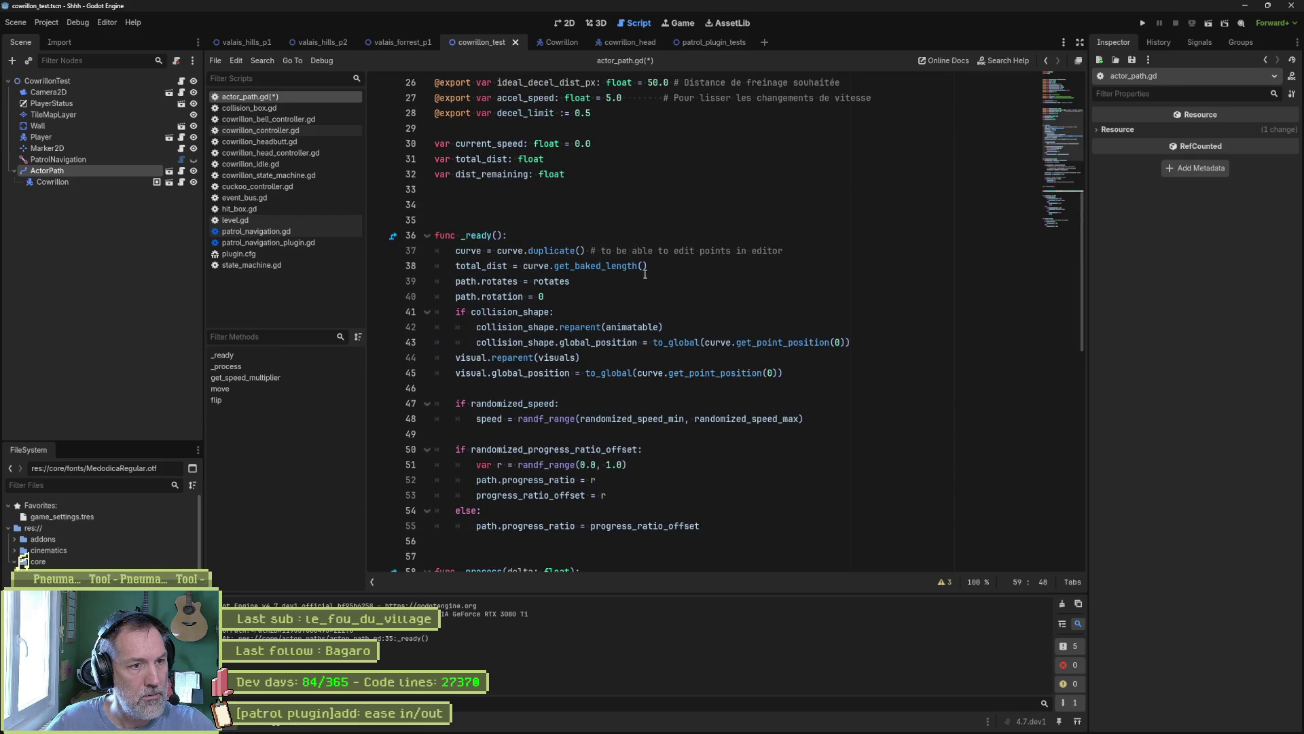
pyautogui.click(649, 267)
pyautogui.press('Return')
pyautogui.write('ideal_decel_dist_px = min(ideal_decel_dist_px, decel_limit)')
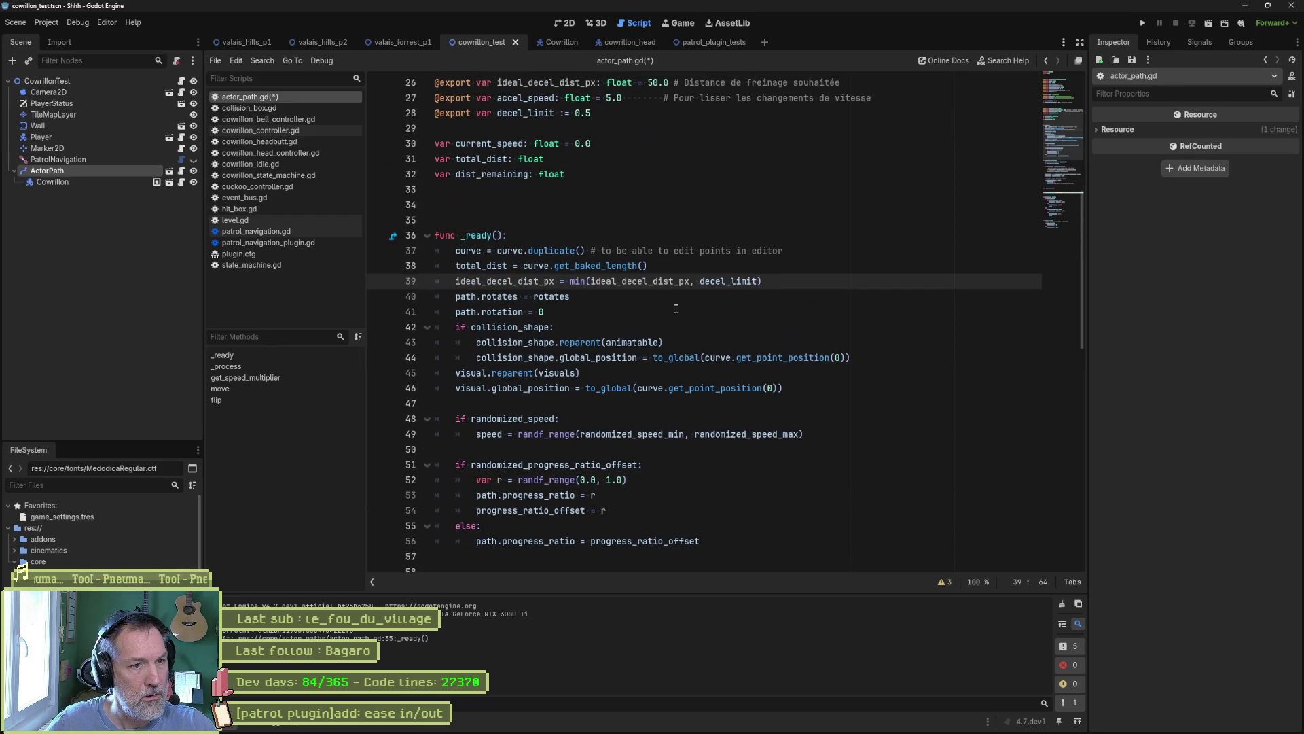
# Highlight every use of ideal_decel_dist_px and decel_limit to check them
pyautogui.doubleClick(640, 281)
pyautogui.scroll(3, 585, 252)
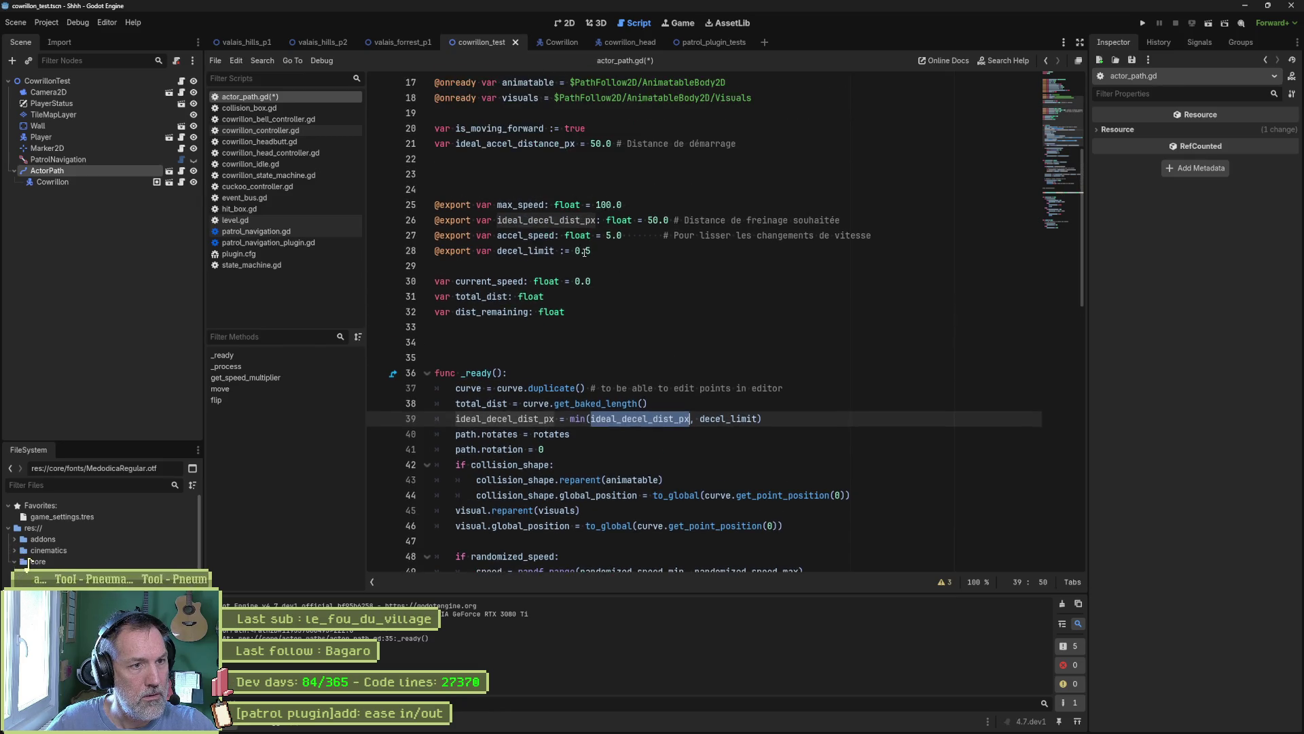
pyautogui.doubleClick(726, 418)
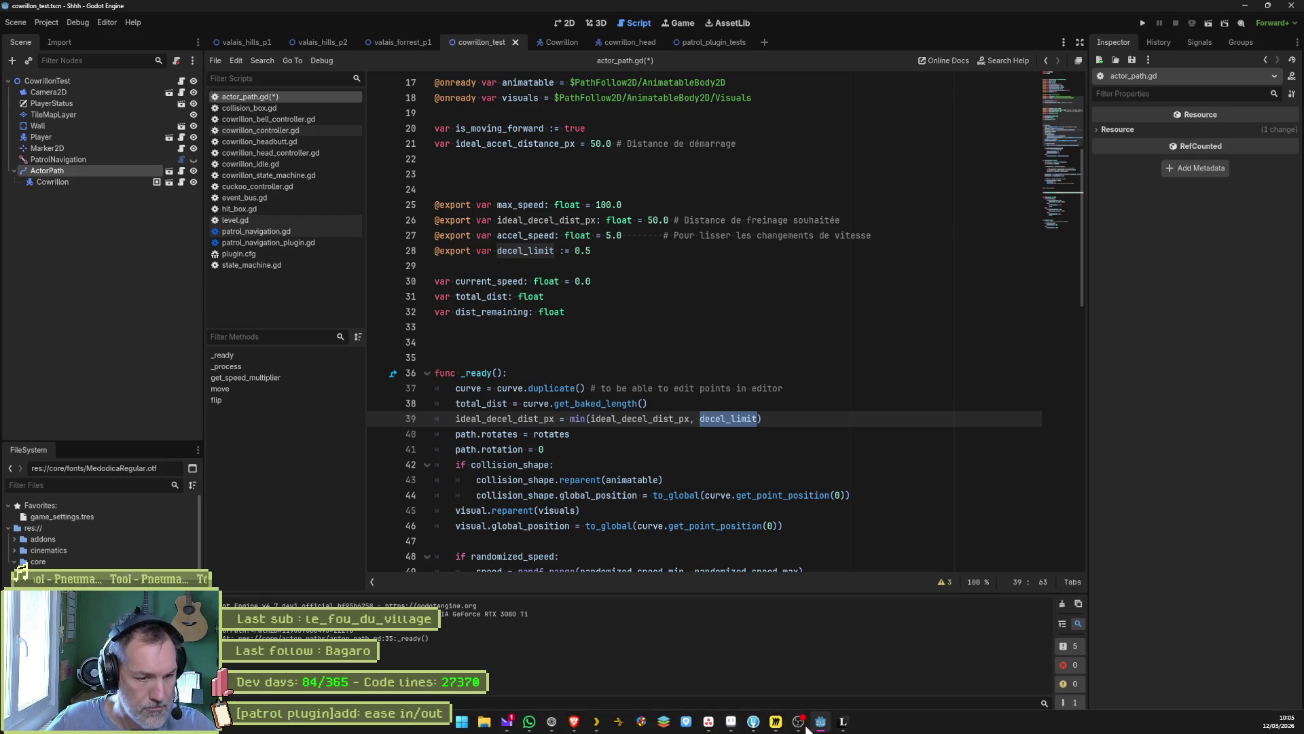
# Inspect ideal_decel_dist in Gemini's suggested code, then return to the Godot script
pyautogui.hotkey('alt', 'Tab')
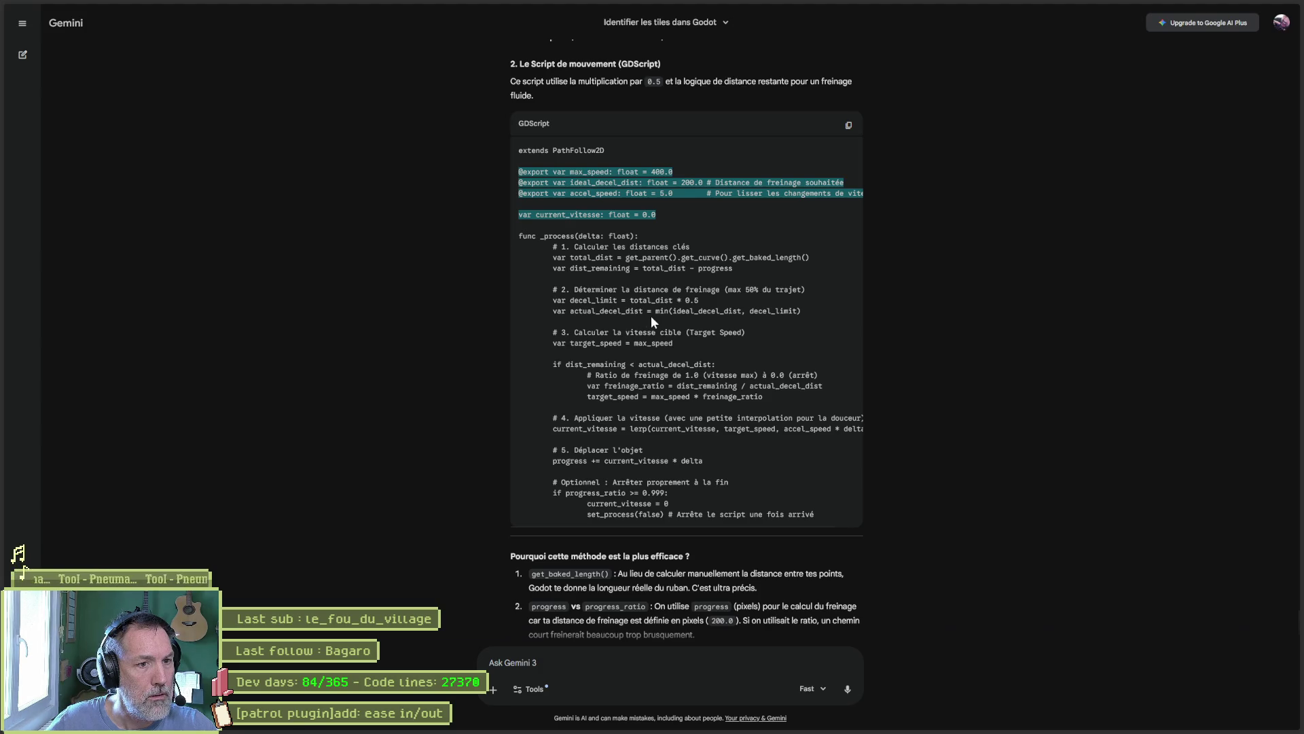
pyautogui.click(697, 311)
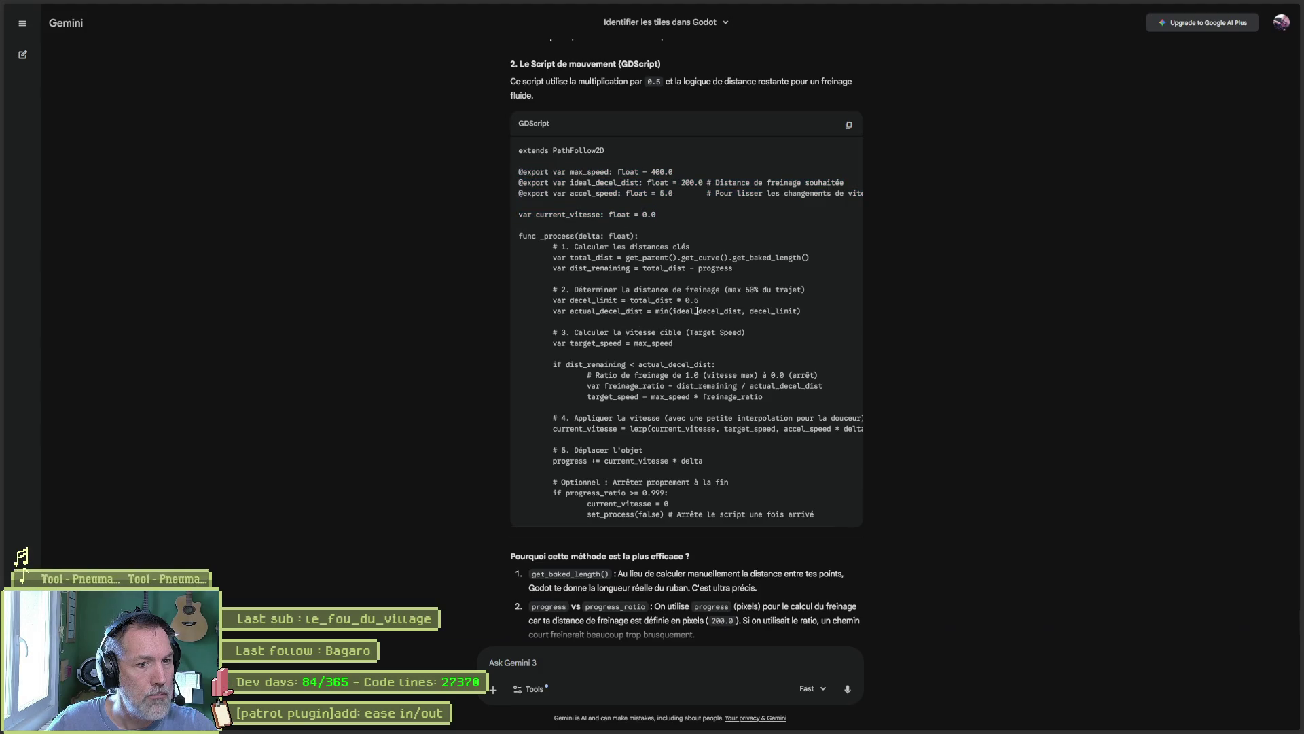
pyautogui.doubleClick(712, 315)
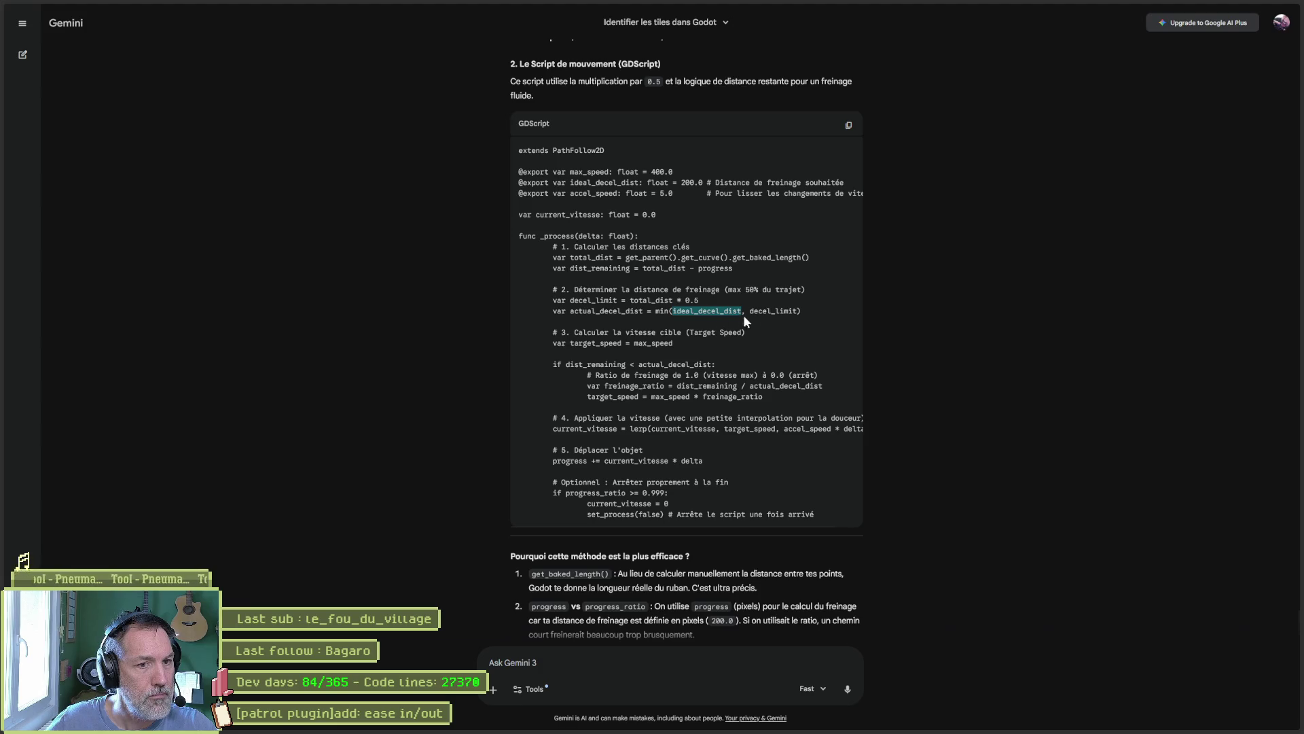
pyautogui.click(700, 299)
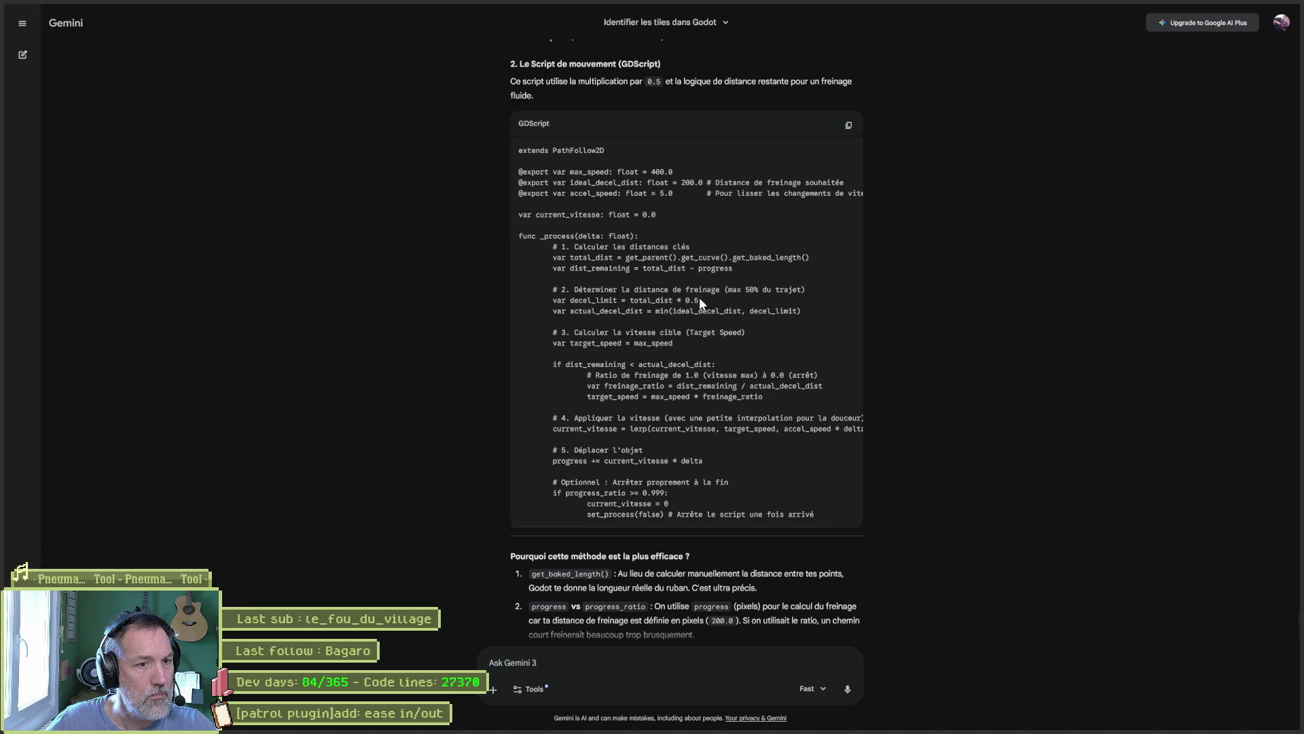
pyautogui.hotkey('alt', 'Tab')
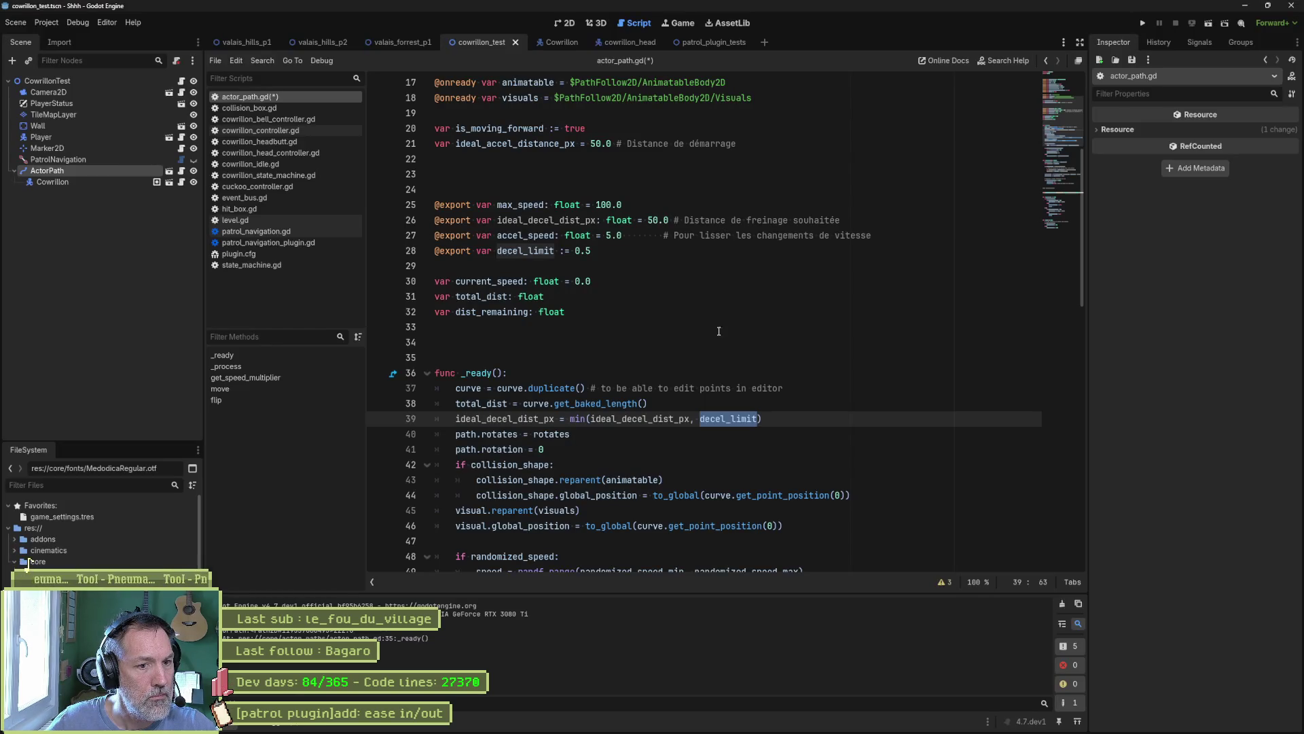
# Change line 39's cap to min(ideal_decel_dist_px, decel_limit * total_dist), checking Gemini's formula
pyautogui.press('Right')
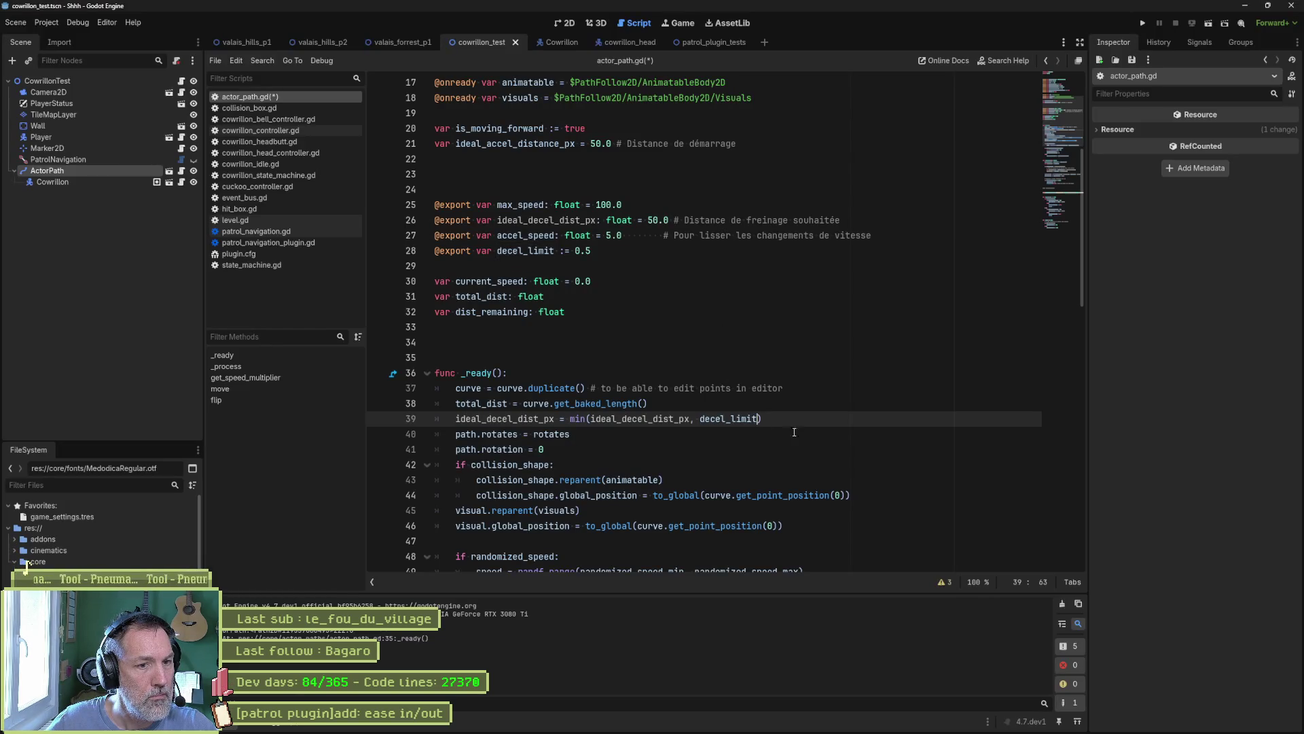
pyautogui.write('*')
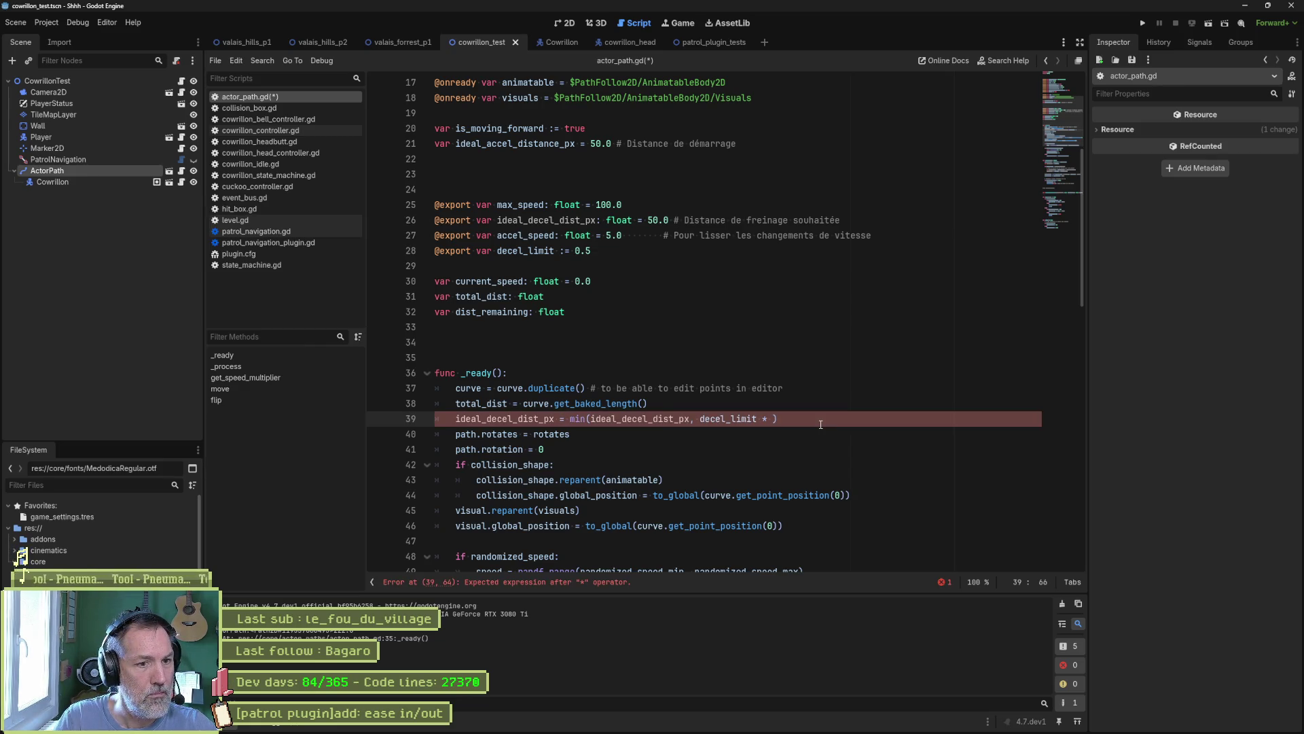
pyautogui.hotkey('alt', 'Tab')
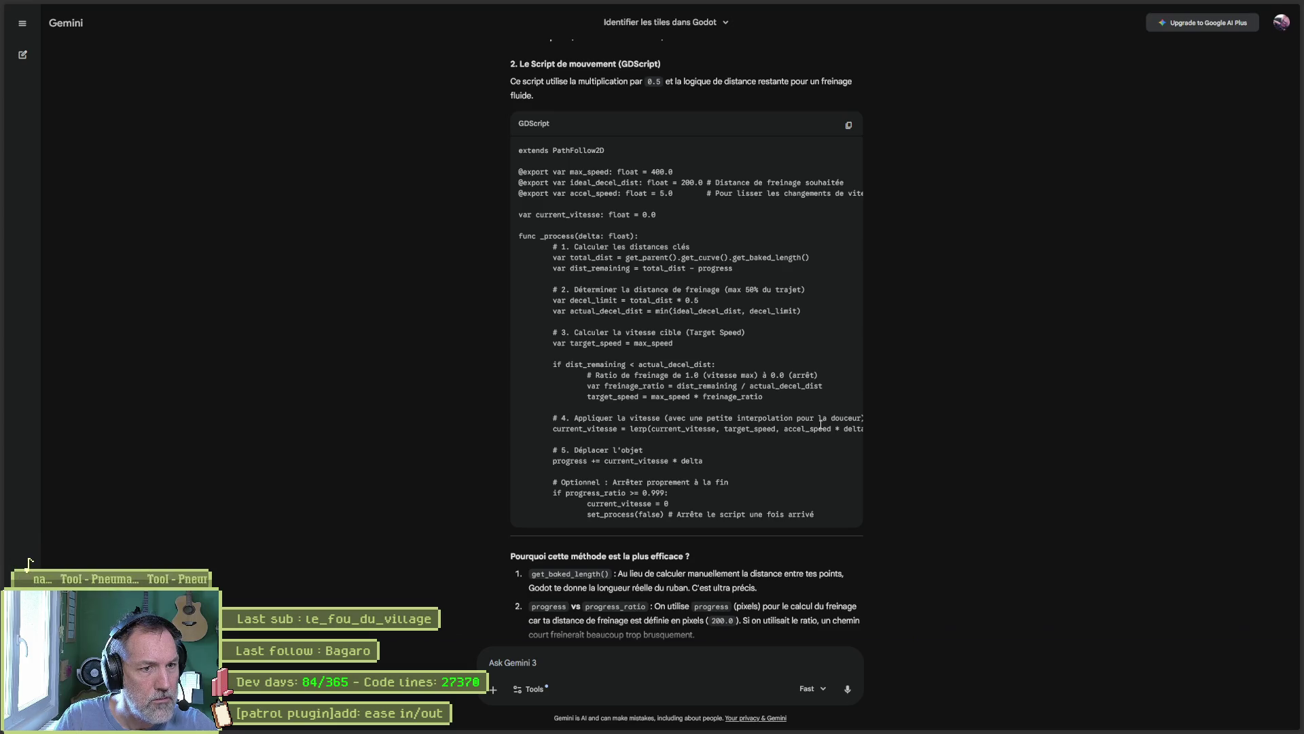
pyautogui.hotkey('alt', 'Tab')
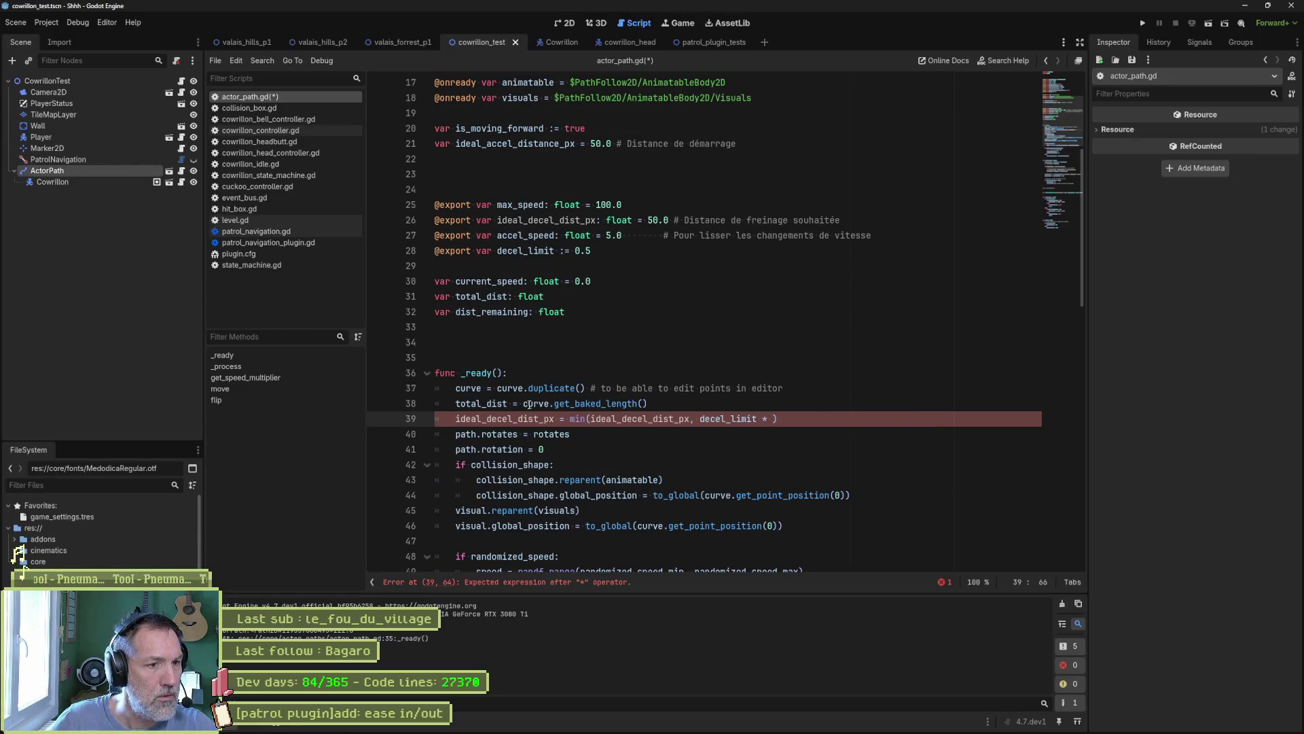
pyautogui.doubleClick(481, 404)
pyautogui.hotkey('ctrl', 'c')
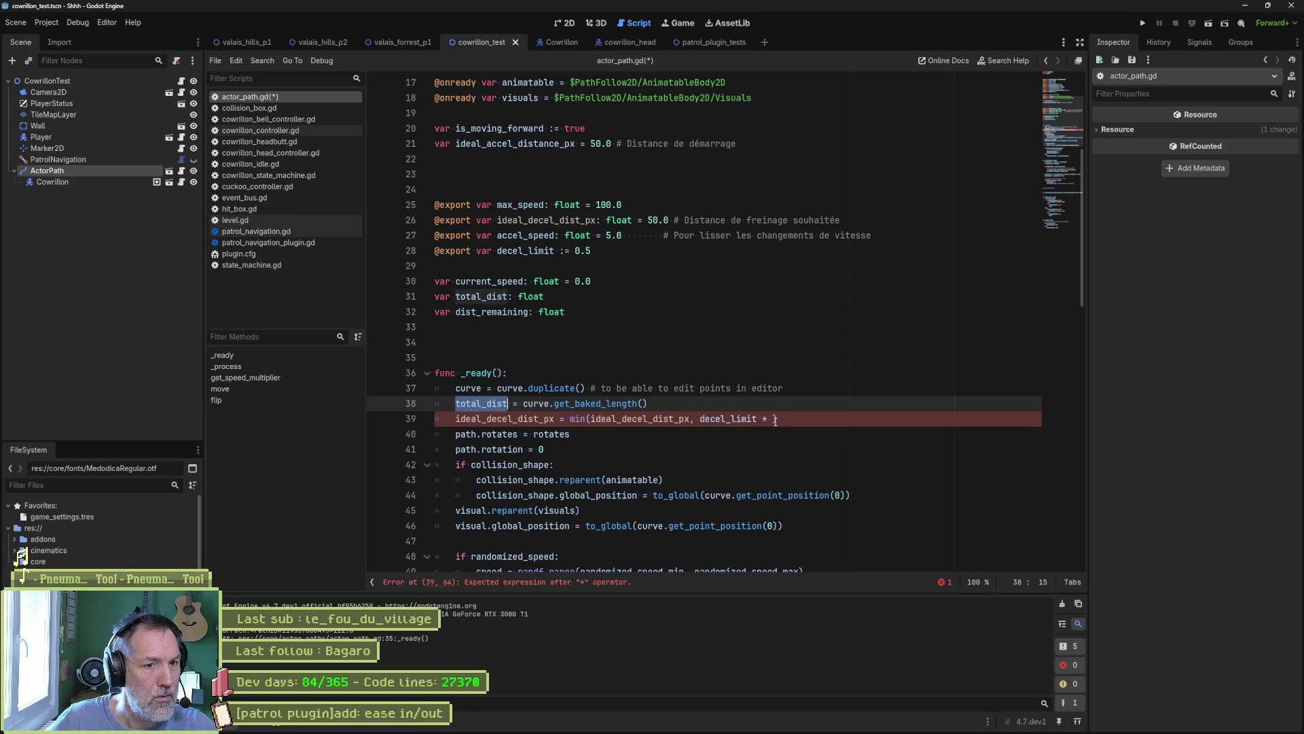
pyautogui.click(772, 419)
pyautogui.hotkey('ctrl', 'v')
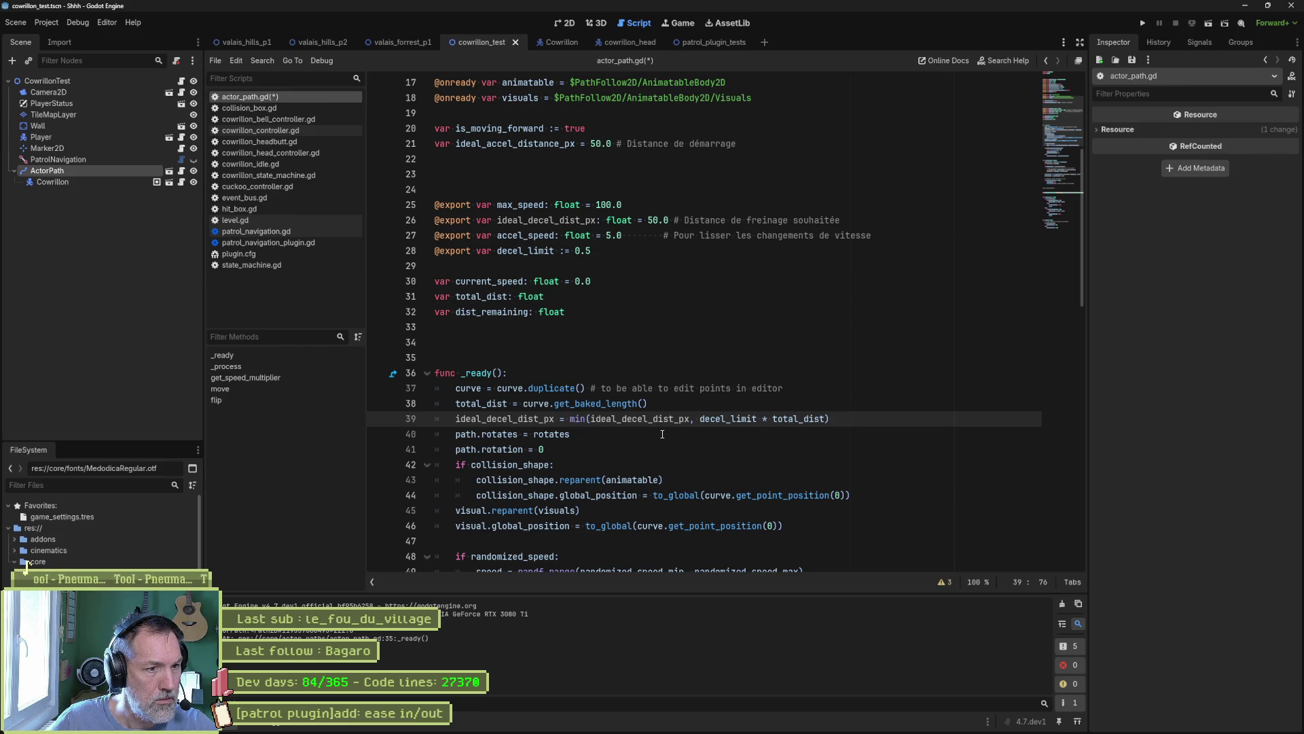
# Move the var target_speed = max_speed line above the dist_remaining line in _process
pyautogui.scroll(-1, 643, 425)
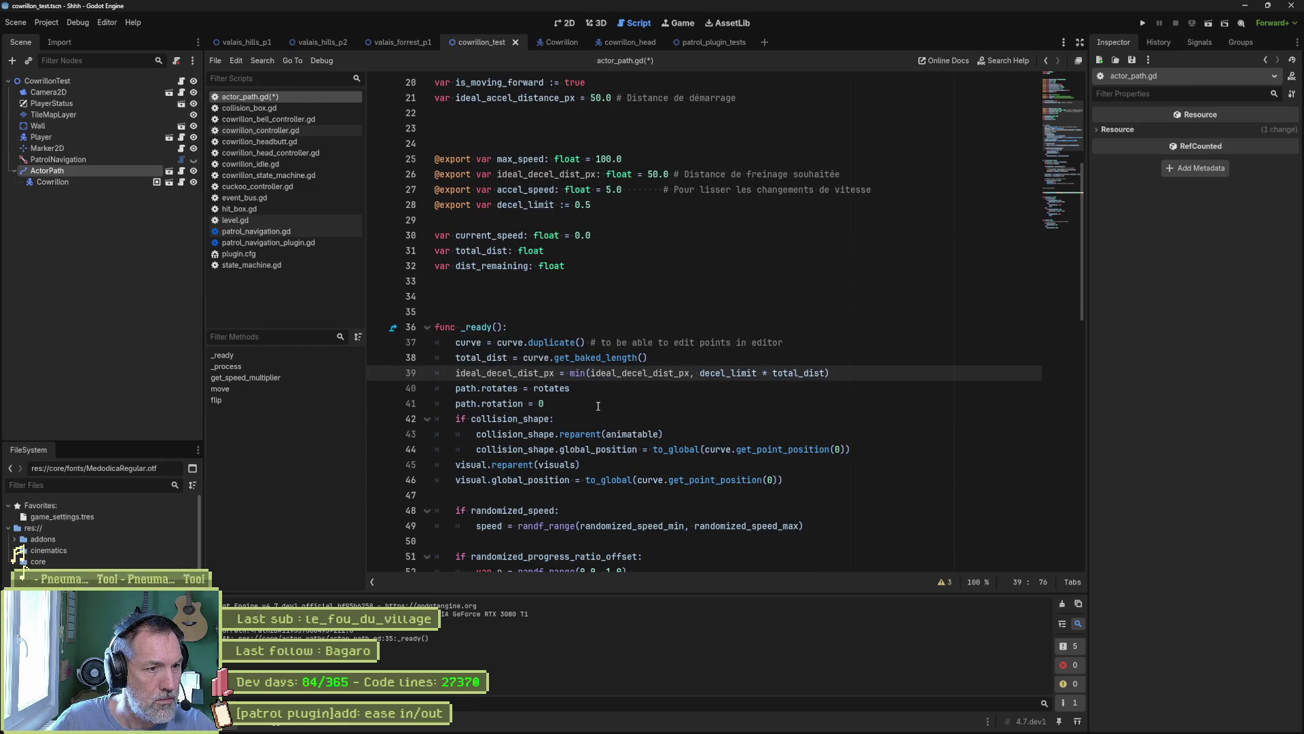
pyautogui.scroll(-6, 593, 406)
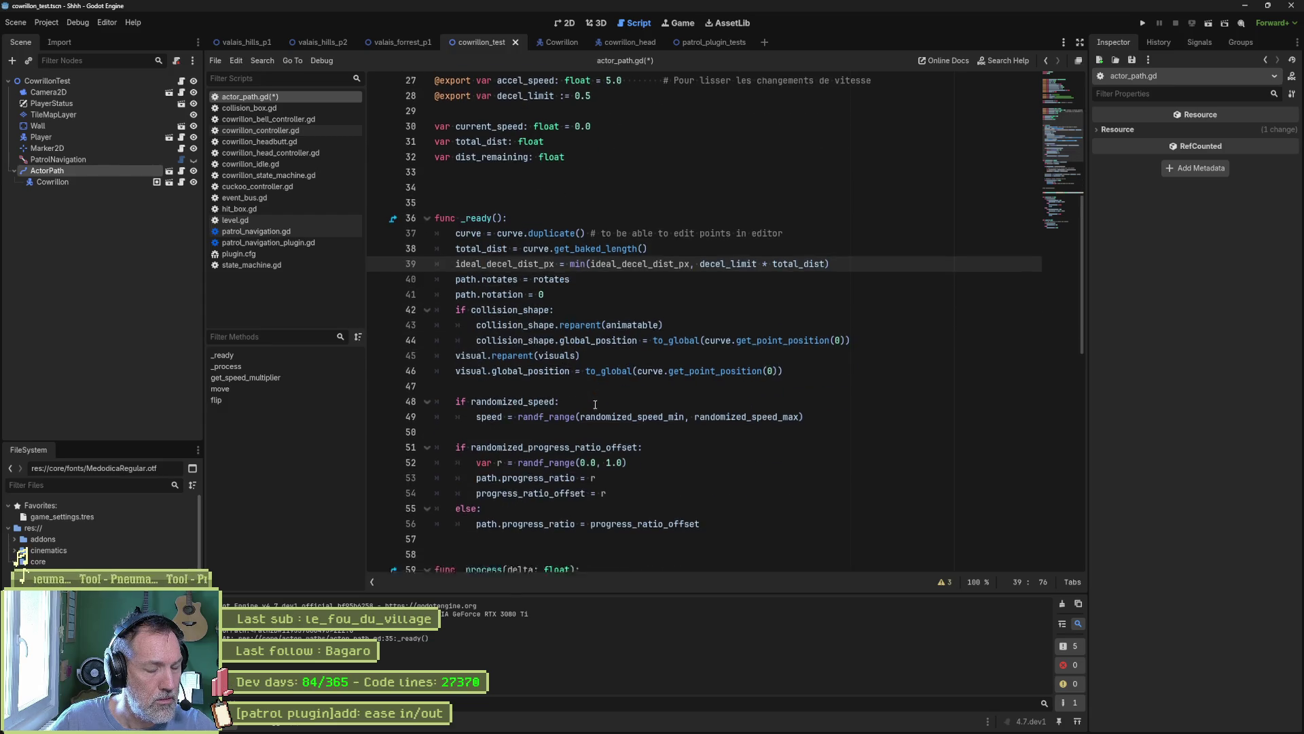
pyautogui.scroll(-2, 602, 403)
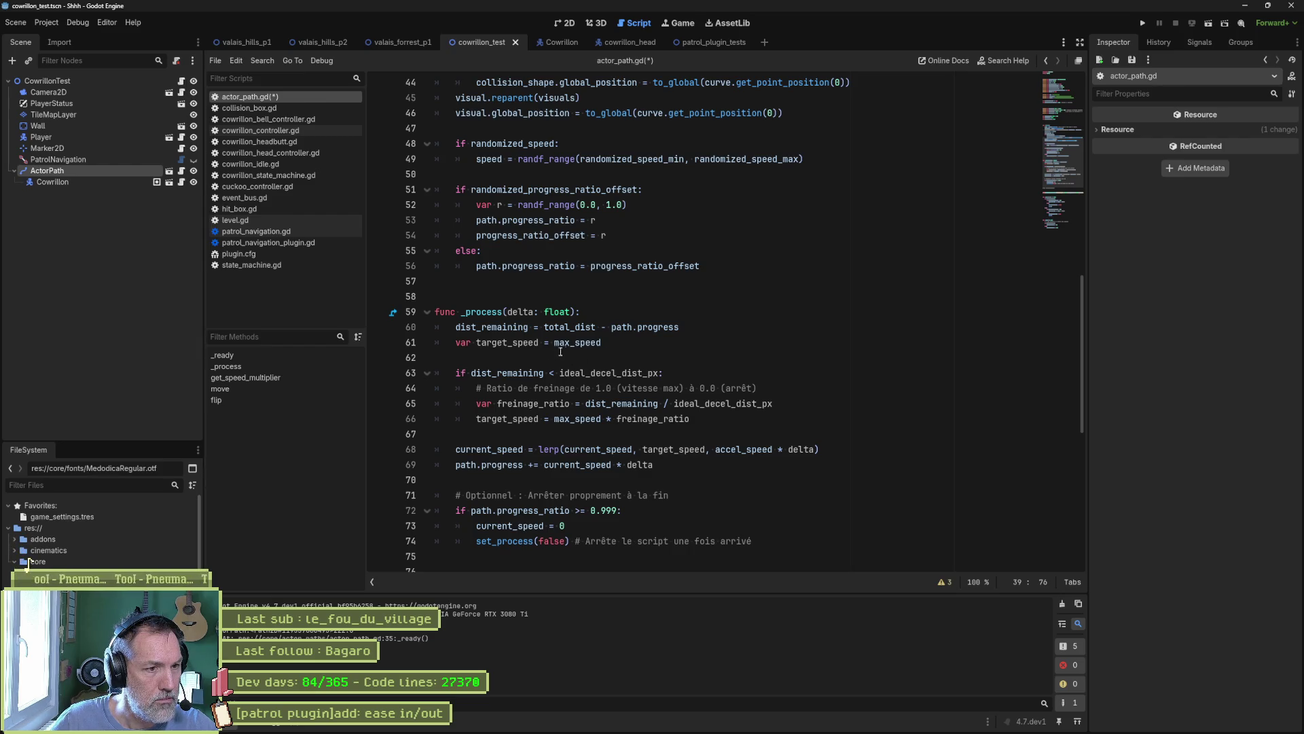
pyautogui.click(618, 345)
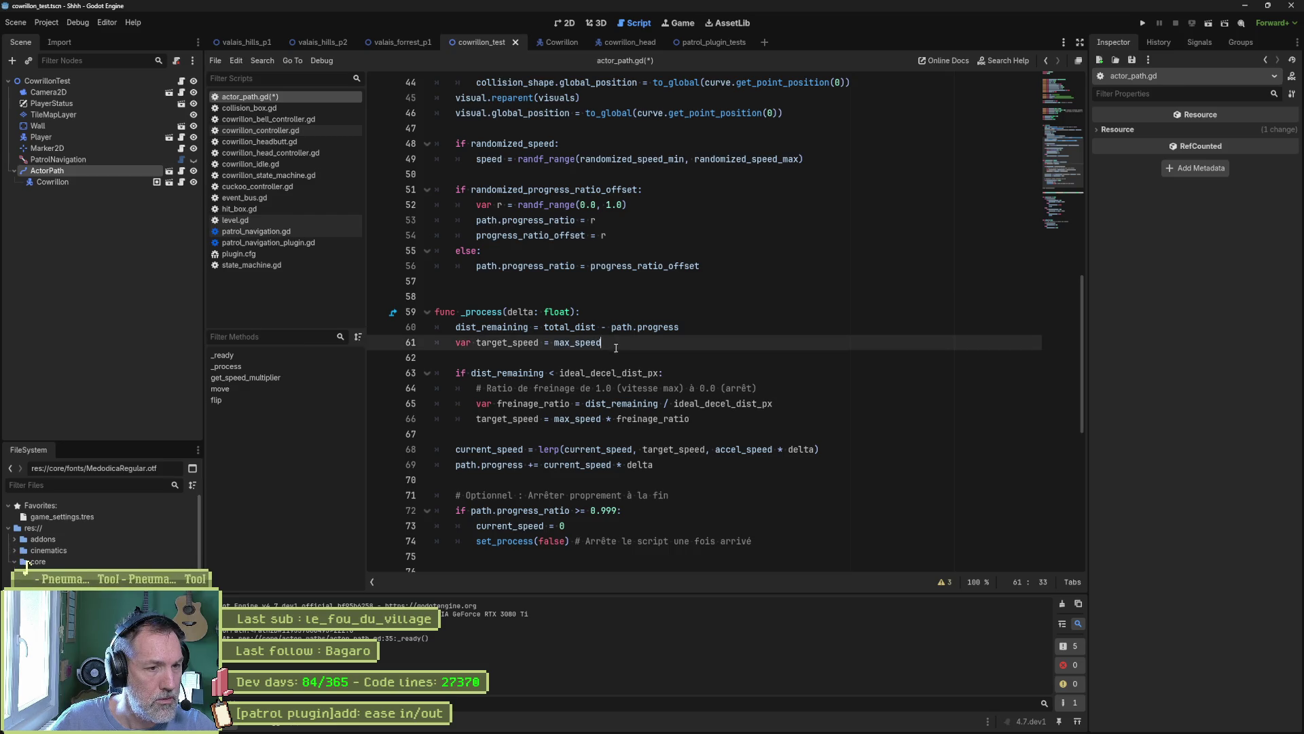
pyautogui.hotkey('alt', 'Up')
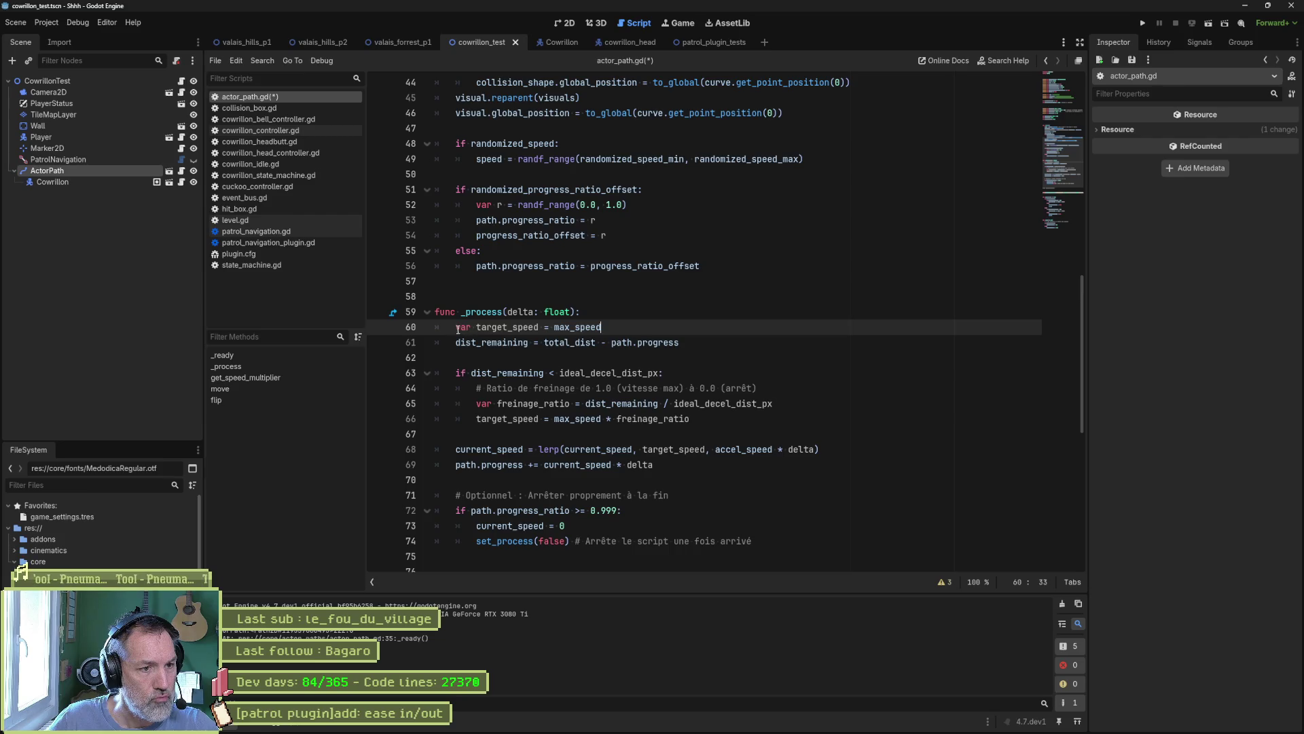
# Add a member declaration 'var target_speed: float' below current_speed
pyautogui.moveTo(458, 329); pyautogui.dragTo(544, 329)
pyautogui.scroll(6, 582, 324)
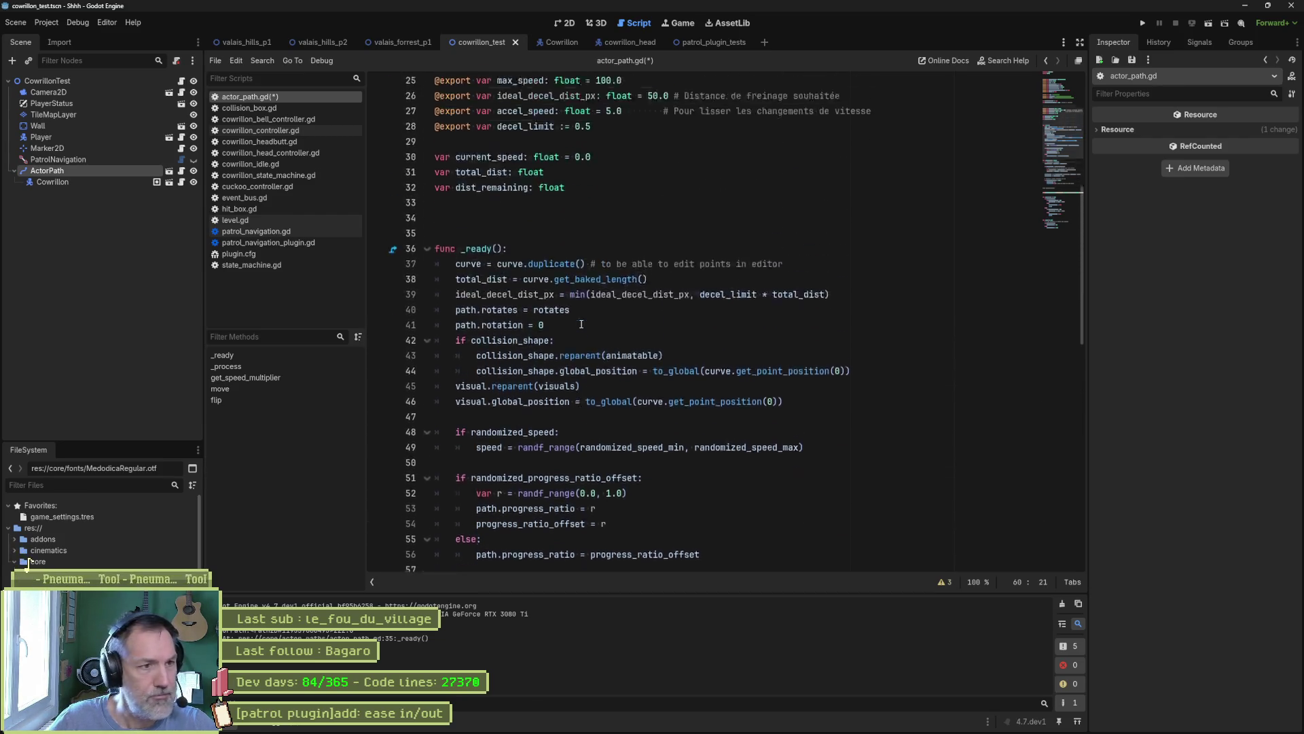
pyautogui.scroll(2, 581, 324)
pyautogui.click(581, 275)
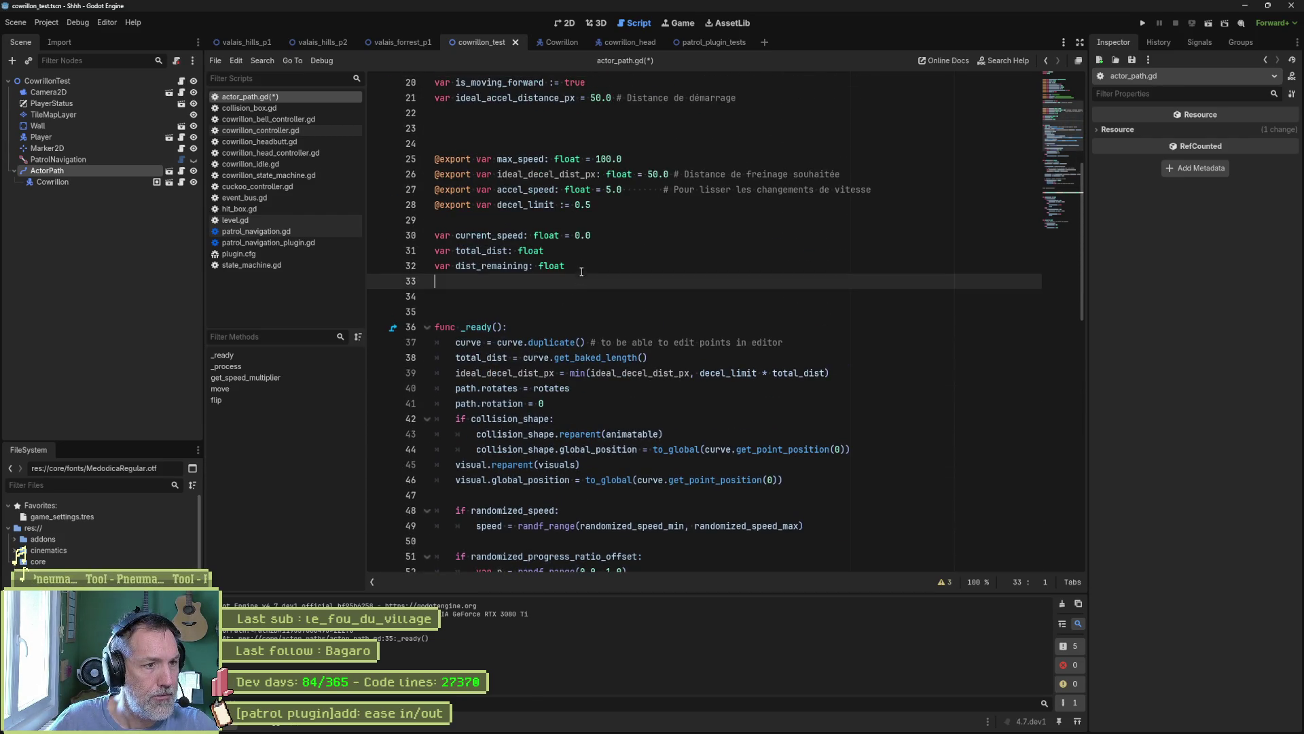
pyautogui.click(601, 236)
pyautogui.press('Return')
pyautogui.hotkey('ctrl', 'v')
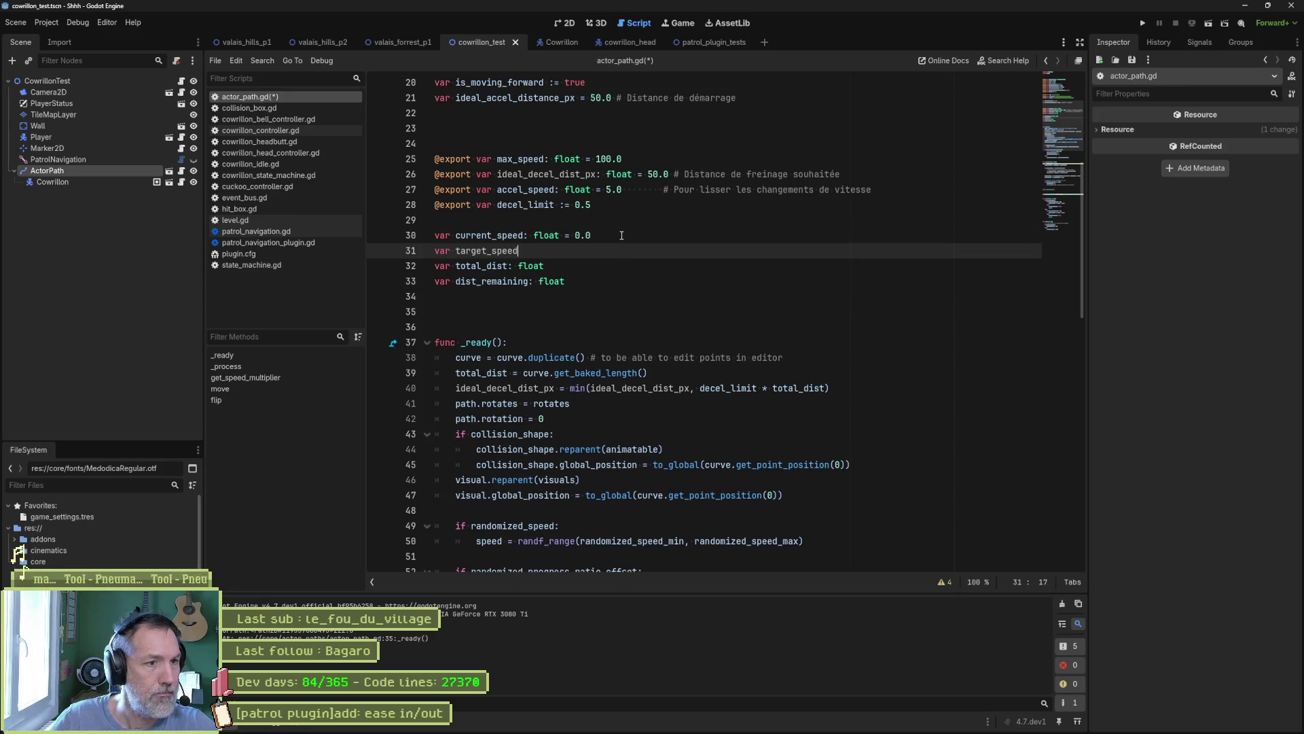
pyautogui.write(': float')
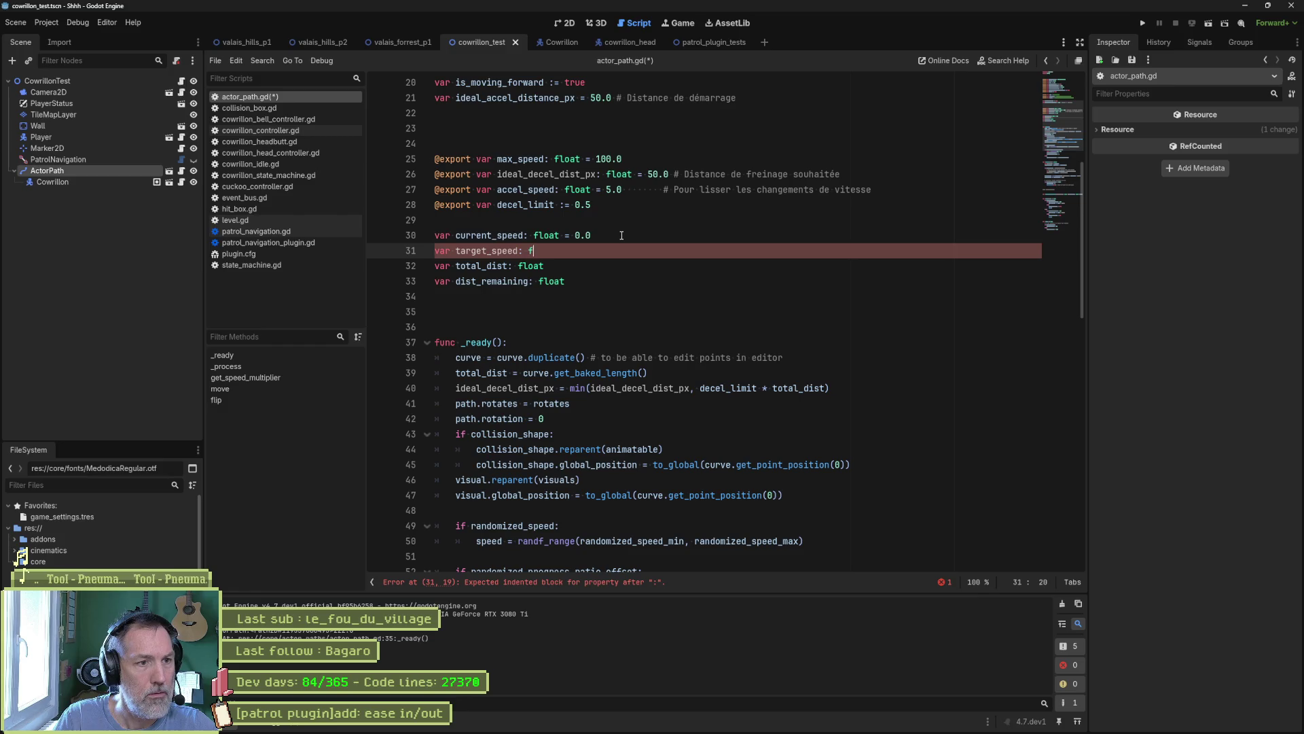
# Drop 'var' from target_speed on line 61 and delete the braking-ratio comment line
pyautogui.scroll(-3, 615, 269)
pyautogui.scroll(-5, 615, 270)
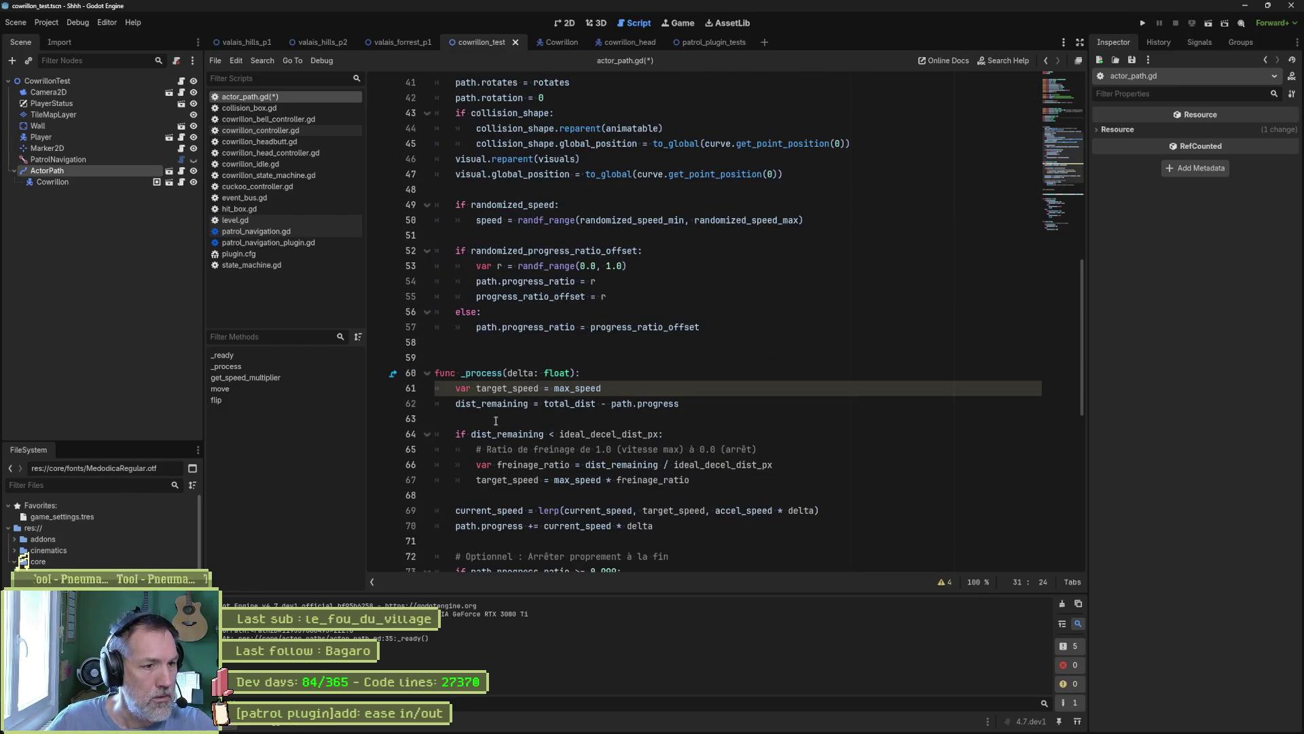
pyautogui.doubleClick(486, 388)
pyautogui.click(456, 389)
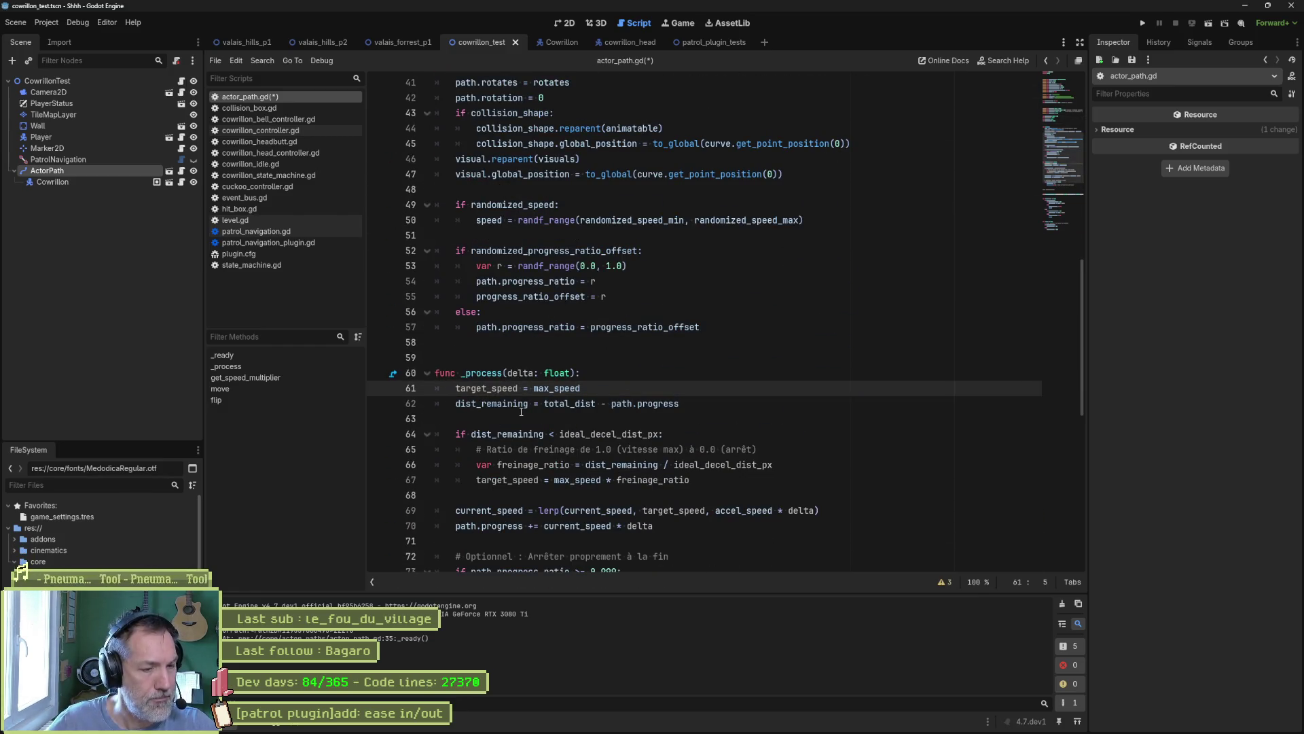
pyautogui.scroll(-1, 792, 448)
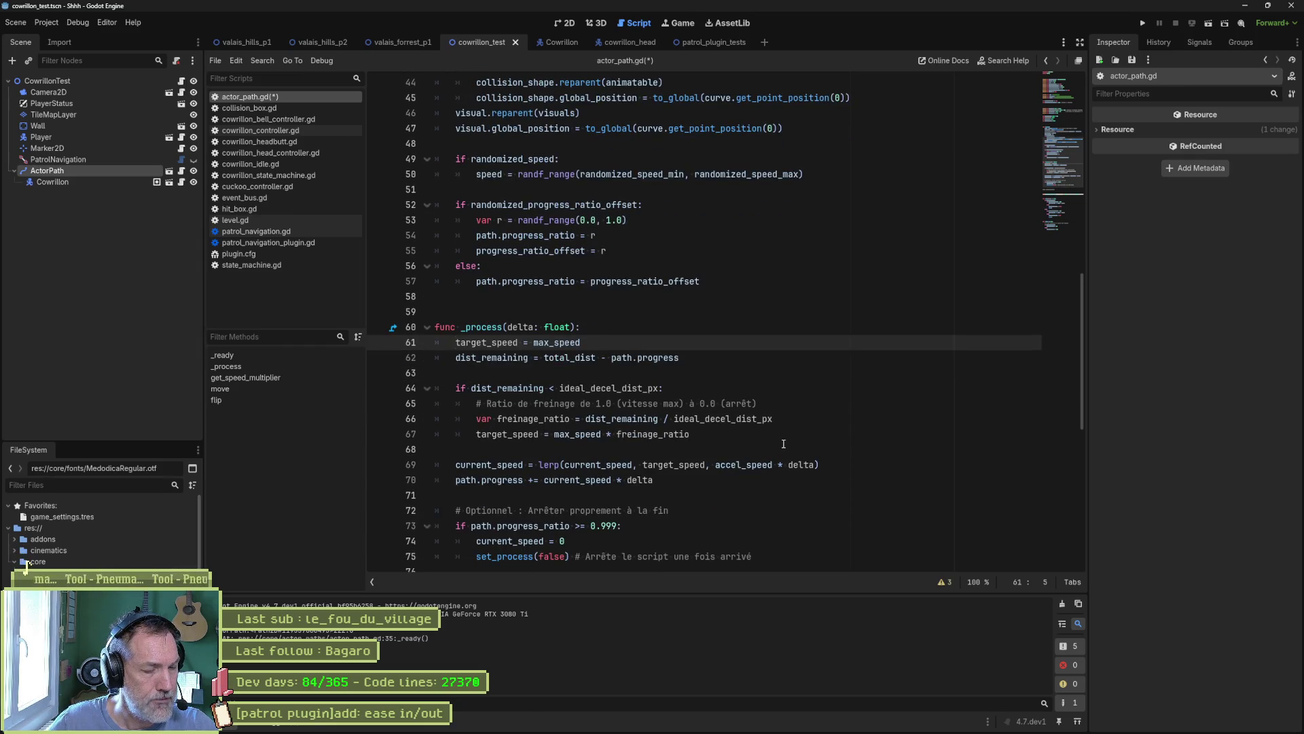
pyautogui.click(767, 405)
pyautogui.hotkey('ctrl', 'shift', 'k')
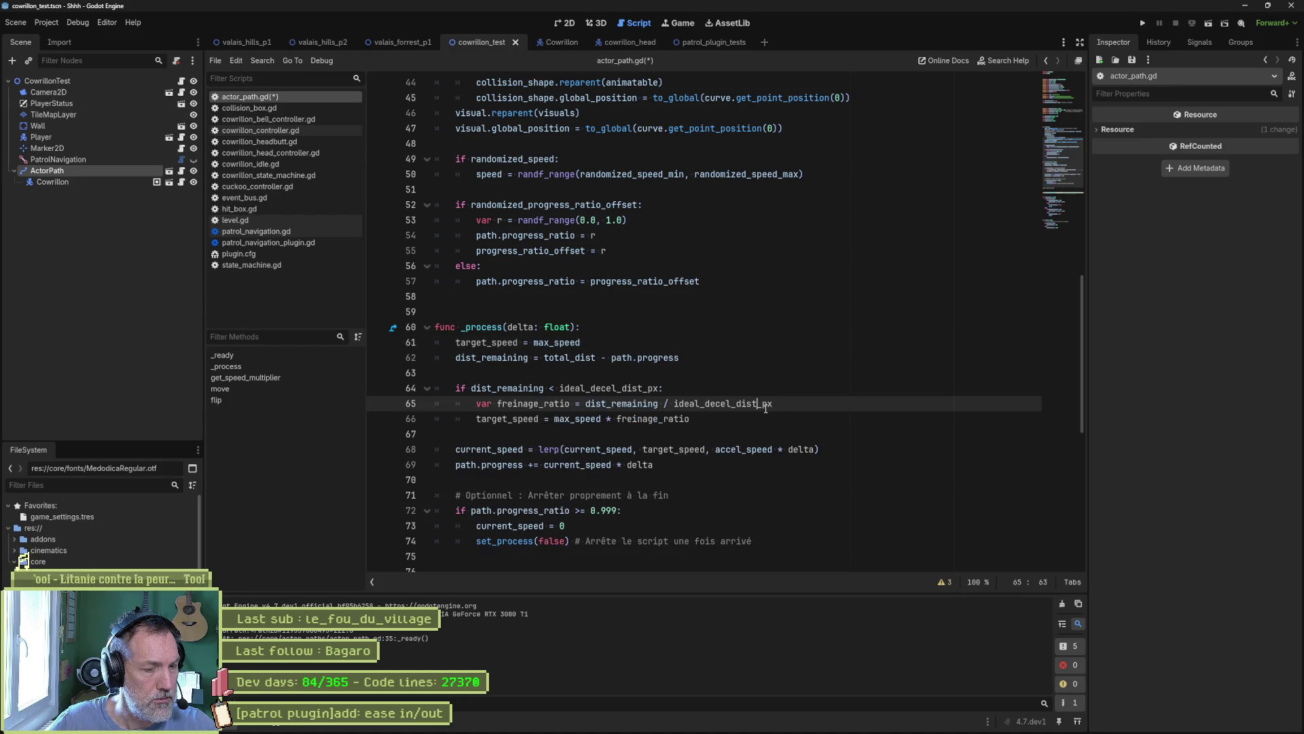
pyautogui.scroll(-1, 765, 408)
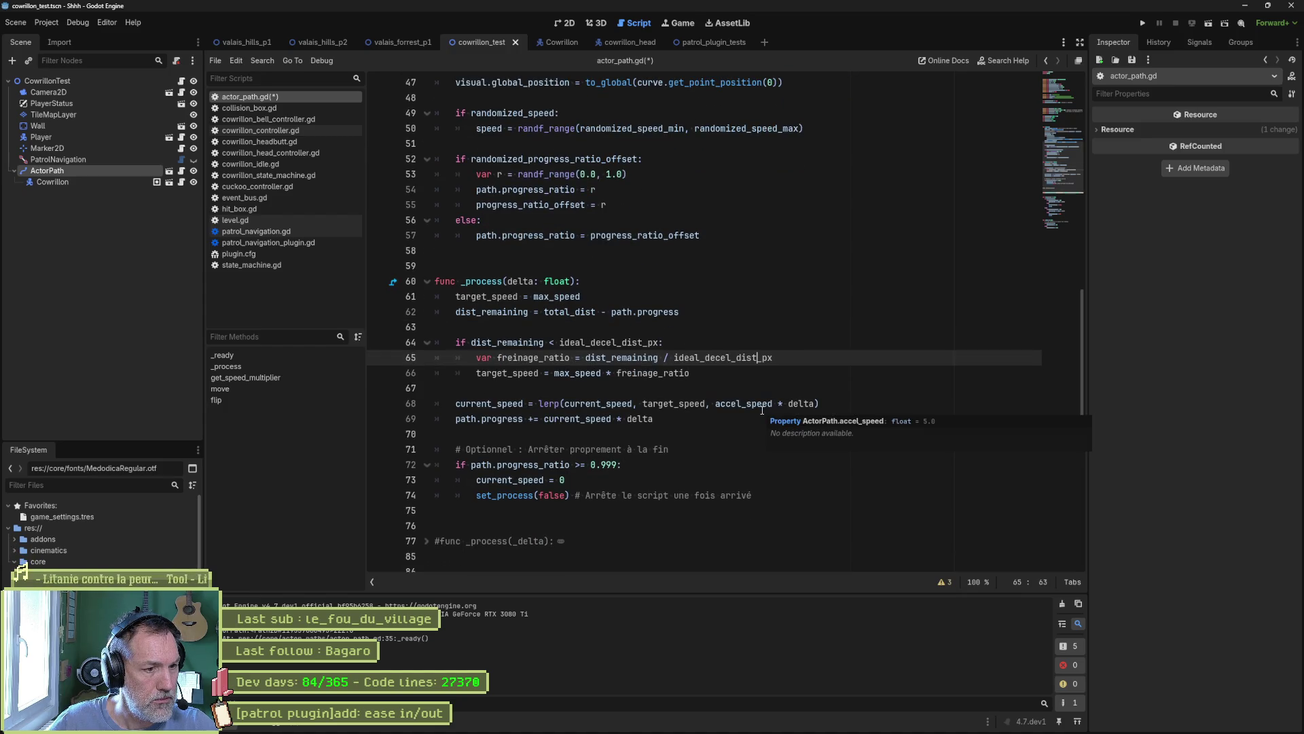
# Run the scene with F6 and highlight every use of target_speed
pyautogui.press('F6')
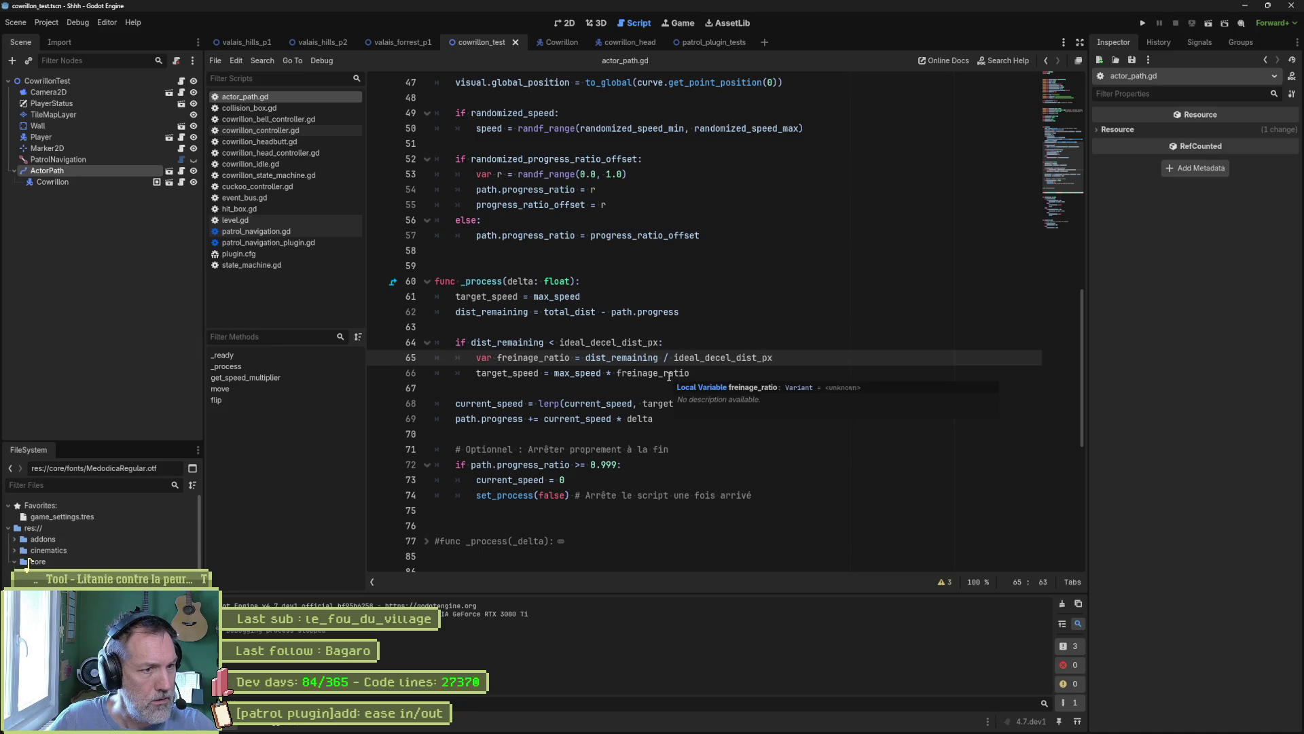
pyautogui.click(751, 320)
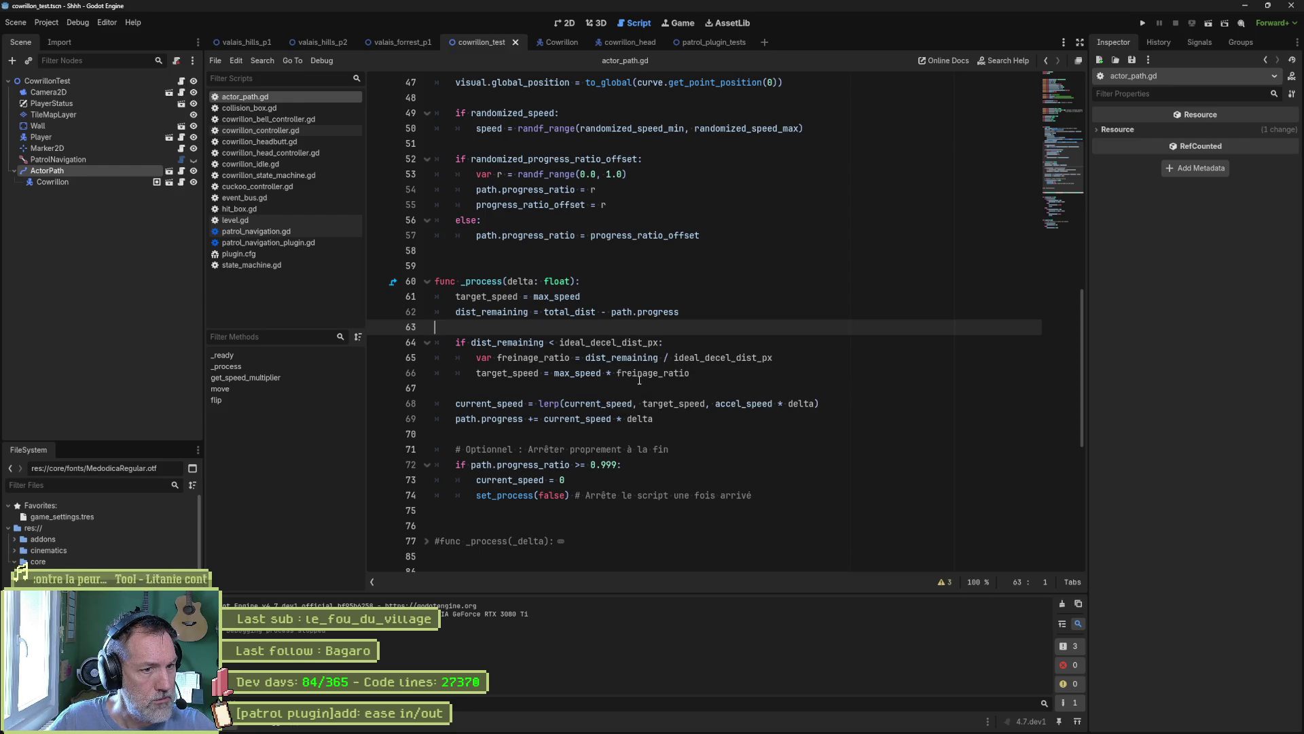
pyautogui.doubleClick(519, 372)
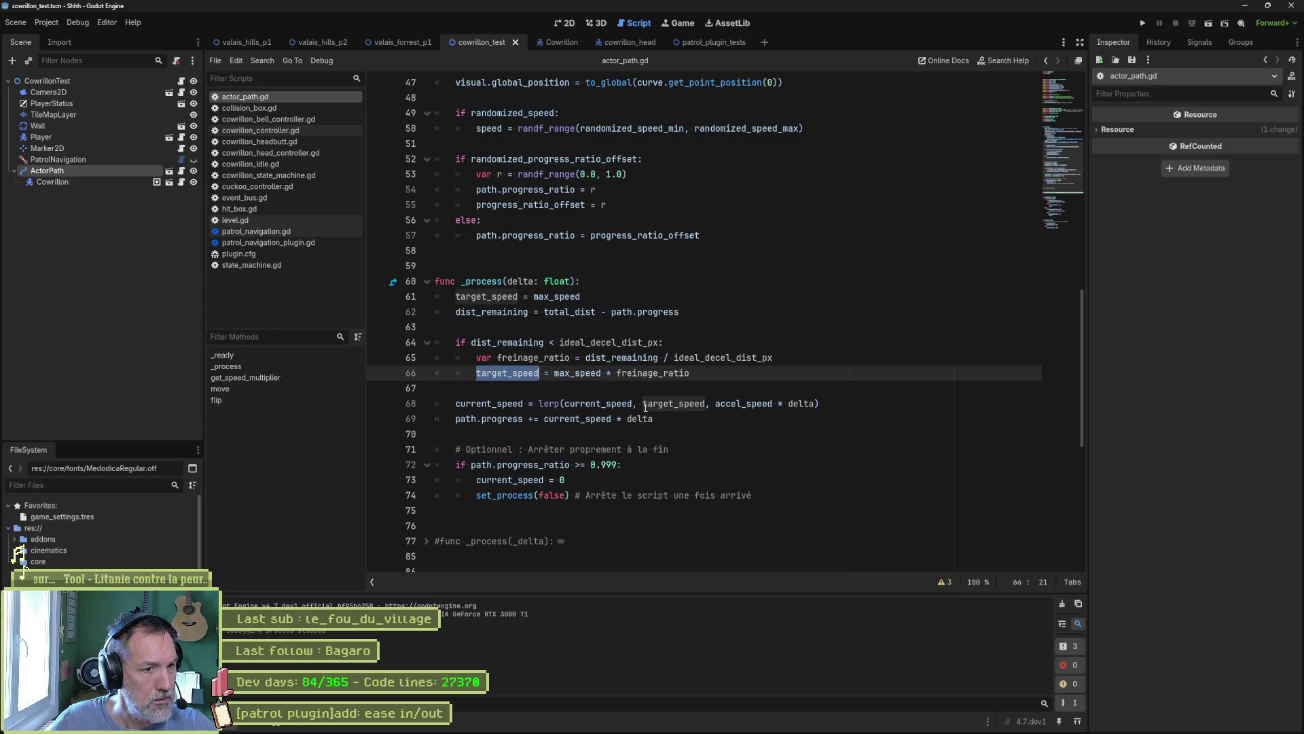
pyautogui.moveTo(553, 405)
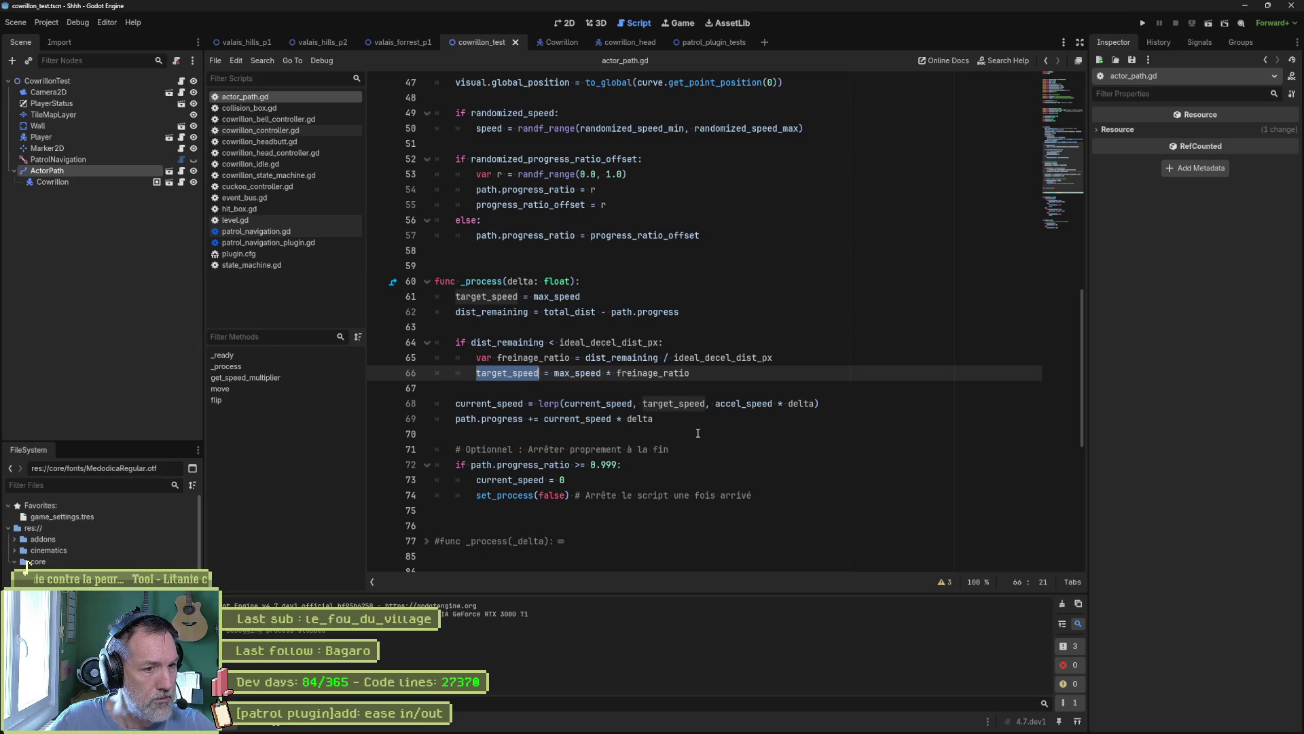
# Append '_old' to the move function name on line 98, making it move_old
pyautogui.scroll(-4, 698, 433)
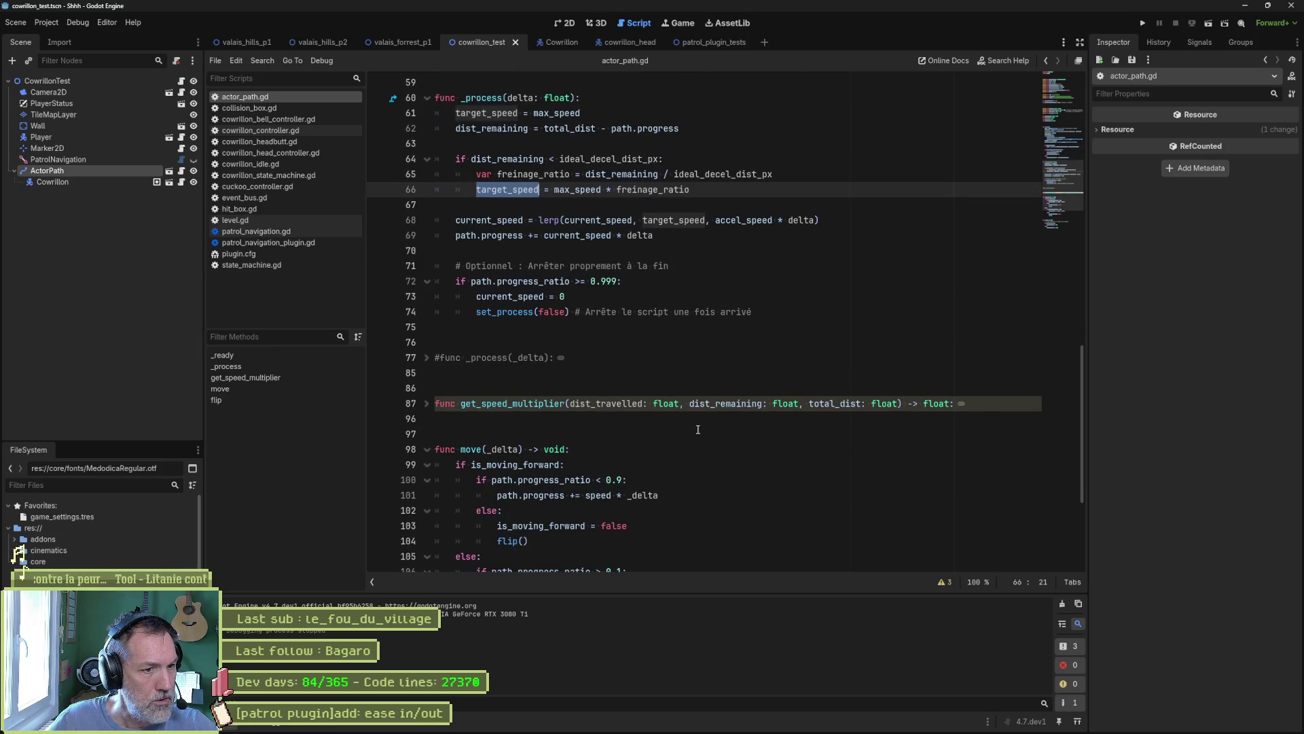
pyautogui.scroll(-2, 694, 427)
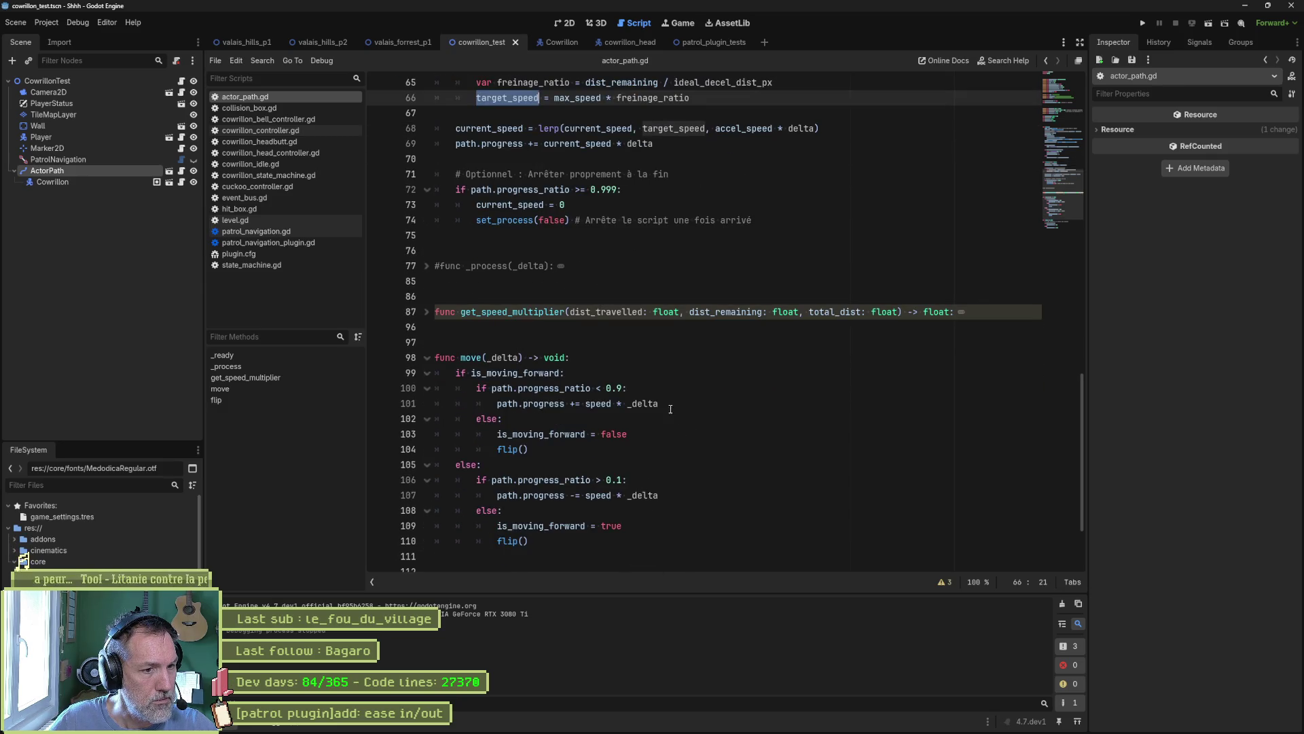
pyautogui.click(593, 377)
pyautogui.moveTo(592, 376); pyautogui.dragTo(589, 363)
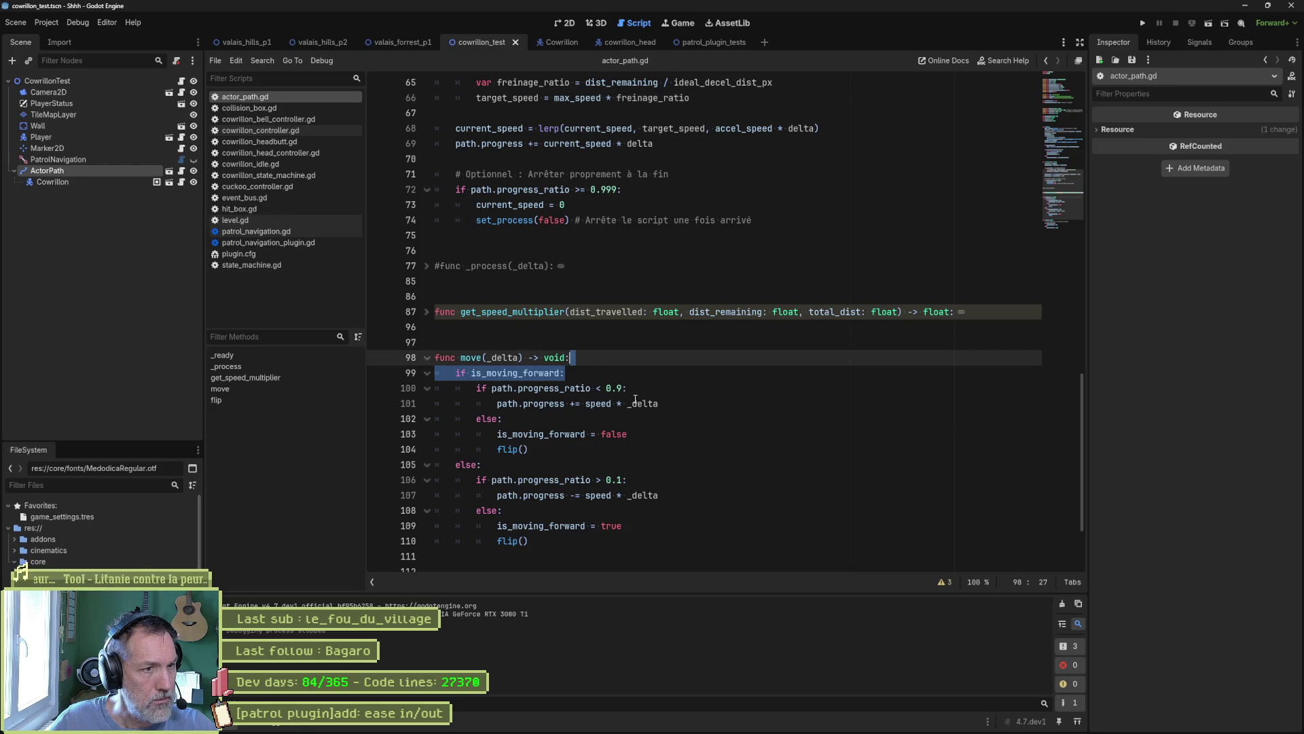
pyautogui.scroll(4, 635, 399)
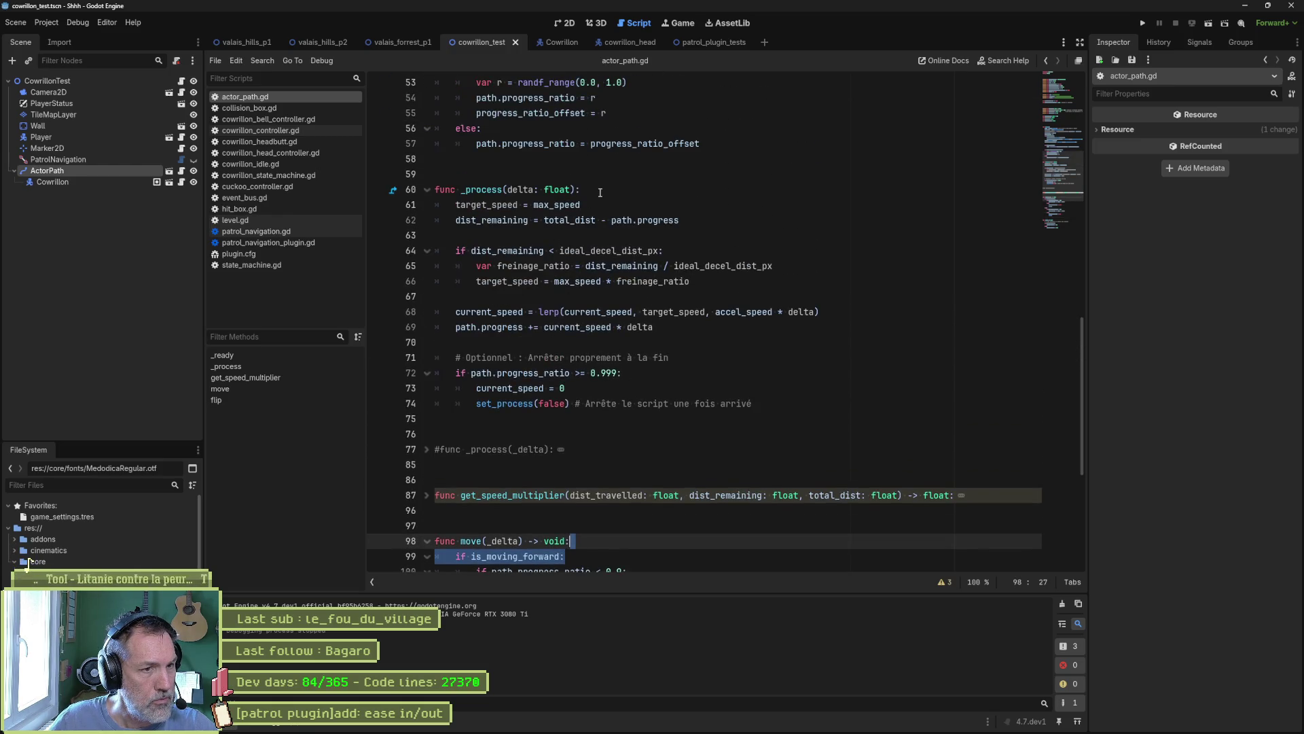
pyautogui.click(485, 541)
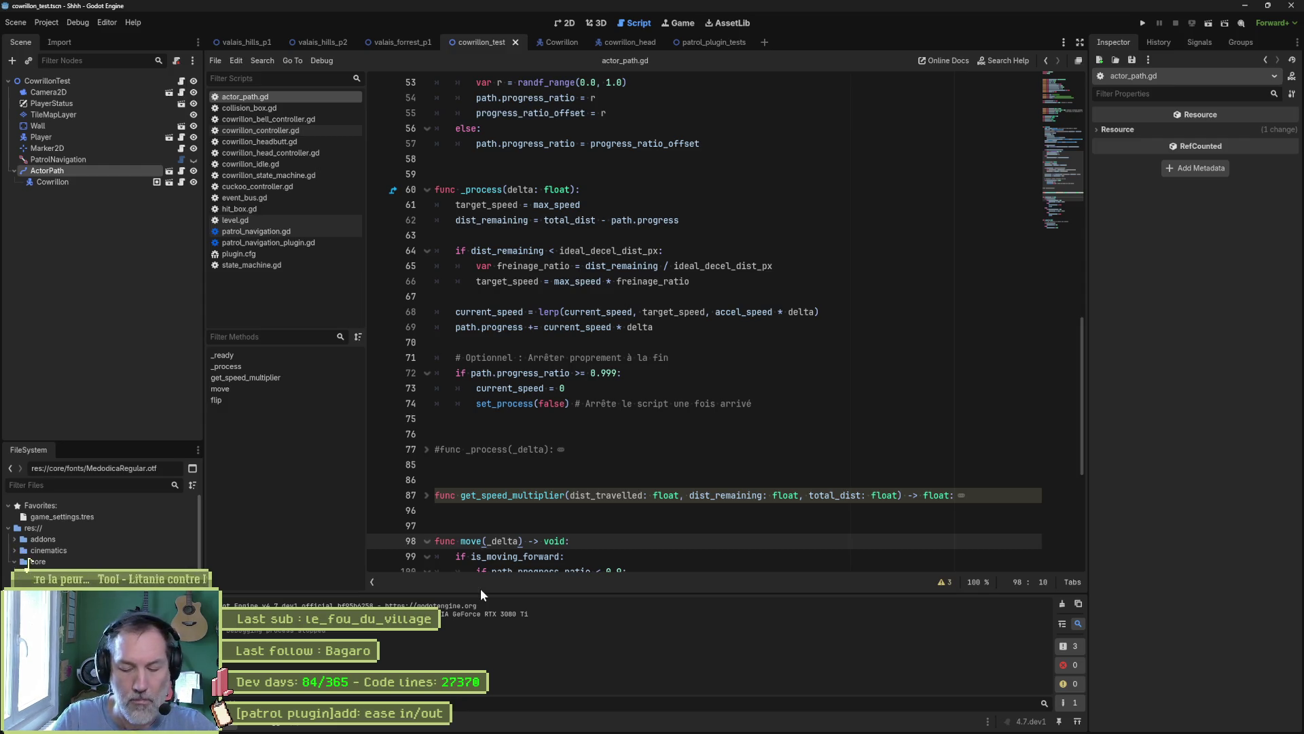
pyautogui.write('_old')
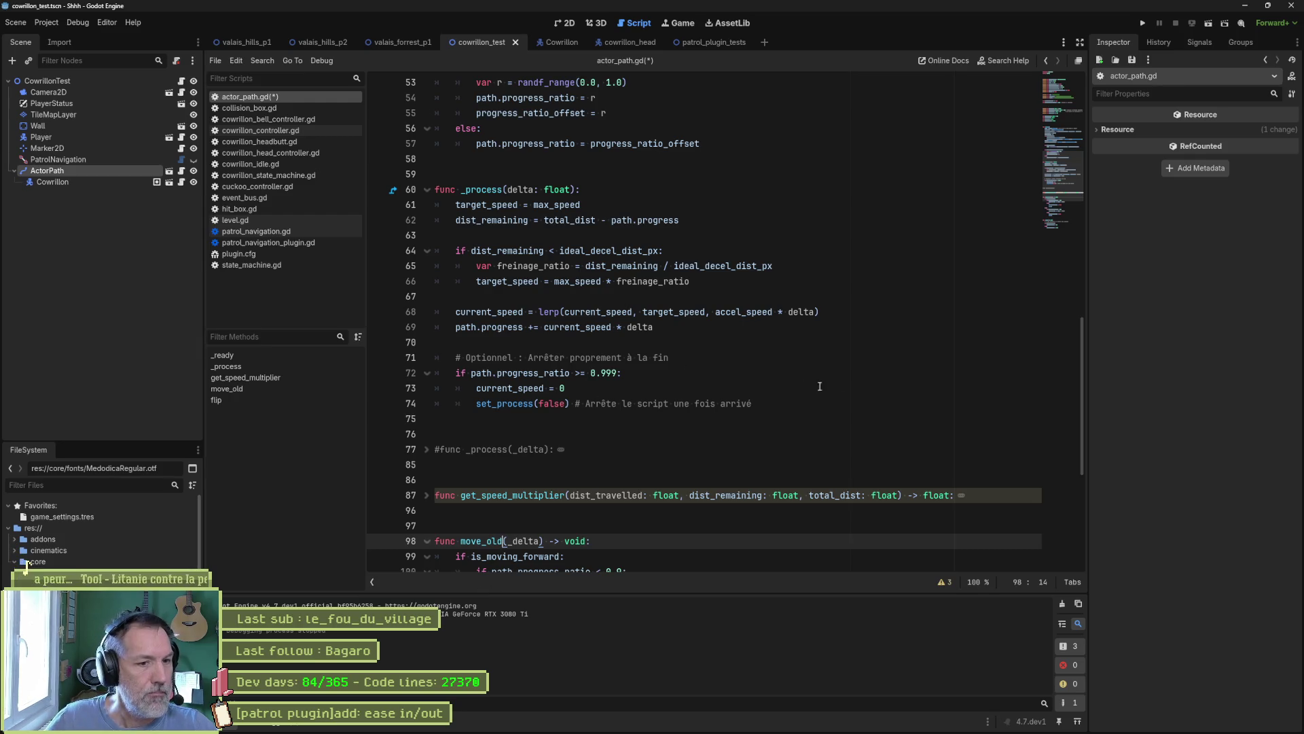
# Move the _process body into a new 'func move(_delta: float) -> void:' function
pyautogui.moveTo(805, 405); pyautogui.dragTo(767, 191)
pyautogui.hotkey('ctrl', 'c')
pyautogui.press('BackSpace')
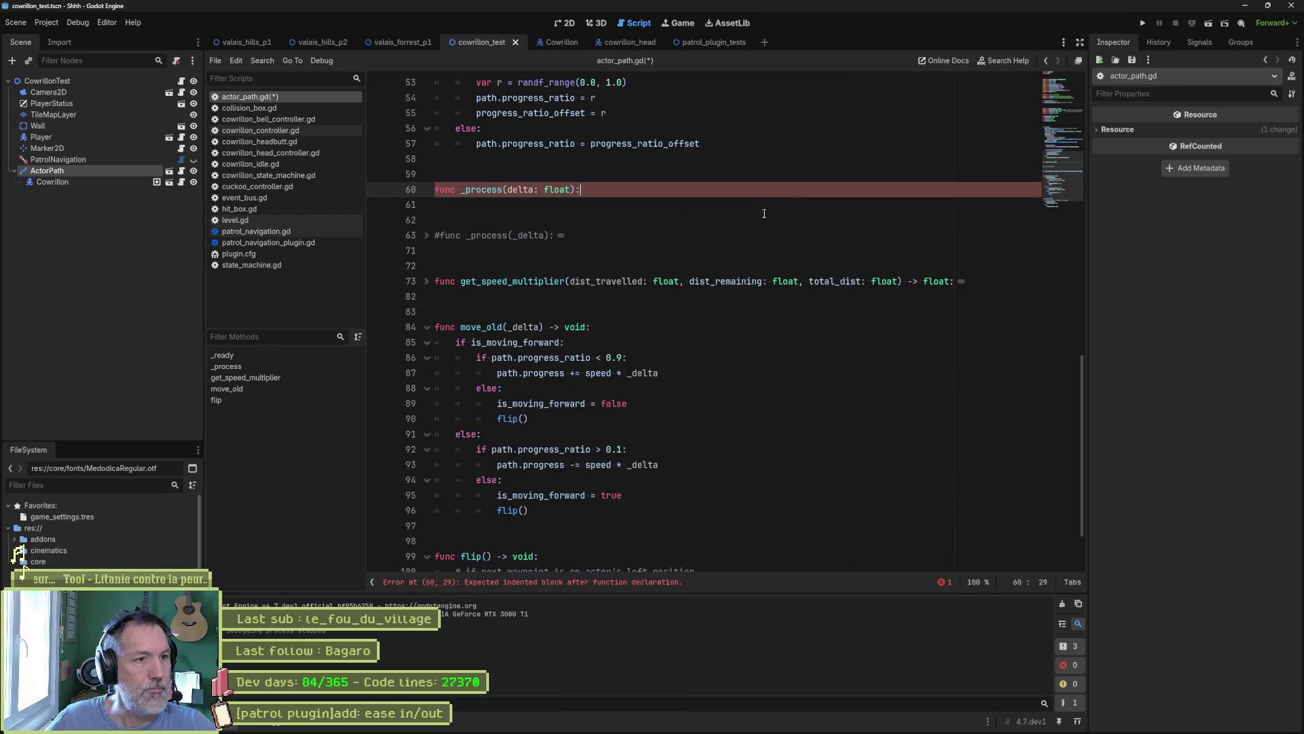
pyautogui.press('Return')
pyautogui.press('Return')
pyautogui.press('Return')
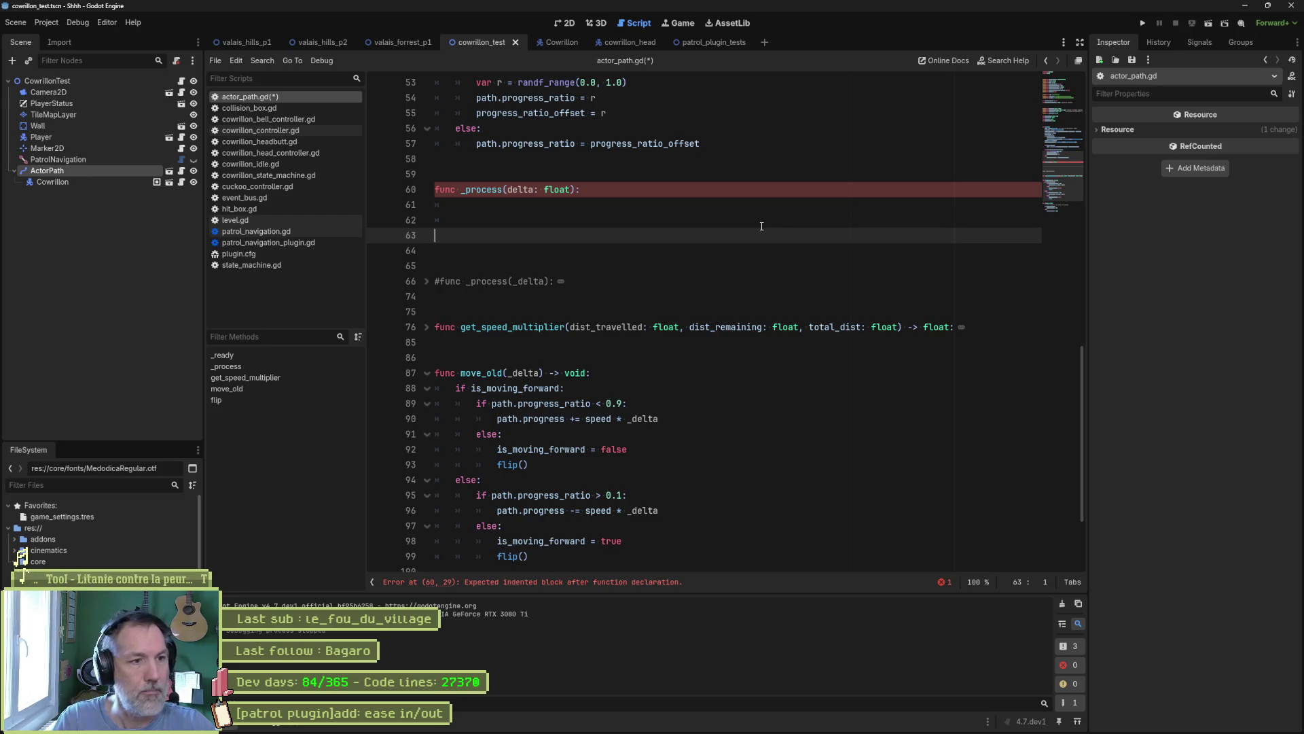
pyautogui.write('func move(')
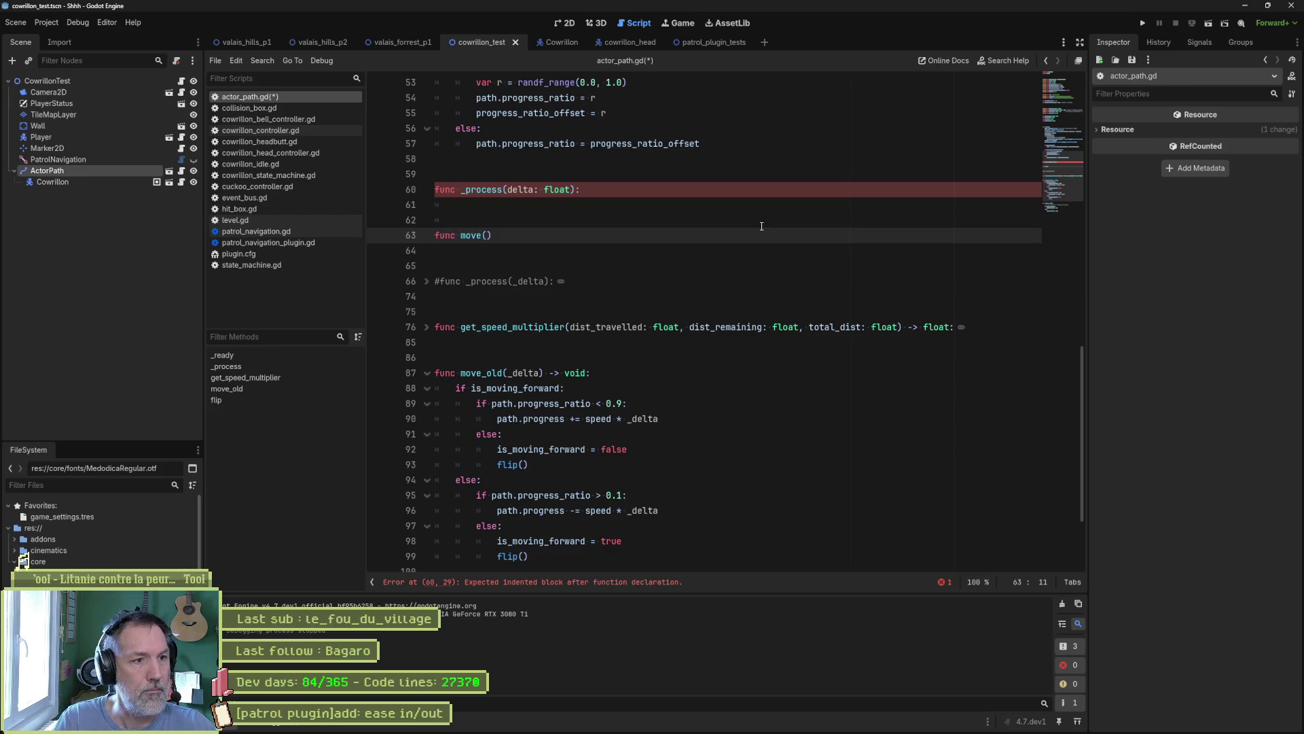
pyautogui.write('_delta: float)')
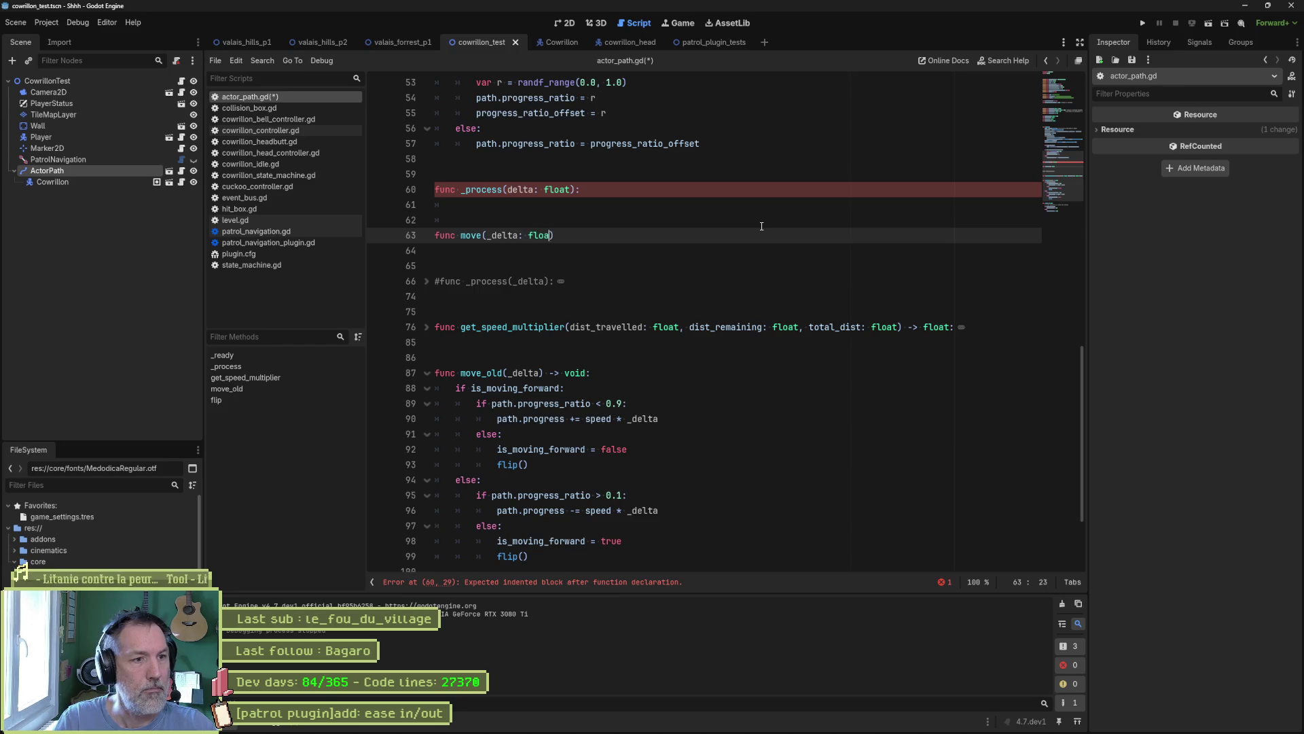
pyautogui.write(' -> void:')
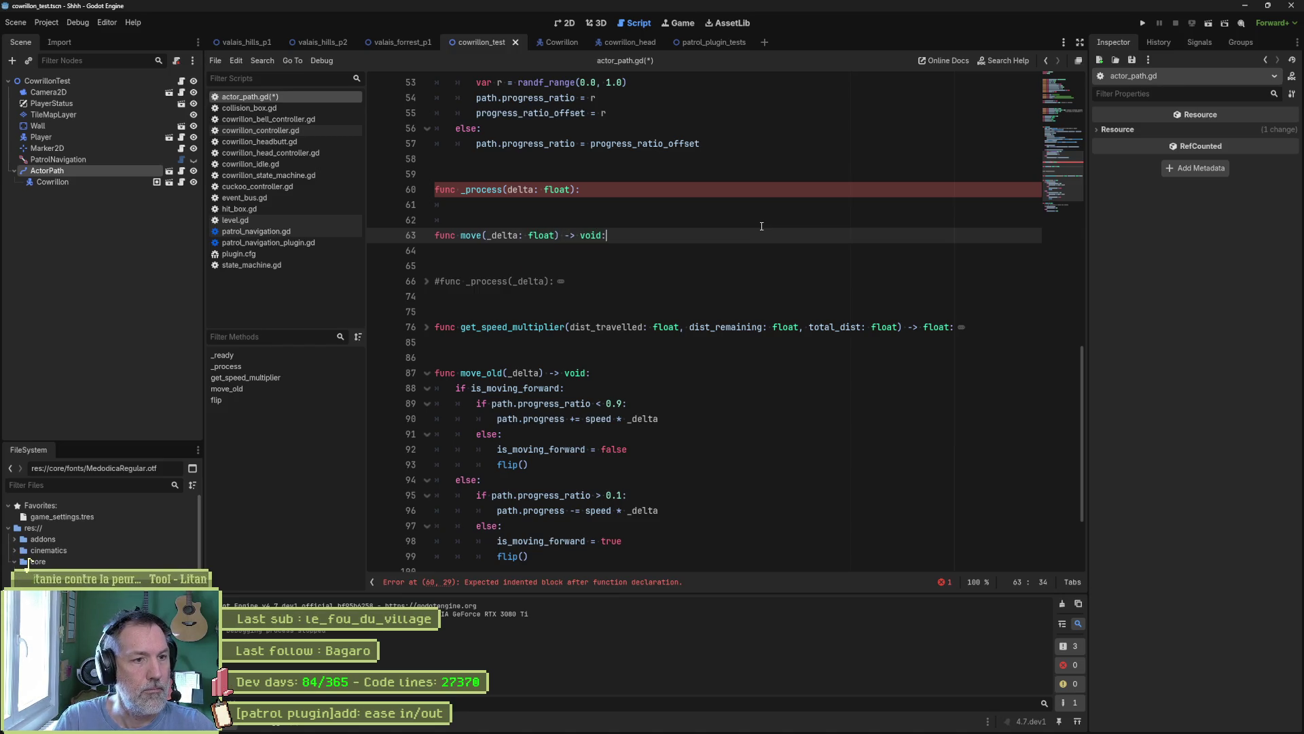
pyautogui.hotkey('ctrl', 'v')
# Make _process call move(delta)
pyautogui.click(495, 238)
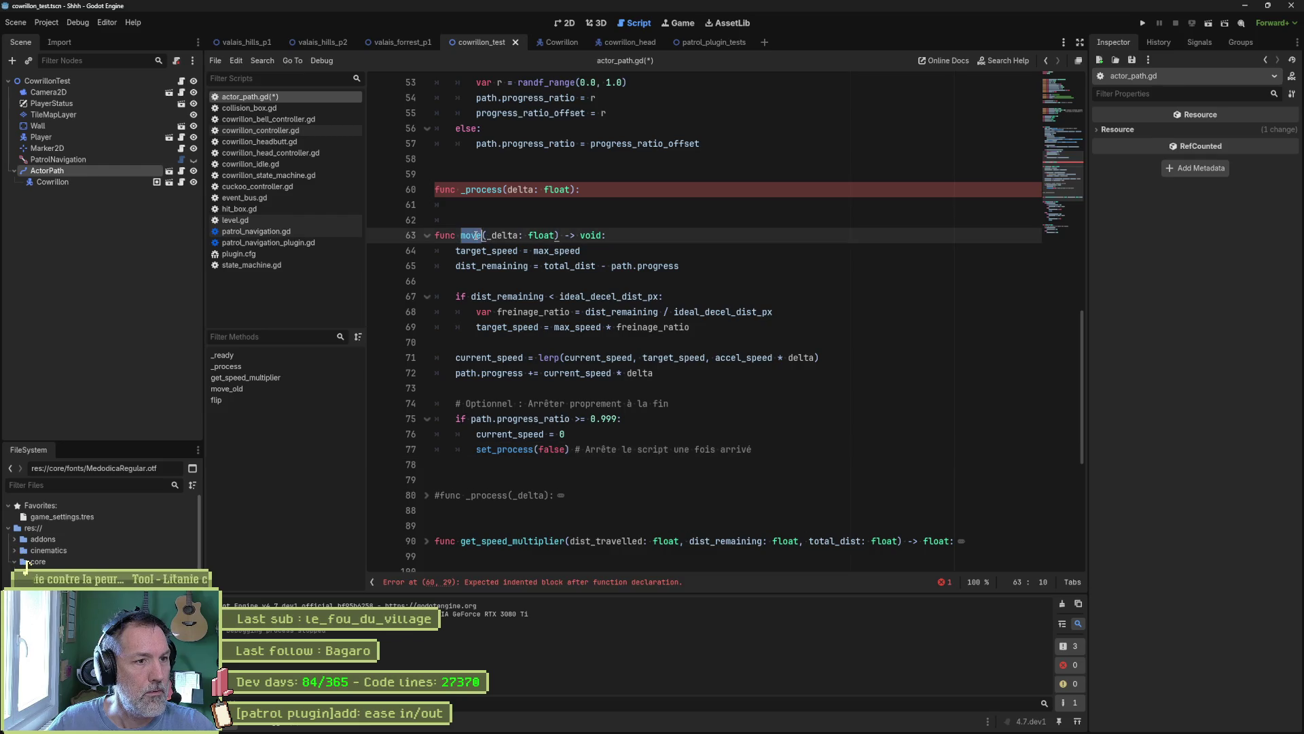
pyautogui.click(488, 204)
pyautogui.write('move(delta')
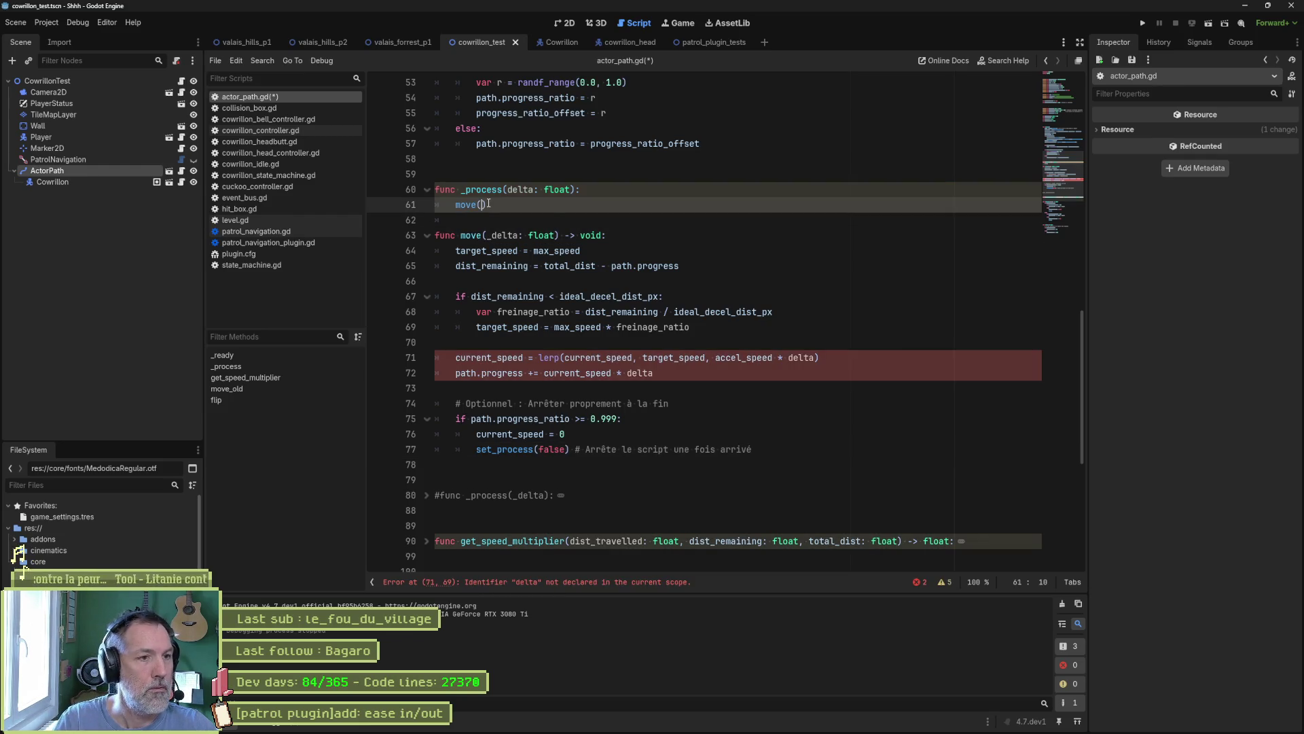
pyautogui.click(561, 205)
pyautogui.press('Return')
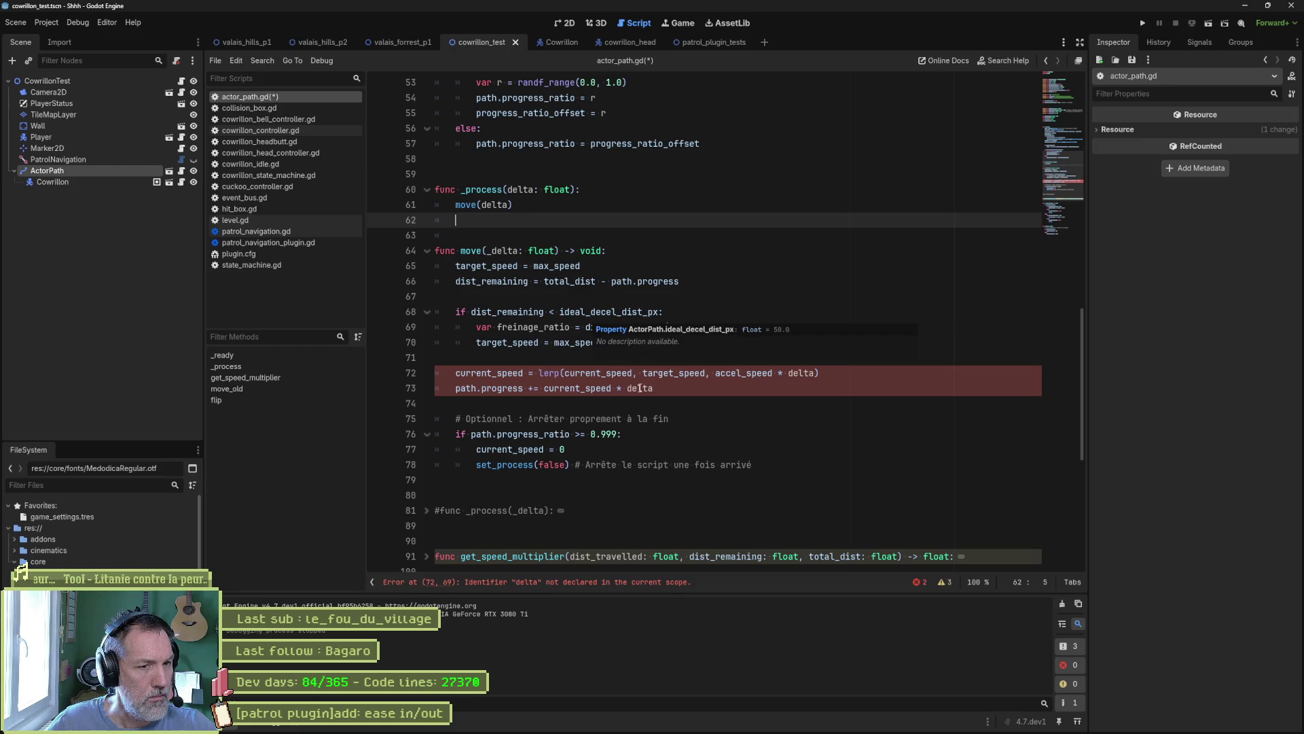
# Rename delta to _delta in the lerp call and on line 73 of move
pyautogui.click(789, 374)
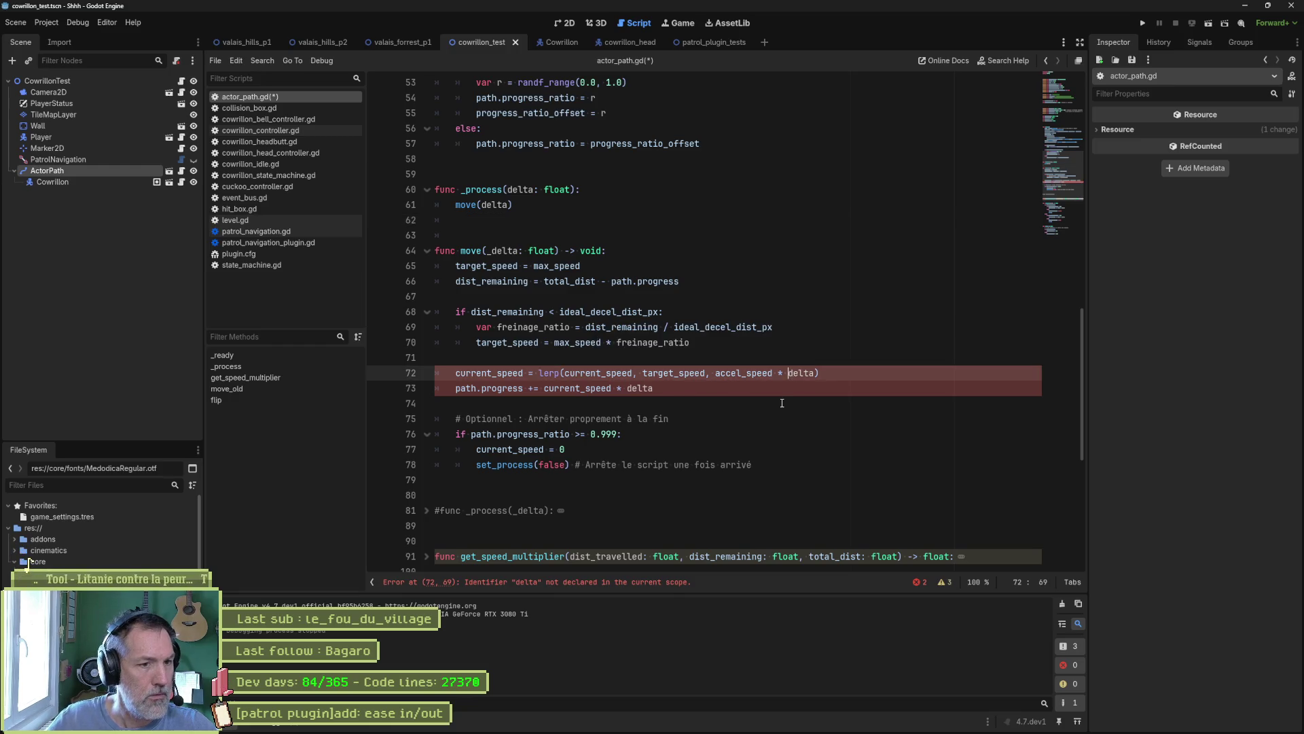
pyautogui.write('_')
pyautogui.press('Escape')
pyautogui.press('Down')
pyautogui.hotkey('ctrl', 'Left')
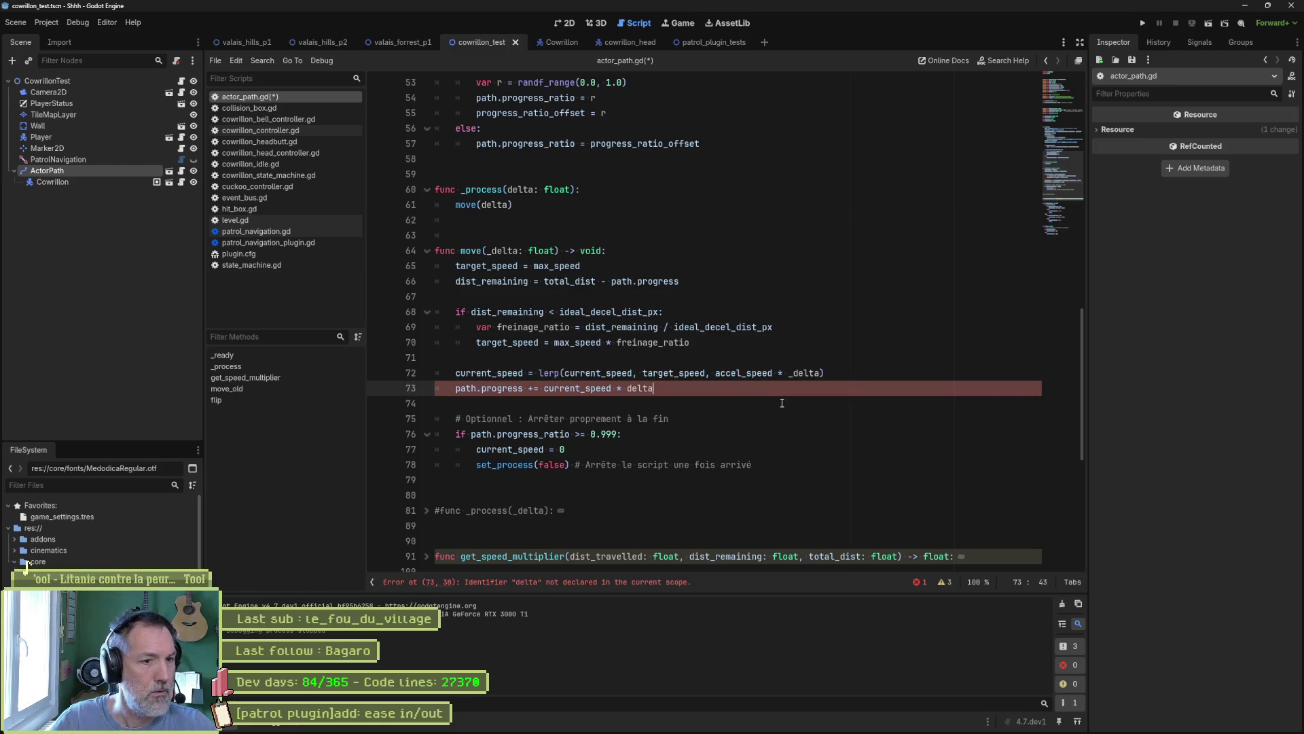
pyautogui.write('_')
pyautogui.click(576, 406)
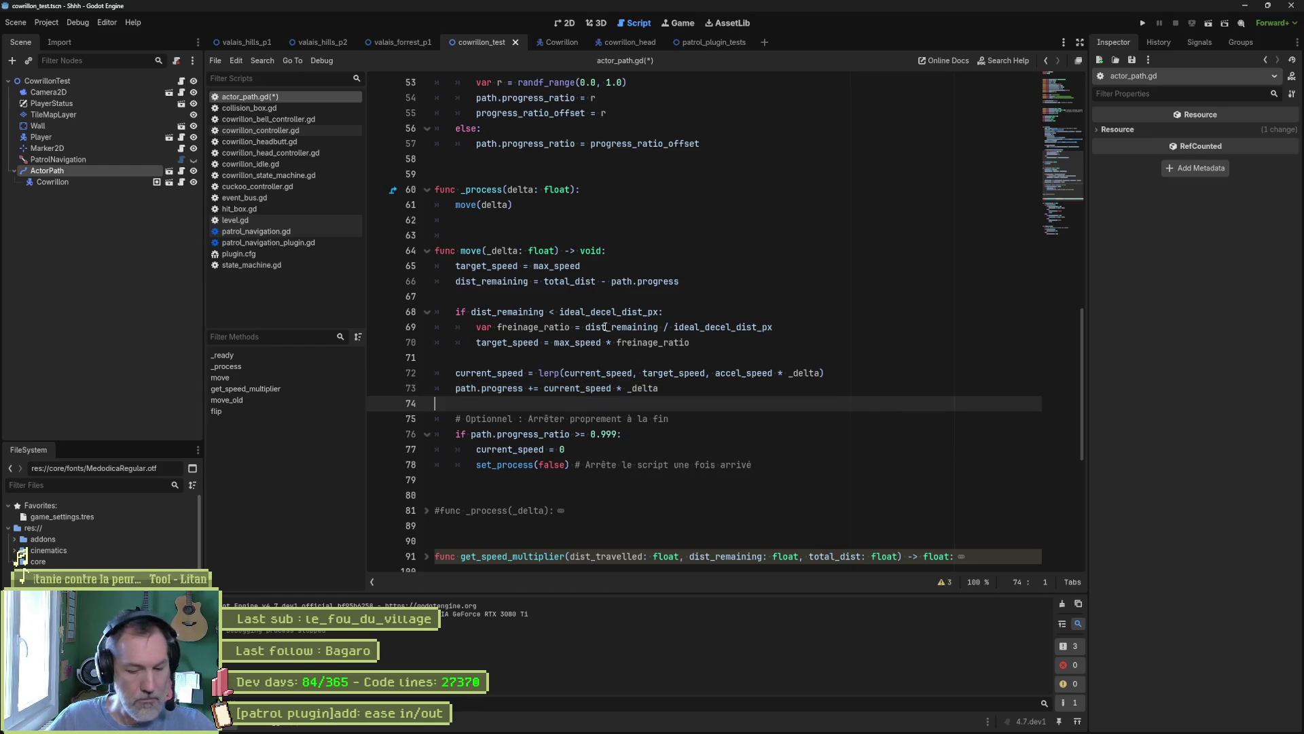
# Run the scene with F6, then inspect total_dist - path.progress and the progress documentation
pyautogui.press('F6')
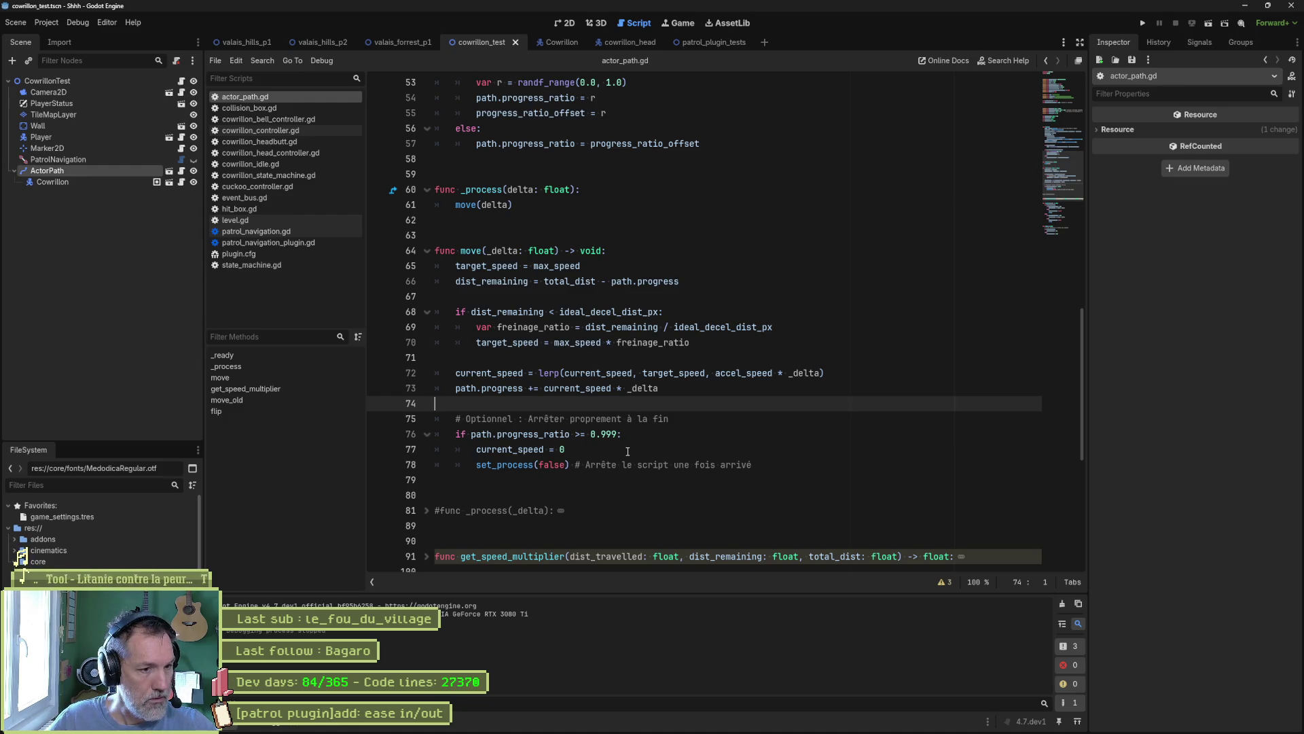
pyautogui.scroll(-3, 629, 441)
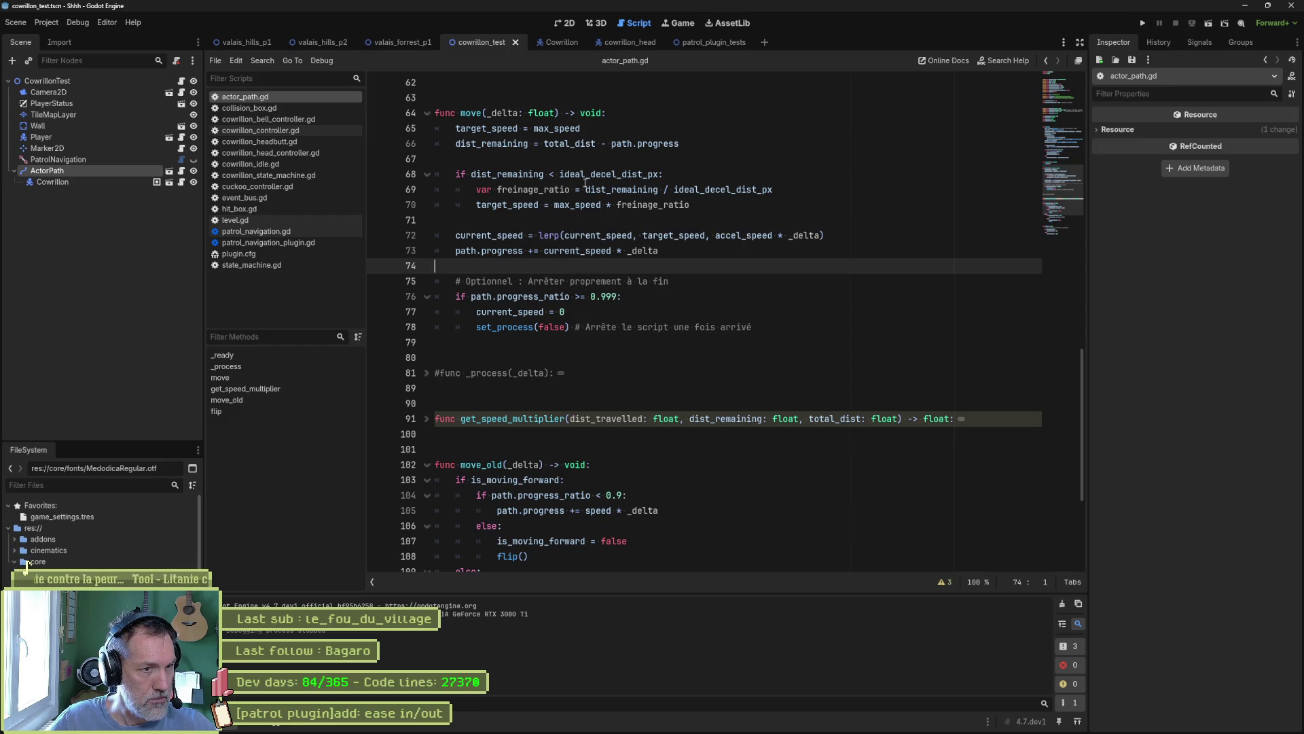
pyautogui.moveTo(637, 180)
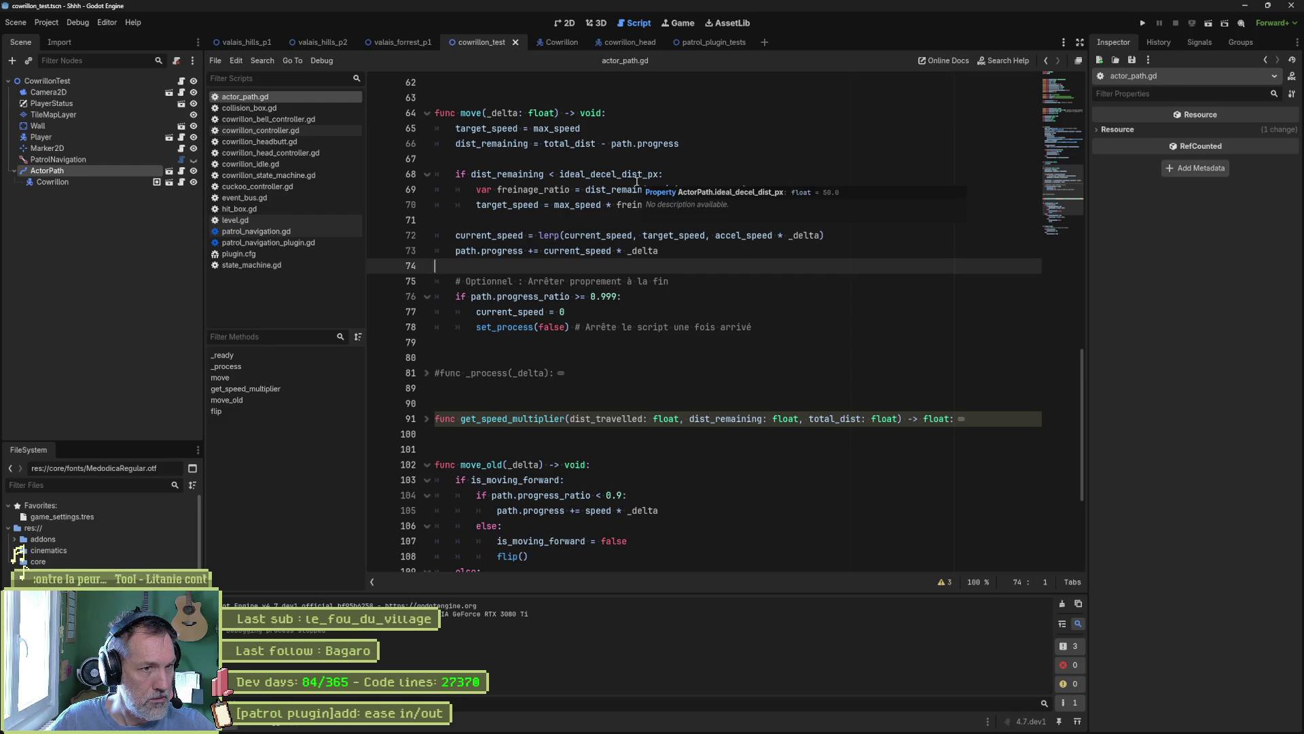
pyautogui.moveTo(651, 146)
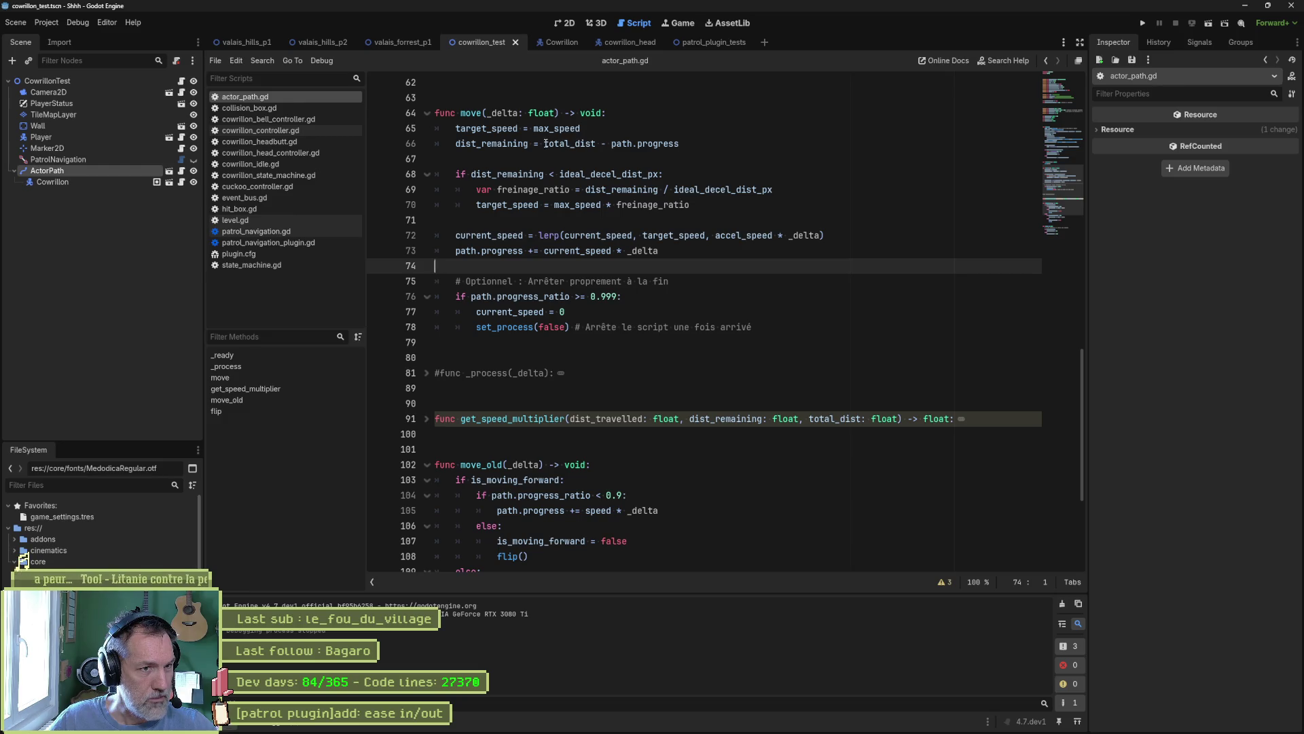
pyautogui.moveTo(544, 144); pyautogui.dragTo(680, 144)
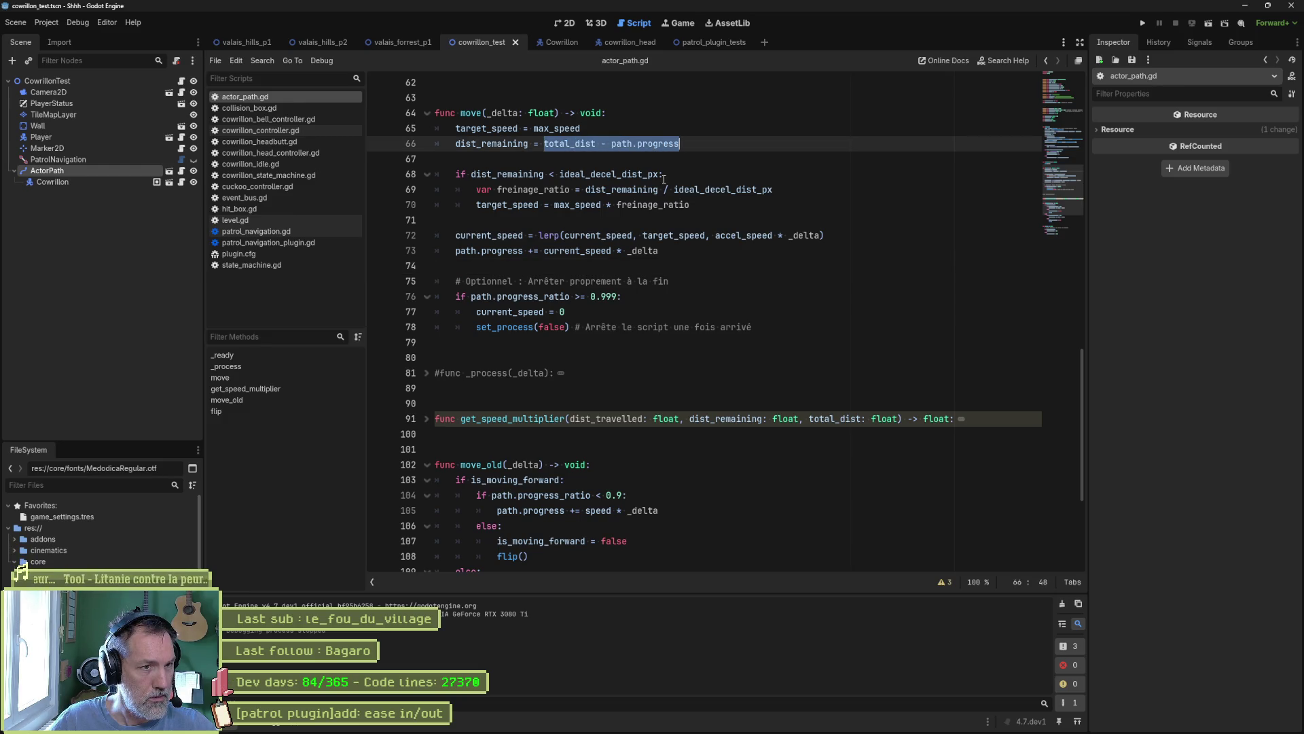
pyautogui.doubleClick(649, 144)
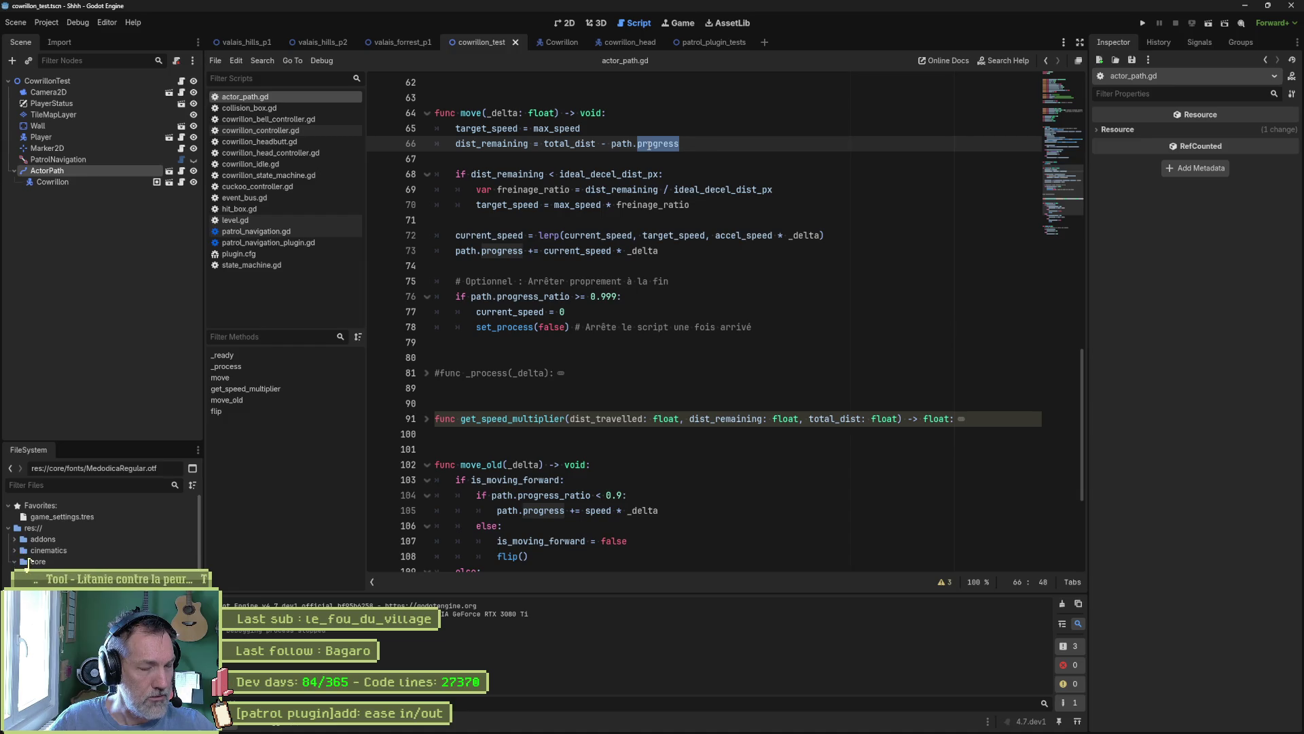
pyautogui.moveTo(658, 144)
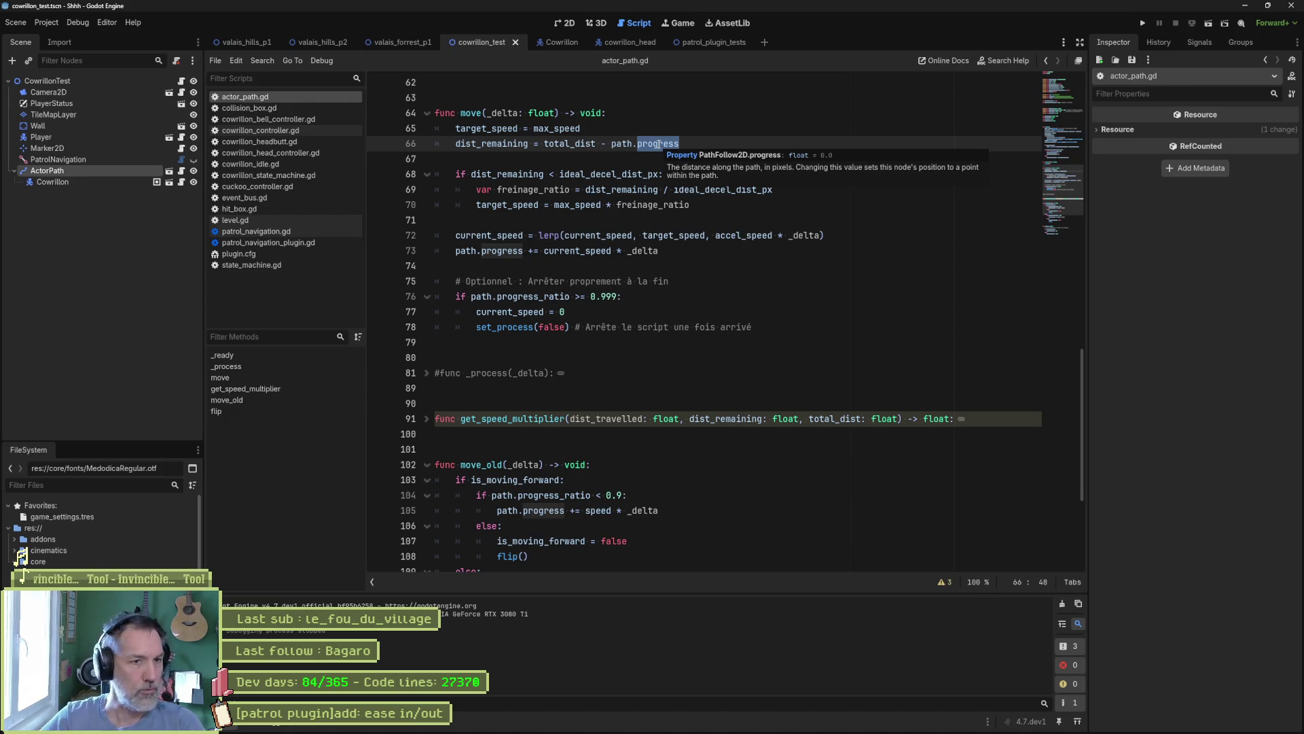
# Review the lerp speed, stop-at-end comment and set_process lines in move
pyautogui.click(589, 236)
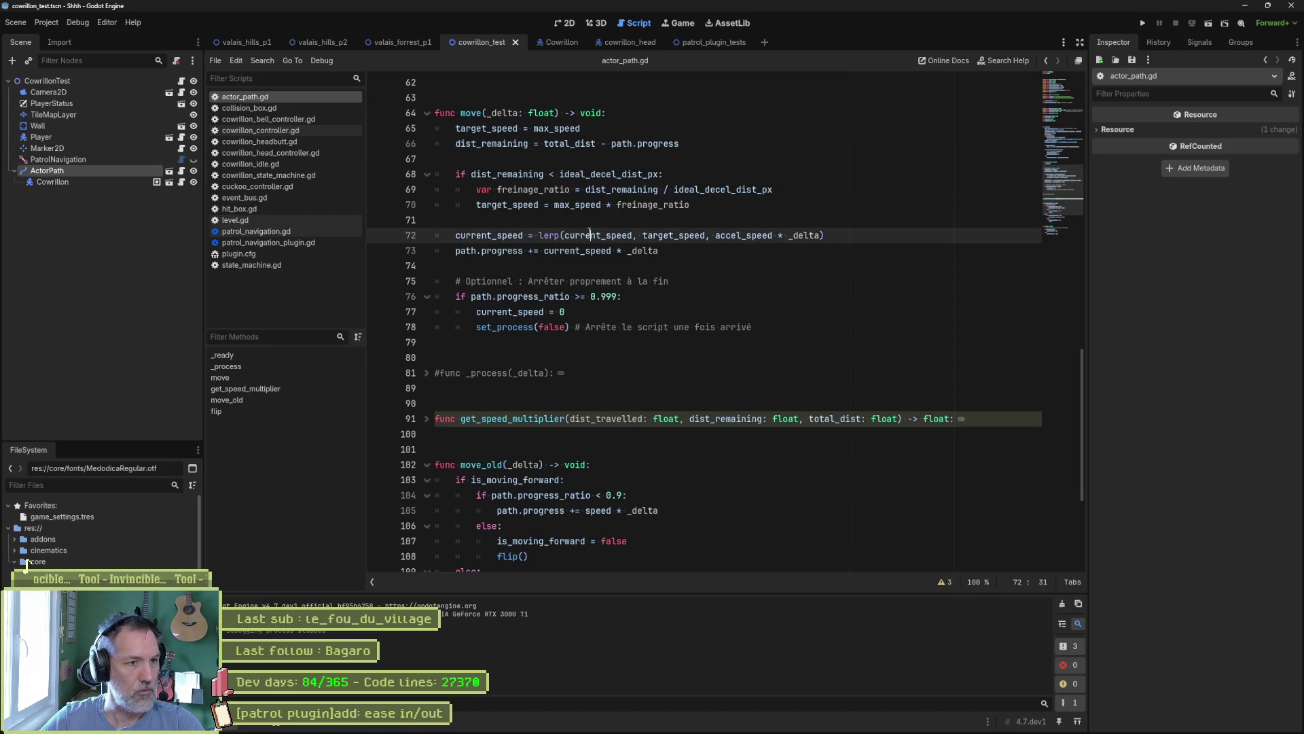
pyautogui.click(691, 282)
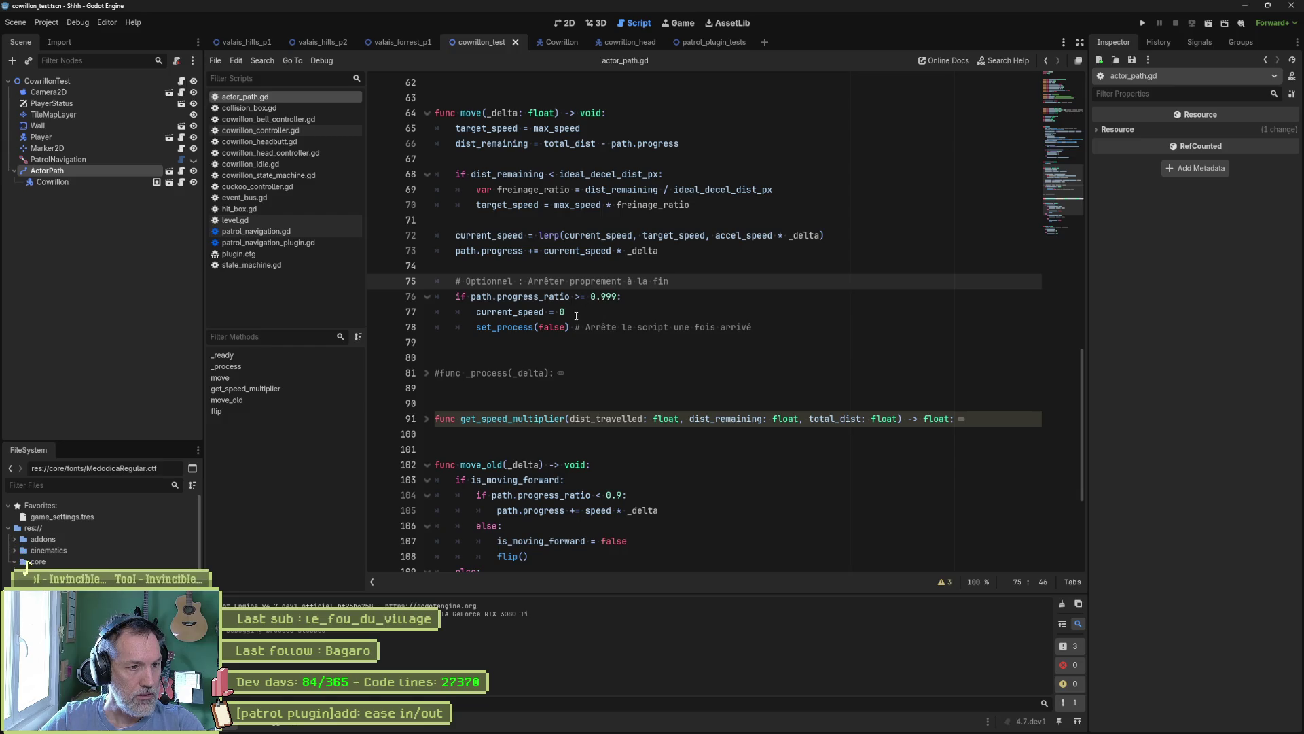
pyautogui.click(761, 327)
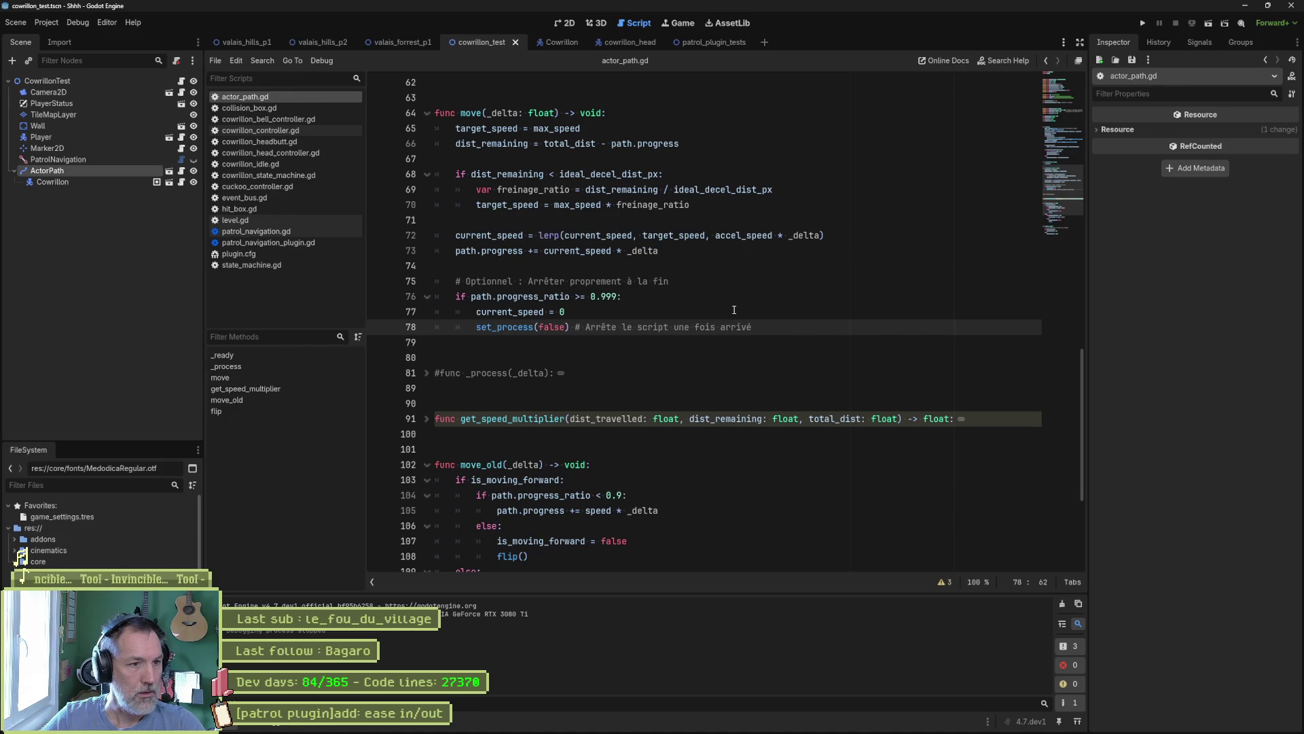
pyautogui.hotkey('ctrl', 'shift', 'Return')
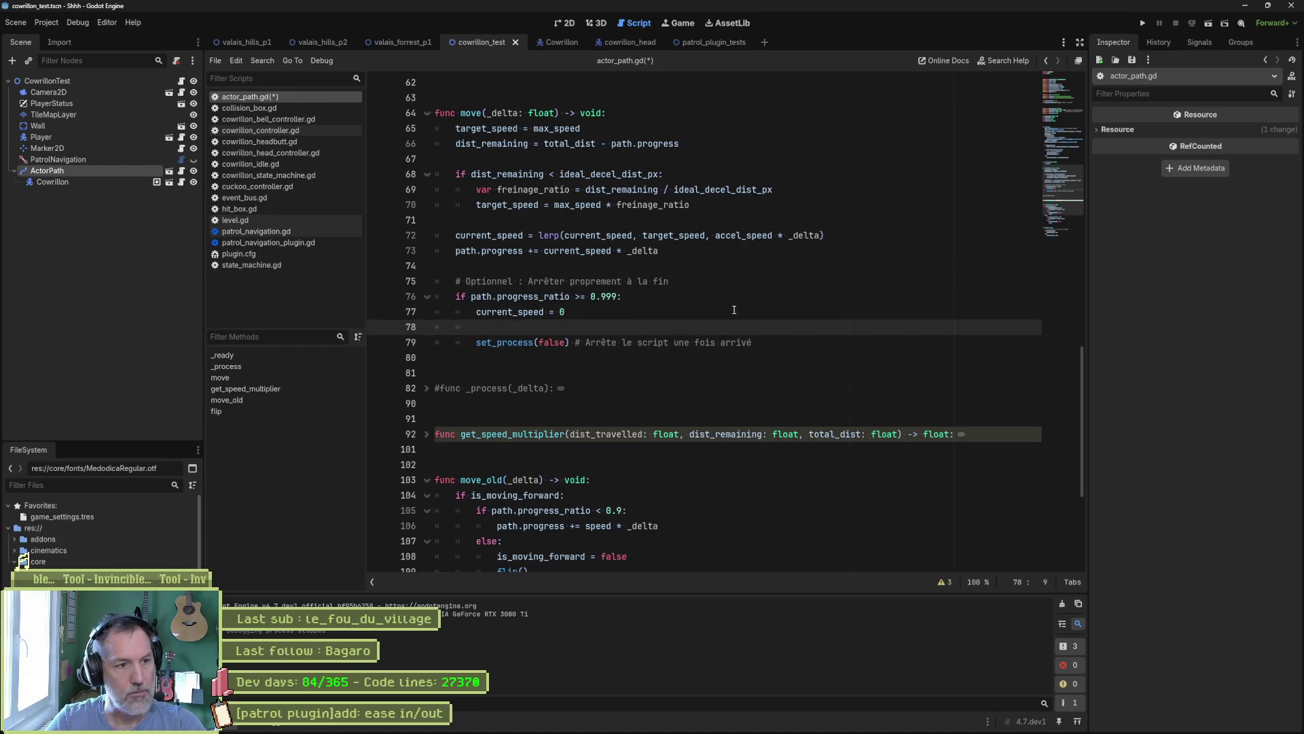
pyautogui.write('print_debug(se')
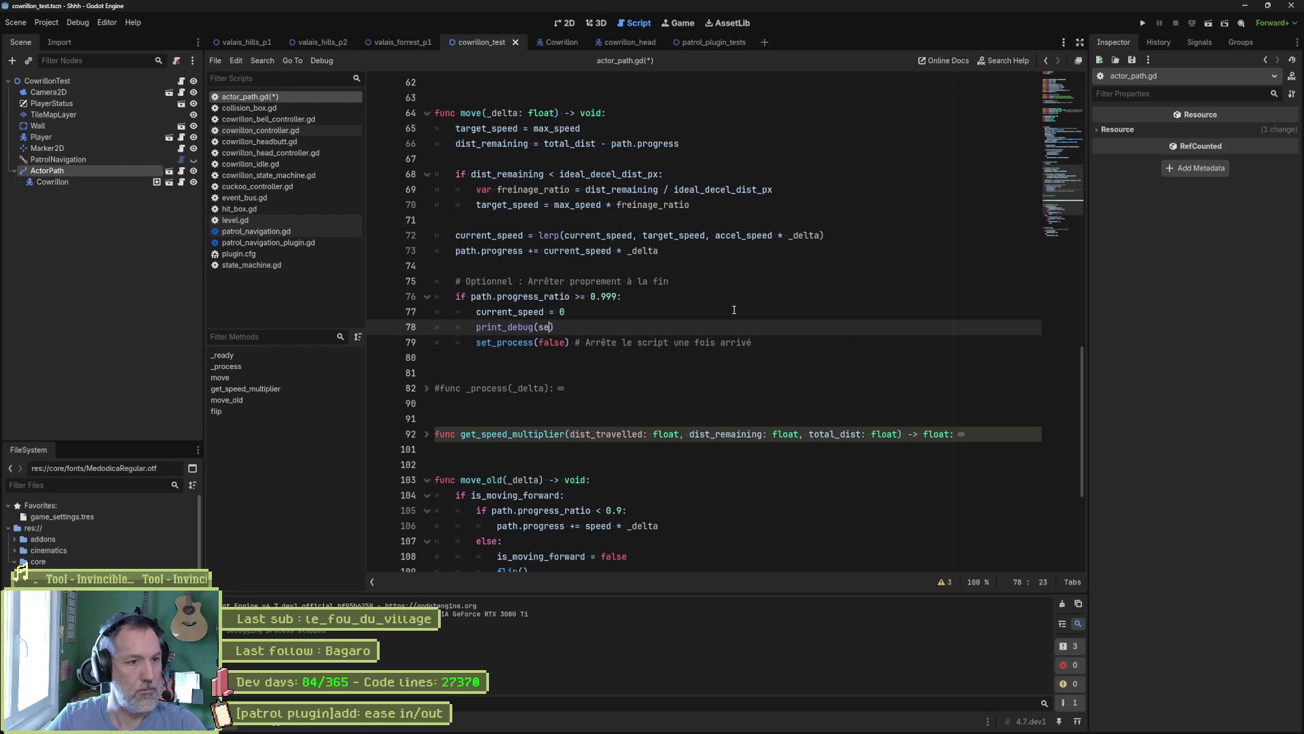
pyautogui.write('lf, " arrivexc')
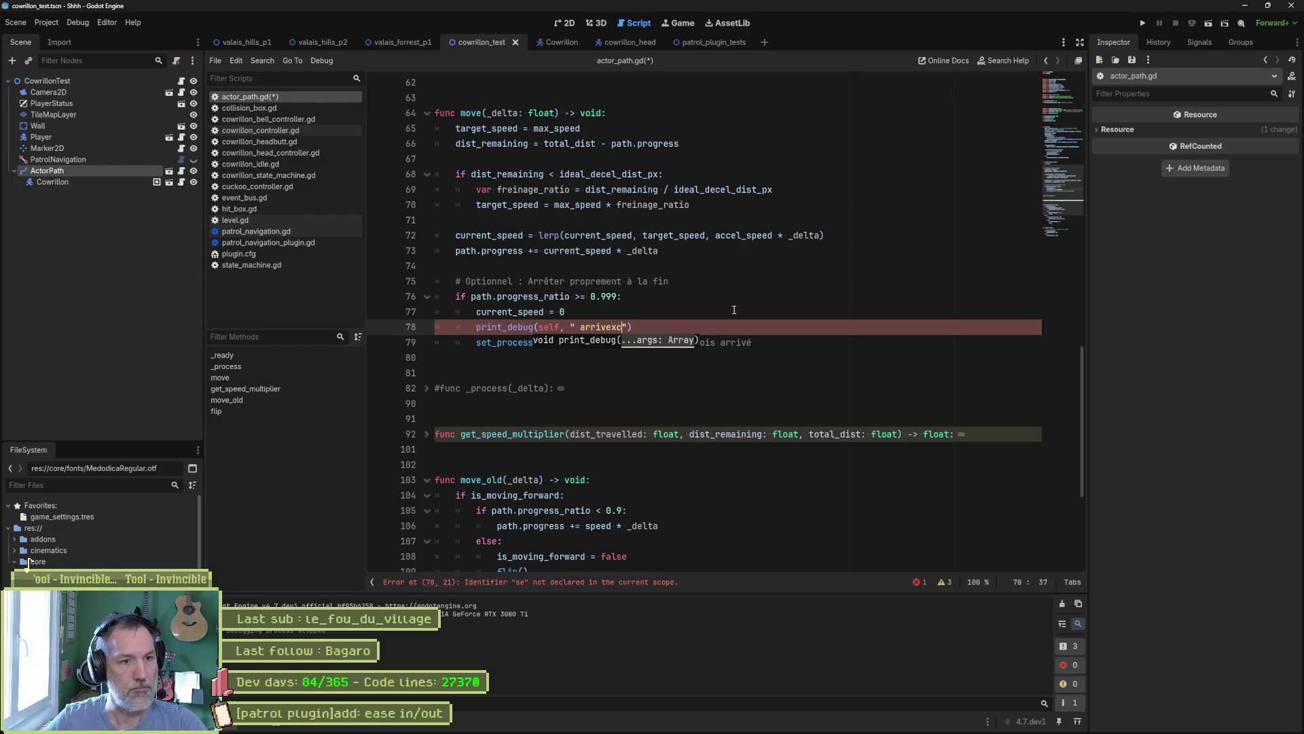
pyautogui.press('BackSpace')
pyautogui.press('BackSpace')
pyautogui.press('F6')
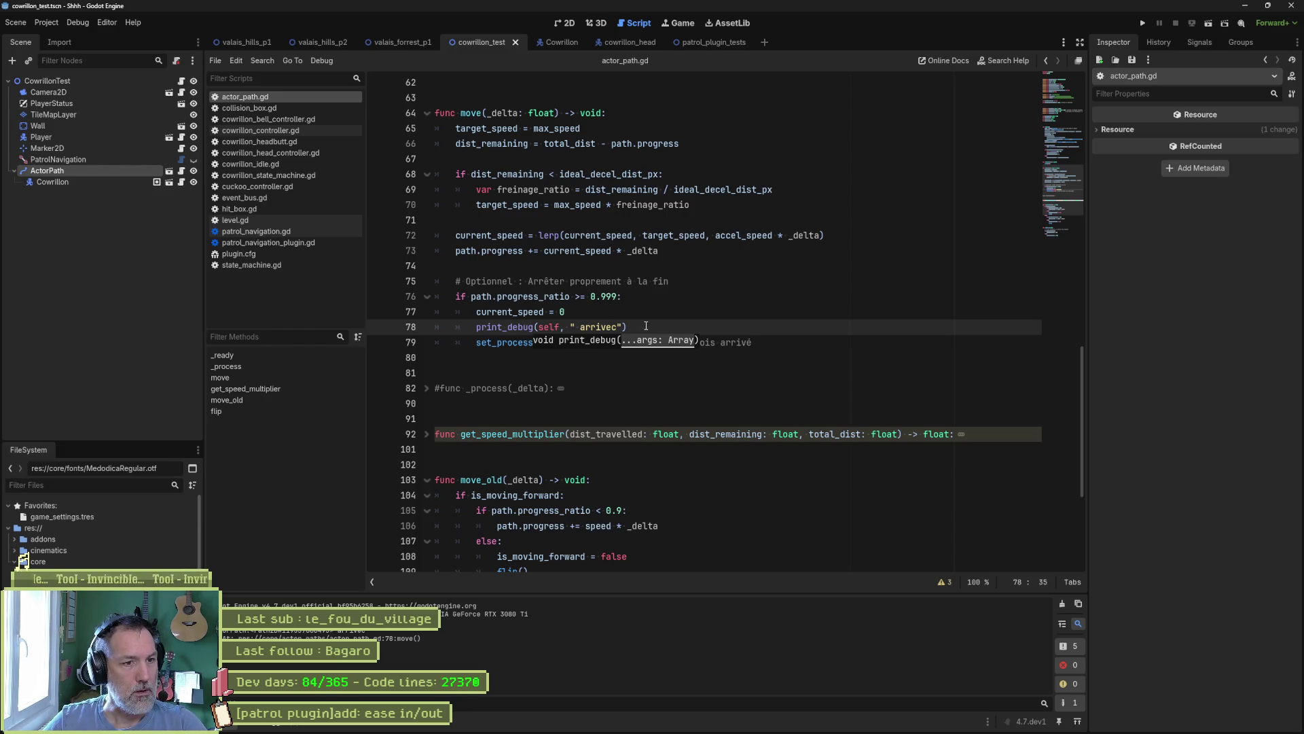
pyautogui.doubleClick(615, 296)
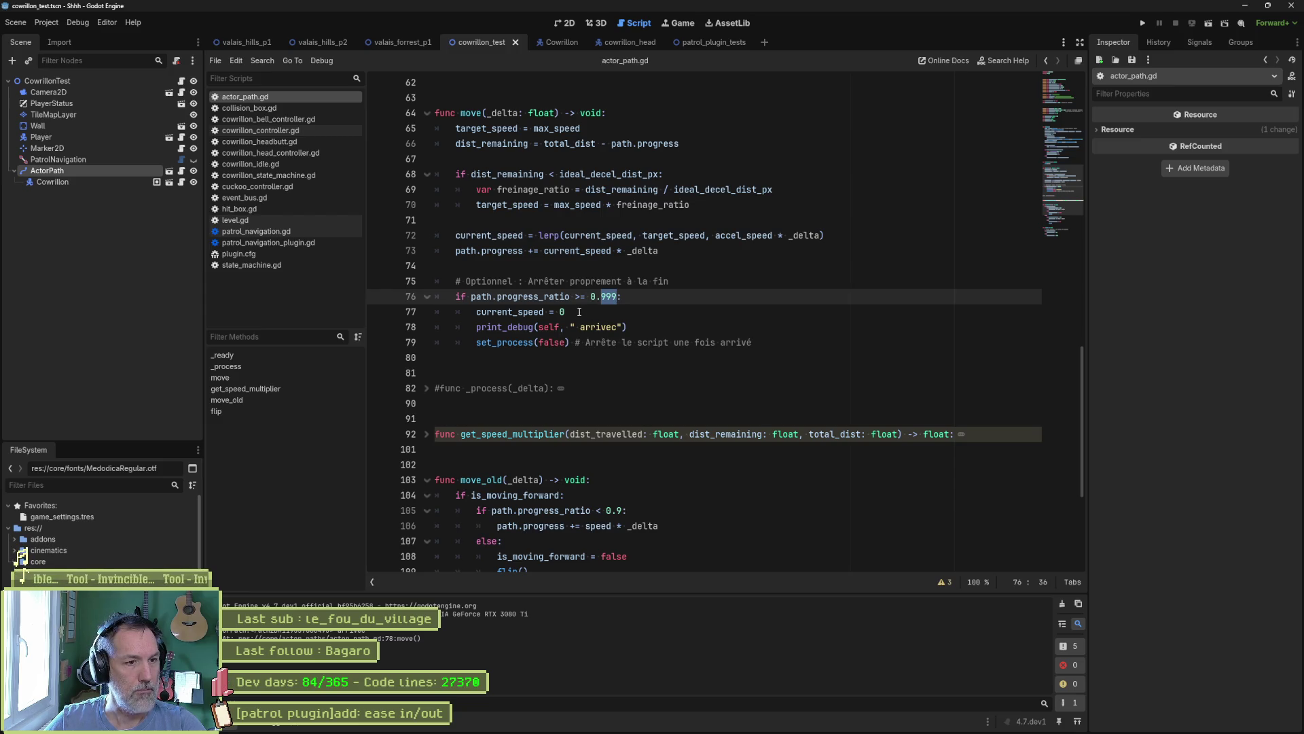
pyautogui.click(578, 311)
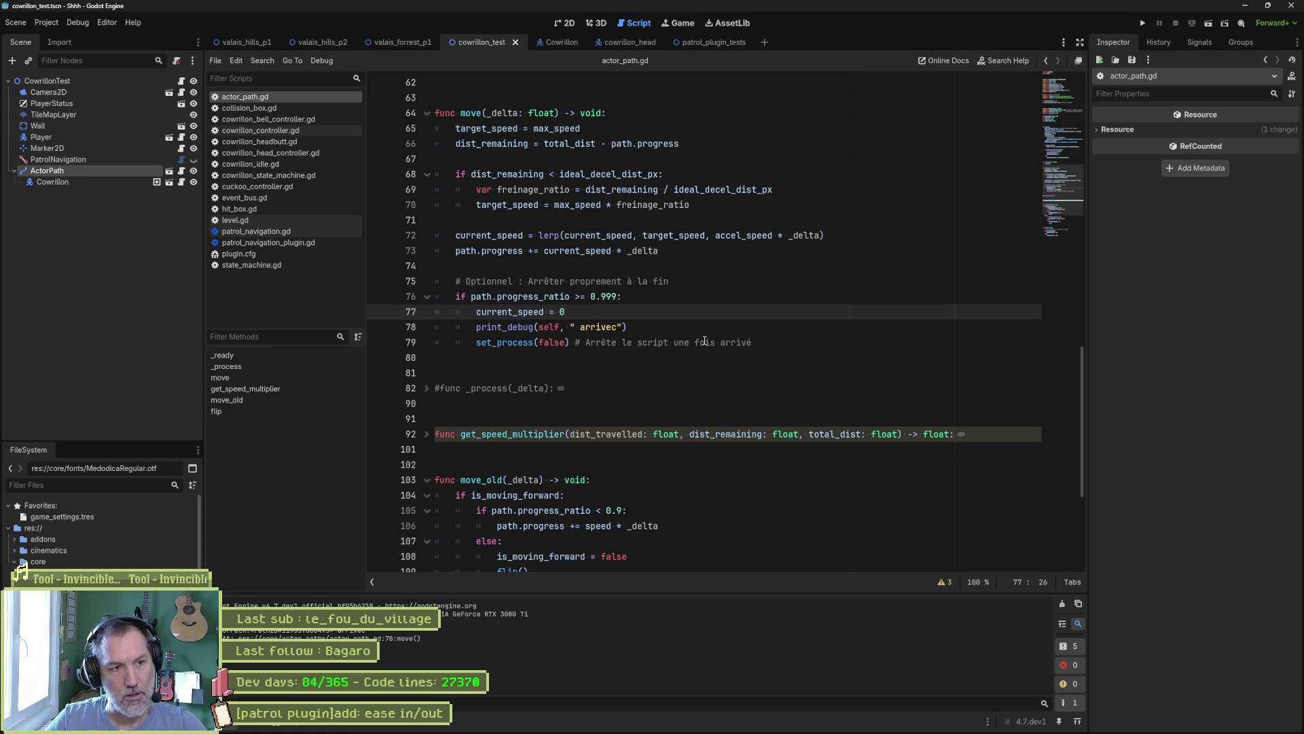
pyautogui.press('Up')
pyautogui.press('Up')
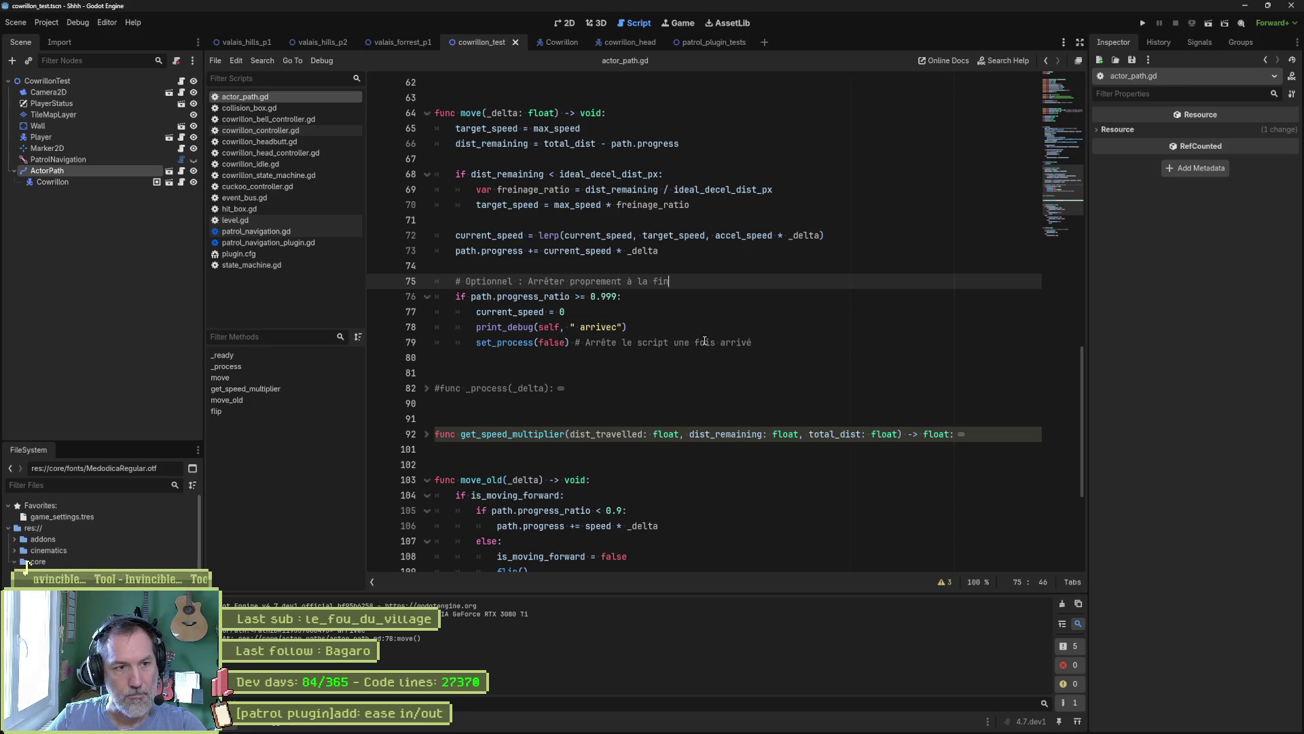
# Add an 'if is_moving_forward' check and indent the 0.999 end-of-path check under it
pyautogui.press('Return')
pyautogui.write('if')
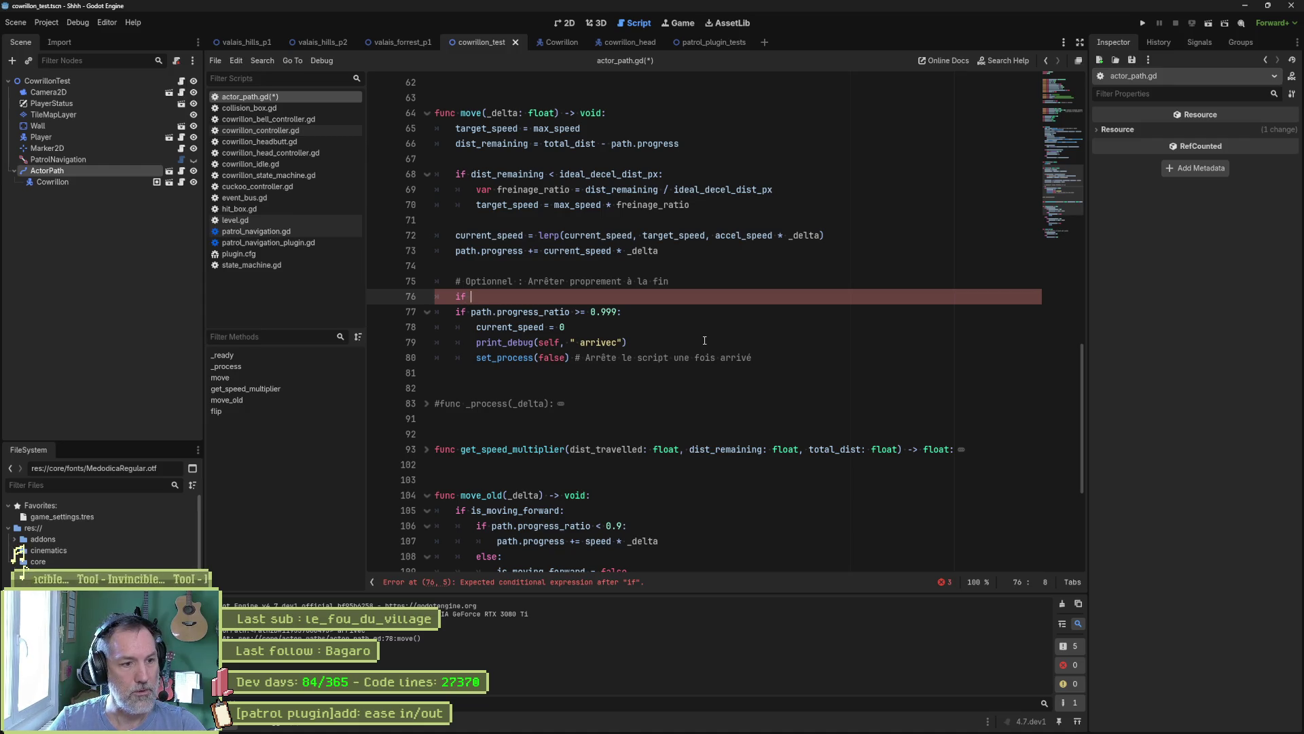
pyautogui.write('is_moving_forward')
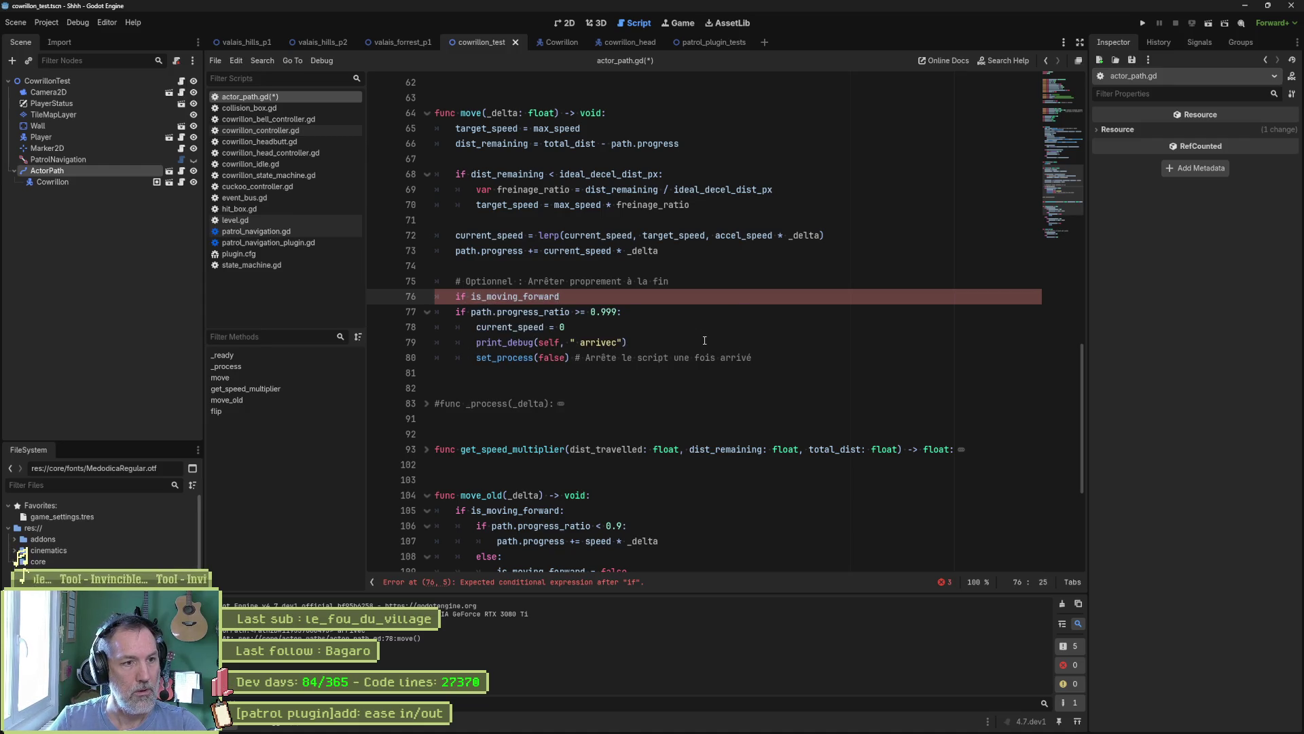
pyautogui.press('Down')
pyautogui.hotkey('shift', 'Down')
pyautogui.hotkey('shift', 'Down')
pyautogui.hotkey('shift', 'Down')
pyautogui.press('Tab')
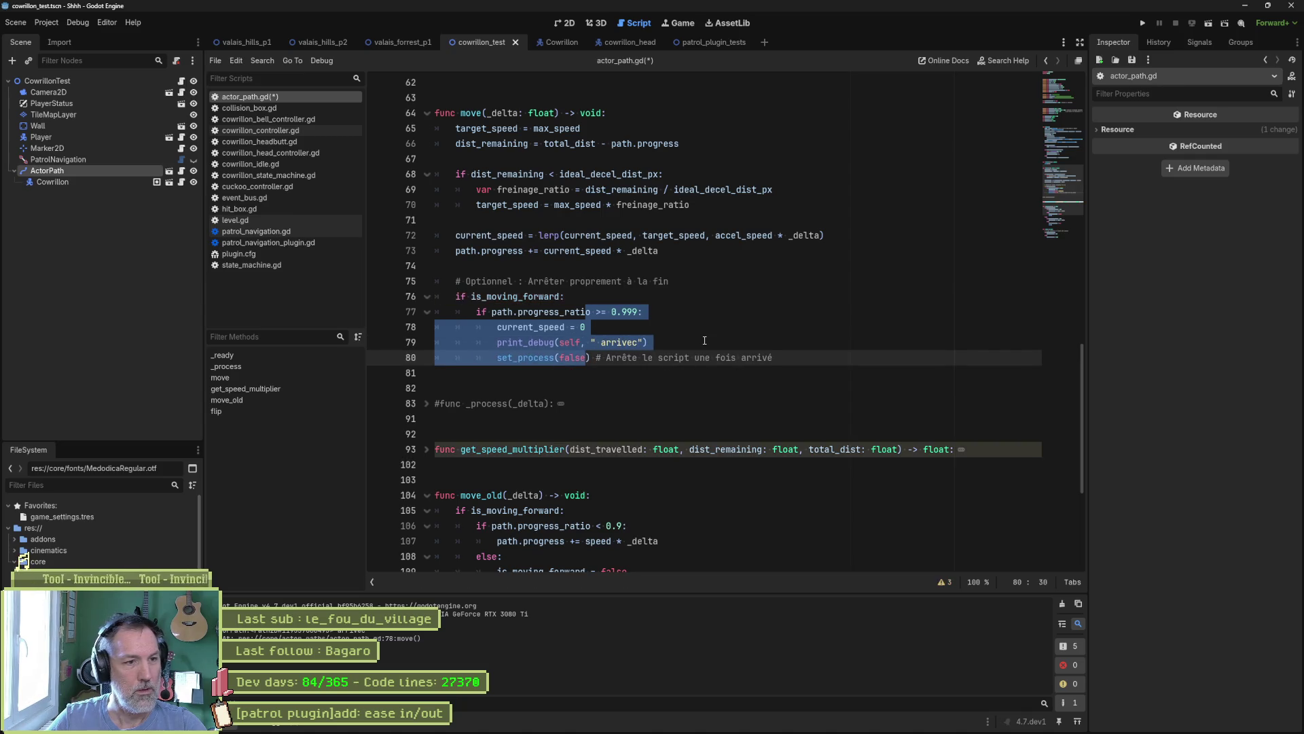
pyautogui.click(648, 325)
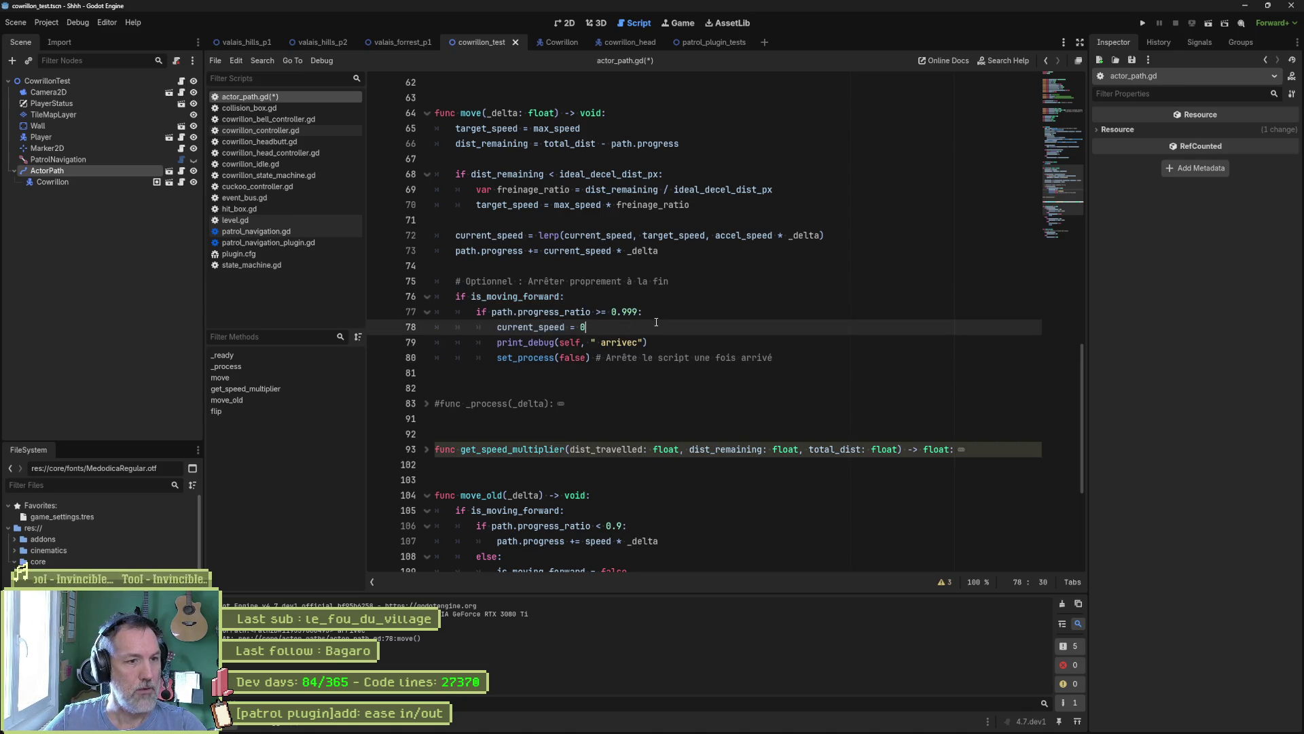
# Set is_moving_forward = false inside the 0.999 check
pyautogui.click(660, 316)
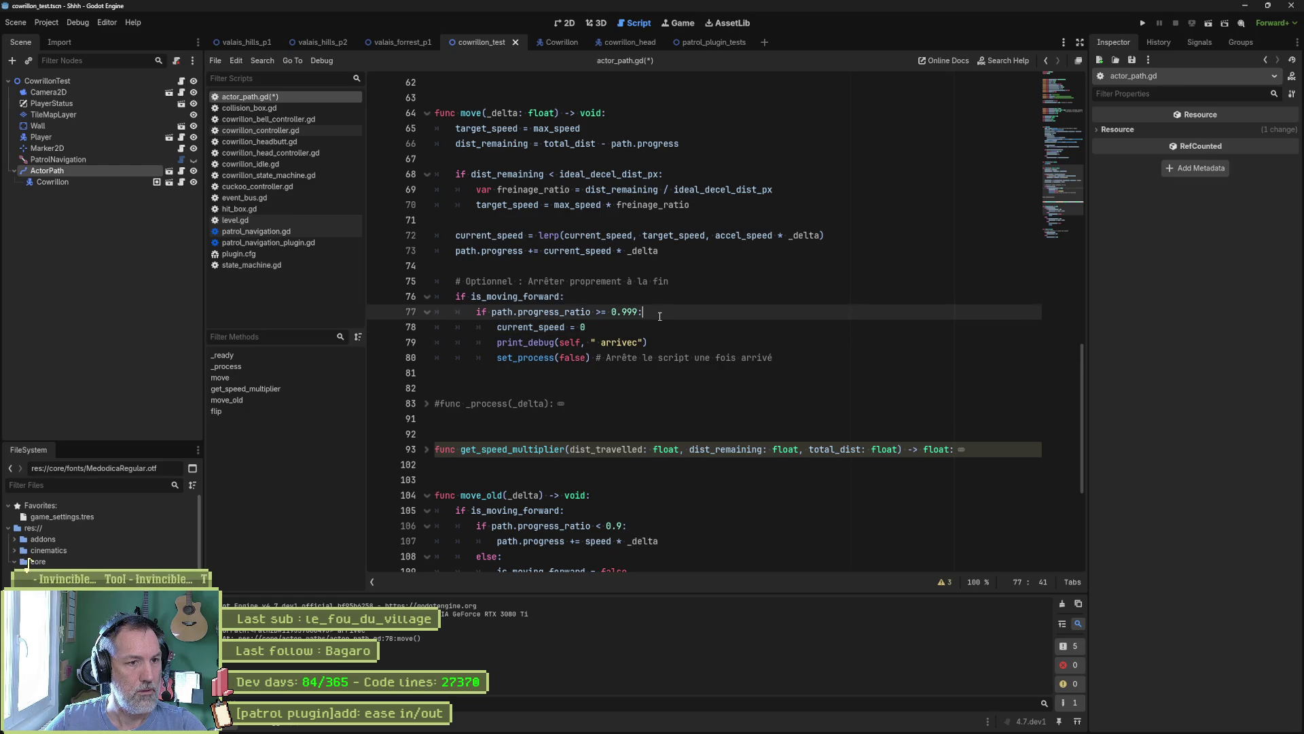
pyautogui.press('Return')
pyautogui.write('is_mo')
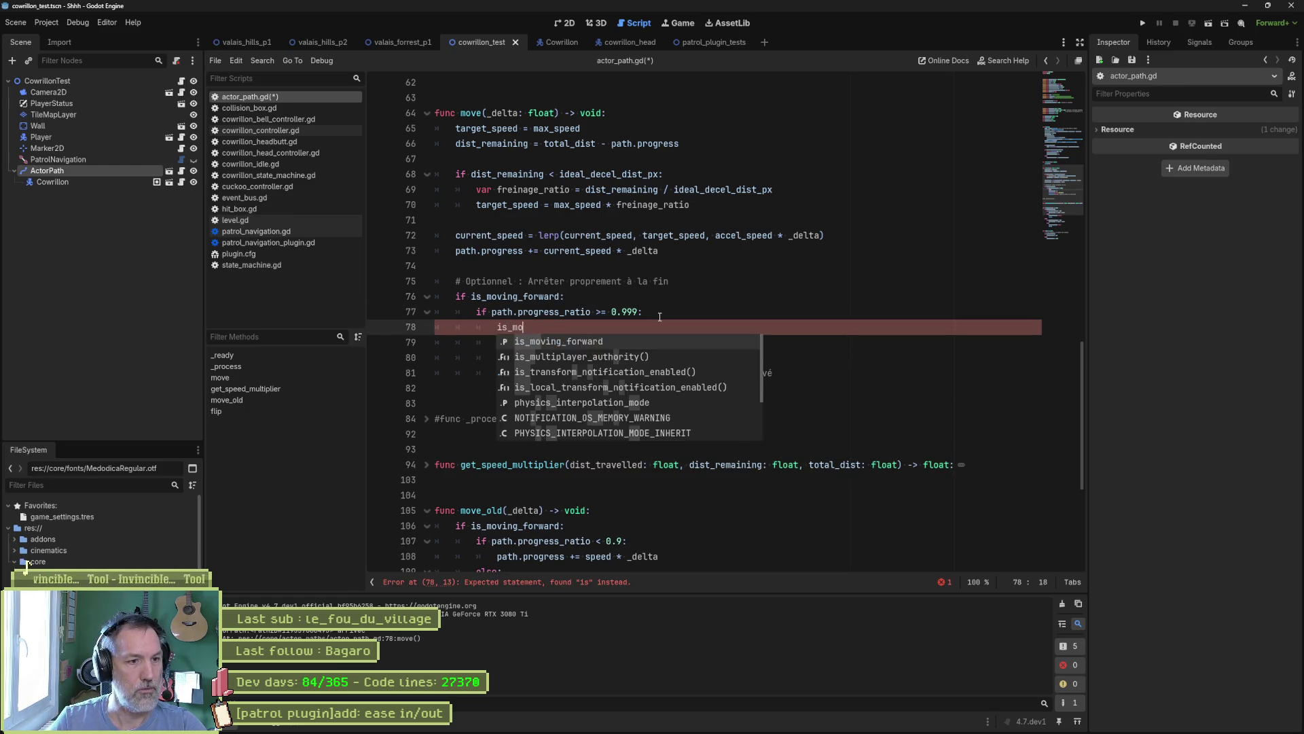
pyautogui.press('Return')
pyautogui.write('=')
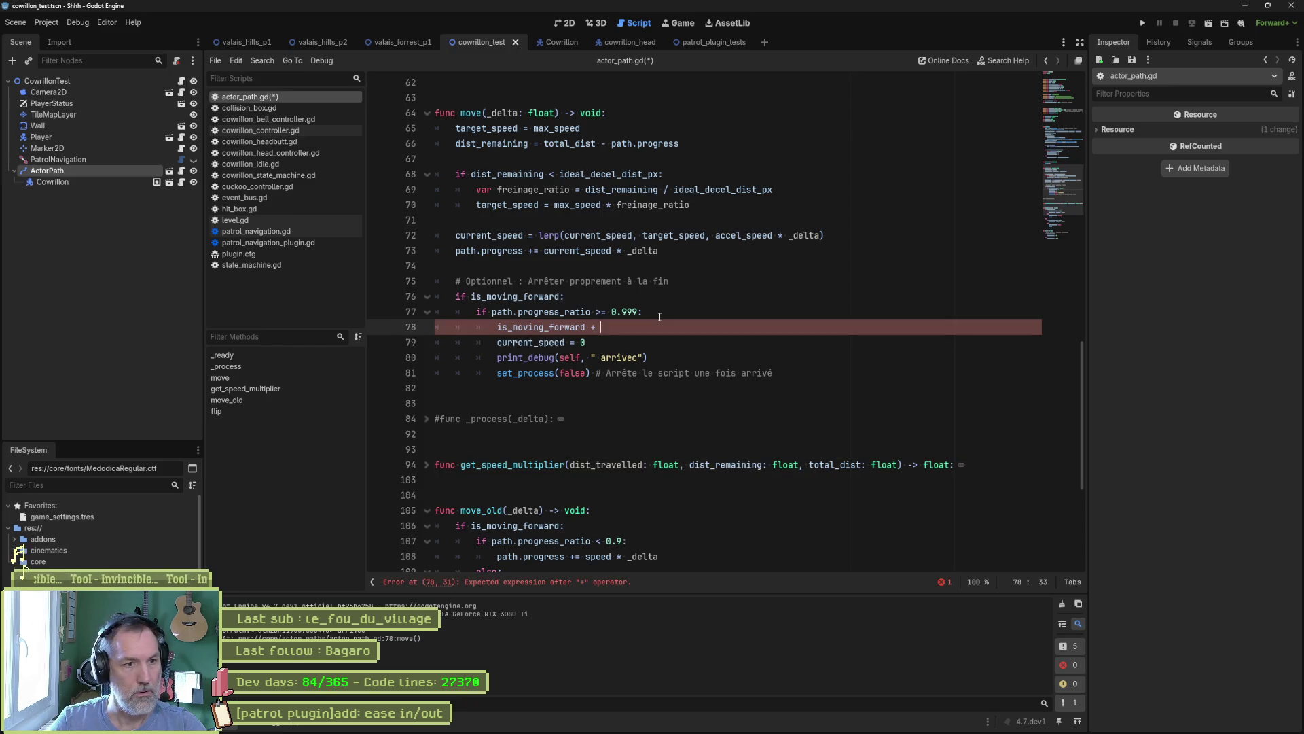
pyautogui.write(' false')
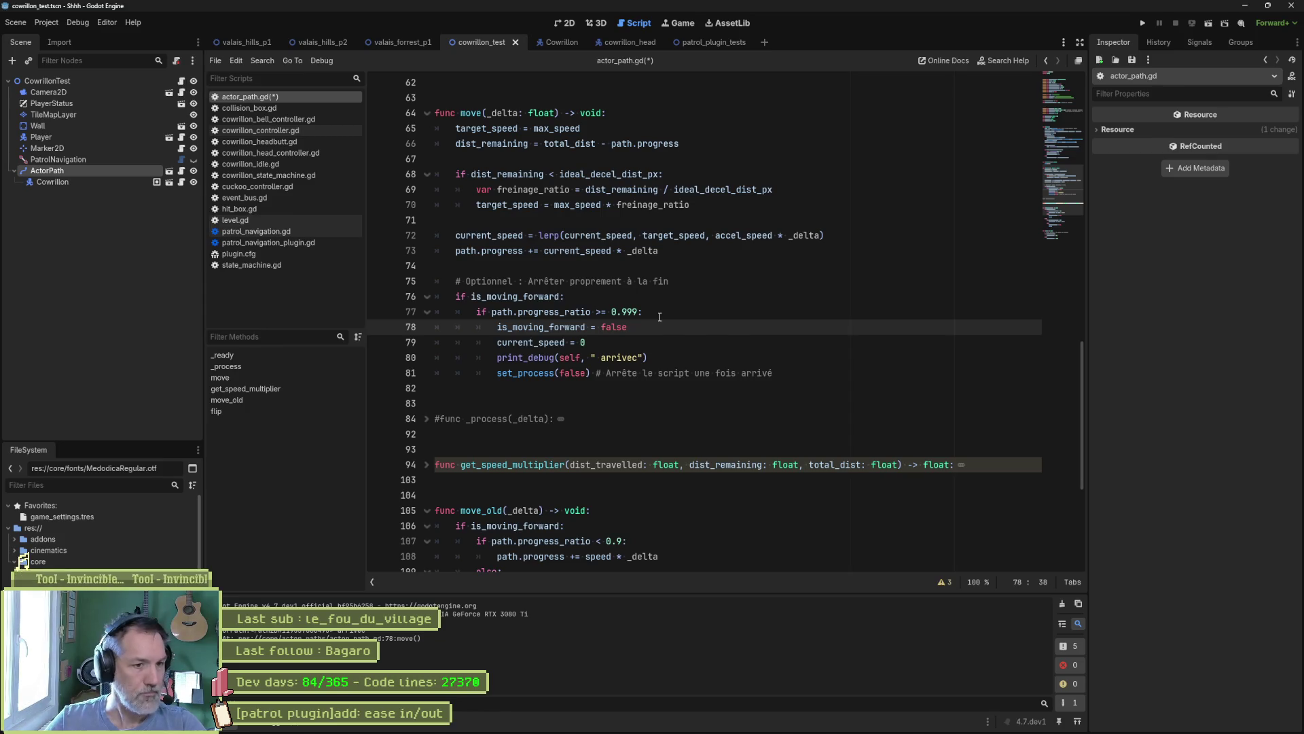
# Add an else branch and copy the 0.999 check with its flag flip into it
pyautogui.click(774, 373)
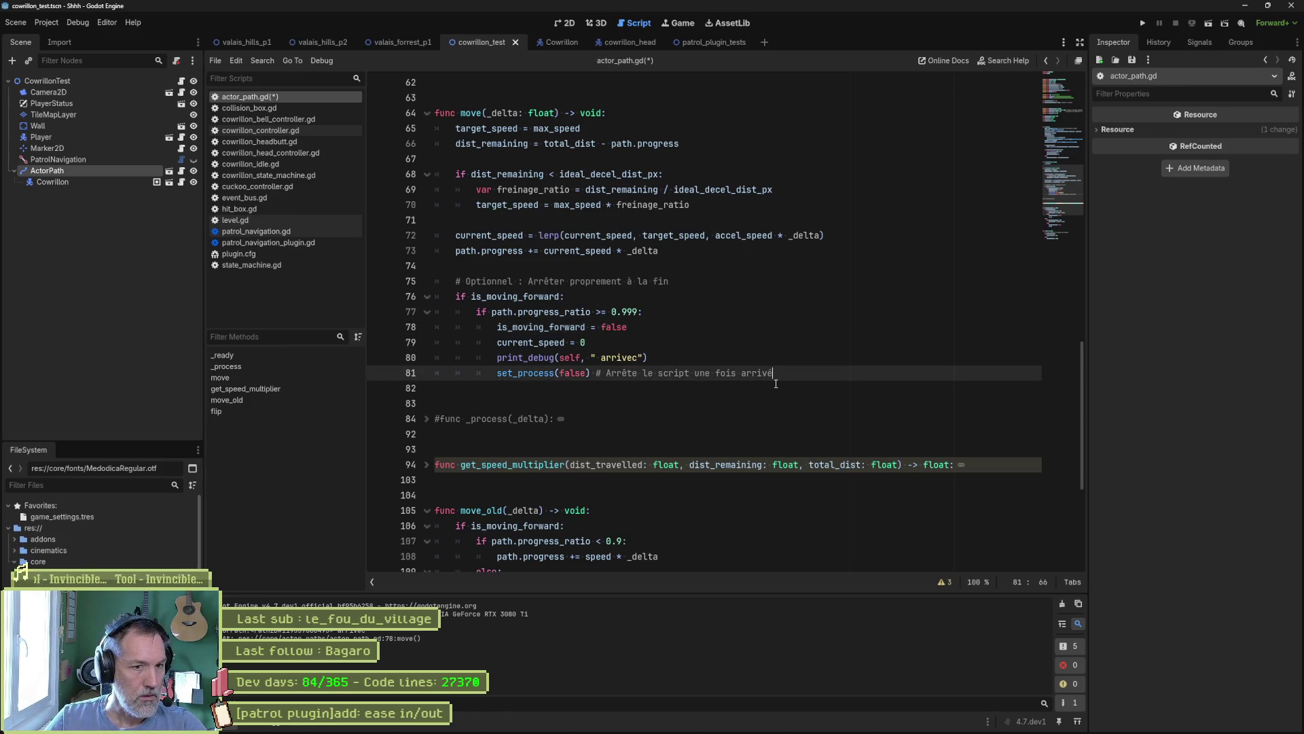
pyautogui.press('Return')
pyautogui.write('lse:')
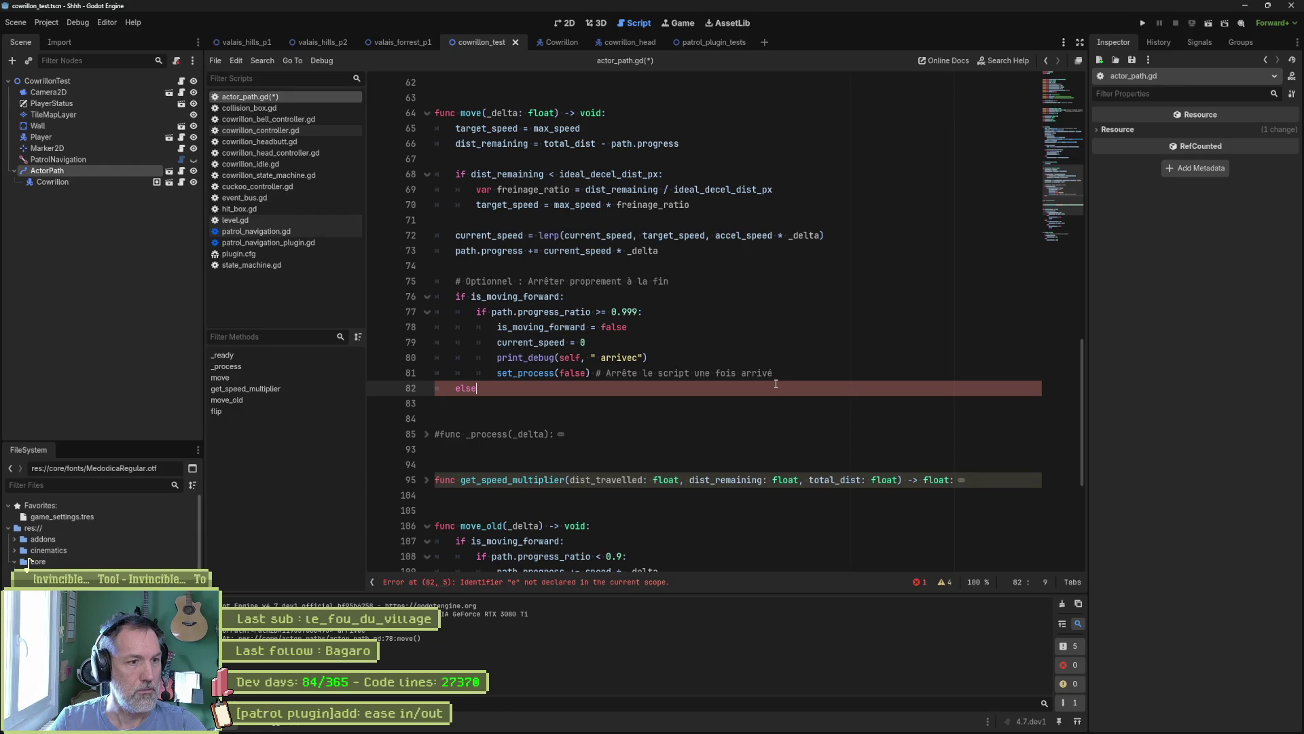
pyautogui.moveTo(646, 333); pyautogui.dragTo(651, 305)
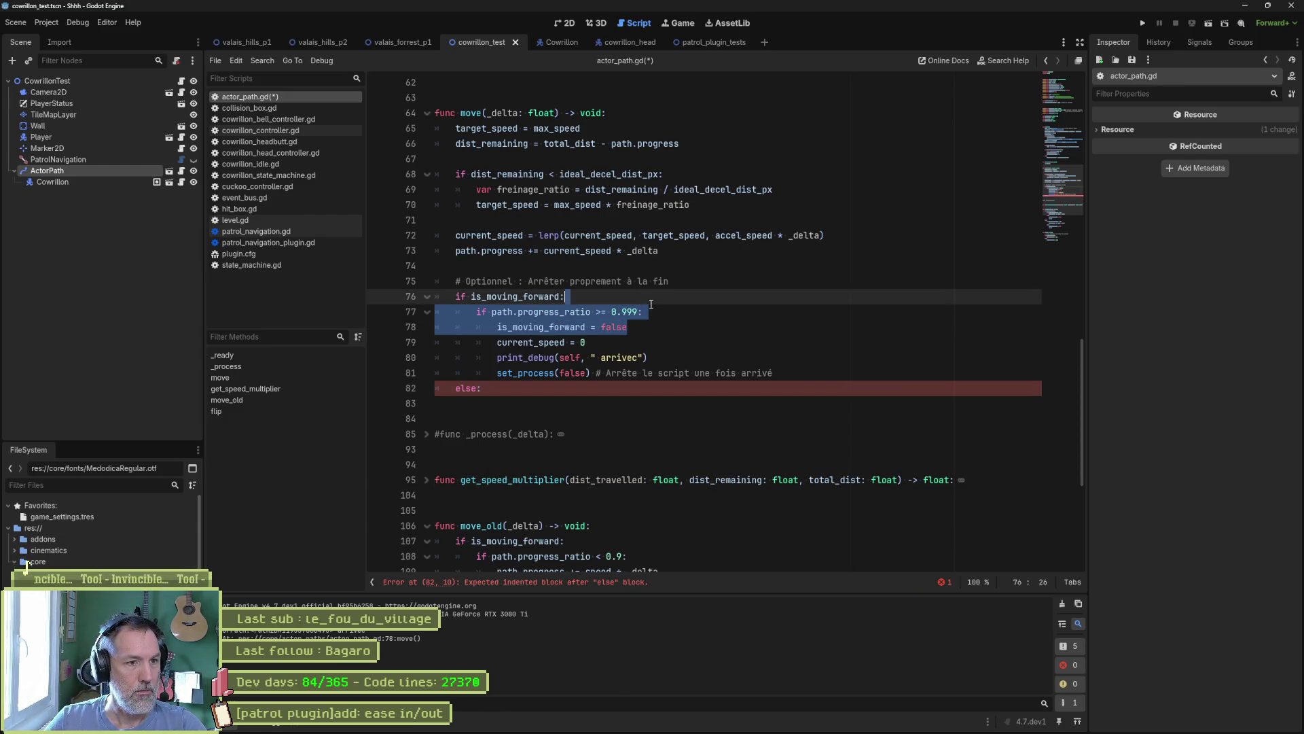
pyautogui.hotkey('ctrl', 'c')
pyautogui.click(608, 391)
pyautogui.hotkey('ctrl', 'v')
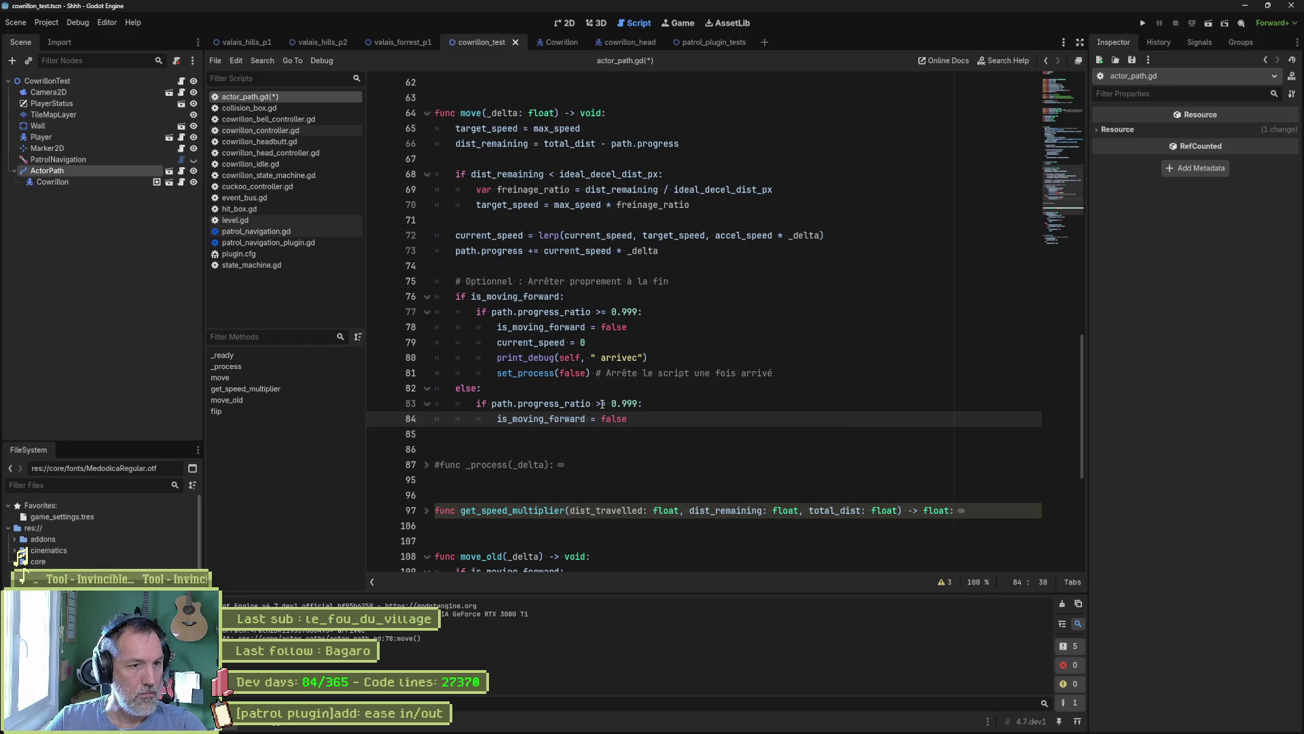
# Change the copied check to '<= 0.01' and set is_moving_forward to true
pyautogui.click(603, 404)
pyautogui.press('BackSpace')
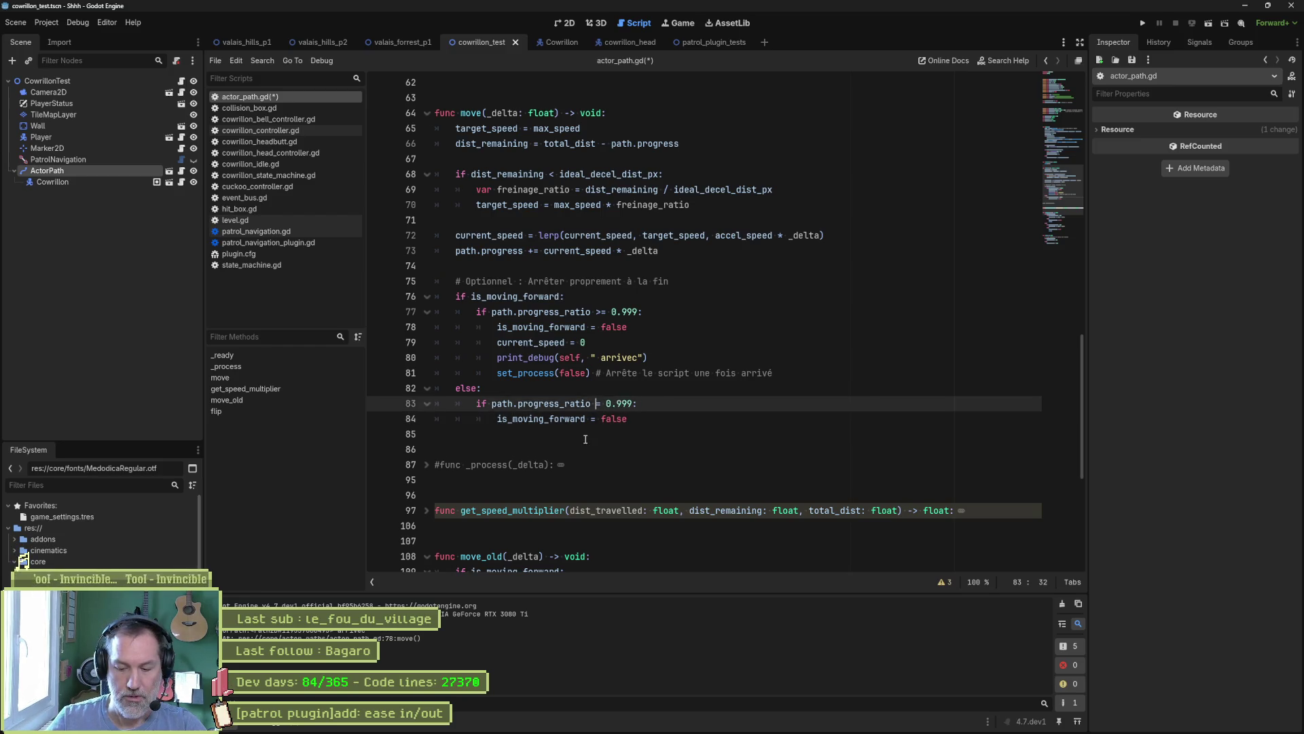
pyautogui.write('<= ')
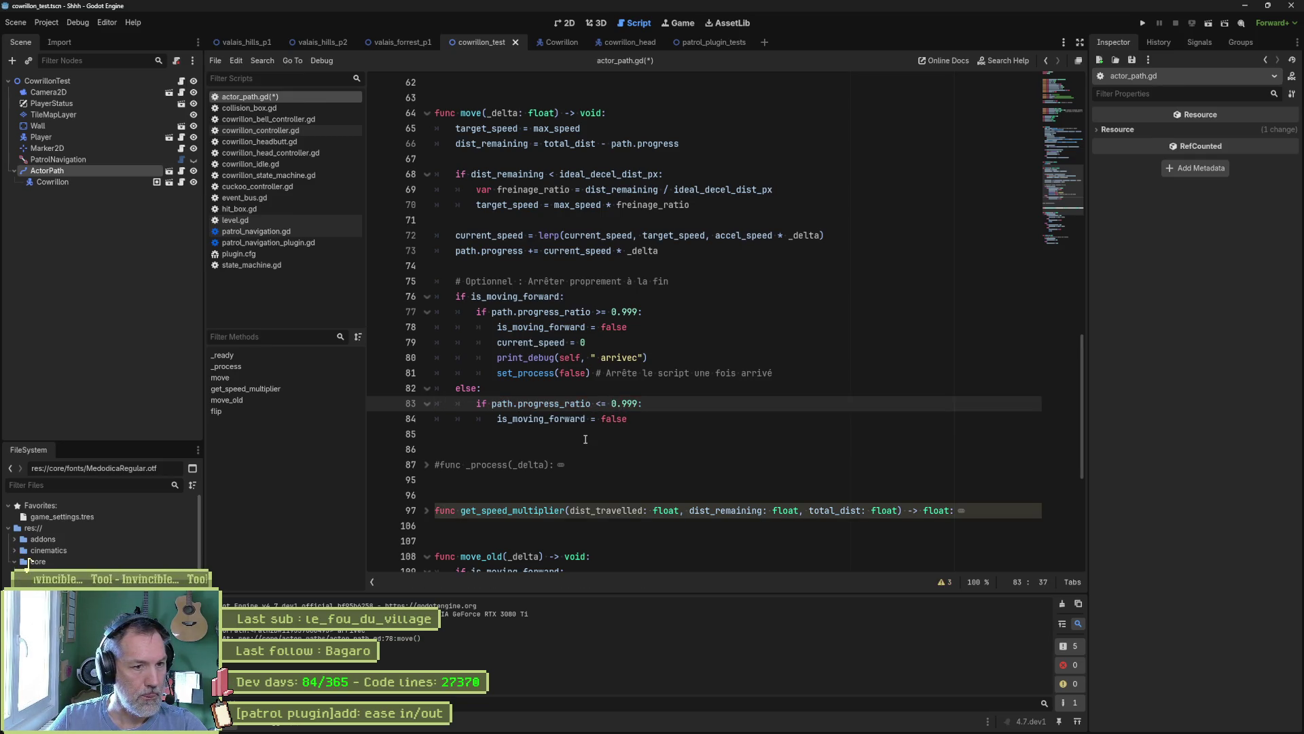
pyautogui.write('0.01')
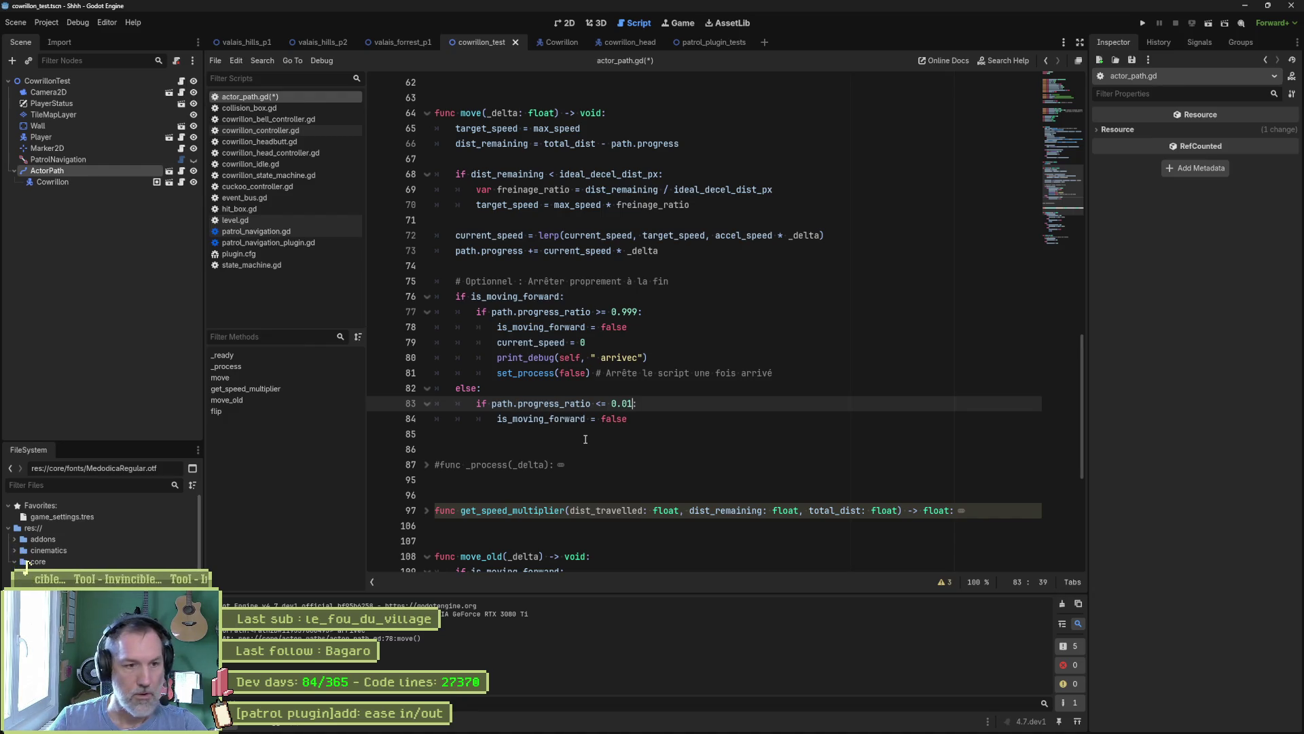
pyautogui.press('Down')
pyautogui.hotkey('ctrl', 'shift', 'Left')
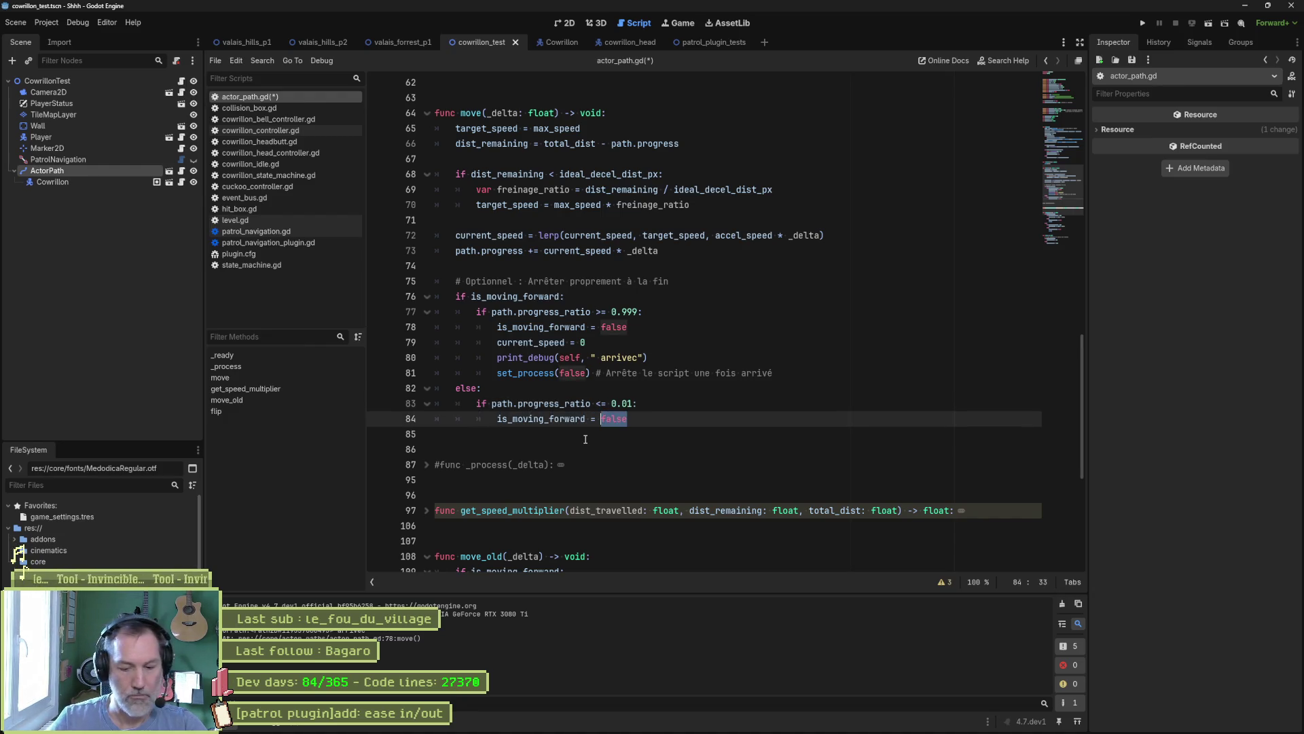
pyautogui.write('tru')
pyautogui.press('Return')
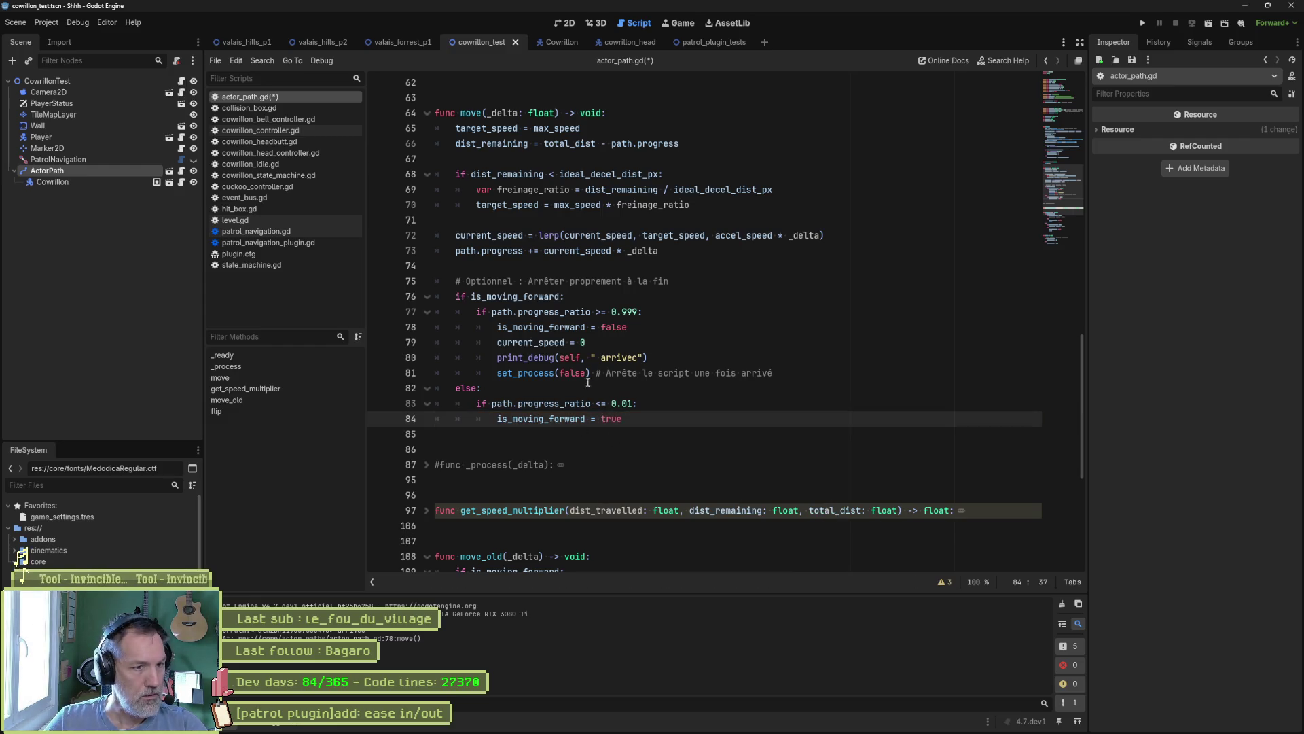
# Comment out the speed reset, print and set_process lines, and save the script
pyautogui.moveTo(610, 338); pyautogui.dragTo(589, 373)
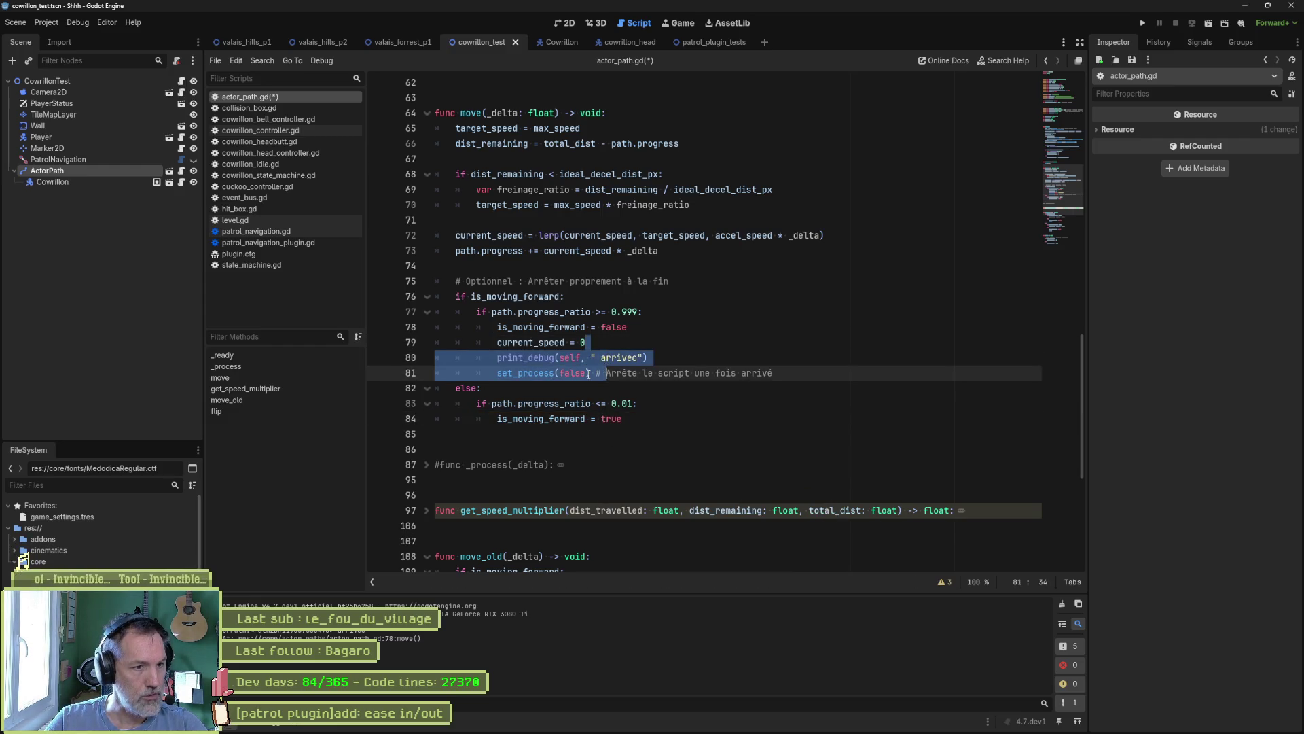
pyautogui.hotkey('ctrl', 'k')
pyautogui.hotkey('ctrl', 's')
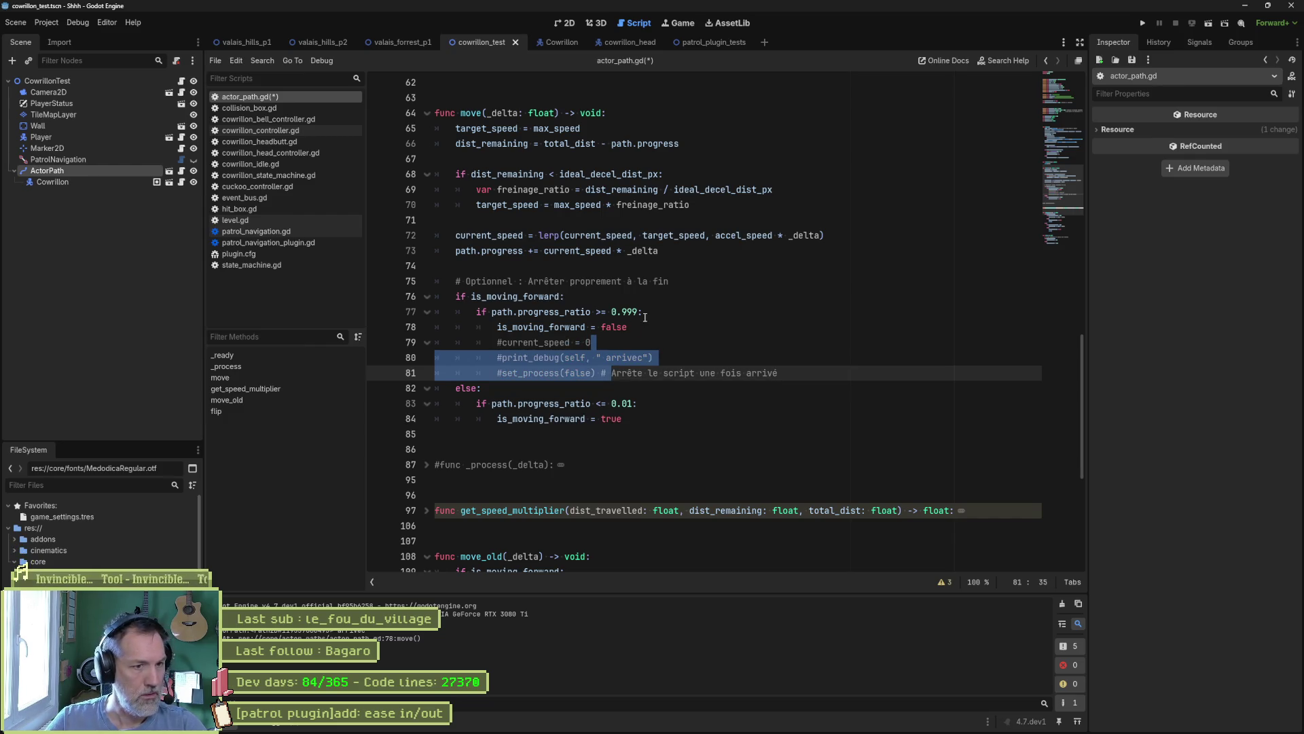
pyautogui.click(645, 313)
pyautogui.click(690, 280)
pyautogui.hotkey('ctrl', 'shift', 'k')
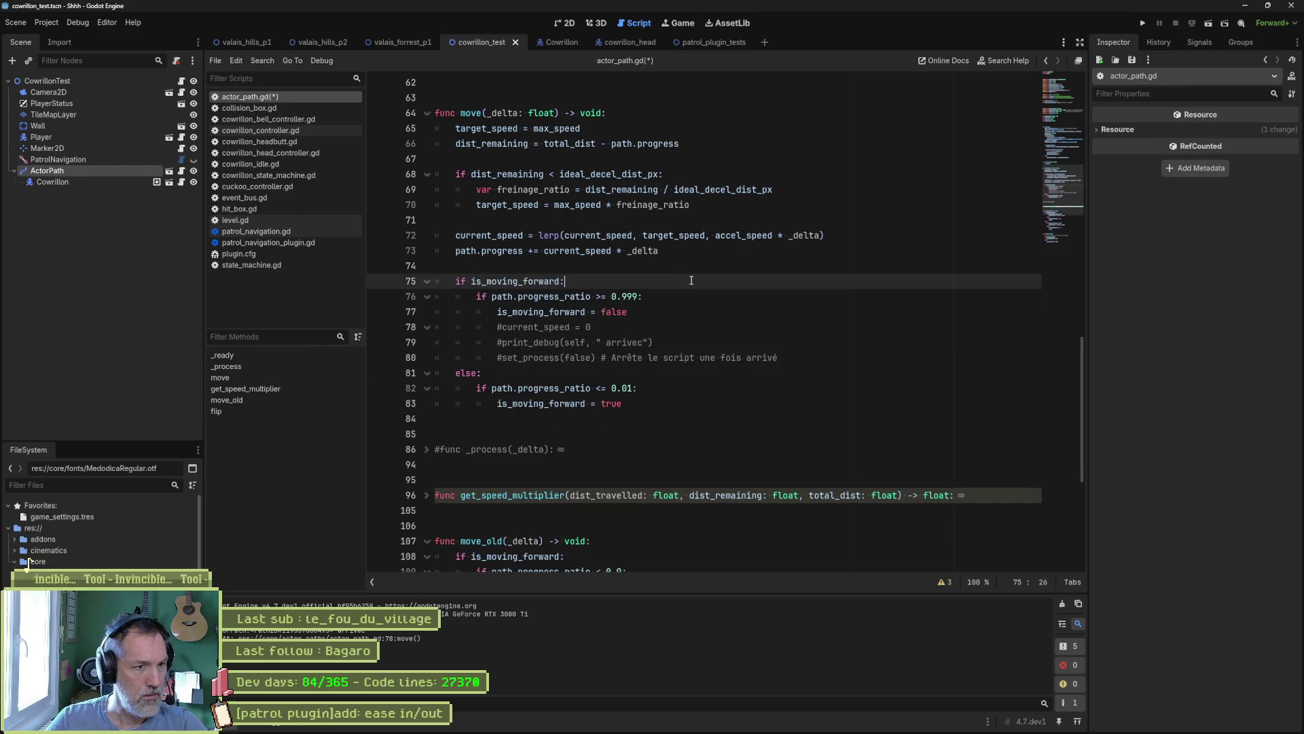
pyautogui.scroll(-2, 682, 342)
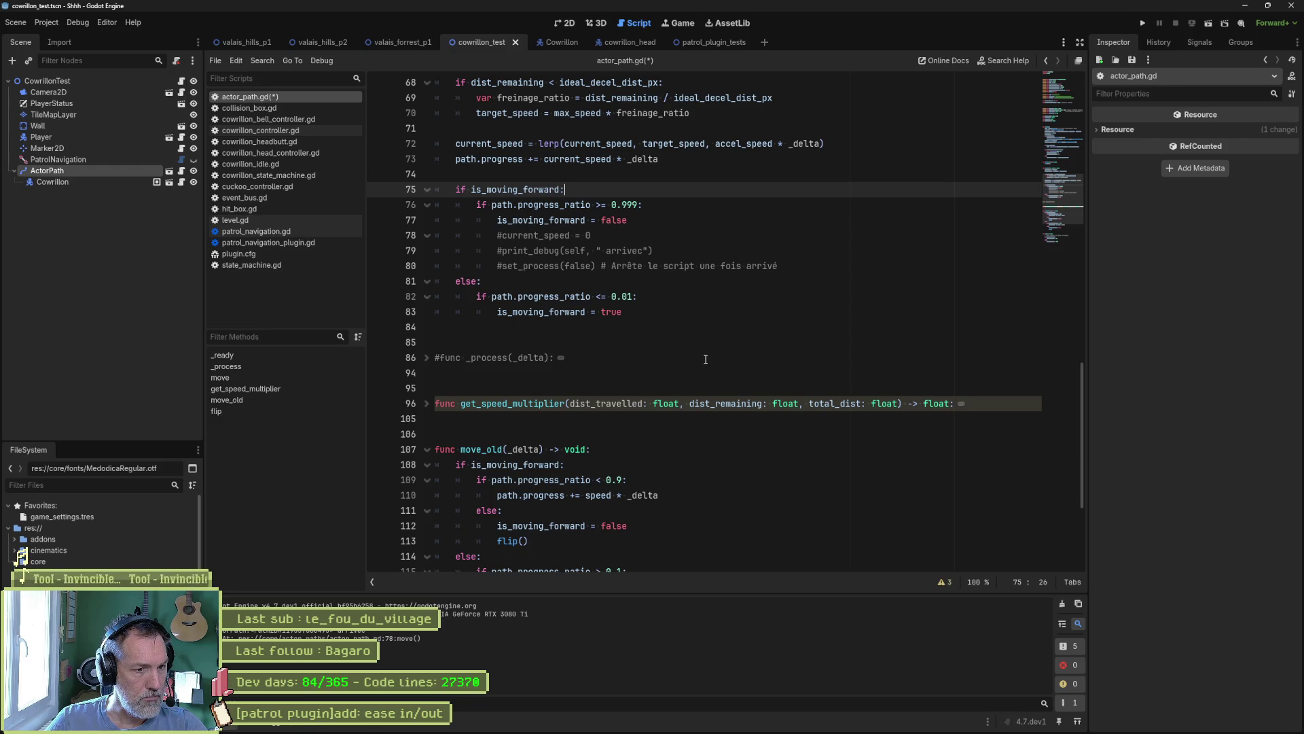
pyautogui.scroll(3, 706, 333)
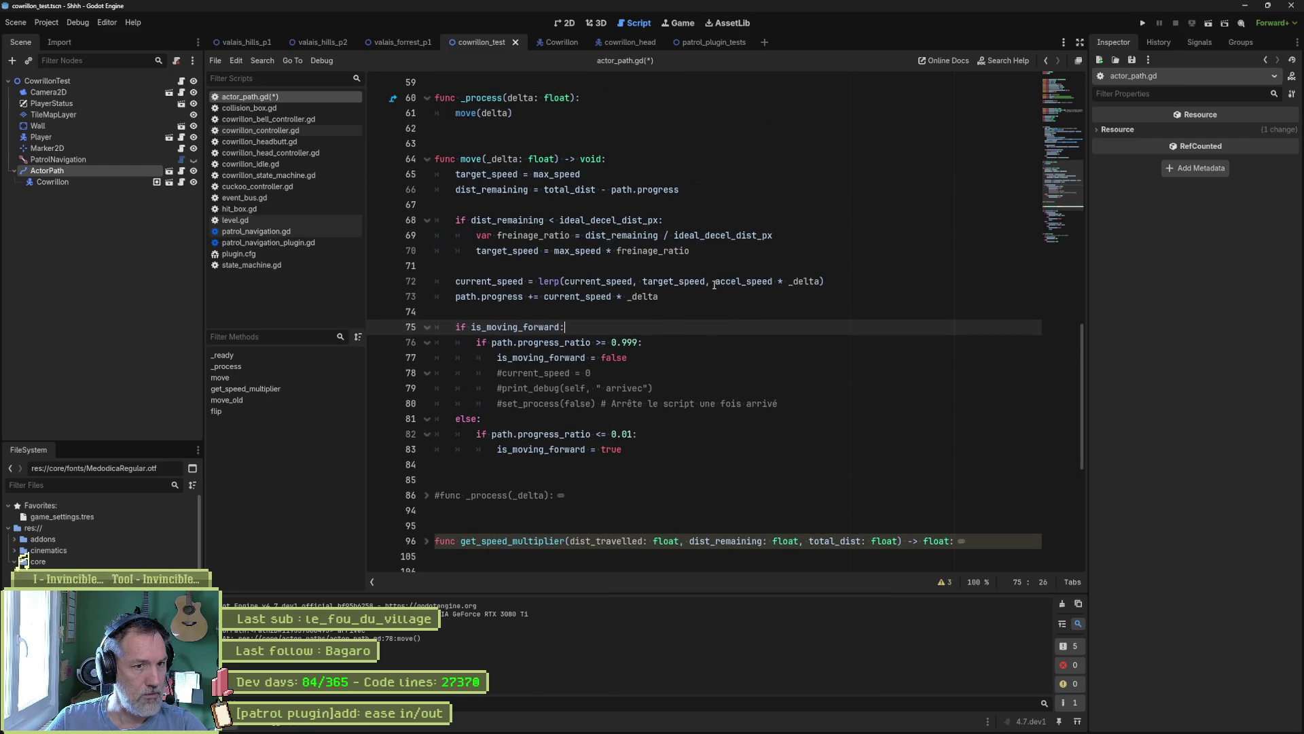
pyautogui.moveTo(544, 190); pyautogui.dragTo(677, 194)
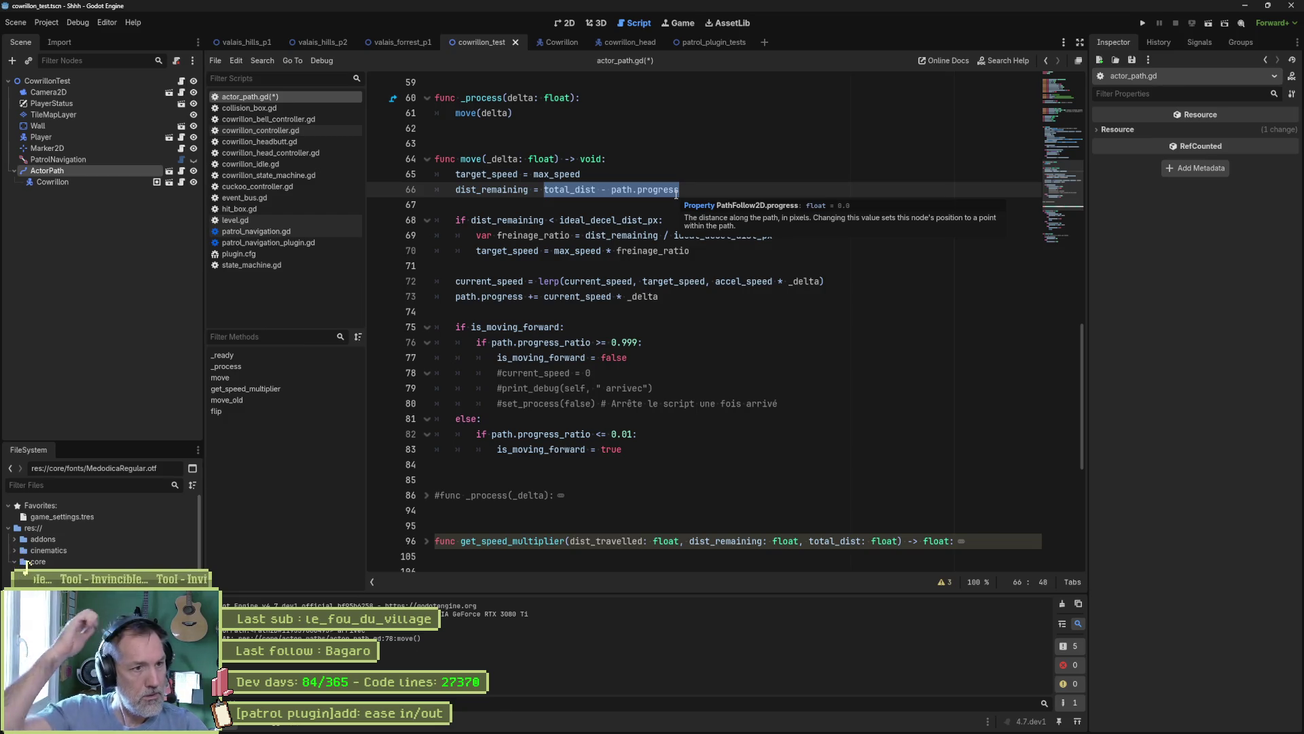
pyautogui.moveTo(474, 297)
pyautogui.mouseDown()
pyautogui.moveTo(539, 281)
pyautogui.moveTo(656, 297)
pyautogui.mouseUp()
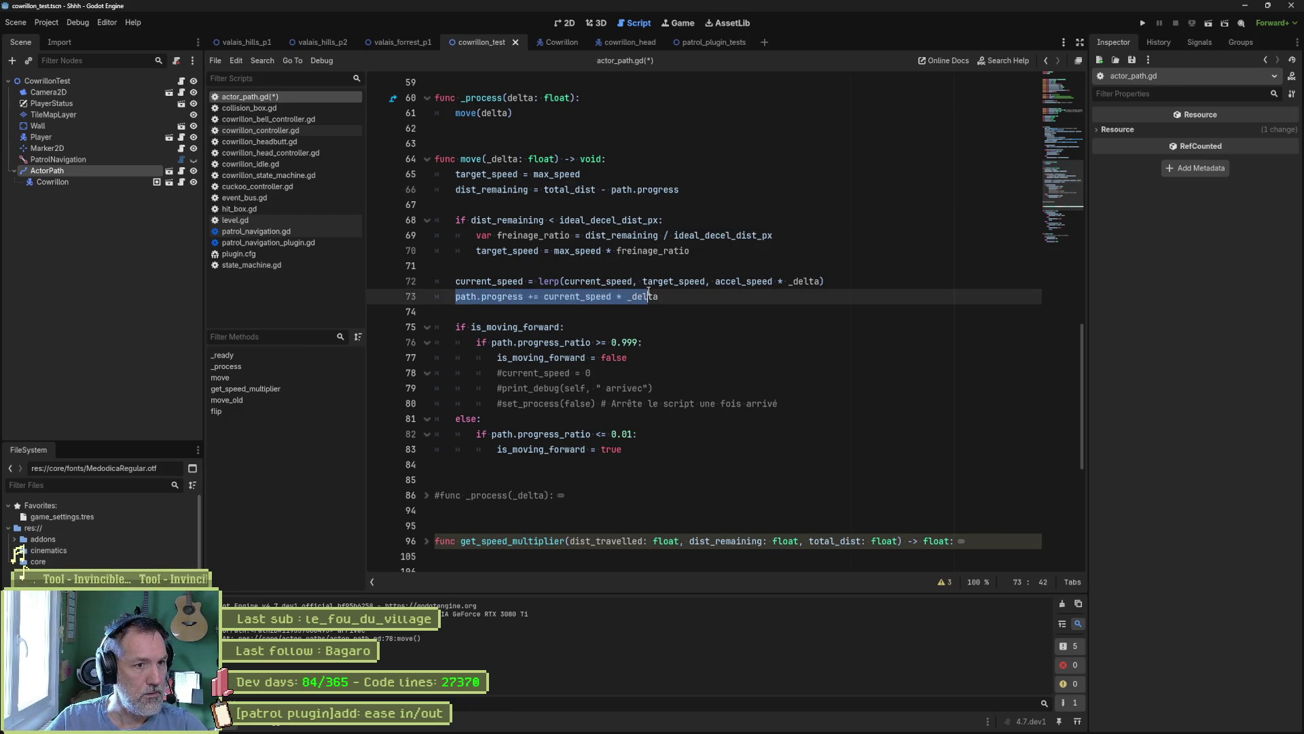
pyautogui.doubleClick(602, 299)
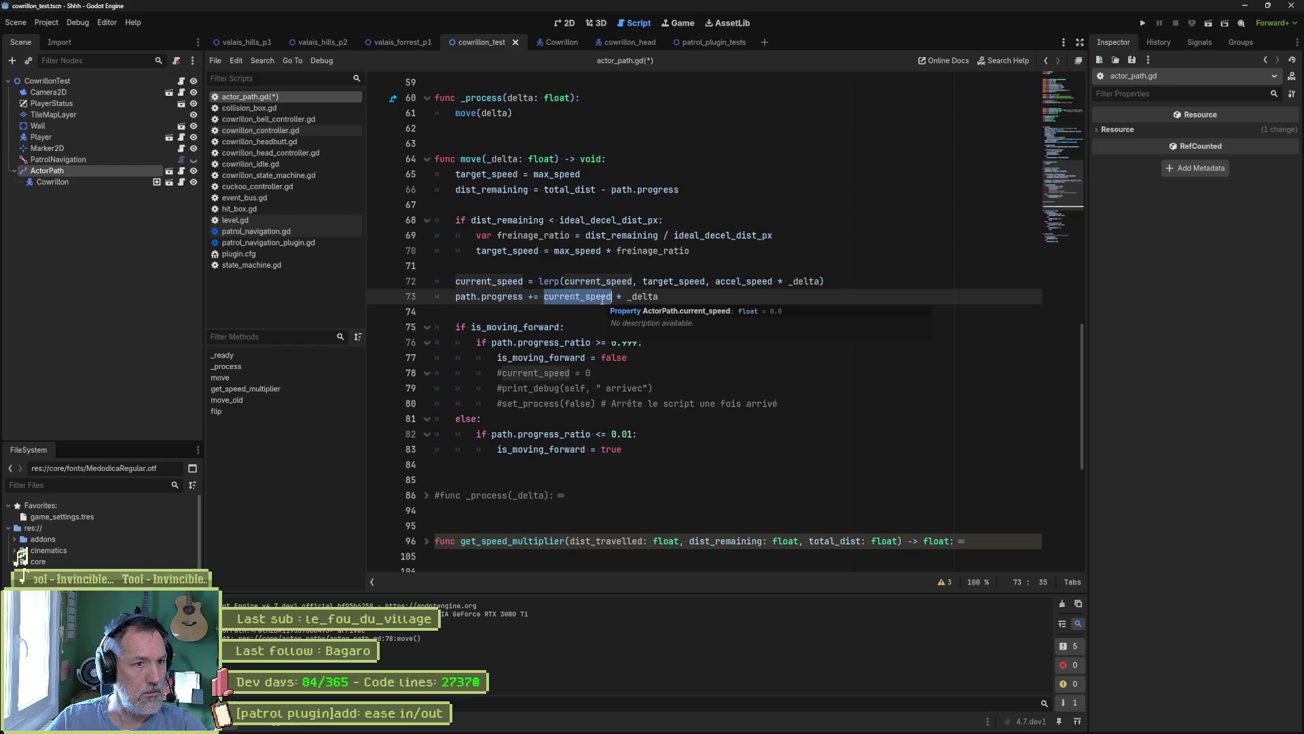
pyautogui.click(528, 297)
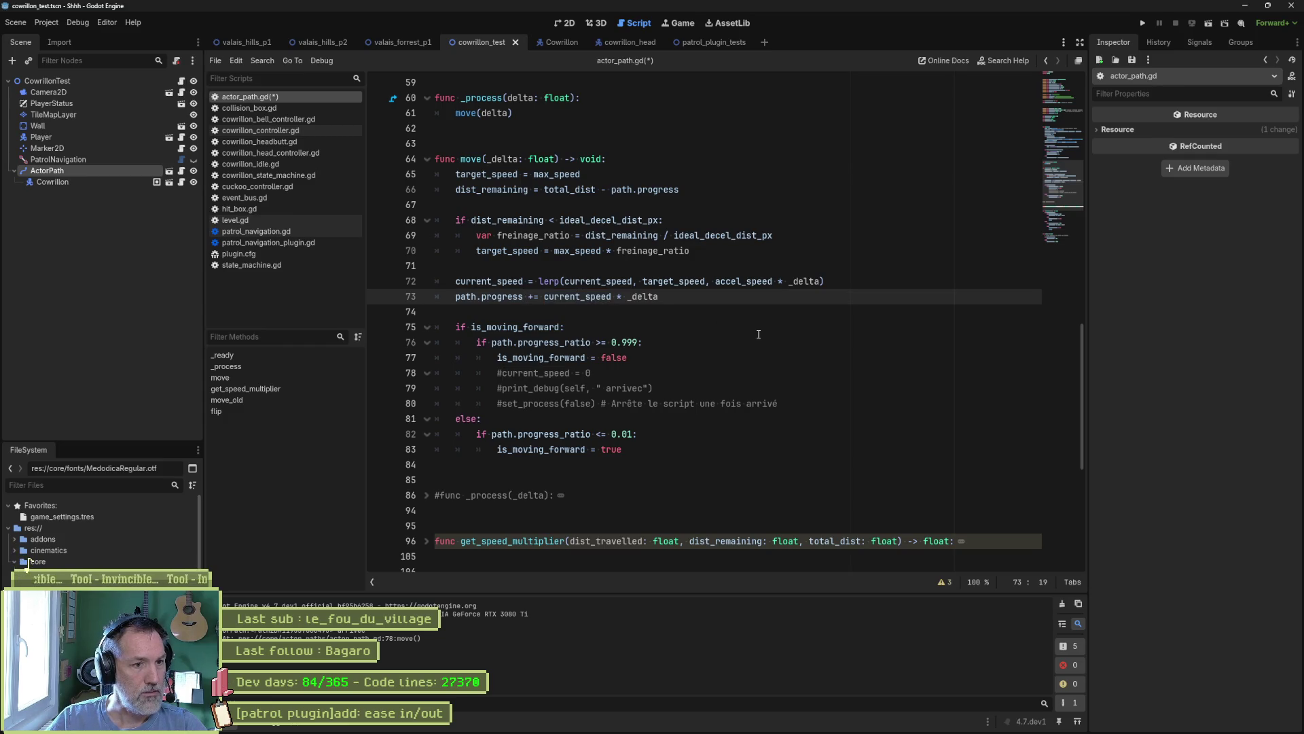
# Add an else under the forward branch containing the indented path.progress += line
pyautogui.click(796, 403)
pyautogui.press('Return')
pyautogui.write('else:')
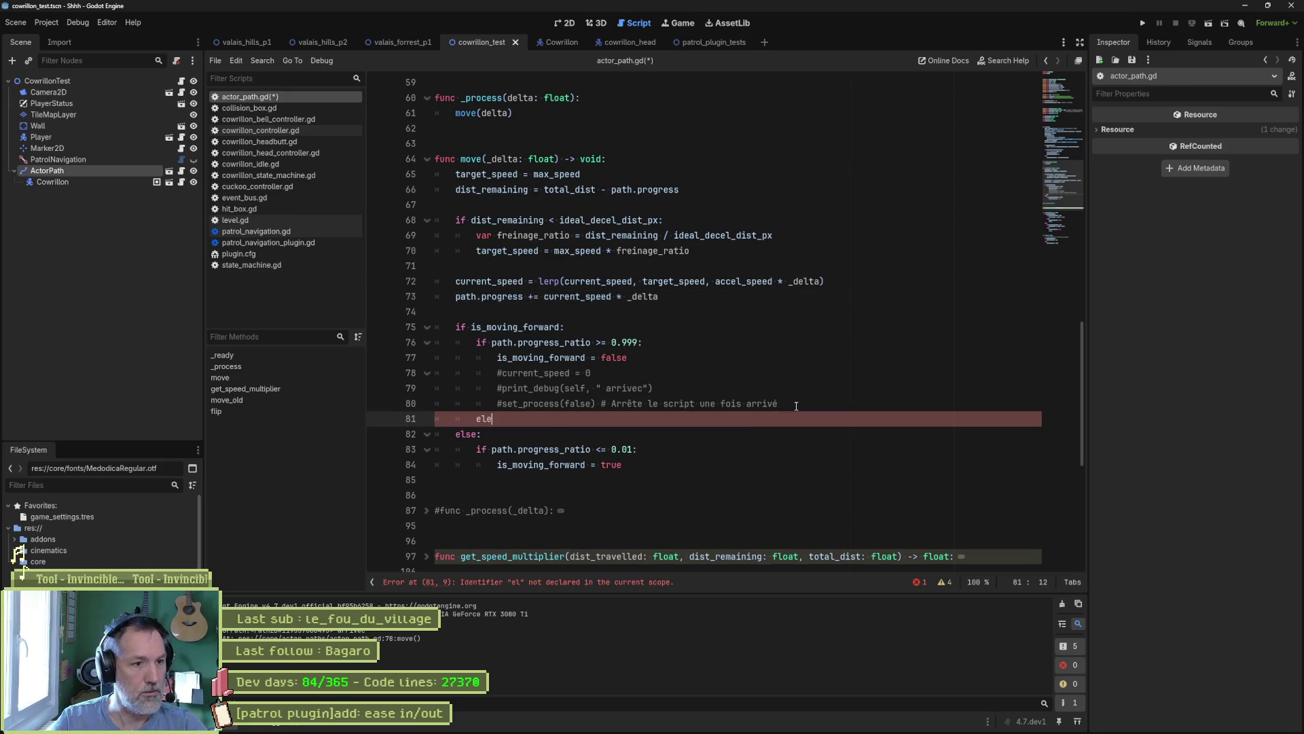
pyautogui.press('Return')
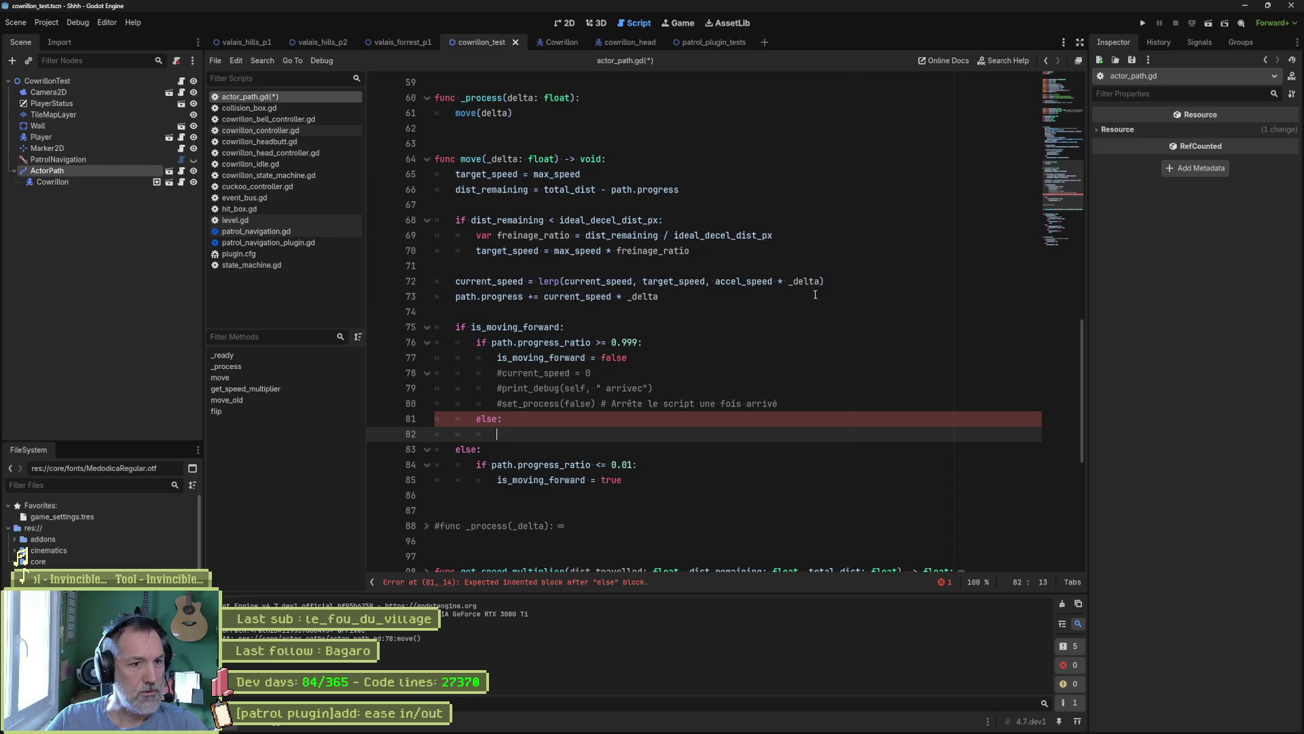
pyautogui.moveTo(840, 299); pyautogui.dragTo(841, 286)
pyautogui.hotkey('ctrl', 'c')
pyautogui.click(516, 420)
pyautogui.hotkey('ctrl', 'v')
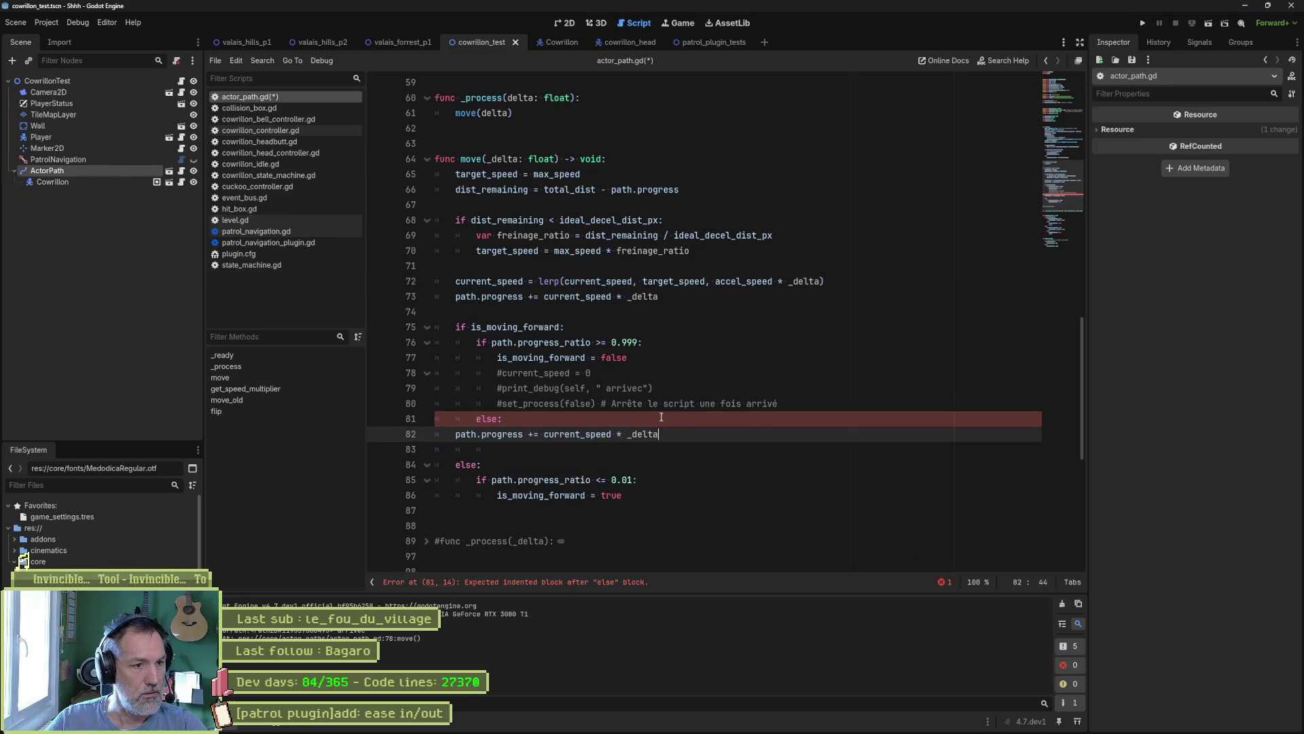
pyautogui.press('Home')
pyautogui.press('Tab')
pyautogui.press('Tab')
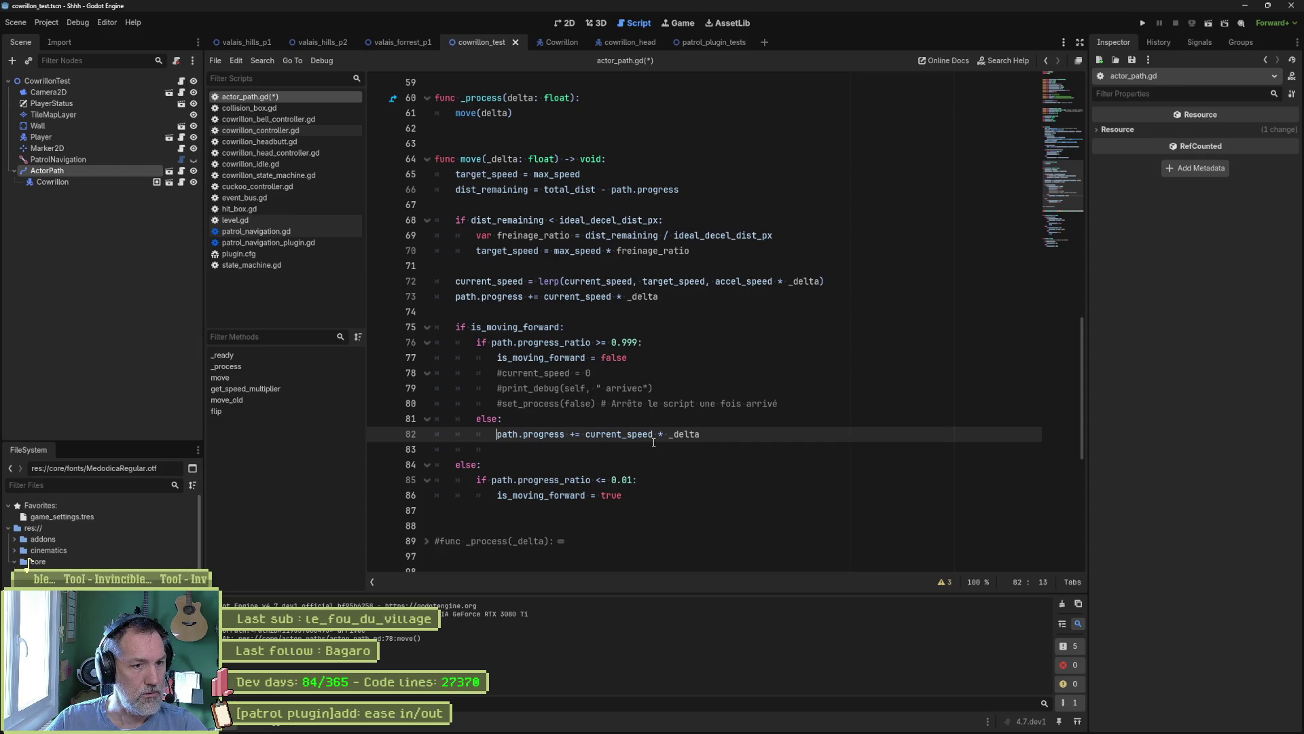
# Copy that else block into the backward branch and change its operator to '-='
pyautogui.click(628, 404)
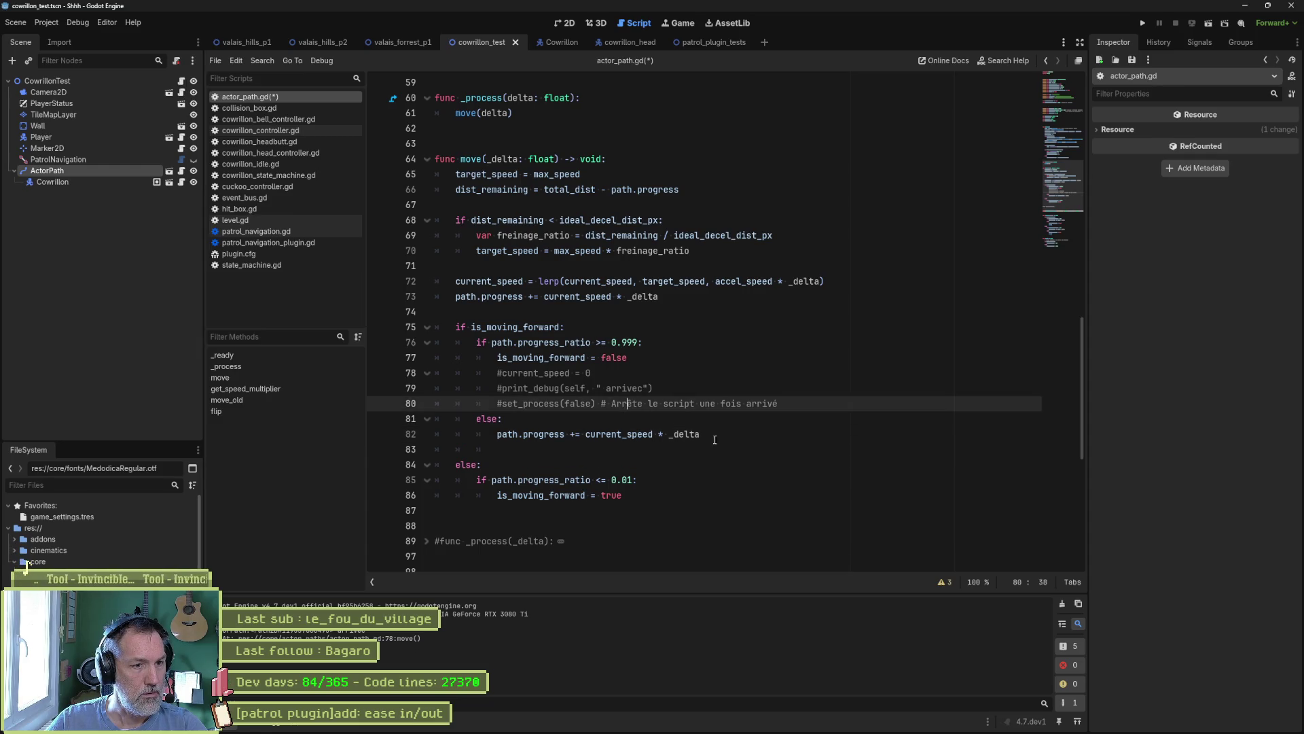
pyautogui.keyDown('shift'); pyautogui.click(722, 437); pyautogui.keyUp('shift')
pyautogui.scroll(-1, 680, 442)
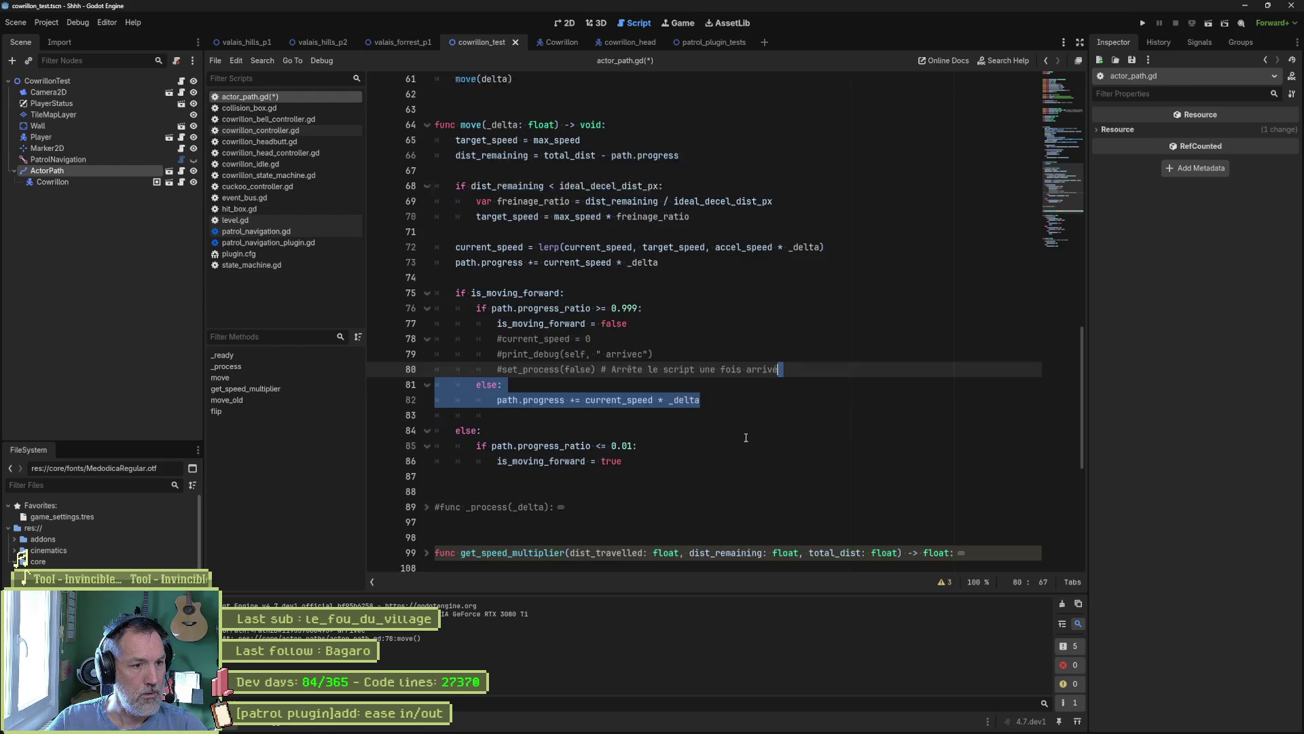
pyautogui.click(653, 448)
pyautogui.hotkey('ctrl', 'v')
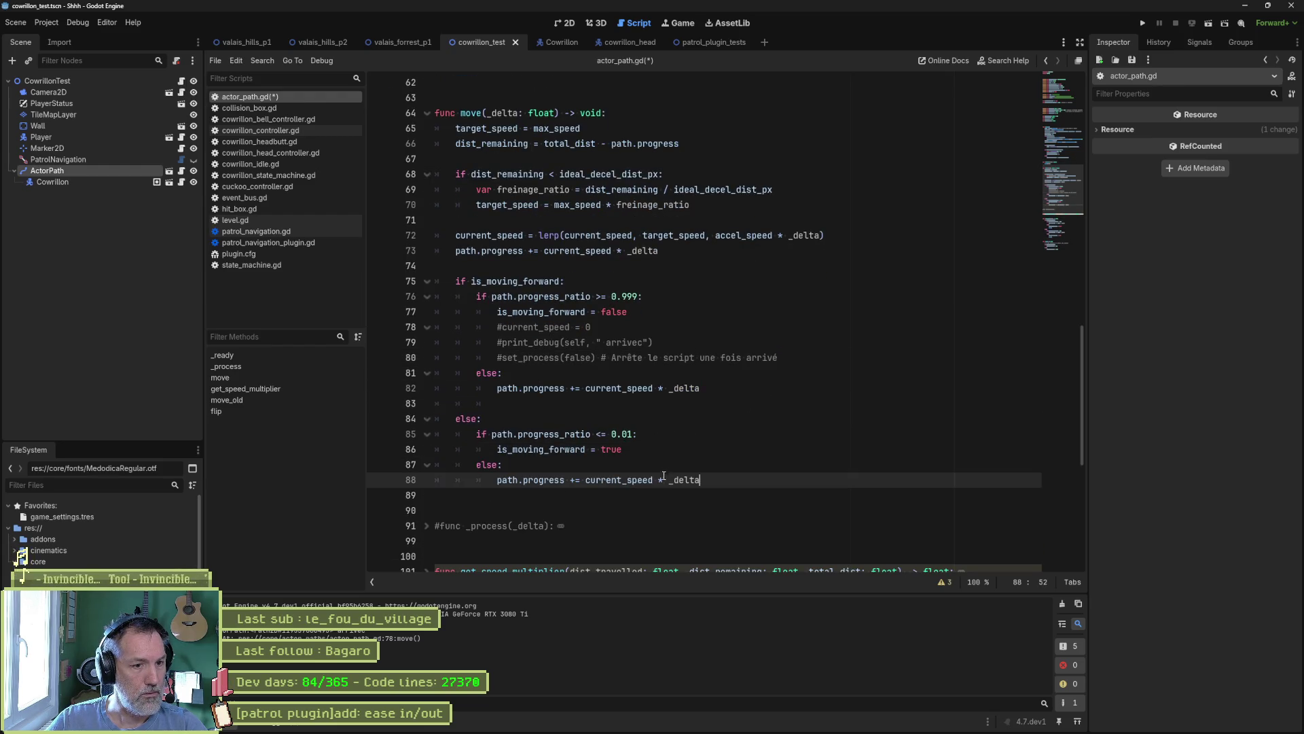
pyautogui.doubleClick(575, 479)
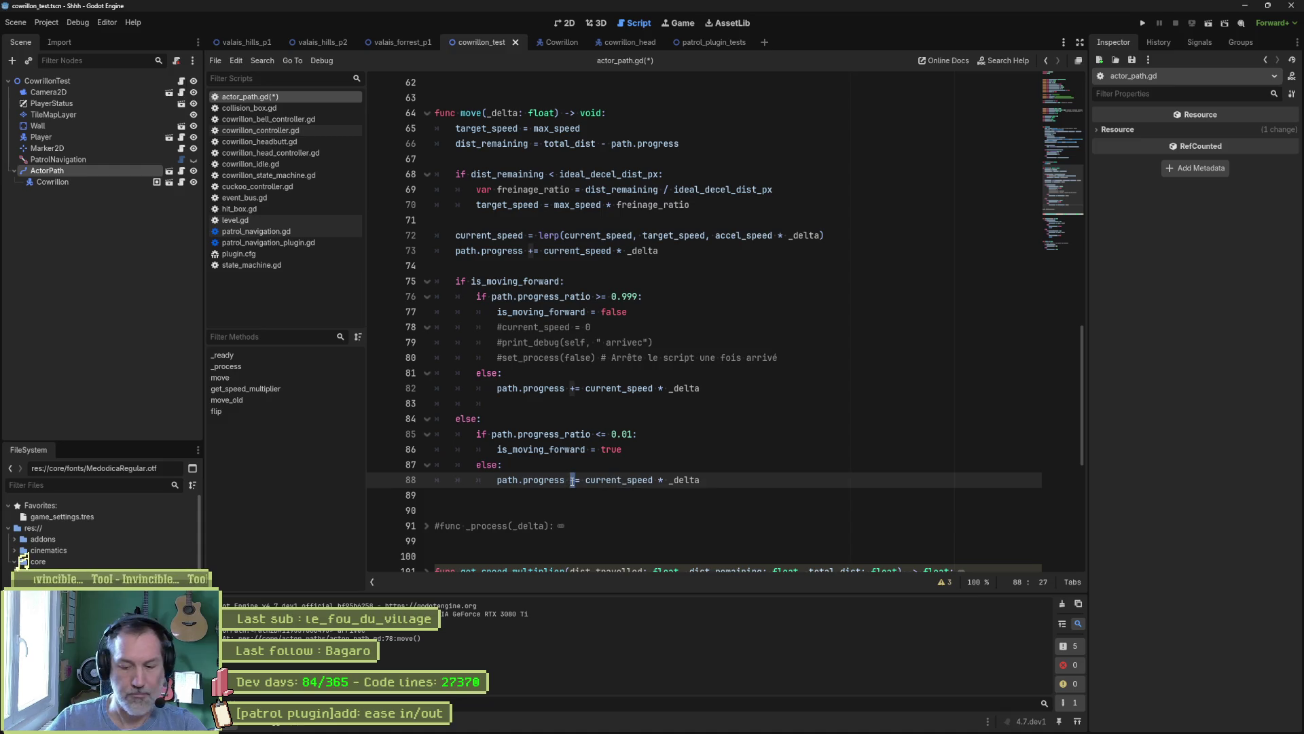
pyautogui.write('-=')
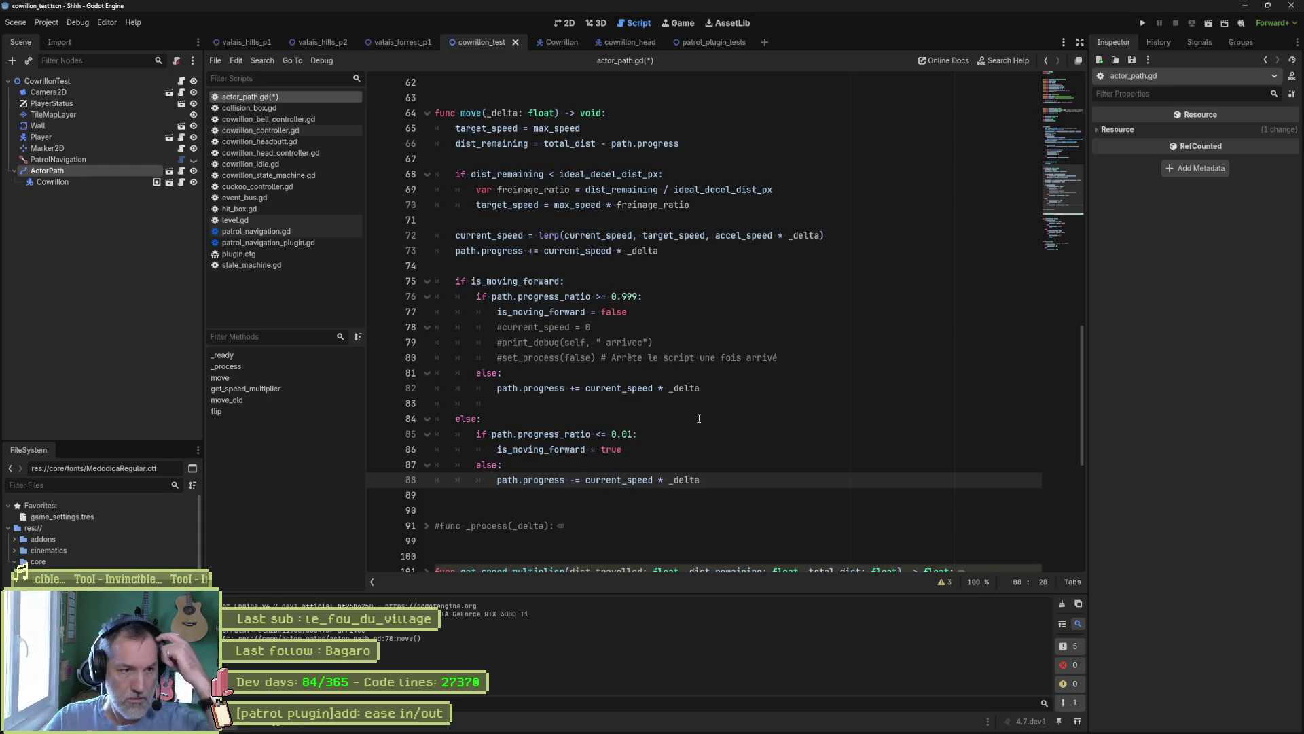
# Delete the commented-out stop lines and the unconditional path.progress increment
pyautogui.click(786, 357)
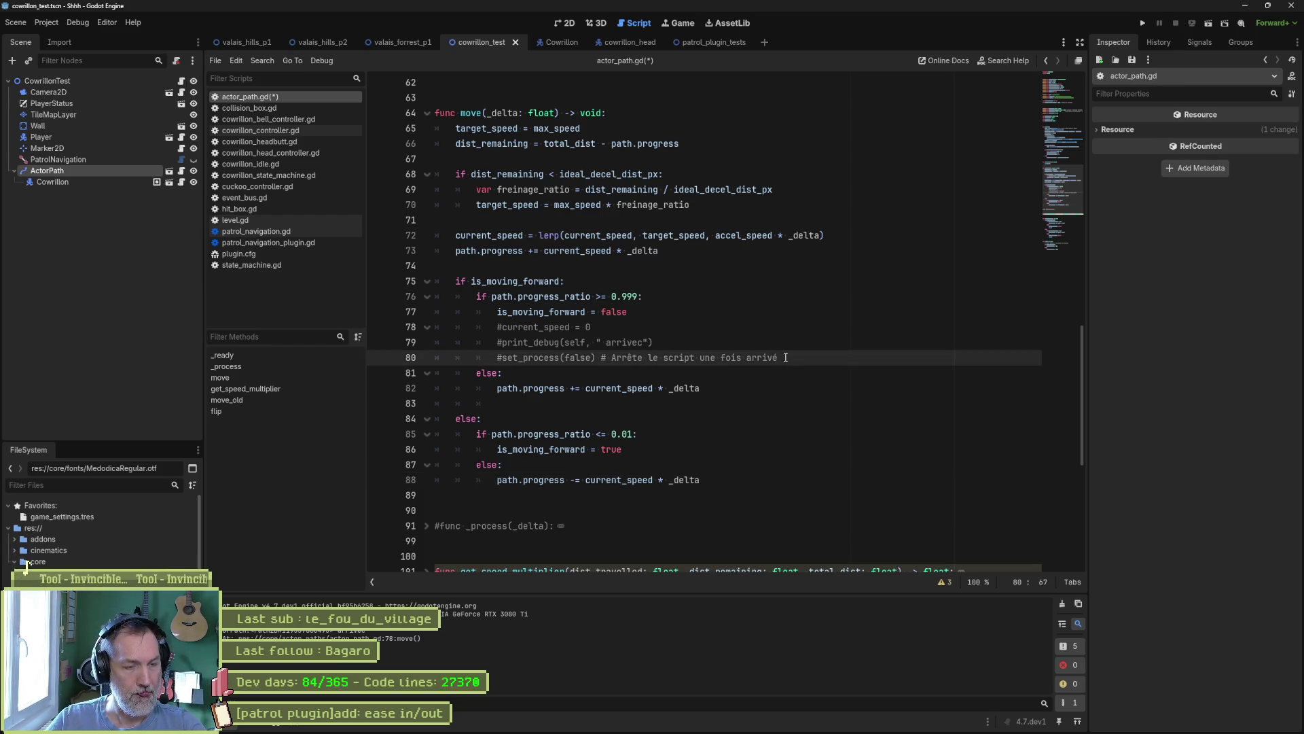
pyautogui.moveTo(786, 358); pyautogui.dragTo(782, 316)
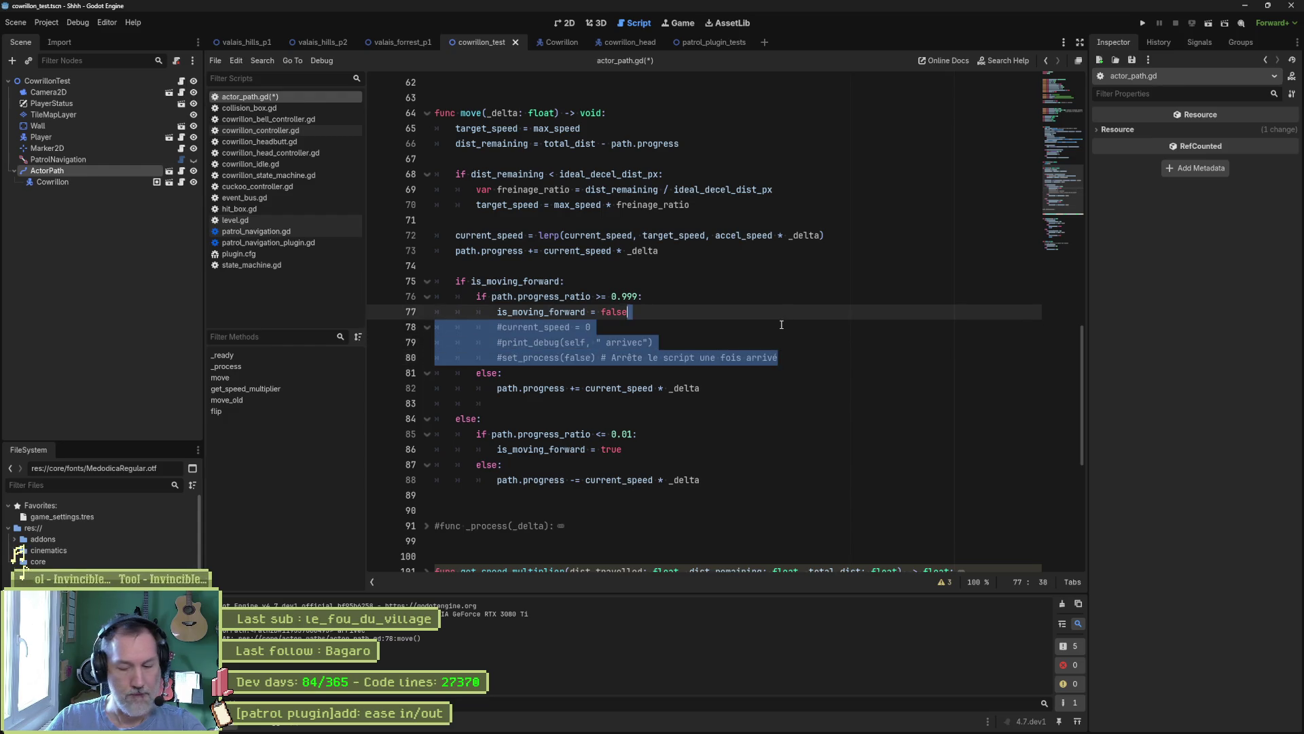
pyautogui.press('BackSpace')
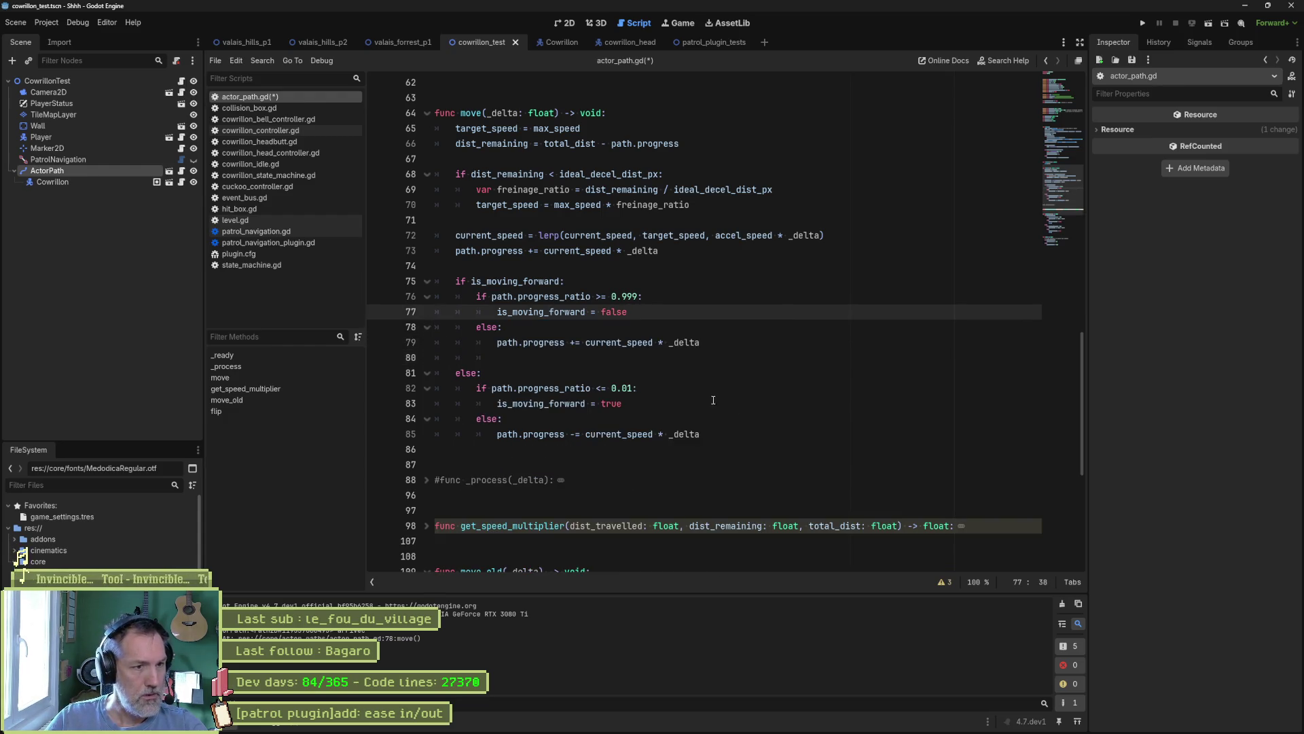
pyautogui.click(687, 252)
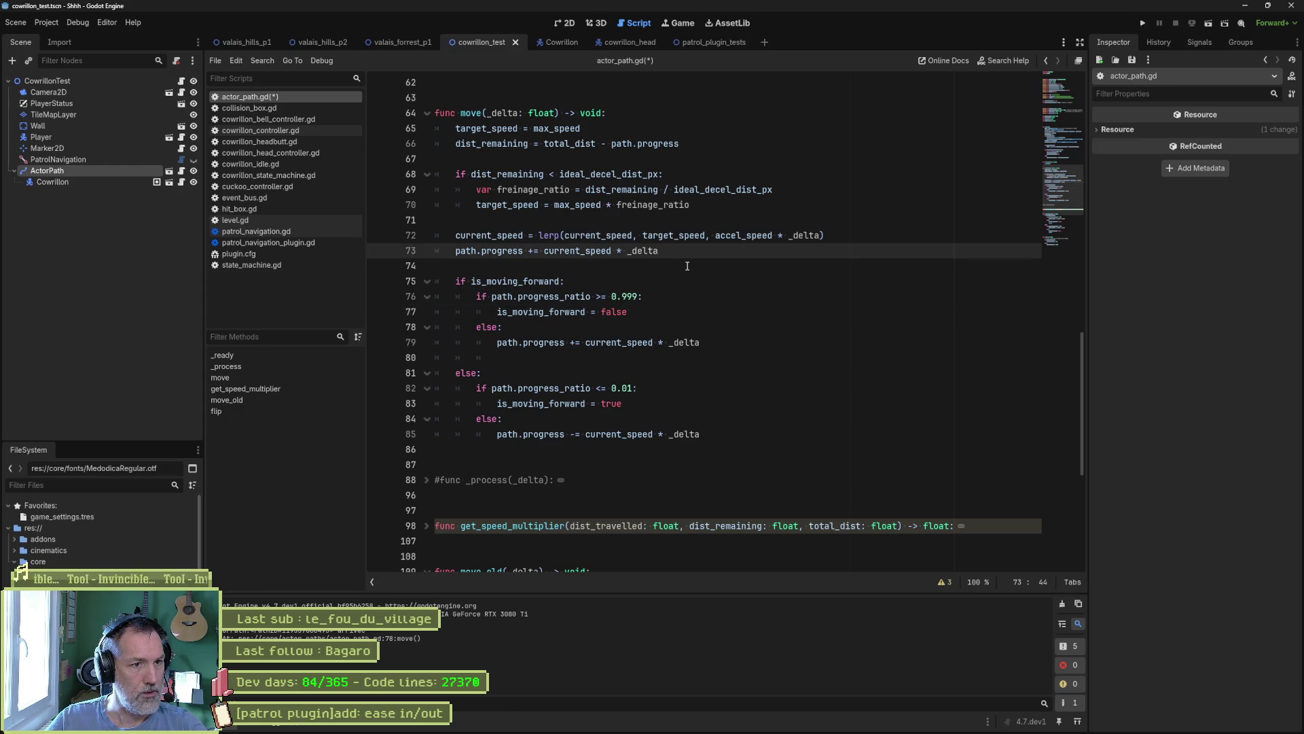
pyautogui.hotkey('ctrl', 'x')
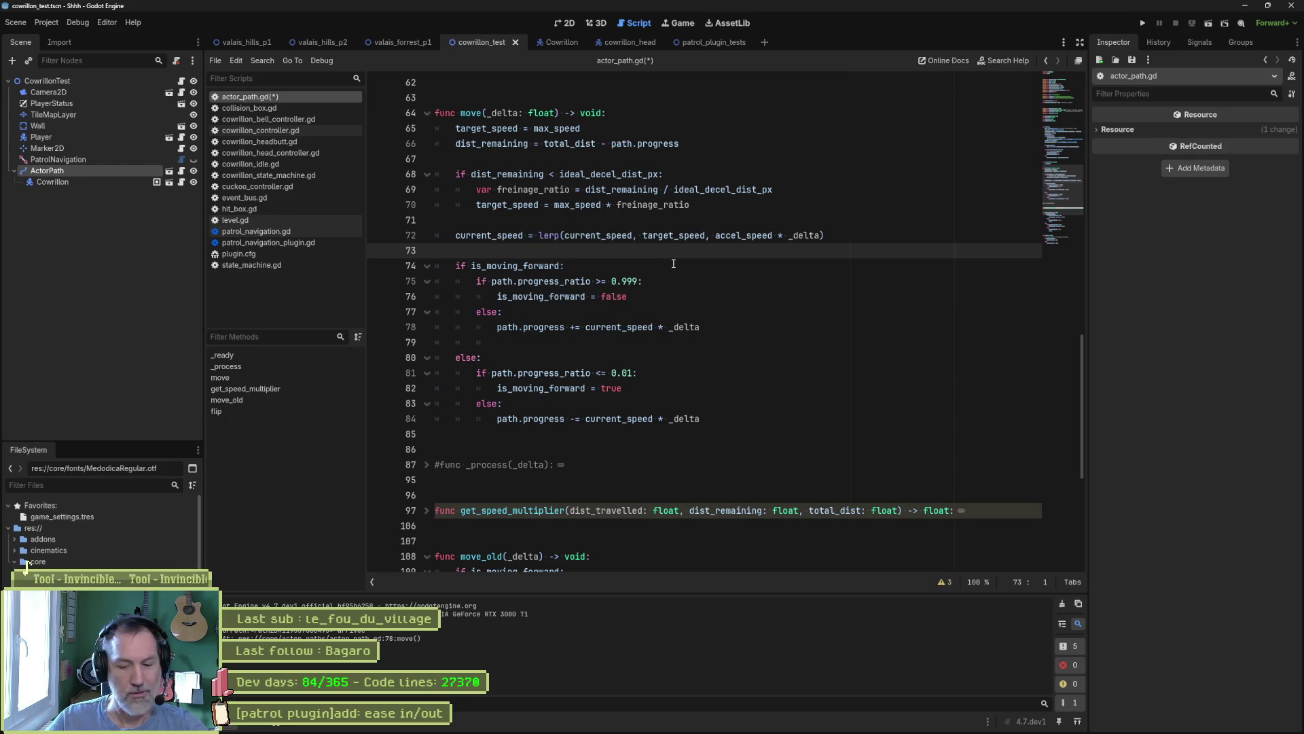
pyautogui.press('F6')
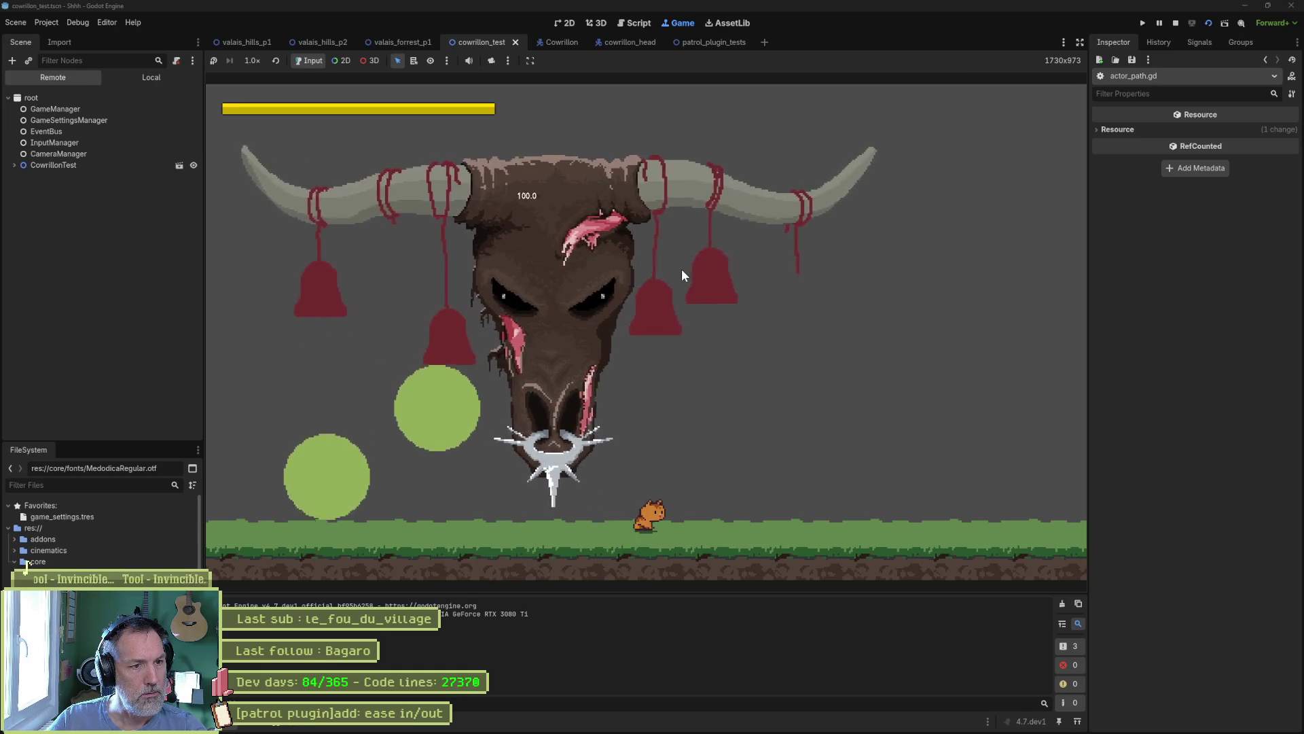
pyautogui.press('F8')
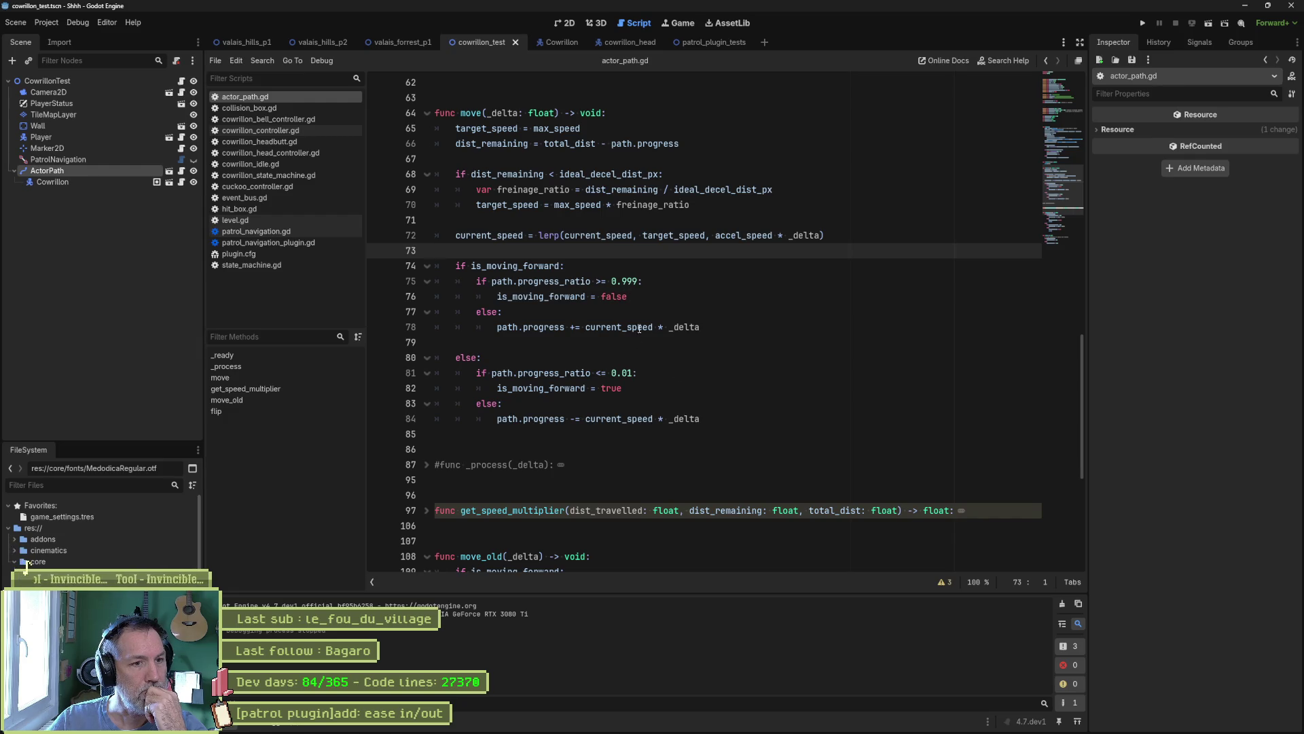
# Lower the forward end-of-path threshold from 0.999 to 0.99
pyautogui.click(638, 280)
pyautogui.press('BackSpace')
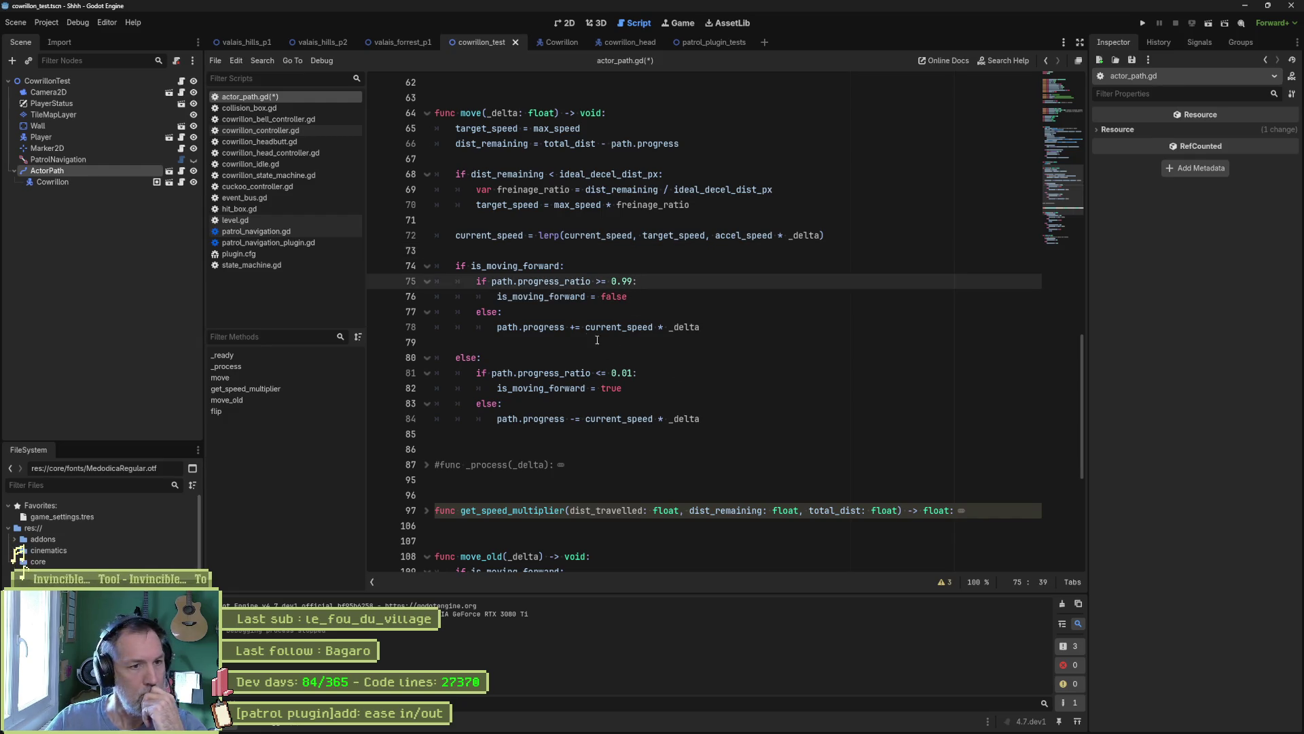
pyautogui.click(684, 305)
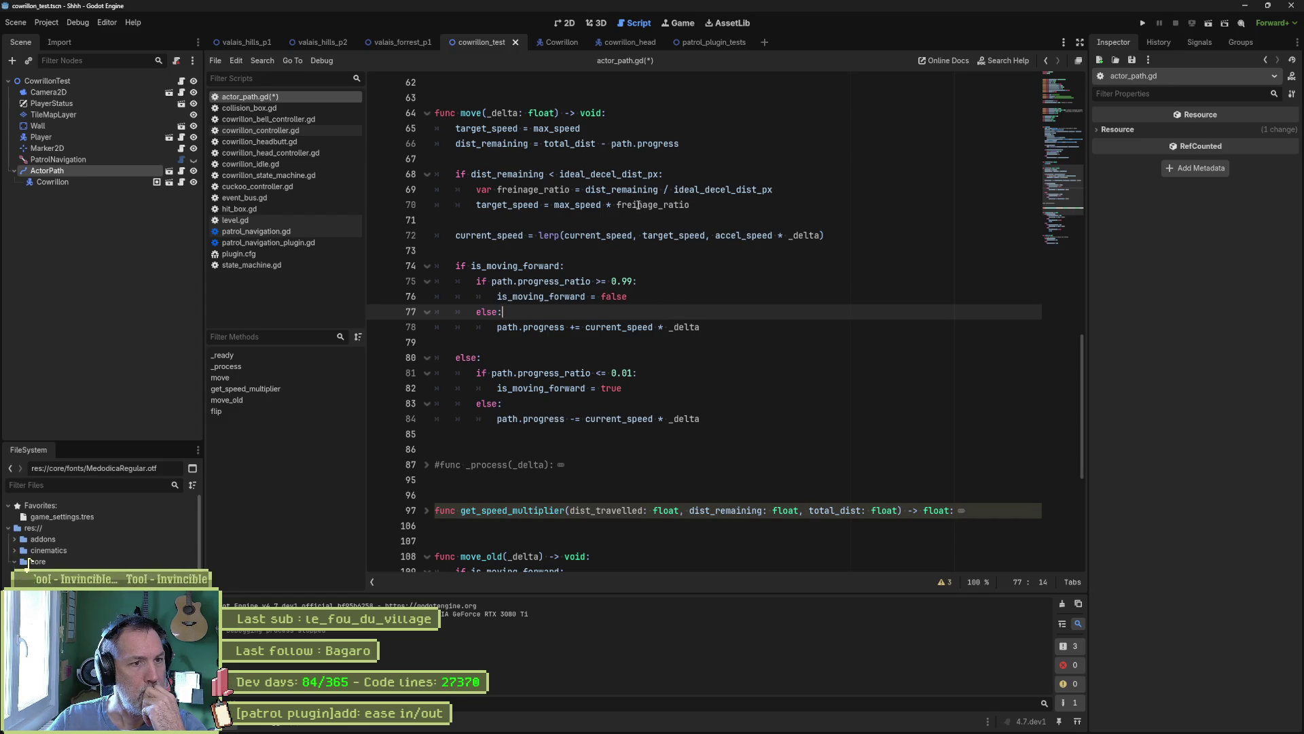
# Inspect the dist_remaining calculation and variable via tooltips
pyautogui.moveTo(543, 143); pyautogui.dragTo(679, 143)
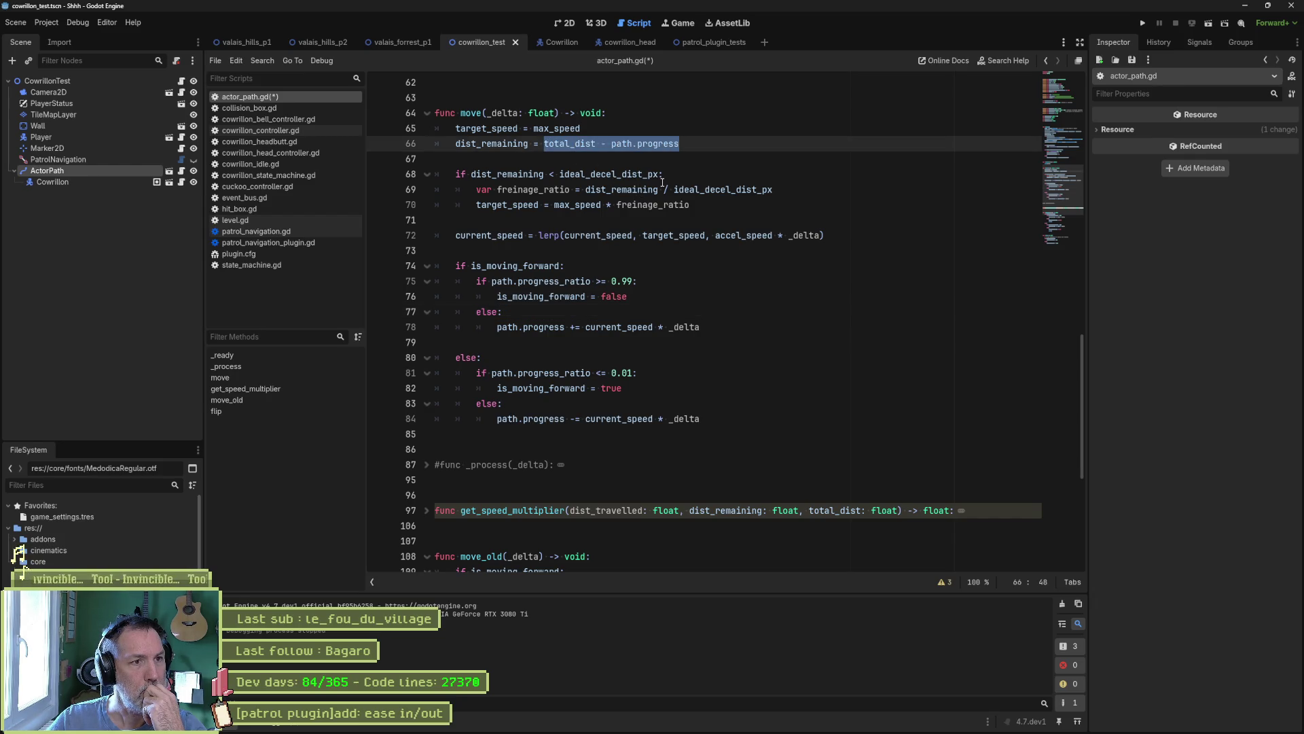
pyautogui.moveTo(657, 182)
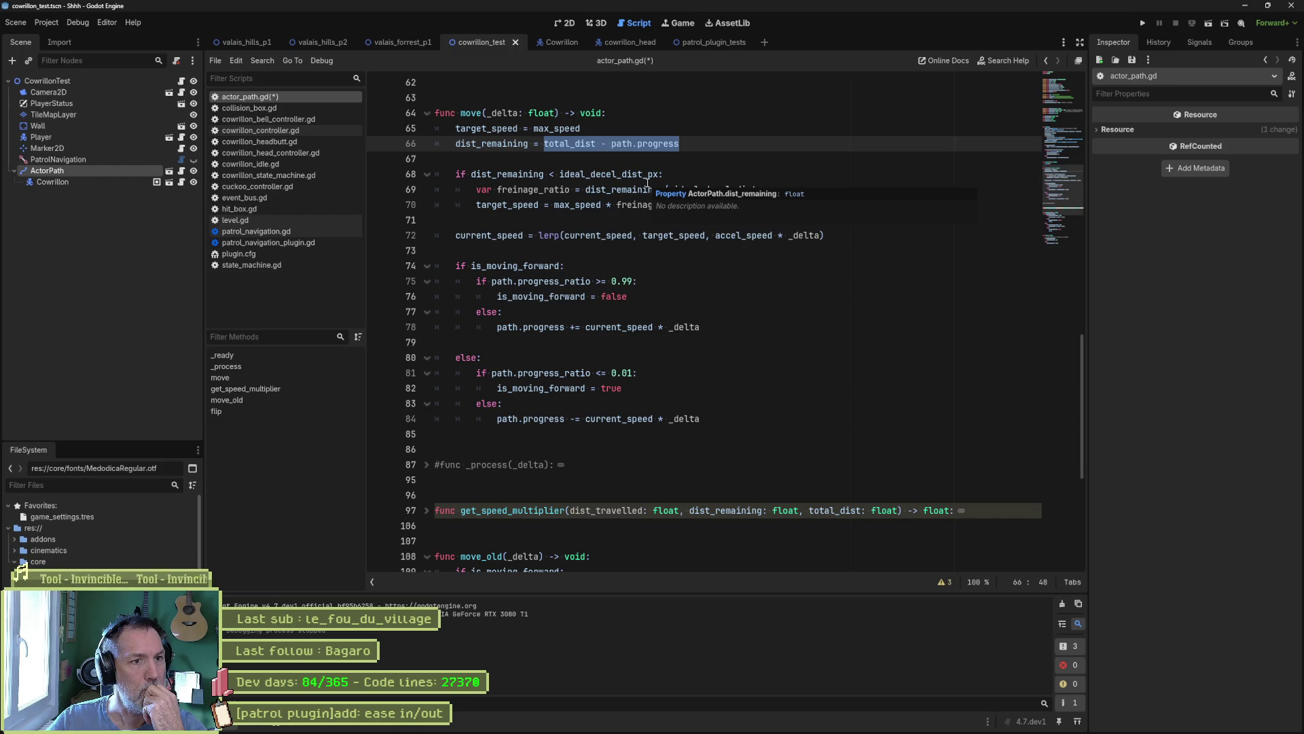
pyautogui.doubleClick(515, 144)
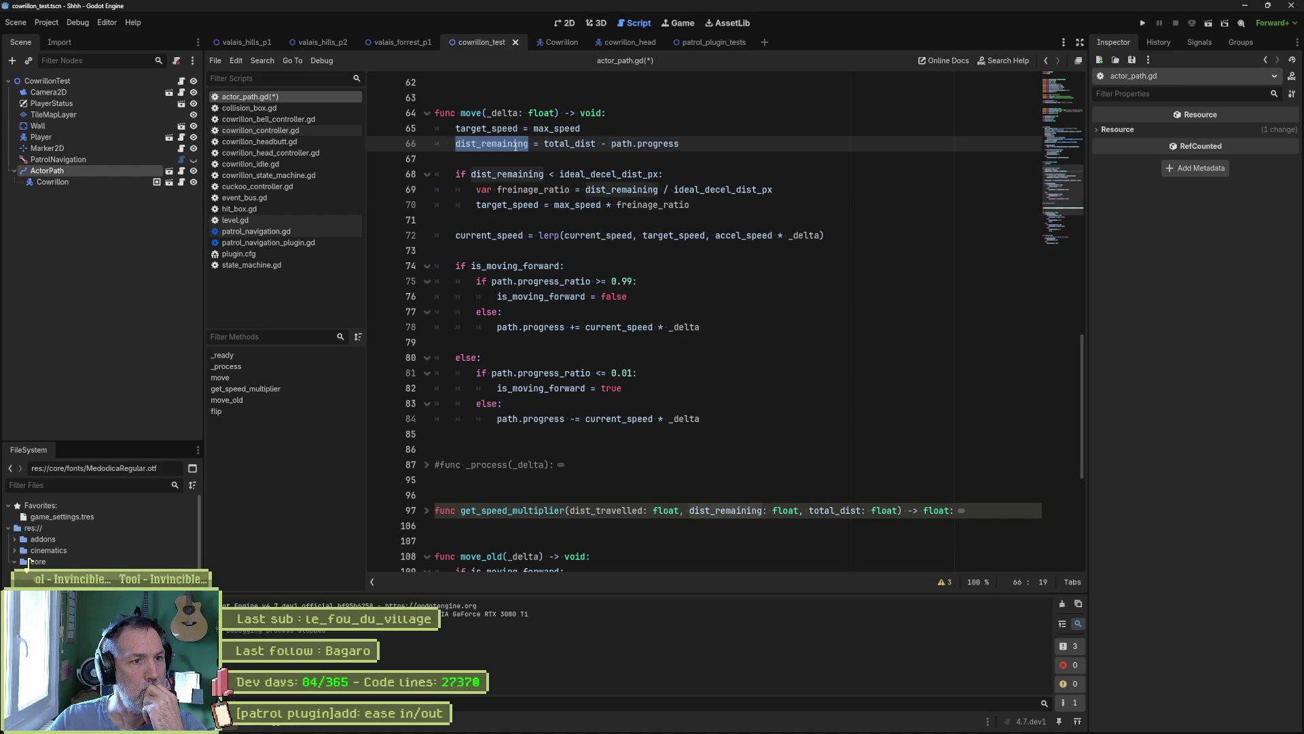
pyautogui.moveTo(515, 146)
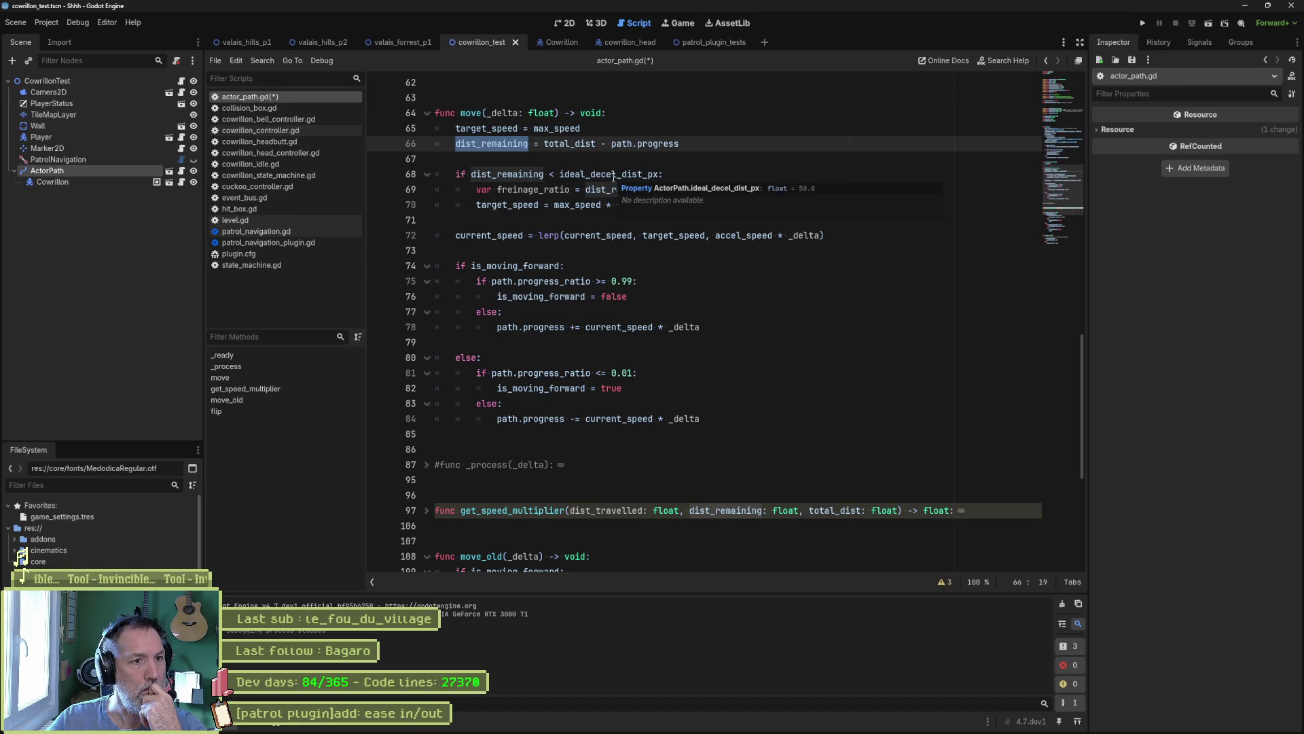
pyautogui.click(610, 133)
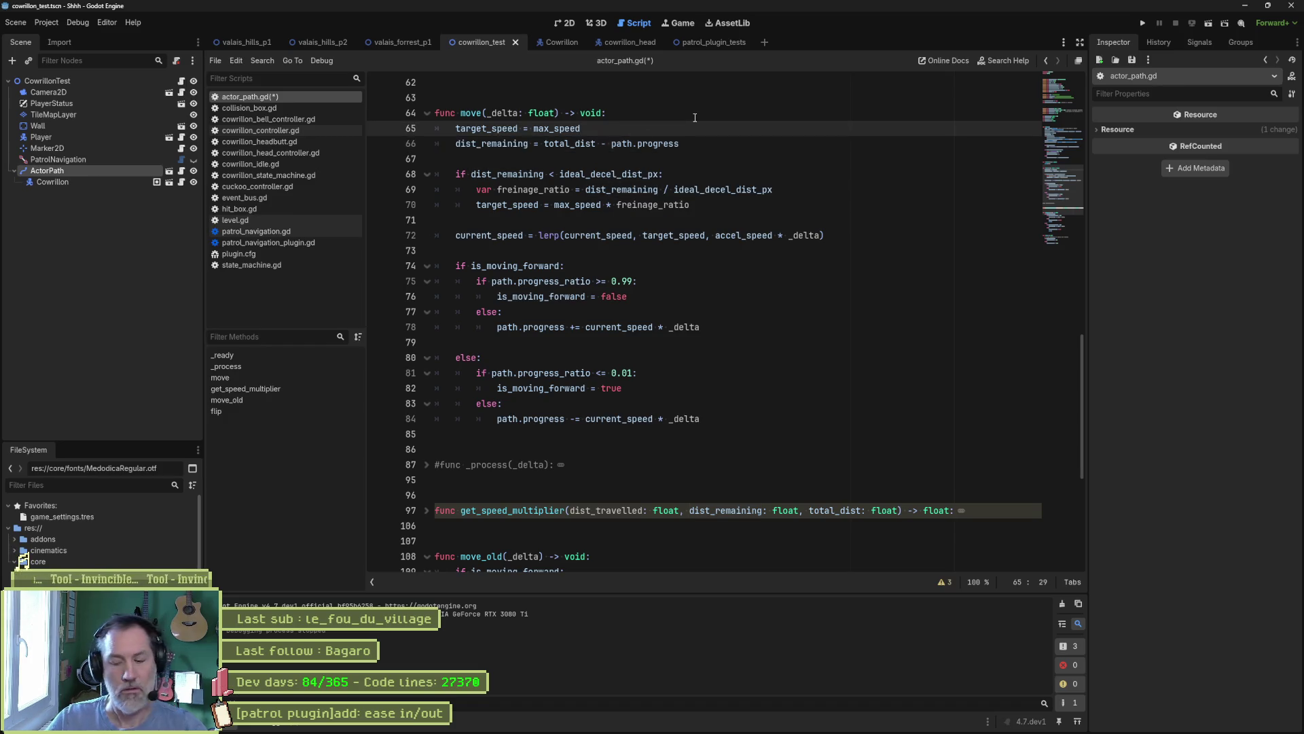
# Wrap the dist_remaining line in an 'if is_moving_forward:' block
pyautogui.press('Return')
pyautogui.write('if is')
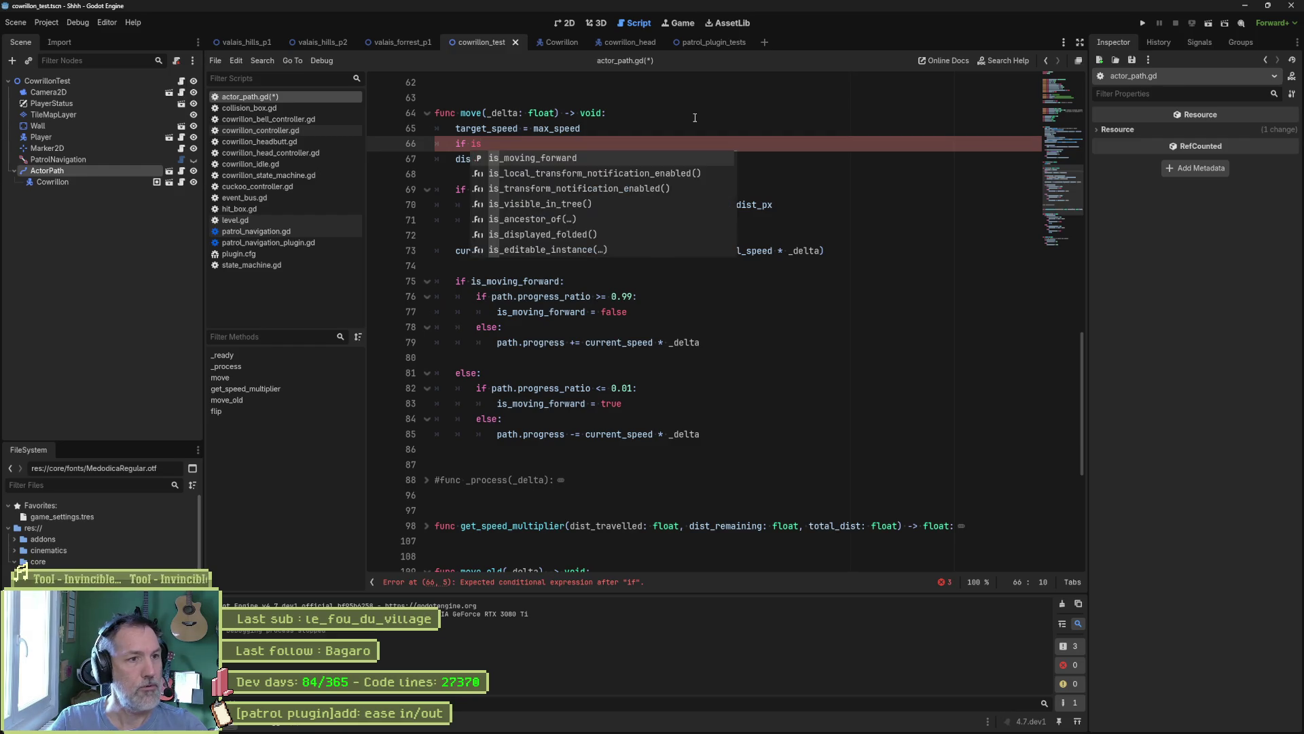
pyautogui.press('Return')
pyautogui.write(':')
pyautogui.press('Down')
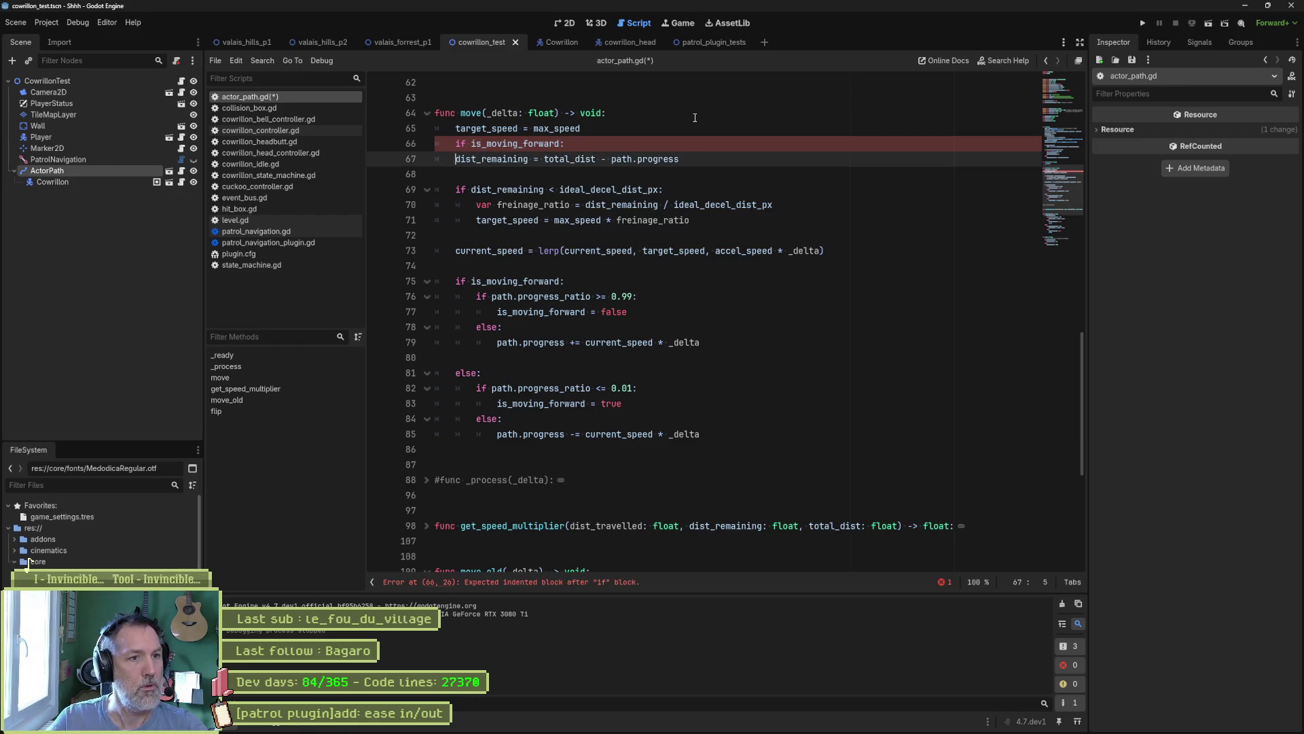
pyautogui.press('Tab')
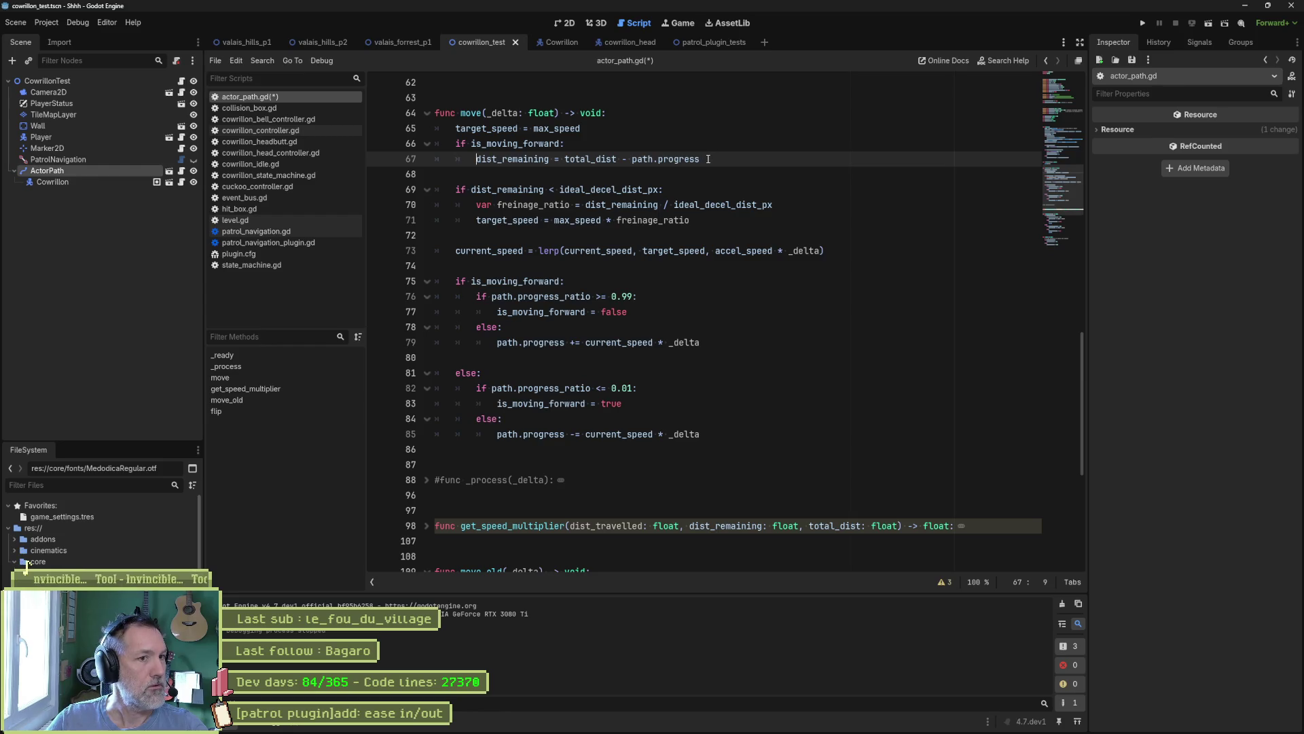
# Add an else computing dist_remaining as 'path.progress - total_dist', then run the scene
pyautogui.moveTo(709, 158); pyautogui.dragTo(708, 152)
pyautogui.hotkey('ctrl', 'c')
pyautogui.press('Down')
pyautogui.press('Return')
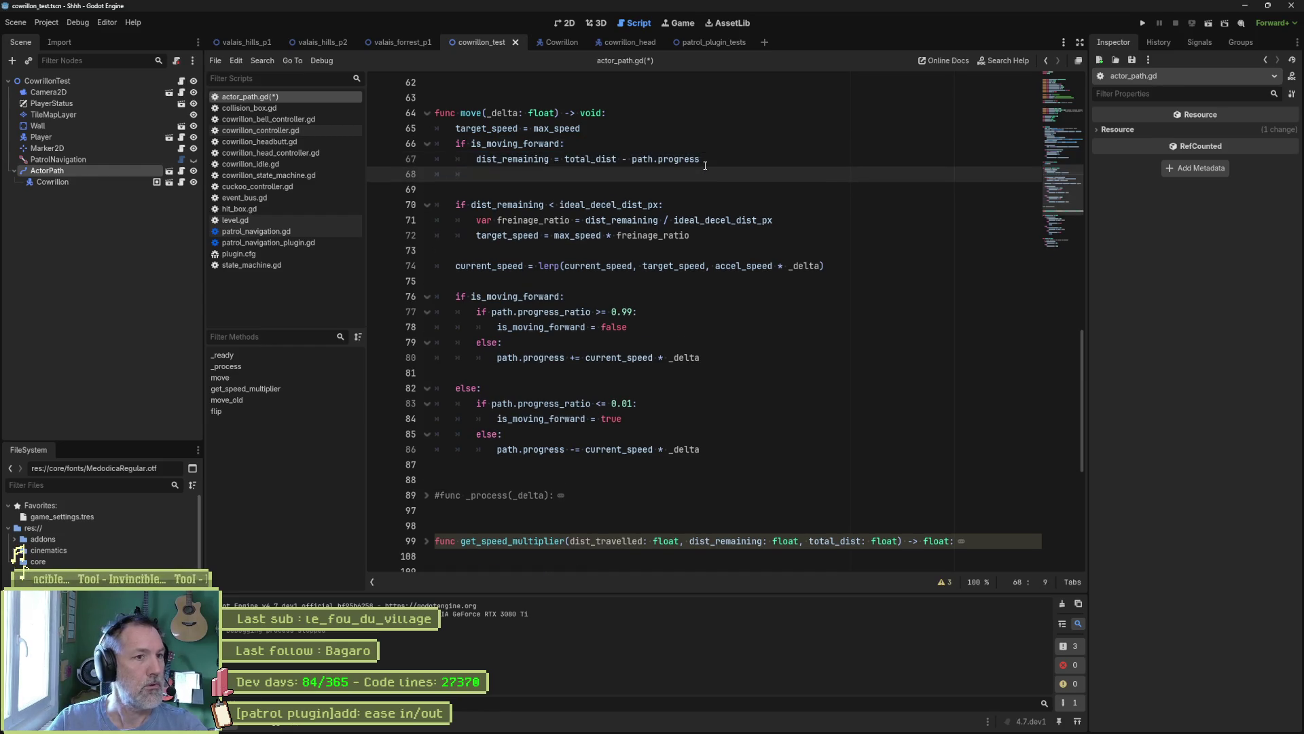
pyautogui.press('BackSpace')
pyautogui.write('else:')
pyautogui.hotkey('ctrl', 'v')
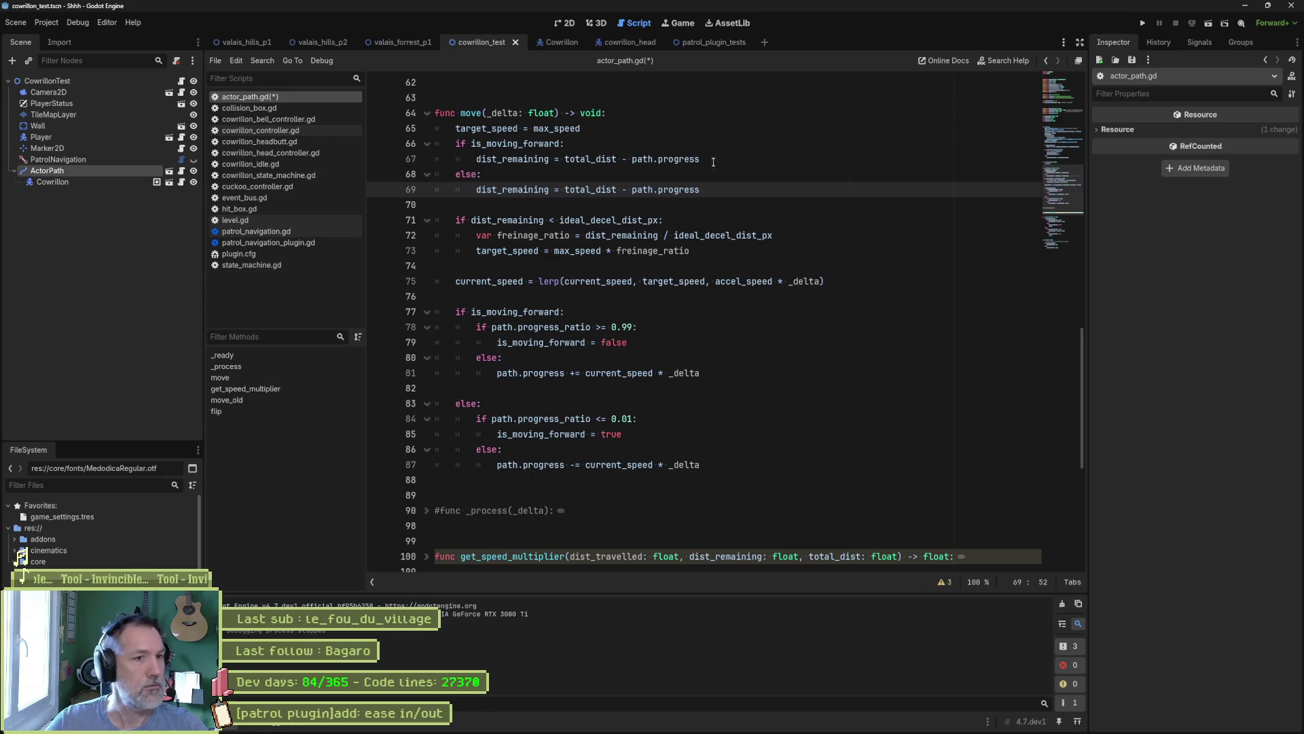
pyautogui.moveTo(632, 189); pyautogui.dragTo(699, 190)
pyautogui.press('BackSpace')
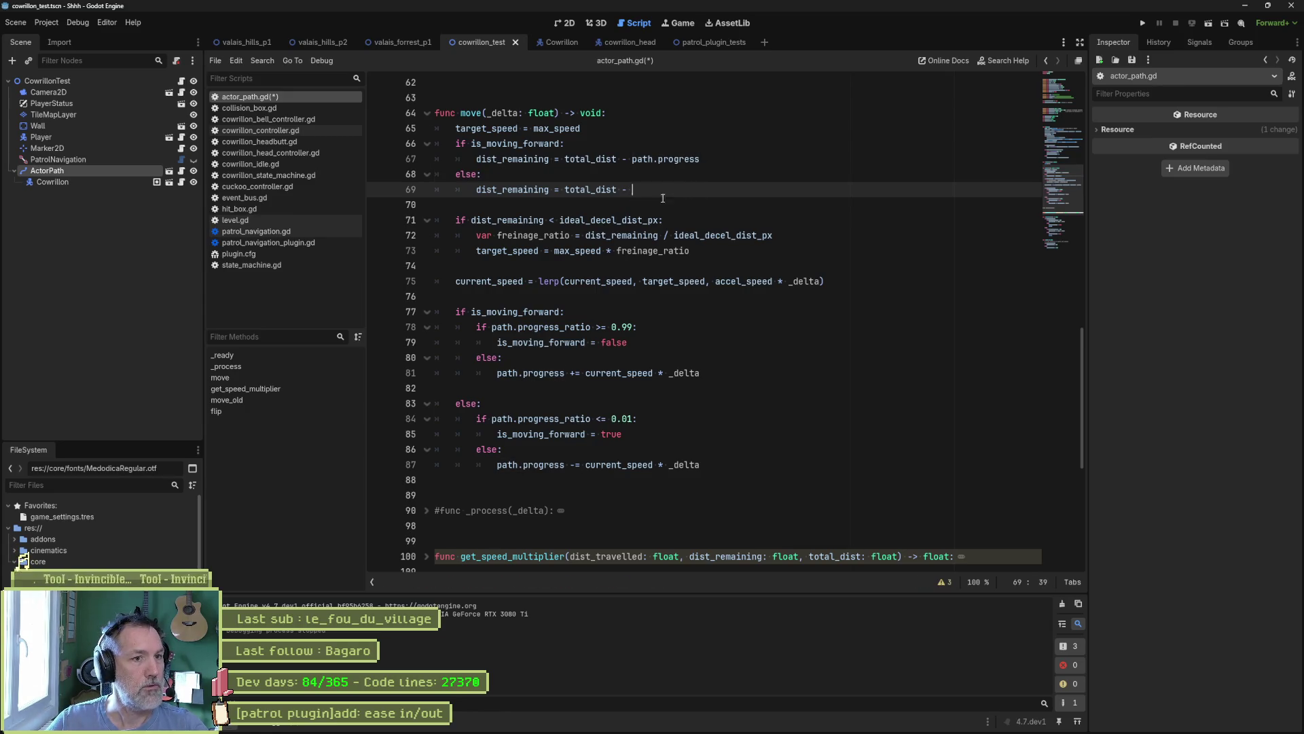
pyautogui.write('path.progress -')
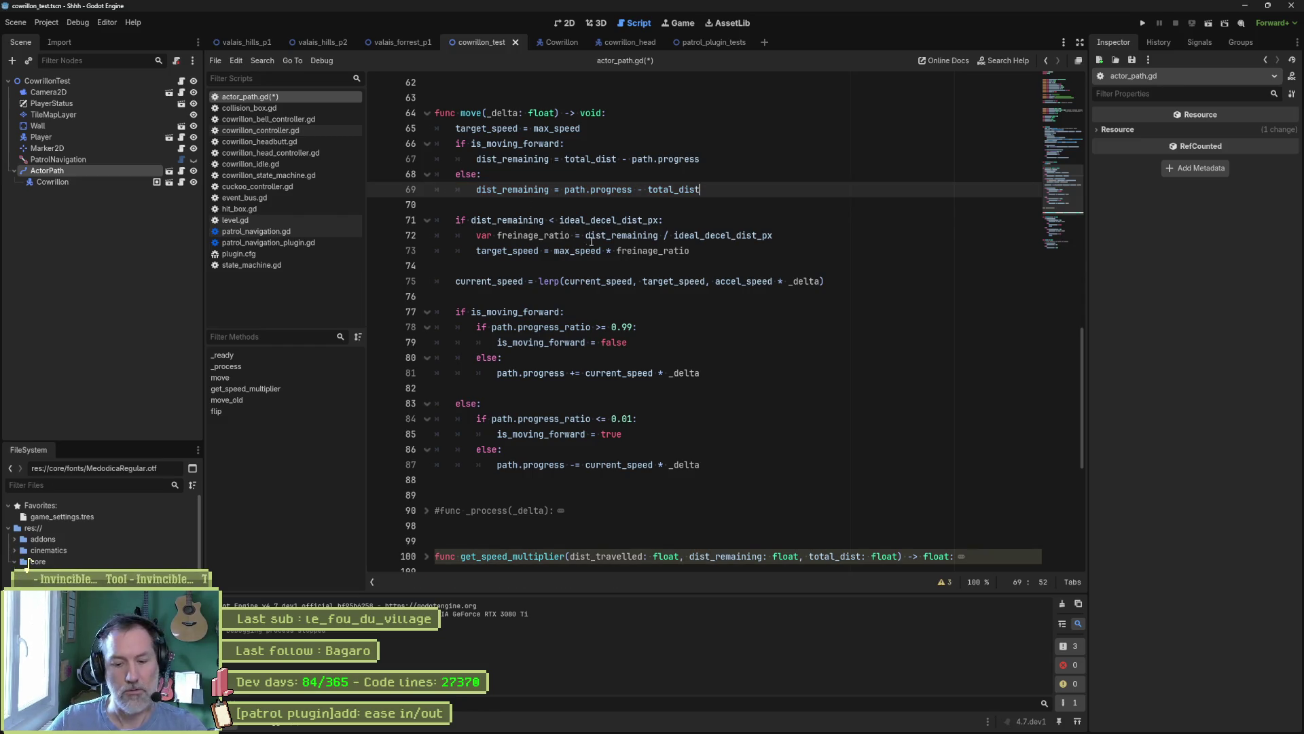
pyautogui.press('F6')
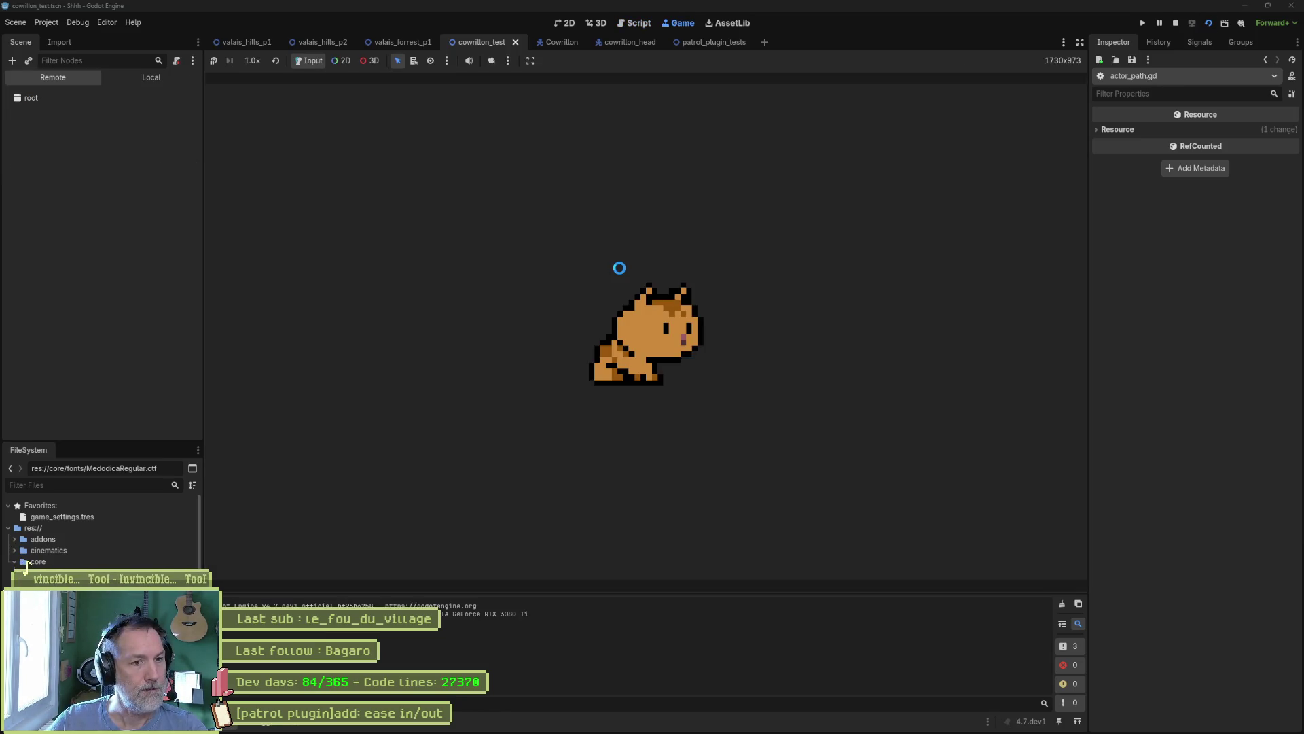
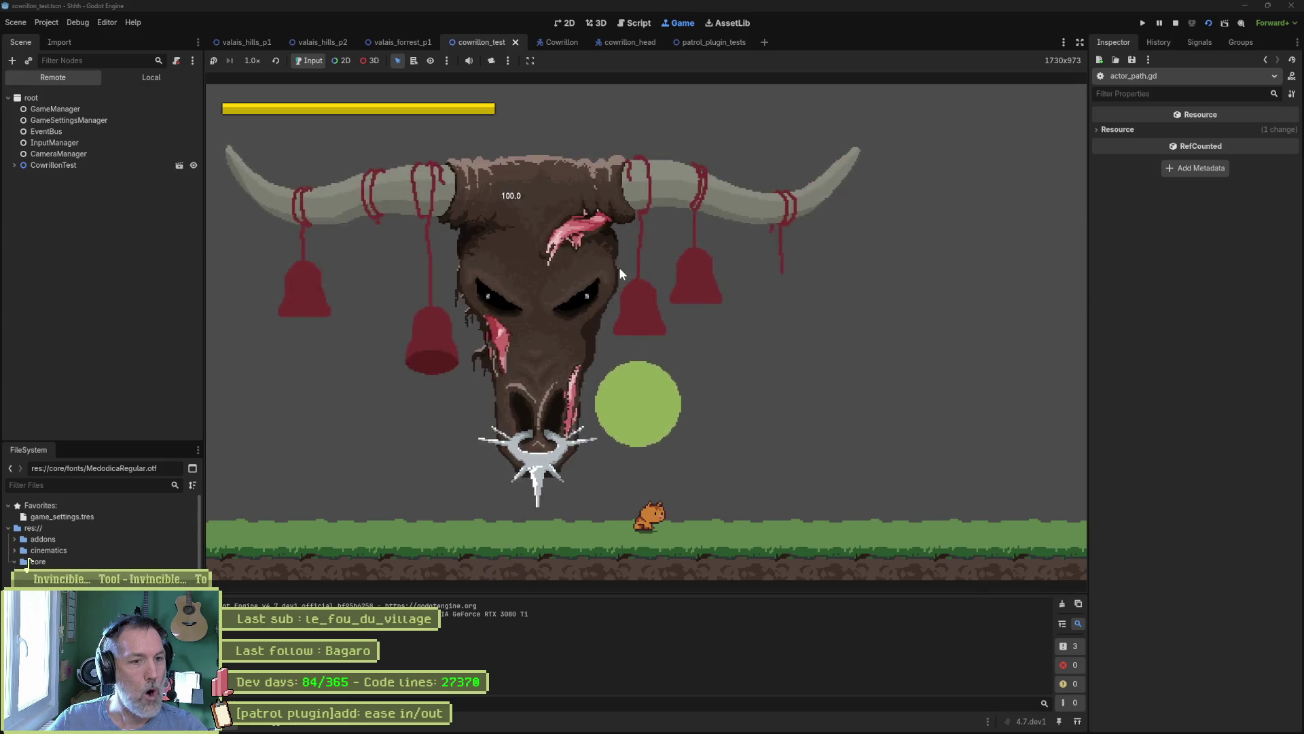
# Stop the running game to return to actor_path.gd, then switch to the drawing app
pyautogui.press('F8')
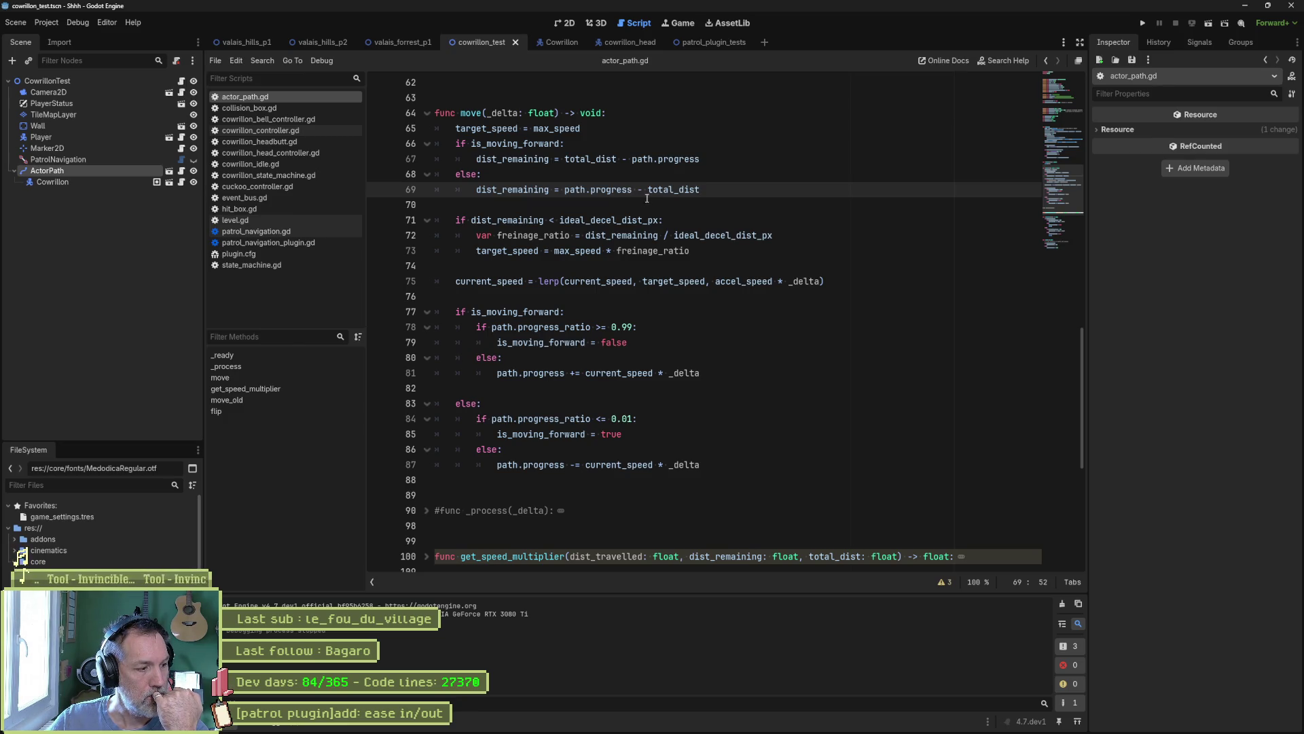
pyautogui.click(843, 721)
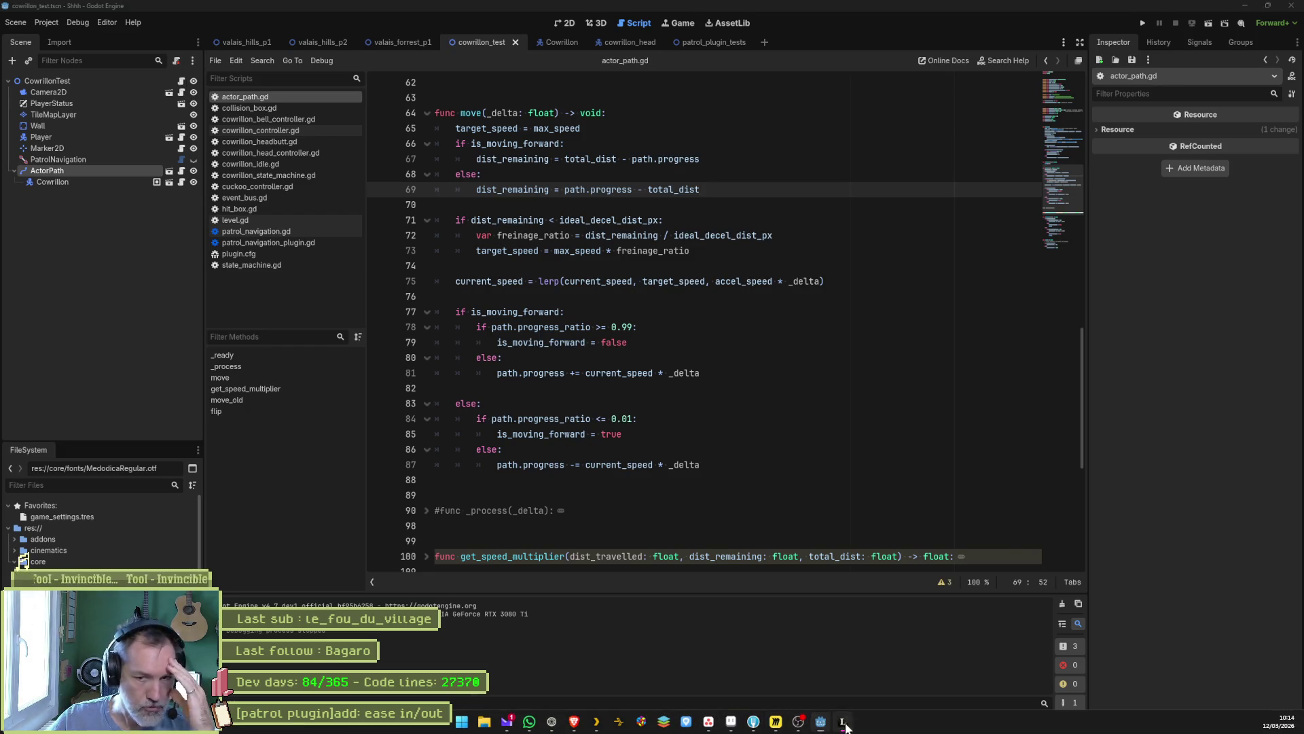
# Draw a long white brush line with end ticks labelled 0 and 100 on a clear canvas
pyautogui.scroll(-5, 734, 413)
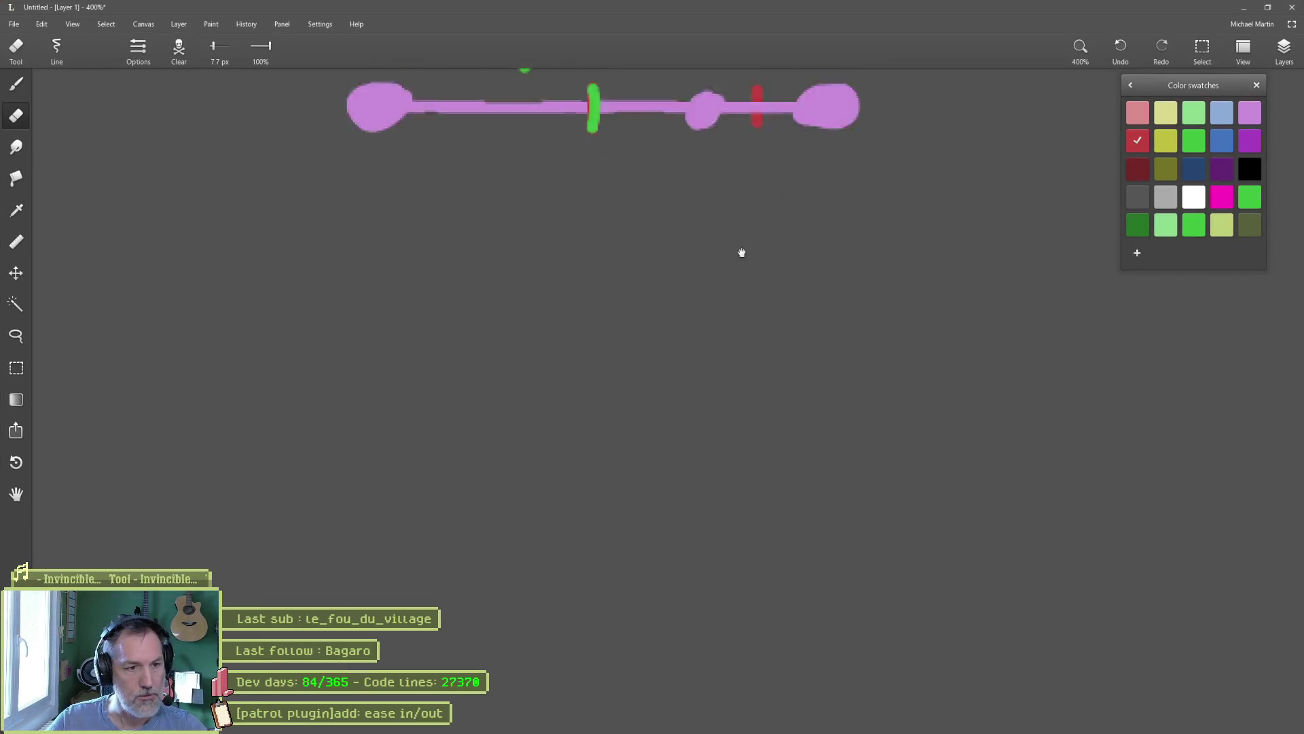
pyautogui.click(1194, 197)
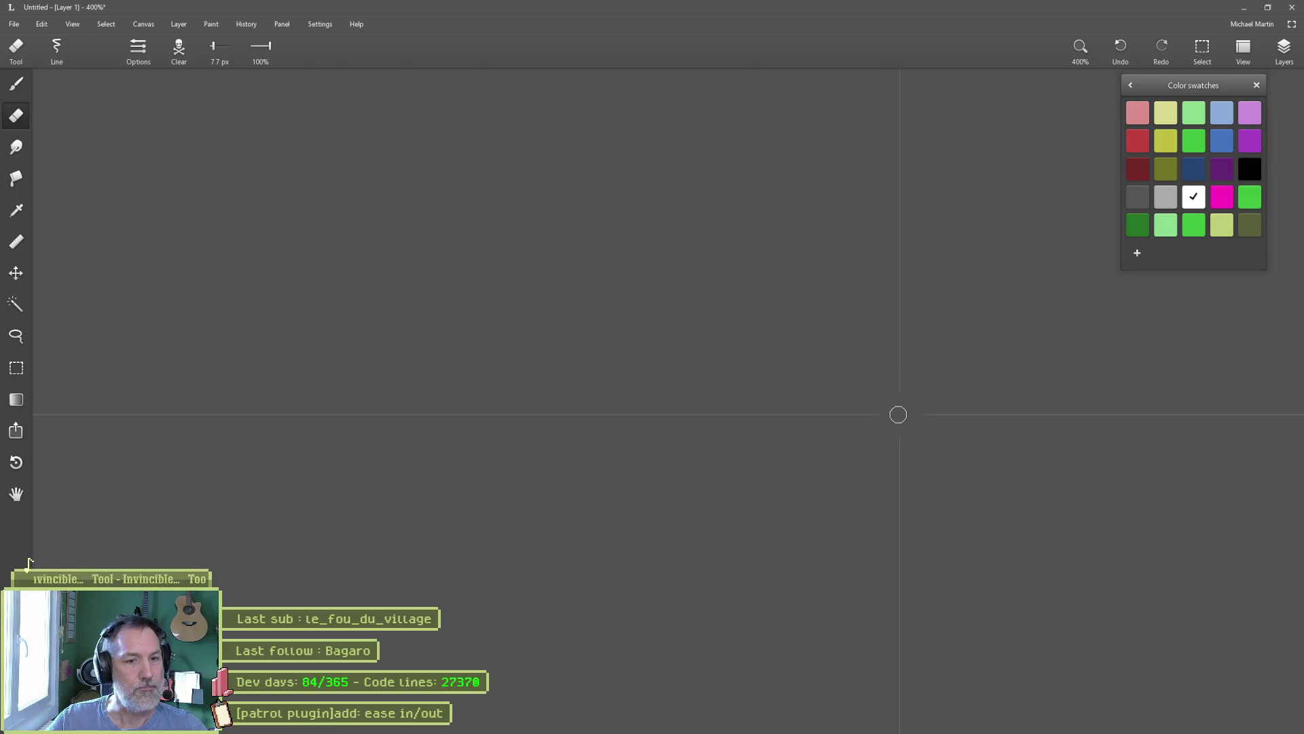
pyautogui.press('b')
pyautogui.moveTo(341, 402); pyautogui.dragTo(963, 402)
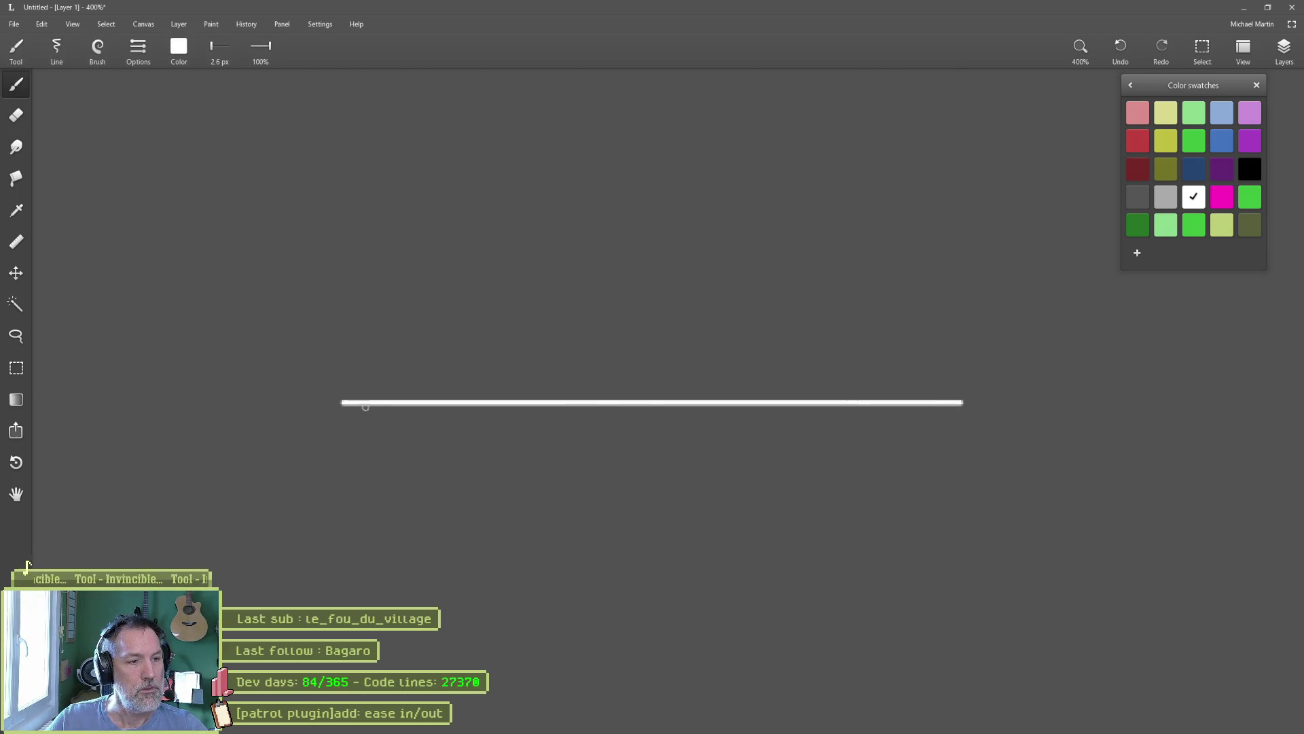
pyautogui.moveTo(343, 390); pyautogui.dragTo(344, 414)
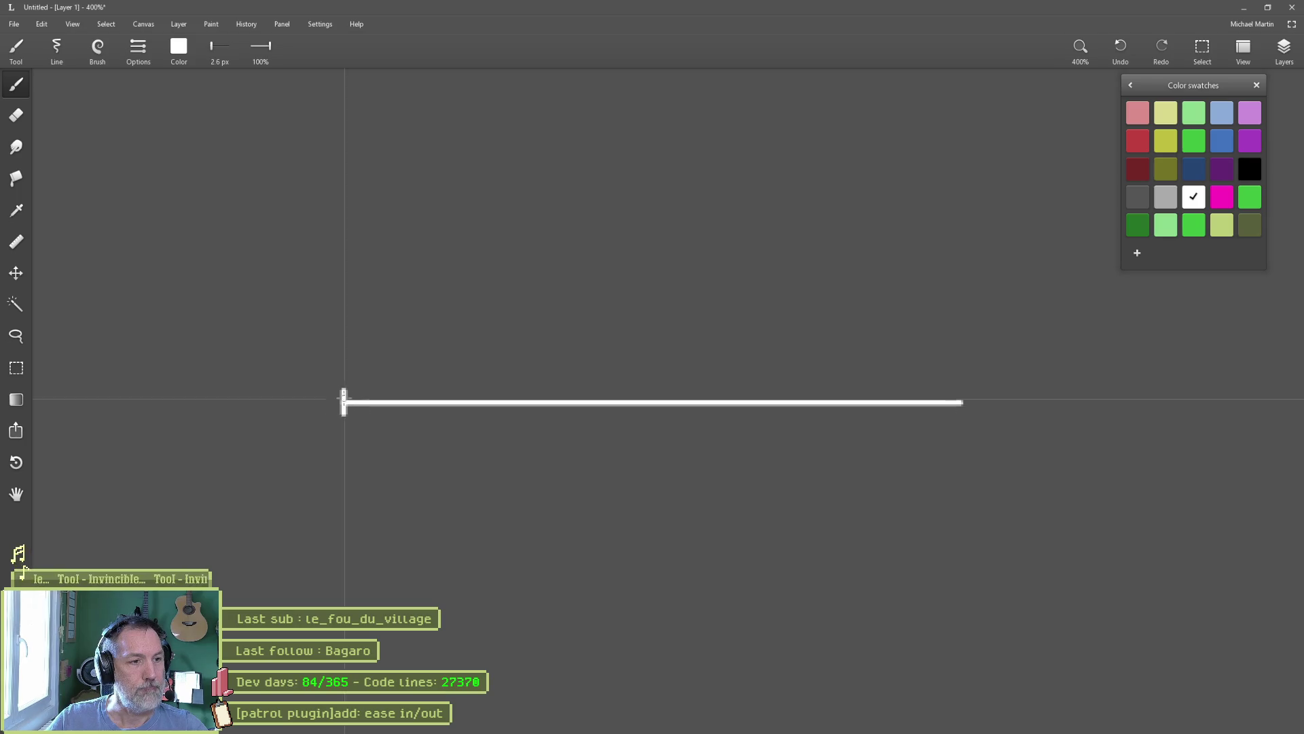
pyautogui.moveTo(350, 349); pyautogui.dragTo(350, 350)
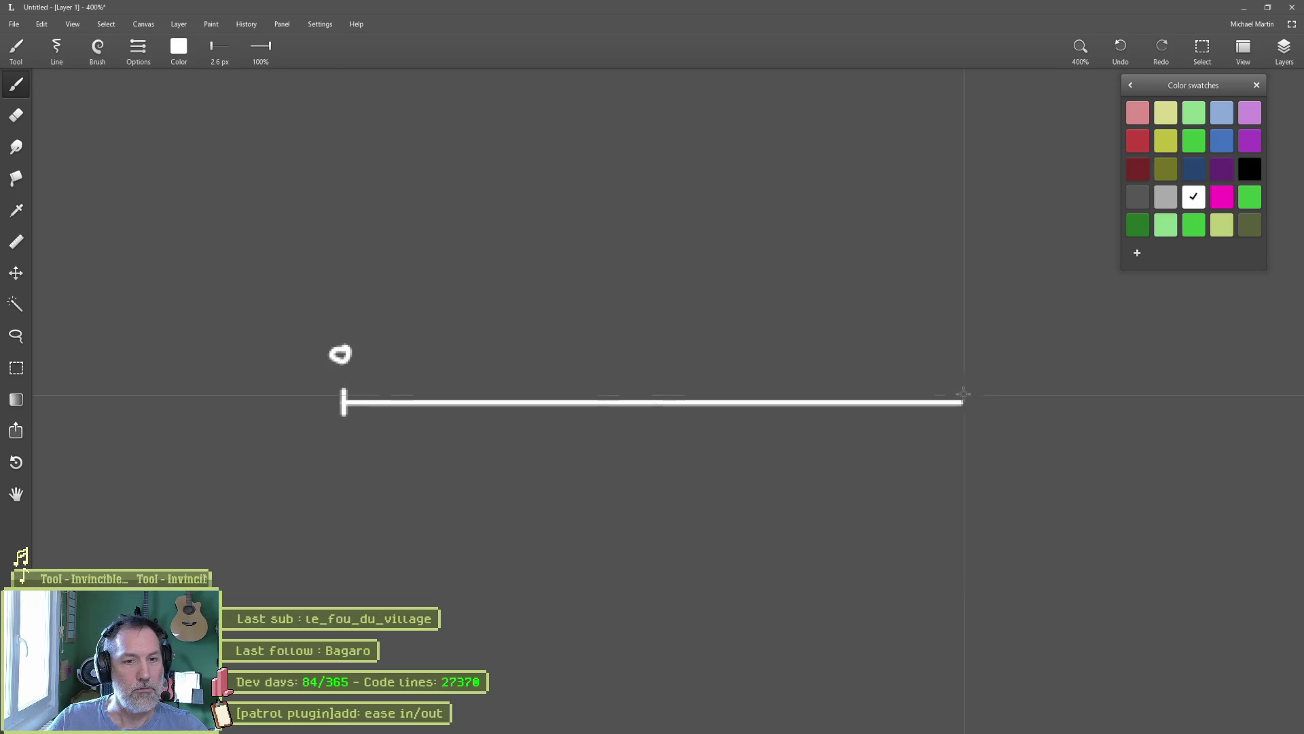
pyautogui.moveTo(963, 390); pyautogui.dragTo(964, 416)
pyautogui.moveTo(938, 366); pyautogui.dragTo(993, 352)
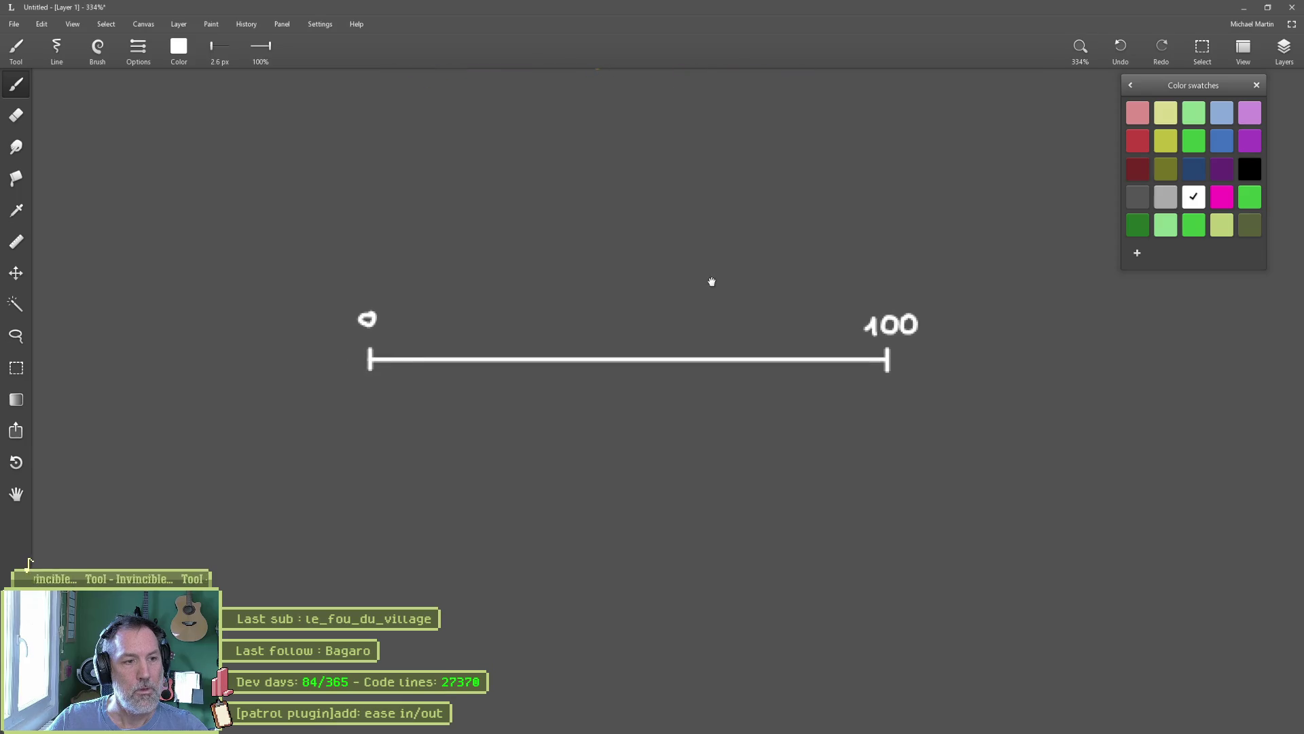
# After checking the Godot script, pick olive-yellow and add Layer 2 above Layer 1
pyautogui.hotkey('alt', 'Tab')
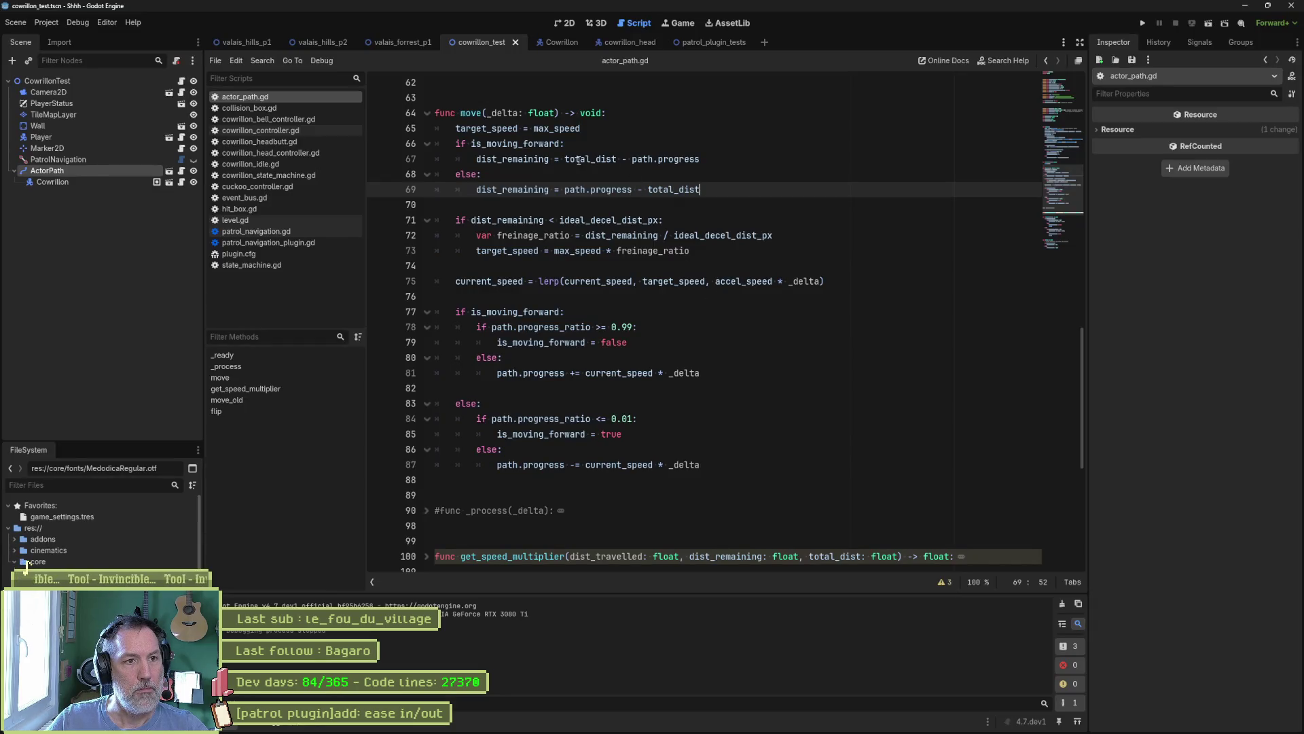
pyautogui.hotkey('alt', 'Tab')
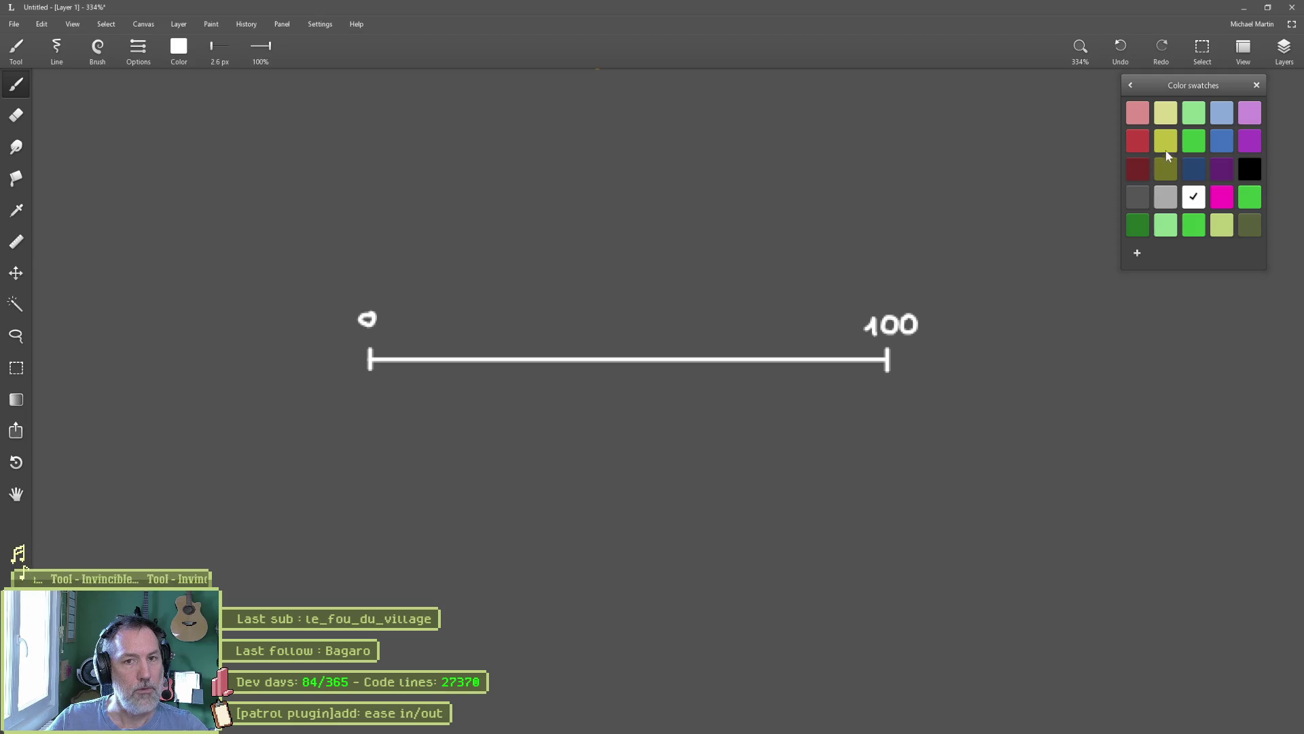
pyautogui.click(1166, 149)
pyautogui.click(1284, 48)
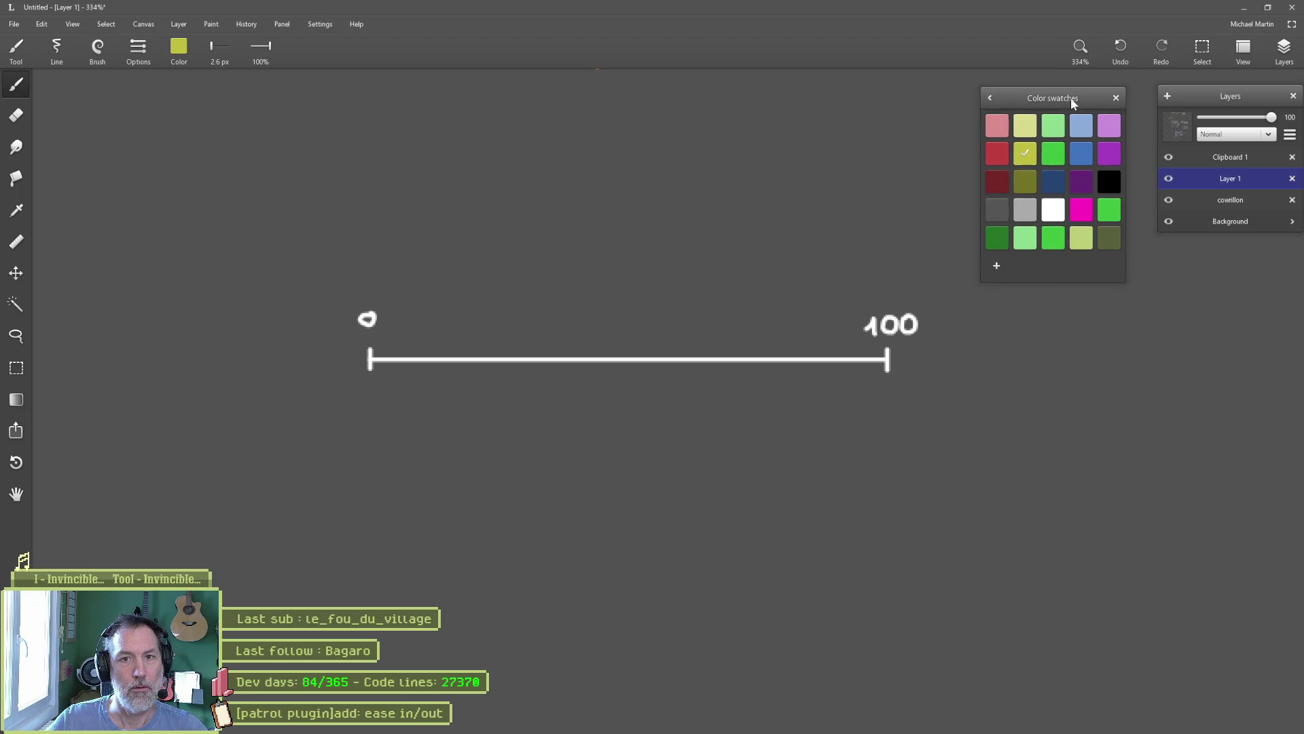
pyautogui.click(1167, 96)
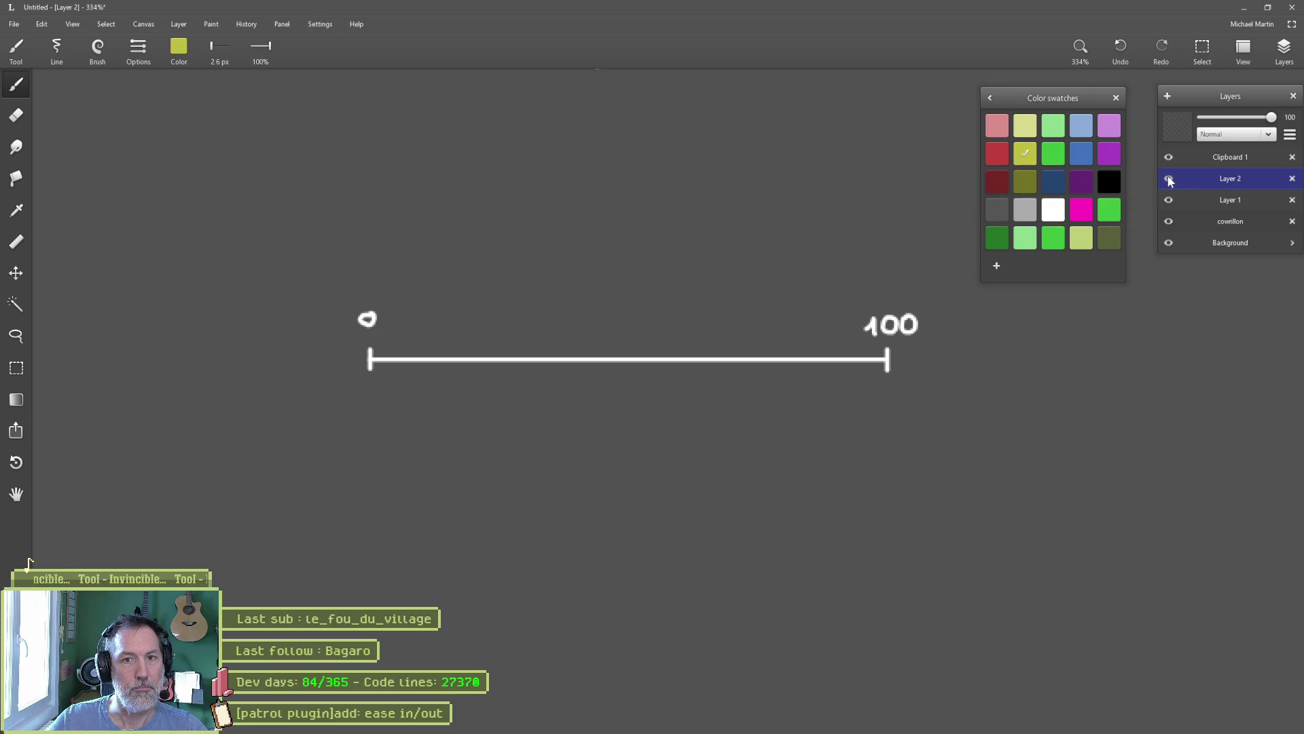
pyautogui.click(1169, 199)
pyautogui.click(1168, 199)
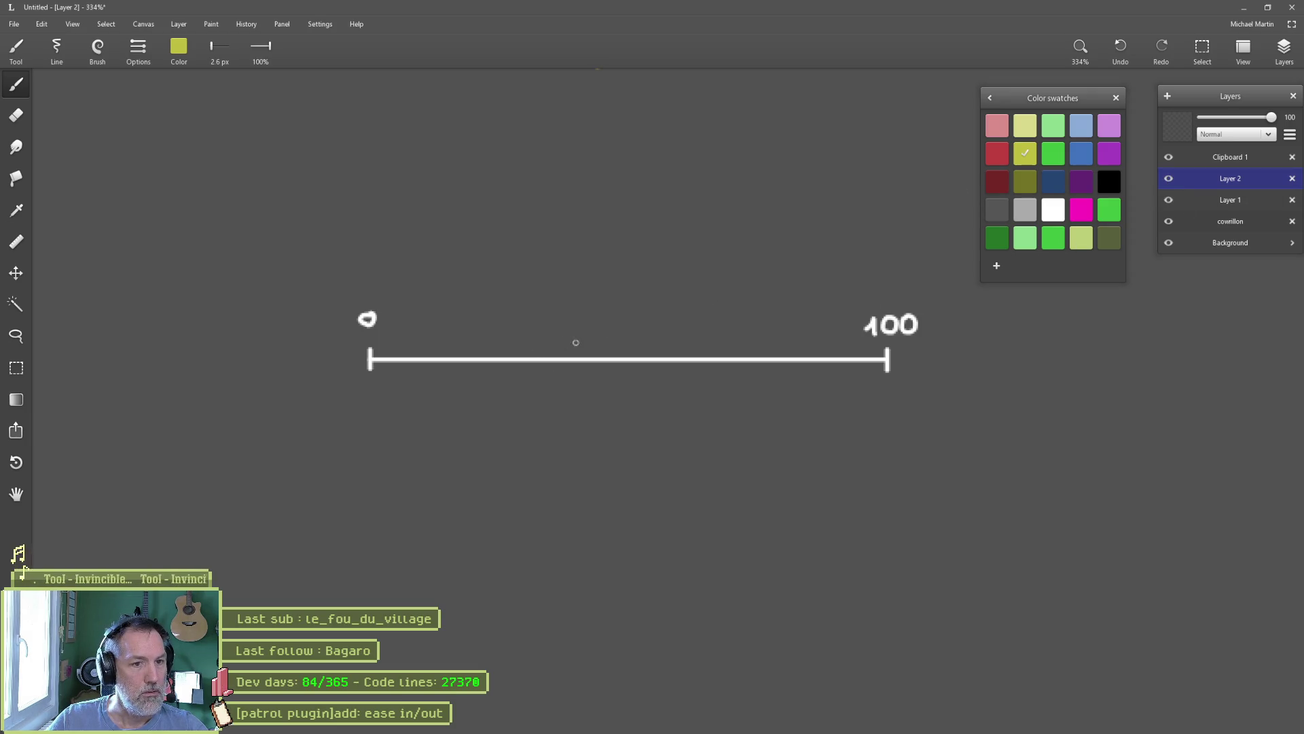
# Paint yellow-green progress from 0 along the scale to a knob labelled in px
pyautogui.moveTo(536, 352); pyautogui.dragTo(530, 357)
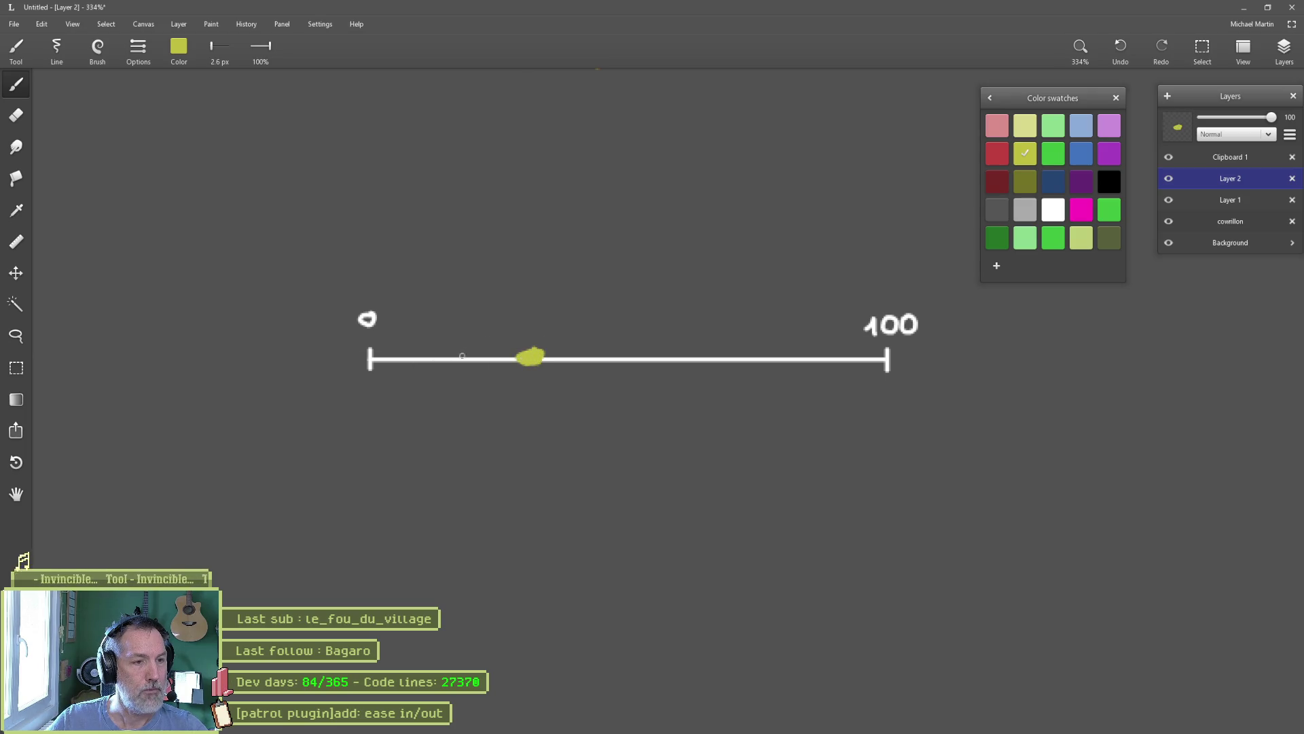
pyautogui.hotkey('ctrl', 'z')
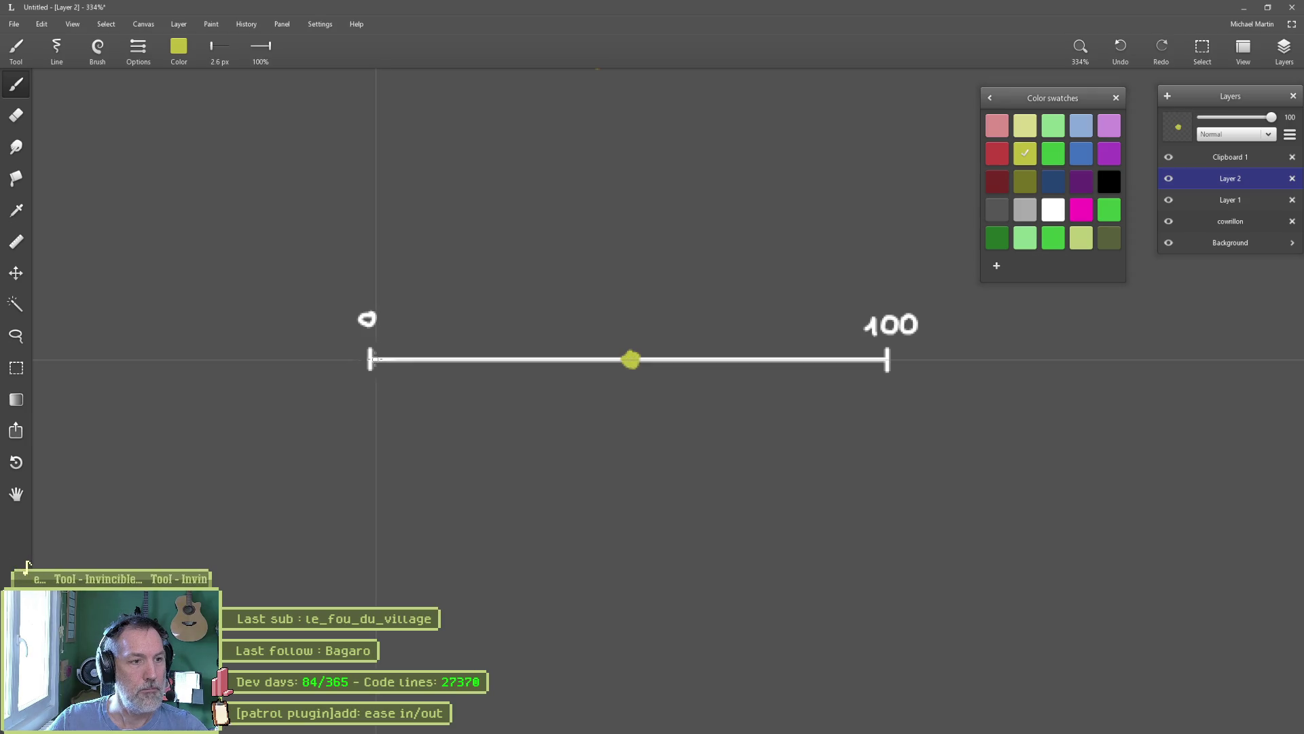
pyautogui.moveTo(370, 360)
pyautogui.mouseDown()
pyautogui.moveTo(602, 360)
pyautogui.moveTo(615, 372)
pyautogui.mouseUp()
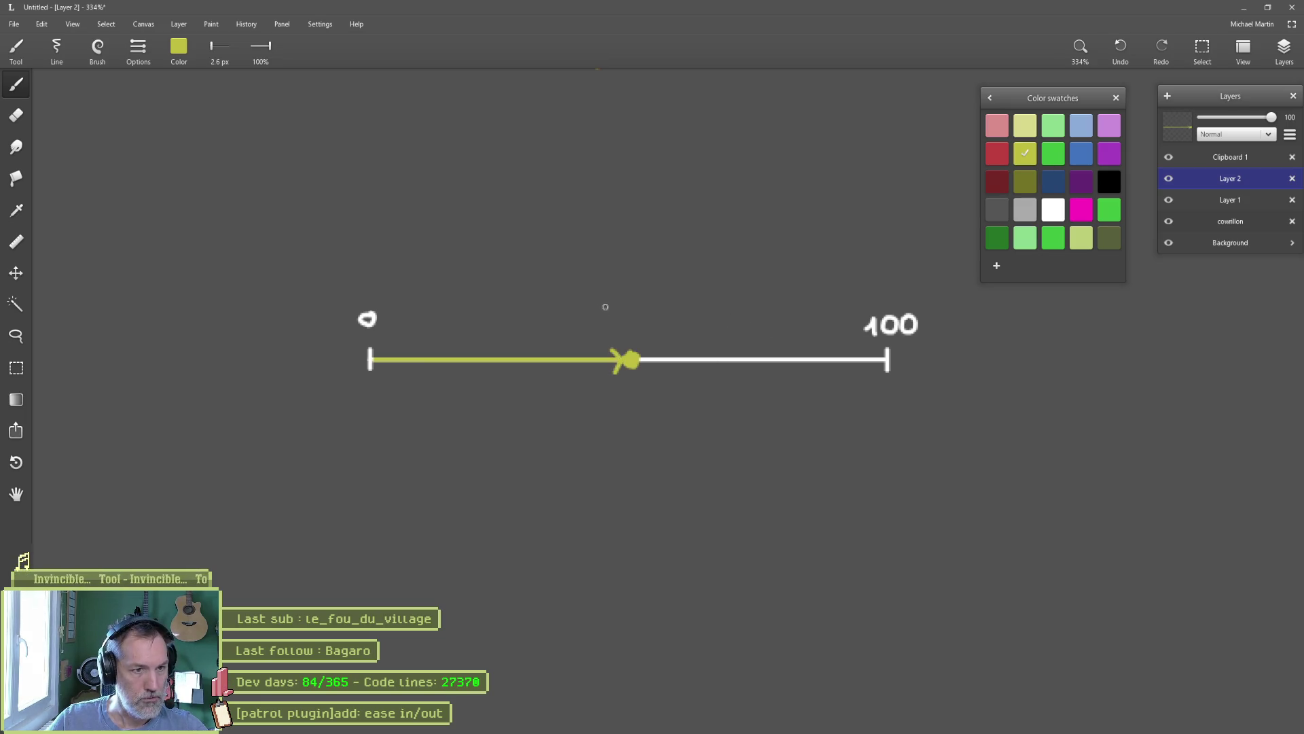
pyautogui.moveTo(614, 316); pyautogui.dragTo(613, 325)
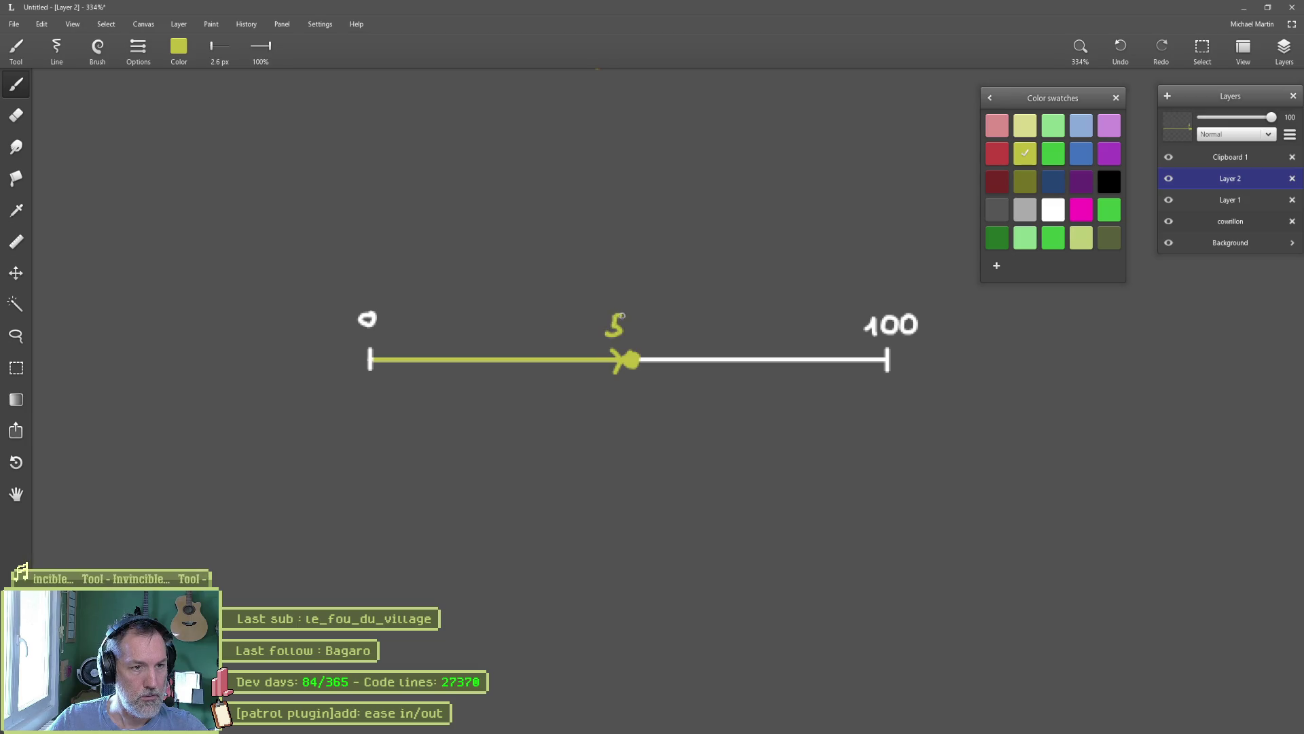
pyautogui.moveTo(650, 327); pyautogui.dragTo(653, 336)
pyautogui.hotkey('alt', 'Tab')
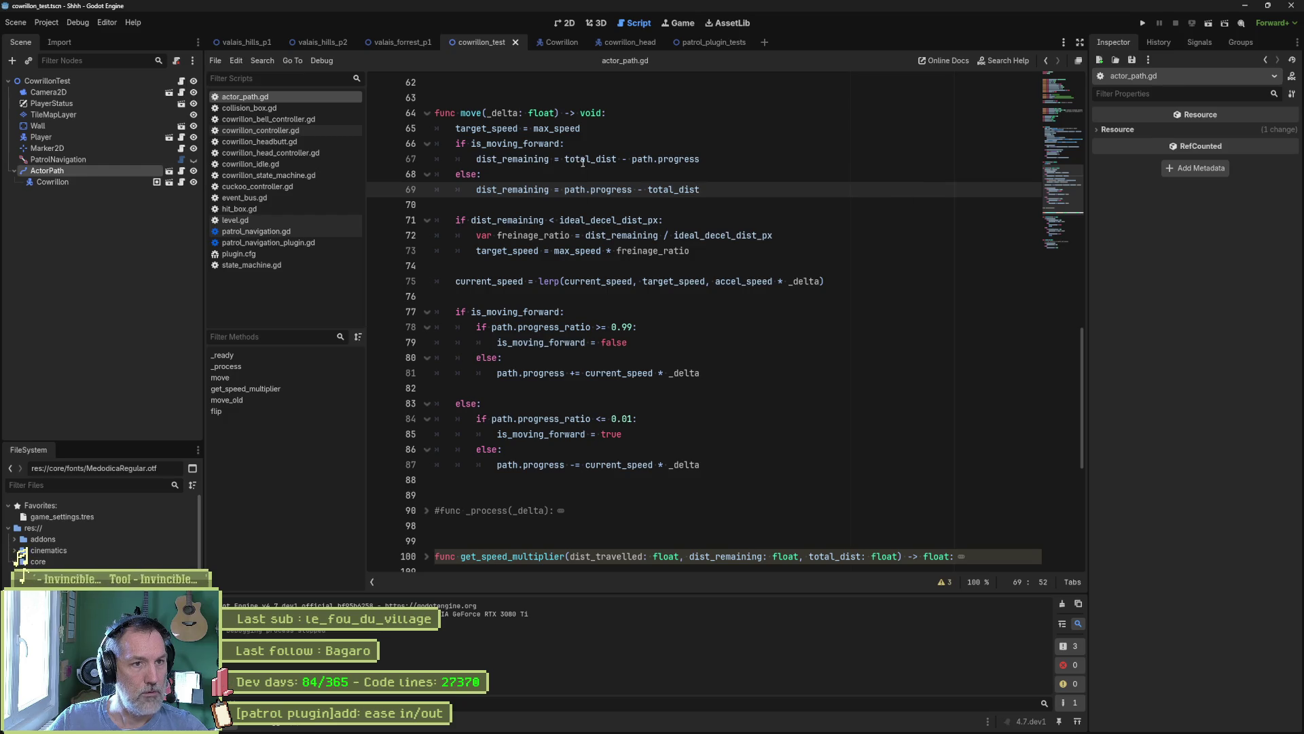
pyautogui.hotkey('alt', 'Tab')
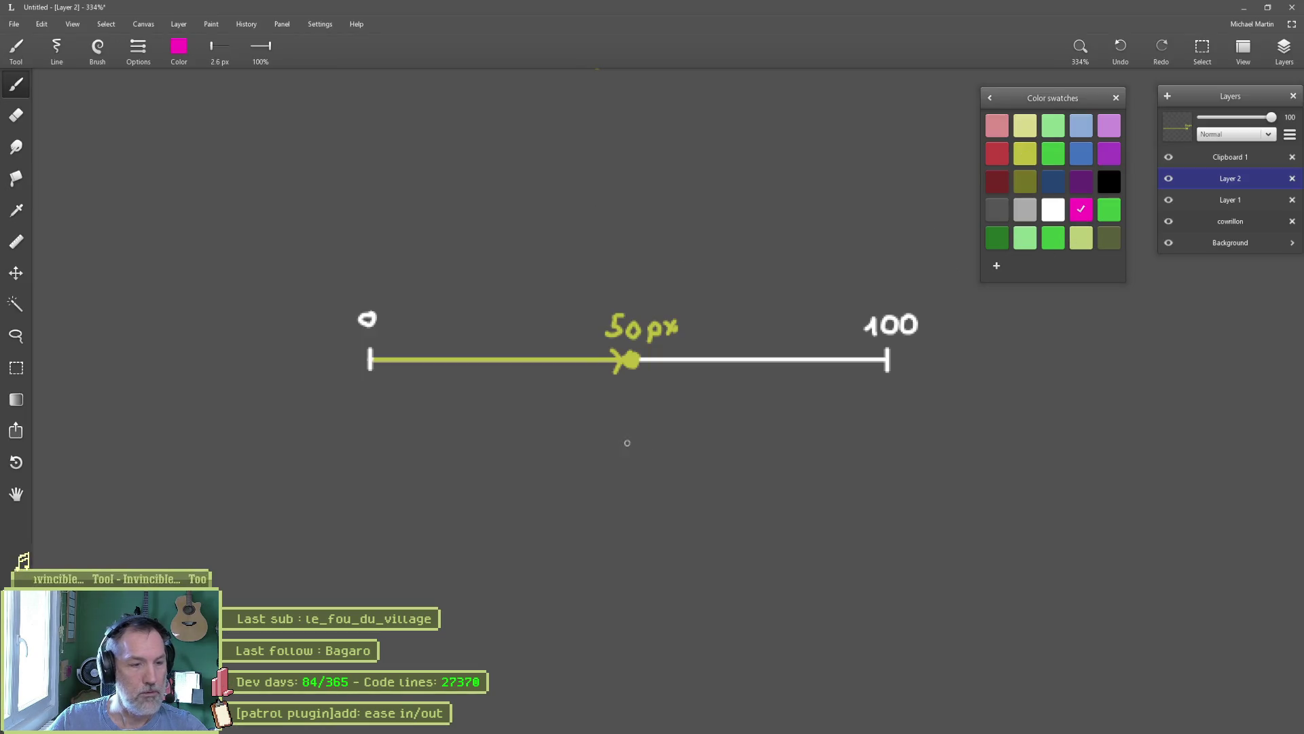
# Write the magenta and white 'remaining: 100' formula below the scale, then box-select the 100 end
pyautogui.click(493, 460)
pyautogui.moveTo(514, 448); pyautogui.dragTo(516, 463)
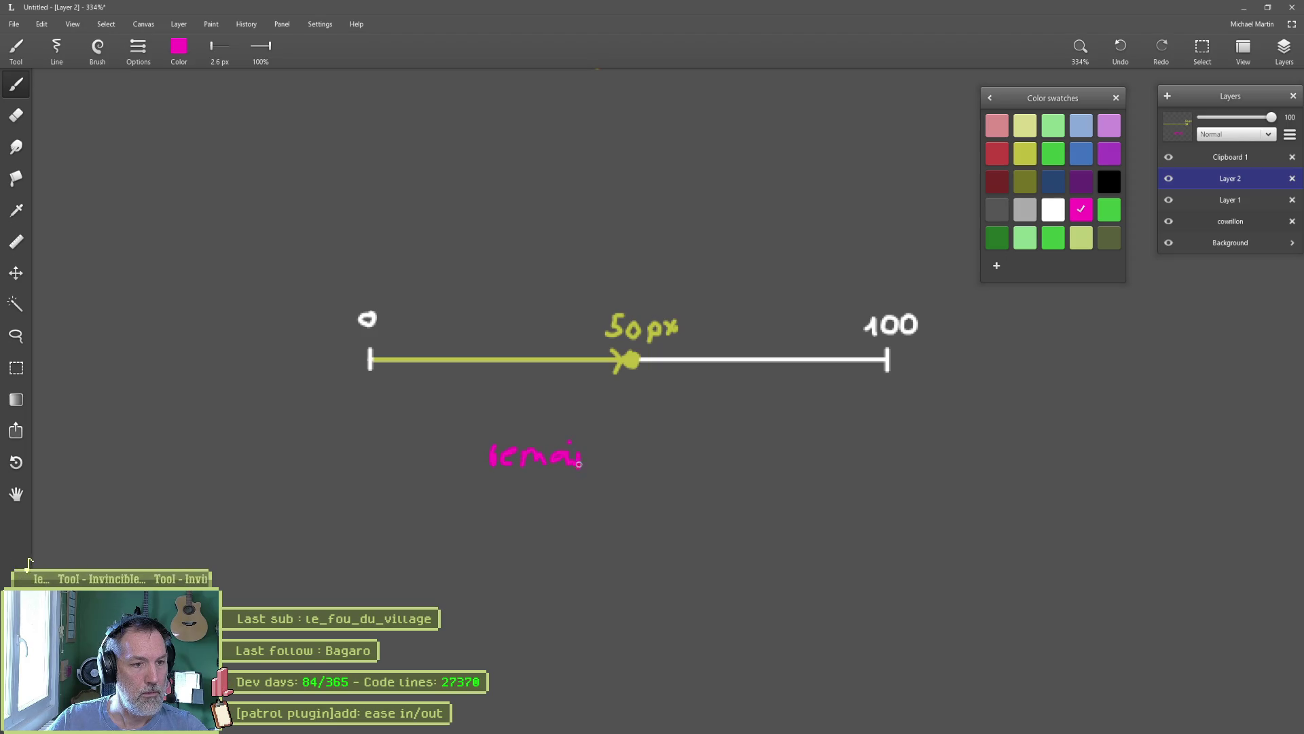
pyautogui.moveTo(615, 462)
pyautogui.mouseDown()
pyautogui.moveTo(626, 448)
pyautogui.moveTo(641, 482)
pyautogui.mouseUp()
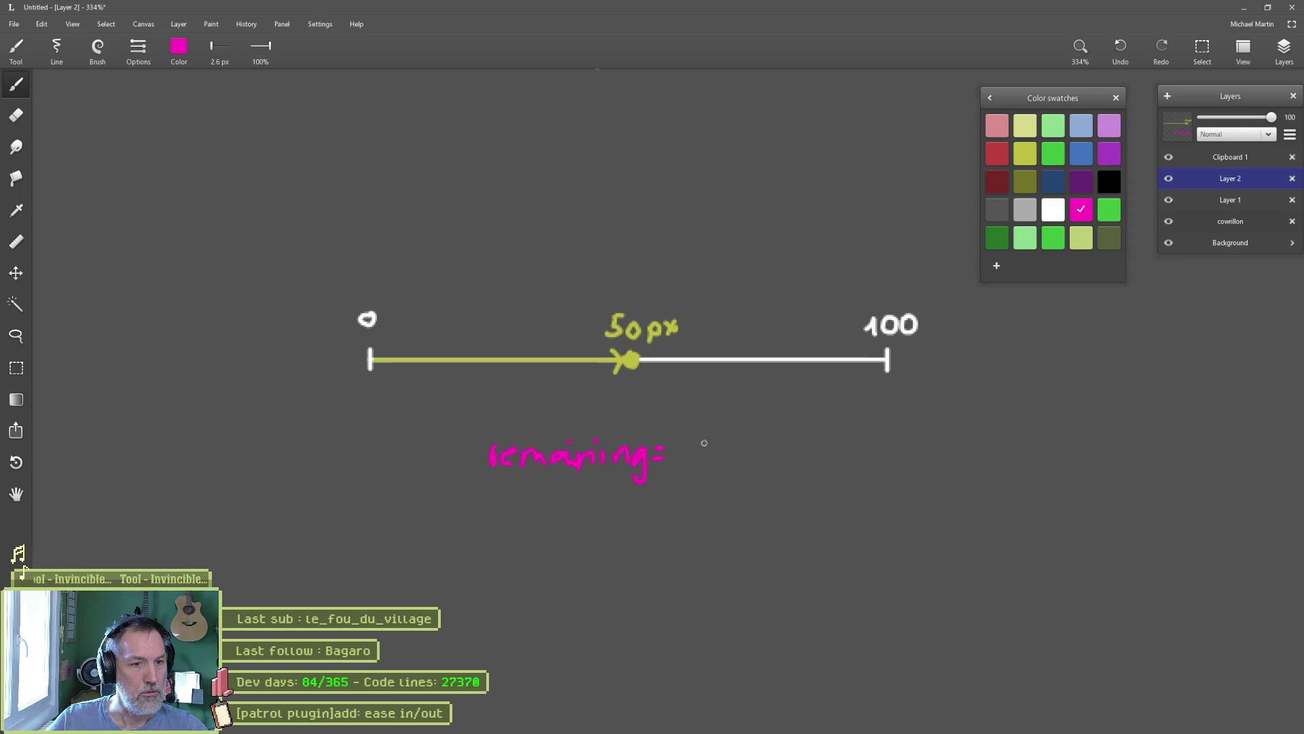
pyautogui.click(1053, 209)
pyautogui.moveTo(663, 457)
pyautogui.mouseDown()
pyautogui.moveTo(690, 438)
pyautogui.moveTo(687, 463)
pyautogui.mouseUp()
pyautogui.moveTo(706, 439)
pyautogui.mouseDown()
pyautogui.moveTo(700, 456)
pyautogui.moveTo(727, 442)
pyautogui.mouseUp()
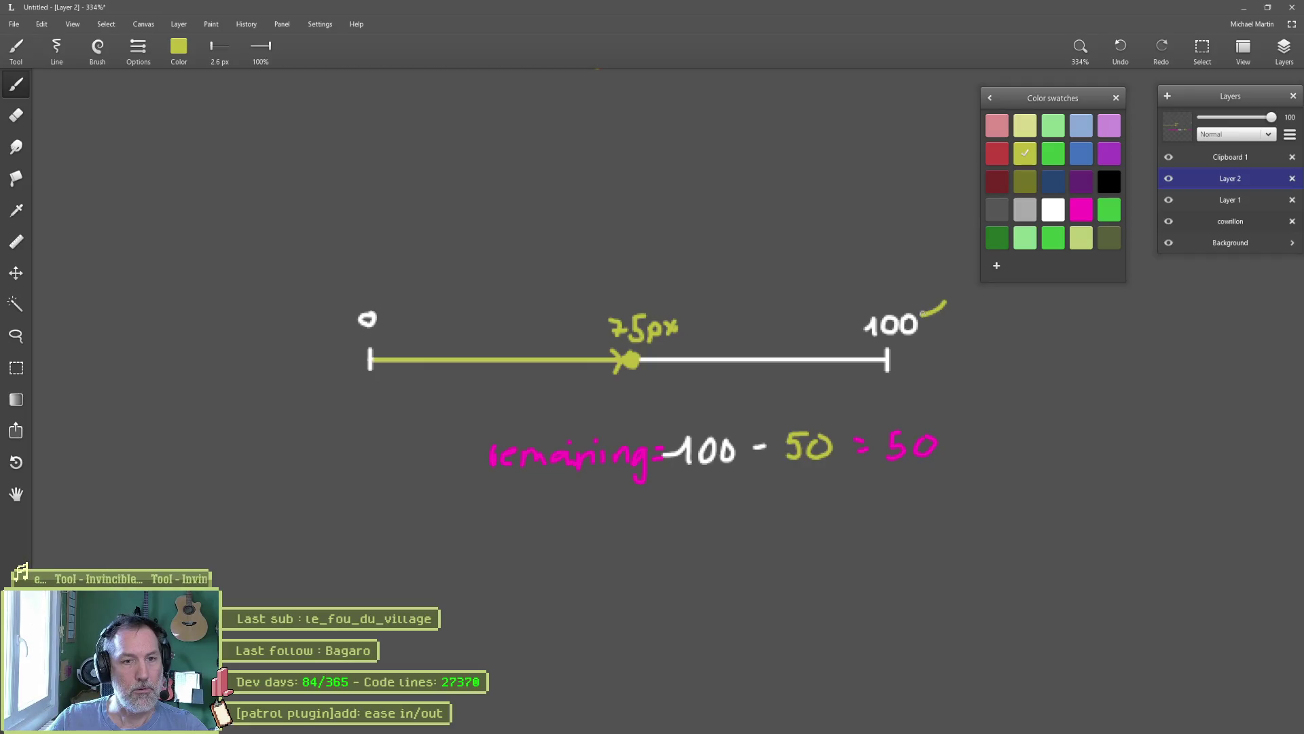
pyautogui.hotkey('ctrl', 'z')
pyautogui.press('m')
pyautogui.moveTo(936, 297)
pyautogui.mouseDown()
pyautogui.moveTo(825, 389)
pyautogui.moveTo(779, 401)
pyautogui.mouseUp()
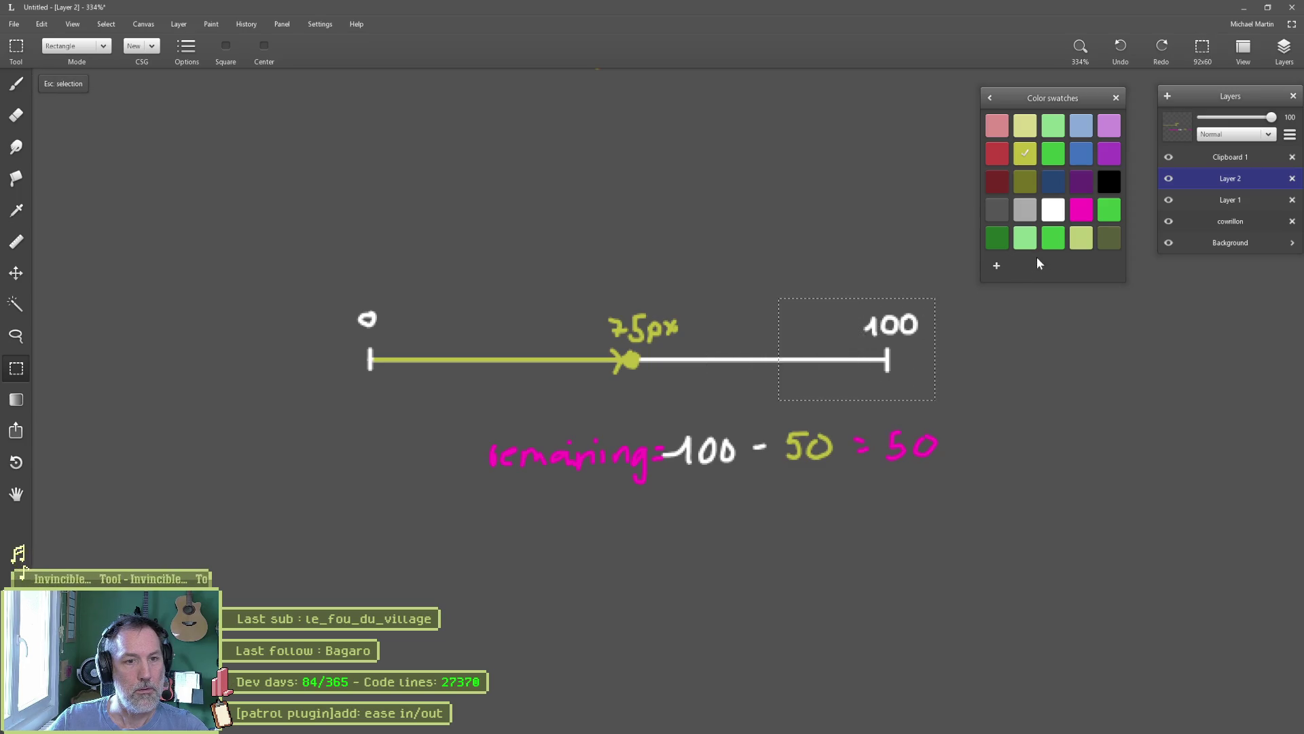
# On Layer 1, move the 100 label and line end leftward to shorten the scale
pyautogui.click(1216, 199)
pyautogui.moveTo(854, 374)
pyautogui.mouseDown()
pyautogui.moveTo(749, 375)
pyautogui.moveTo(751, 361)
pyautogui.mouseUp()
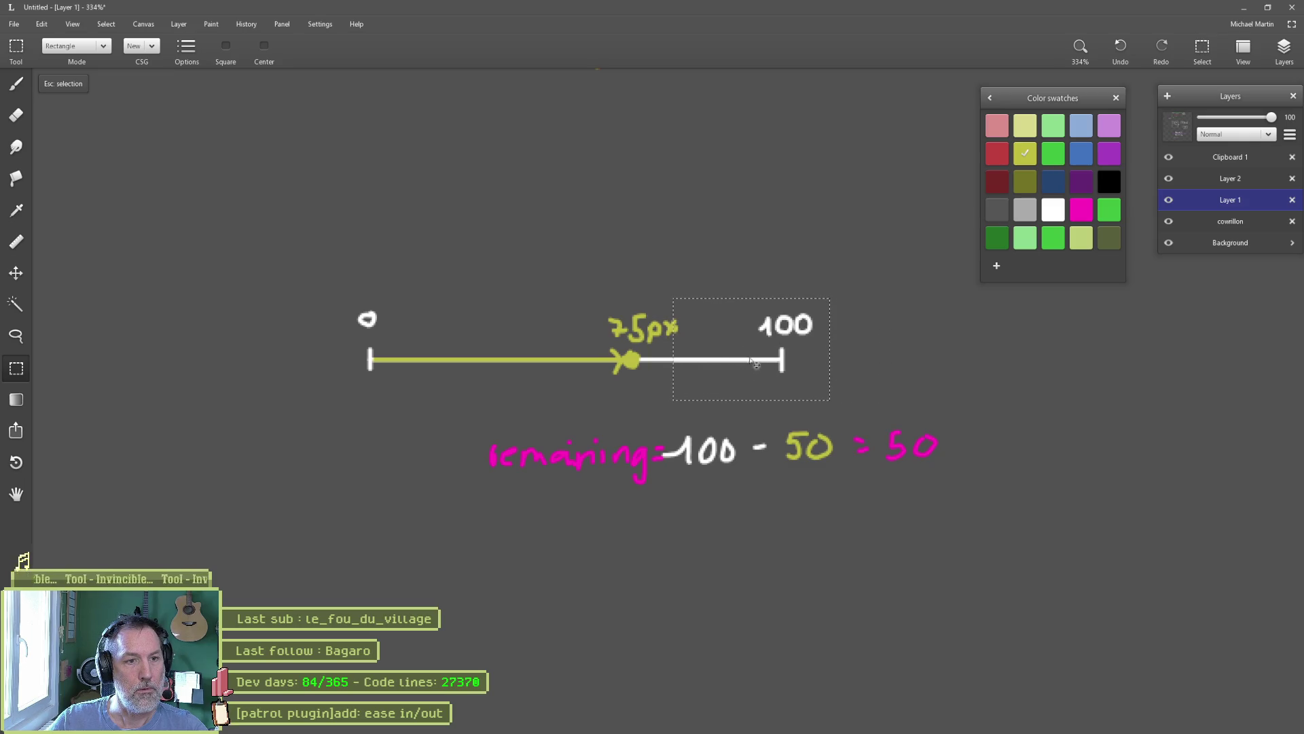
pyautogui.press('Escape')
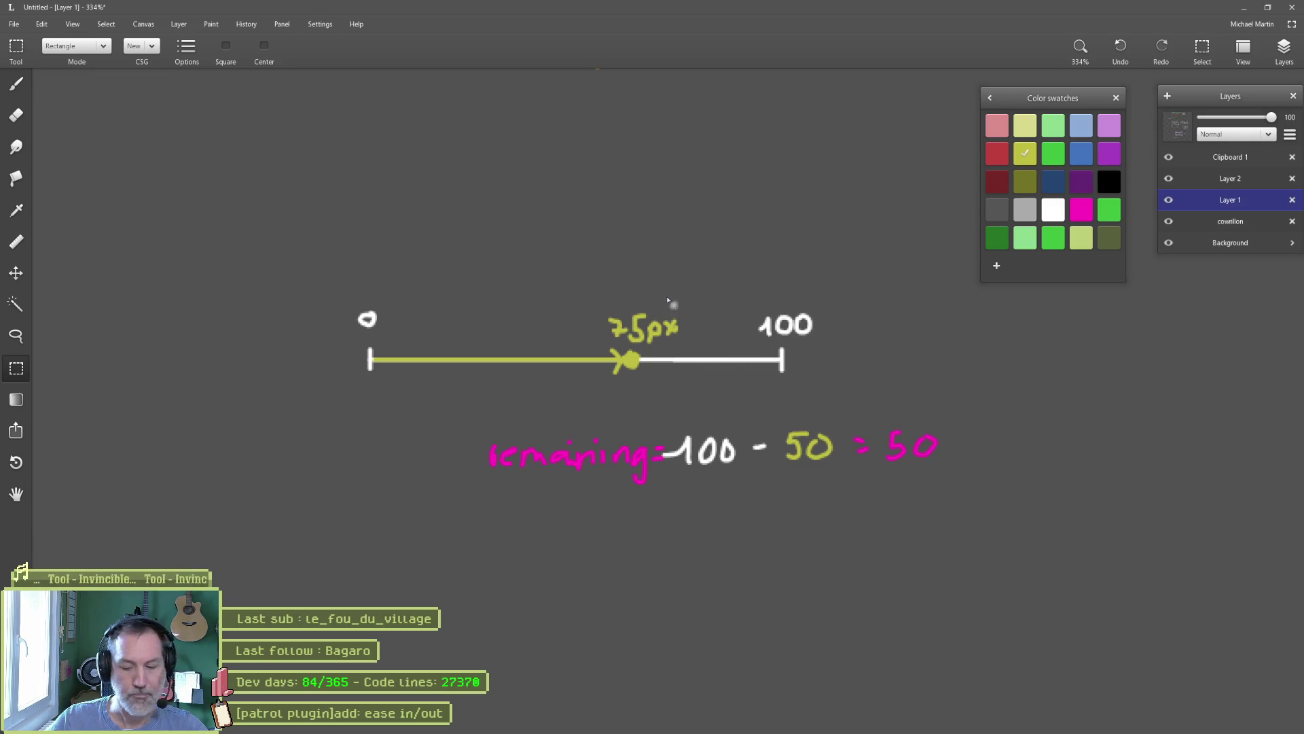
# On Layer 2, shift the remaining formula left so it starts beneath the scale's 0 end
pyautogui.moveTo(455, 414); pyautogui.dragTo(1019, 495)
pyautogui.moveTo(736, 453); pyautogui.dragTo(581, 453)
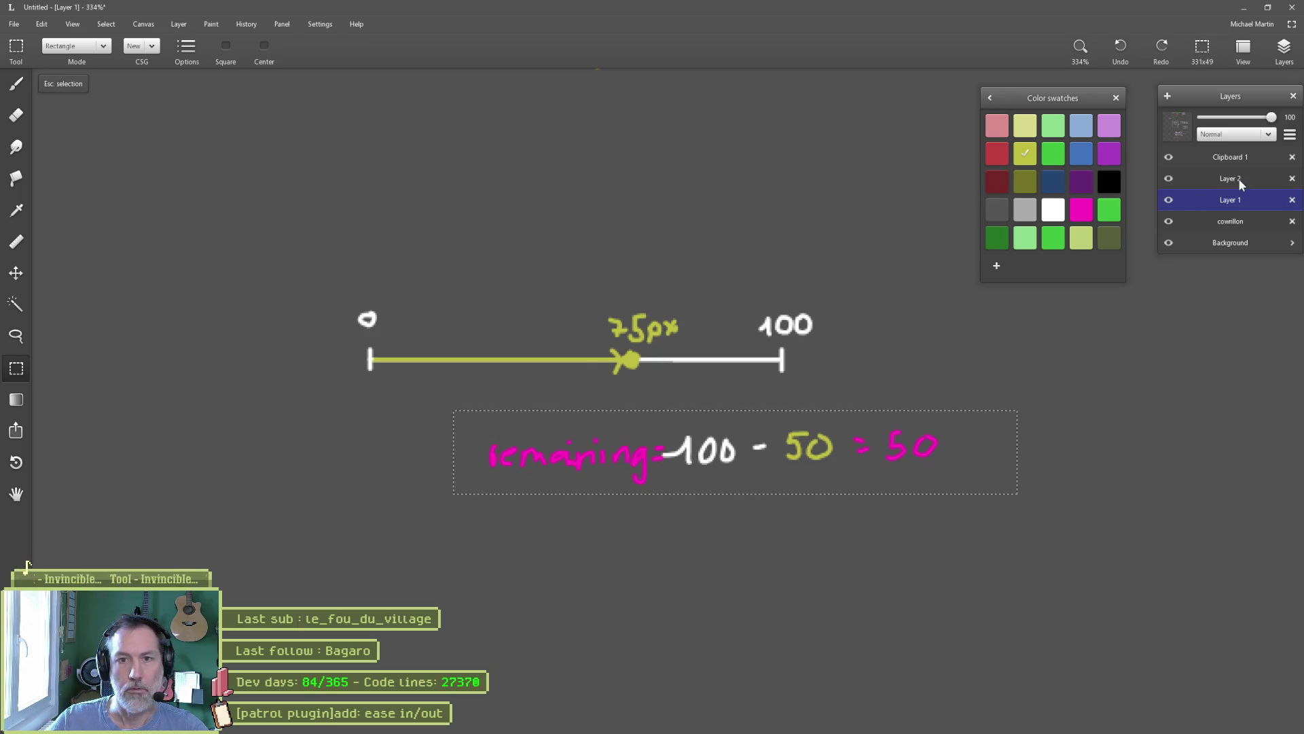
pyautogui.click(1230, 178)
pyautogui.moveTo(807, 464); pyautogui.dragTo(671, 451)
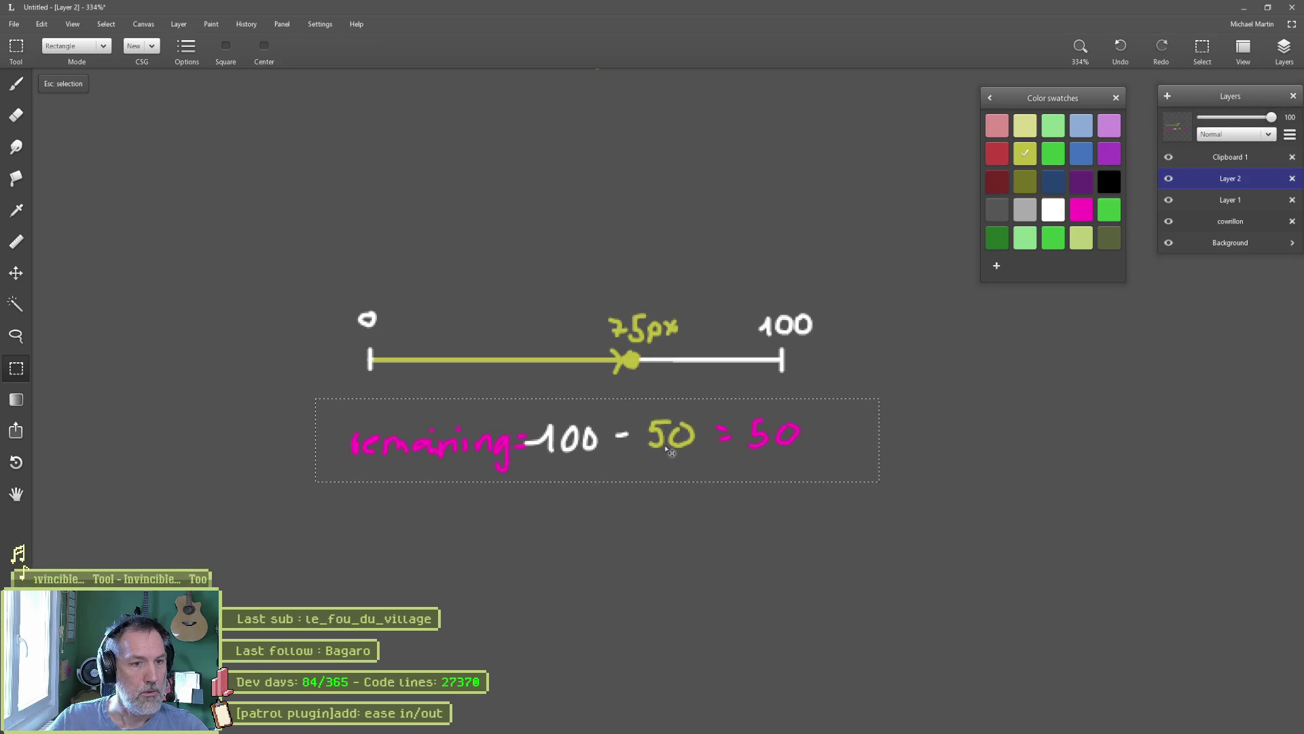
pyautogui.press('Escape')
pyautogui.scroll(2, 665, 441)
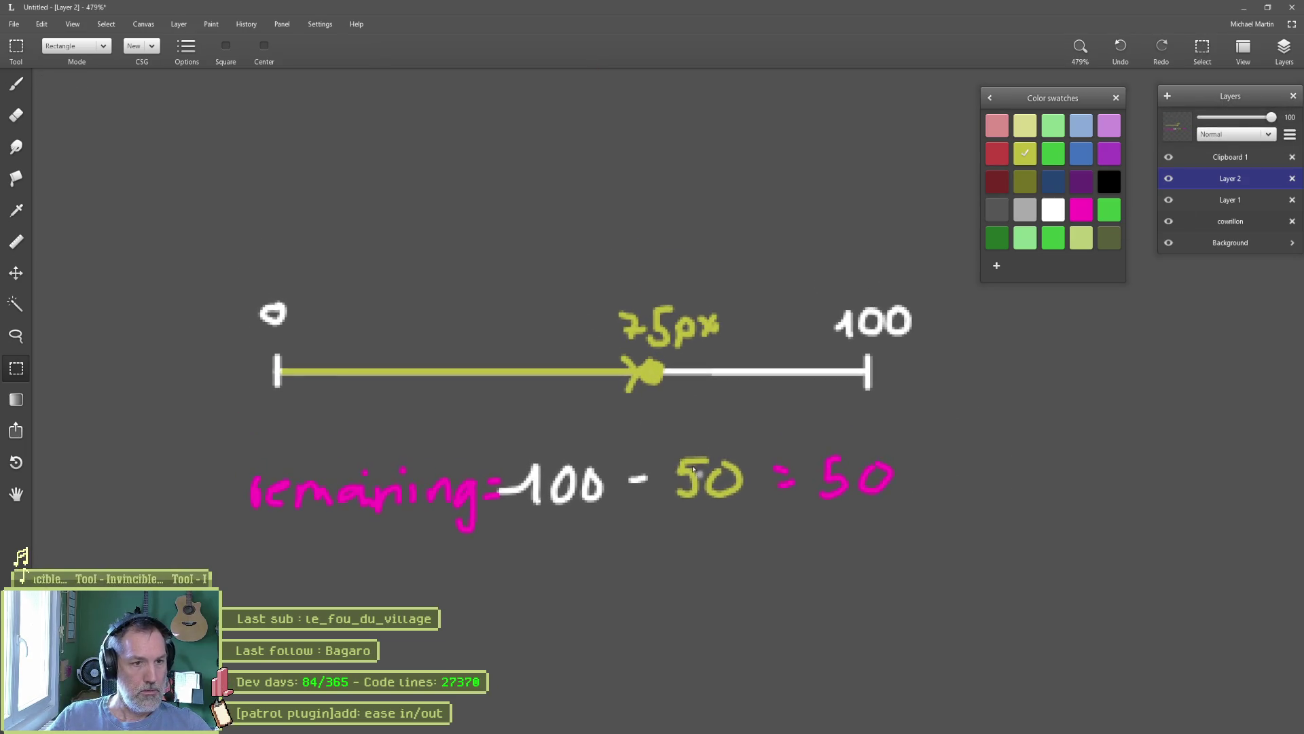
pyautogui.press('b')
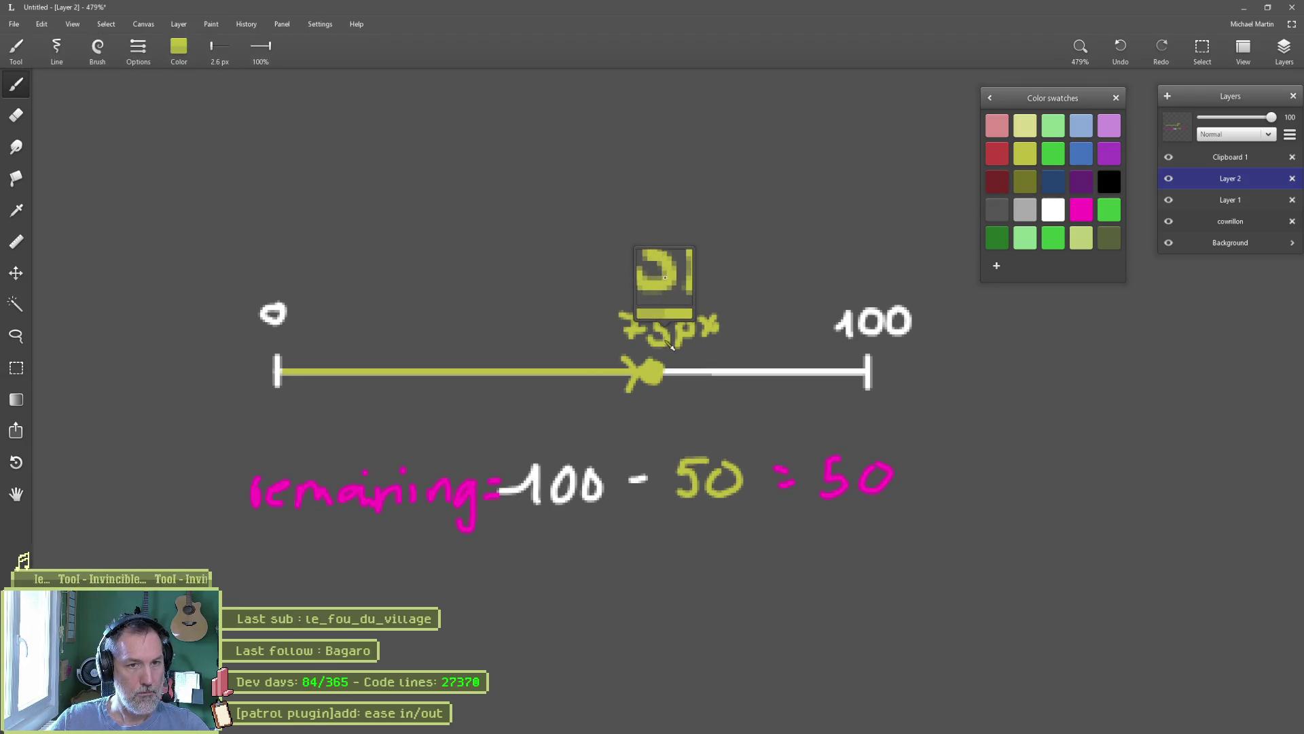
pyautogui.click(1232, 197)
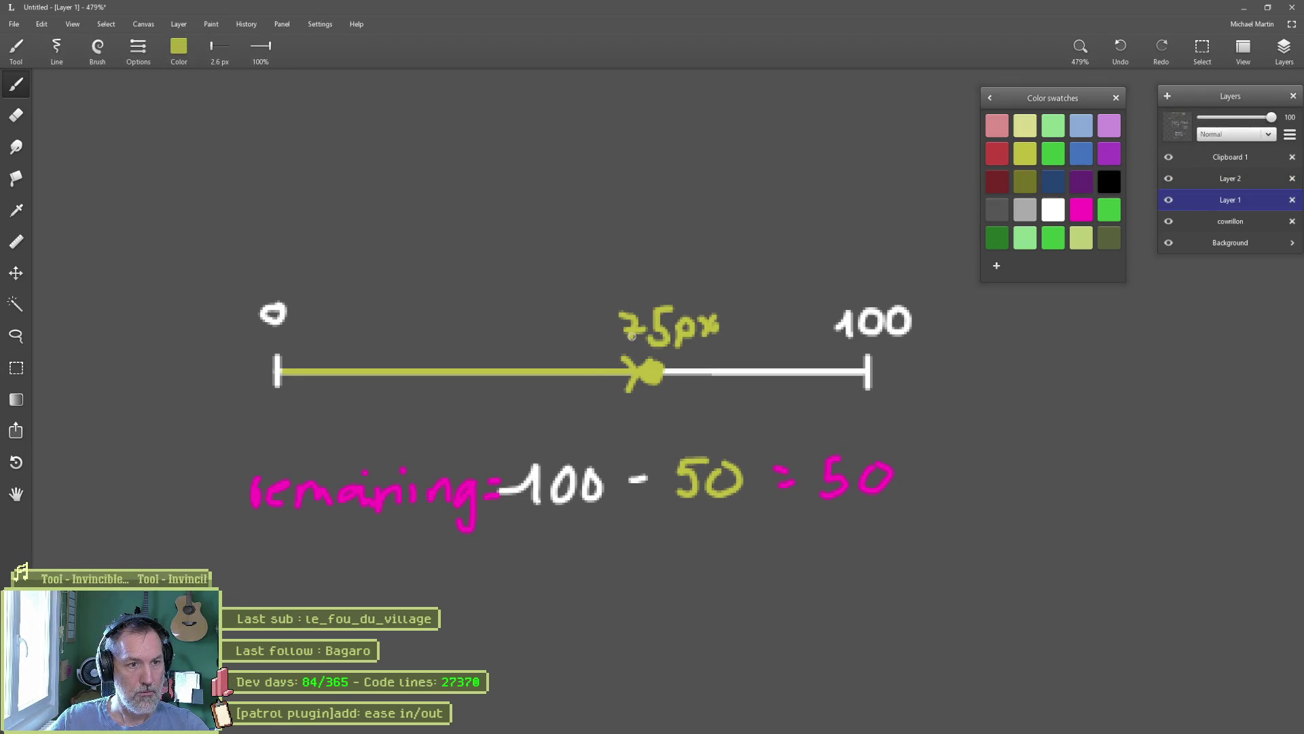
pyautogui.click(1231, 182)
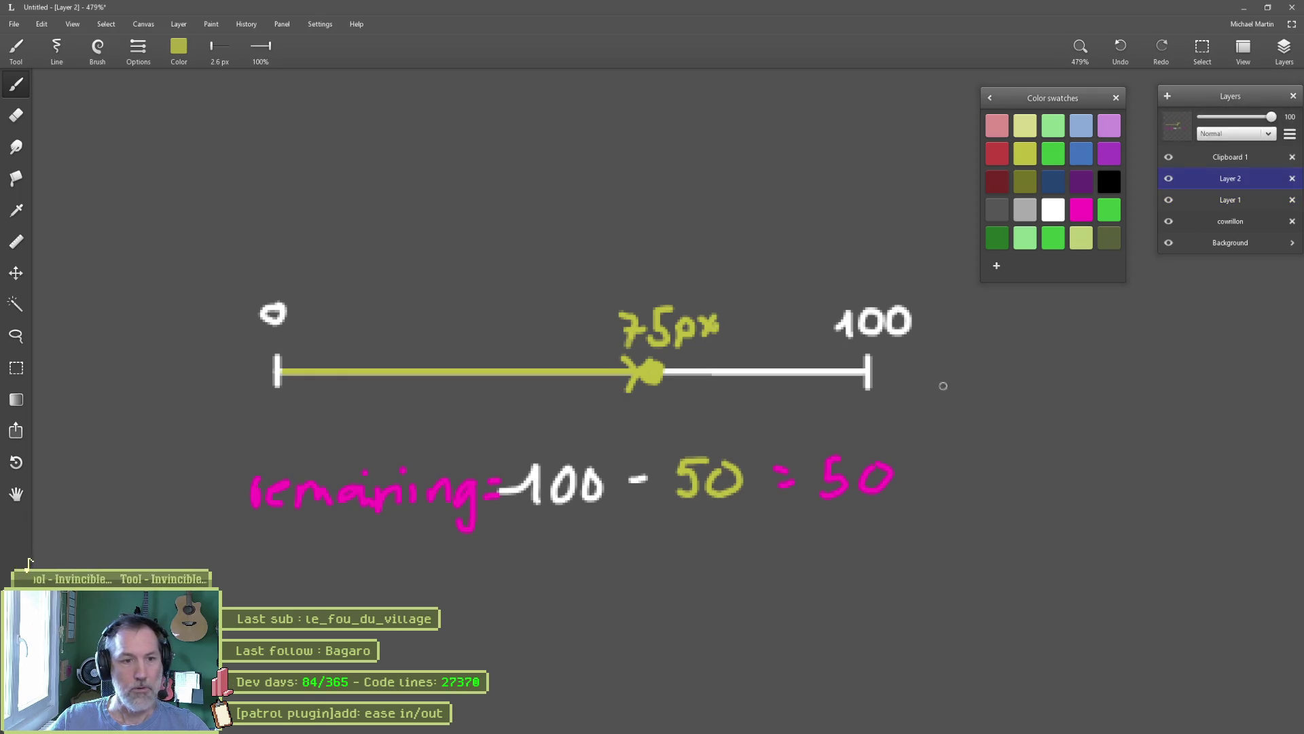
# Replace the 50s in the formula with a yellow 75 and a pink 25
pyautogui.press('e')
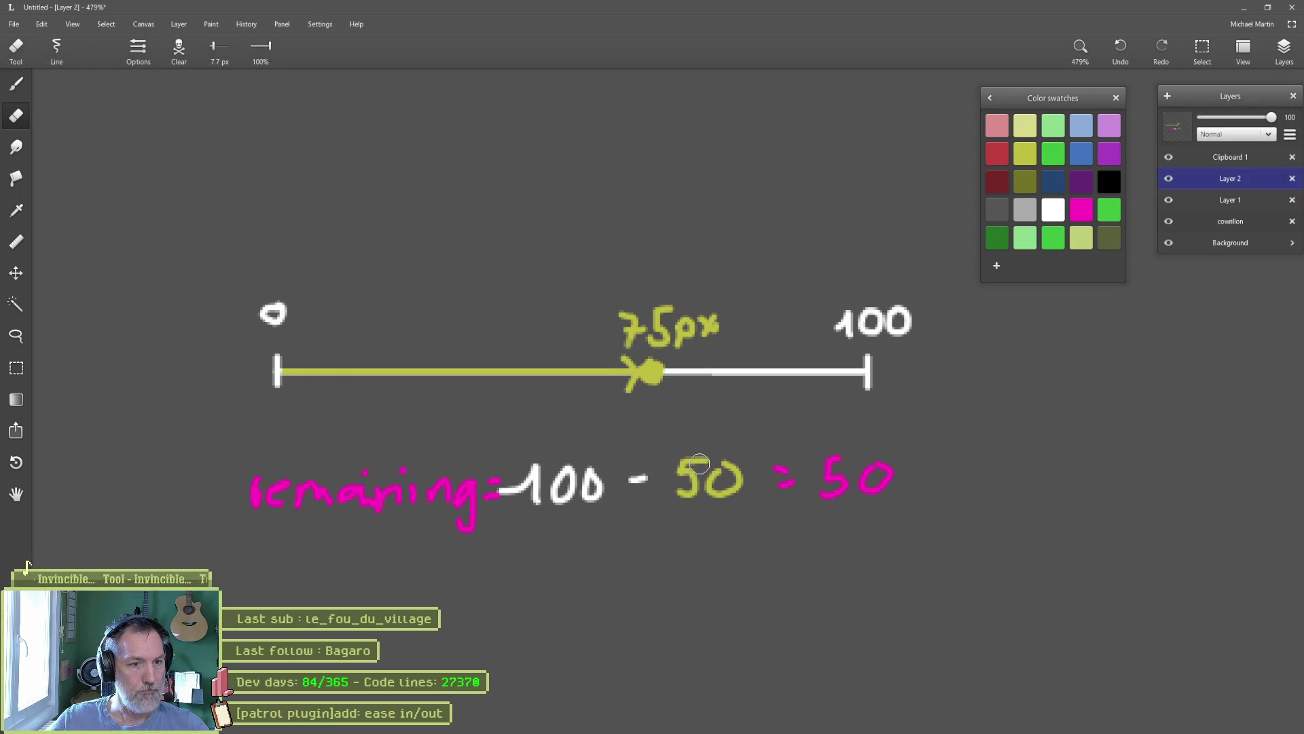
pyautogui.moveTo(719, 464)
pyautogui.mouseDown()
pyautogui.moveTo(683, 472)
pyautogui.moveTo(736, 477)
pyautogui.mouseUp()
pyautogui.press('b')
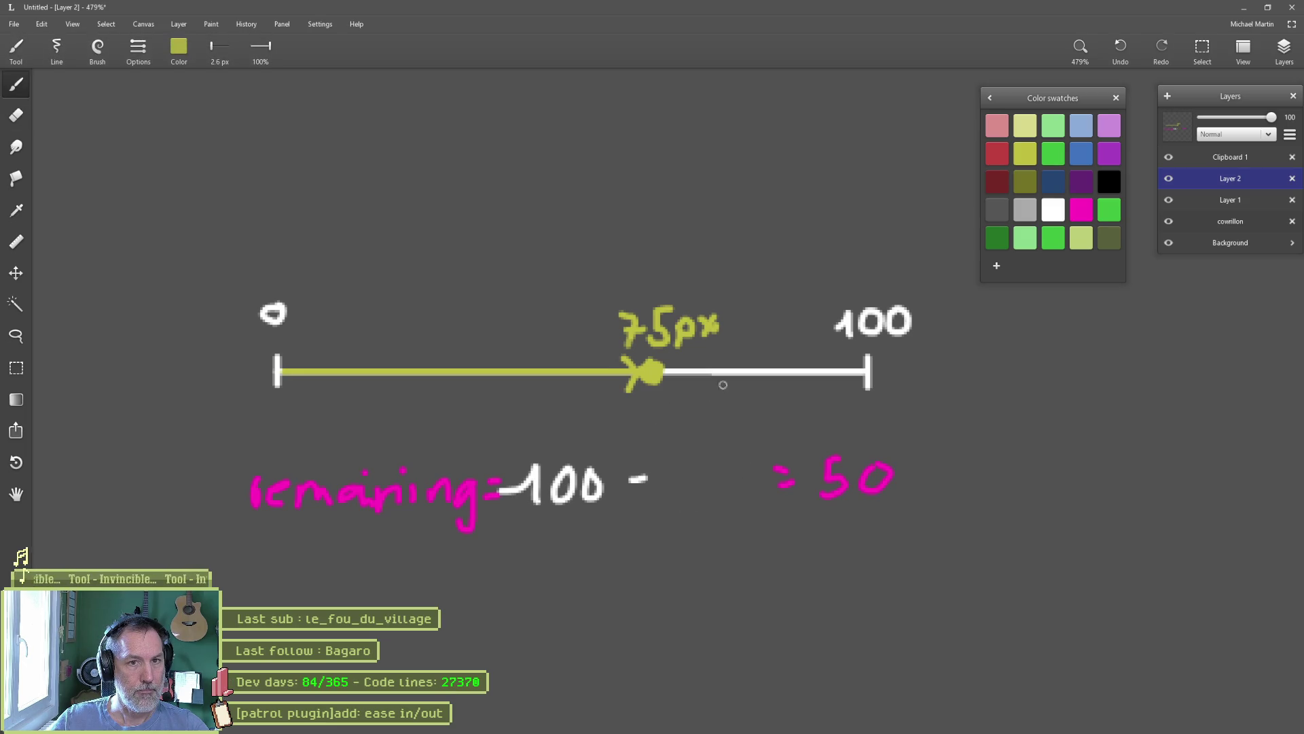
pyautogui.keyDown('ctrl'); pyautogui.click(661, 379); pyautogui.keyUp('ctrl')
pyautogui.moveTo(656, 456)
pyautogui.mouseDown()
pyautogui.moveTo(677, 500)
pyautogui.moveTo(700, 481)
pyautogui.moveTo(703, 499)
pyautogui.moveTo(743, 447)
pyautogui.mouseUp()
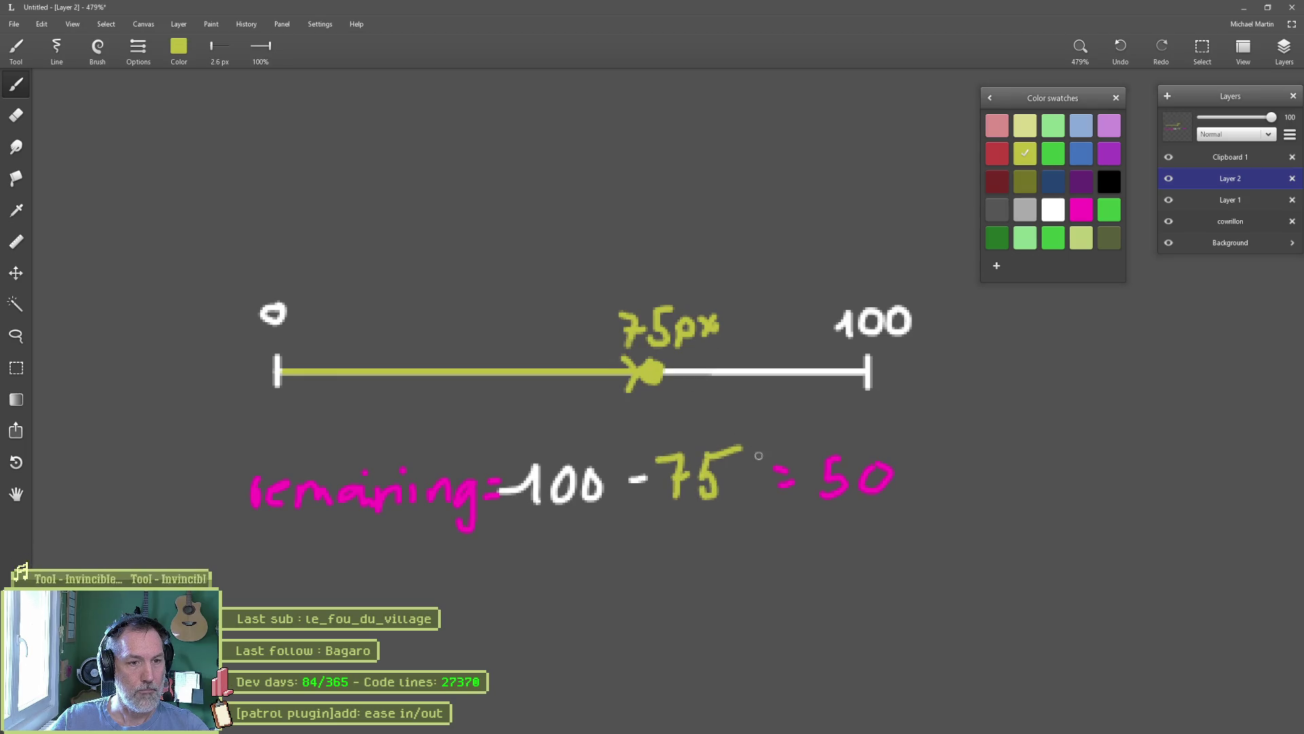
pyautogui.press('e')
pyautogui.moveTo(836, 468)
pyautogui.mouseDown()
pyautogui.moveTo(819, 488)
pyautogui.moveTo(829, 451)
pyautogui.moveTo(865, 466)
pyautogui.moveTo(853, 495)
pyautogui.moveTo(869, 495)
pyautogui.mouseUp()
pyautogui.press('b')
pyautogui.keyDown('ctrl'); pyautogui.click(477, 501); pyautogui.keyUp('ctrl')
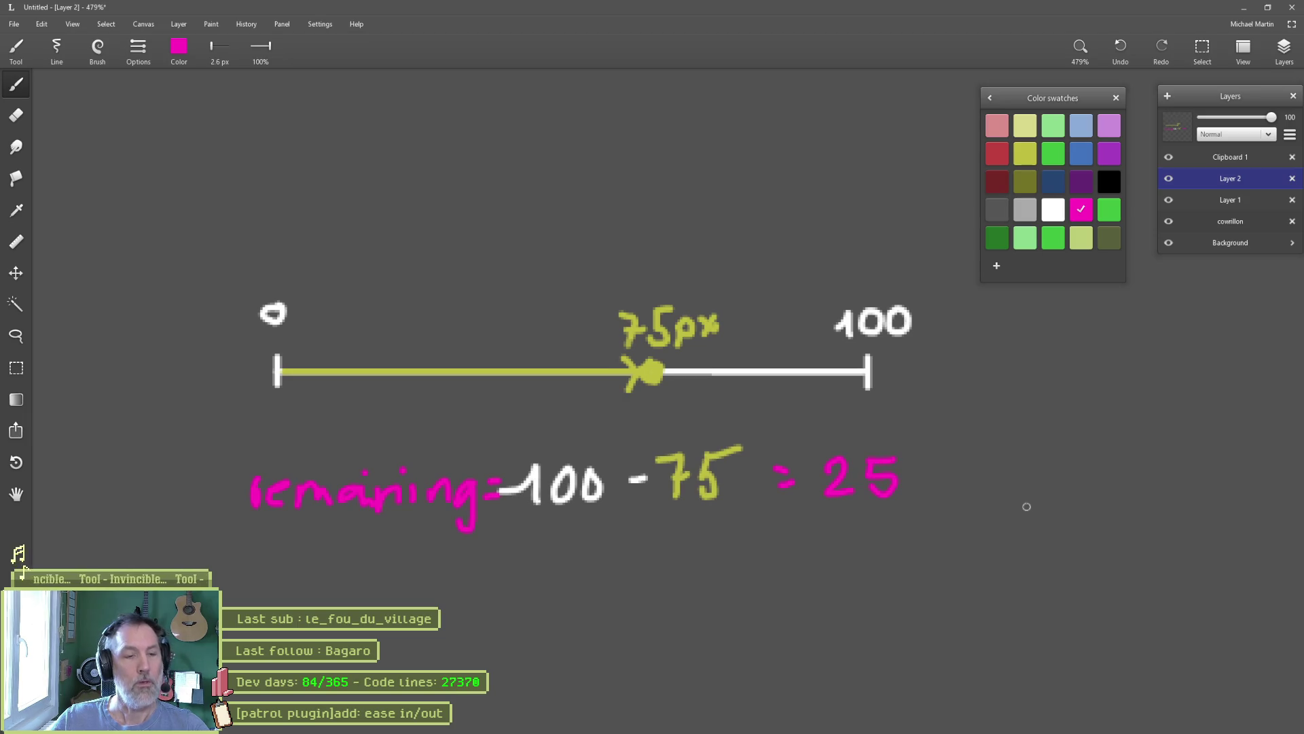
# Nudge 'remaining:' slightly left and erase the stray dash before 100
pyautogui.press('m')
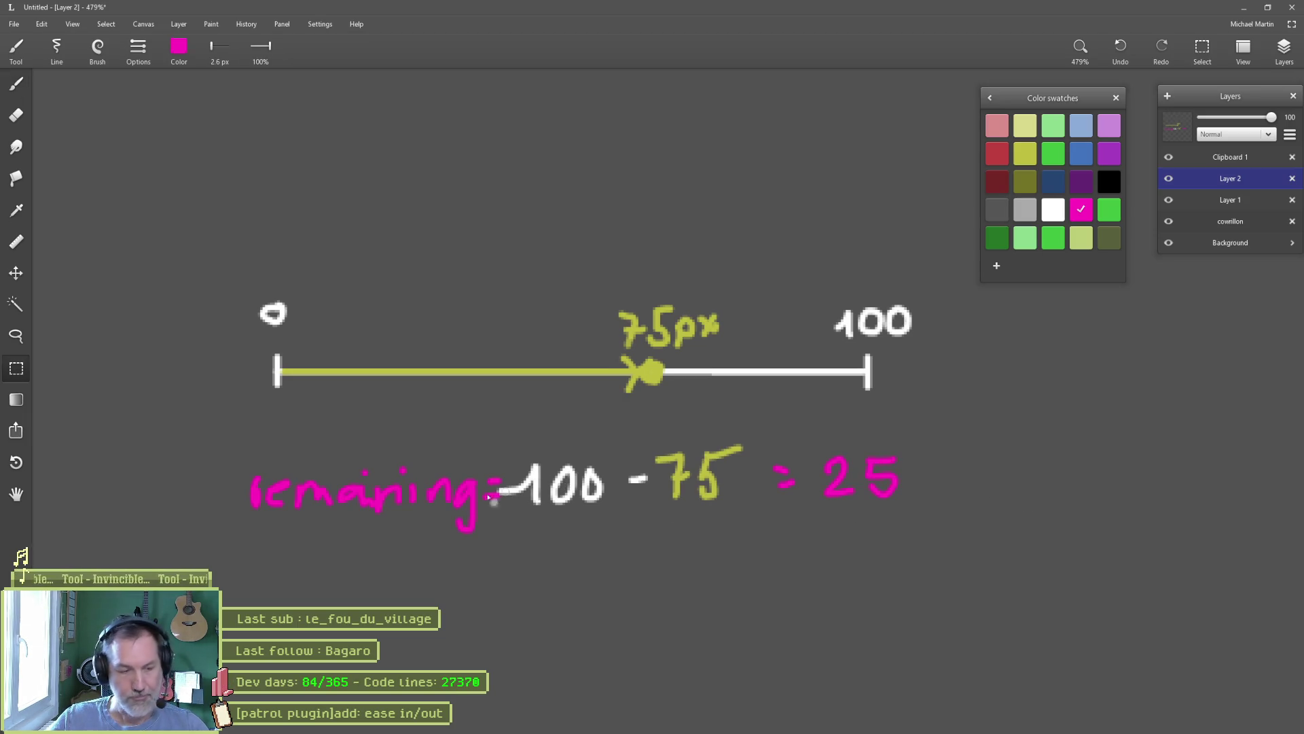
pyautogui.moveTo(236, 441)
pyautogui.mouseDown()
pyautogui.moveTo(487, 538)
pyautogui.moveTo(479, 495)
pyautogui.mouseUp()
pyautogui.press('Escape')
pyautogui.press('e')
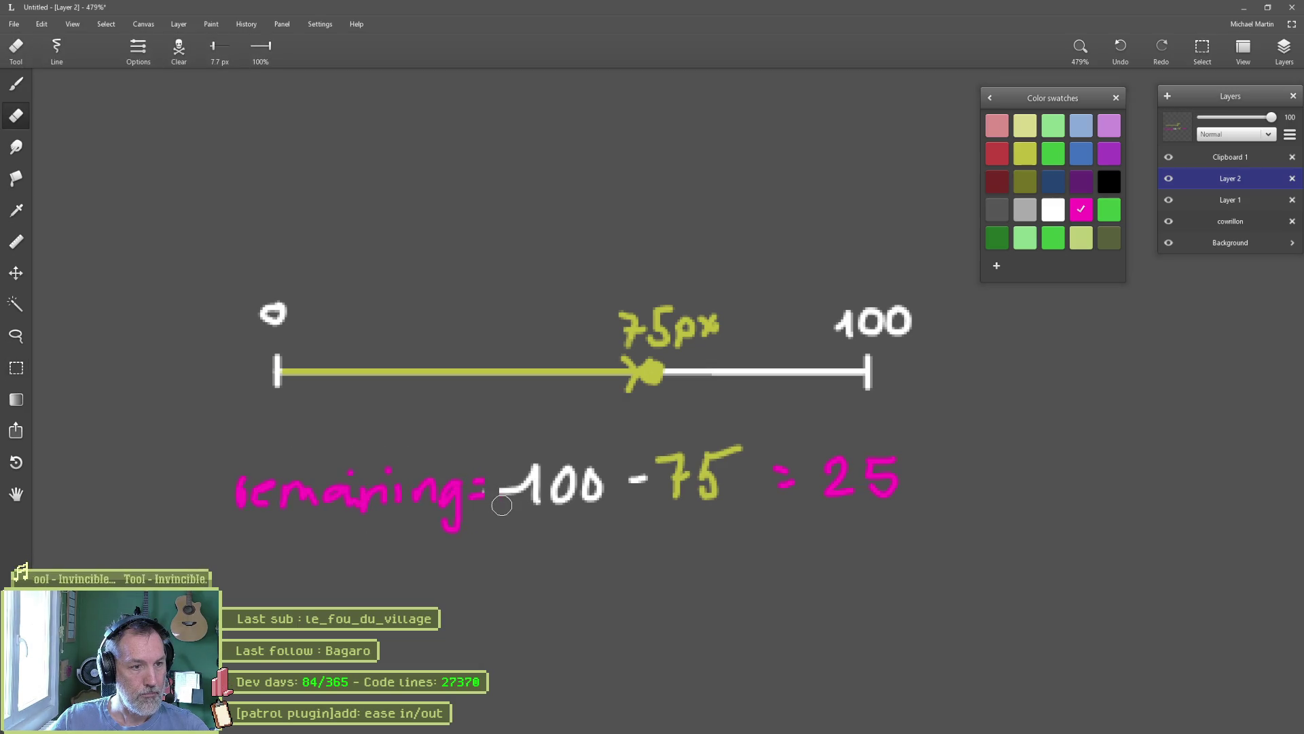
pyautogui.moveTo(495, 498); pyautogui.dragTo(516, 491)
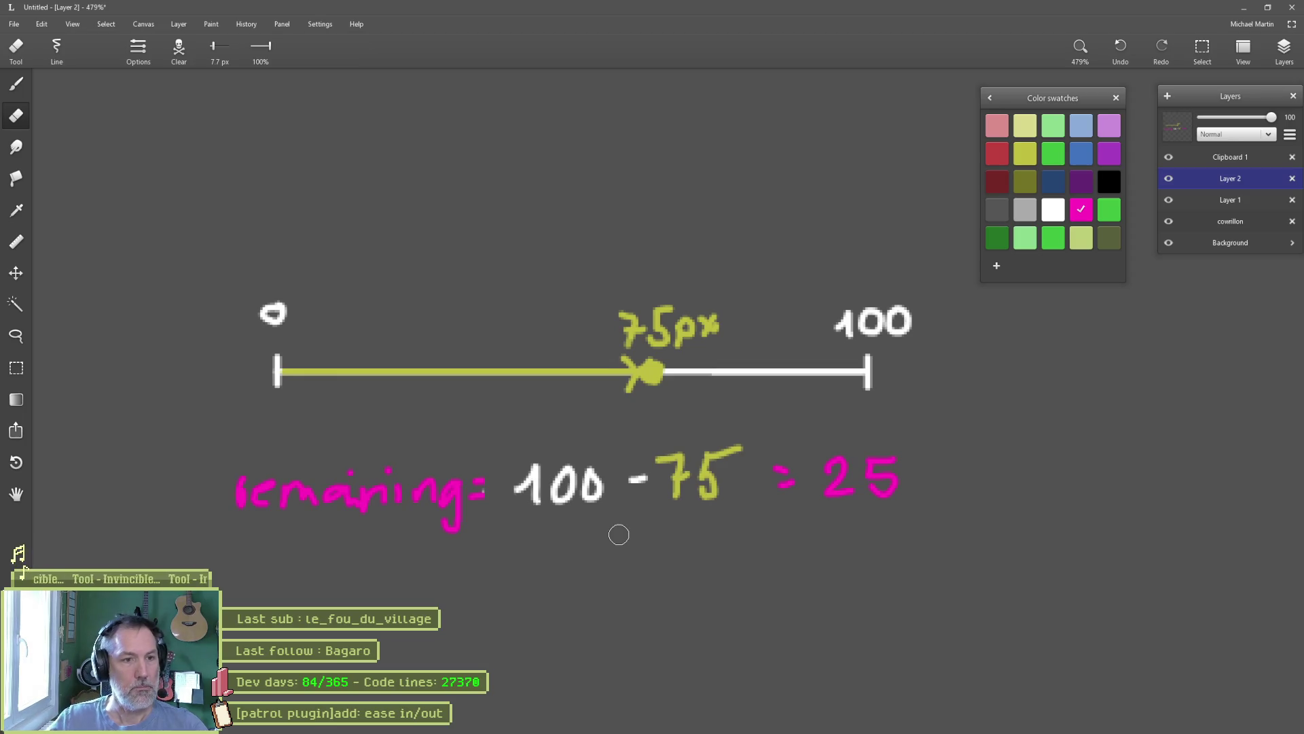
pyautogui.press('b')
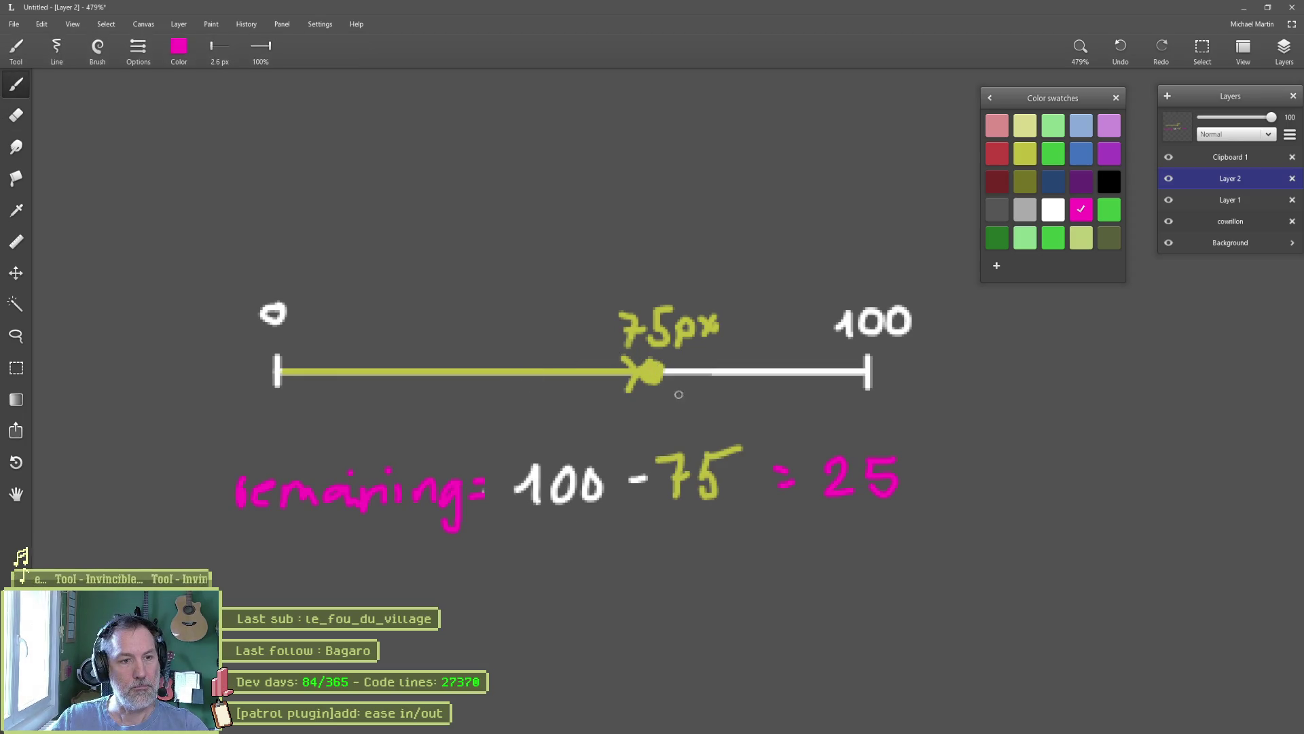
pyautogui.scroll(-2, 730, 419)
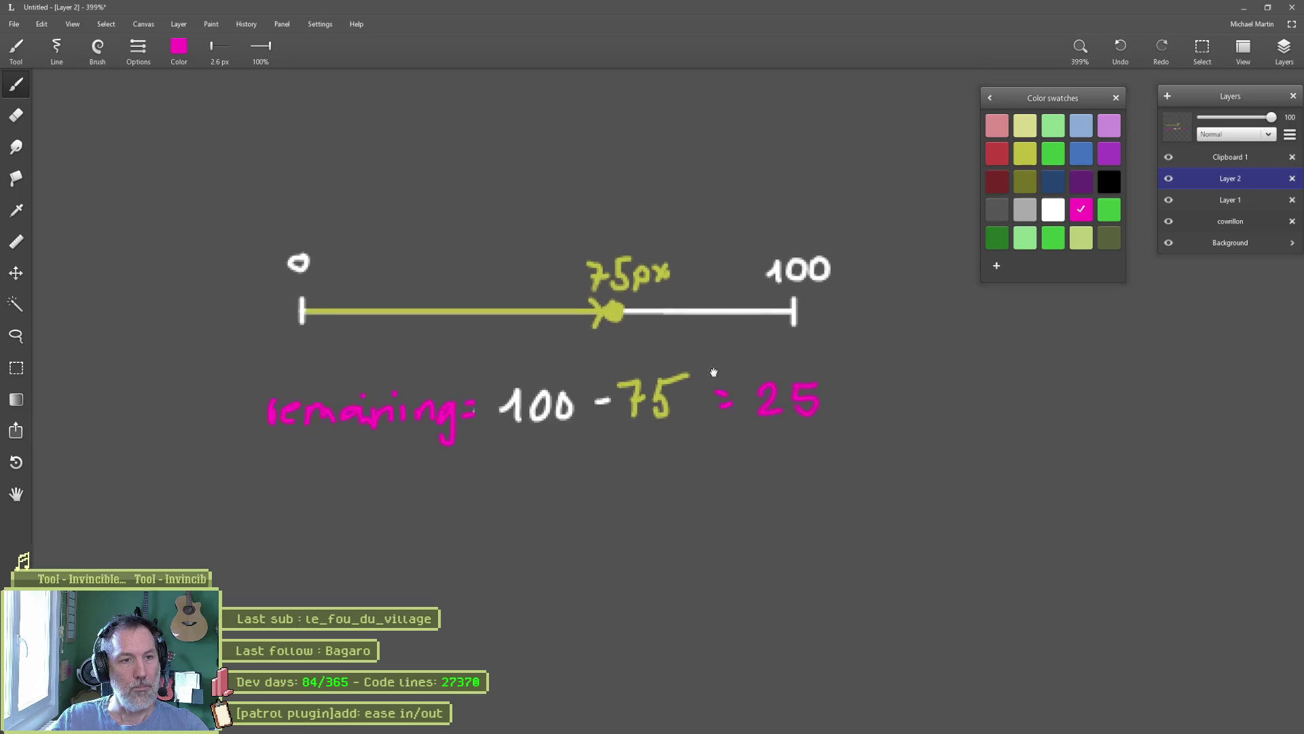
# Duplicate the yellow 75px arrow and 'remaining: 100 - 75 = 25' formula below the original diagram
pyautogui.press('m')
pyautogui.moveTo(194, 210)
pyautogui.mouseDown()
pyautogui.moveTo(516, 349)
pyautogui.moveTo(836, 433)
pyautogui.mouseUp()
pyautogui.moveTo(398, 425); pyautogui.dragTo(478, 465)
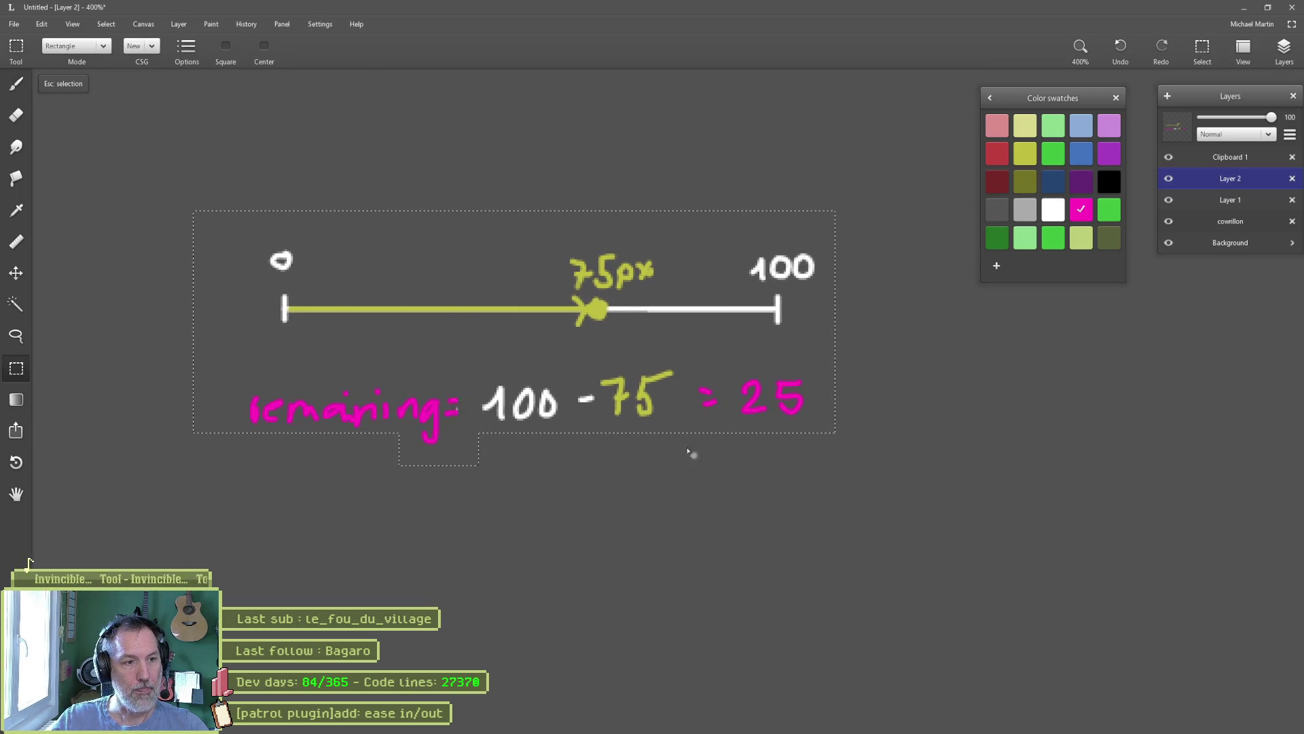
pyautogui.hscroll(1, 690, 451)
pyautogui.scroll(-4, 774, 401)
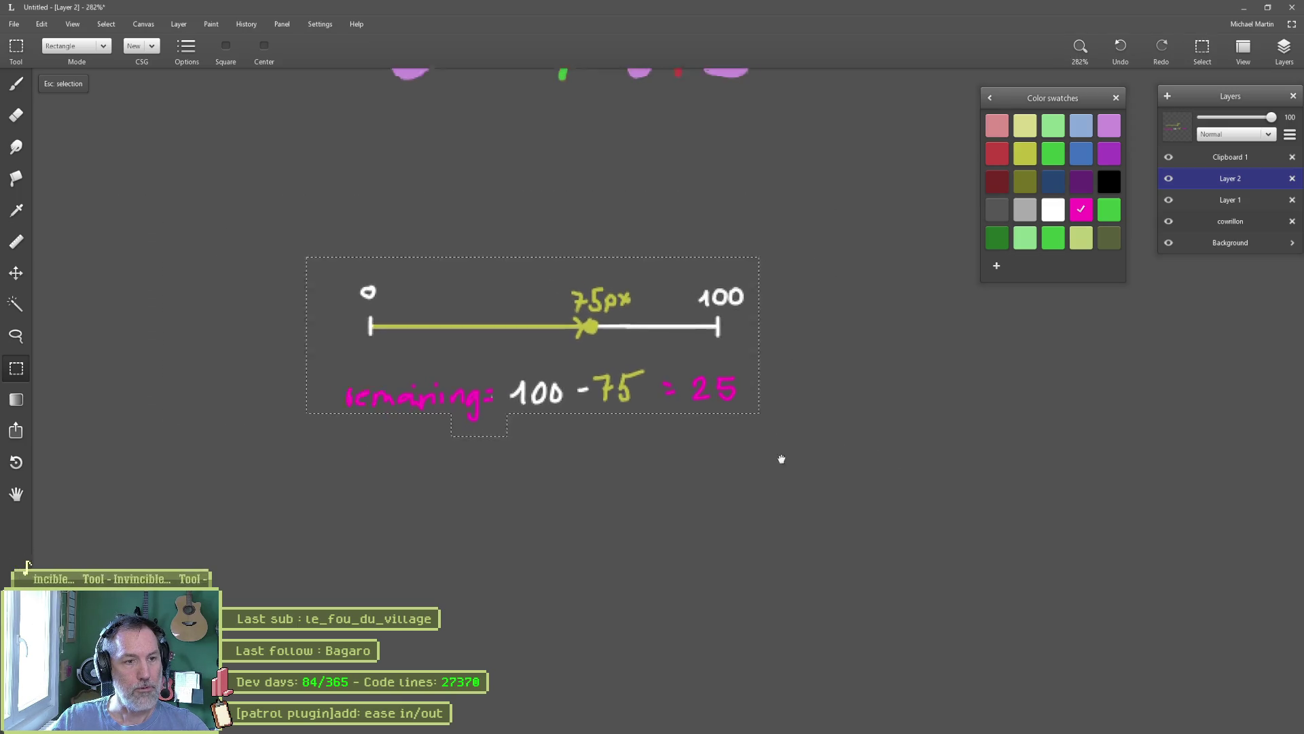
pyautogui.moveTo(639, 353); pyautogui.dragTo(655, 500)
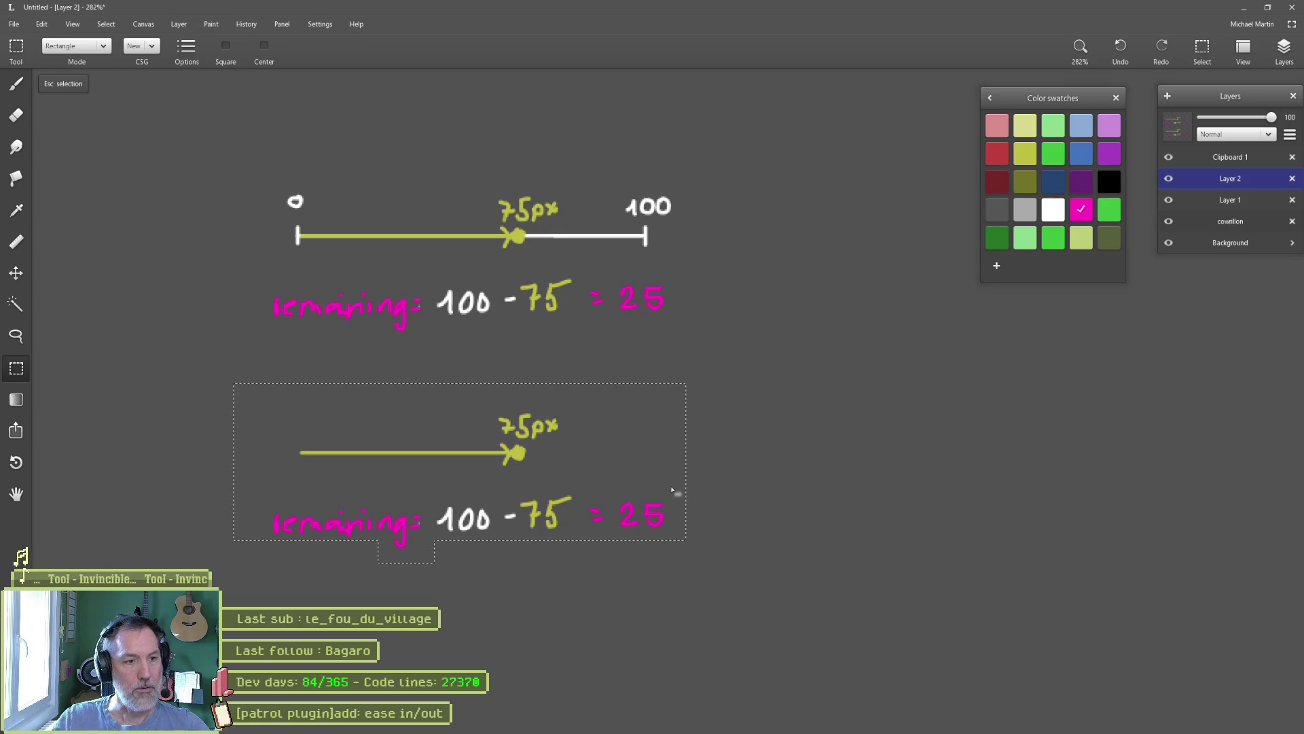
pyautogui.hotkey('ctrl', 'z')
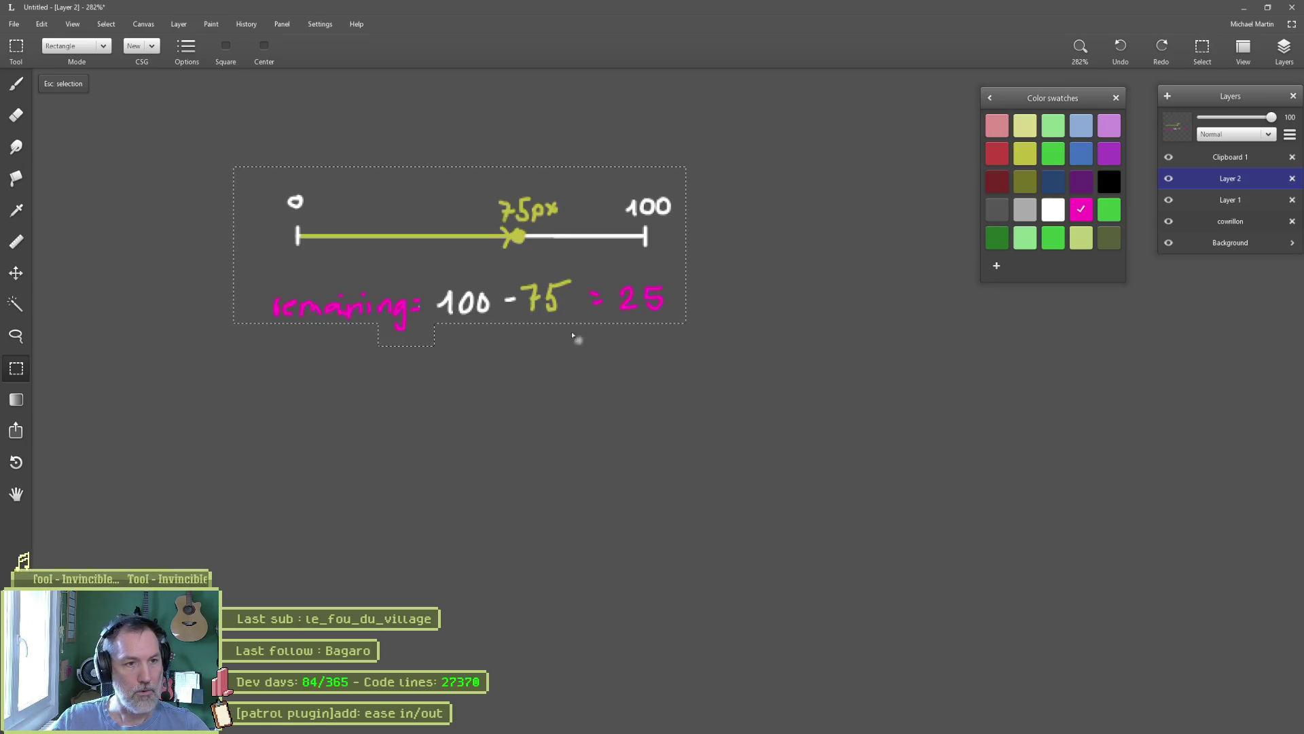
pyautogui.moveTo(584, 318); pyautogui.dragTo(597, 512)
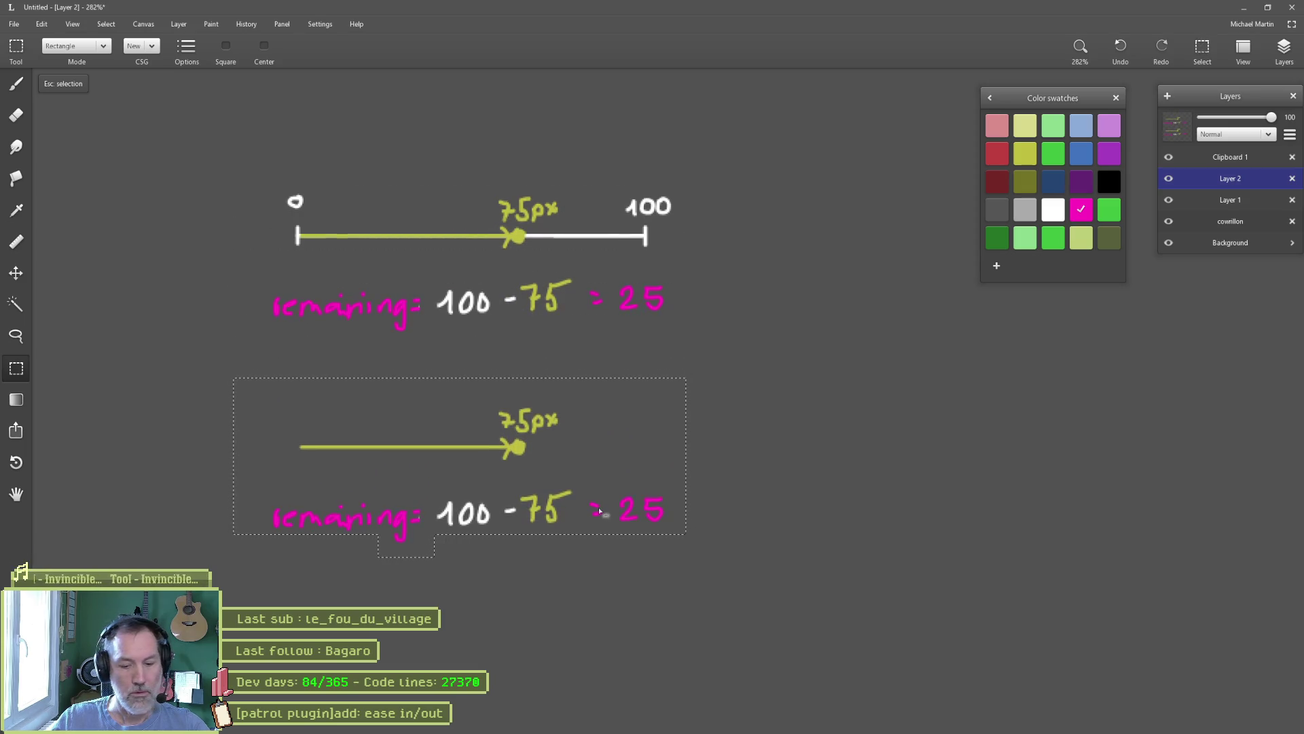
pyautogui.press('Escape')
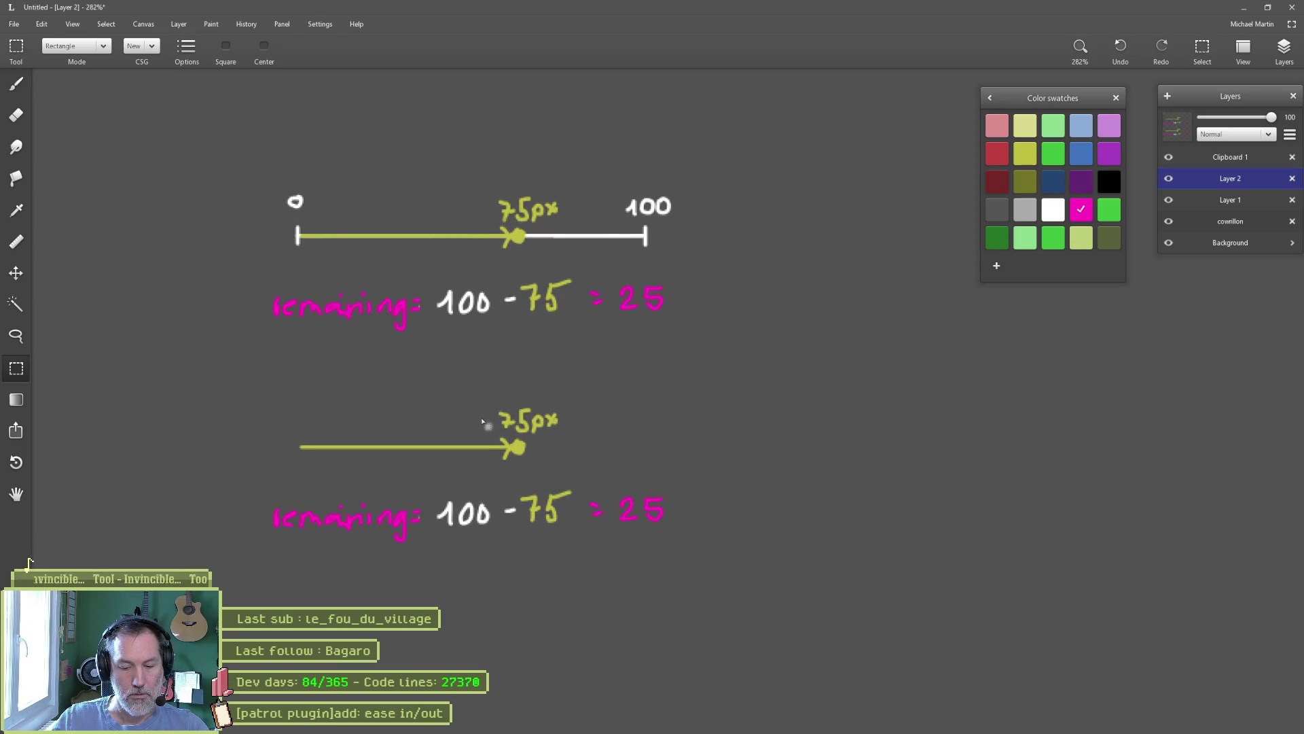
# Erase the lower arrow's shaft and copy Layer 1's white number line down beneath it
pyautogui.press('e')
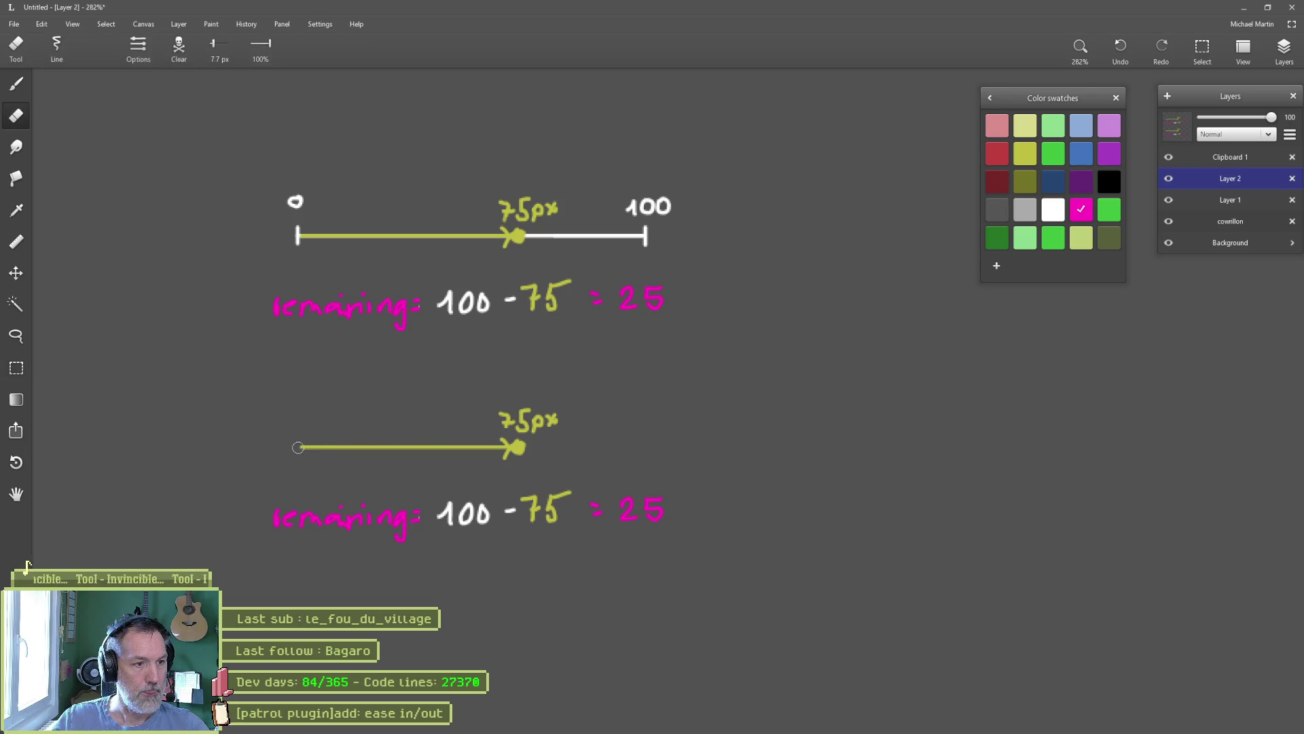
pyautogui.moveTo(303, 446)
pyautogui.mouseDown()
pyautogui.moveTo(503, 446)
pyautogui.moveTo(471, 449)
pyautogui.mouseUp()
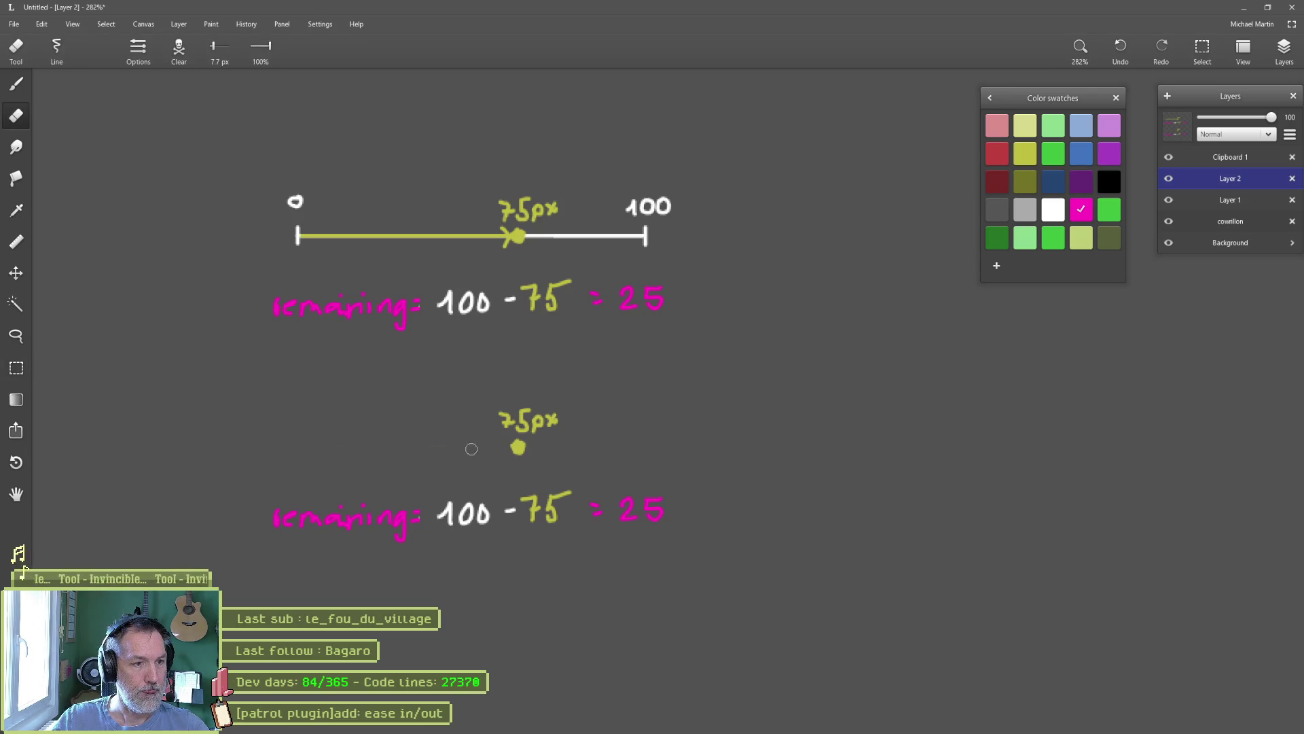
pyautogui.click(1230, 201)
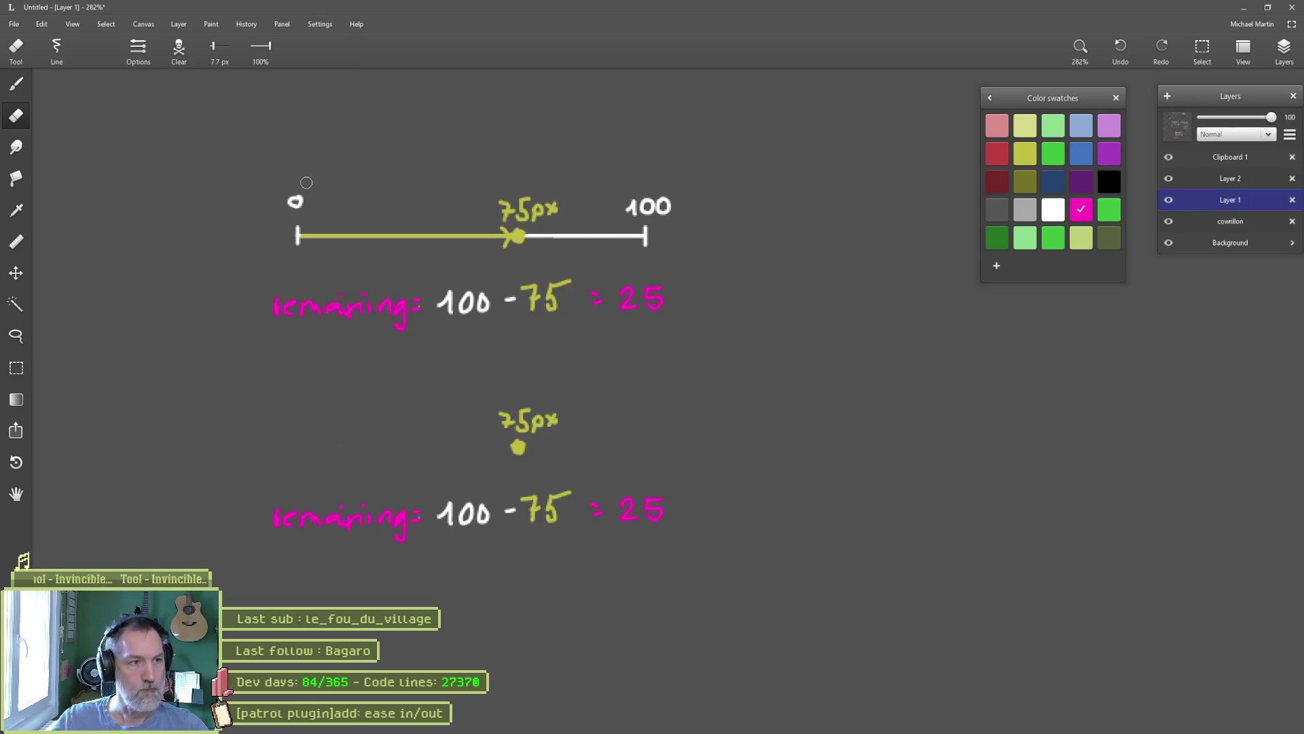
pyautogui.press('m')
pyautogui.moveTo(274, 180)
pyautogui.mouseDown()
pyautogui.moveTo(697, 262)
pyautogui.moveTo(646, 431)
pyautogui.moveTo(656, 455)
pyautogui.mouseUp()
pyautogui.press('Escape')
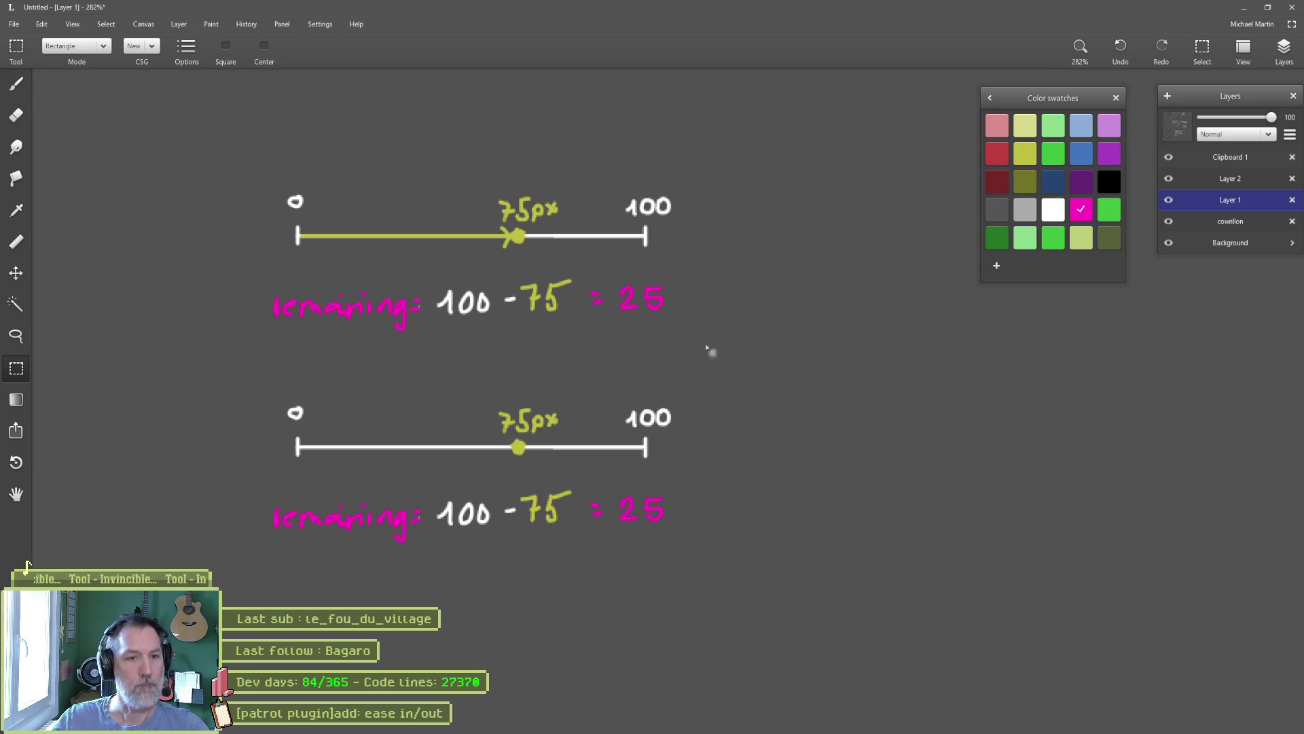
# On Layer 2, paint the lower line yellow-green from the dot to 100
pyautogui.click(1255, 178)
pyautogui.press('b')
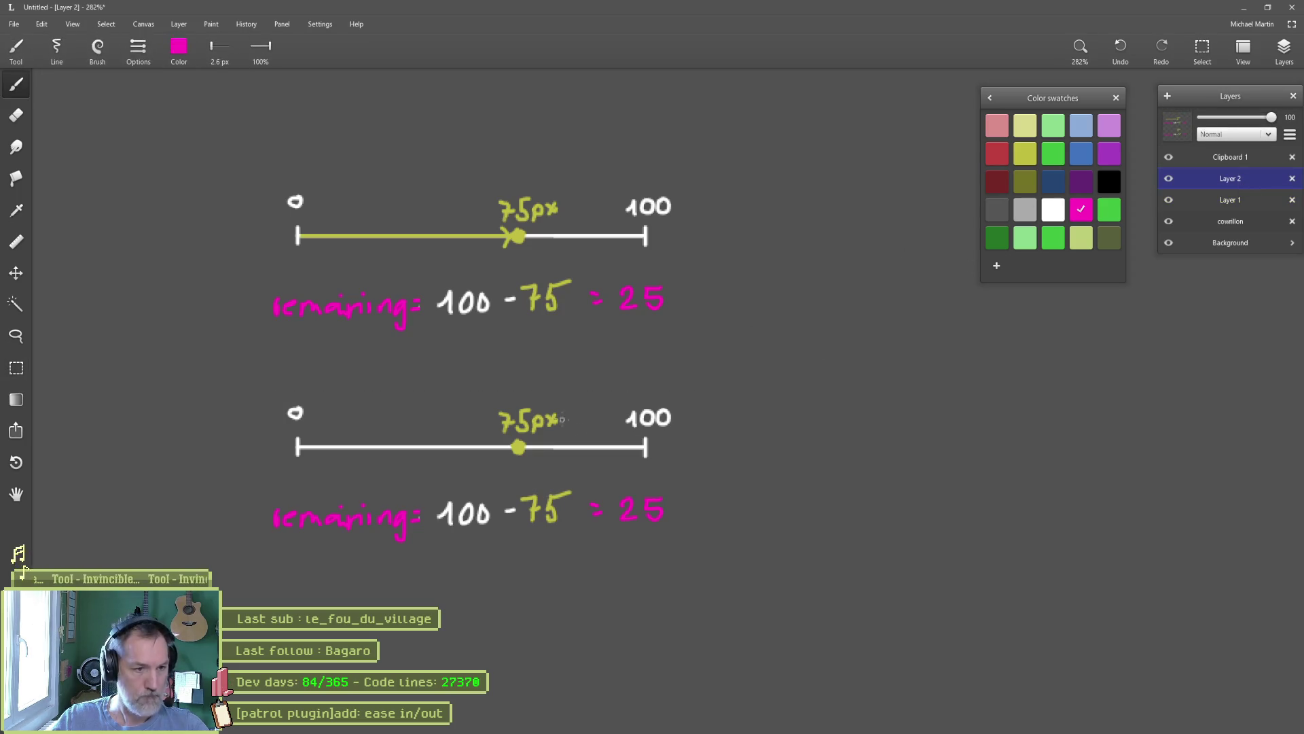
pyautogui.click(521, 451)
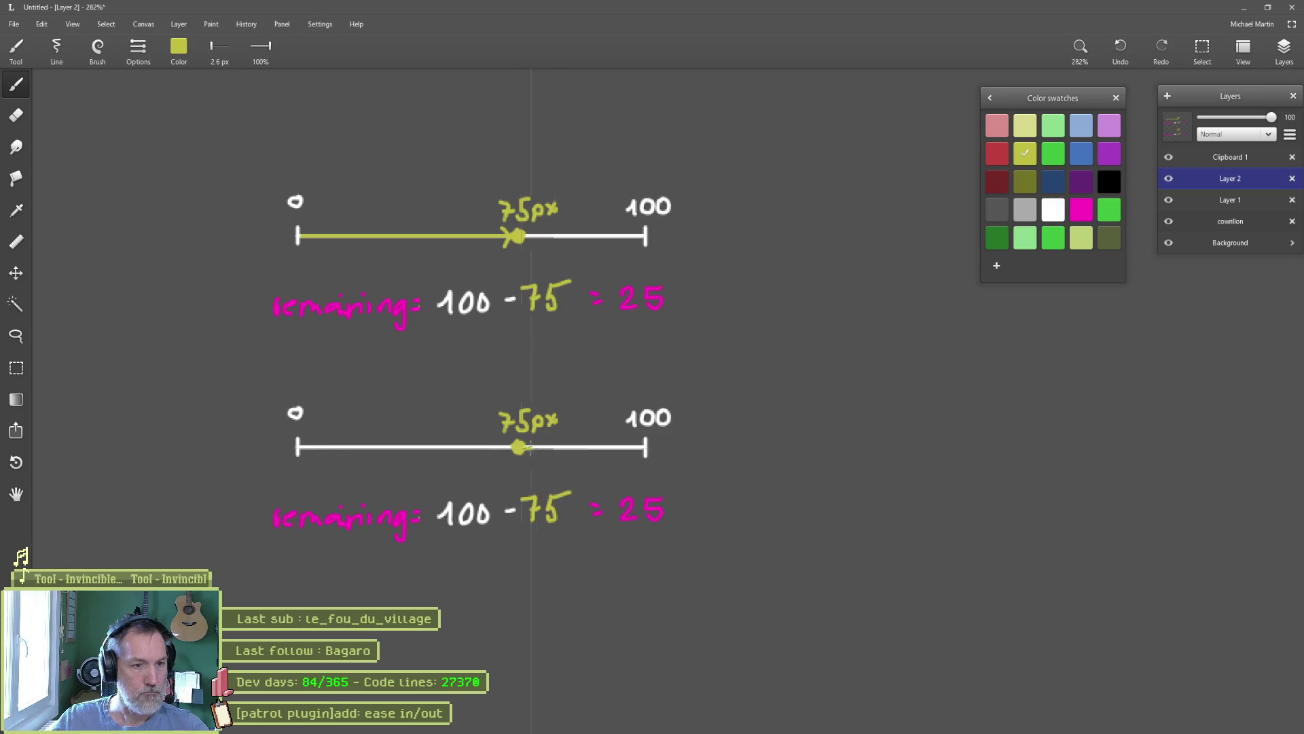
pyautogui.moveTo(530, 448); pyautogui.dragTo(645, 449)
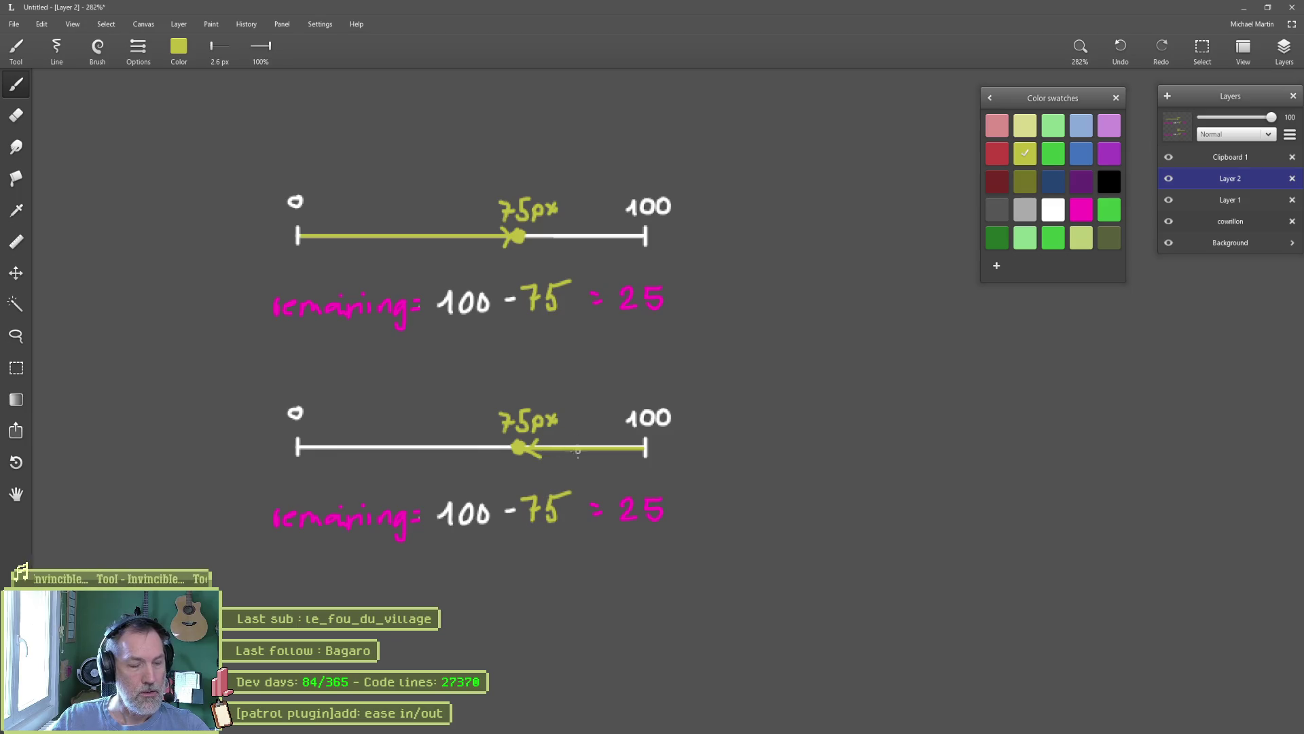
pyautogui.scroll(1, 362, 382)
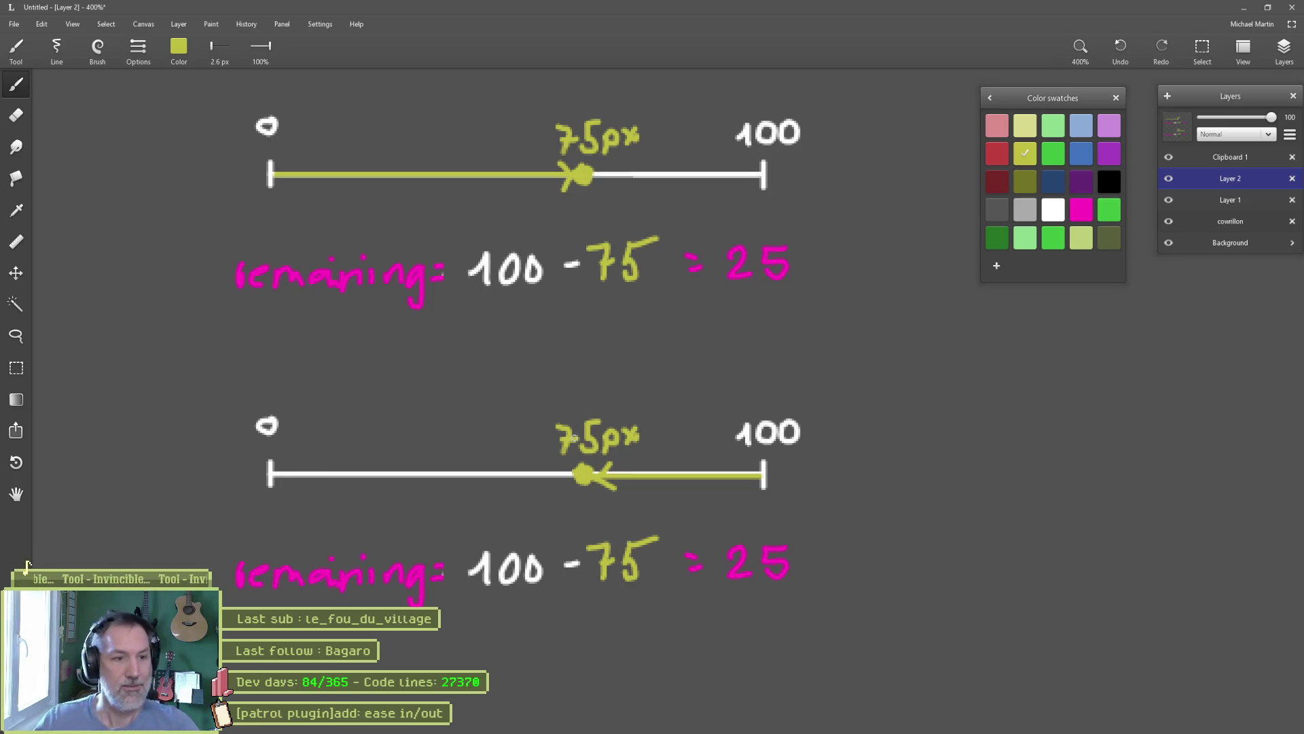
# Change the lower dot's label from 75px to 25px, then return to Godot
pyautogui.press('e')
pyautogui.moveTo(553, 426); pyautogui.dragTo(562, 454)
pyautogui.hotkey('ctrl', 'z')
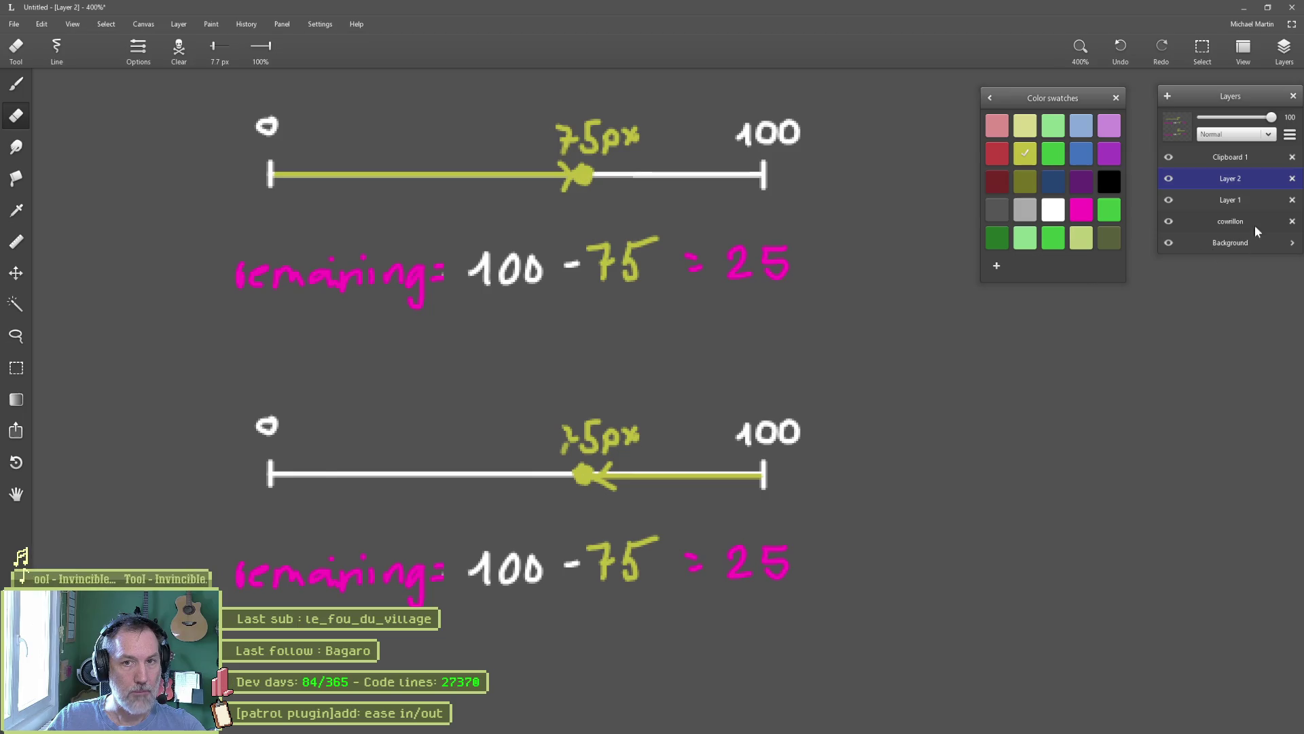
pyautogui.click(1187, 199)
pyautogui.moveTo(544, 451); pyautogui.dragTo(566, 425)
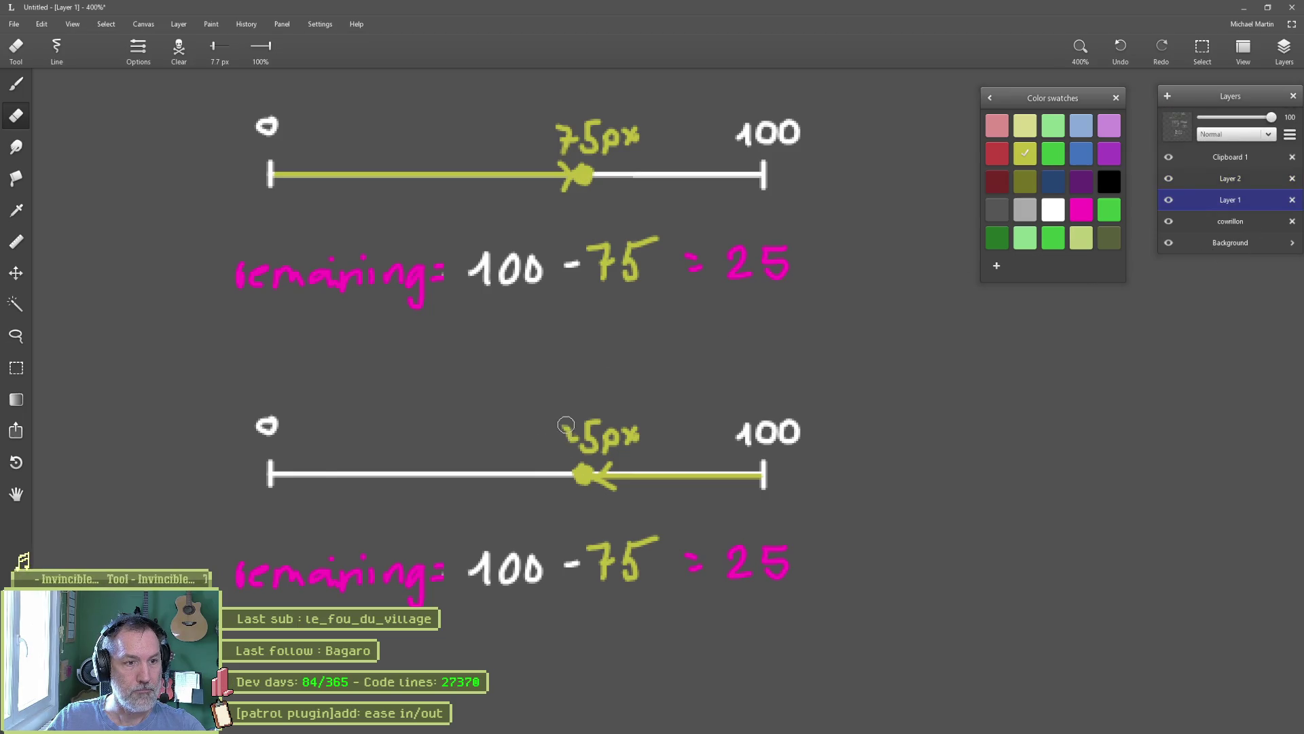
pyautogui.click(1248, 181)
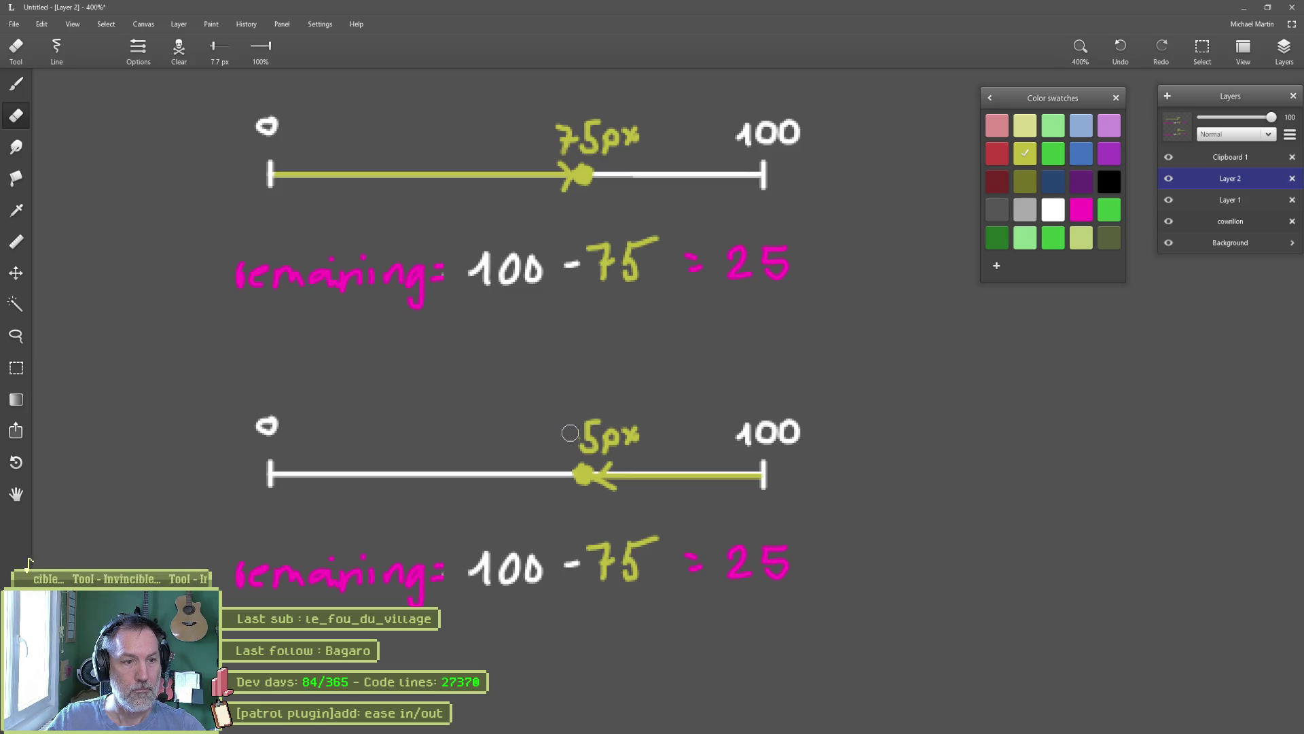
pyautogui.press('b')
pyautogui.moveTo(556, 428); pyautogui.dragTo(566, 449)
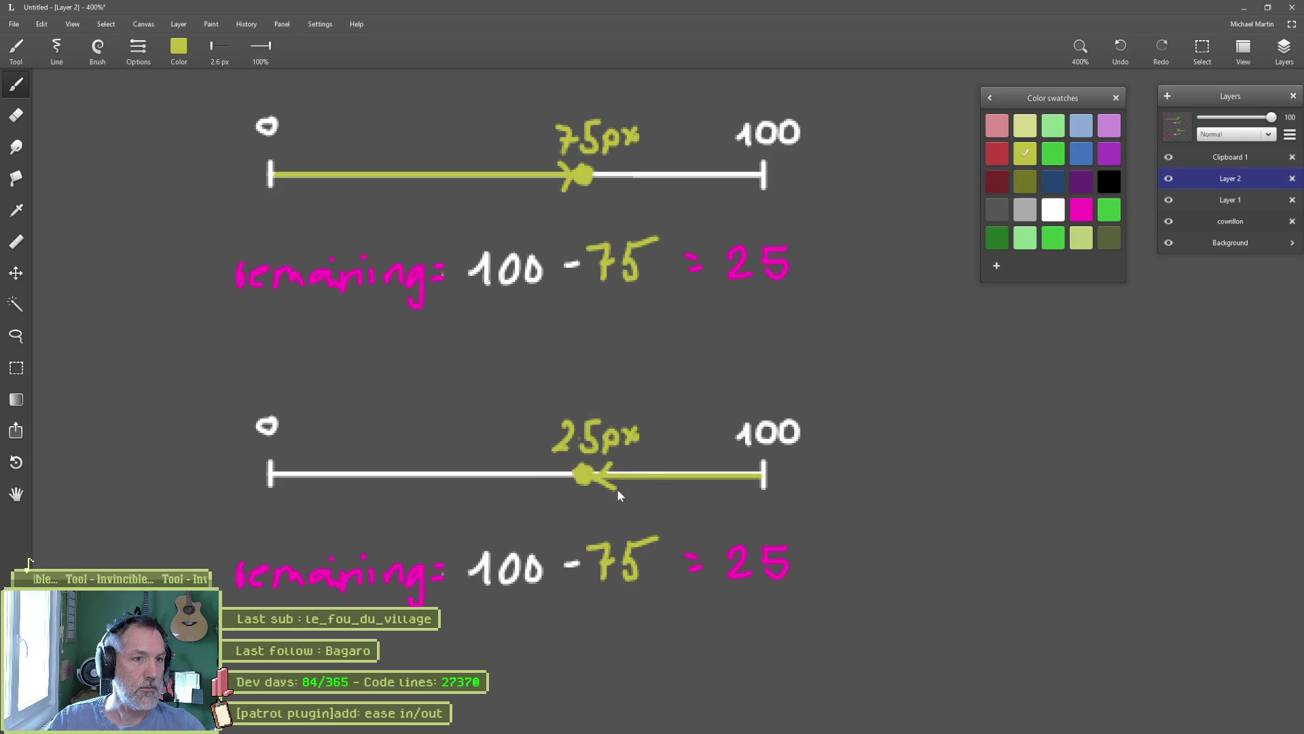
pyautogui.hotkey('alt', 'Tab')
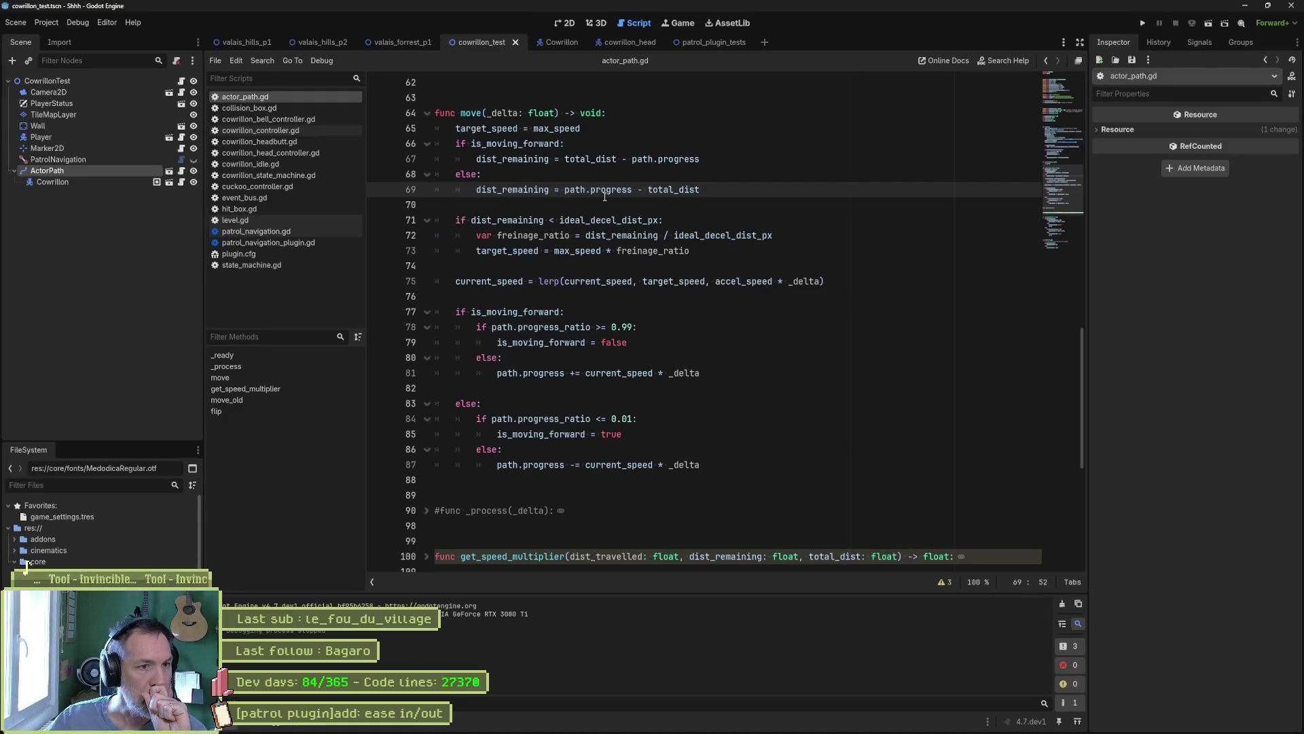
# Select path.progress on line 69 and compare it with the forward formula on line 67
pyautogui.moveTo(565, 189); pyautogui.dragTo(633, 190)
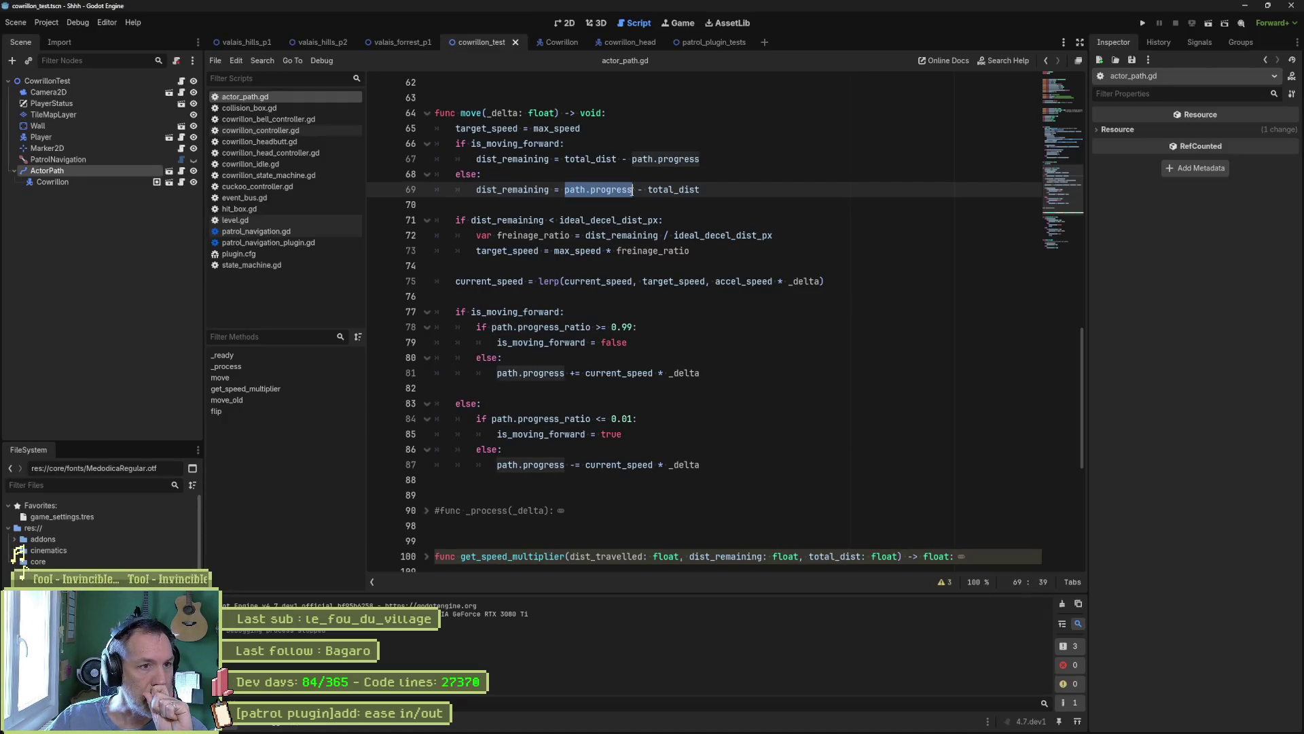
pyautogui.click(633, 163)
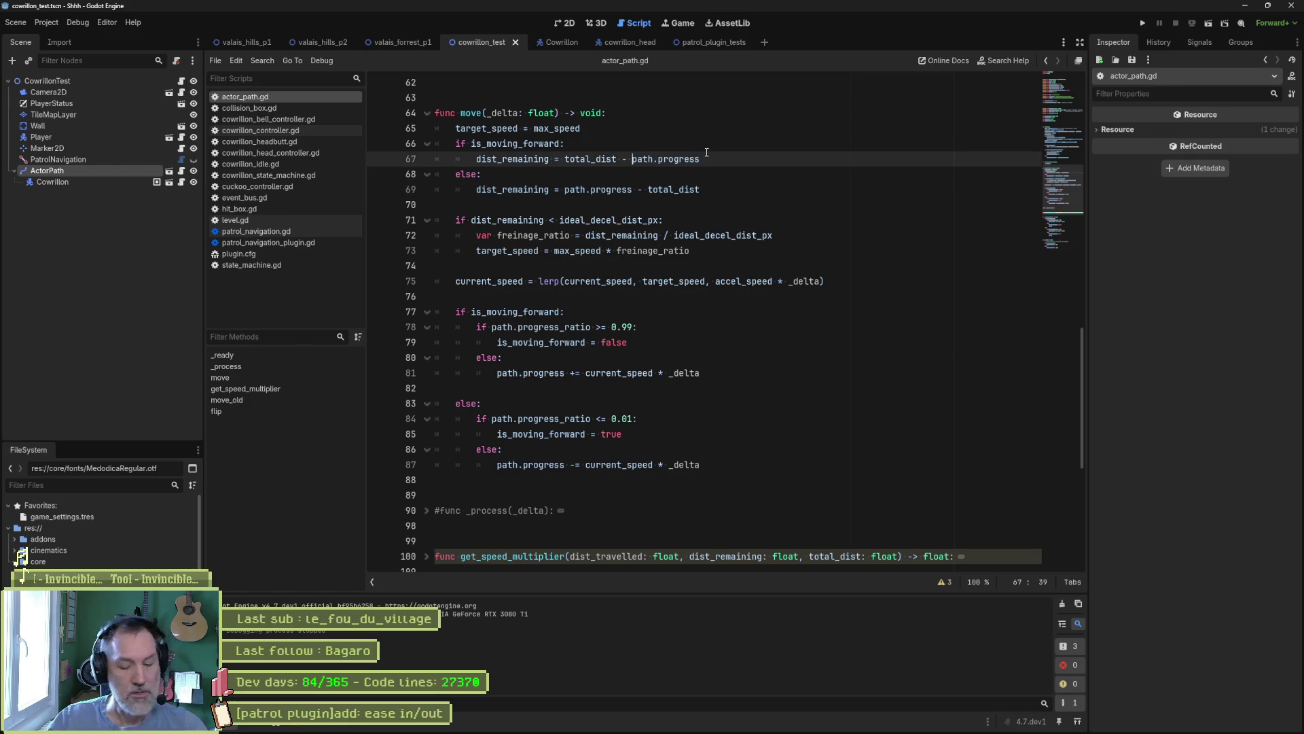
pyautogui.hotkey('alt', 'Tab')
# Revert the lower diagram's label from 25px back to 75px
pyautogui.press('e')
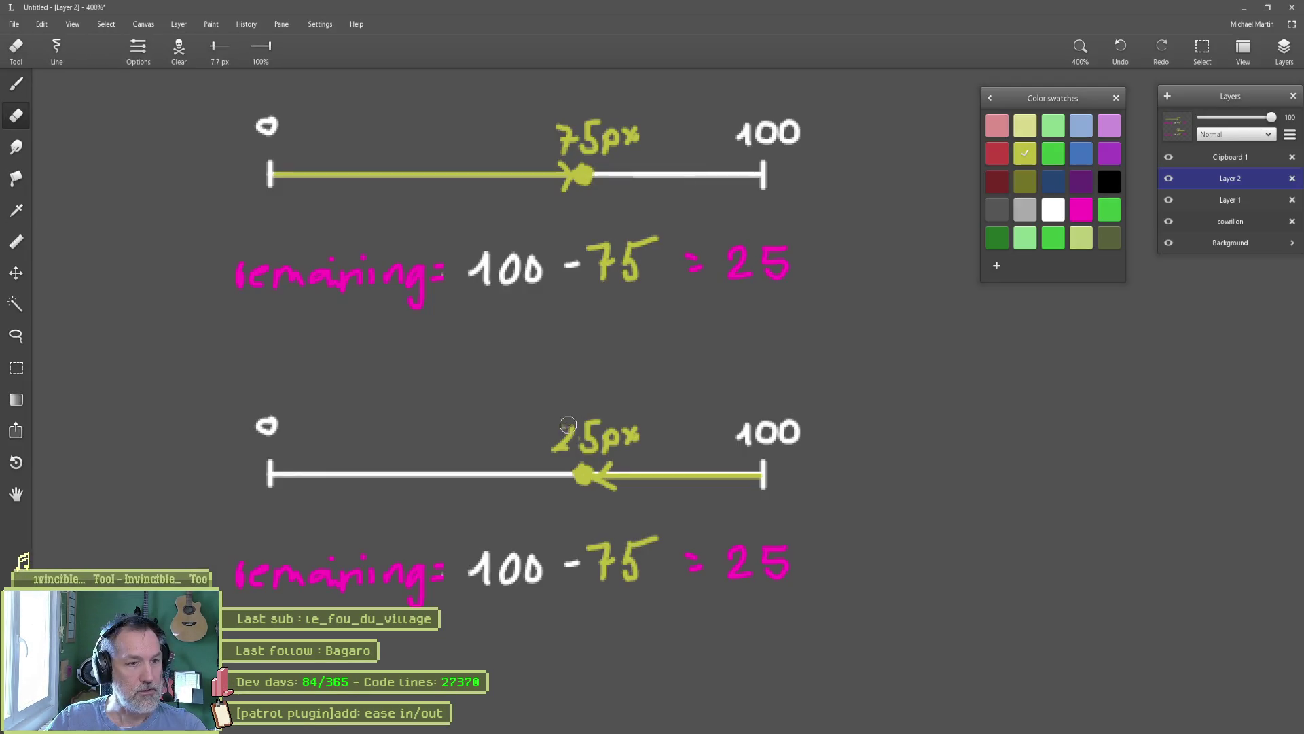
pyautogui.moveTo(571, 424); pyautogui.dragTo(553, 448)
pyautogui.moveTo(554, 422); pyautogui.dragTo(563, 451)
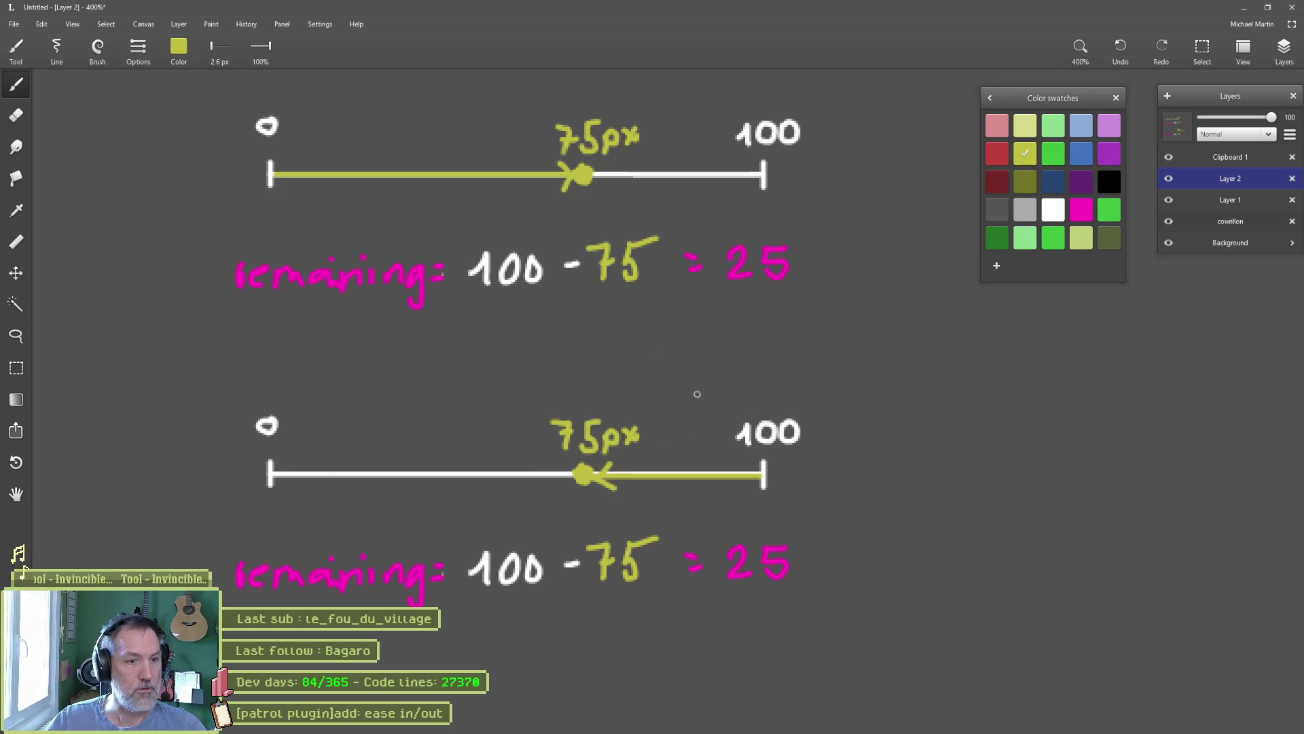
pyautogui.hotkey('alt', 'Tab')
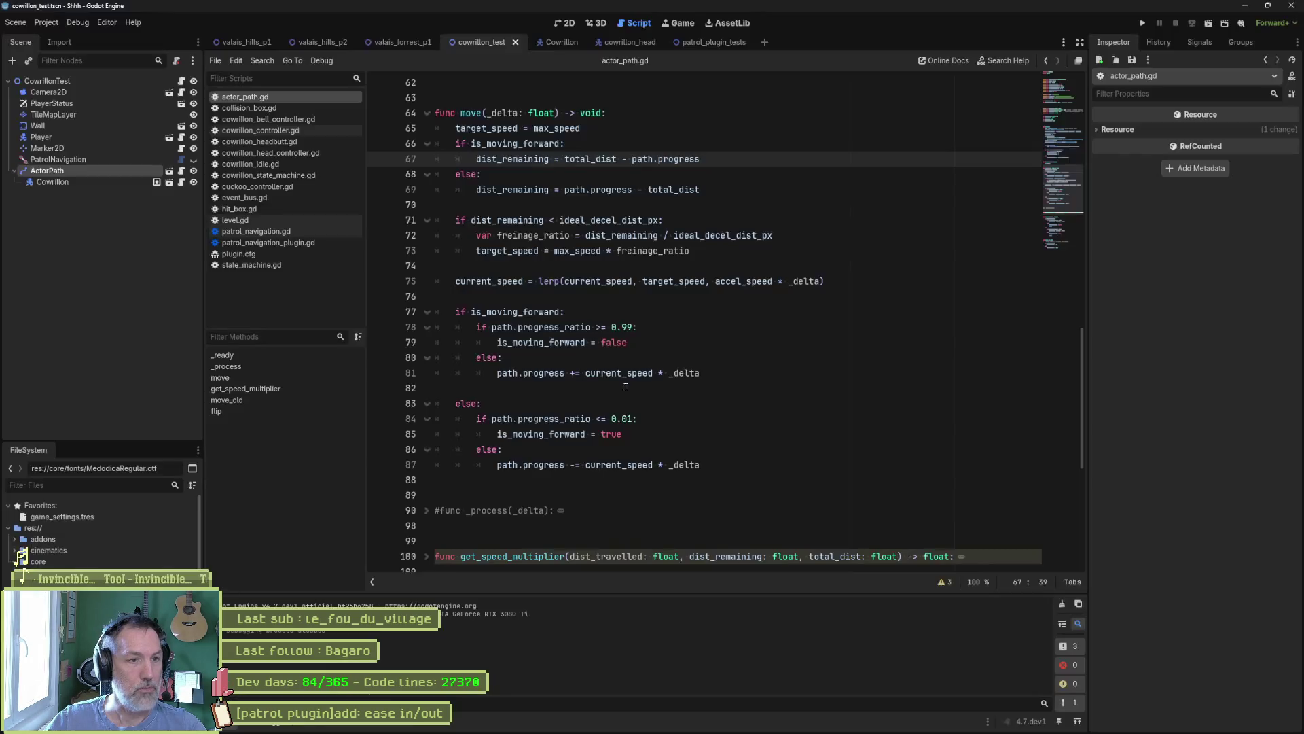
# Highlight 'total_dist - path.progress' on line 67 alongside the remaining-distance diagrams
pyautogui.click(566, 190)
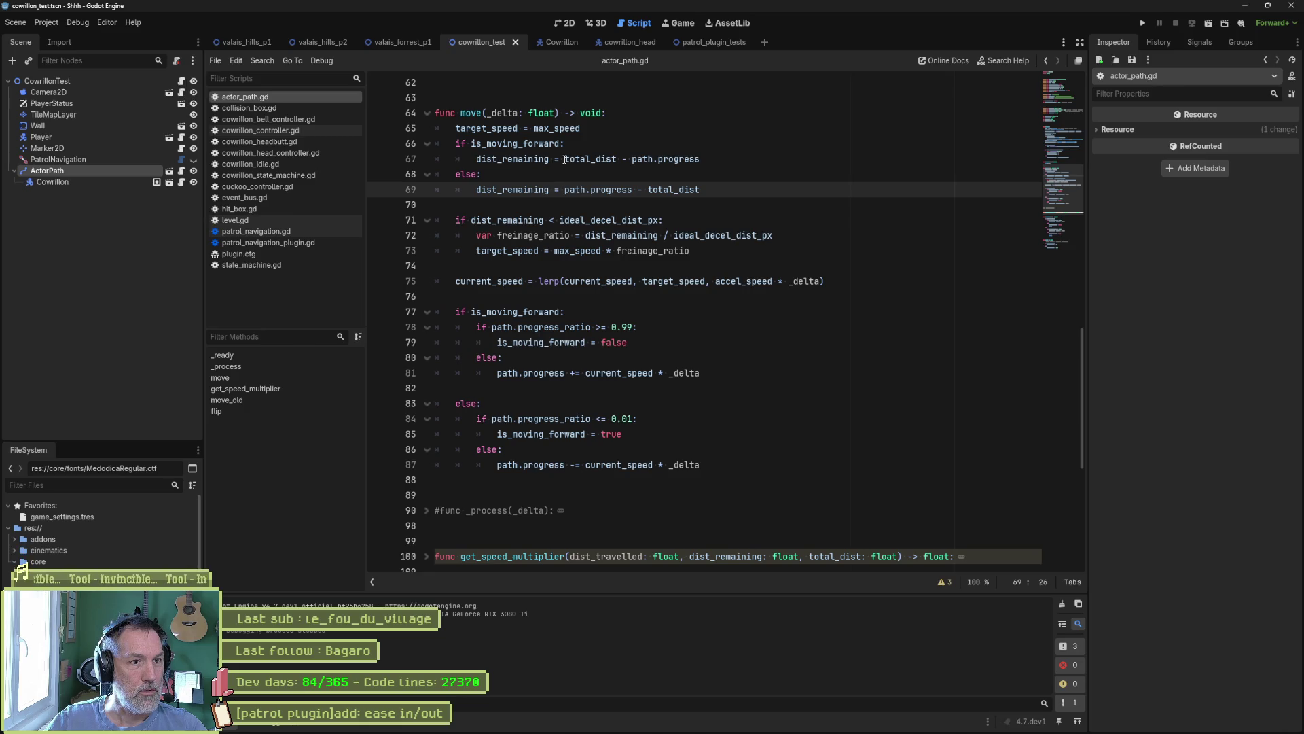
pyautogui.moveTo(565, 160); pyautogui.dragTo(704, 161)
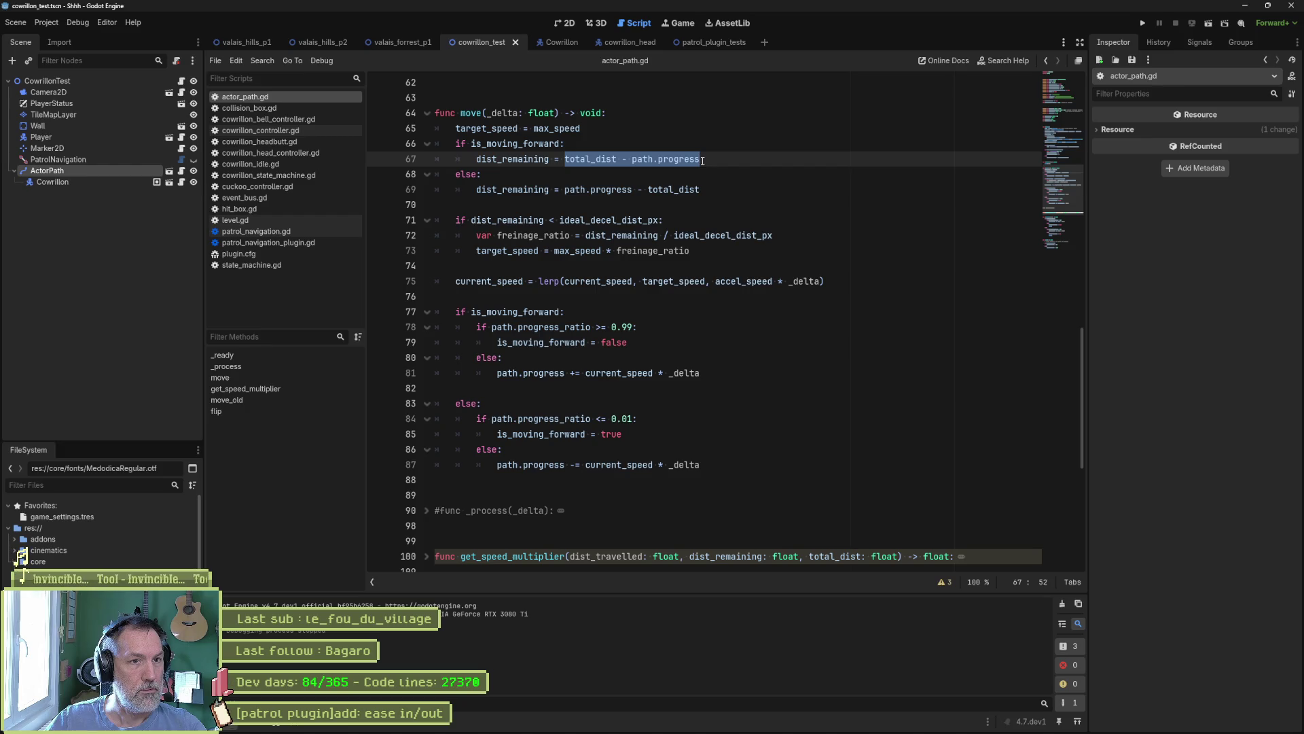
pyautogui.hotkey('alt', 'Tab')
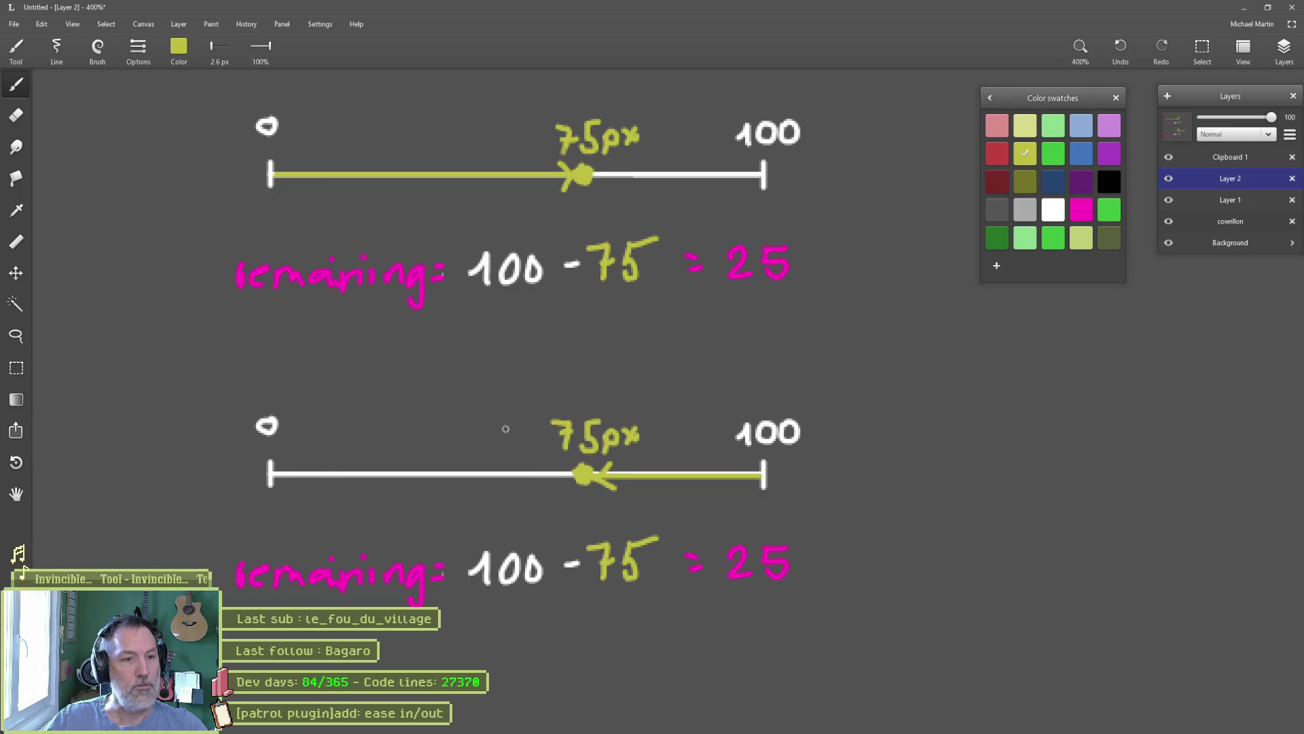
# Cut ' - total_dist' so line 69 reads just path.progress, then test-run the scene with F6
pyautogui.hotkey('alt', 'Tab')
pyautogui.click(649, 190)
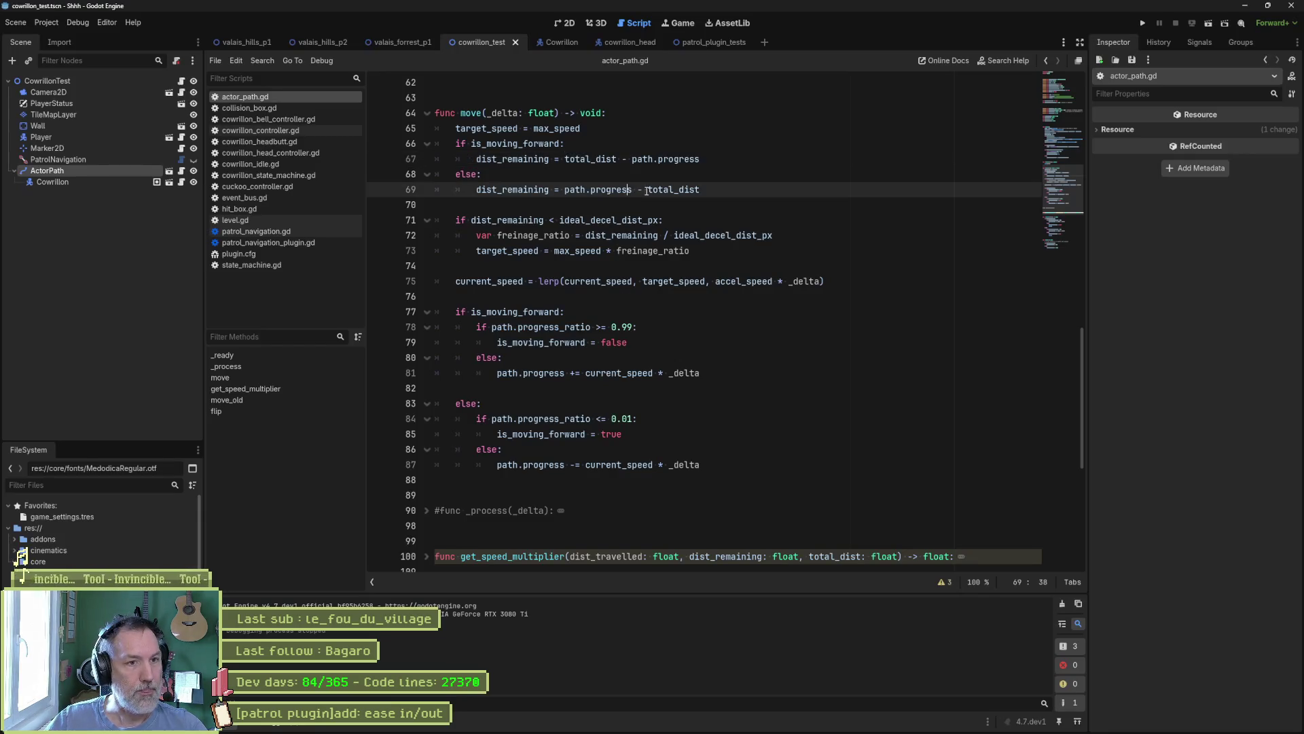
pyautogui.moveTo(634, 190); pyautogui.dragTo(701, 191)
pyautogui.press('BackSpace')
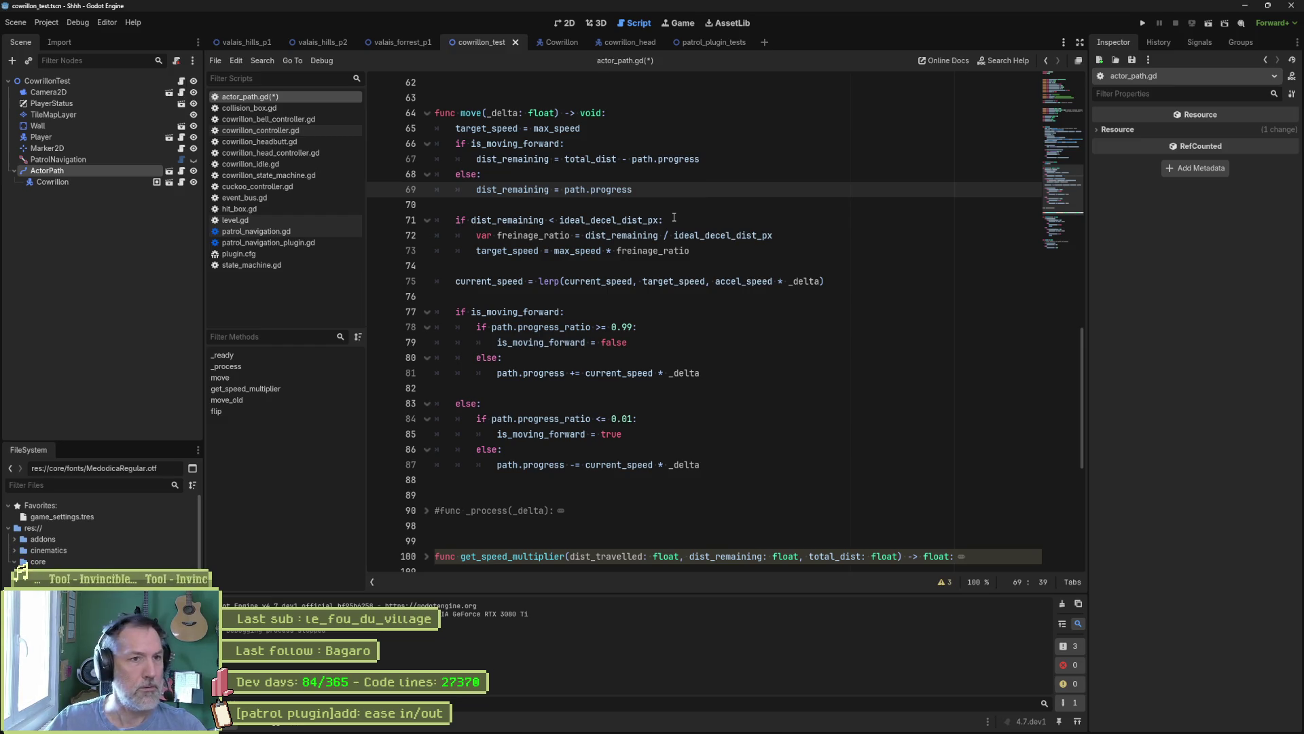
pyautogui.press('F6')
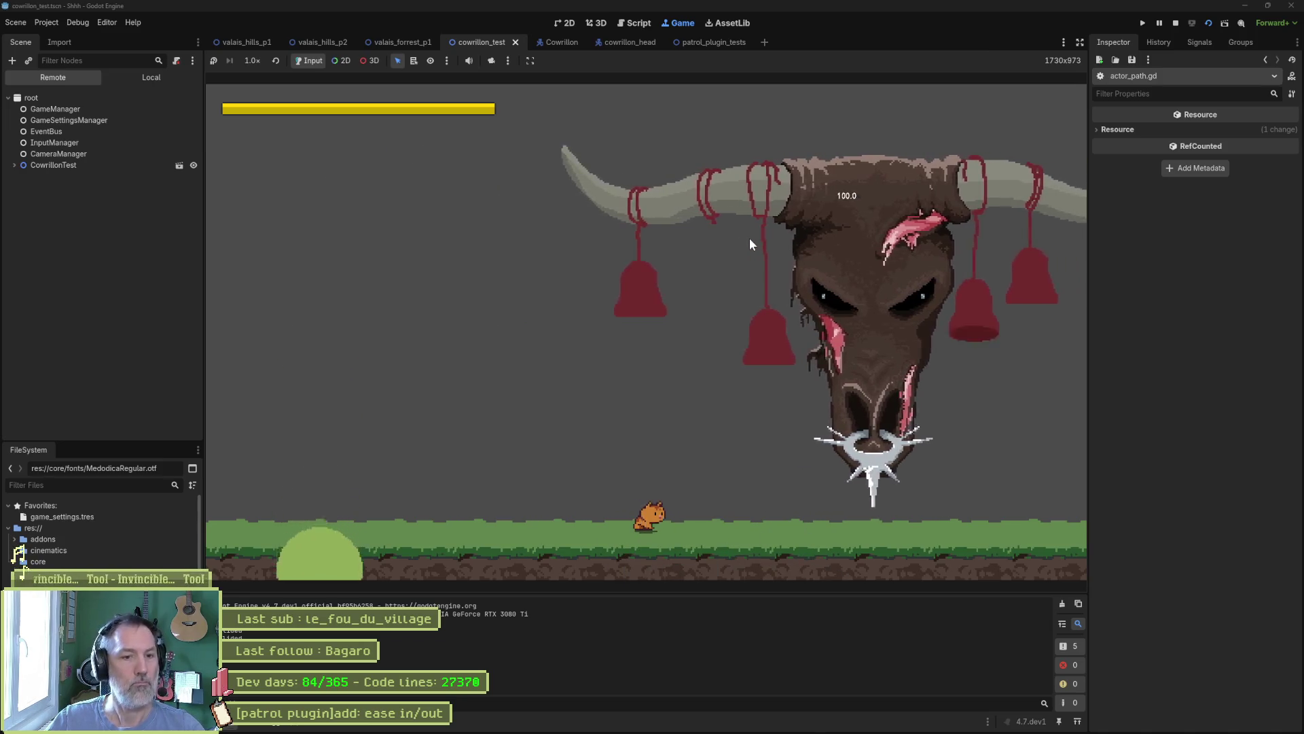
pyautogui.press('F8')
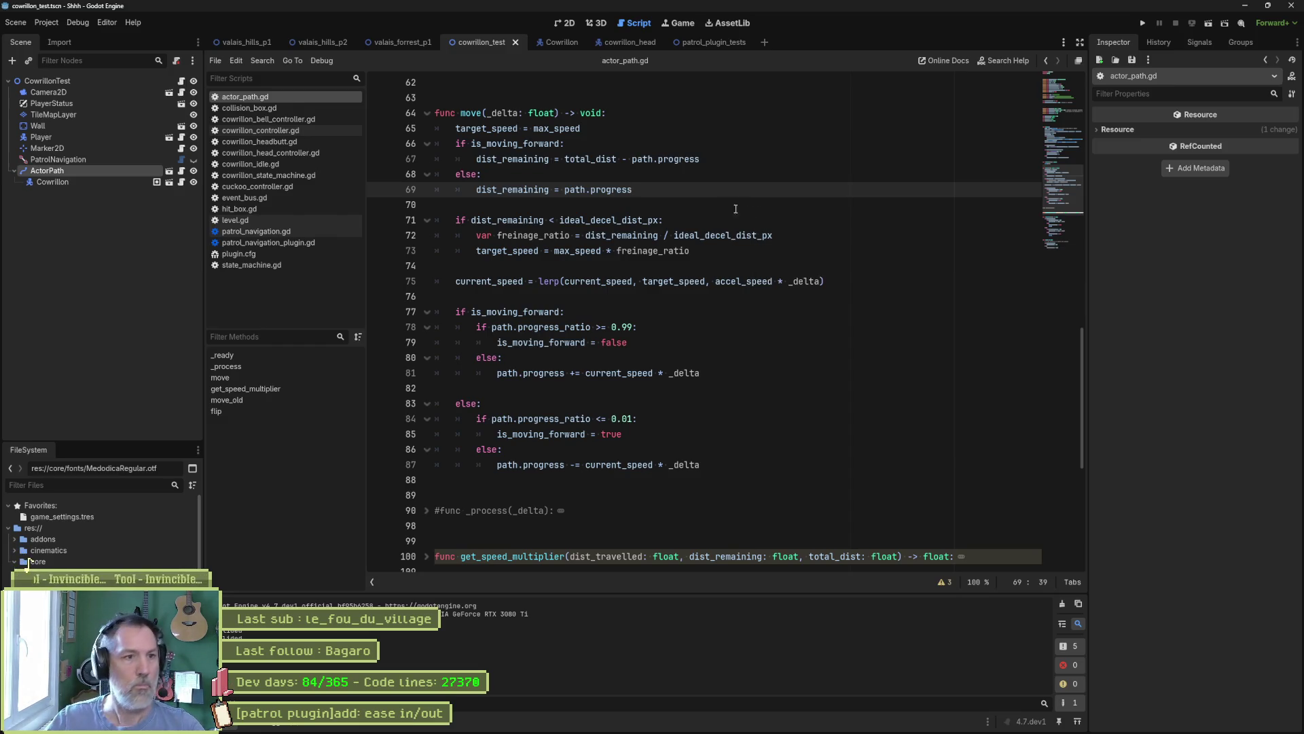
# Add two blank lines after the else branch and paste the forward-distance line as line 72
pyautogui.press('Return')
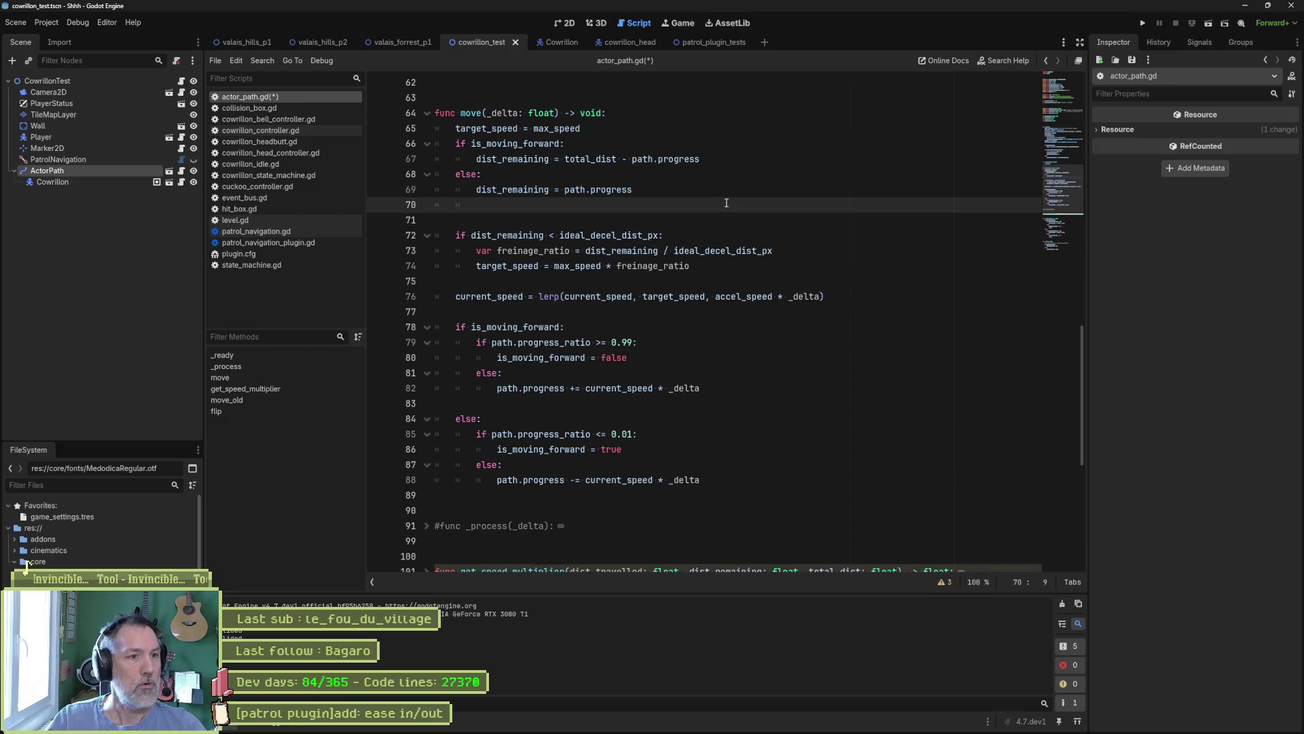
pyautogui.press('Return')
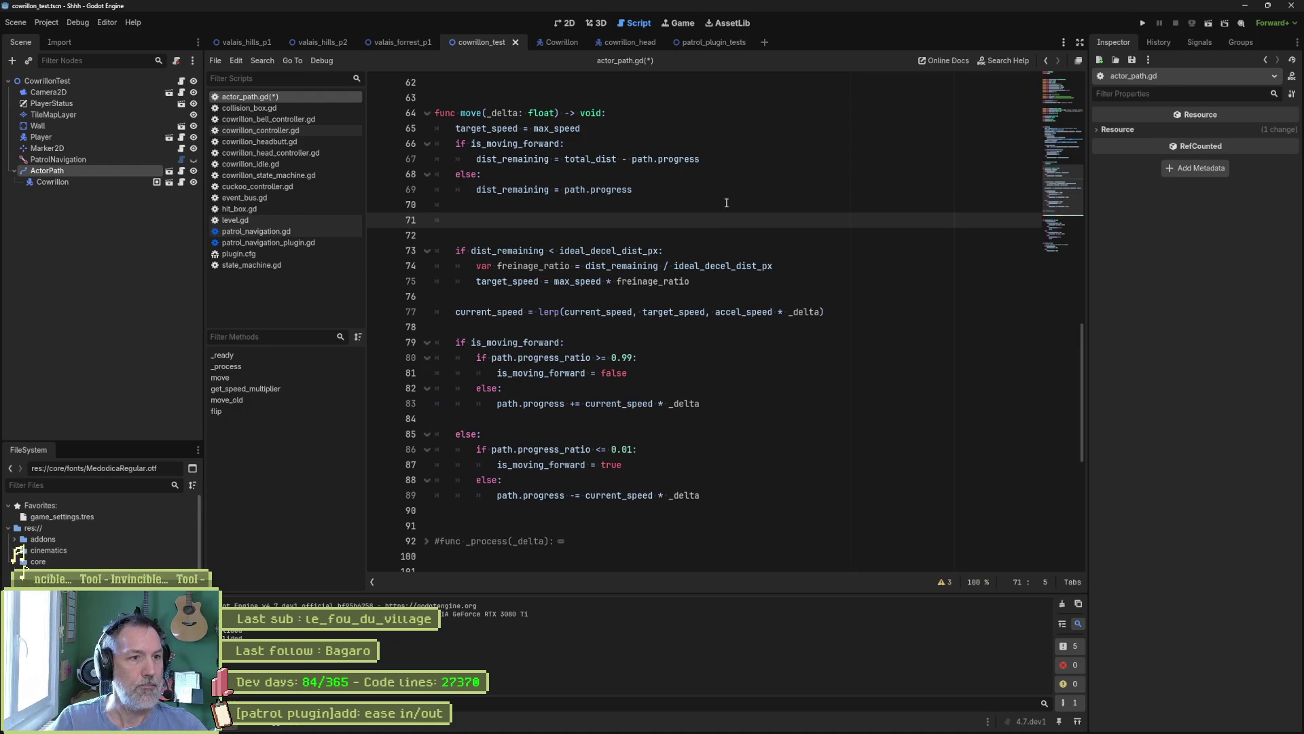
pyautogui.tripleClick(723, 154)
pyautogui.hotkey('ctrl', 'c')
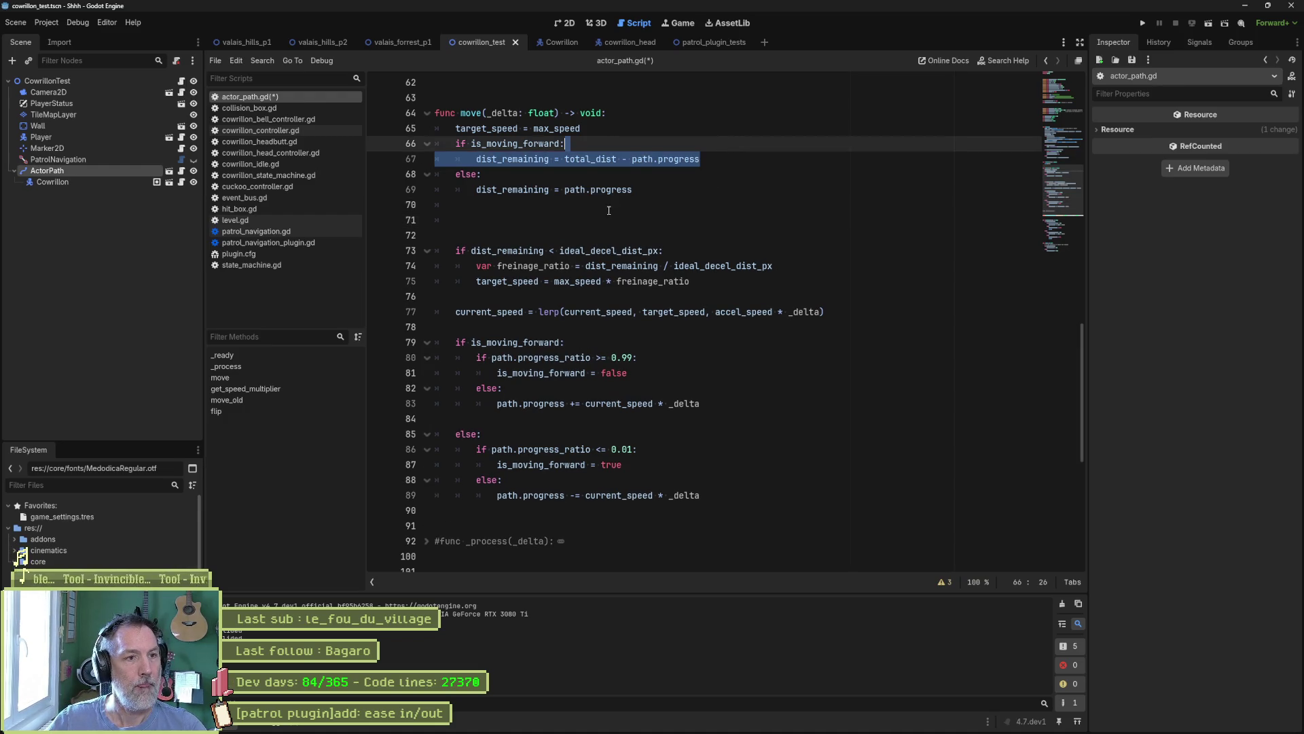
pyautogui.click(609, 207)
pyautogui.click(610, 214)
pyautogui.hotkey('ctrl', 'v')
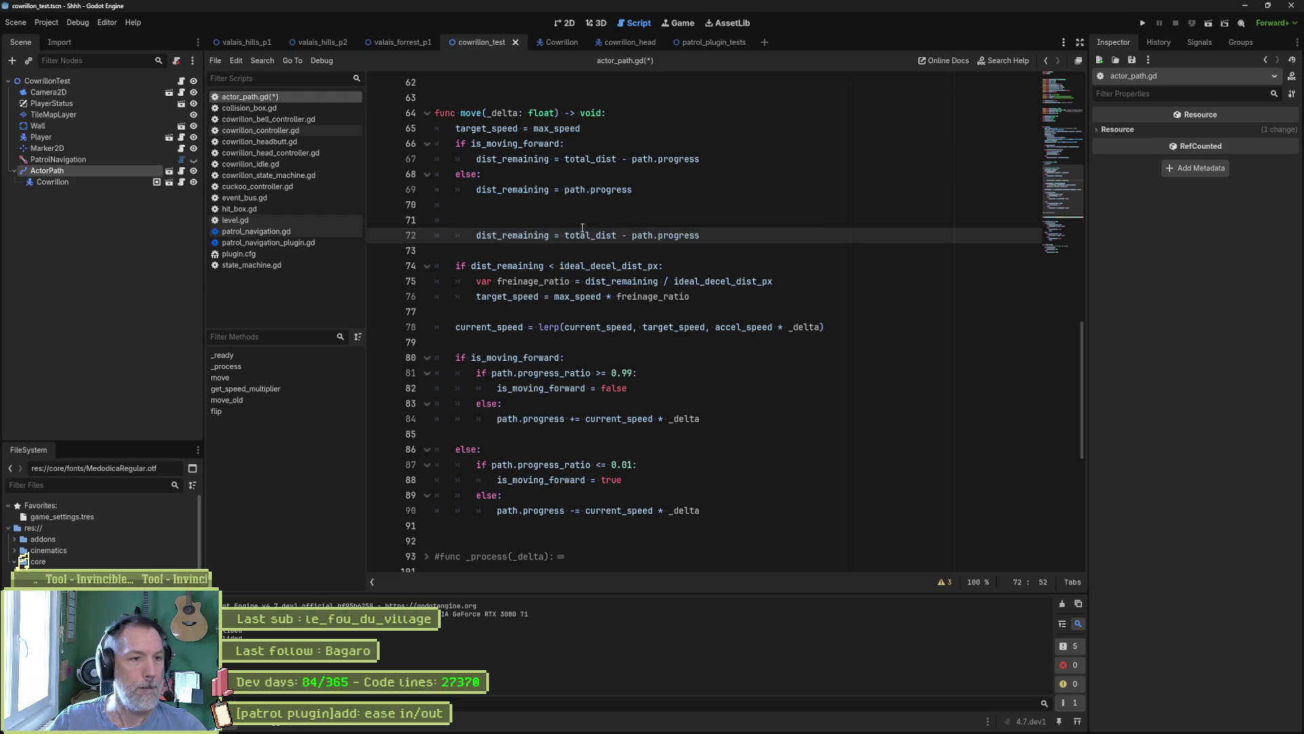
# Insert 'is_moving_forward ?' before total_dist on line 72
pyautogui.doubleClick(514, 143)
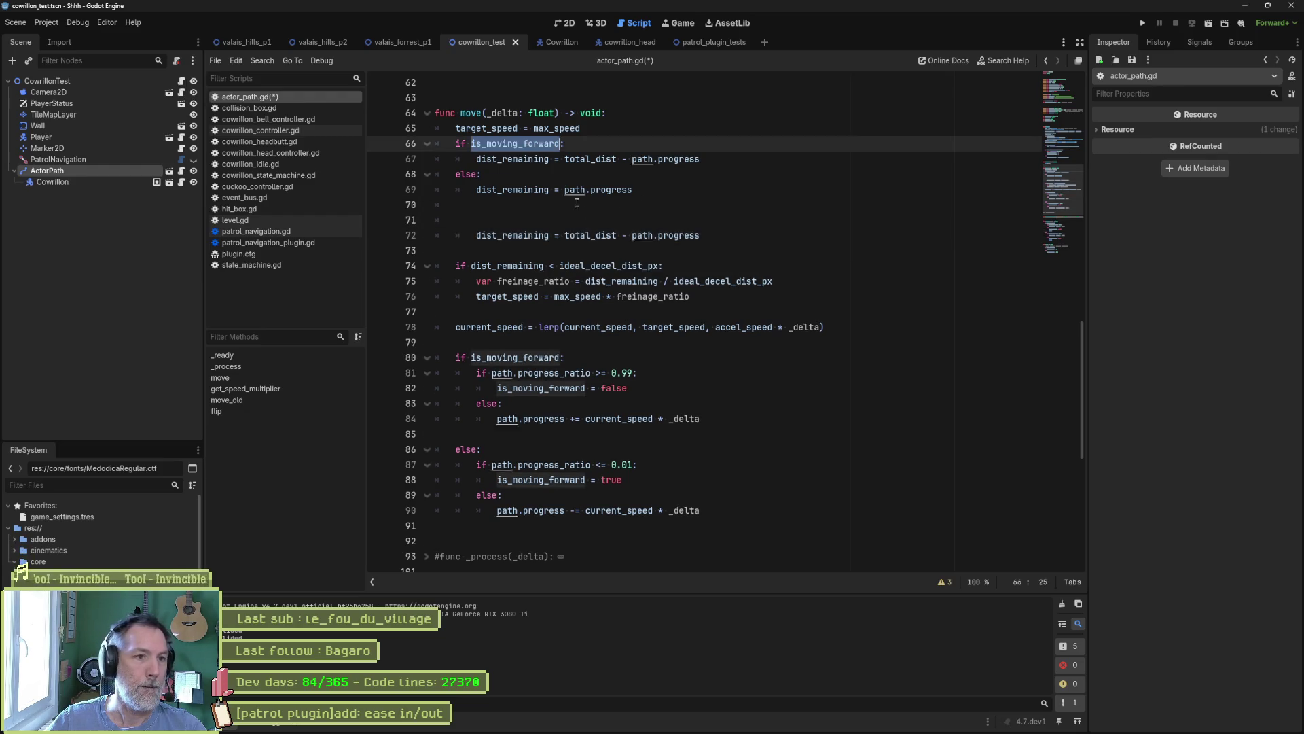
pyautogui.hotkey('ctrl', 'c')
pyautogui.click(565, 236)
pyautogui.hotkey('ctrl', 'v')
pyautogui.write('_')
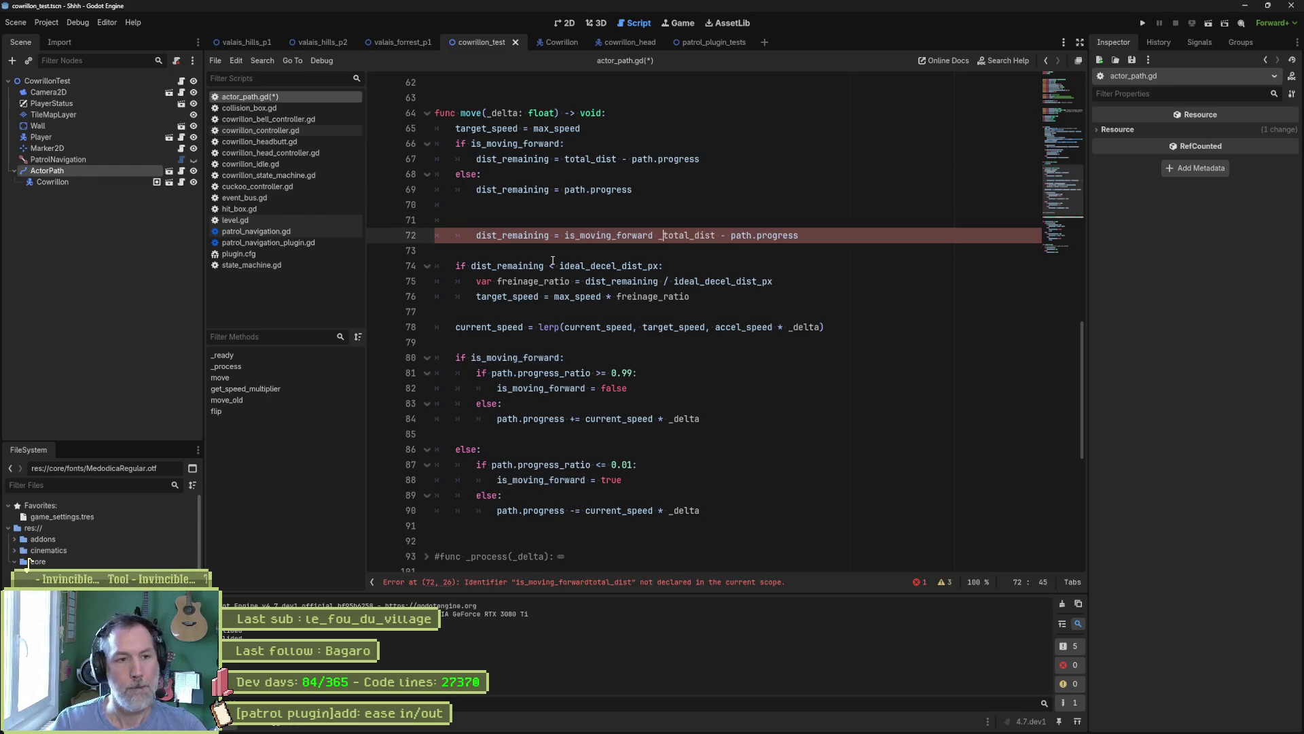
pyautogui.press('BackSpace')
pyautogui.write('?')
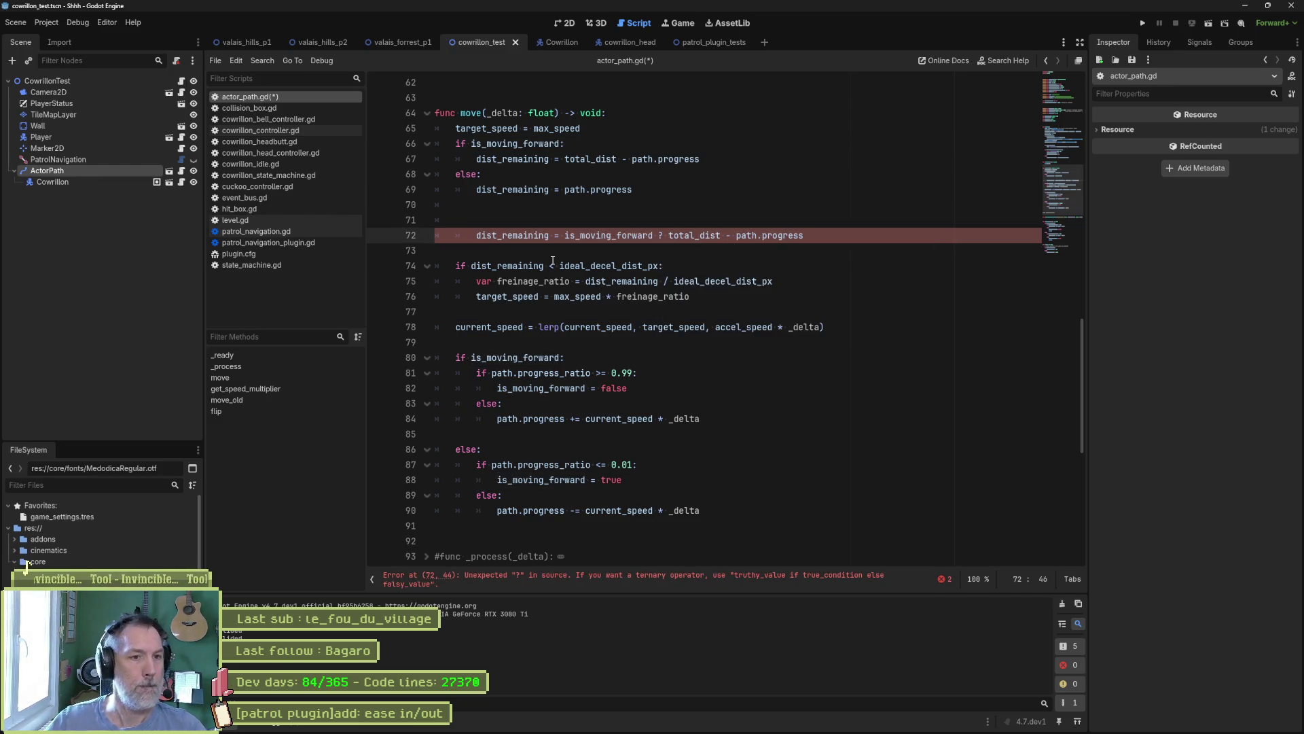
# Append ': path.progress' as the fallback value at the end of line 72
pyautogui.moveTo(564, 190); pyautogui.dragTo(633, 191)
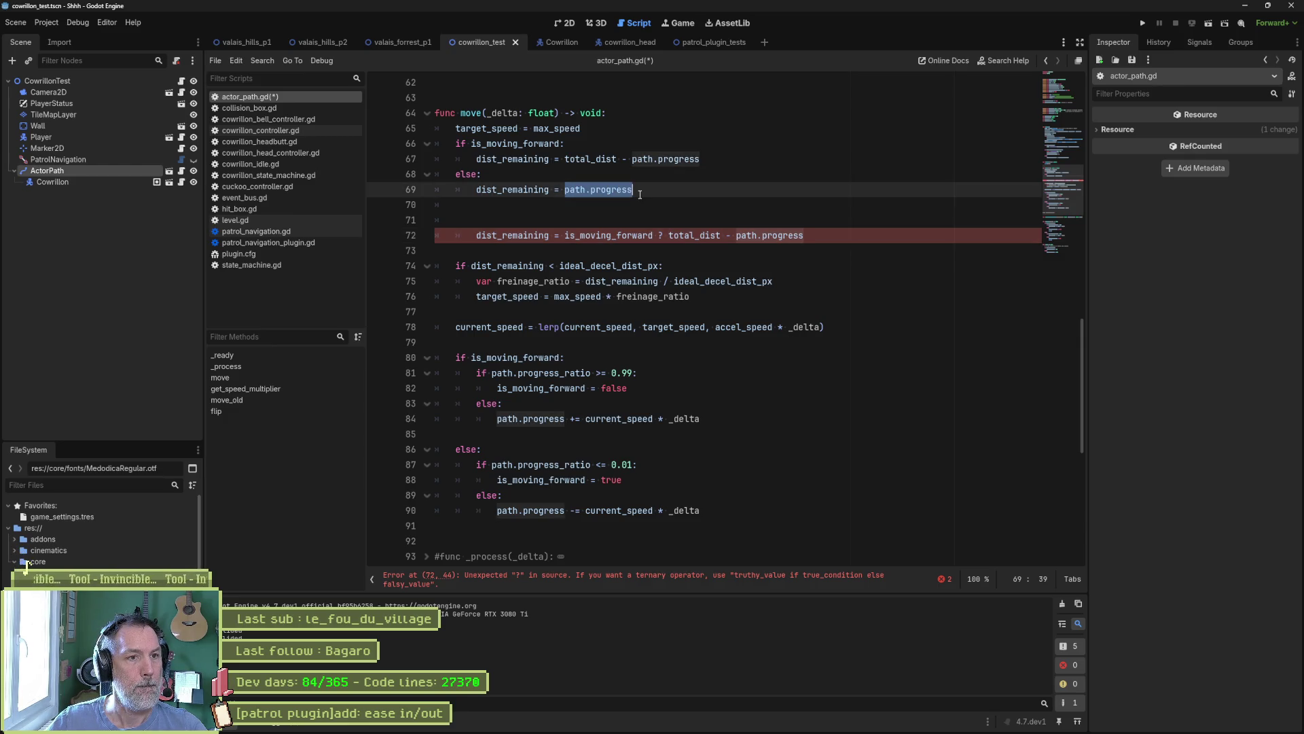
pyautogui.click(826, 235)
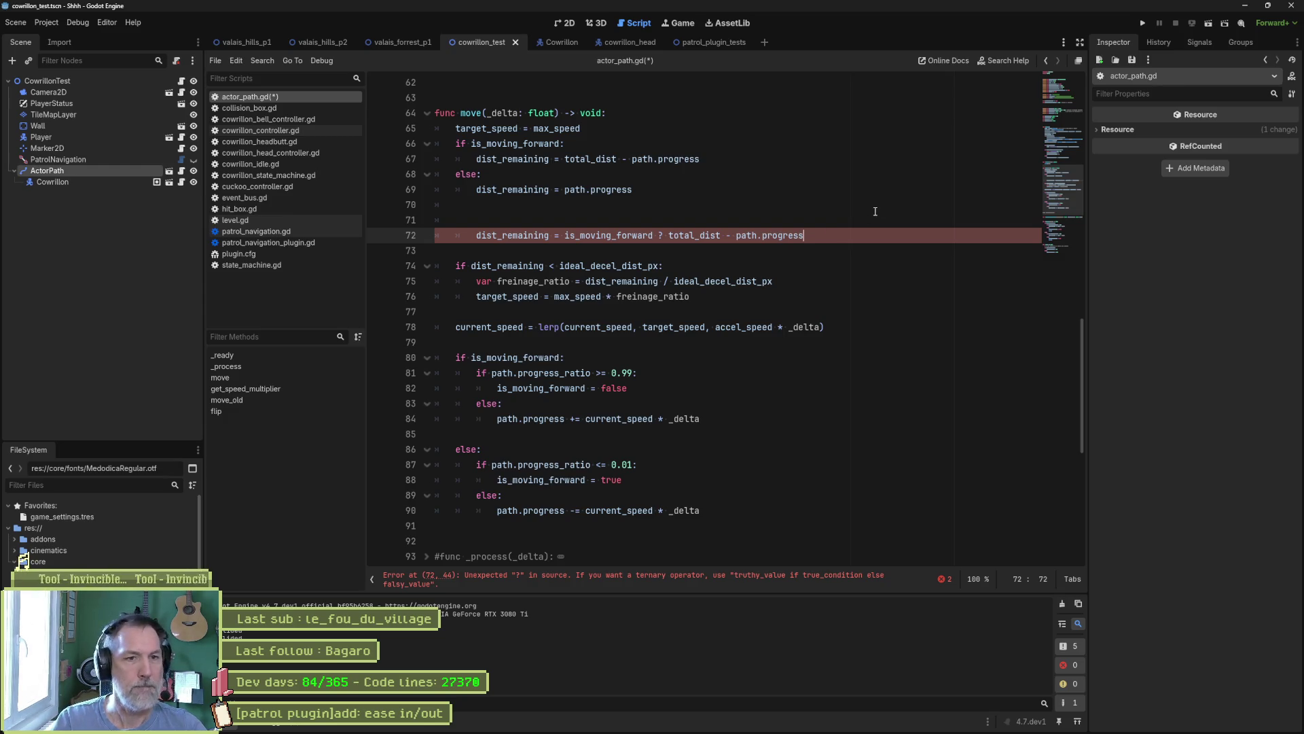
pyautogui.write(':')
pyautogui.hotkey('ctrl', 'v')
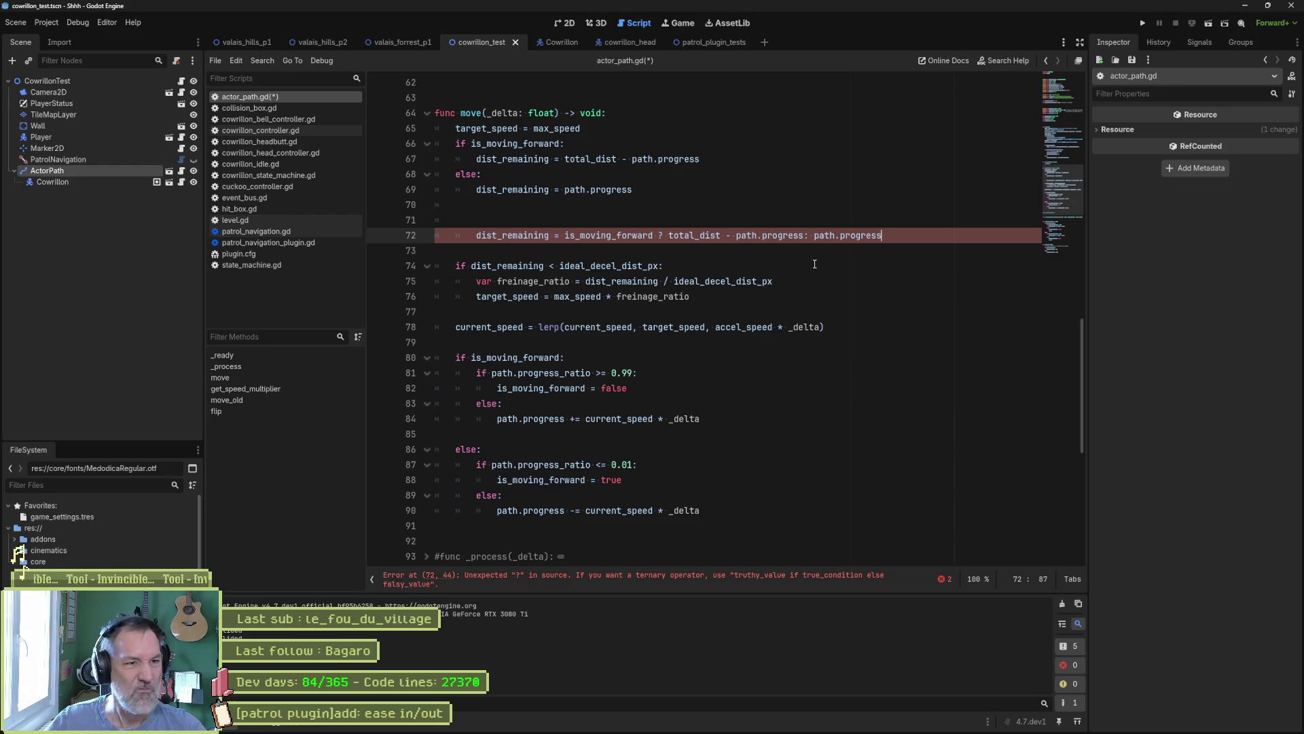
# Unindent the conditional line 72 and select it to ask Gemini about its error
pyautogui.click(479, 235)
pyautogui.press('BackSpace')
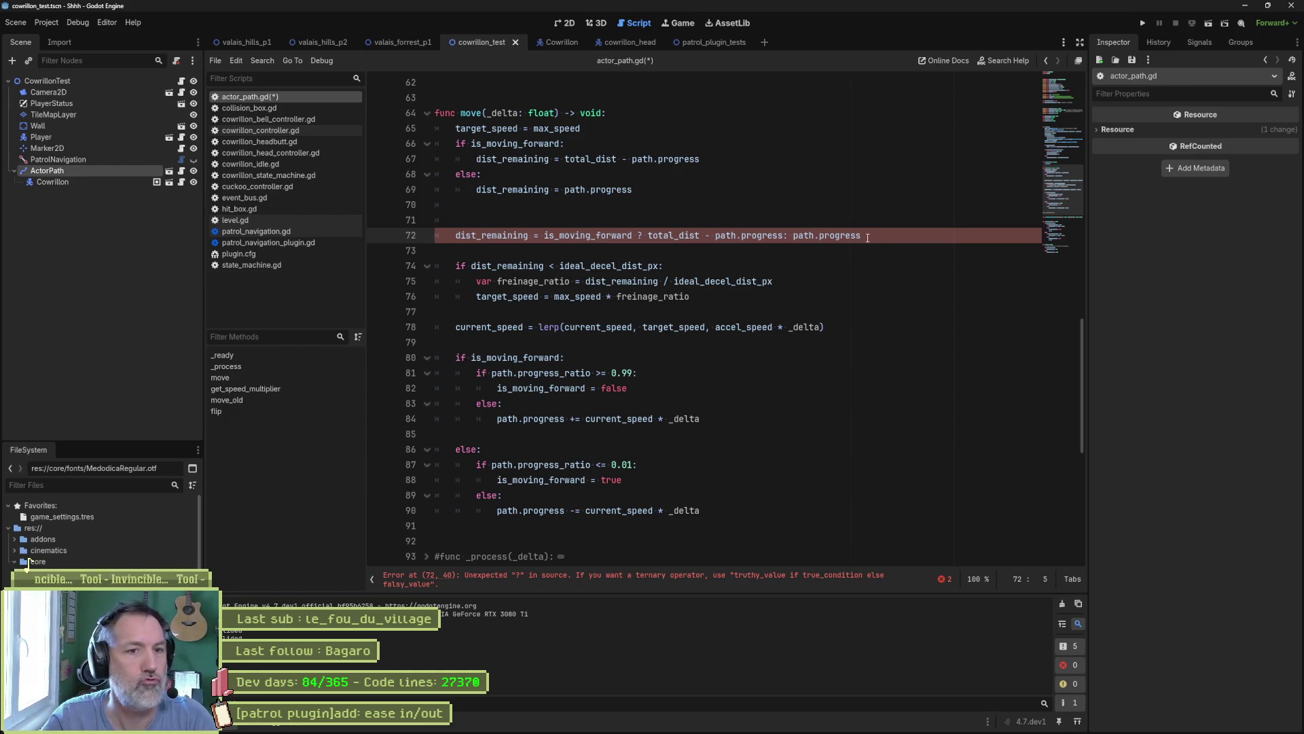
pyautogui.moveTo(868, 237); pyautogui.dragTo(435, 236)
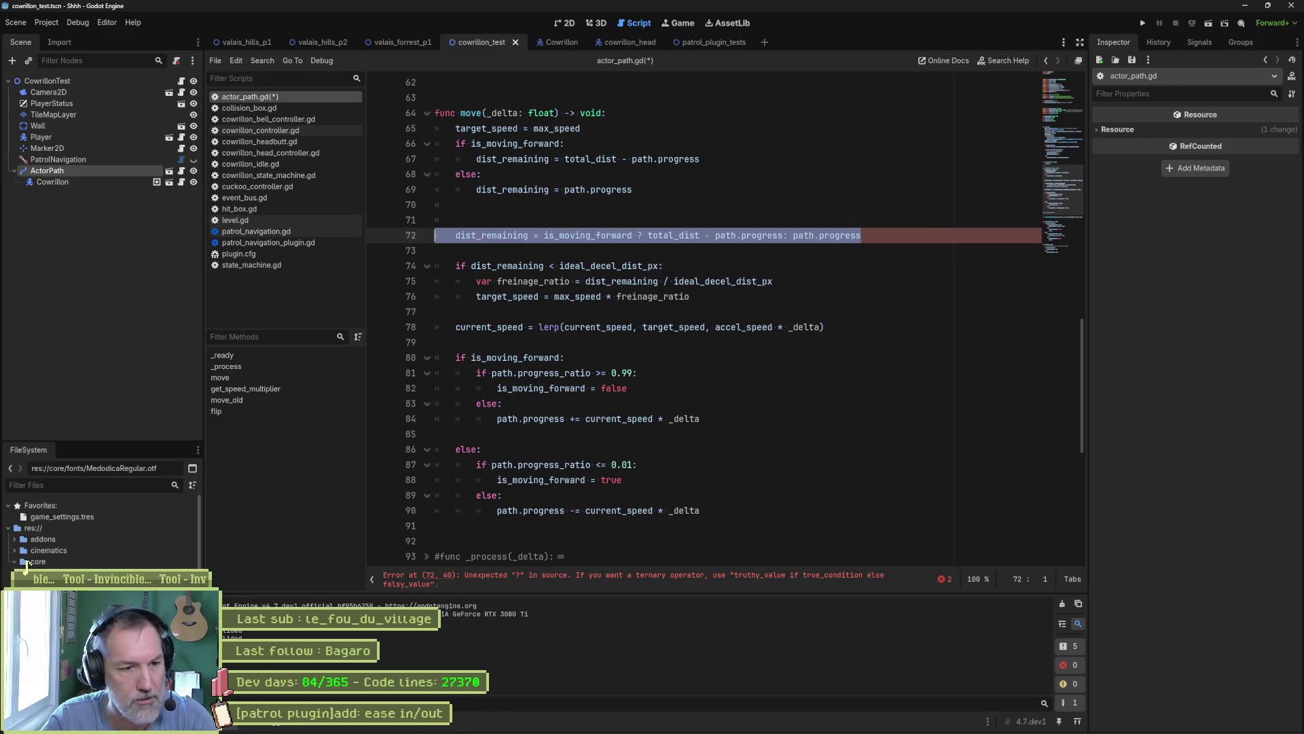
pyautogui.click(552, 722)
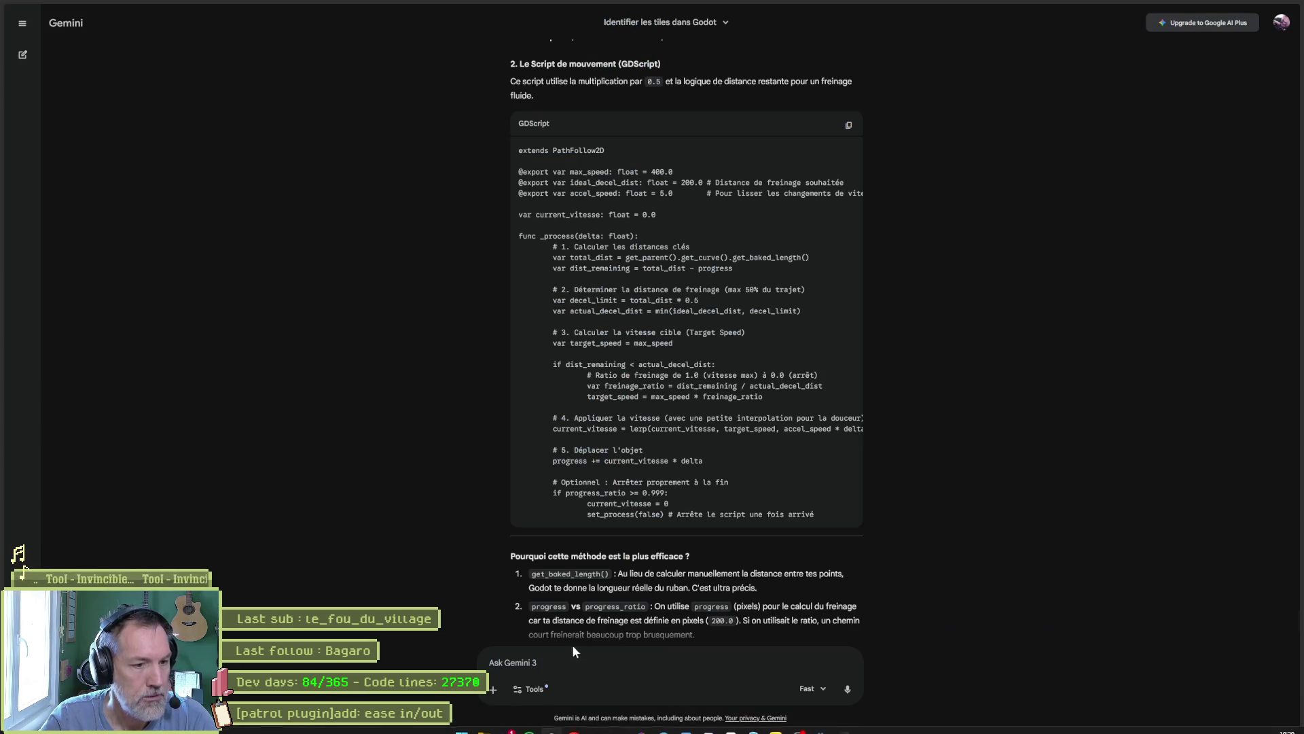
# Ask Gemini 'erreur' about the pasted dist_remaining ternary line that fails
pyautogui.click(574, 673)
pyautogui.write('erreur ?')
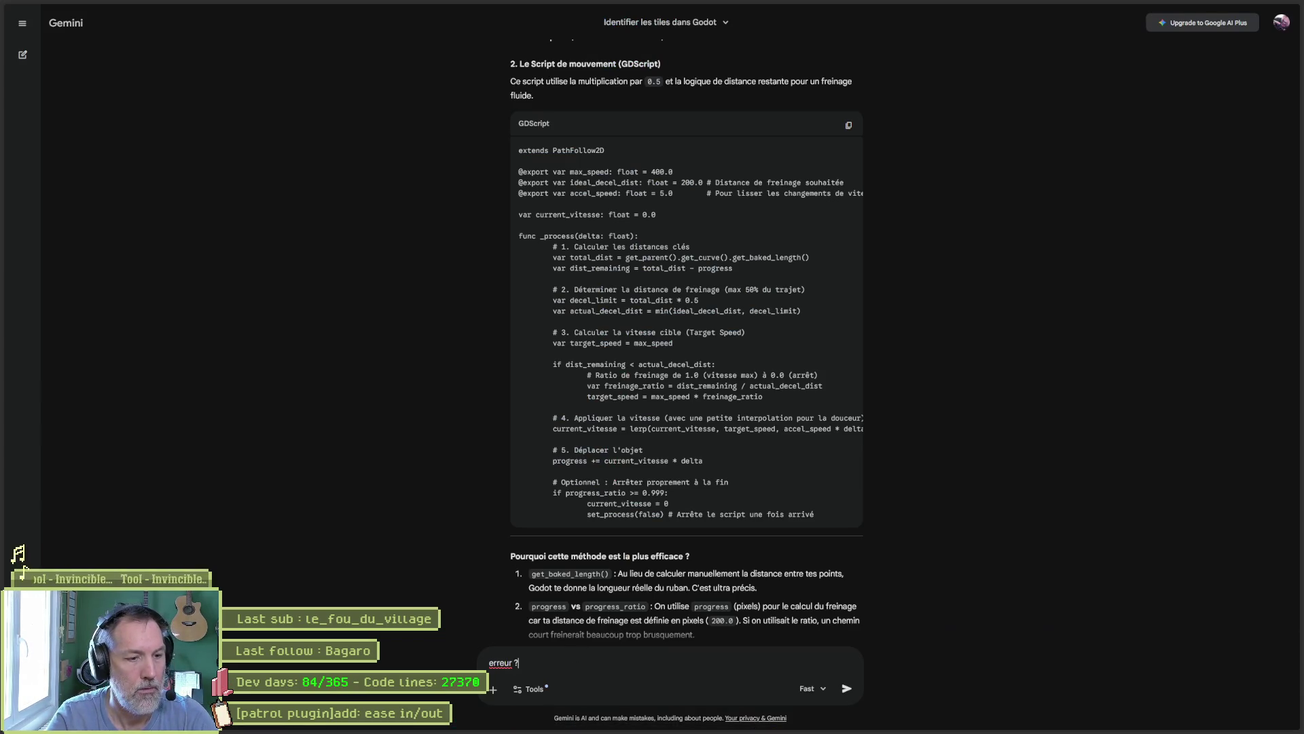
pyautogui.hotkey('shift', 'Return')
pyautogui.hotkey('ctrl', 'v')
pyautogui.press('Return')
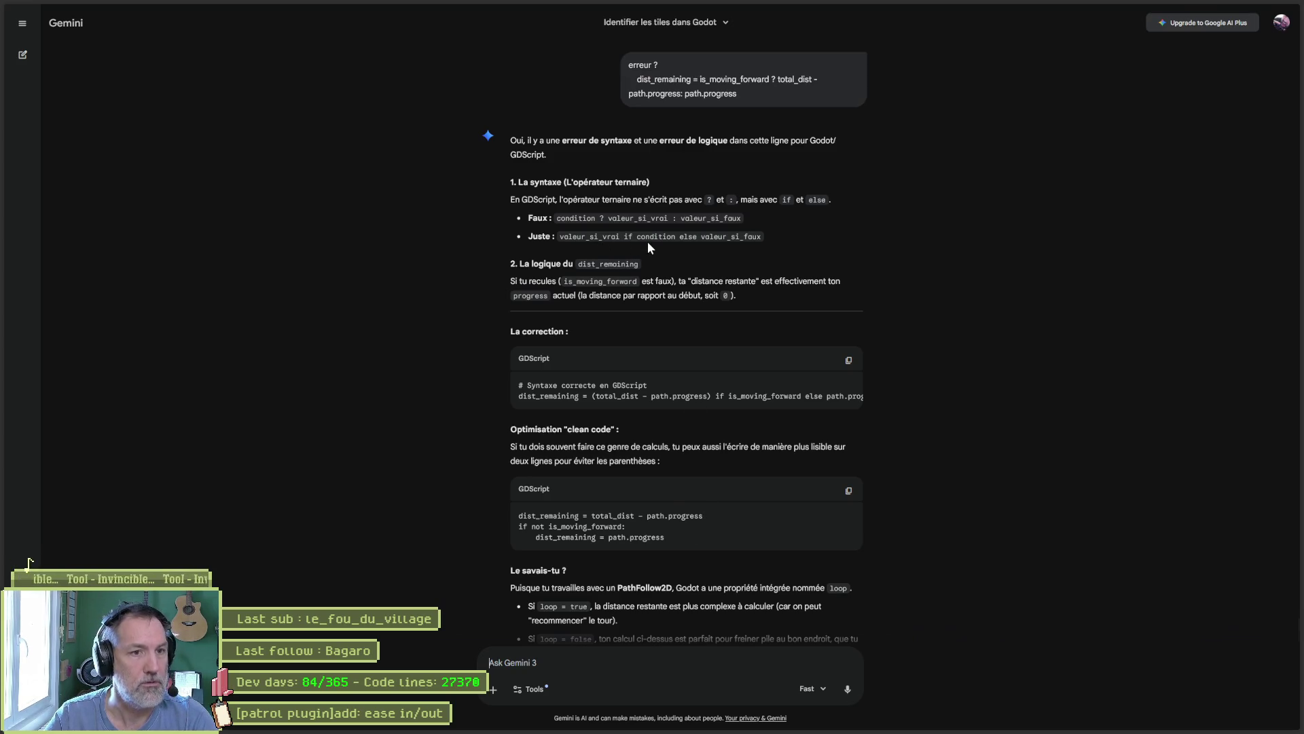
# Copy Gemini's corrected dist_remaining line and return to the Godot script
pyautogui.hotkey('alt', 'Tab')
pyautogui.click(563, 247)
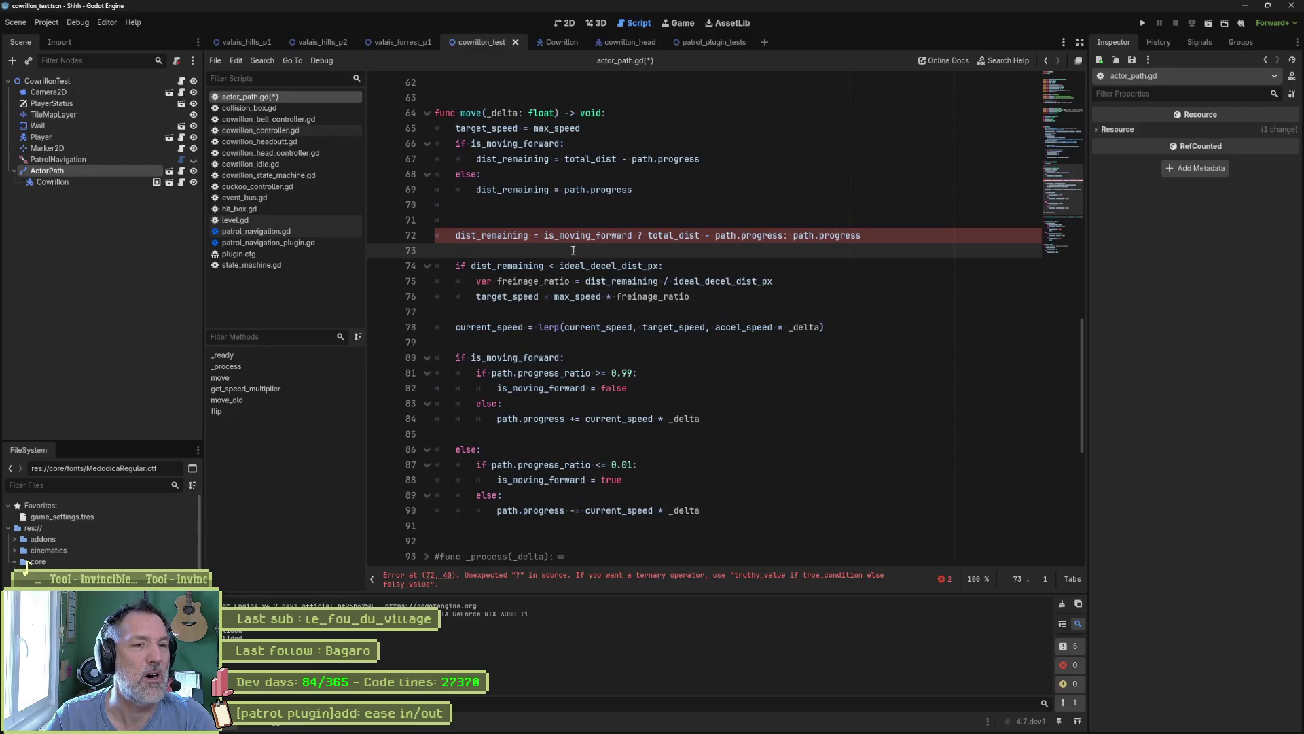
pyautogui.hotkey('alt', 'Tab')
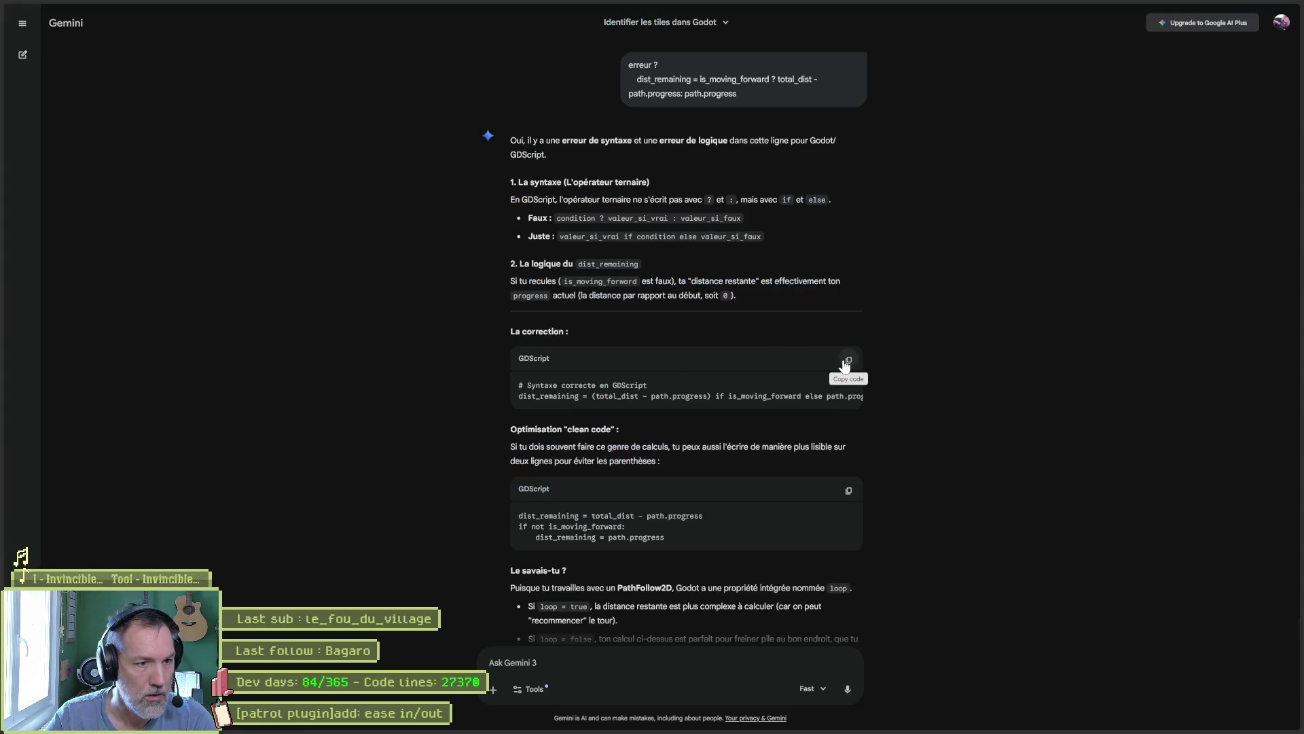
pyautogui.click(848, 359)
pyautogui.hotkey('alt', 'Tab')
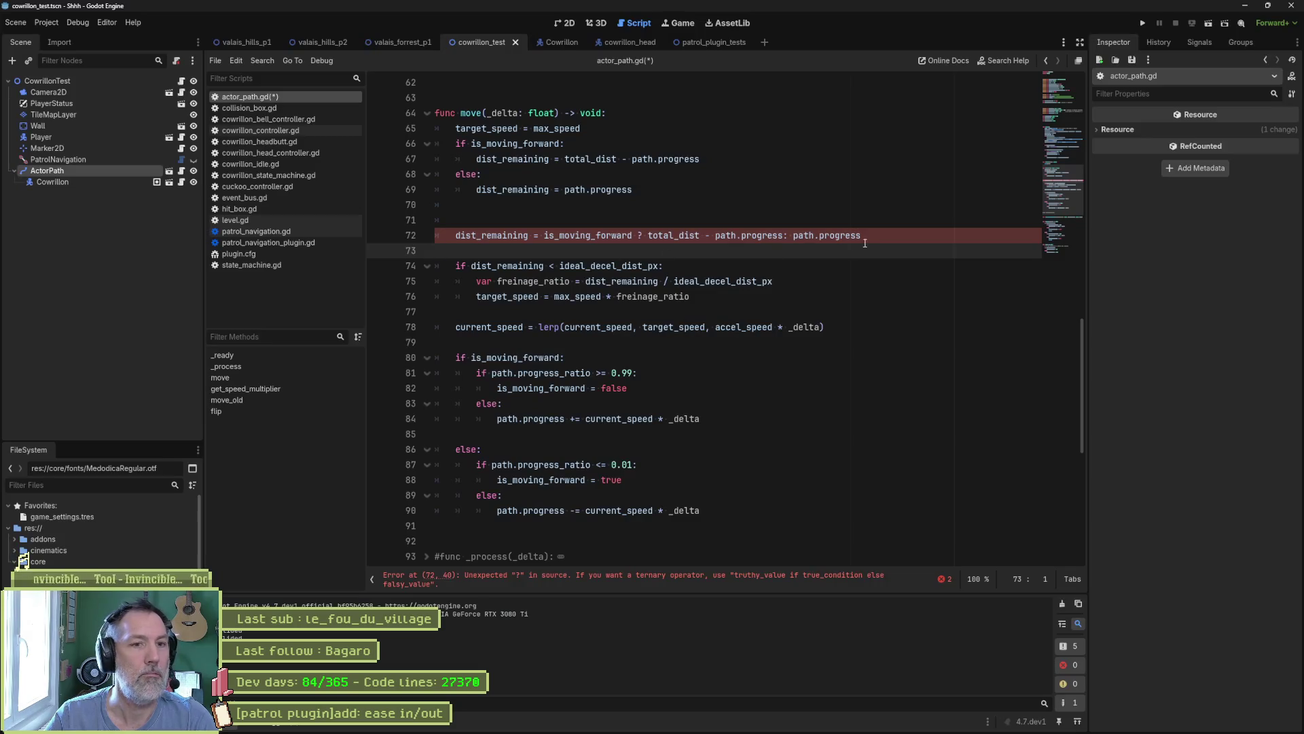
# Swap the faulty ternary and old if/else for the indented corrected dist_remaining line, then run the scene
pyautogui.hotkey('ctrl', 'v')
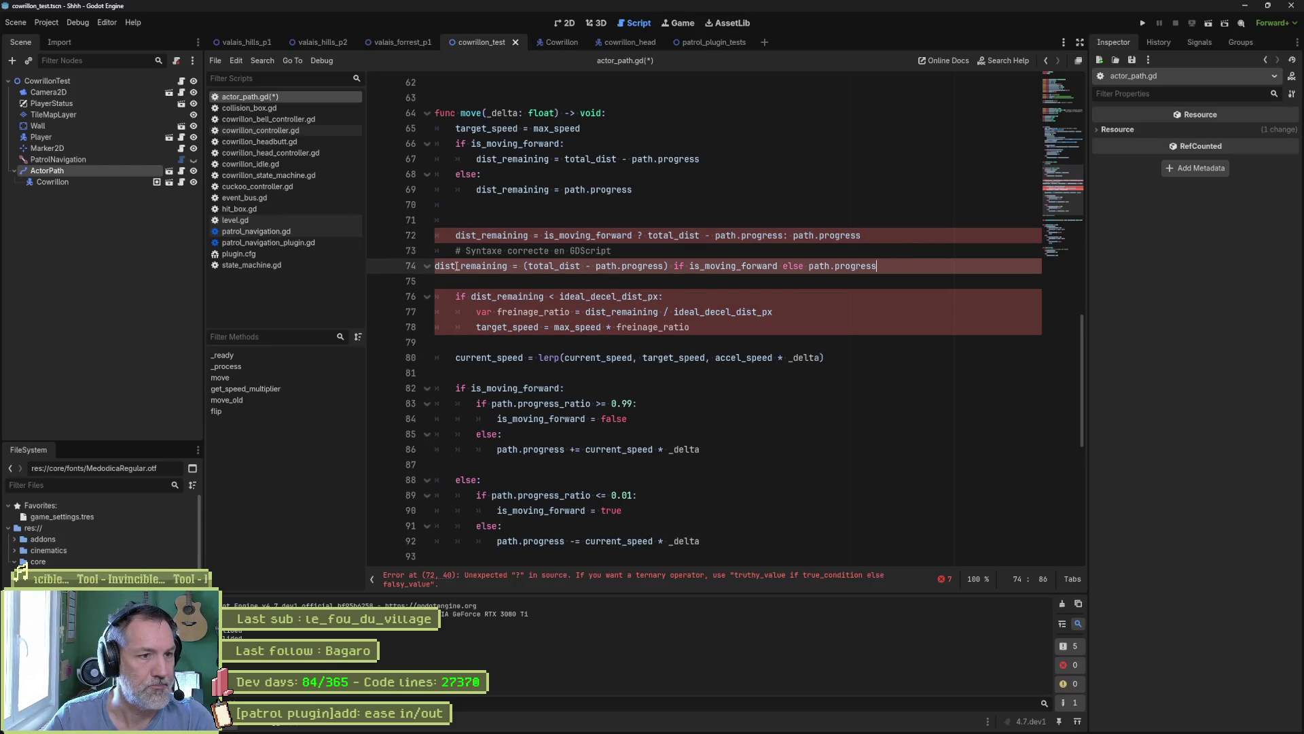
pyautogui.click(436, 266)
pyautogui.press('Tab')
pyautogui.click(523, 235)
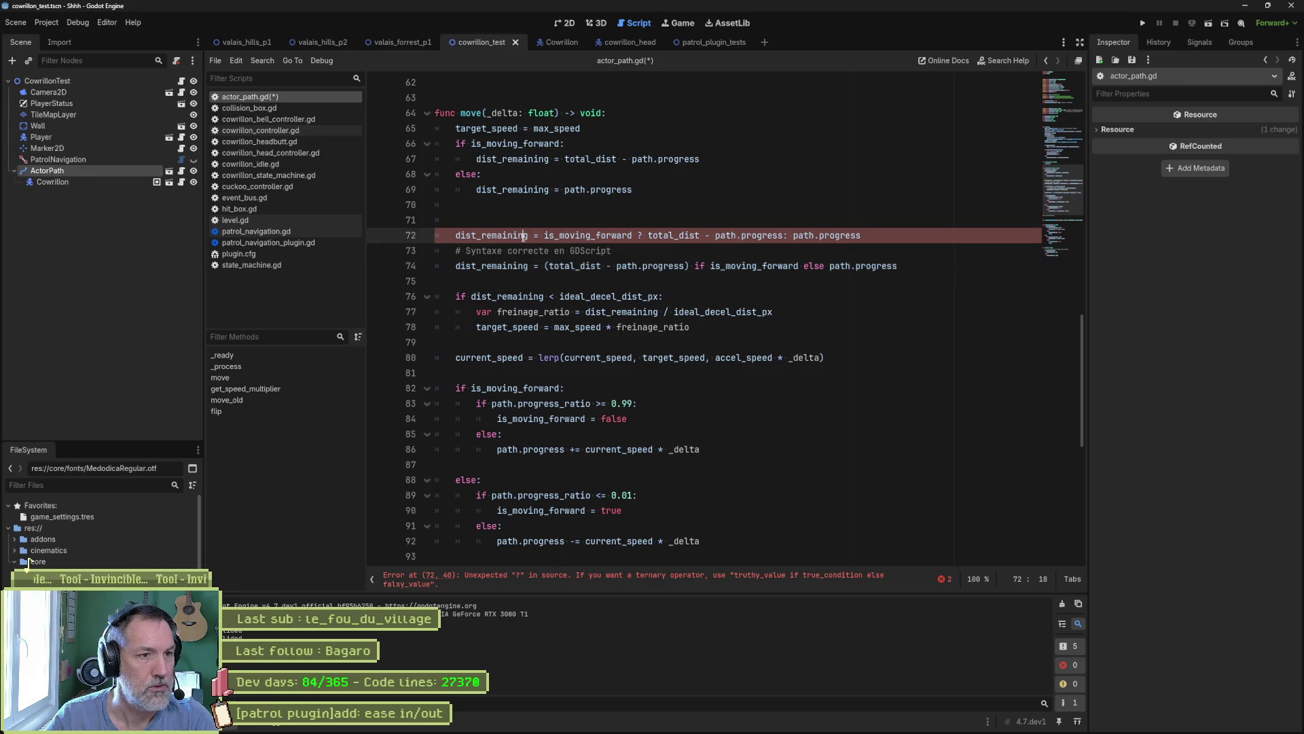
pyautogui.hotkey('ctrl', 'shift', 'k')
pyautogui.hotkey('ctrl', 'shift', 'k')
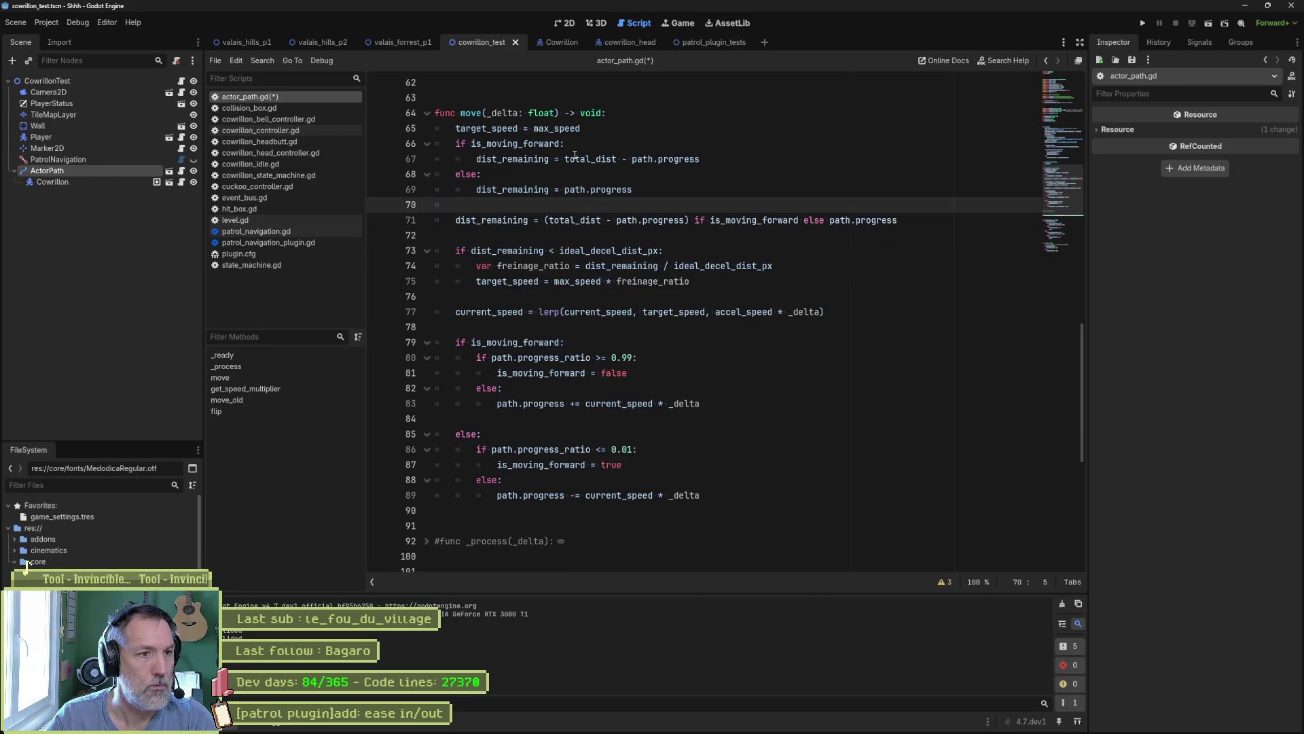
pyautogui.click(571, 143)
pyautogui.hotkey('ctrl', 'shift', 'k')
pyautogui.hotkey('ctrl', 'shift', 'k')
pyautogui.hotkey('ctrl', 'shift', 'k')
pyautogui.hotkey('ctrl', 'shift', 'k')
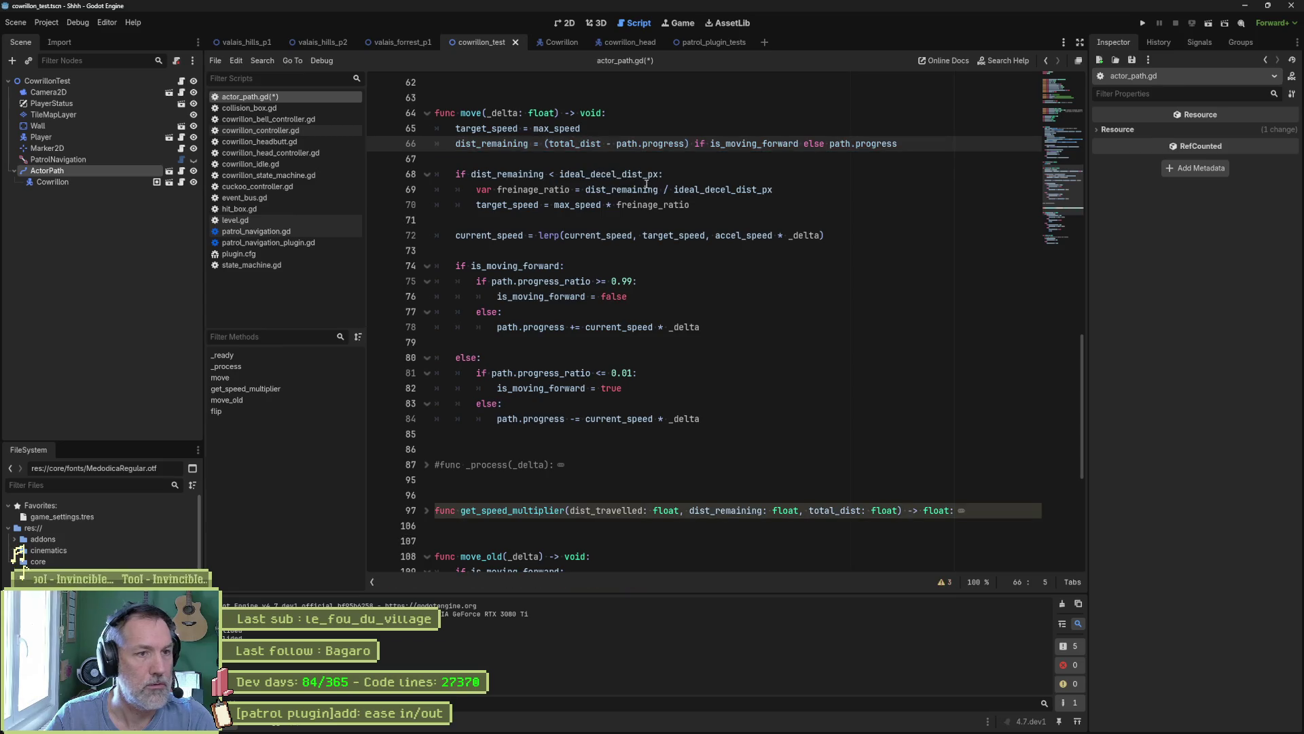
pyautogui.press('F6')
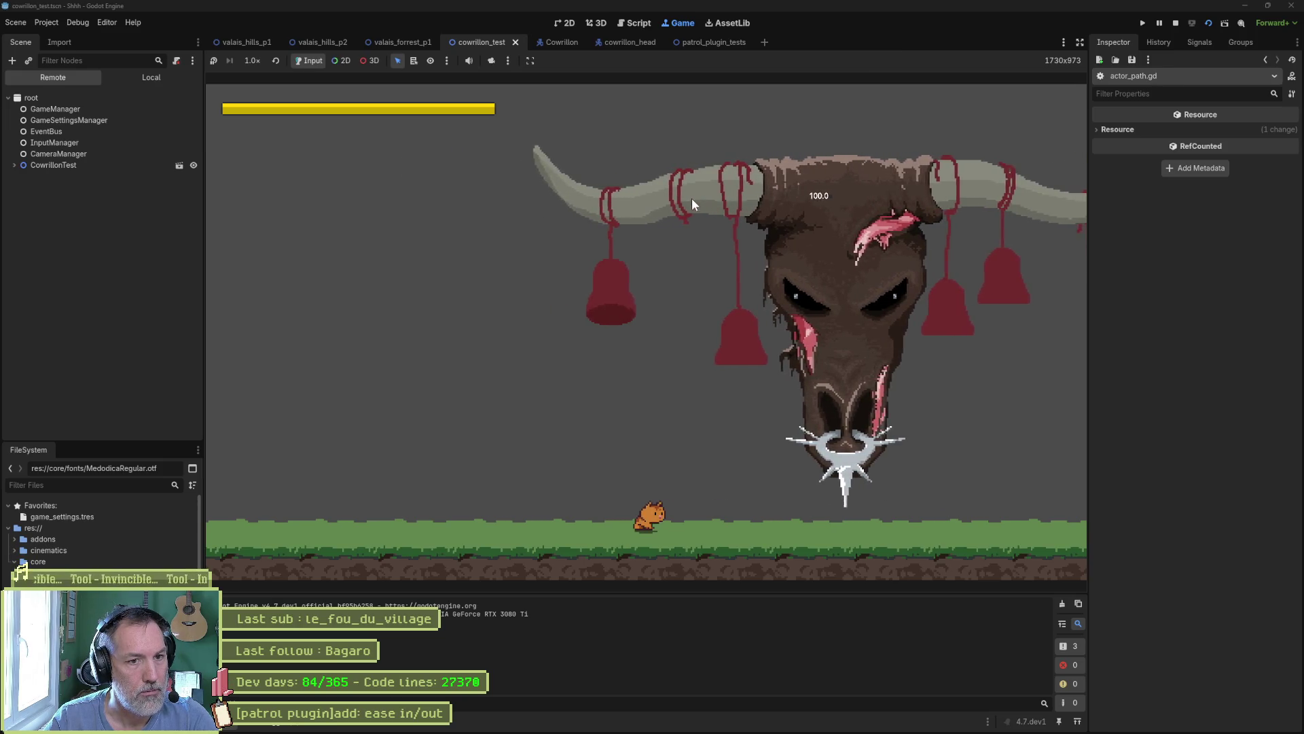
# Stop the test run and reopen actor_path.gd at line 76 in move()
pyautogui.press('F8')
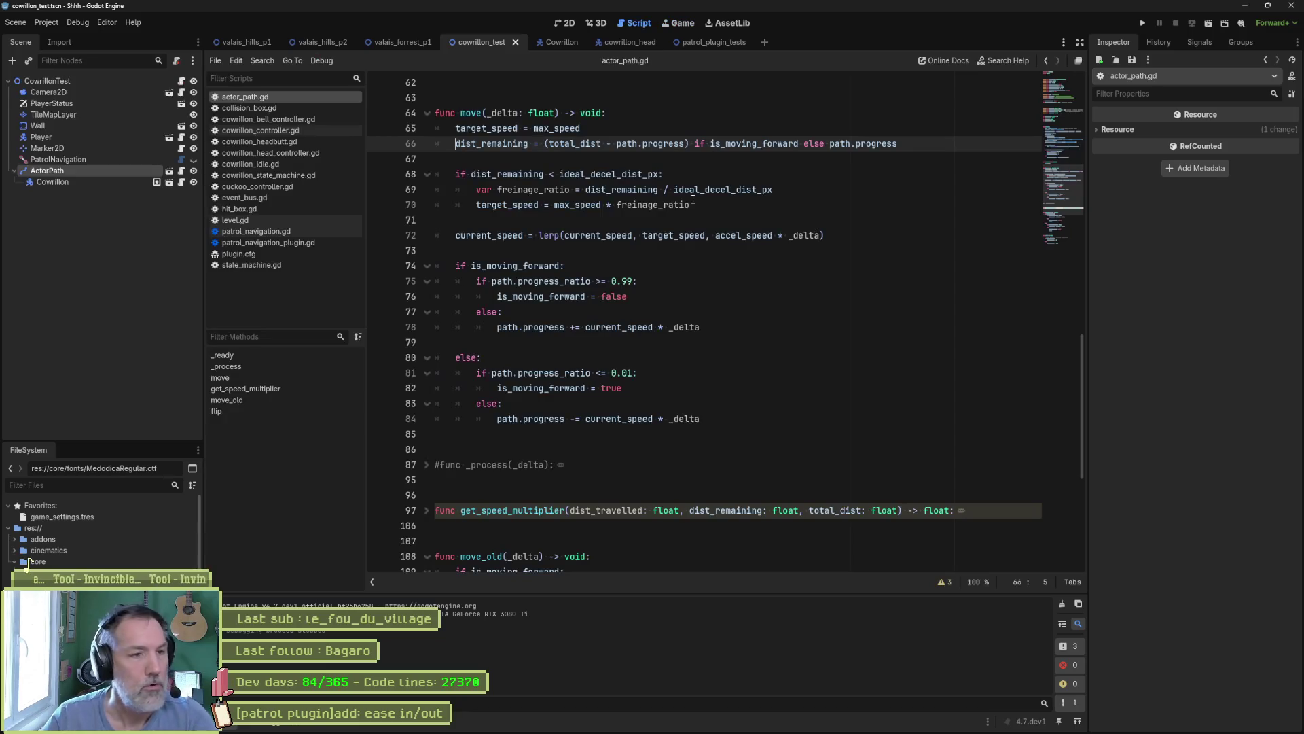
pyautogui.click(564, 23)
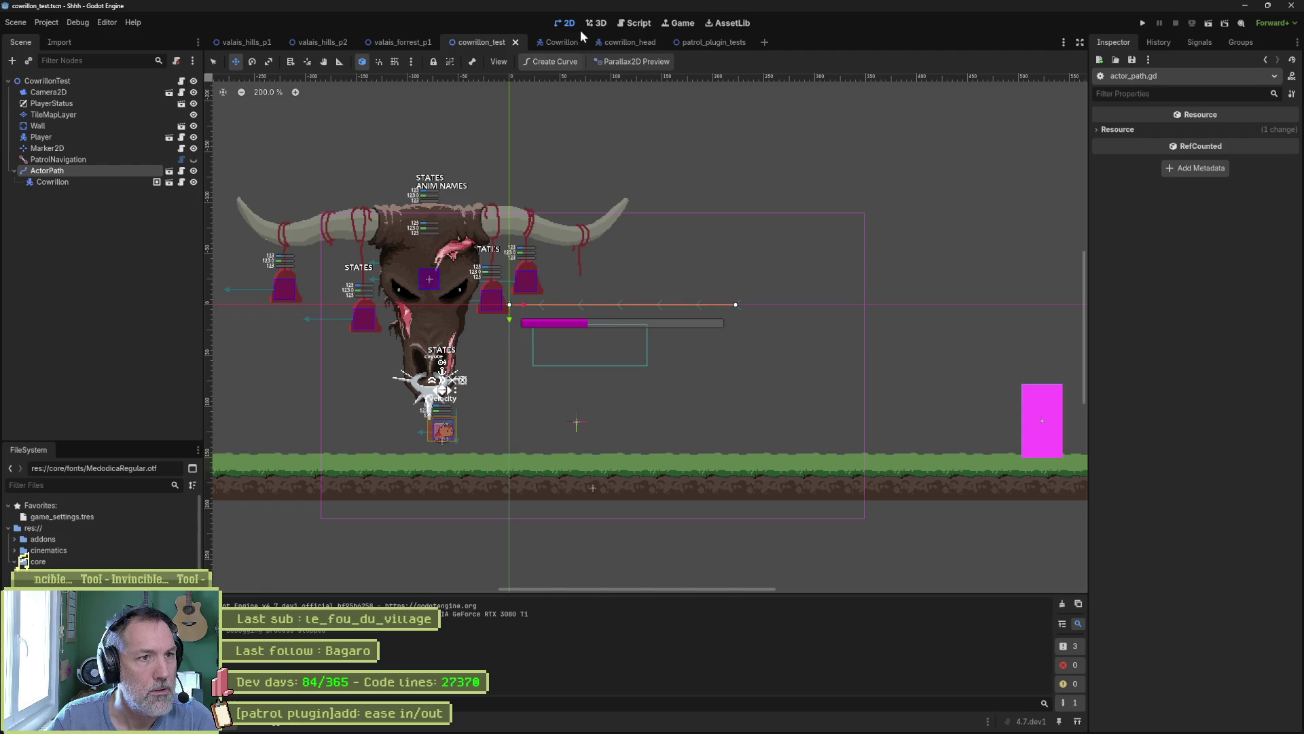
pyautogui.click(649, 23)
pyautogui.click(636, 297)
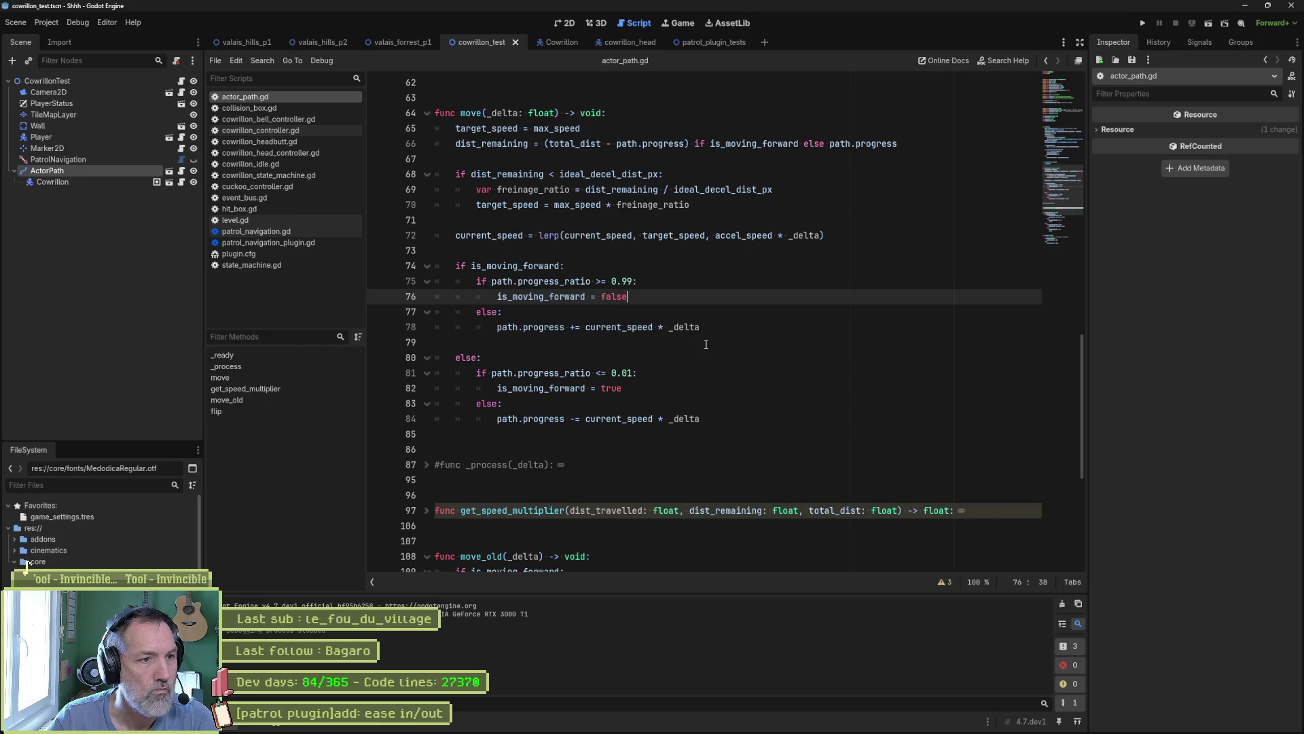
# Declare 'var freinage_ratio: float' as a script variable on line 34
pyautogui.scroll(4, 697, 342)
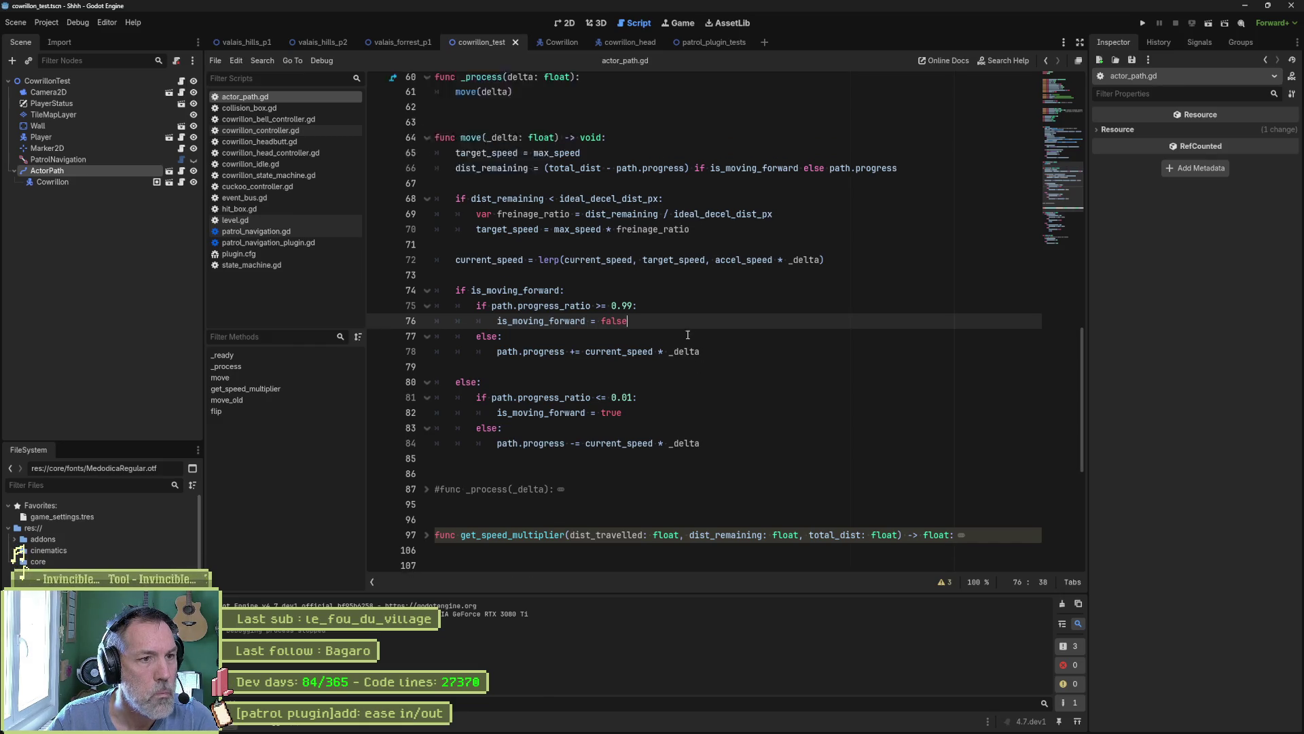
pyautogui.moveTo(567, 373); pyautogui.dragTo(572, 373)
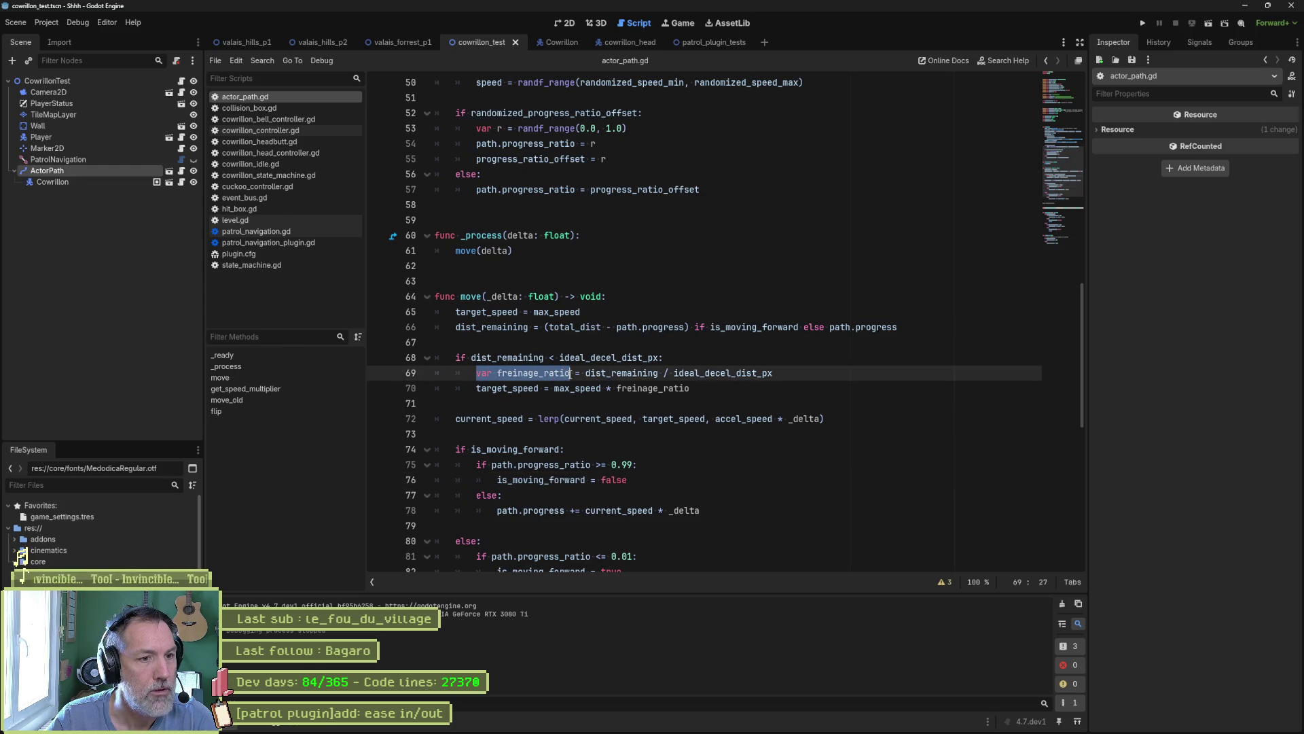
pyautogui.hotkey('ctrl', 'c')
pyautogui.scroll(10, 577, 367)
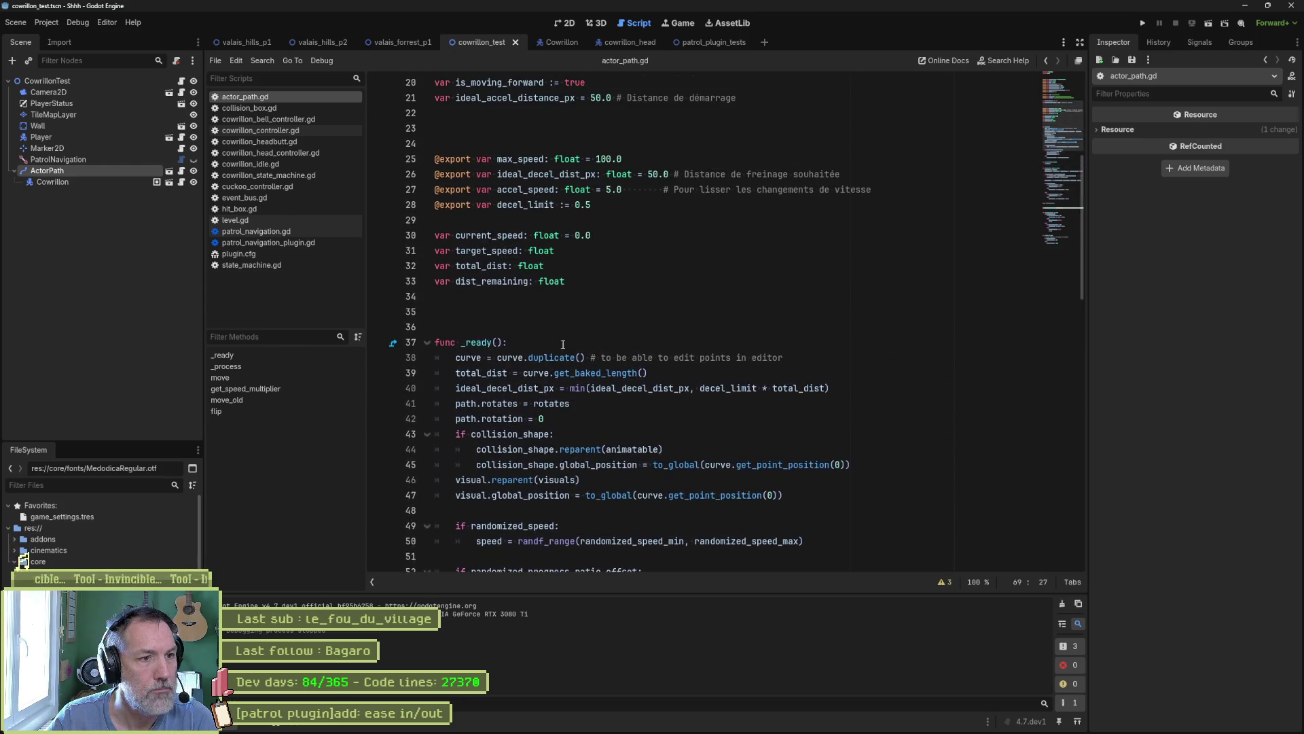
pyautogui.click(605, 296)
pyautogui.hotkey('ctrl', 'v')
pyautogui.press('Return')
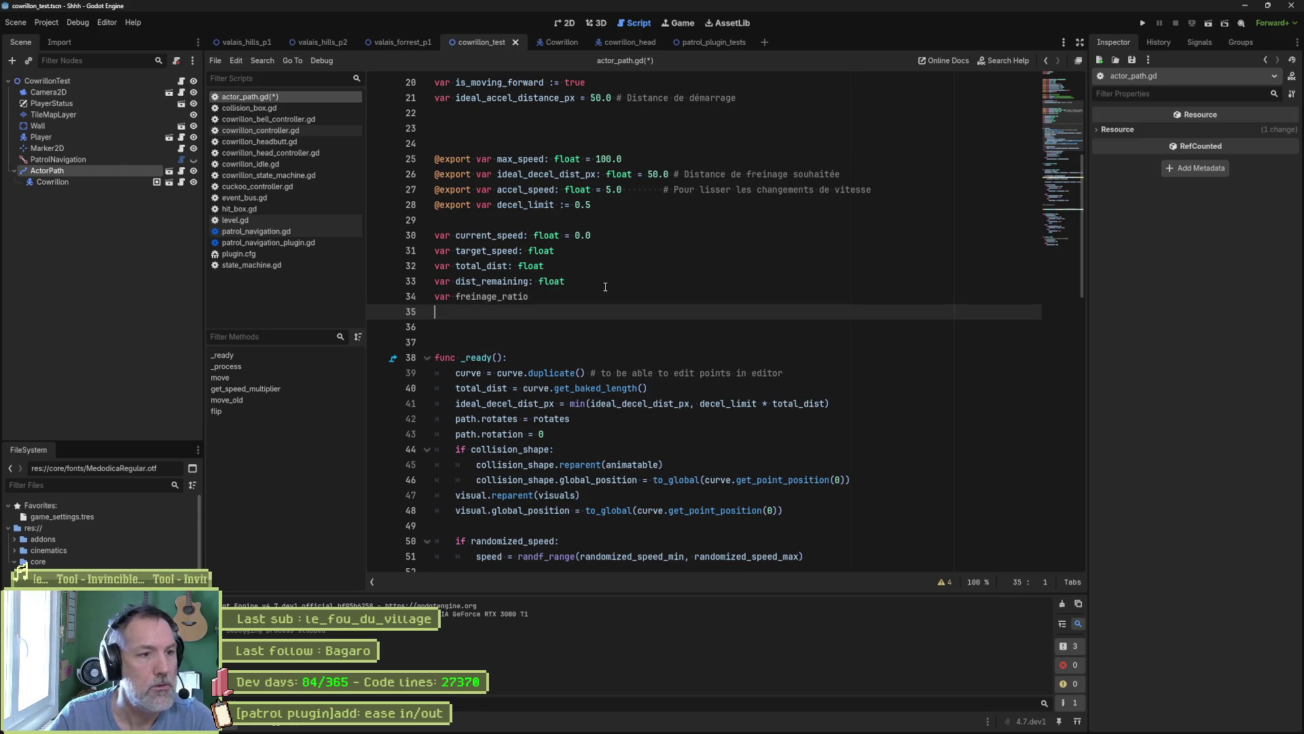
pyautogui.press('Up')
pyautogui.press('End')
pyautogui.write(': float')
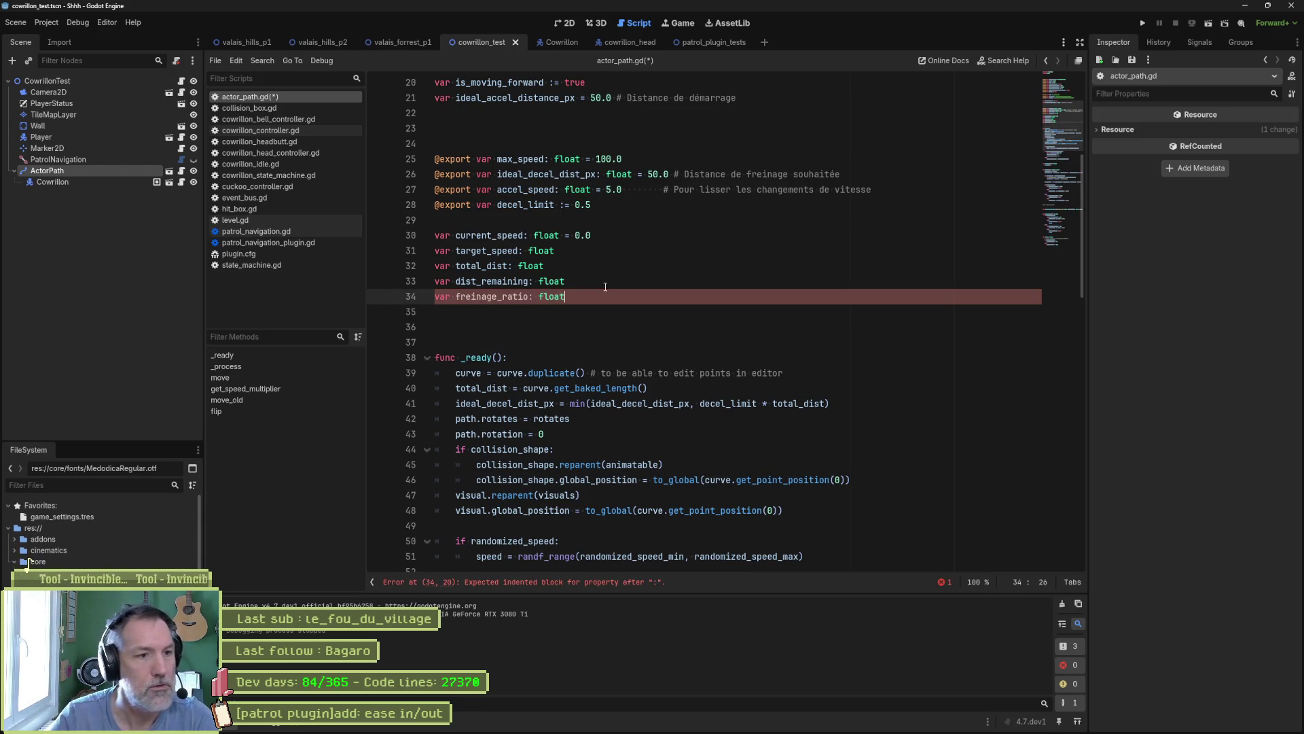
# Drop the local 'var' on line 70 so move() assigns the script-level freinage_ratio
pyautogui.scroll(-10, 549, 315)
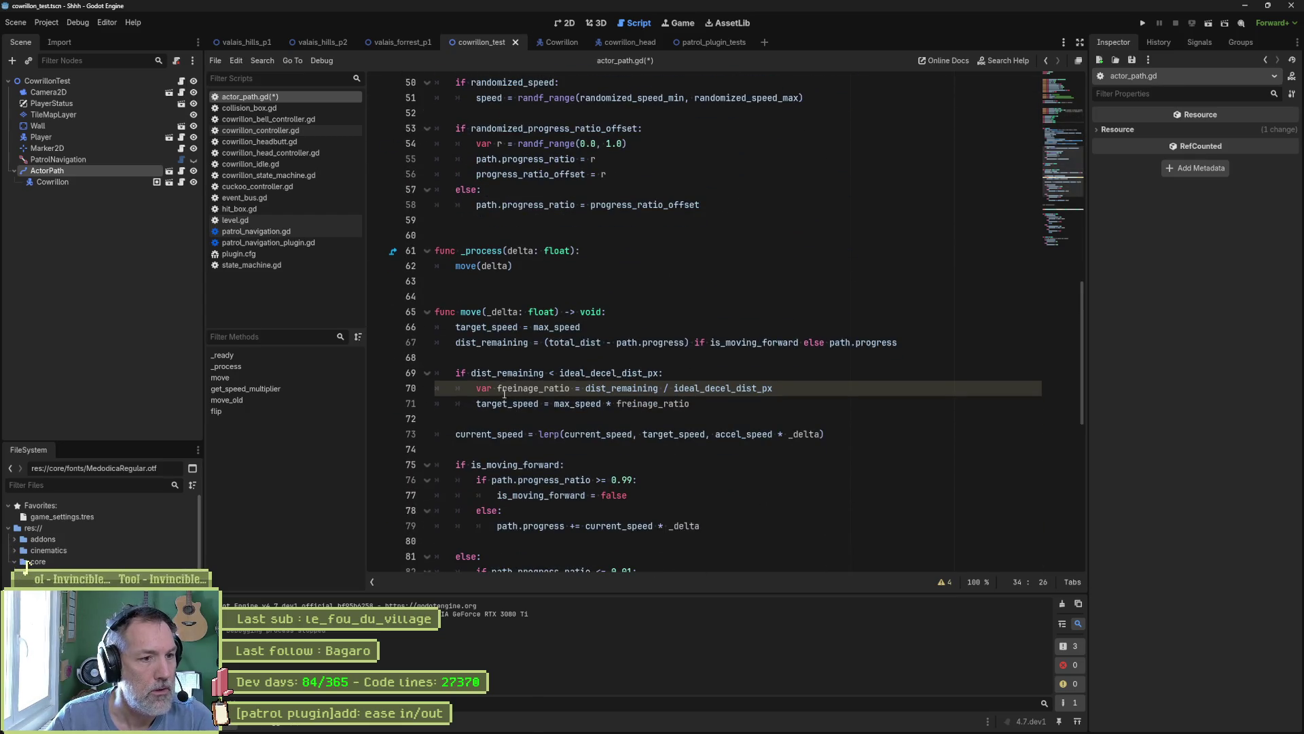
pyautogui.click(499, 390)
pyautogui.press('BackSpace')
pyautogui.press('BackSpace')
pyautogui.press('BackSpace')
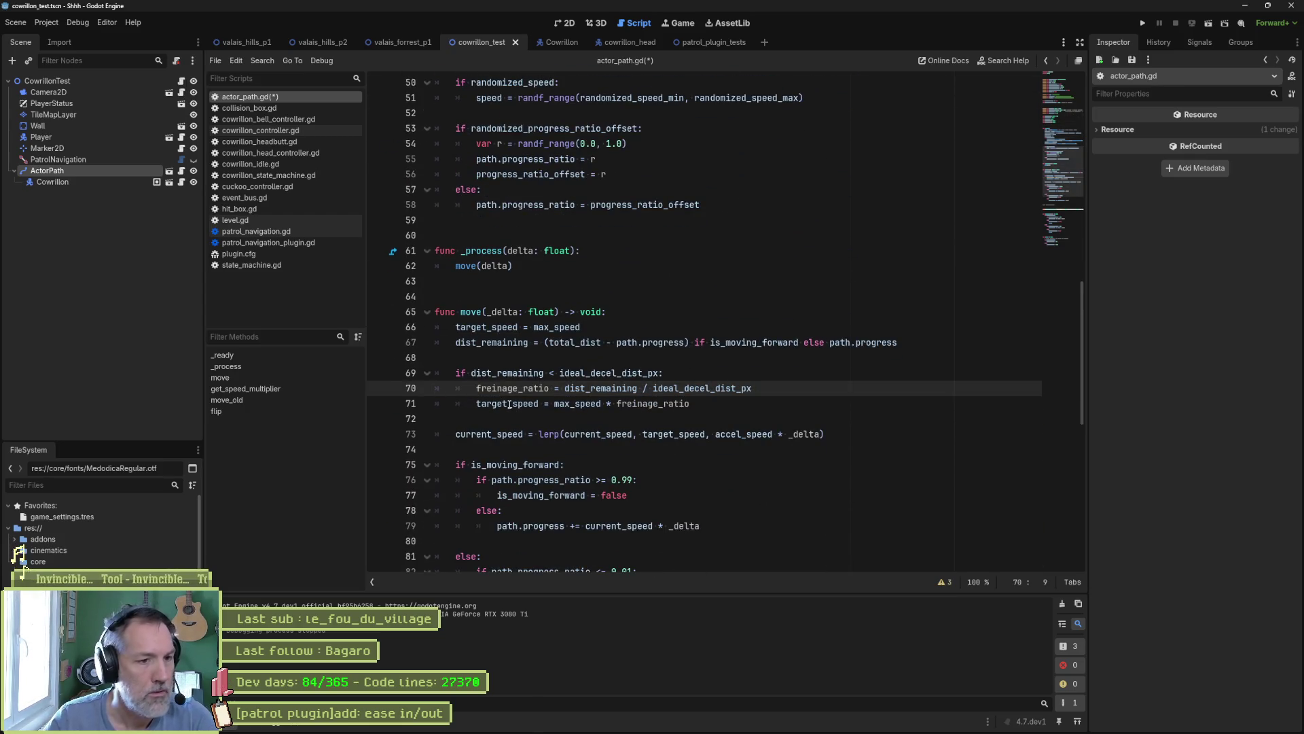
pyautogui.click(656, 358)
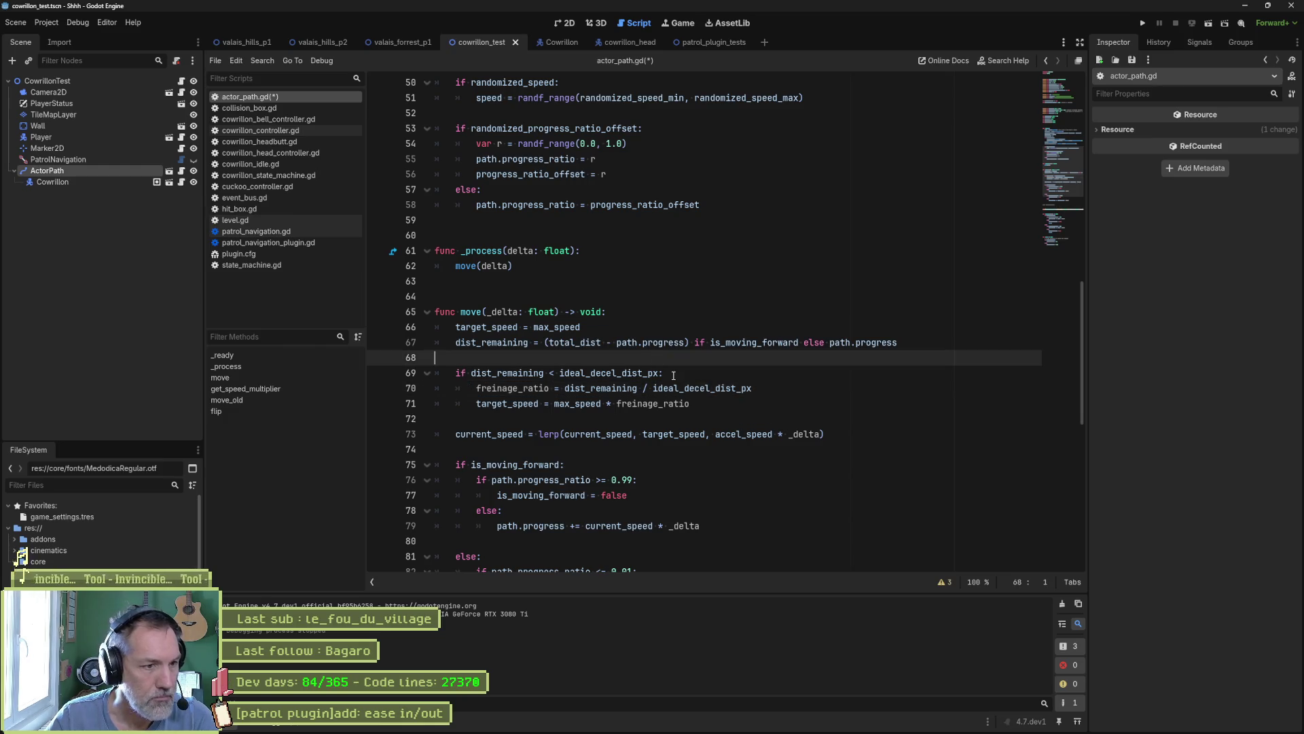
# Attempt a project-wide Replace all of freinage_ratio, then save actor_path.gd
pyautogui.doubleClick(513, 388)
pyautogui.hotkey('ctrl', 'shift', 'r')
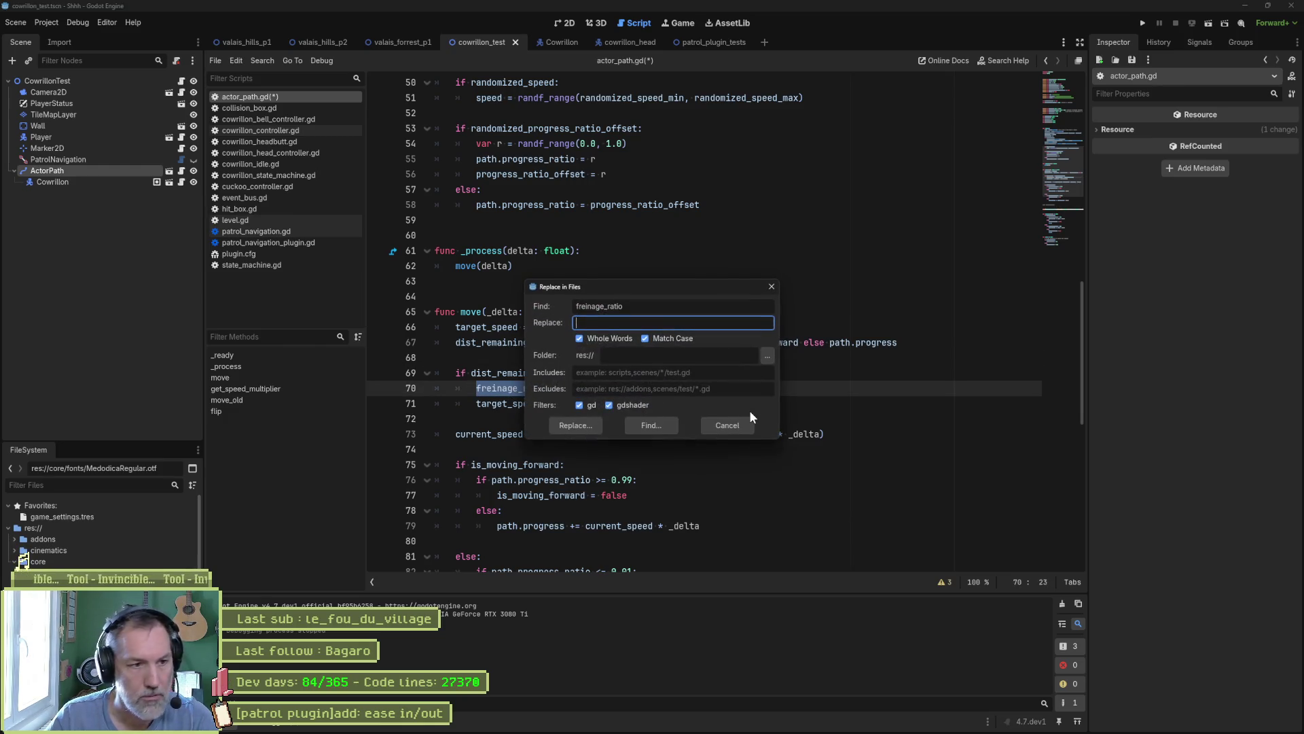
pyautogui.write('break')
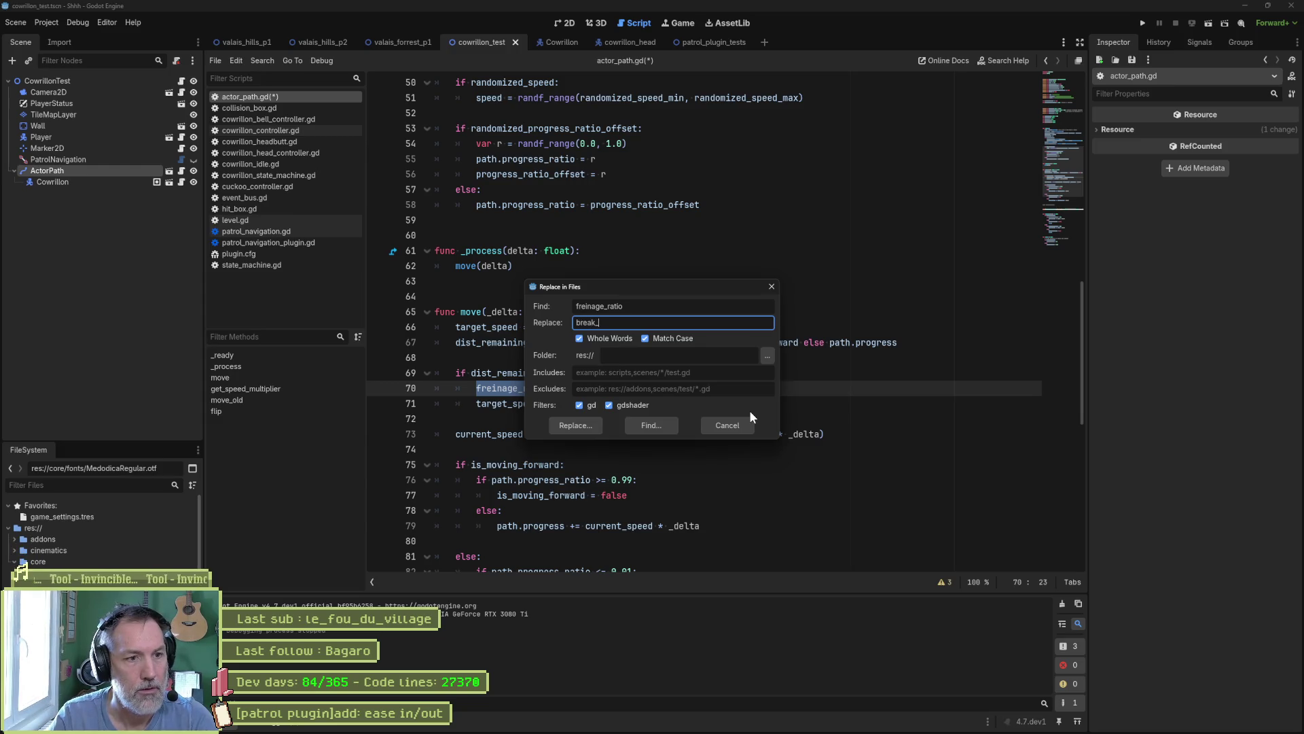
pyautogui.write('ratio')
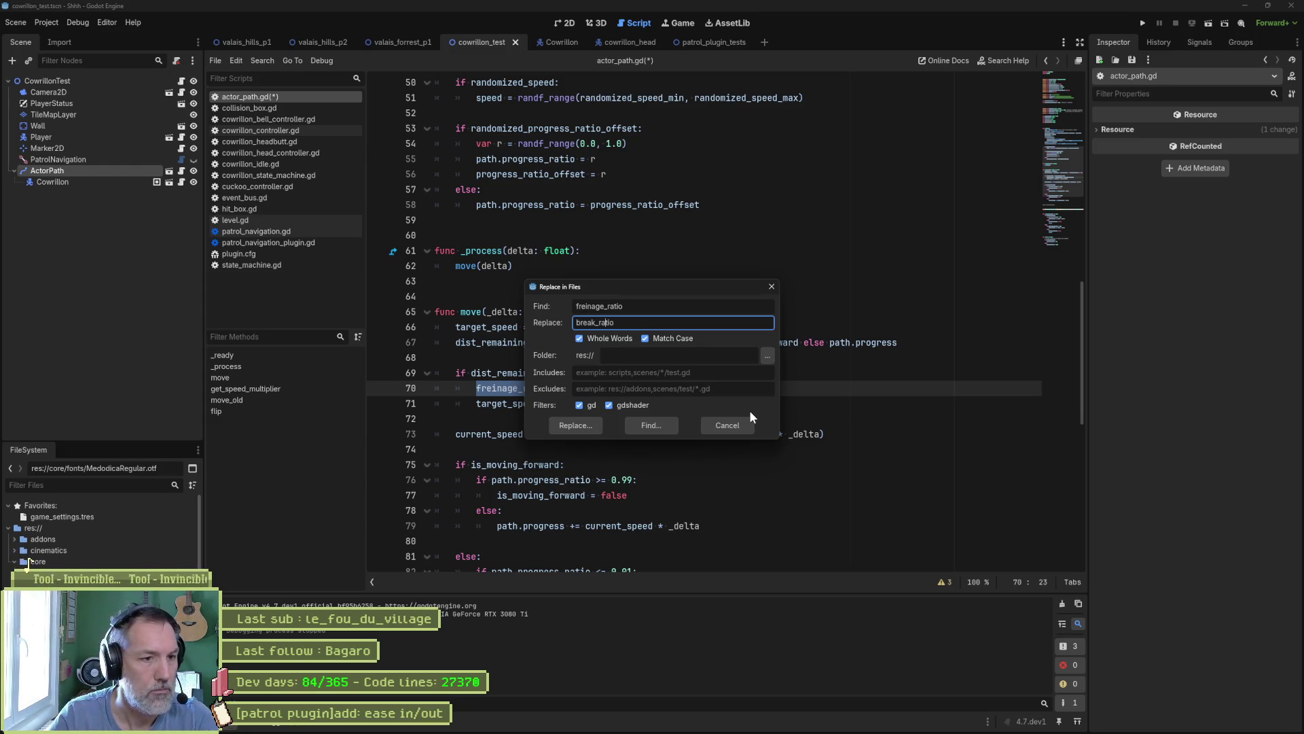
pyautogui.write('ing')
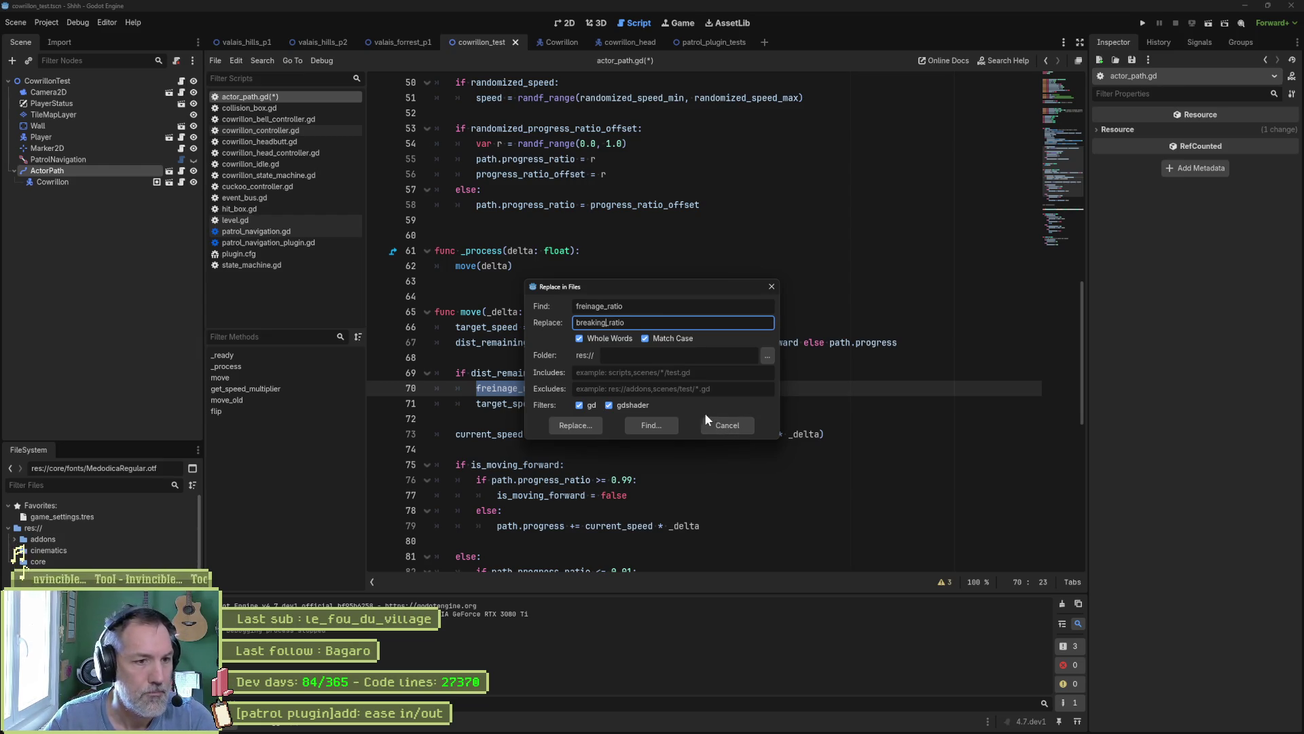
pyautogui.click(577, 423)
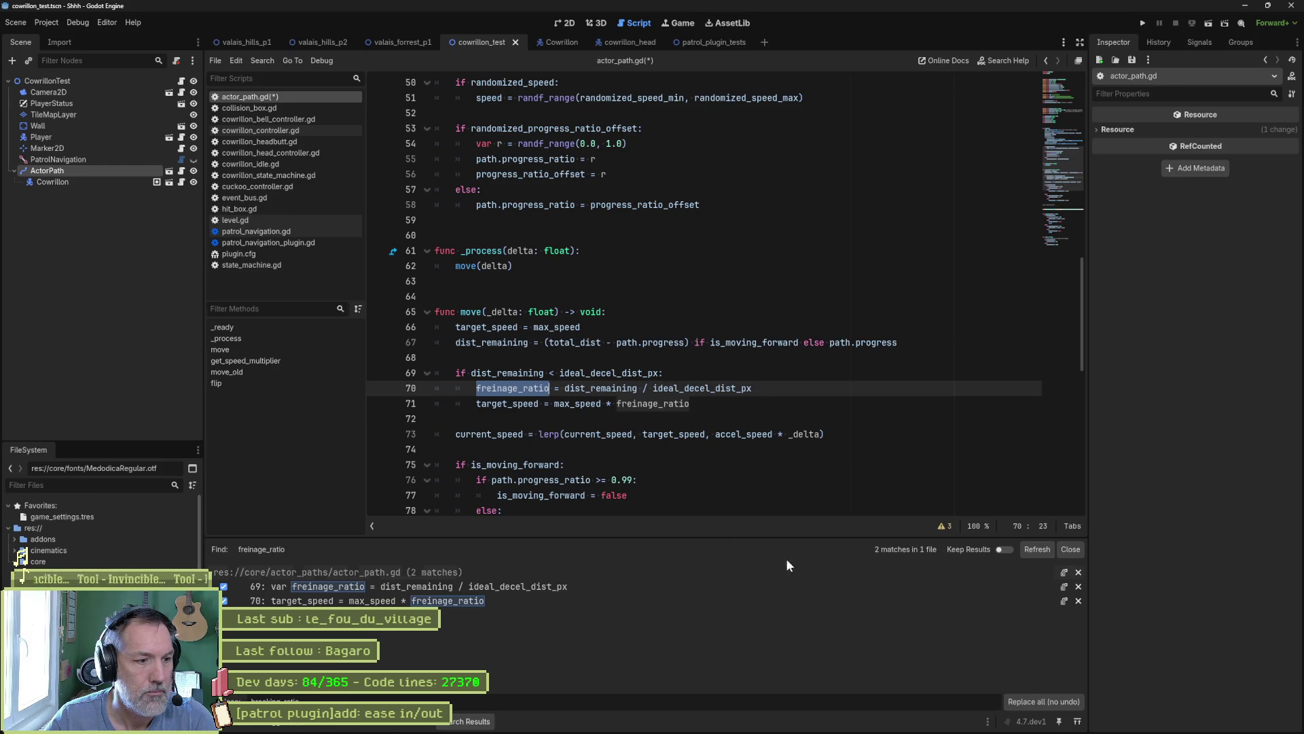
pyautogui.click(1061, 703)
pyautogui.click(784, 456)
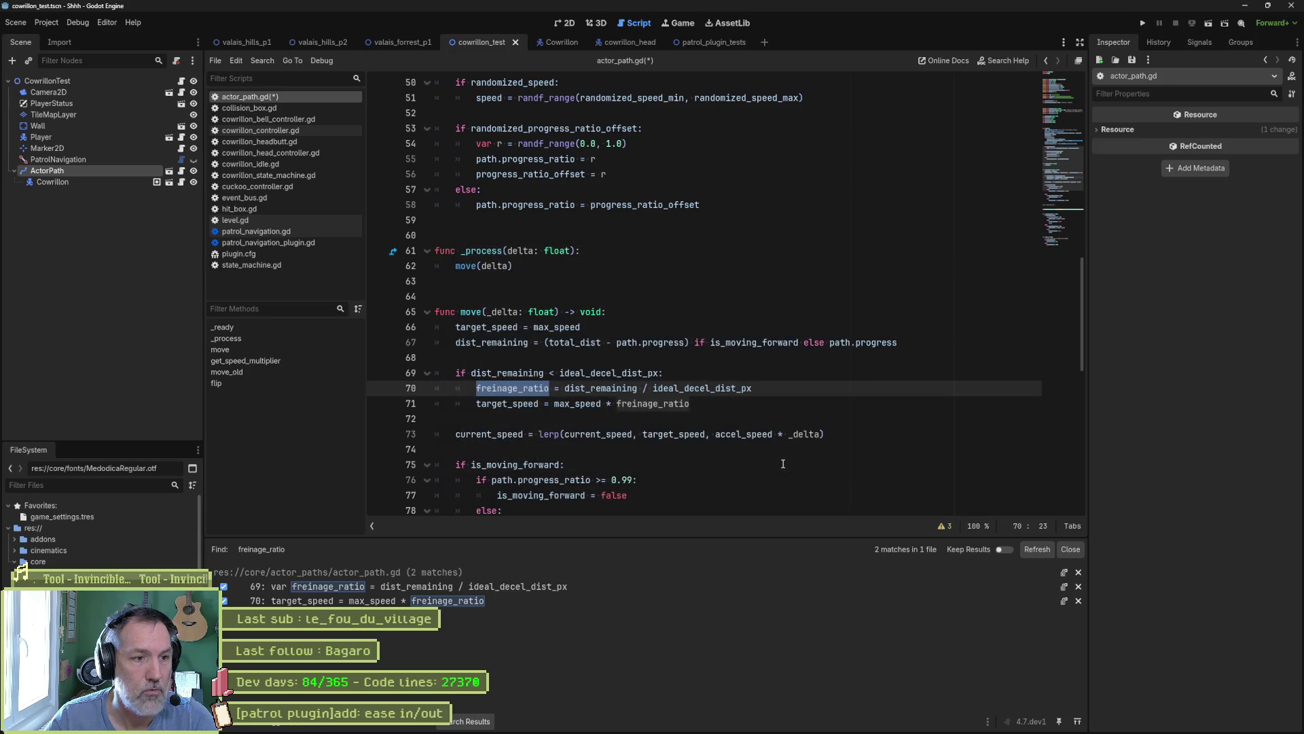
pyautogui.hotkey('ctrl', 's')
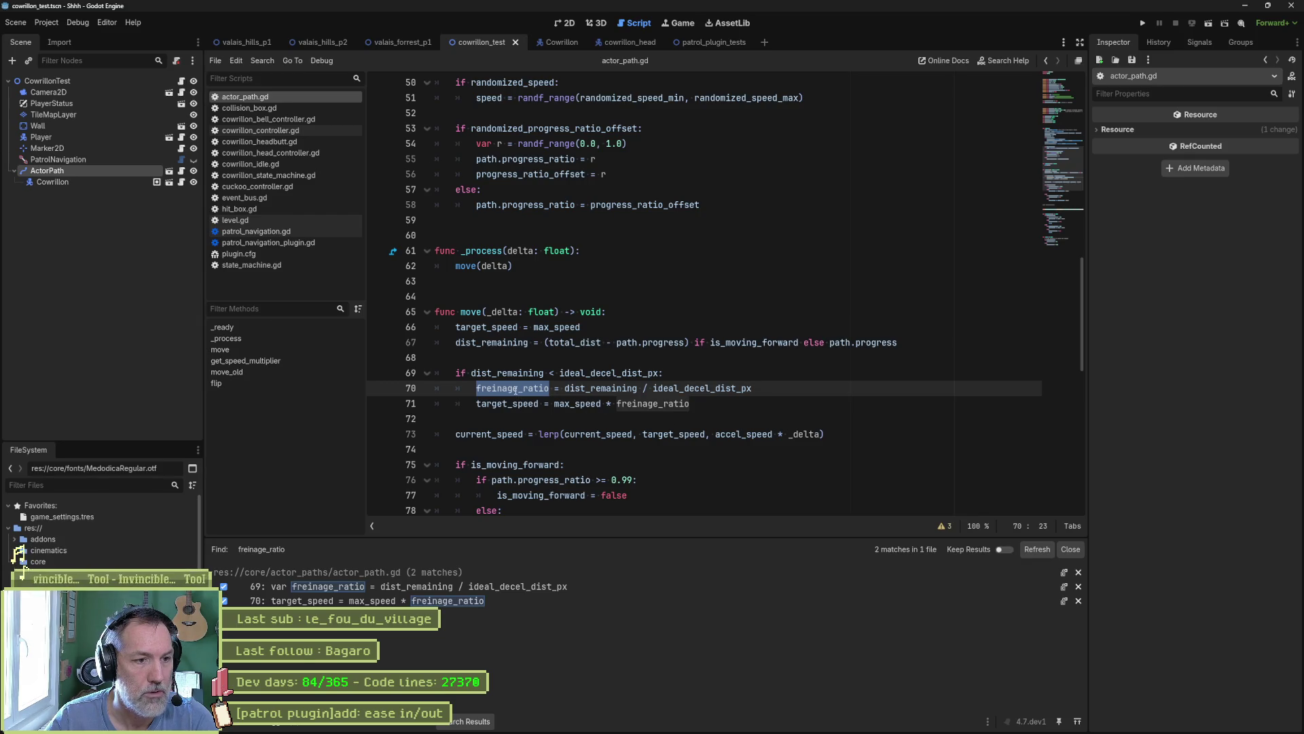
# Replace the remaining freinage_ratio with breaking_ratio on line 71 and in the line 34 declaration
pyautogui.write('breaking_')
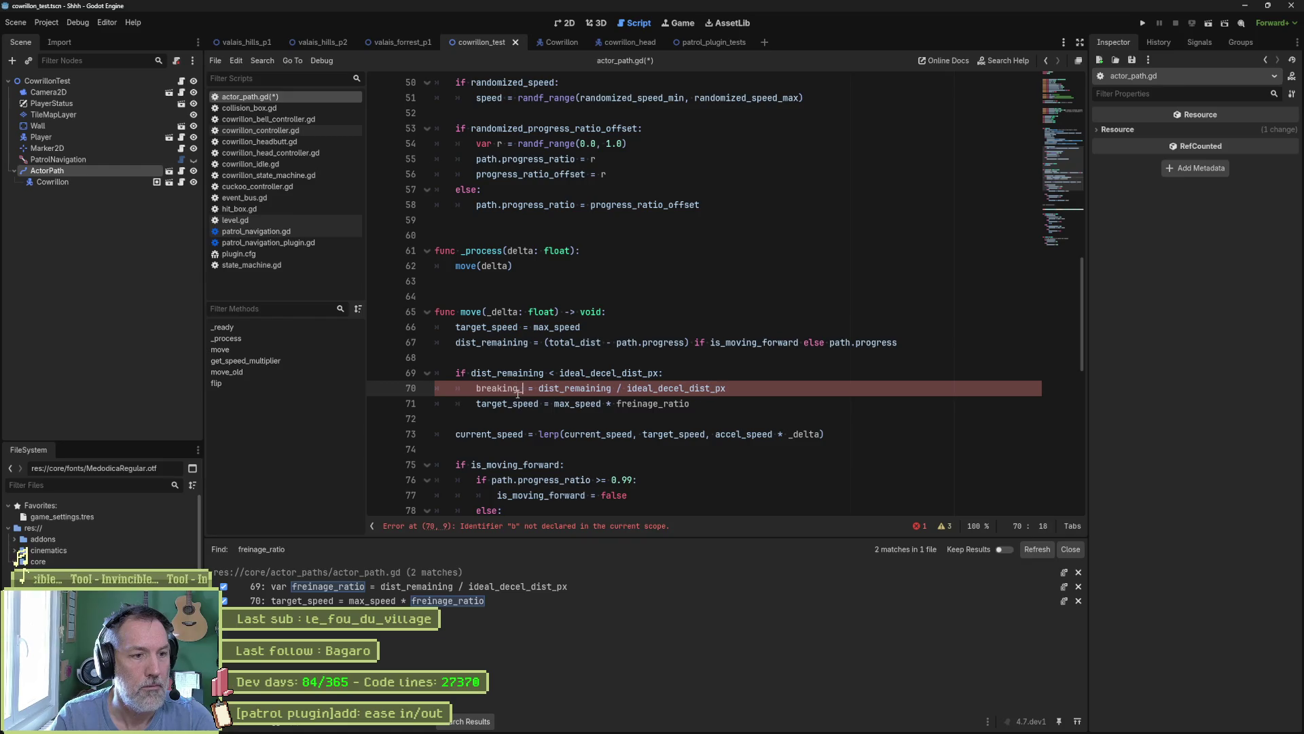
pyautogui.write('ratio')
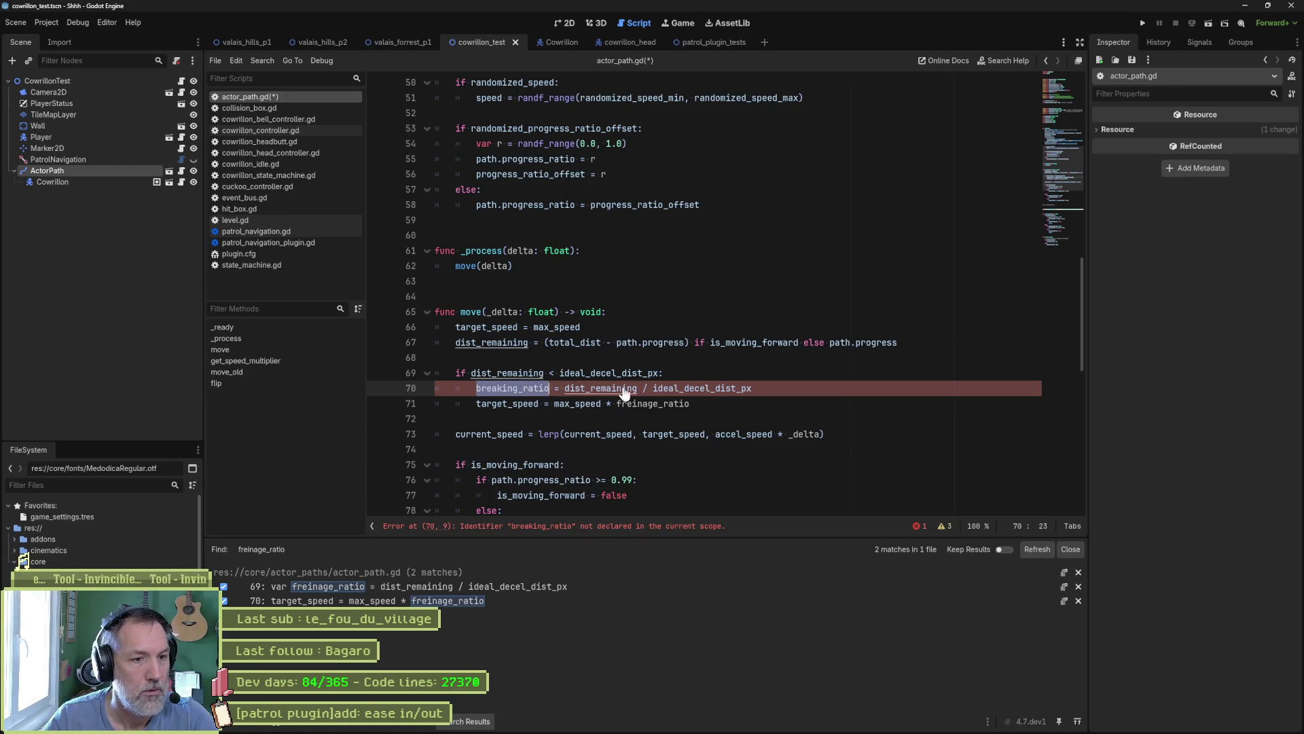
pyautogui.hotkey('ctrl', 'c')
pyautogui.doubleClick(653, 403)
pyautogui.hotkey('ctrl', 'v')
pyautogui.scroll(6, 622, 379)
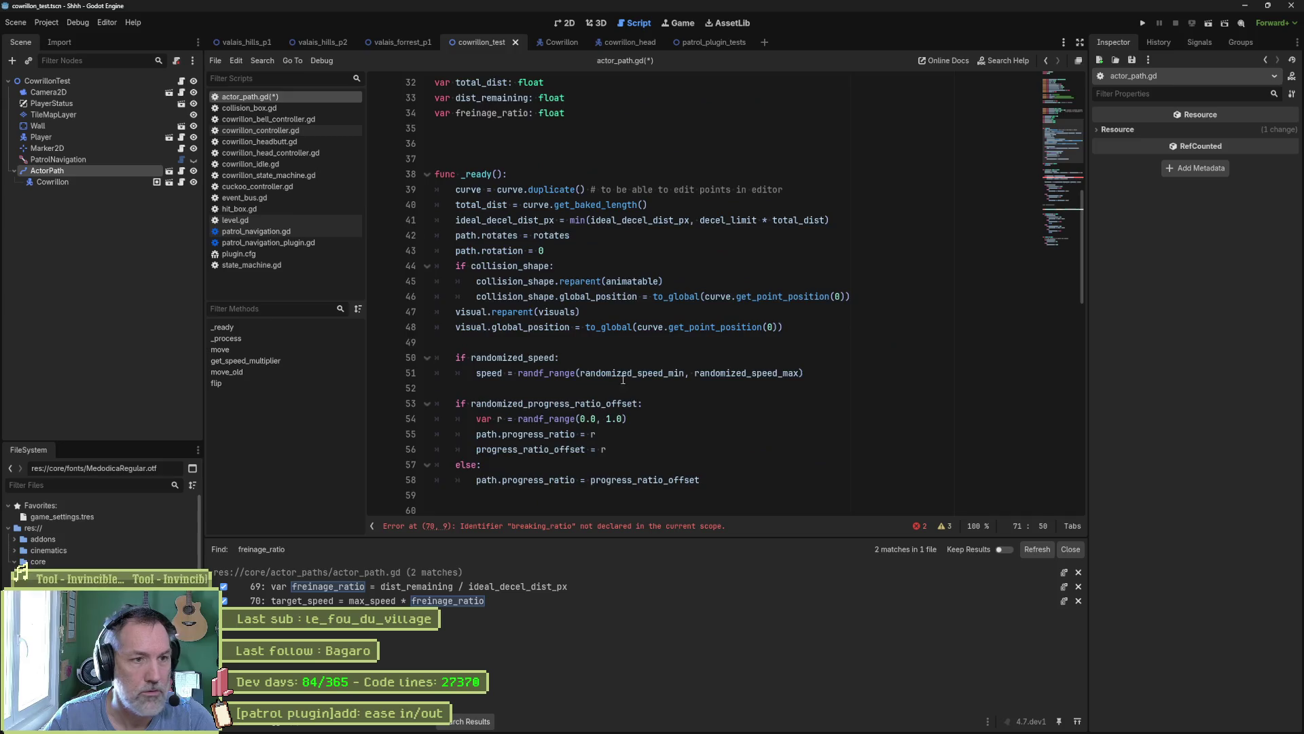
pyautogui.scroll(5, 623, 379)
pyautogui.doubleClick(506, 342)
pyautogui.hotkey('ctrl', 'v')
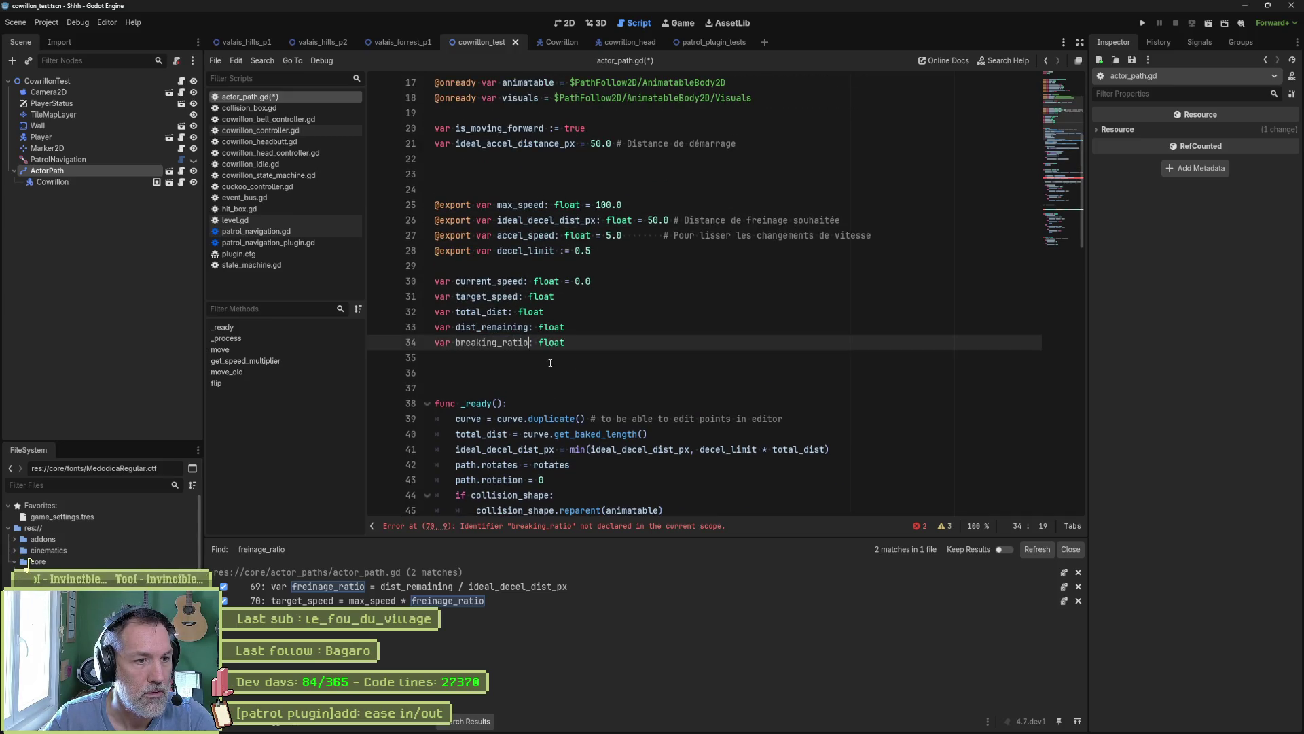
pyautogui.scroll(-8, 591, 370)
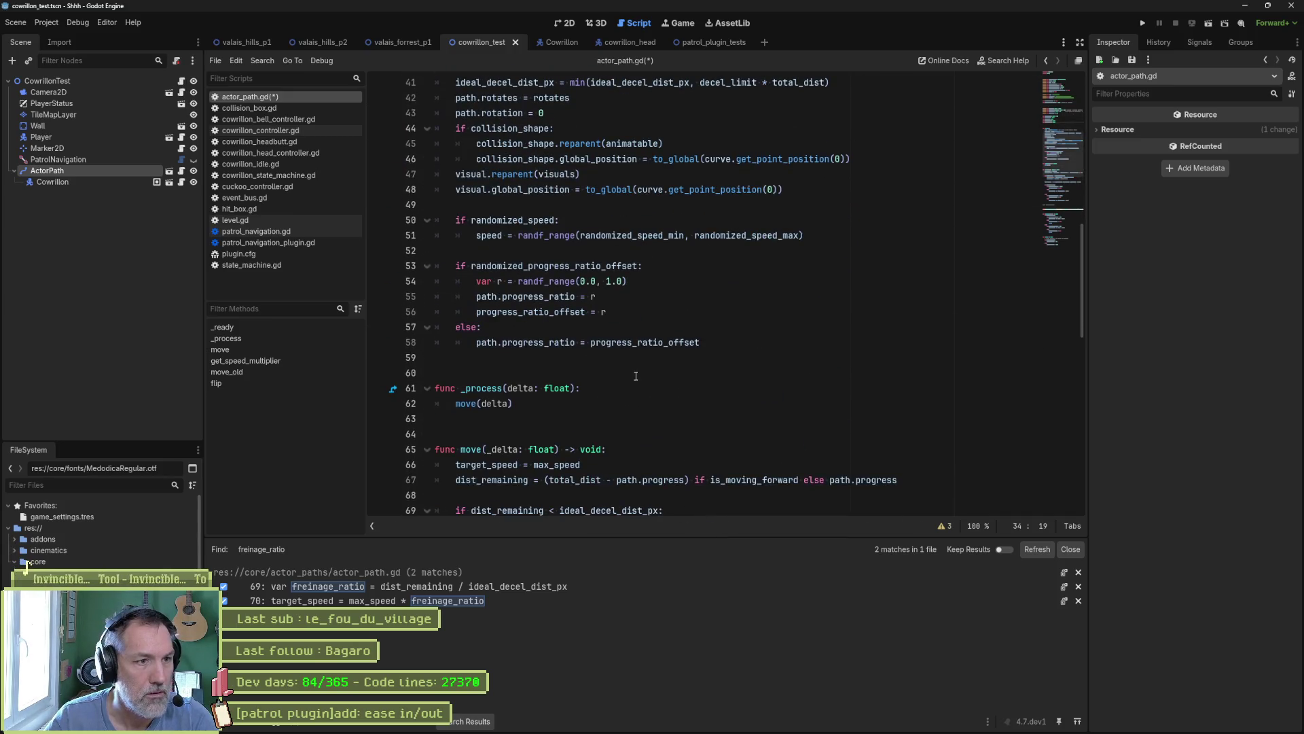
pyautogui.scroll(-5, 633, 376)
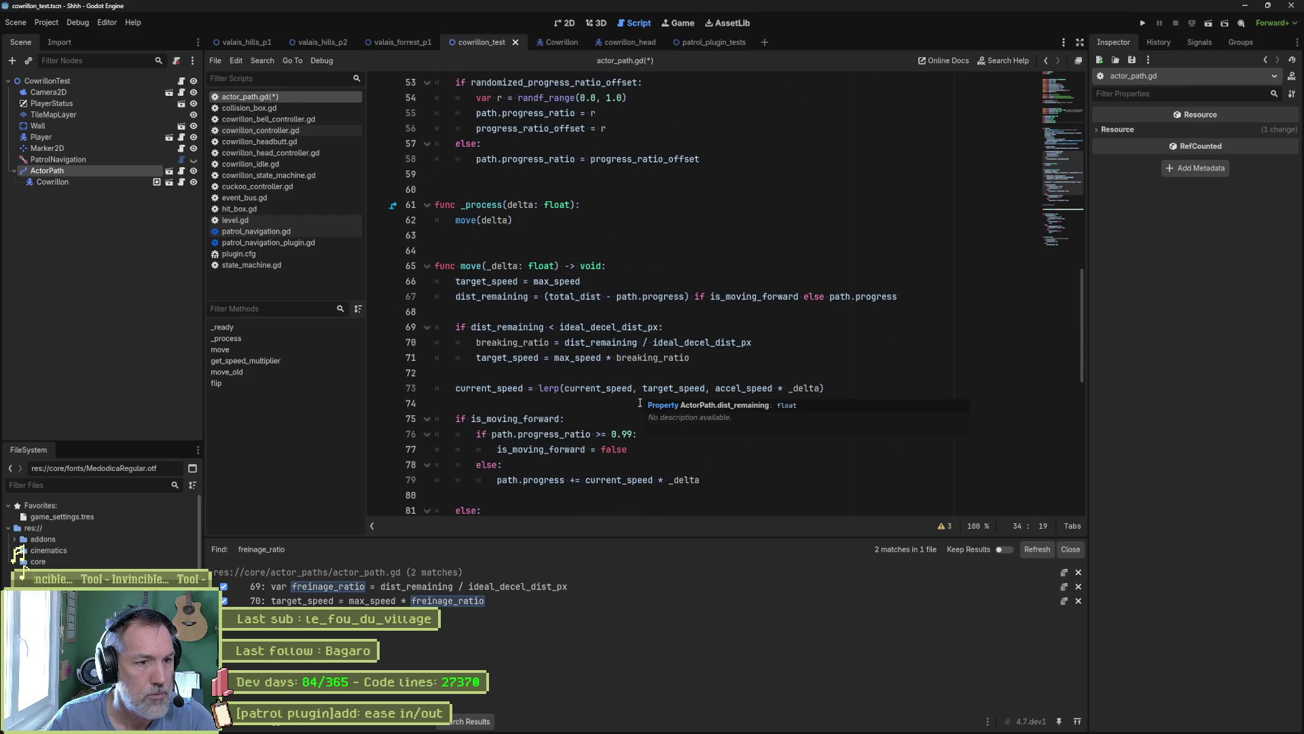
pyautogui.scroll(-4, 627, 421)
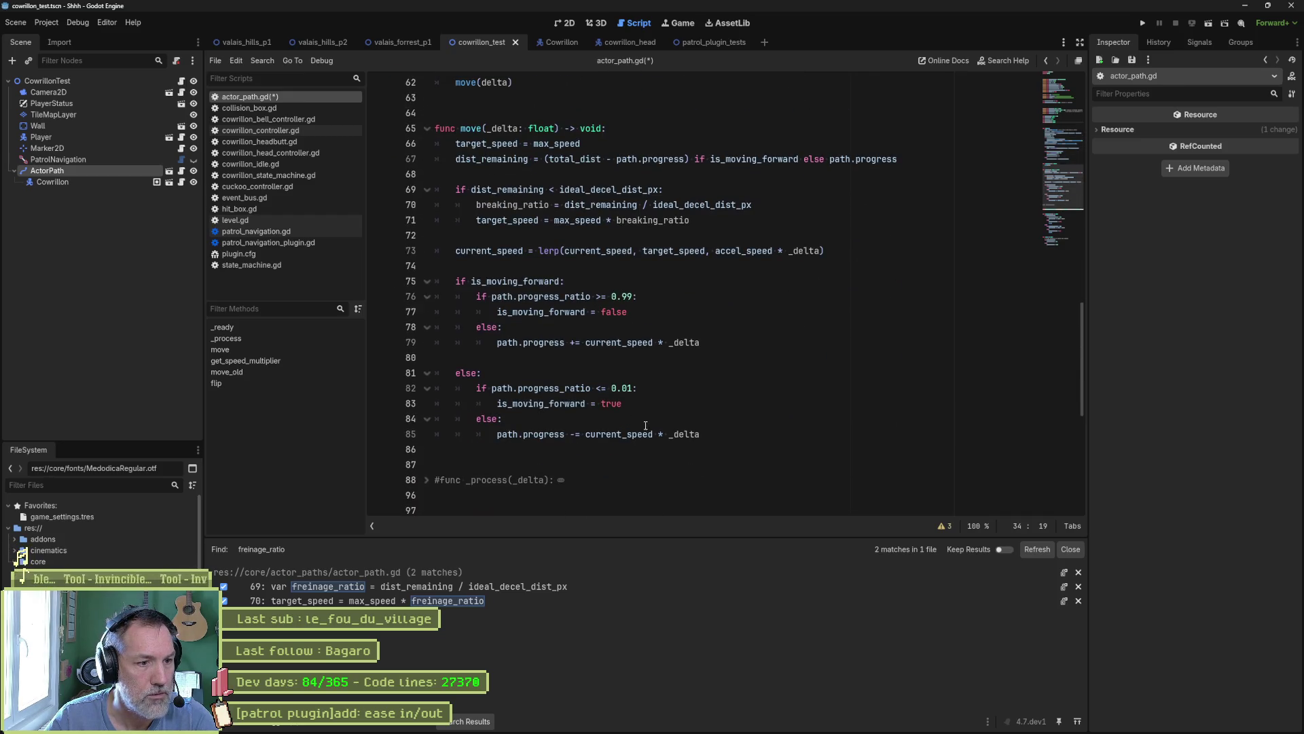
pyautogui.scroll(3, 645, 427)
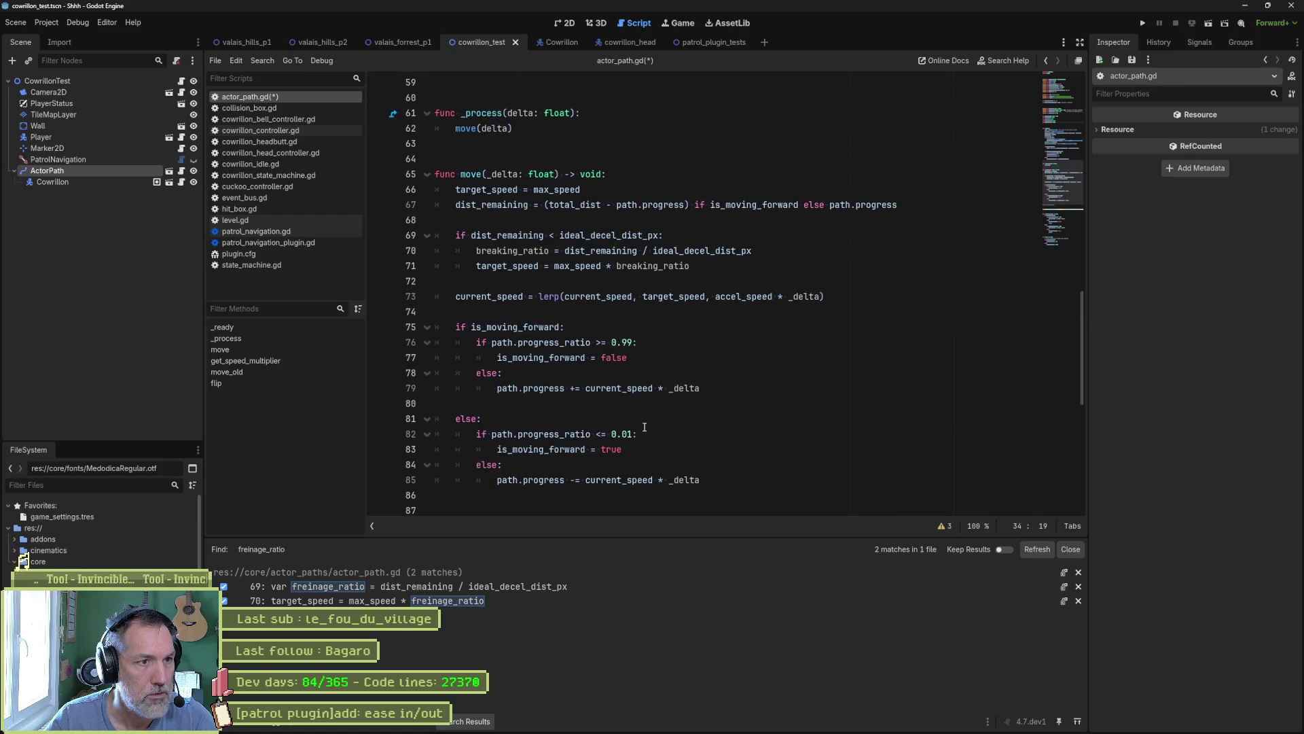
pyautogui.scroll(-6, 645, 427)
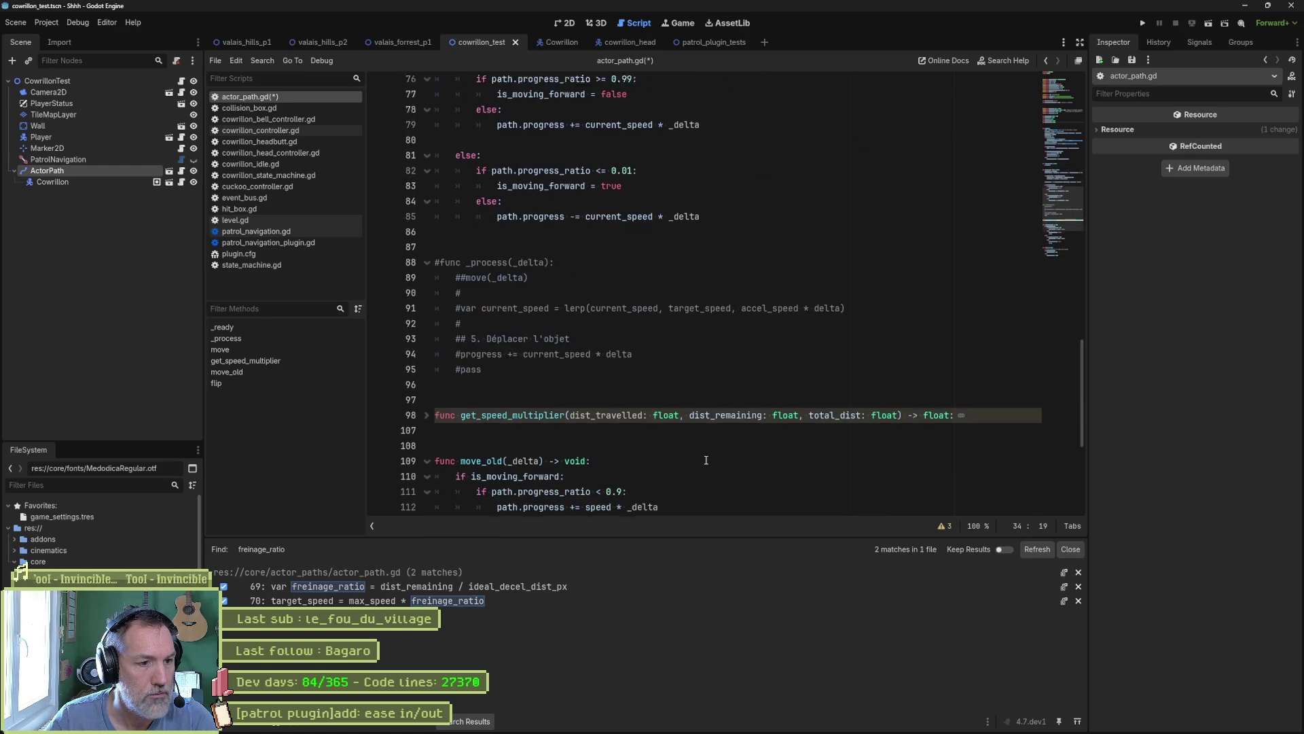
# Delete the leftover code below move(), down to line 106
pyautogui.click(426, 404)
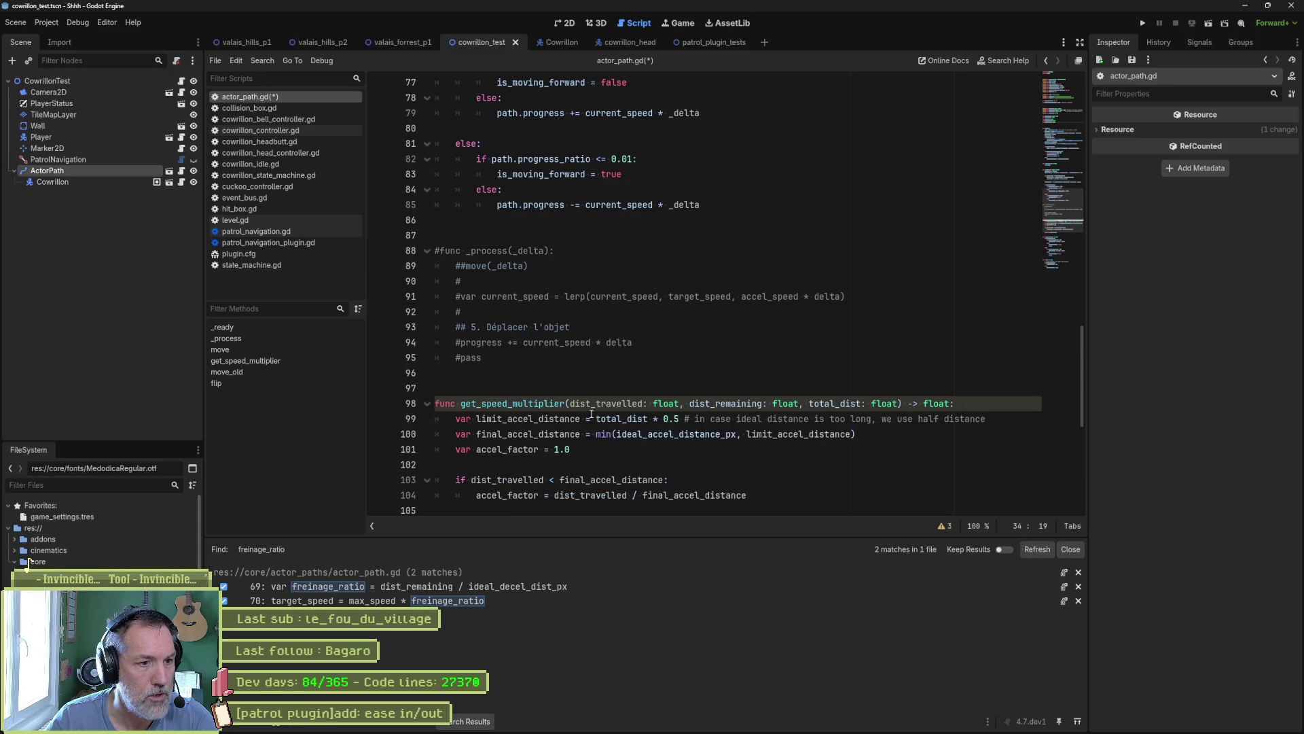
pyautogui.scroll(-3, 619, 415)
pyautogui.click(615, 388)
pyautogui.scroll(5, 680, 340)
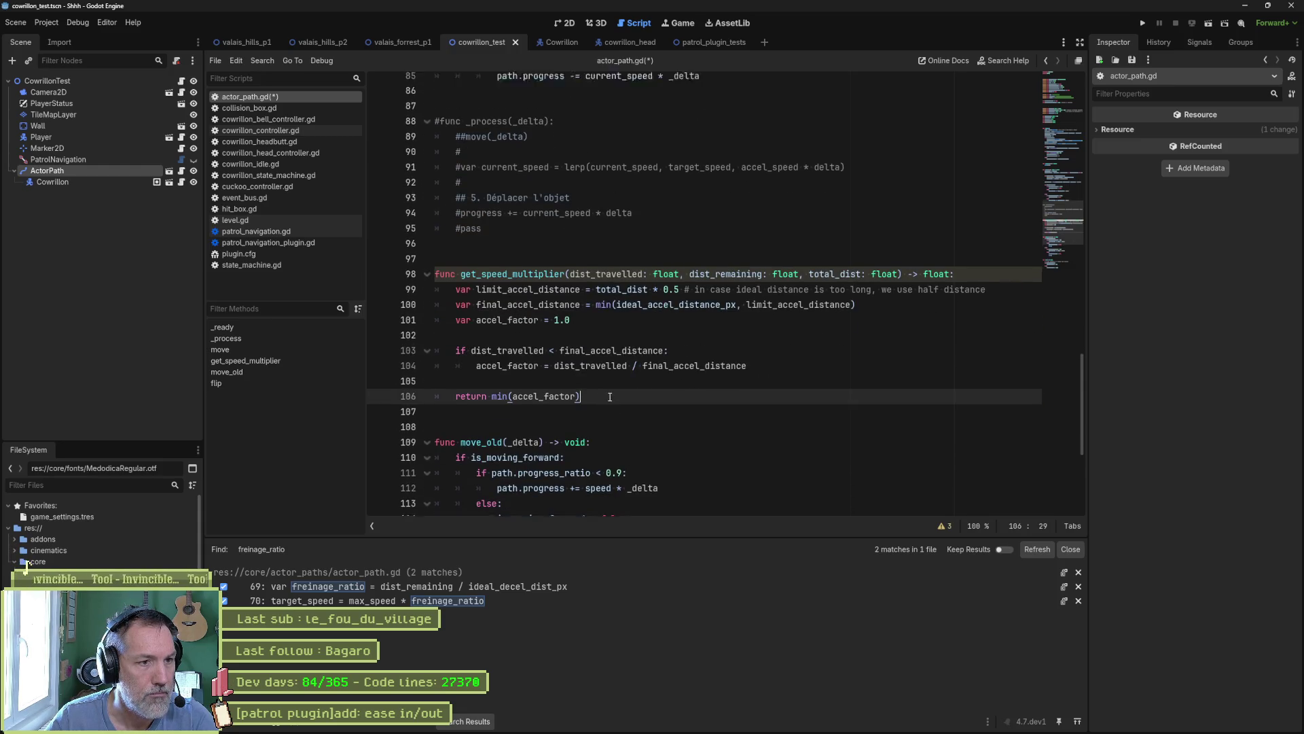
pyautogui.keyDown('shift'); pyautogui.click(770, 292); pyautogui.keyUp('shift')
pyautogui.press('BackSpace')
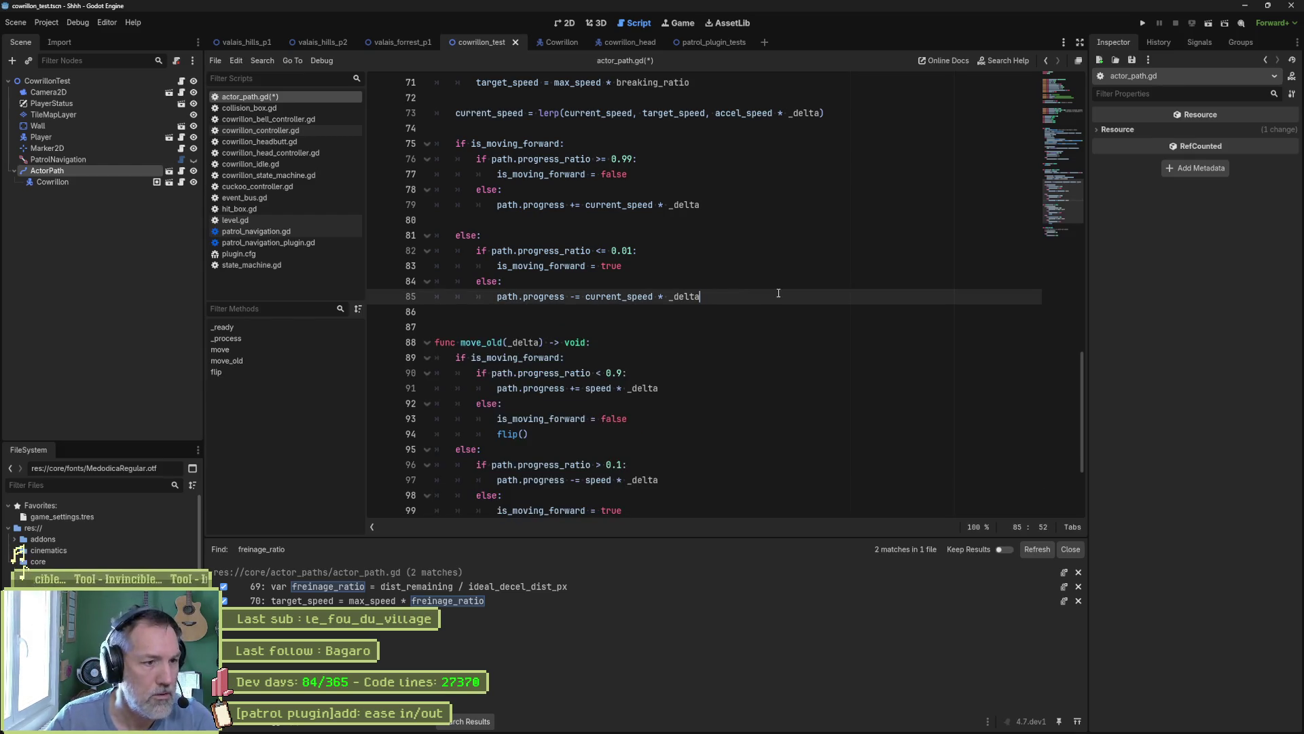
# Select the flip() call on line 94 in move_old for reuse in move()
pyautogui.scroll(-3, 679, 326)
pyautogui.click(654, 388)
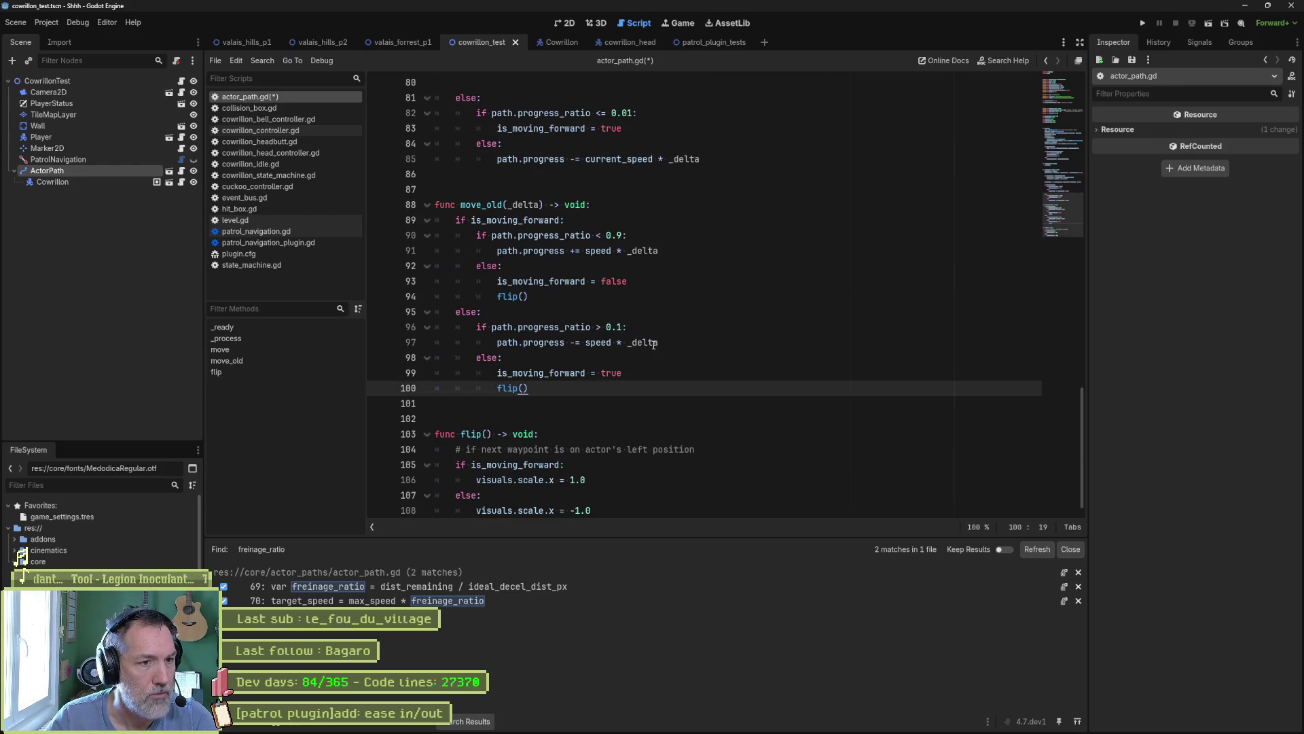
pyautogui.moveTo(652, 297); pyautogui.dragTo(650, 284)
pyautogui.hotkey('ctrl', 'c')
pyautogui.scroll(6, 650, 284)
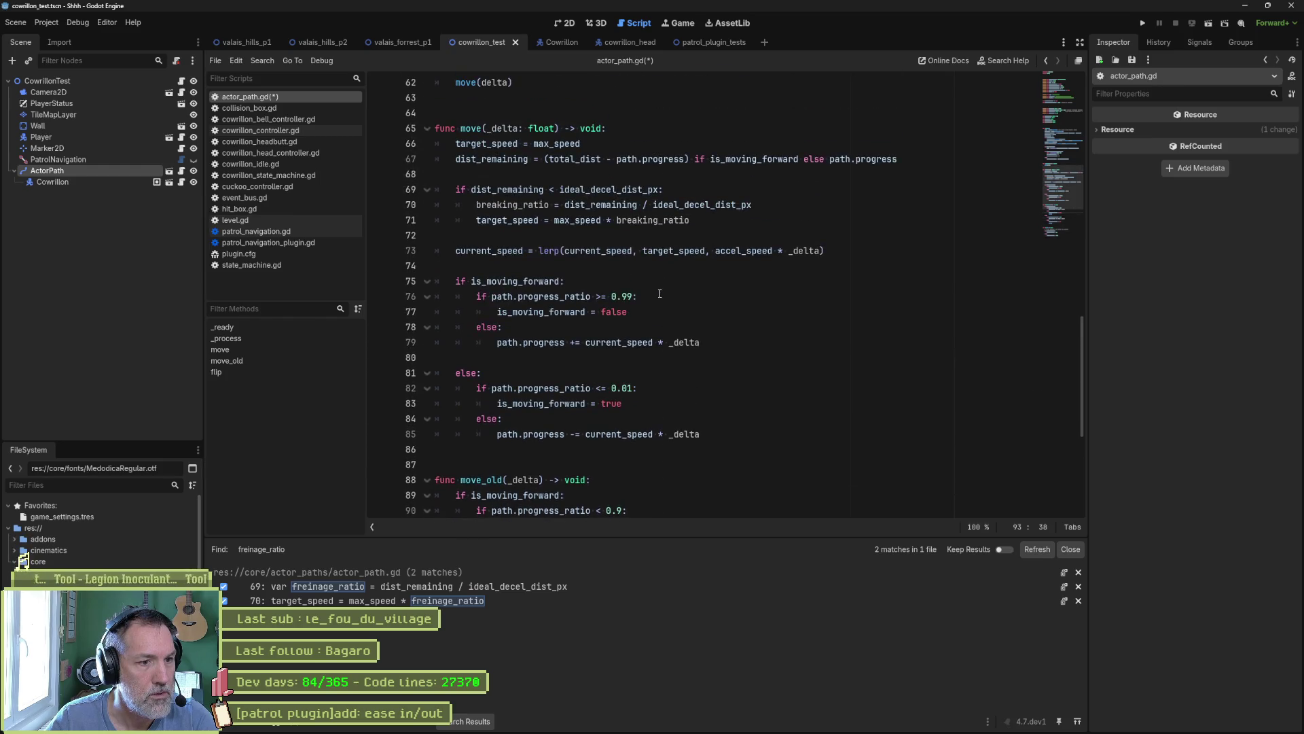
pyautogui.scroll(-4, 662, 307)
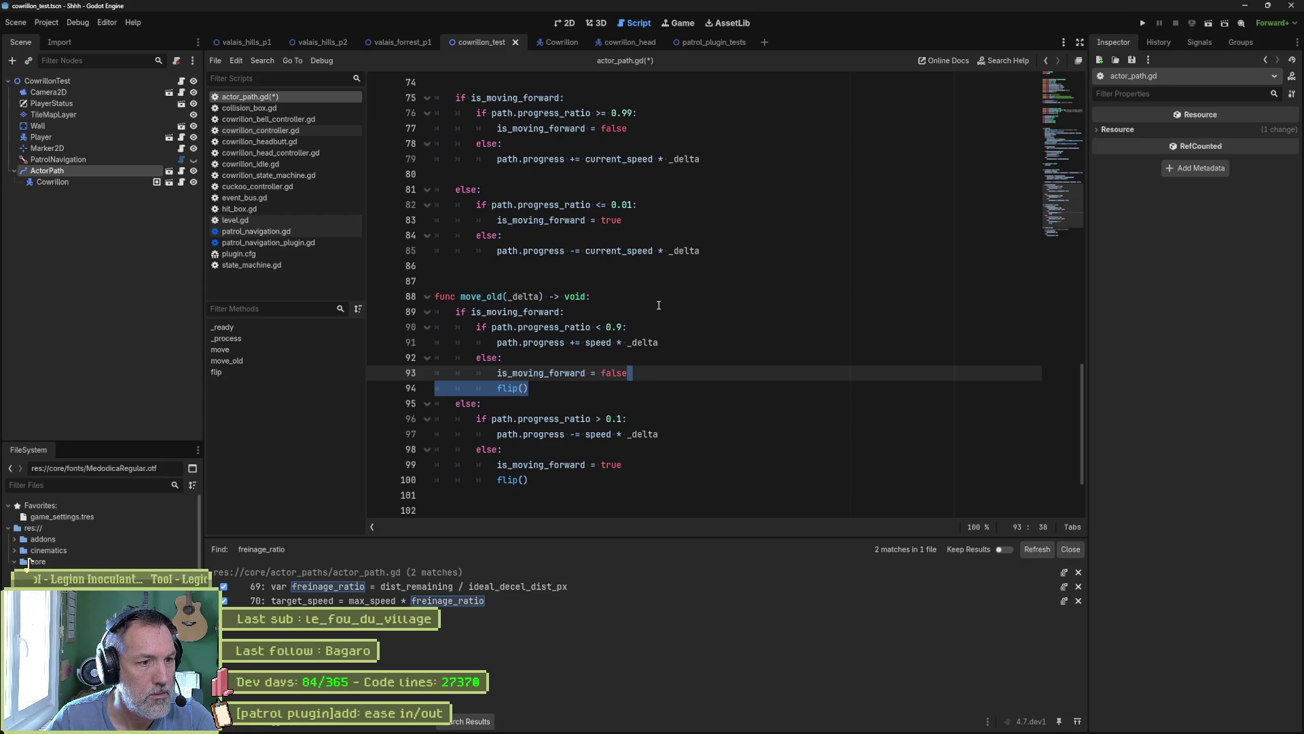
pyautogui.scroll(-2, 658, 305)
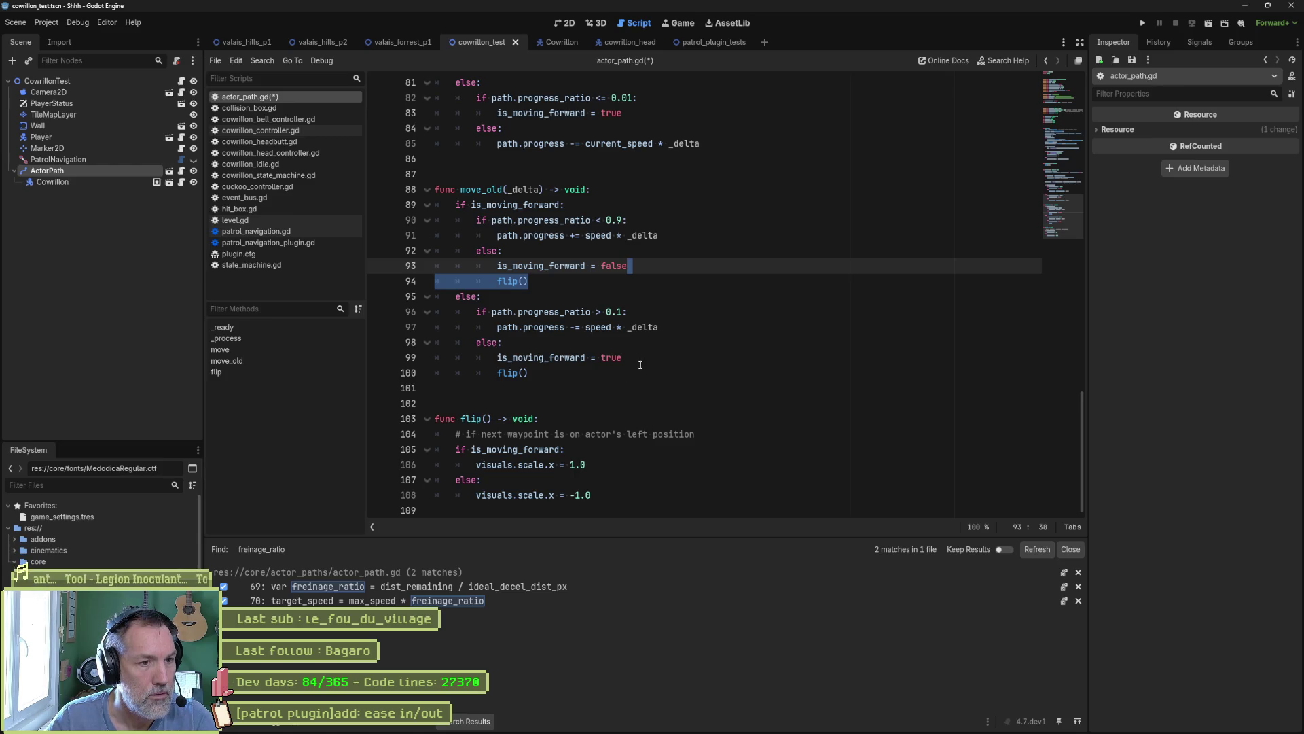
pyautogui.scroll(5, 644, 249)
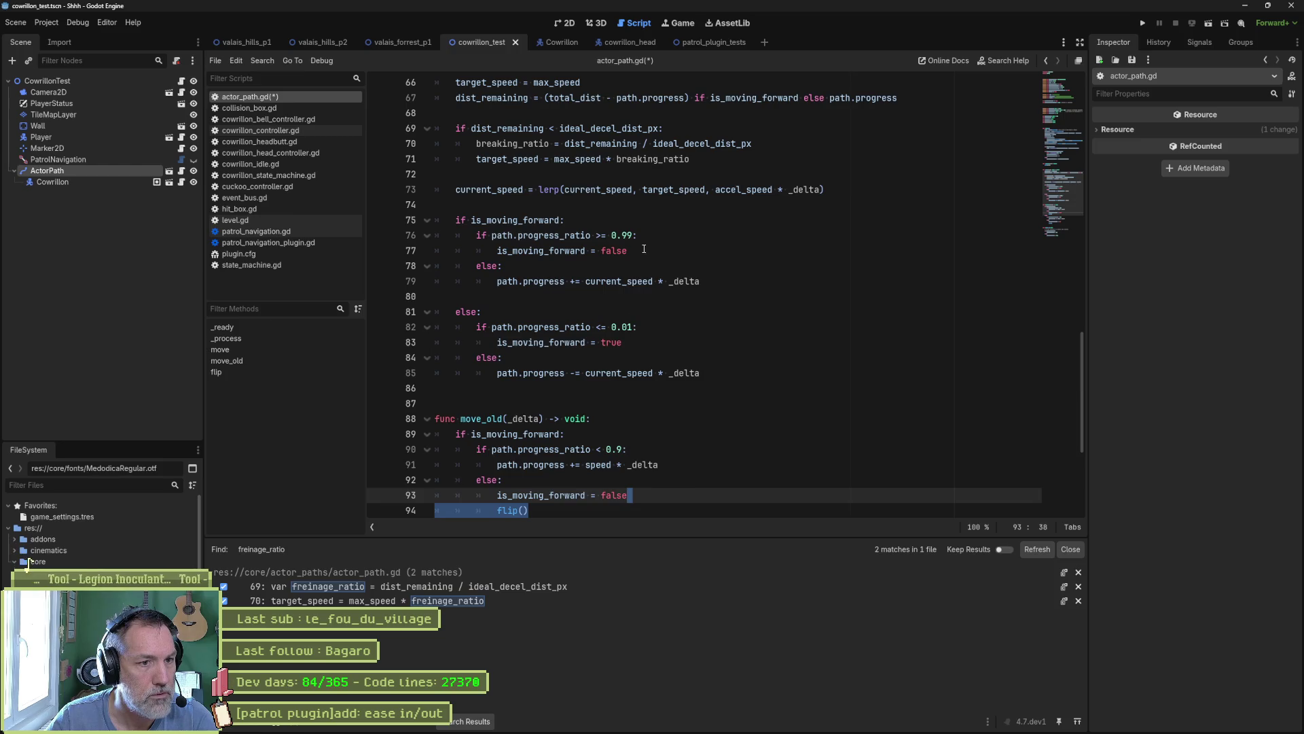
# Add a flip() call after both is_moving_forward assignments in move()
pyautogui.click(644, 250)
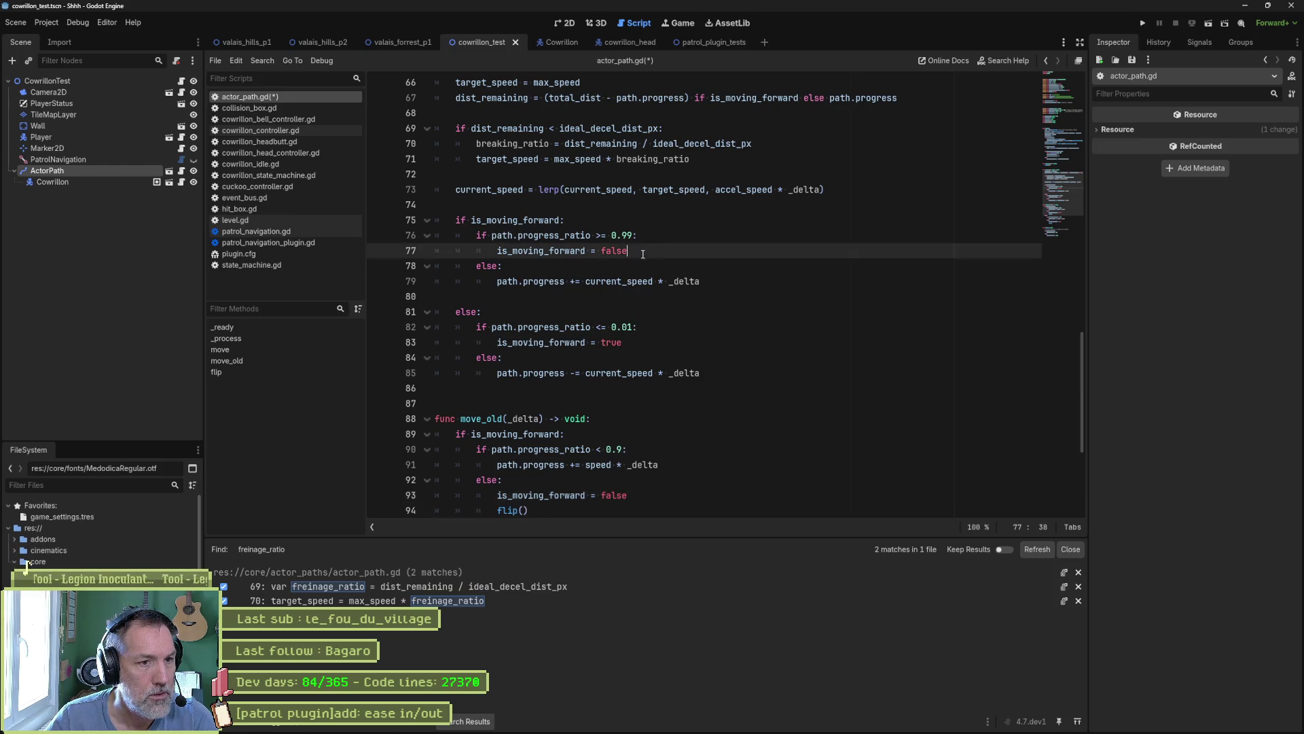
pyautogui.hotkey('ctrl', 'v')
pyautogui.click(659, 360)
pyautogui.hotkey('ctrl', 'v')
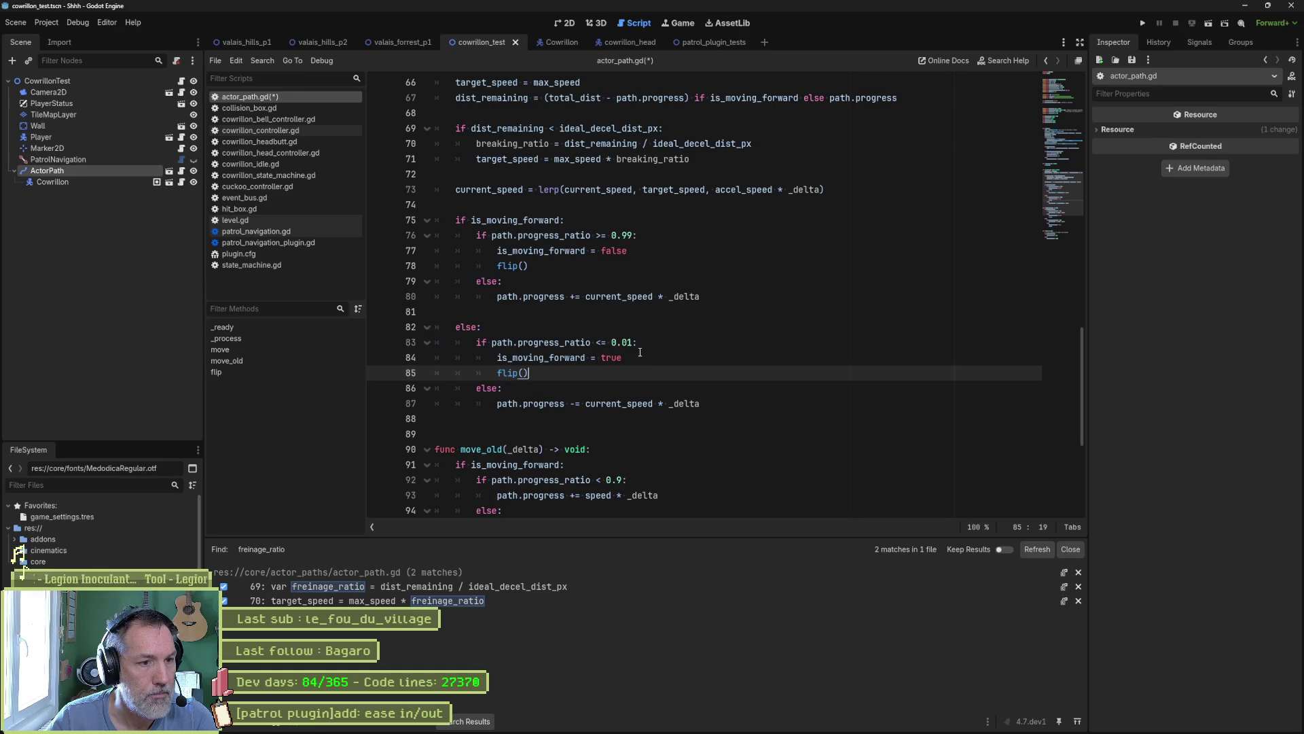
# Wrap flip()'s scale-flipping body in an 'if is_flip_enabled:' condition
pyautogui.scroll(-6, 639, 388)
pyautogui.click(619, 420)
pyautogui.press('Return')
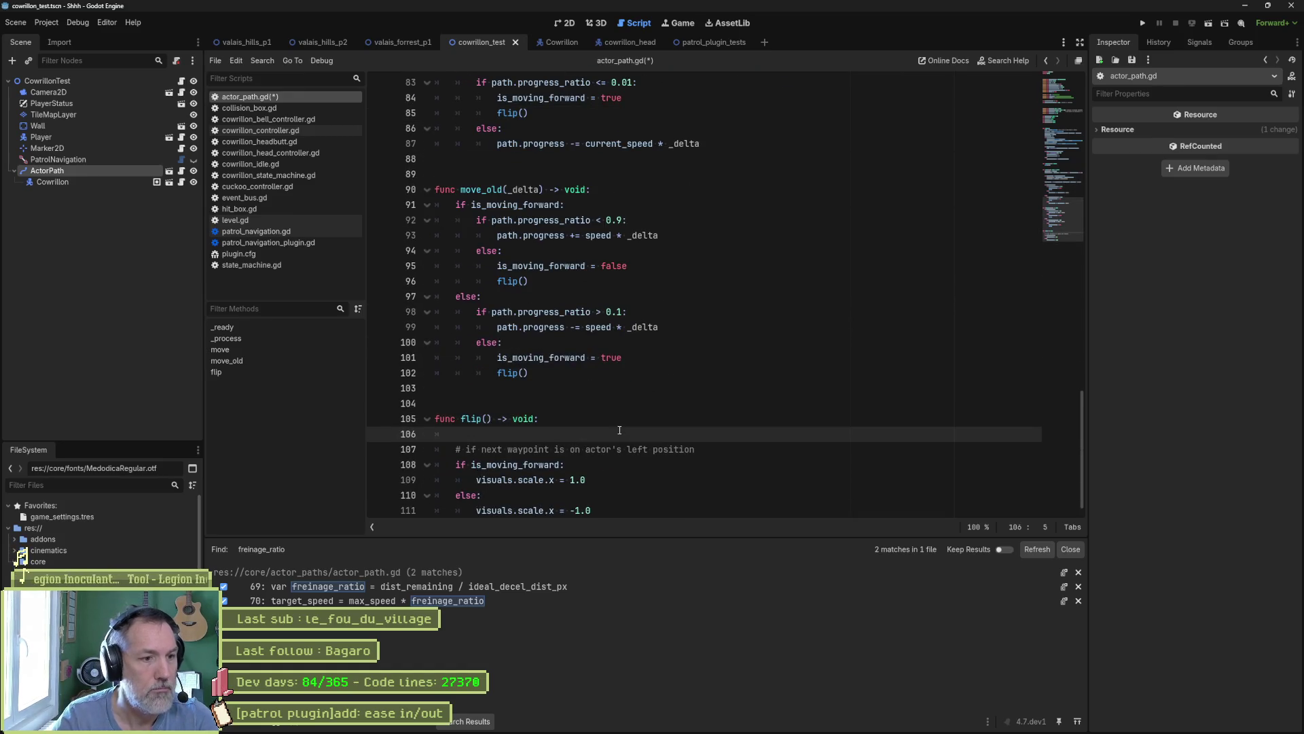
pyautogui.write('if _')
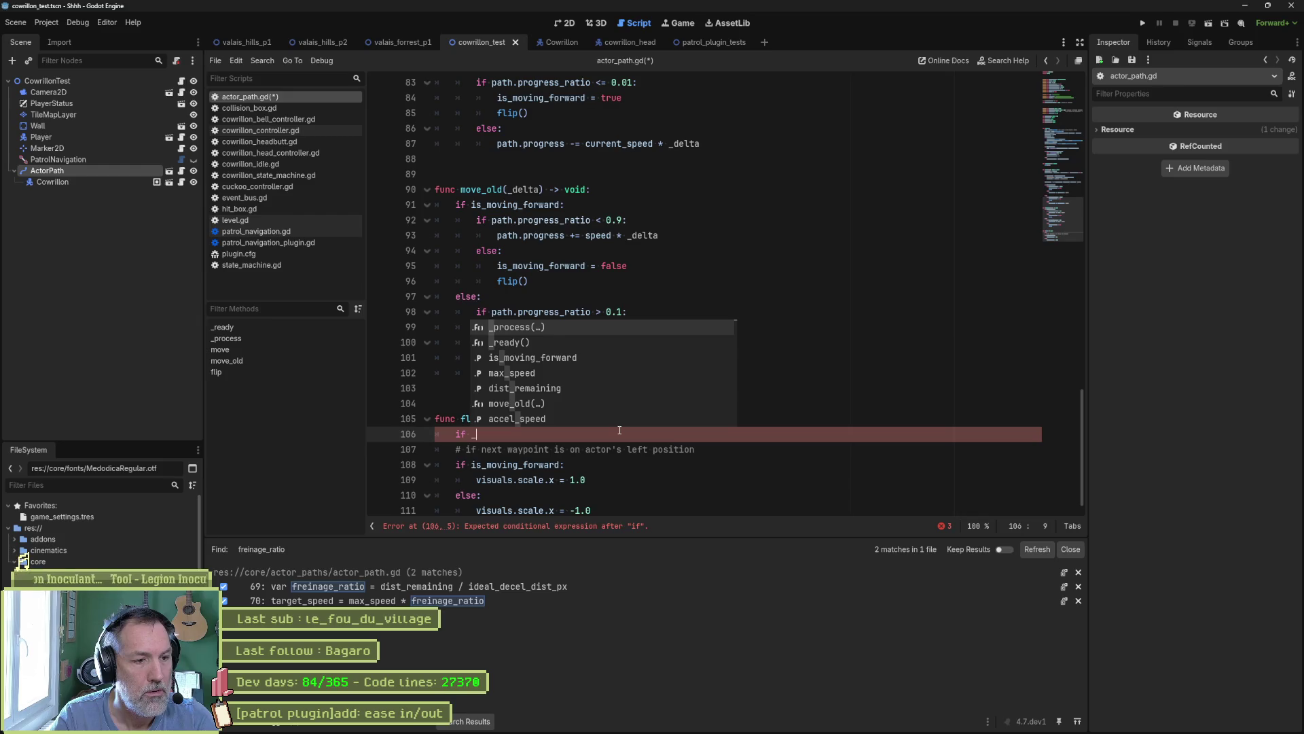
pyautogui.press('BackSpace')
pyautogui.write('is_flip_')
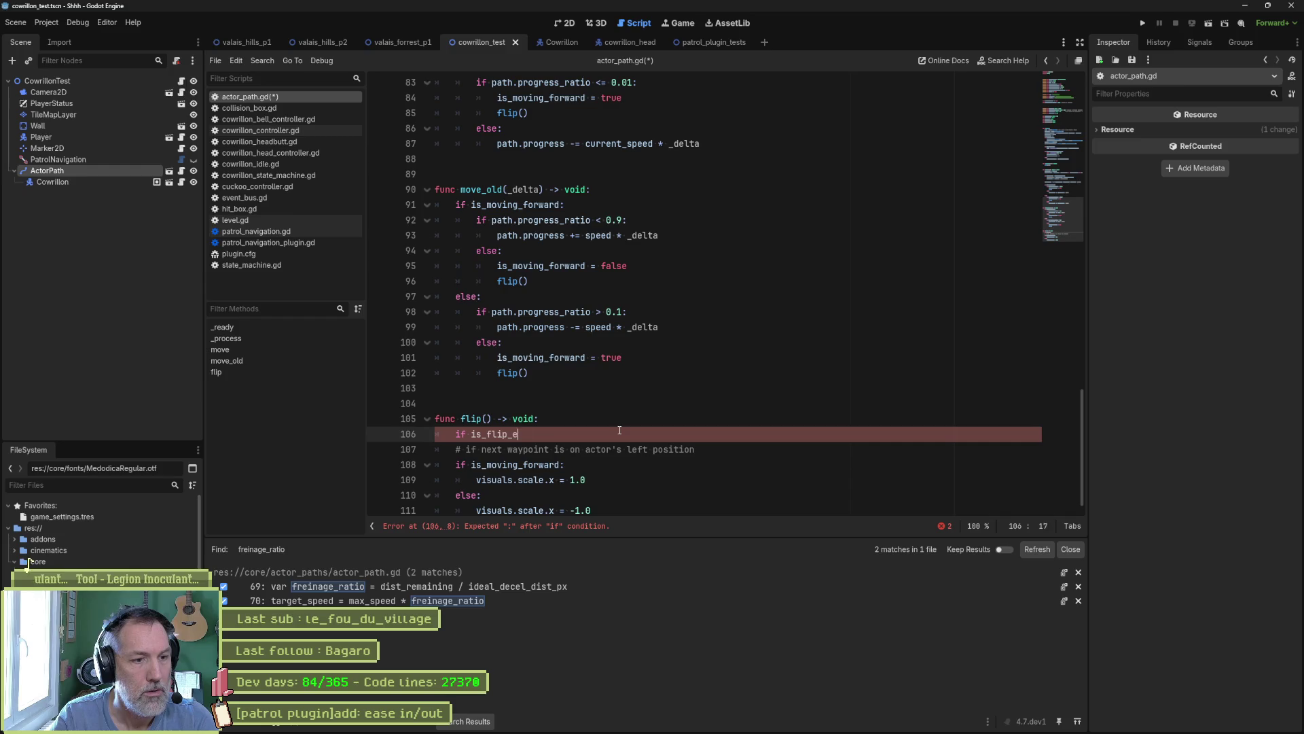
pyautogui.write('enabled:')
pyautogui.press('Down')
pyautogui.hotkey('shift', 'Down')
pyautogui.hotkey('shift', 'Down')
pyautogui.hotkey('shift', 'Down')
pyautogui.hotkey('shift', 'Down')
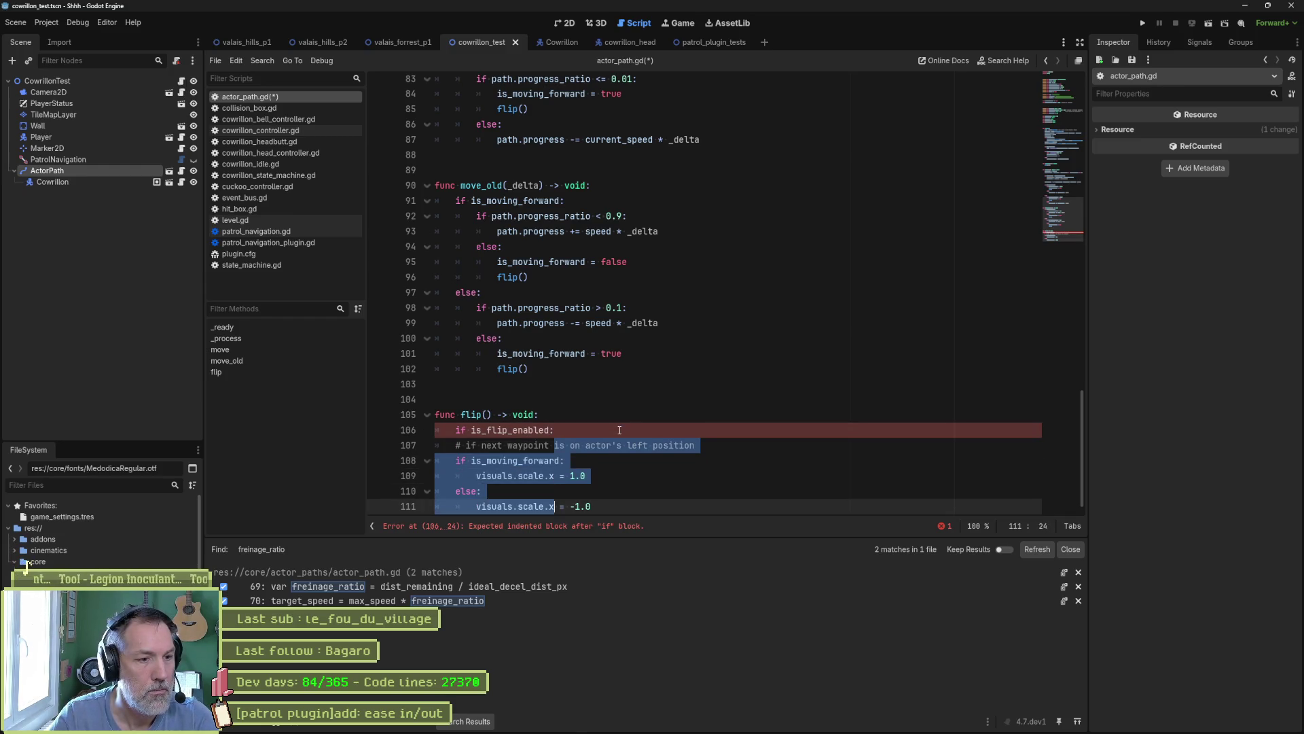
pyautogui.press('Tab')
pyautogui.doubleClick(509, 430)
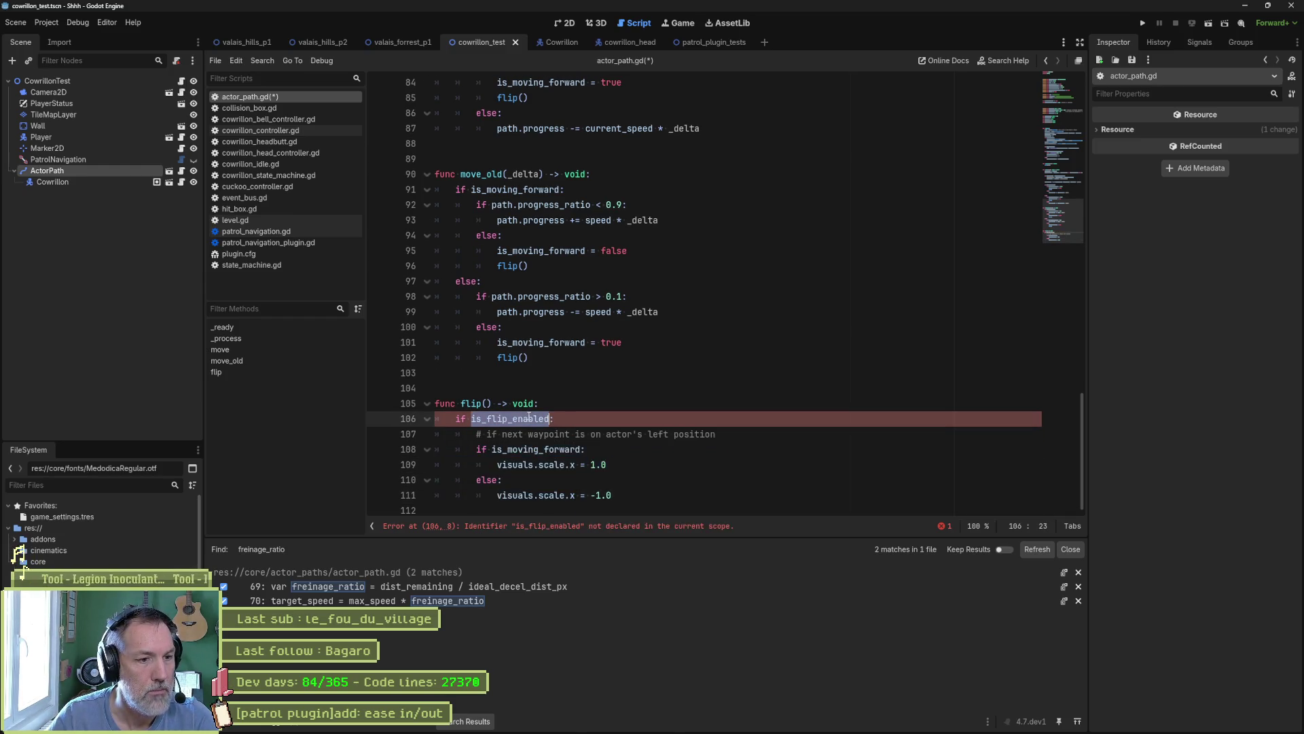
pyautogui.scroll(1, 595, 362)
pyautogui.scroll(20, 594, 361)
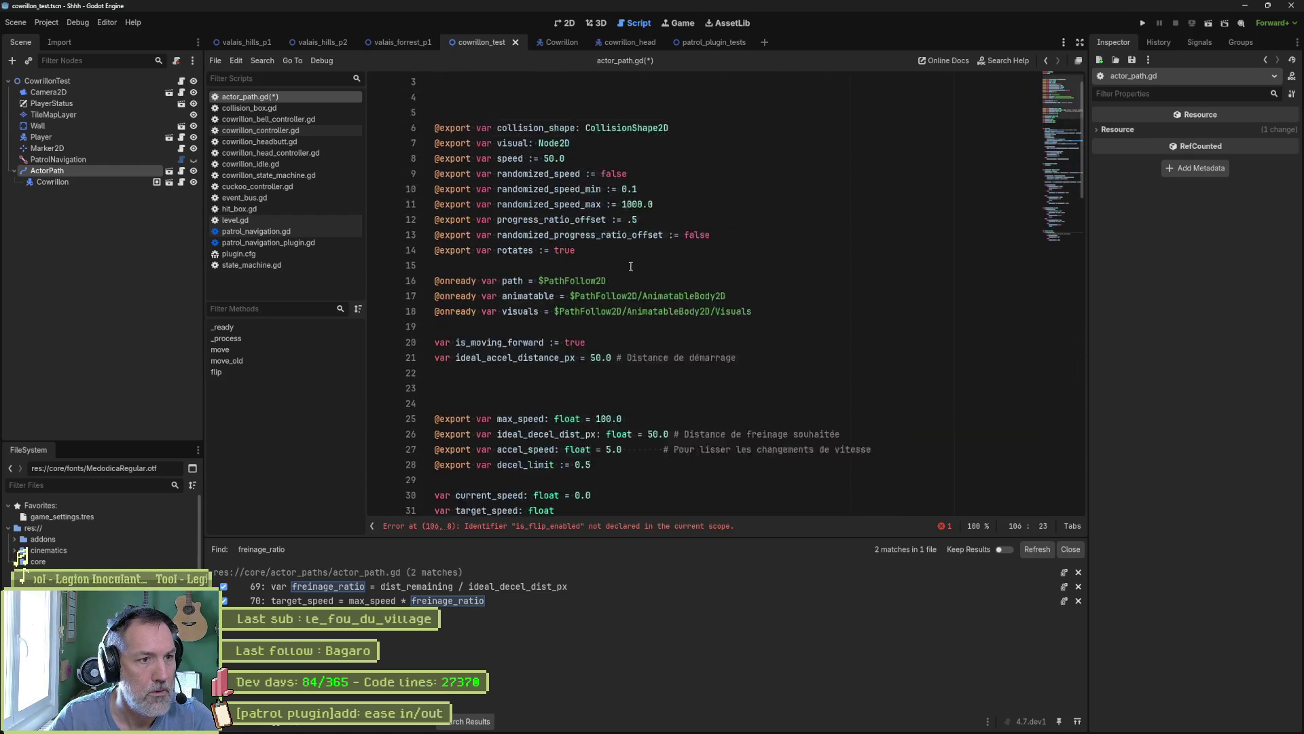
pyautogui.scroll(-3, 627, 372)
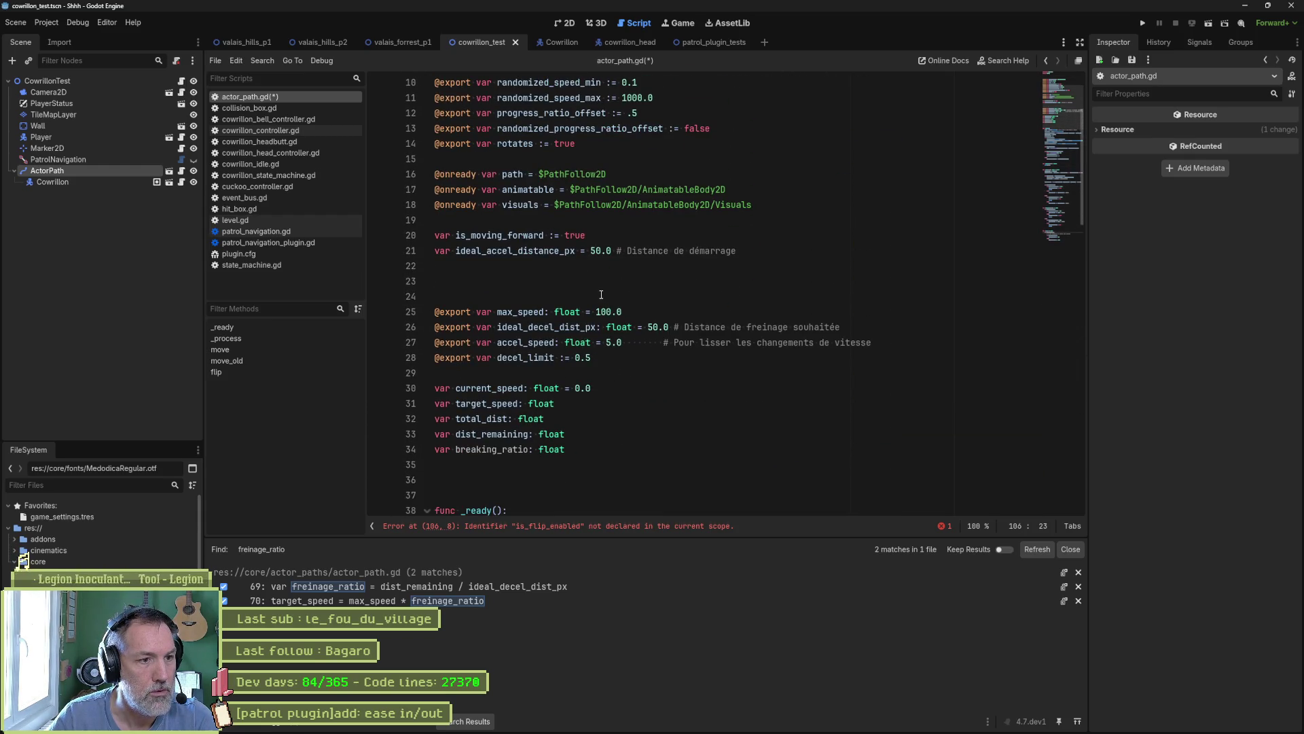
pyautogui.click(601, 298)
pyautogui.scroll(3, 557, 212)
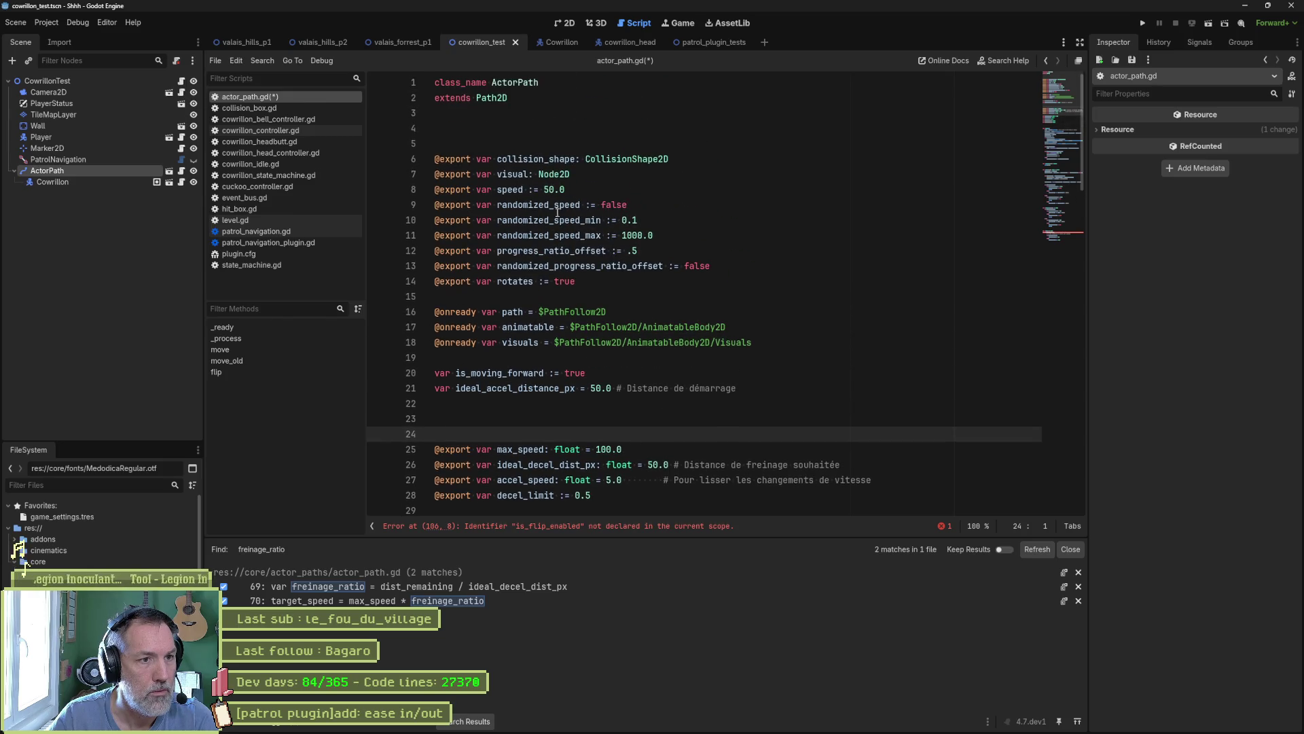
pyautogui.click(585, 174)
pyautogui.press('Return')
pyautogui.write('@export')
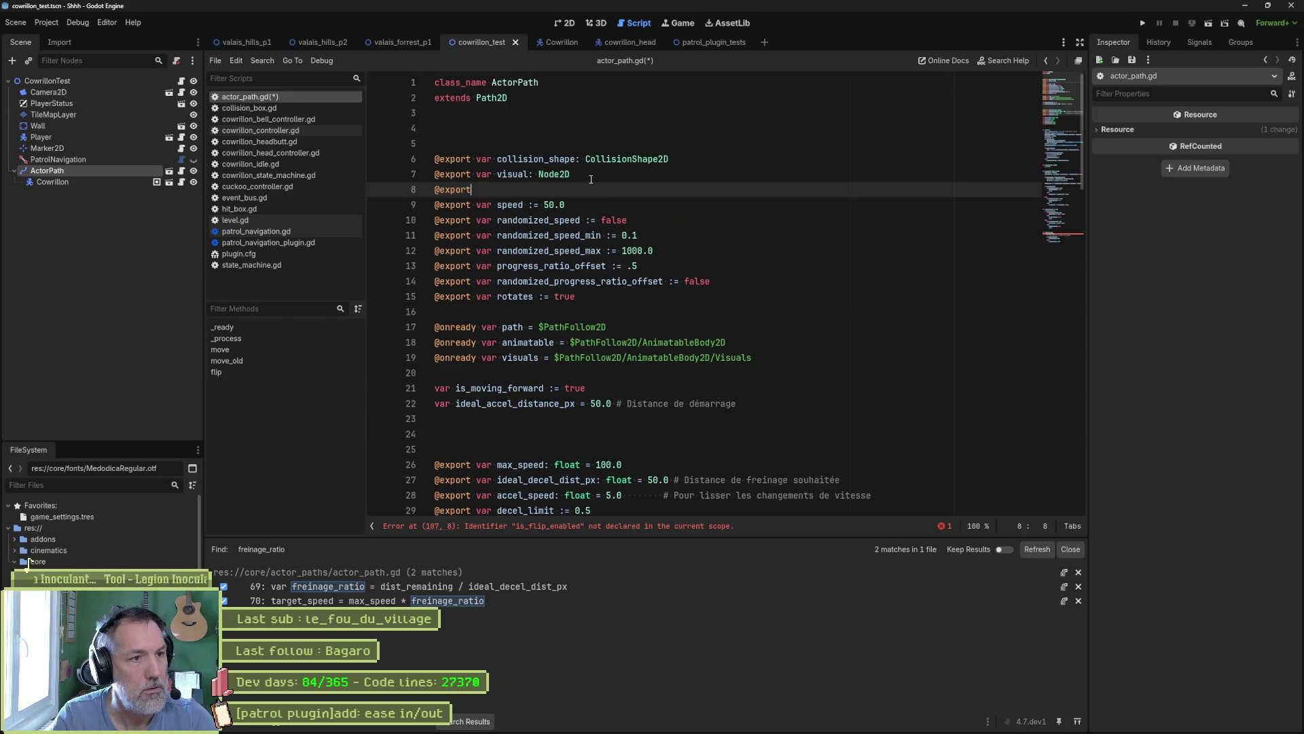
pyautogui.write(' v')
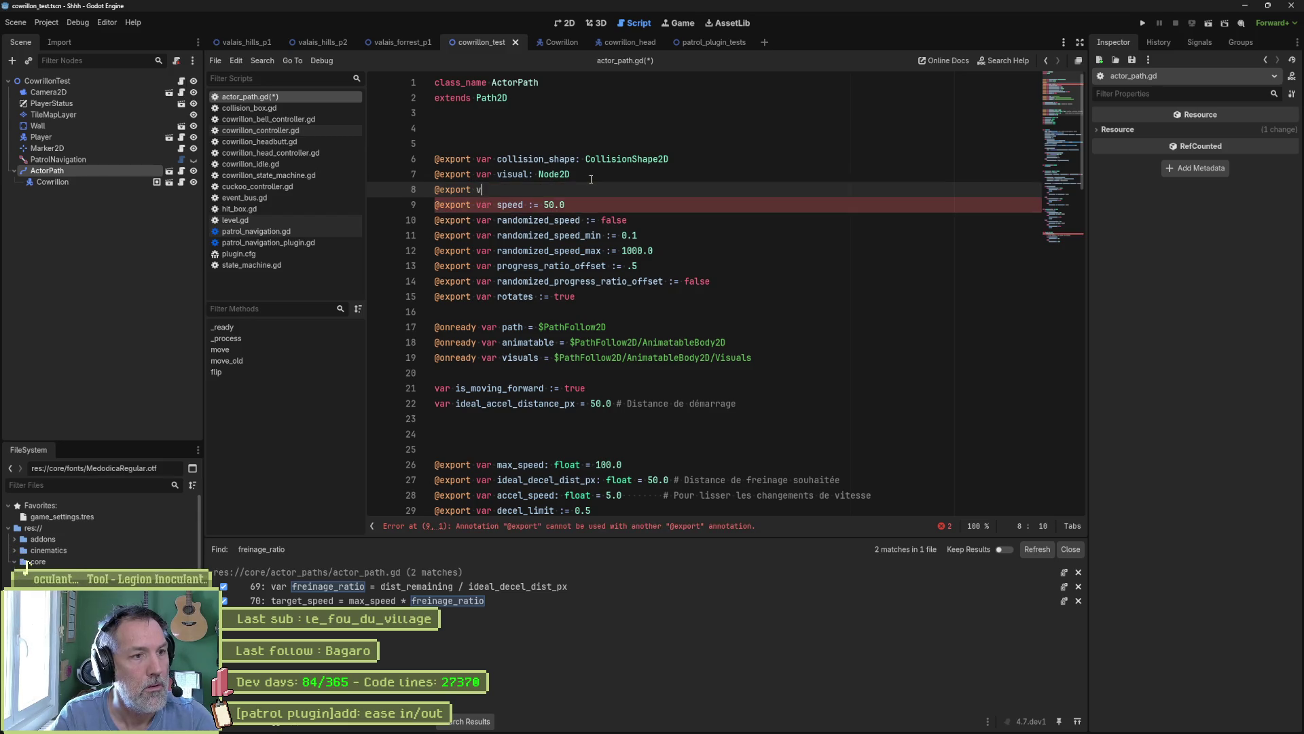
pyautogui.write('ar is_flip_enabled: ')
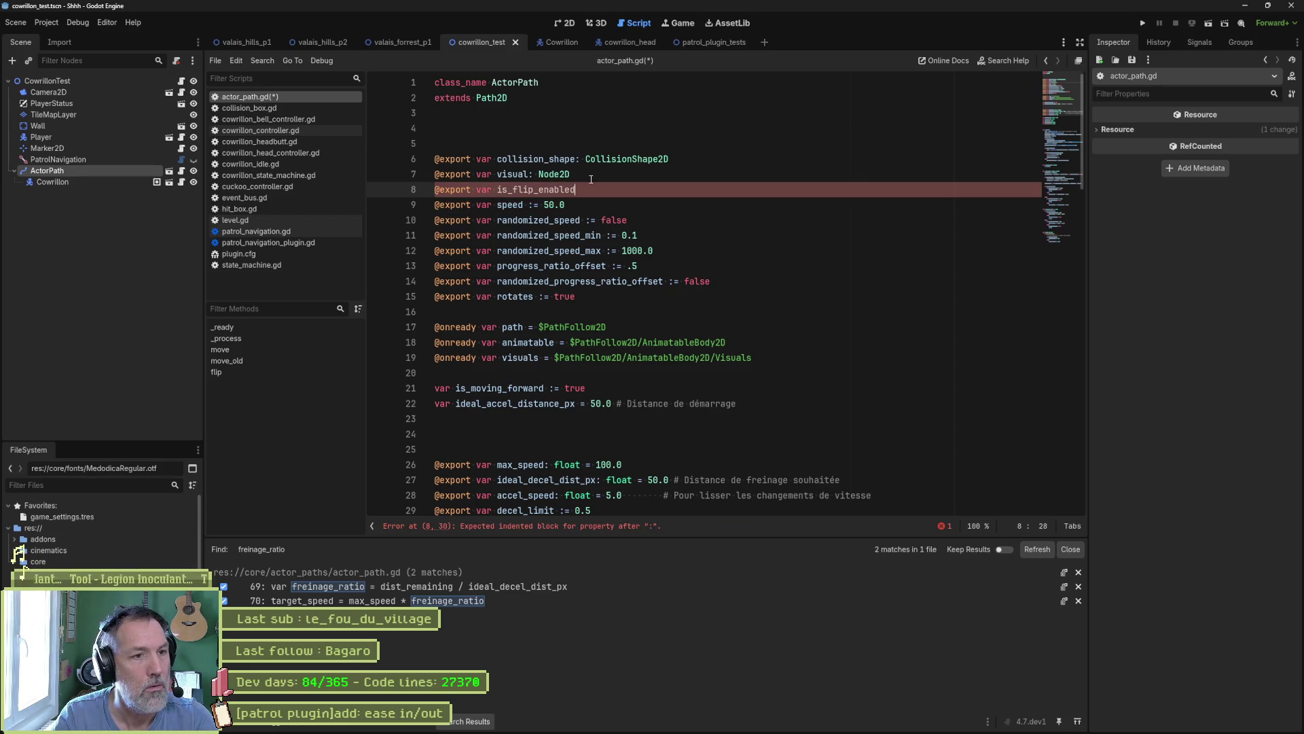
pyautogui.write(' := true')
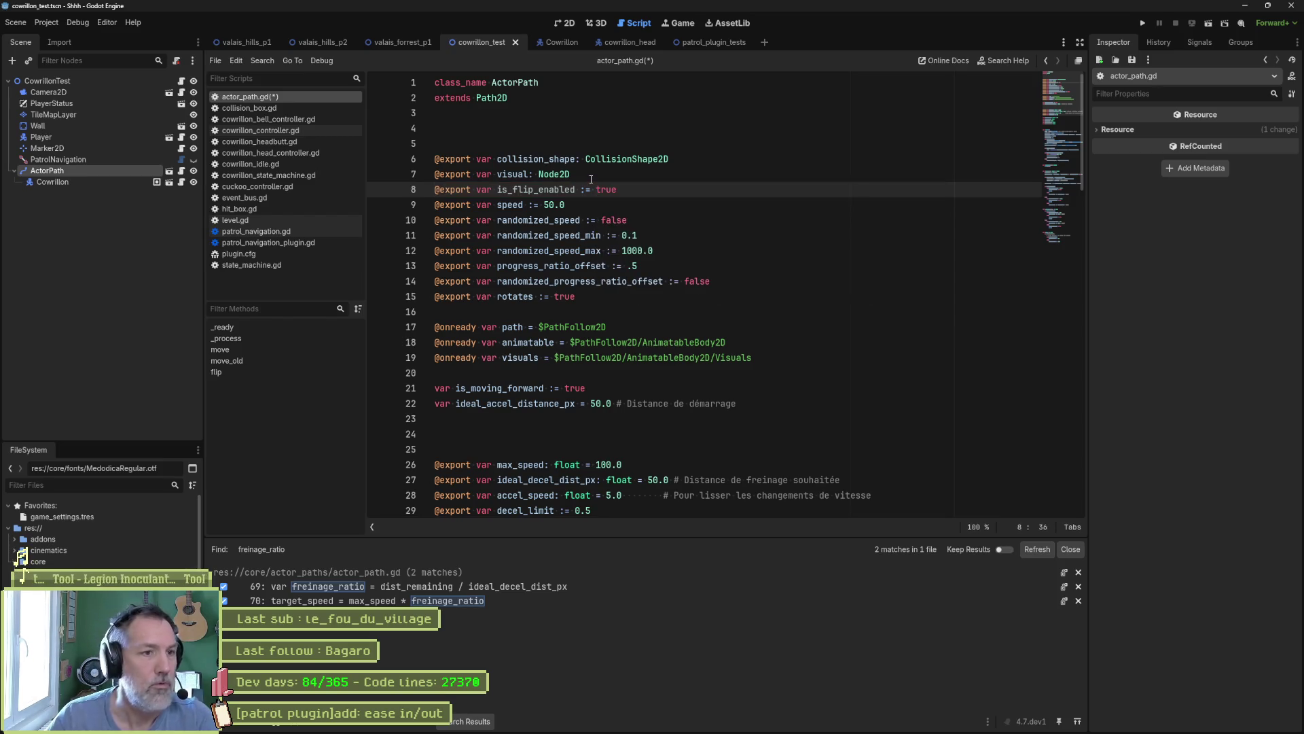
pyautogui.hotkey('ctrl', 's')
pyautogui.scroll(-11, 556, 193)
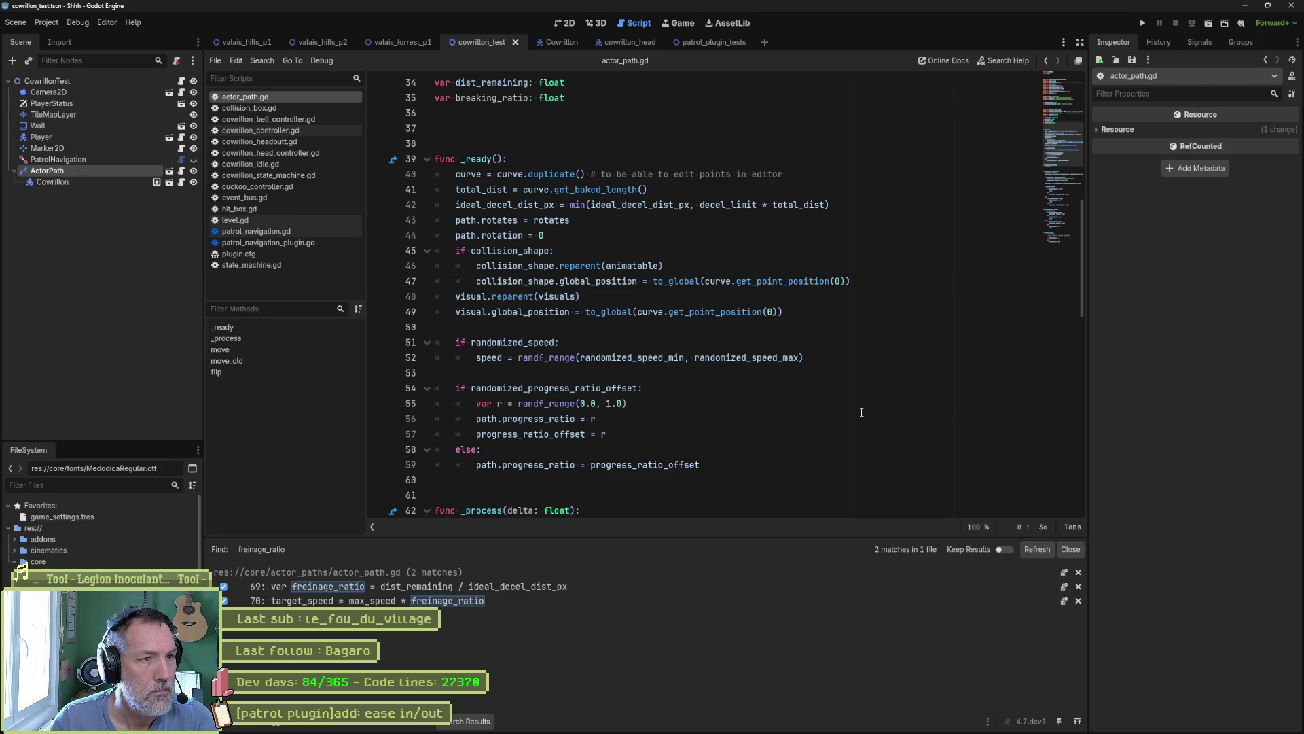
# Review the uses of ideal_decel_dist_px, then run the cowrillon_test scene with F6
pyautogui.doubleClick(506, 205)
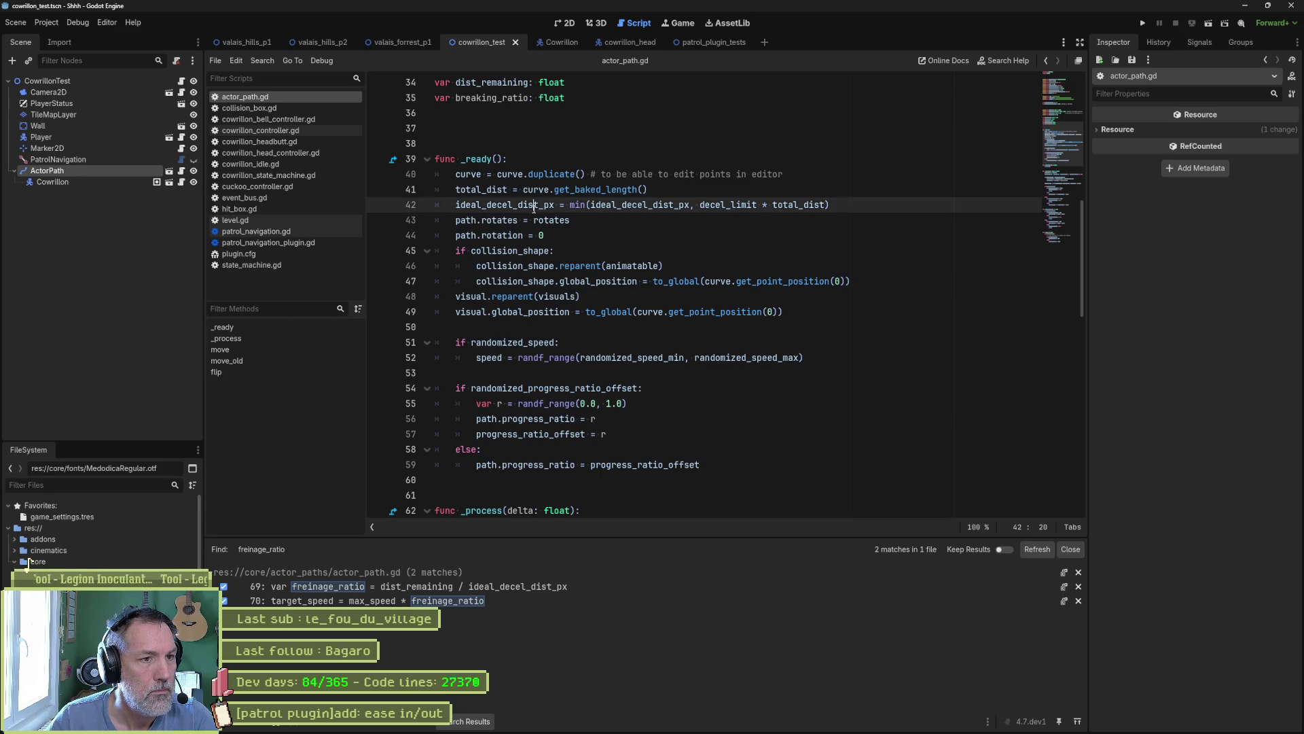
pyautogui.scroll(-5, 835, 344)
pyautogui.scroll(-1, 836, 342)
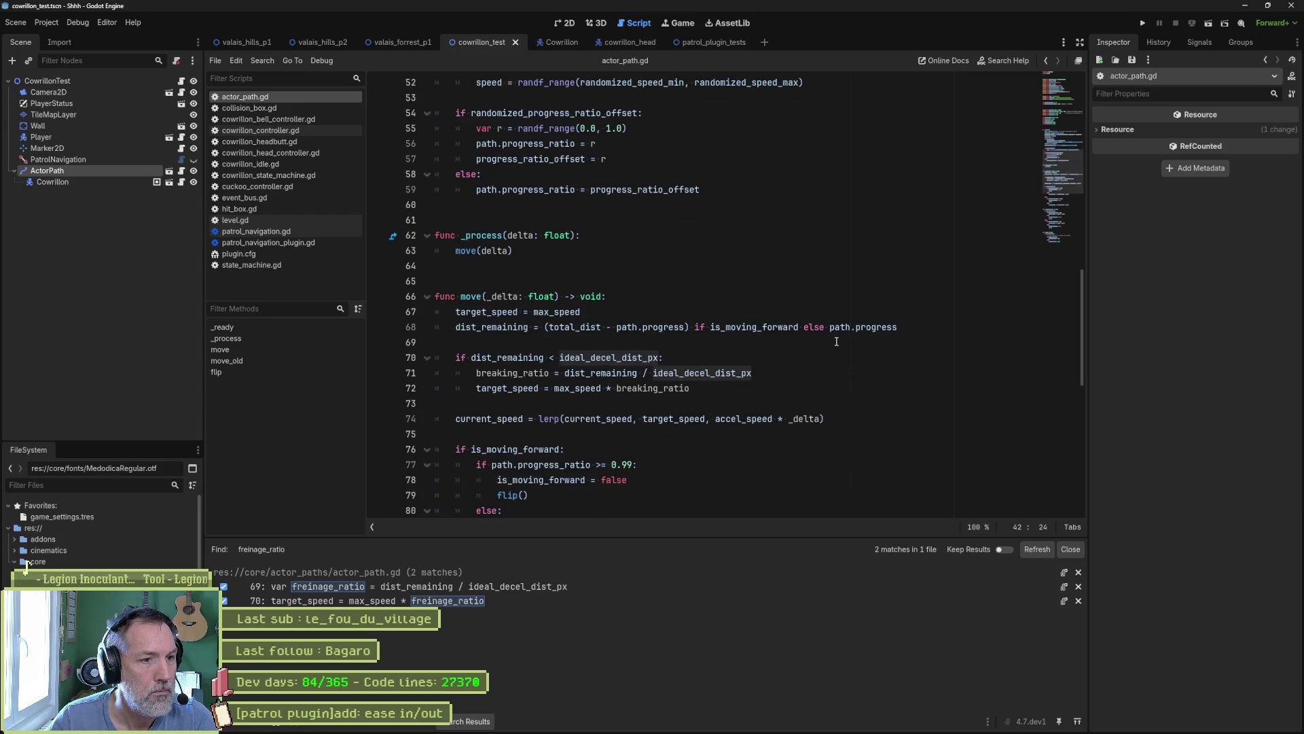
pyautogui.scroll(-1, 836, 342)
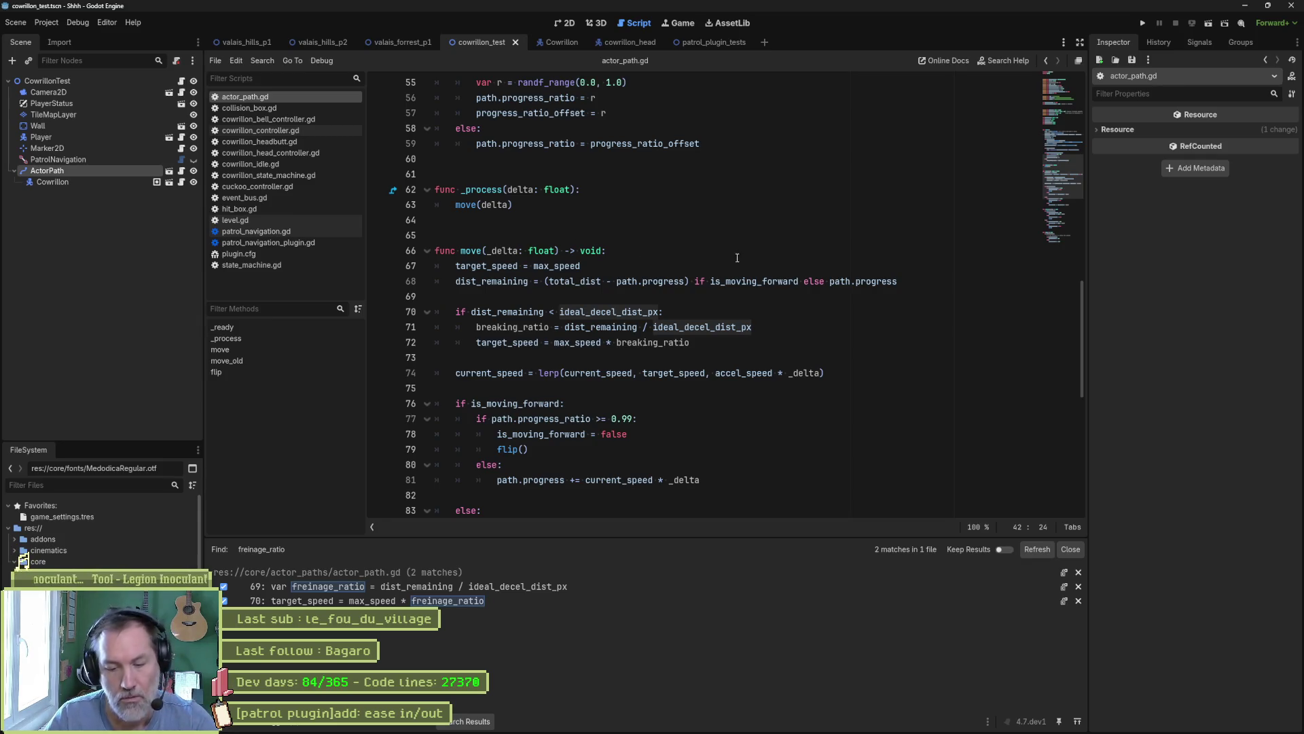
pyautogui.press('F6')
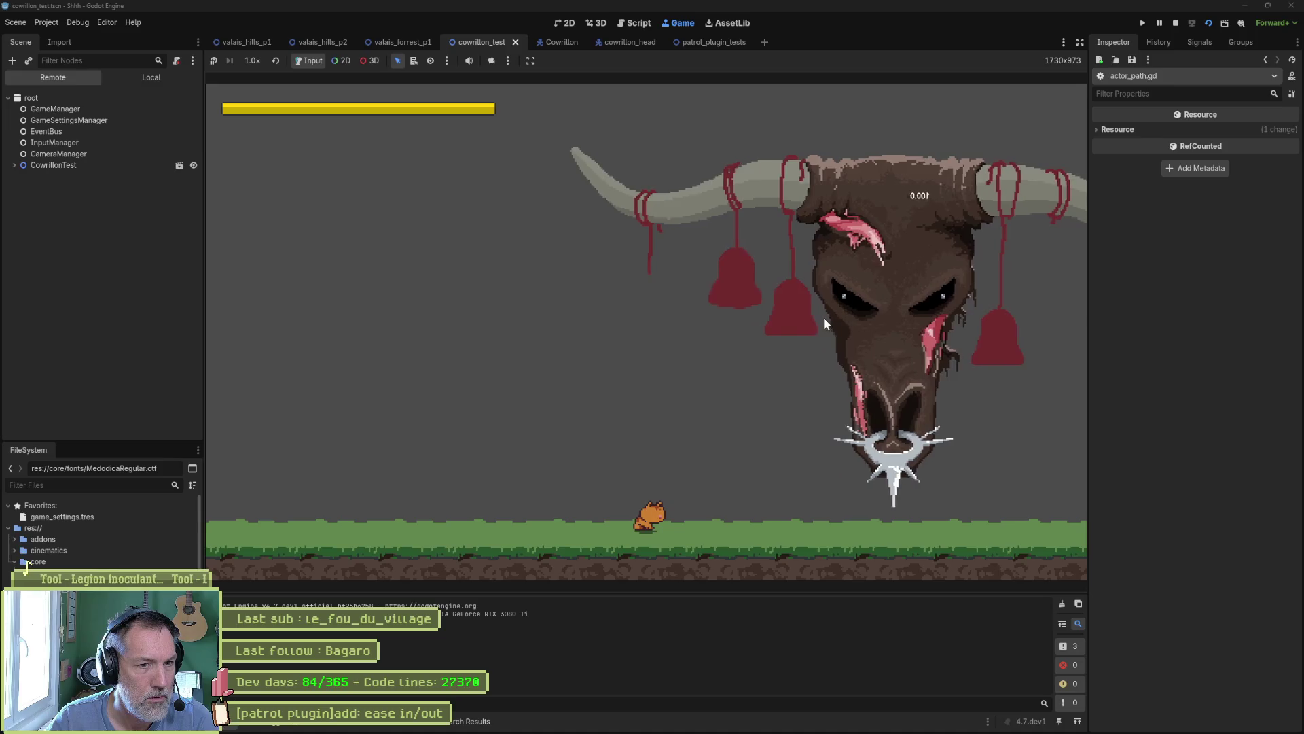
# Uncheck Is Flip Enabled on the ActorPath node and rerun the scene to test without flipping
pyautogui.press('F8')
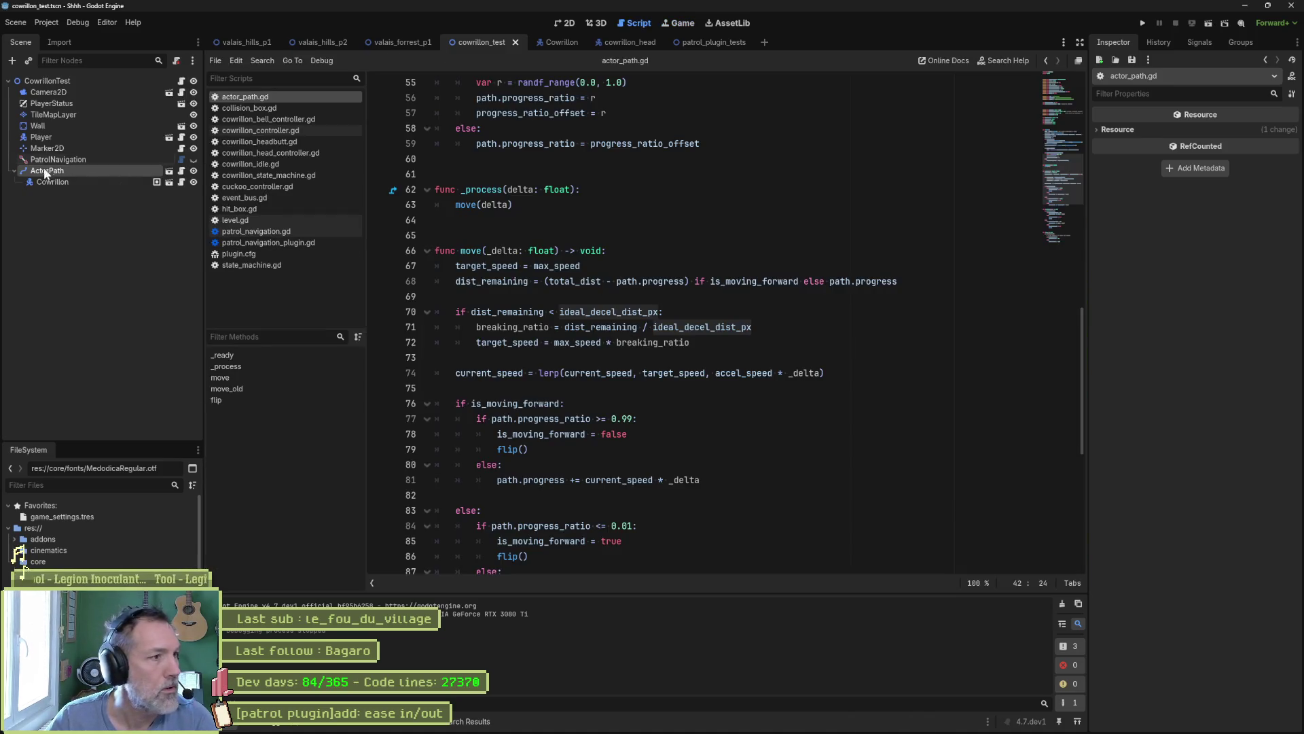
pyautogui.click(63, 181)
pyautogui.click(63, 172)
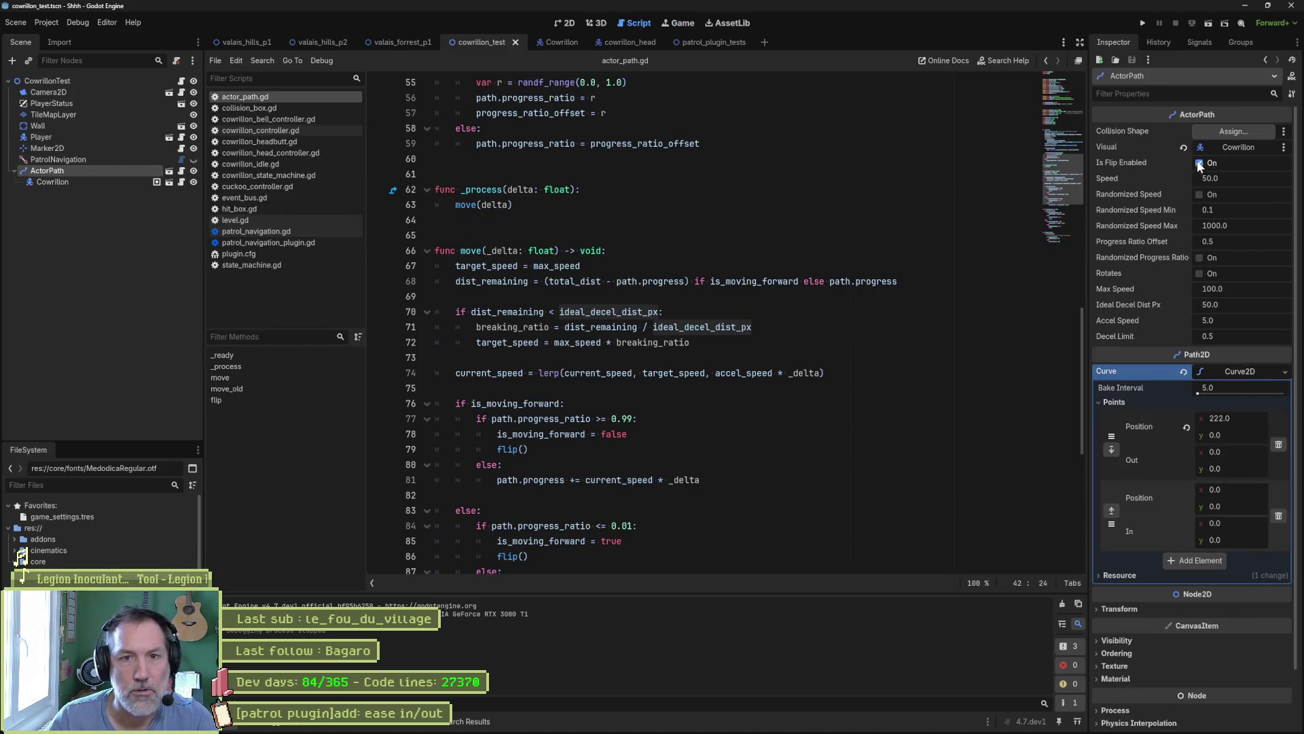
pyautogui.click(1200, 163)
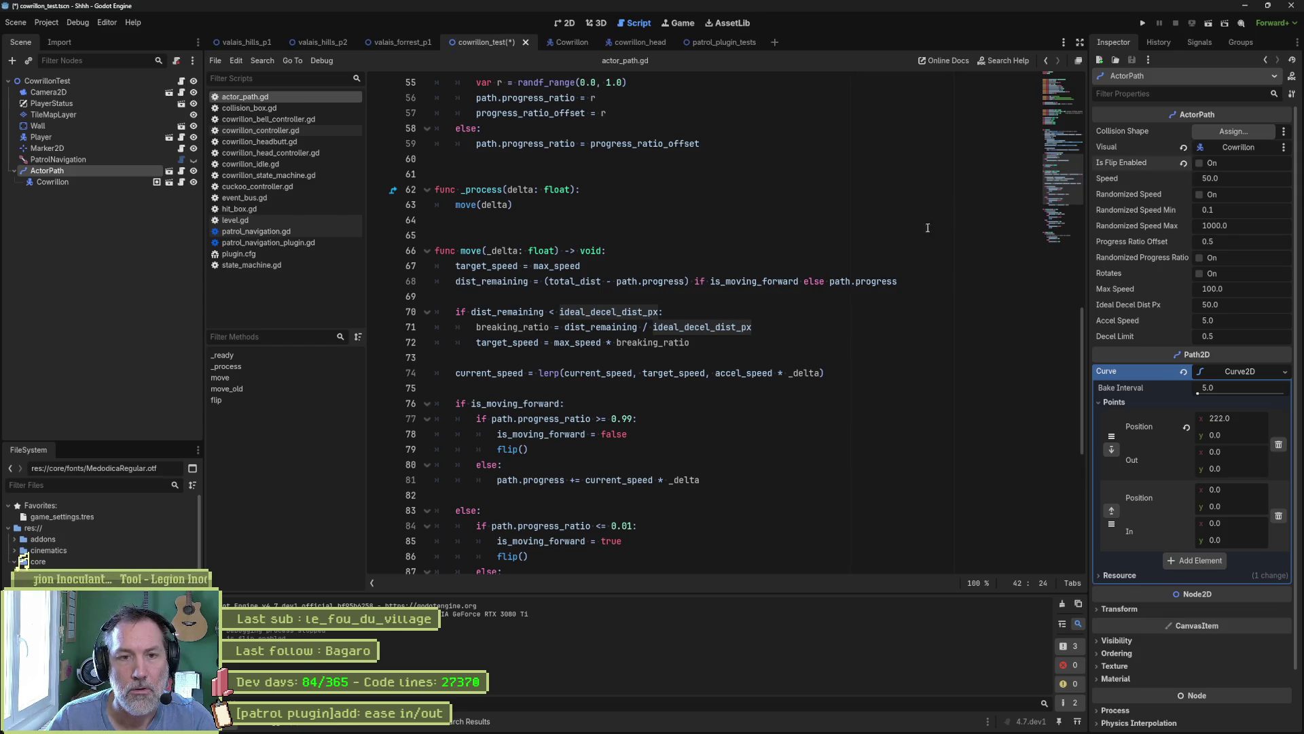
pyautogui.press('F6')
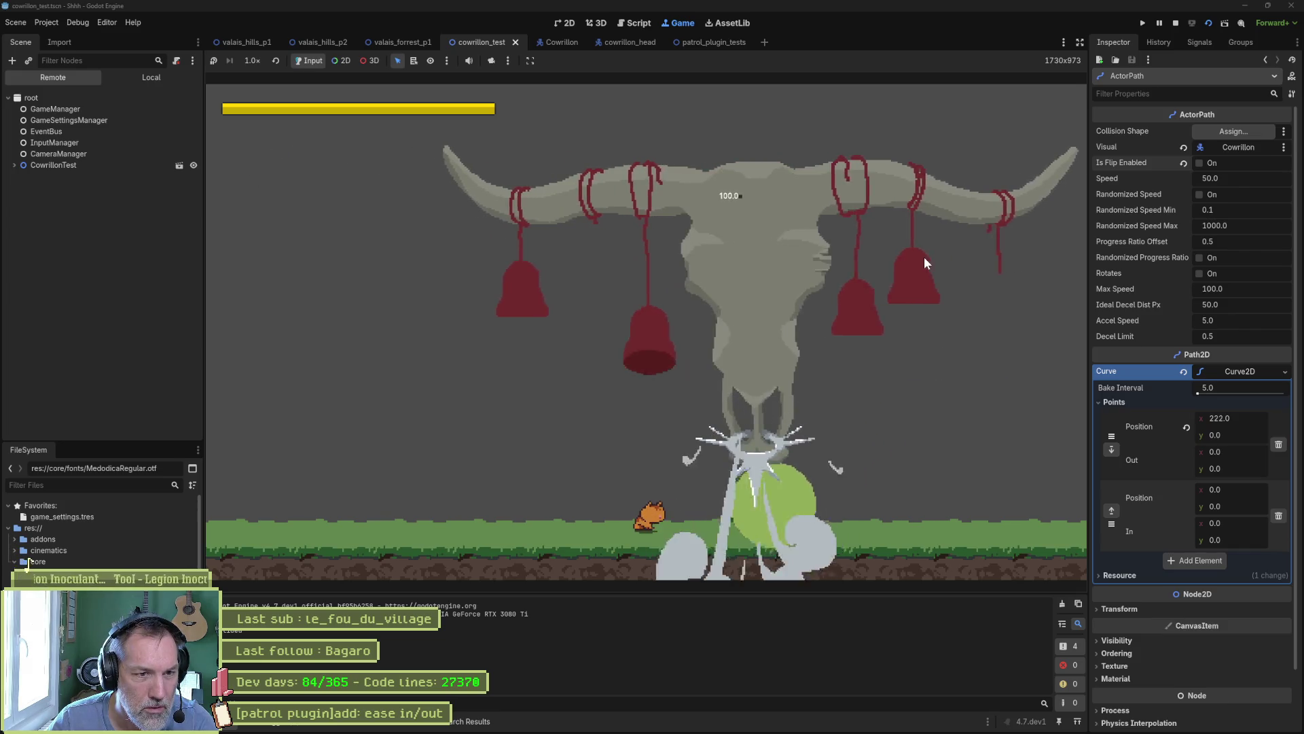
pyautogui.press('F8')
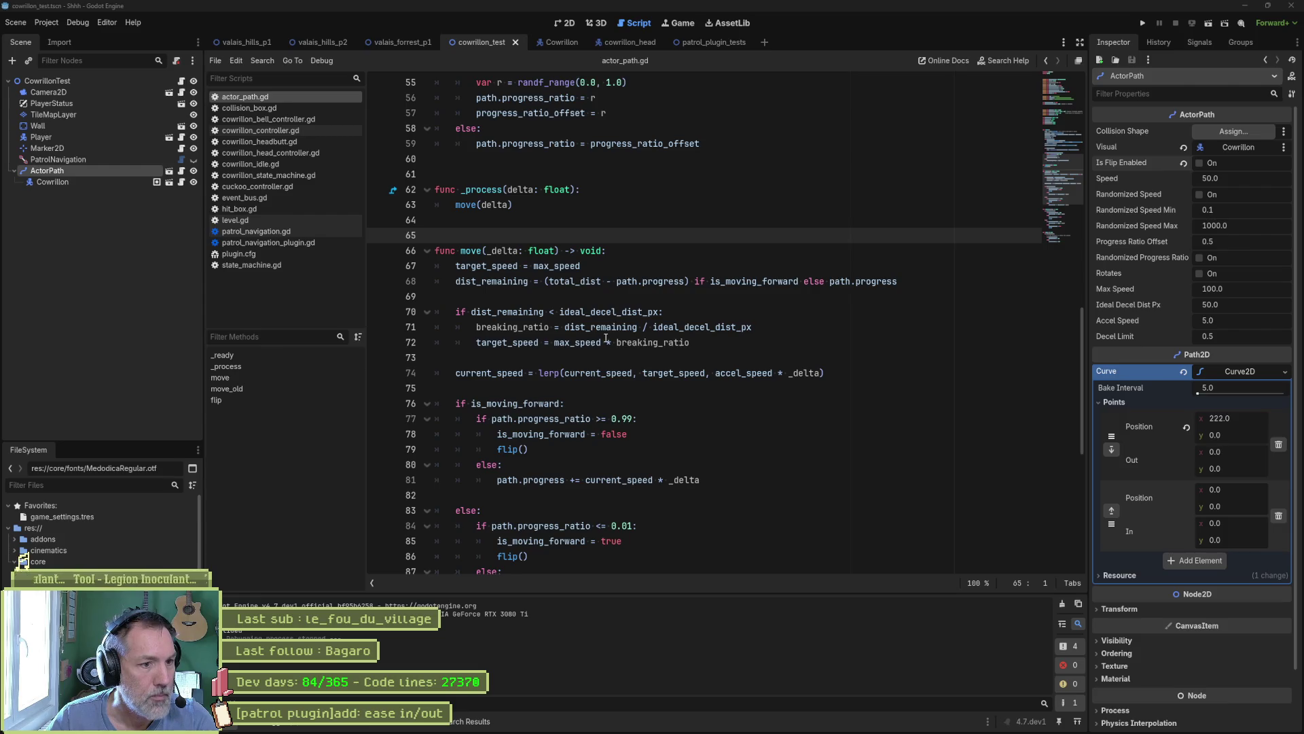
pyautogui.scroll(-1, 589, 339)
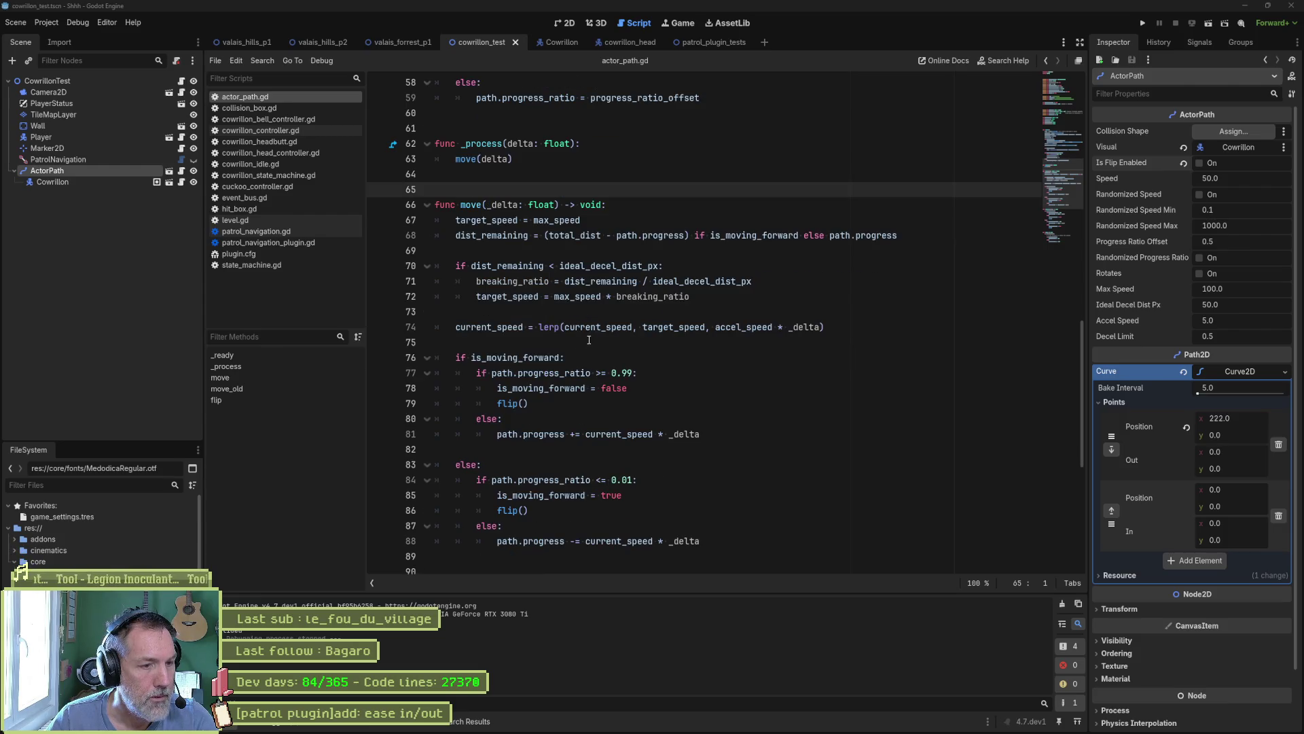
pyautogui.scroll(-1, 579, 343)
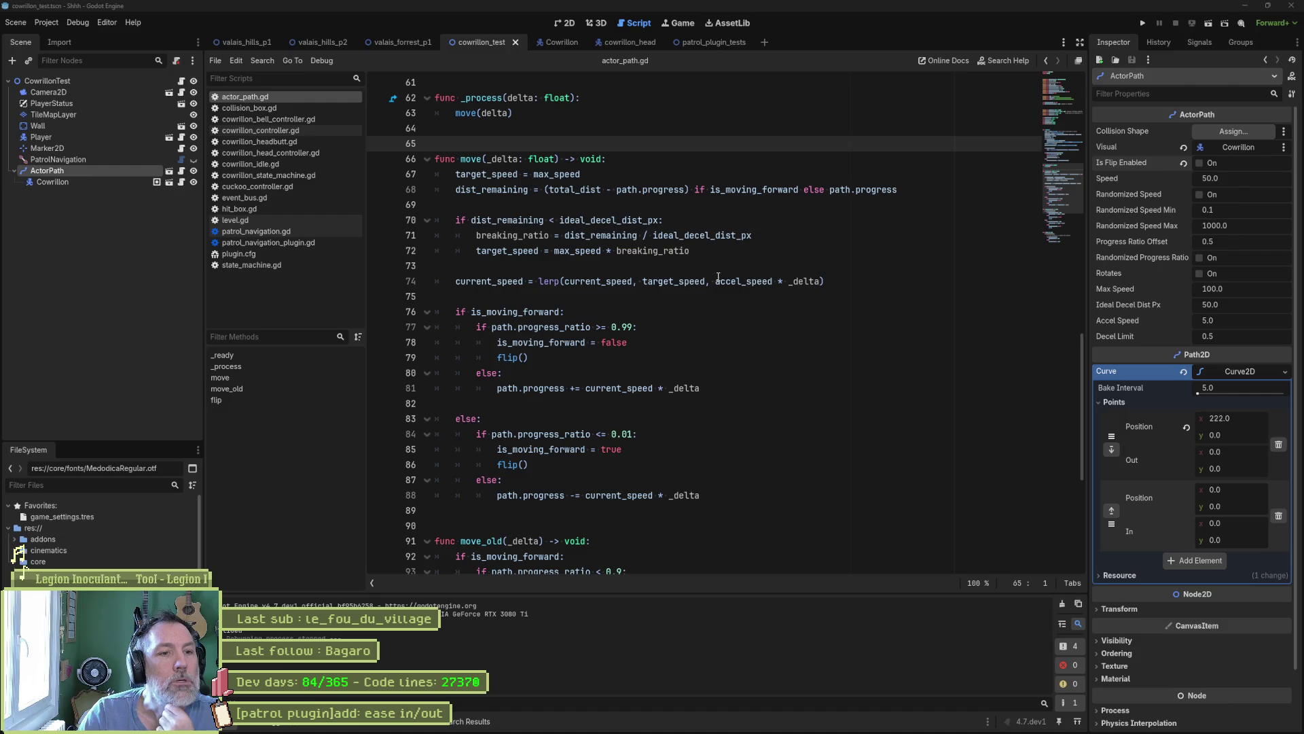
pyautogui.moveTo(602, 281); pyautogui.dragTo(712, 281)
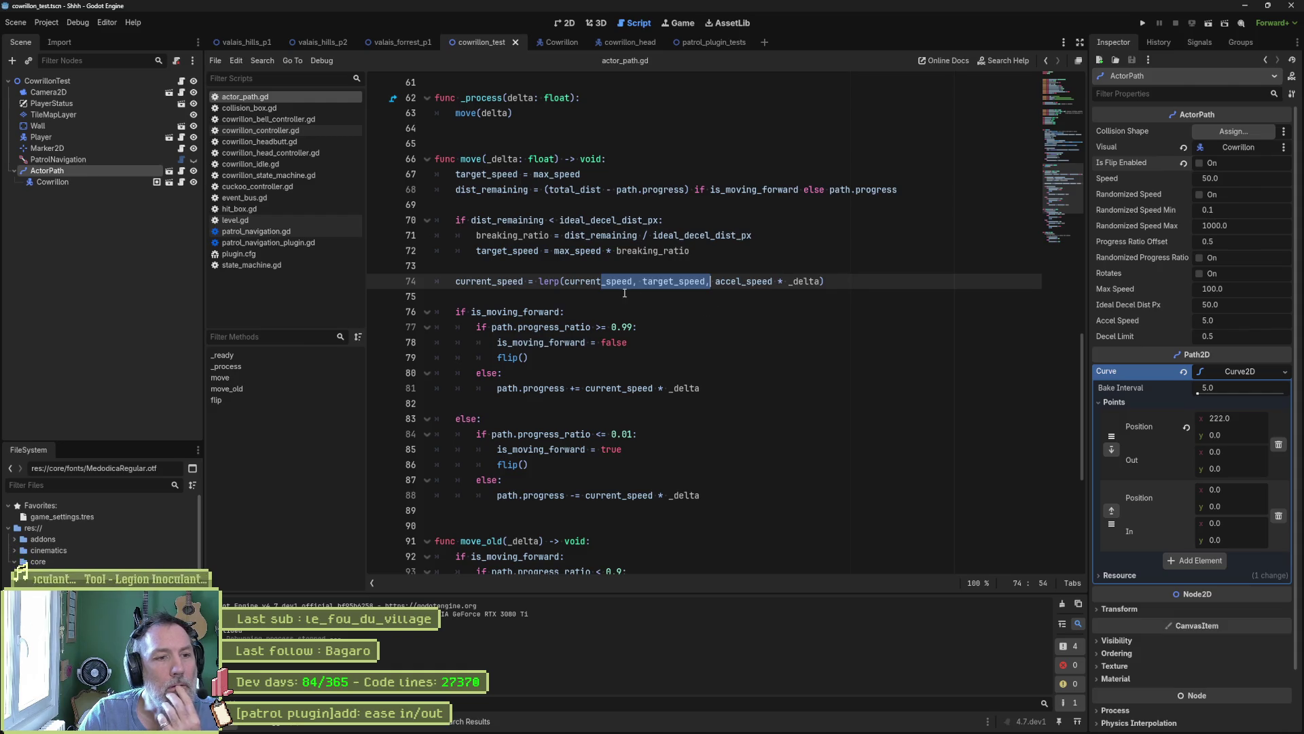
pyautogui.doubleClick(606, 282)
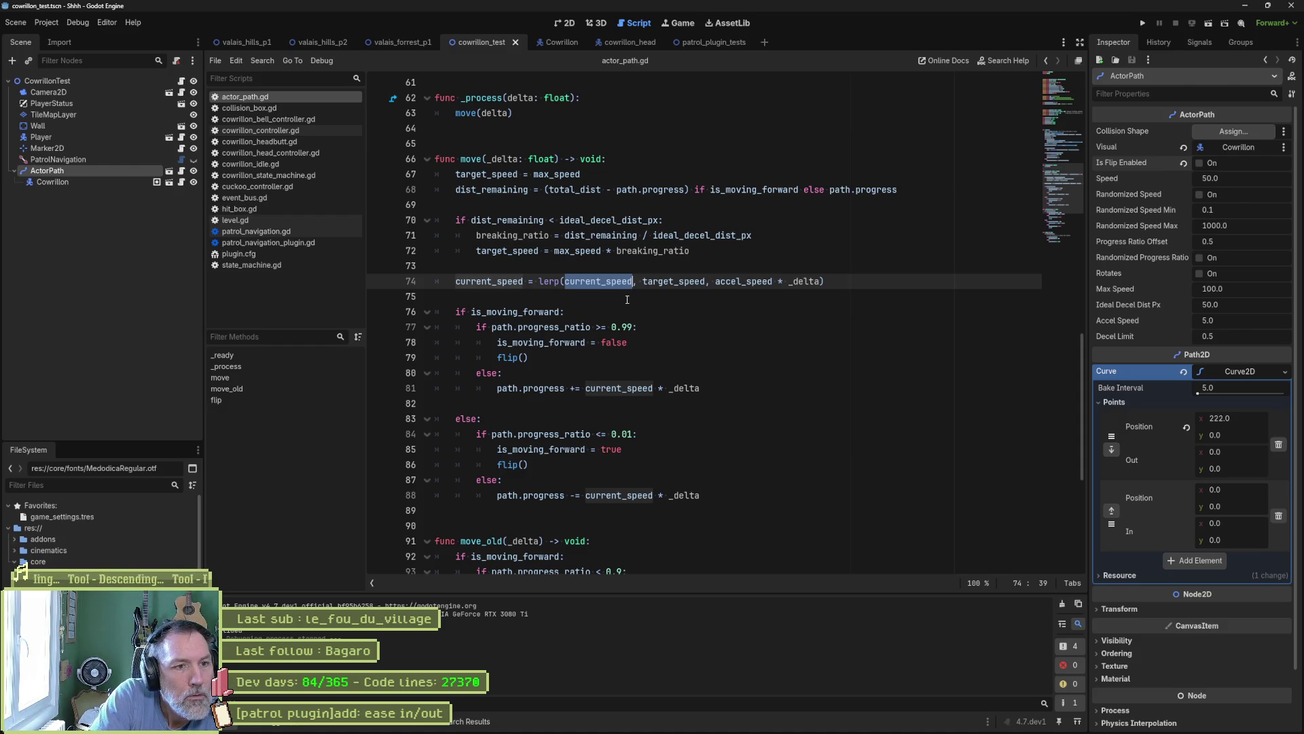
# Highlight every use of ideal_decel_dist_px on line 70 of actor_path.gd
pyautogui.doubleClick(618, 220)
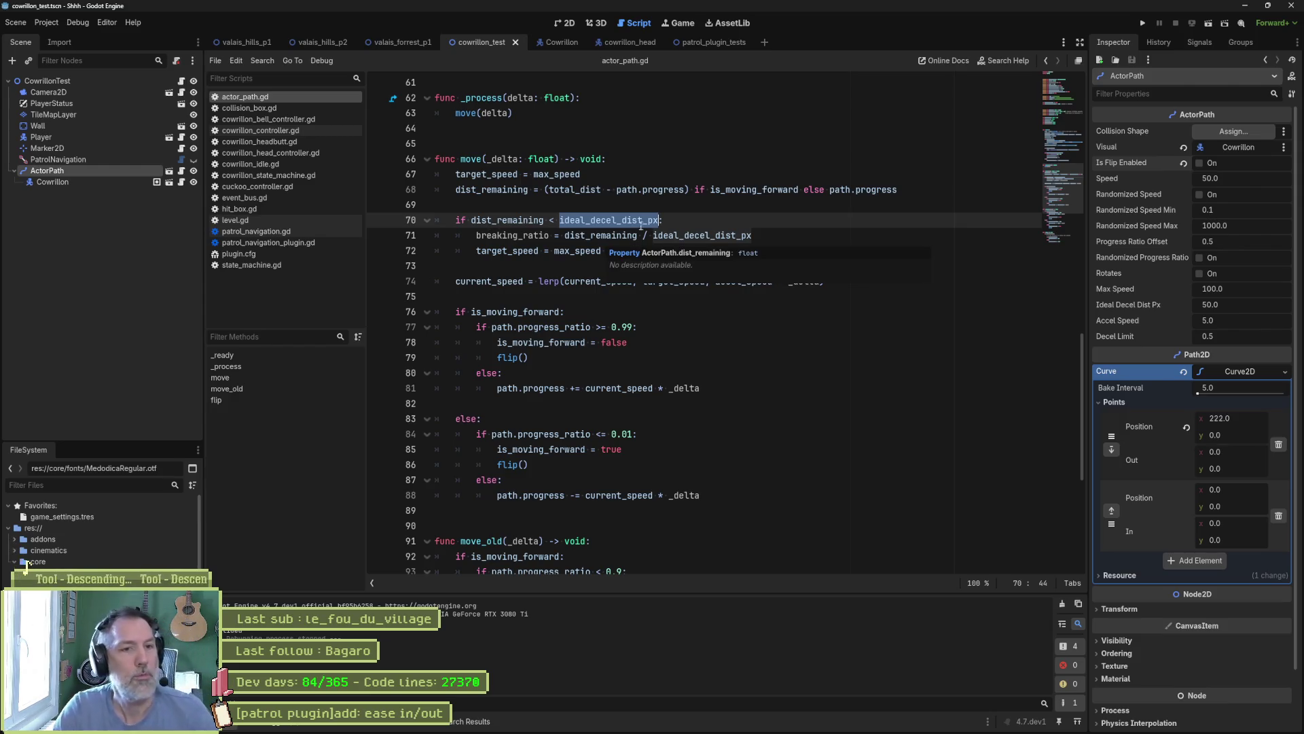
# Review the uncommitted actor_path.gd diff in Fork, then return to the Godot script editor
pyautogui.click(796, 722)
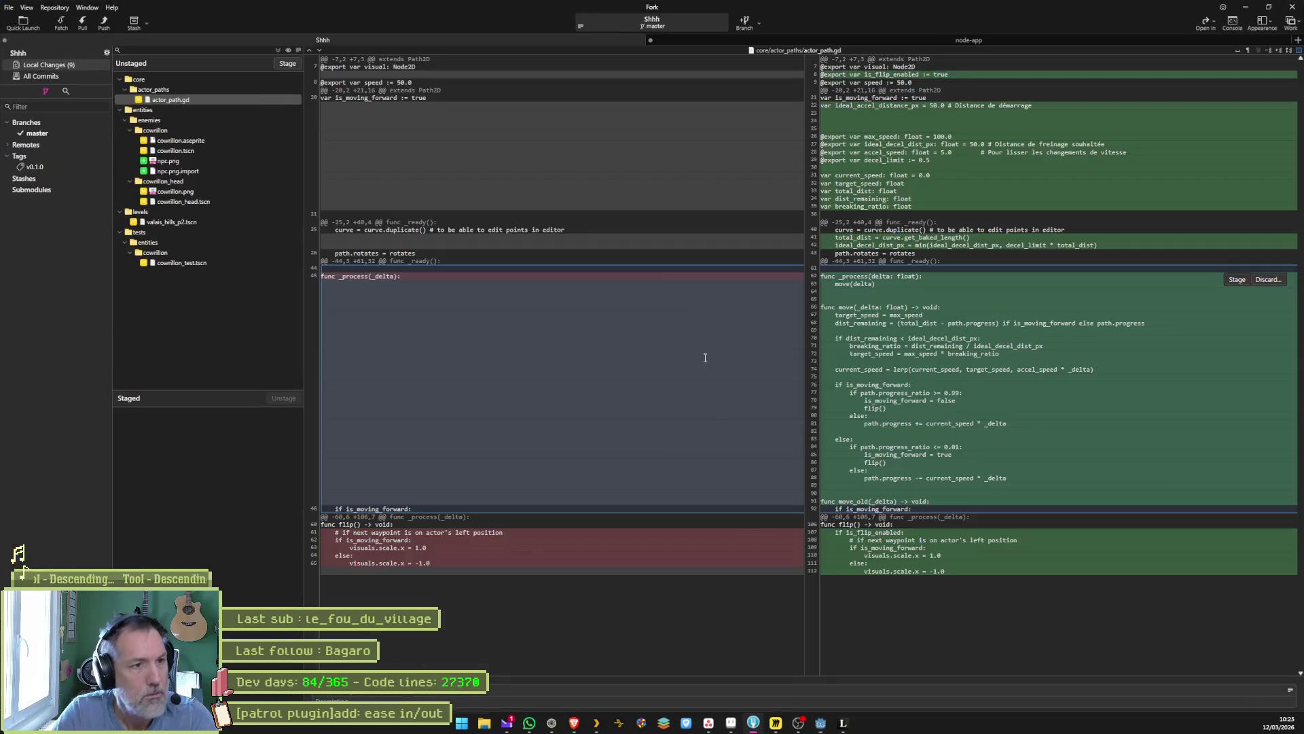
pyautogui.moveTo(437, 127)
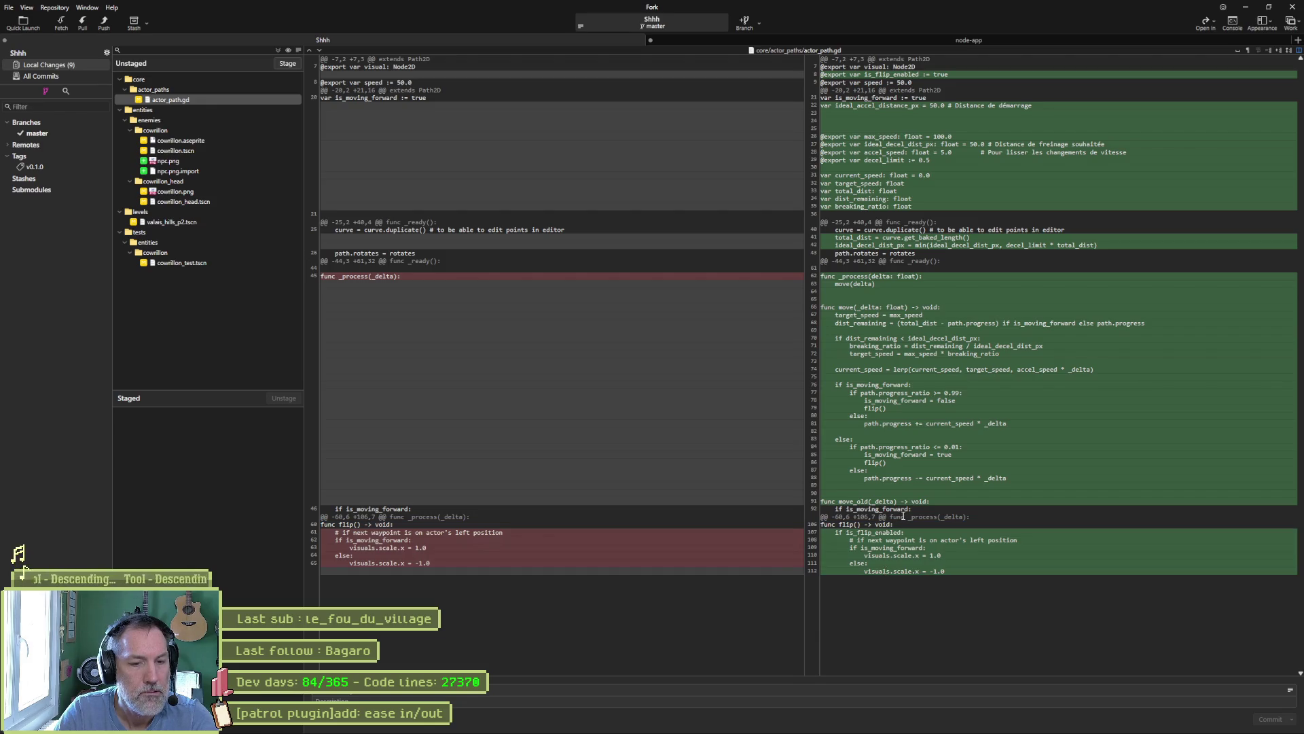
pyautogui.hotkey('alt', 'Tab')
# Delete the whole obsolete move_old function from actor_path.gd
pyautogui.scroll(-5, 561, 505)
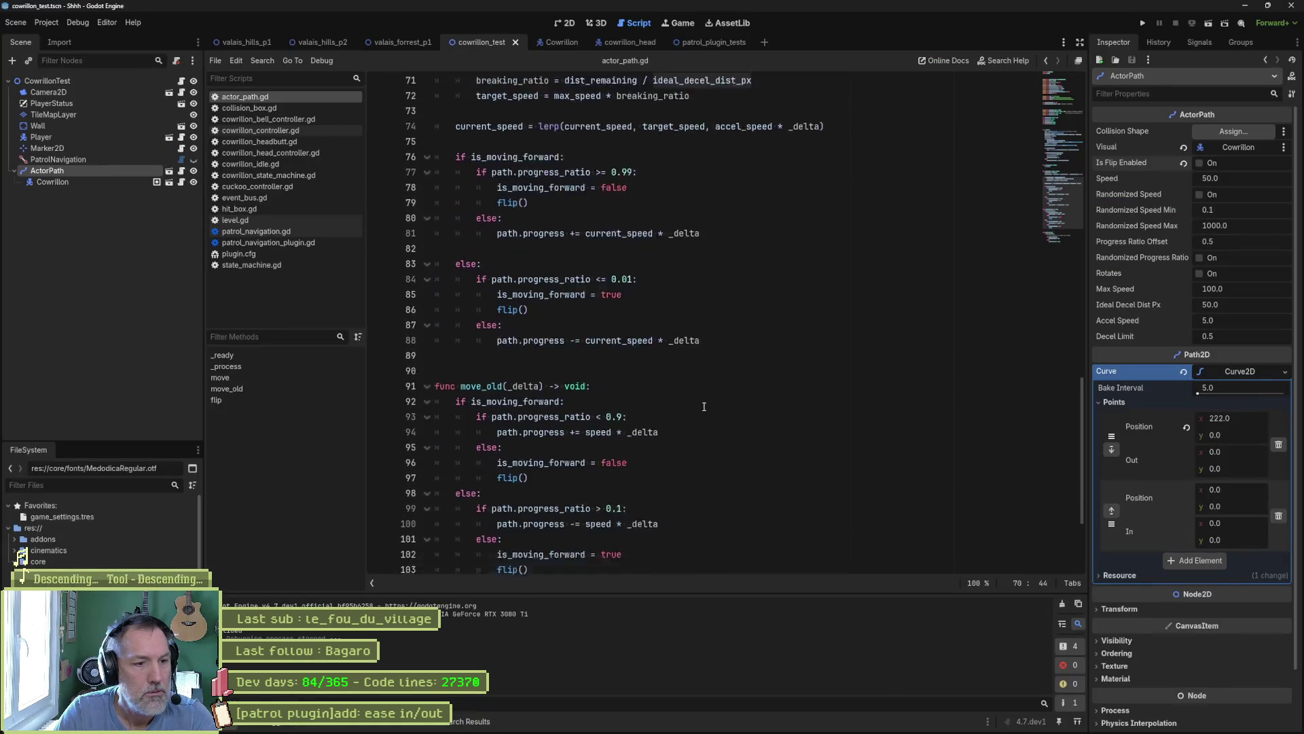
pyautogui.click(560, 497)
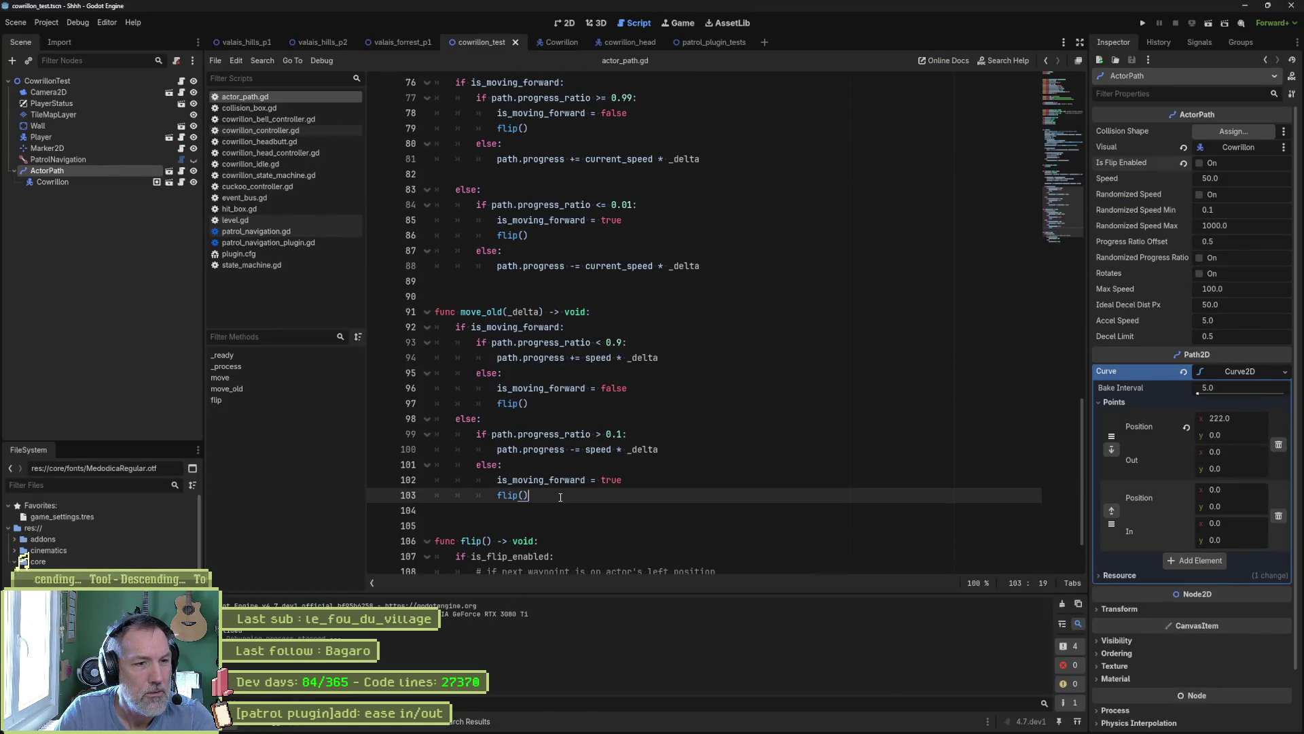
pyautogui.moveTo(561, 497)
pyautogui.mouseDown()
pyautogui.moveTo(748, 357)
pyautogui.moveTo(789, 264)
pyautogui.mouseUp()
pyautogui.press('BackSpace')
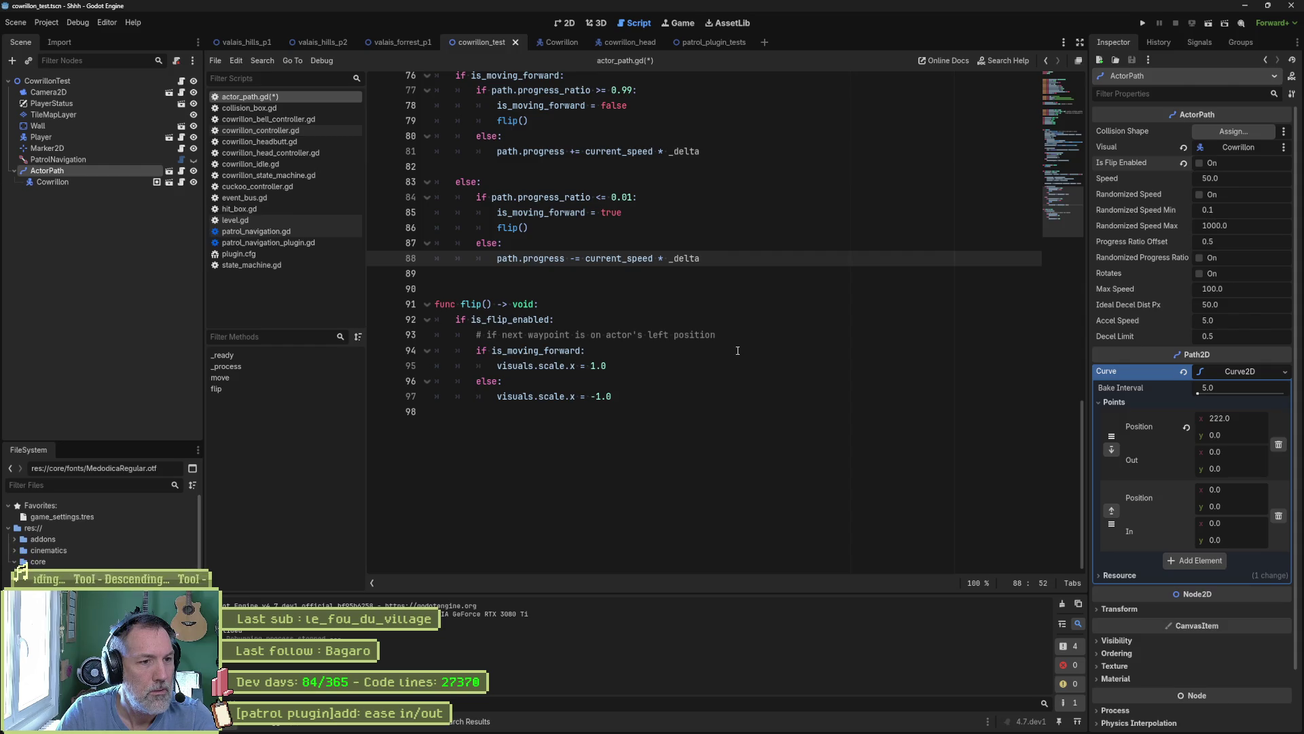
# Delete the waypoint comment line inside flip()
pyautogui.click(737, 336)
pyautogui.hotkey('ctrl', 'shift', 'k')
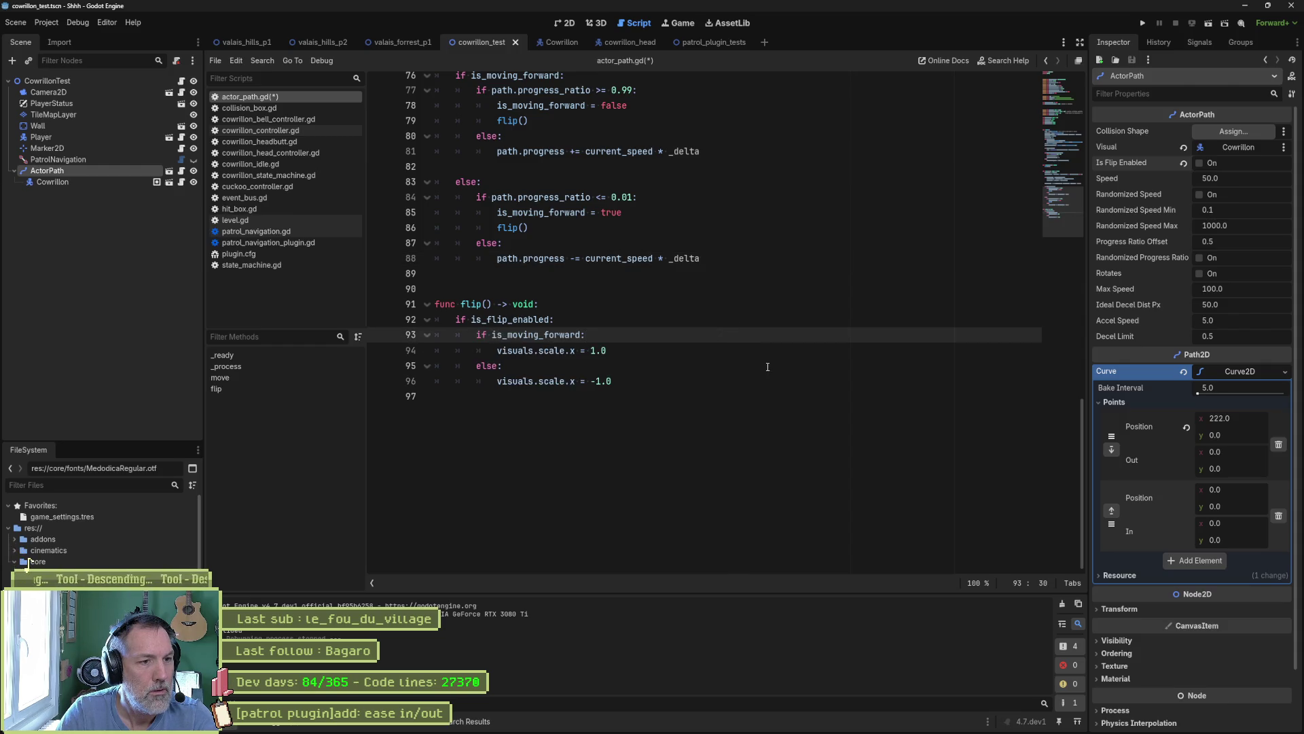
pyautogui.scroll(5, 764, 368)
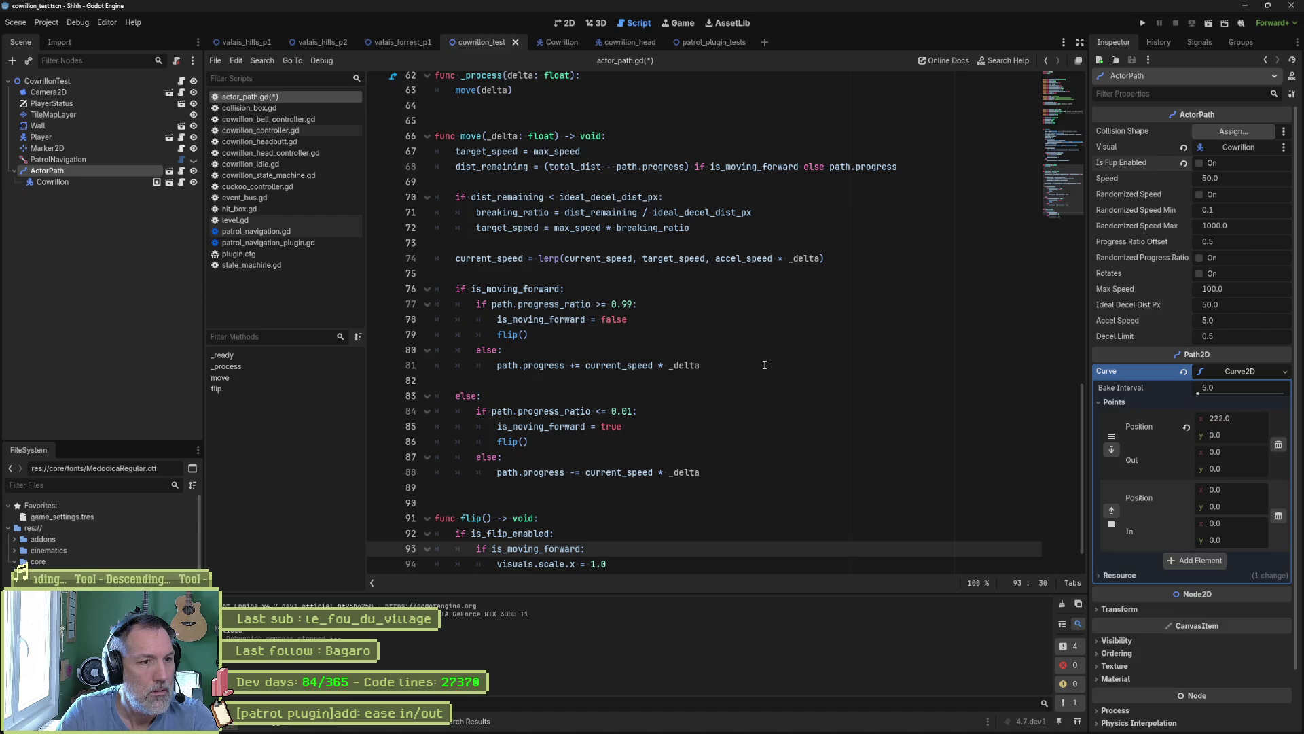
pyautogui.scroll(1, 764, 365)
pyautogui.scroll(2, 768, 345)
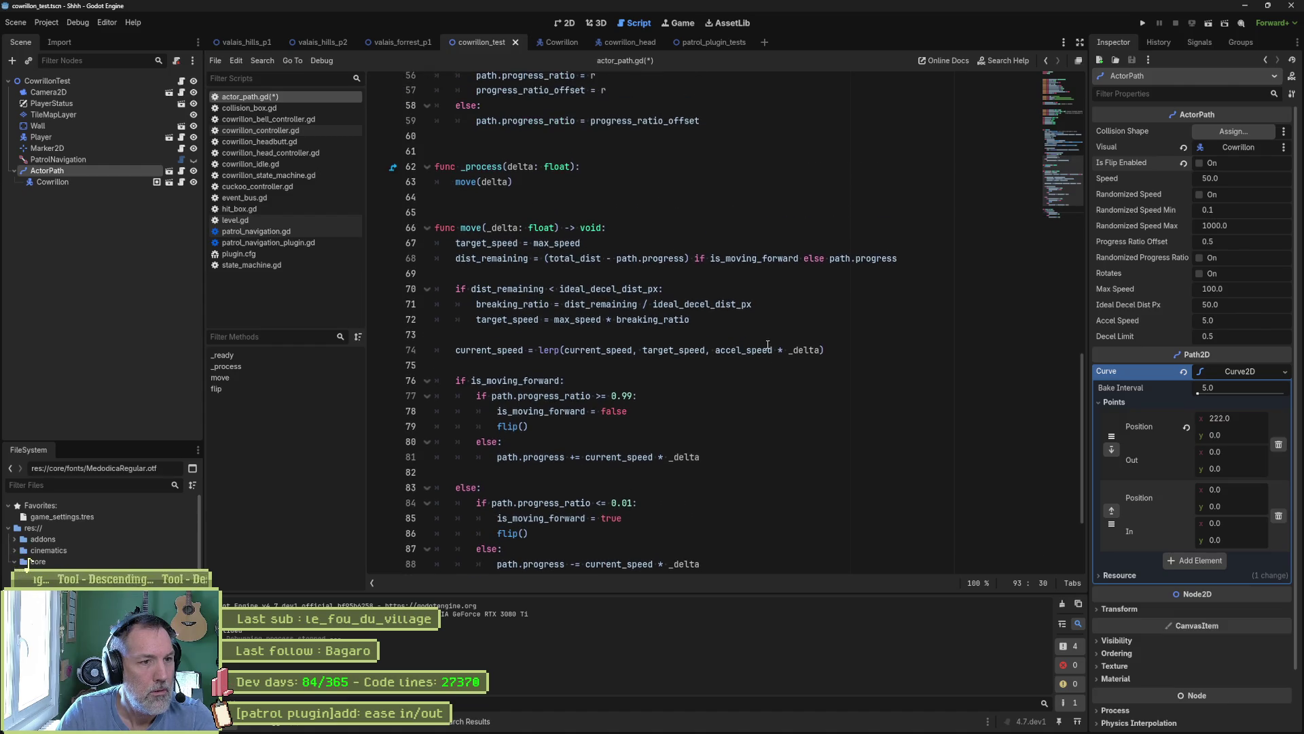
pyautogui.moveTo(775, 289); pyautogui.dragTo(774, 319)
pyautogui.scroll(2, 792, 332)
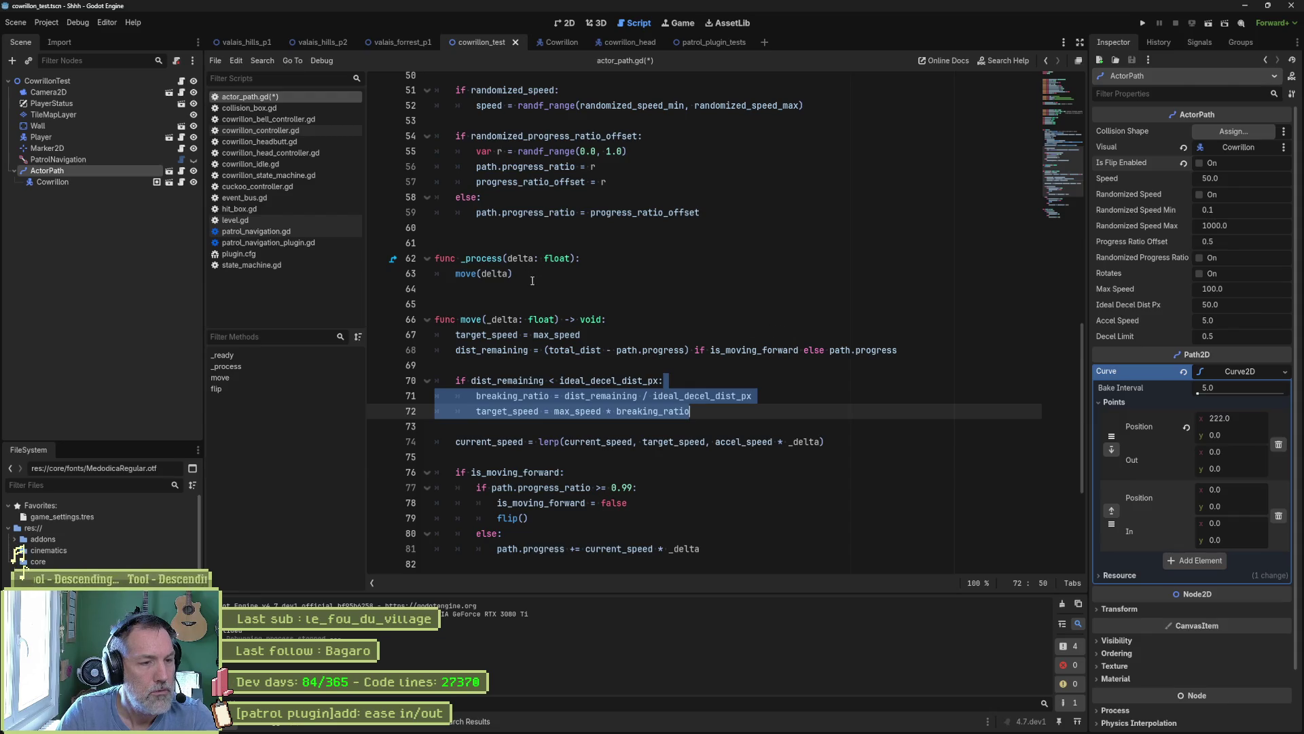
pyautogui.scroll(5, 645, 311)
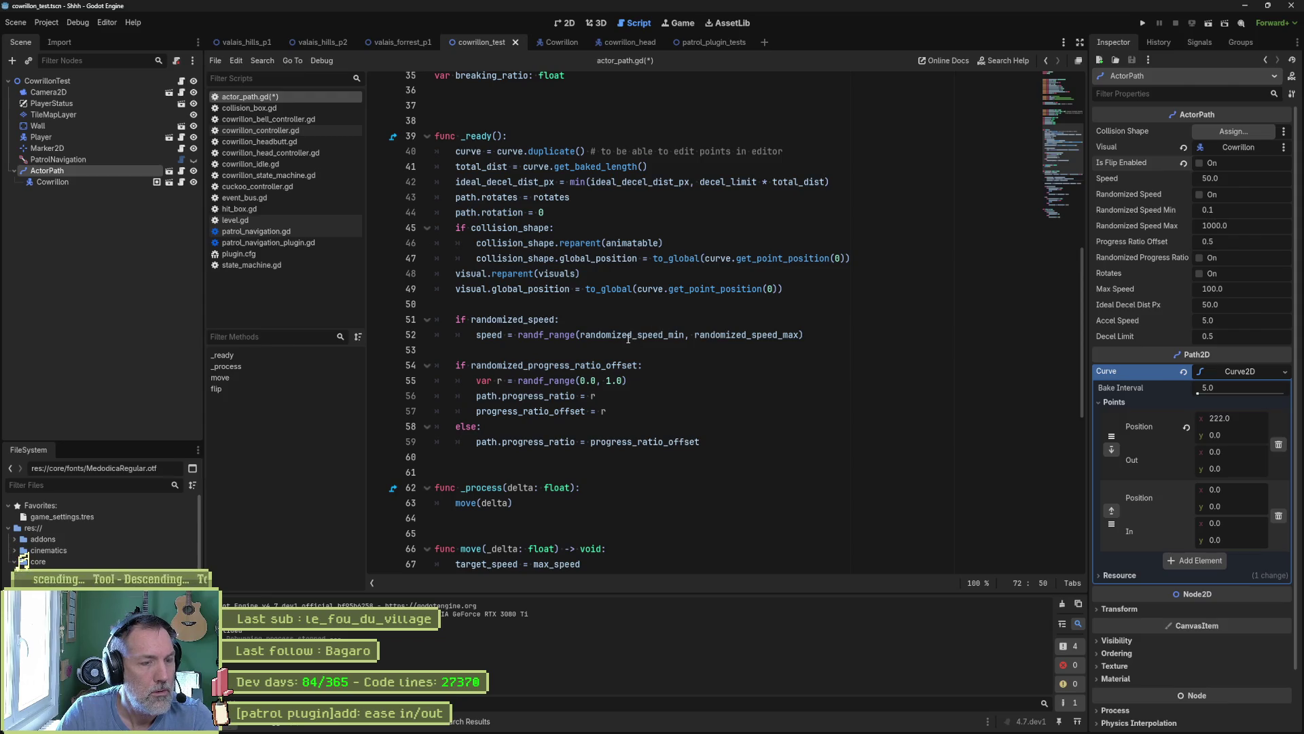
pyautogui.moveTo(632, 338)
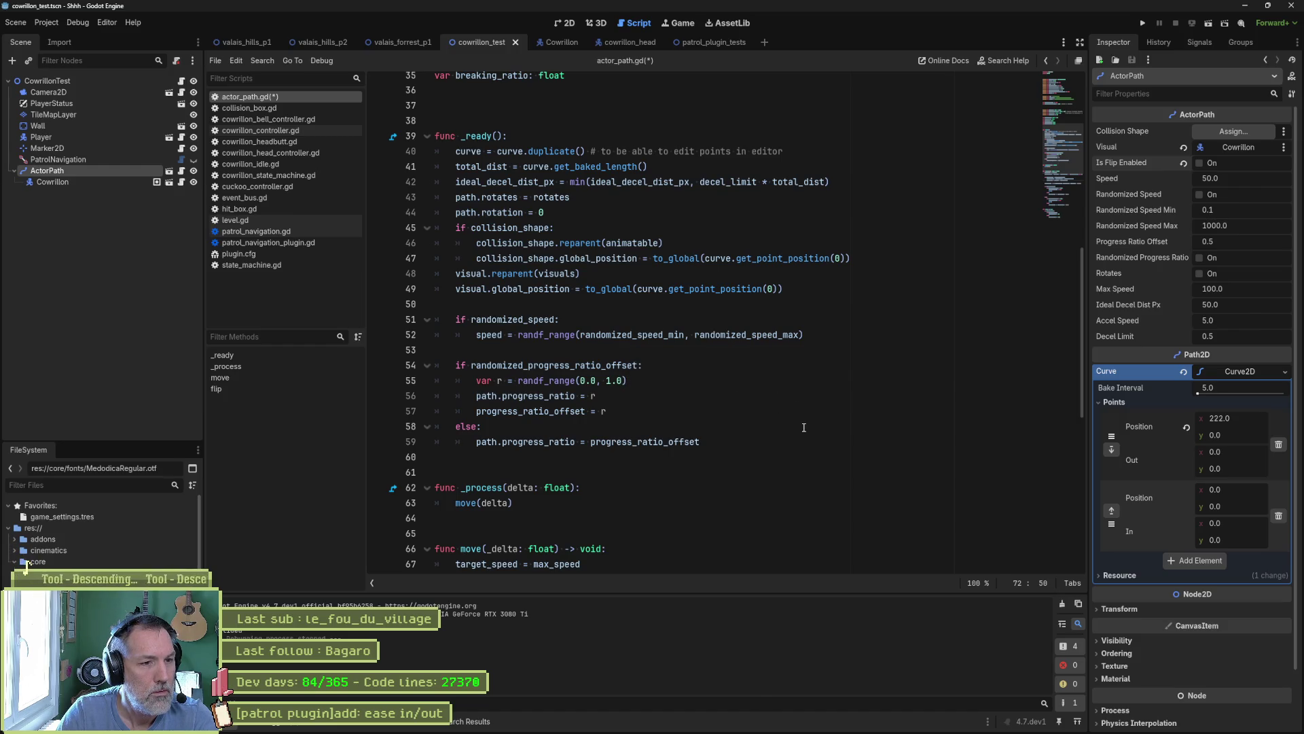
pyautogui.scroll(2, 804, 428)
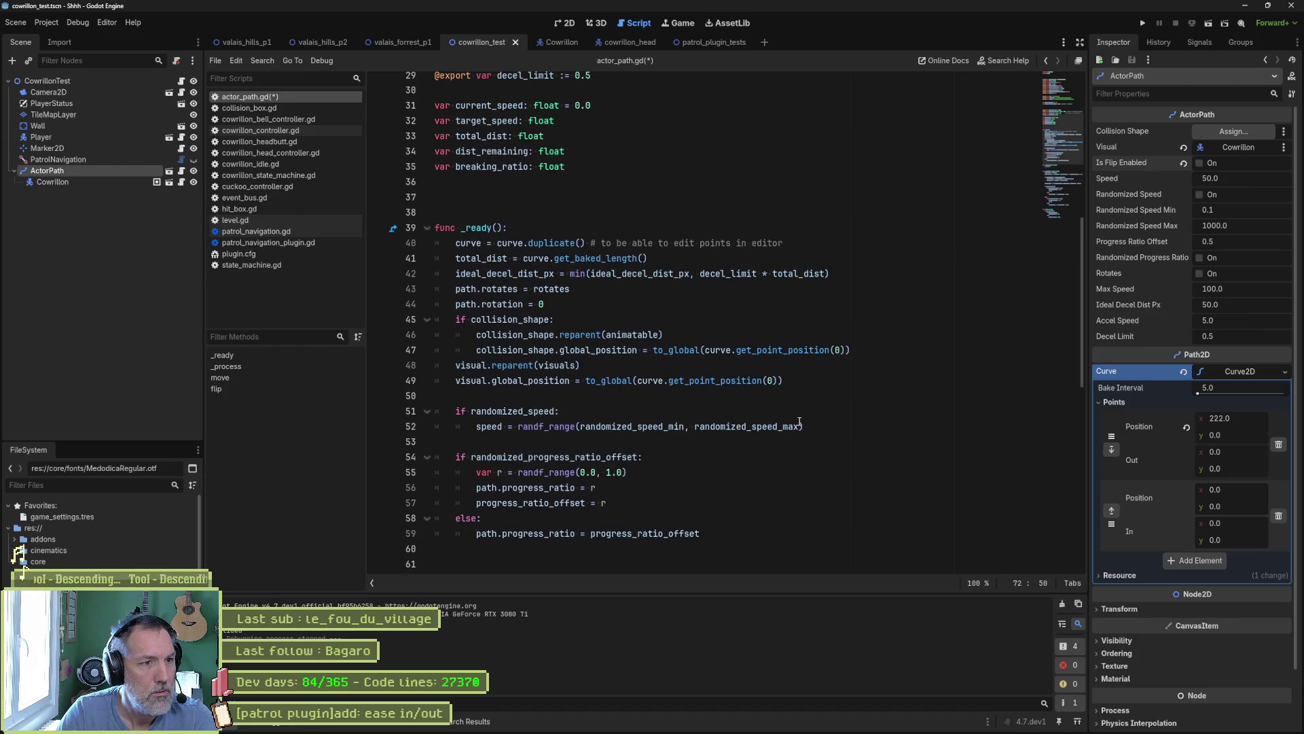
pyautogui.moveTo(799, 422)
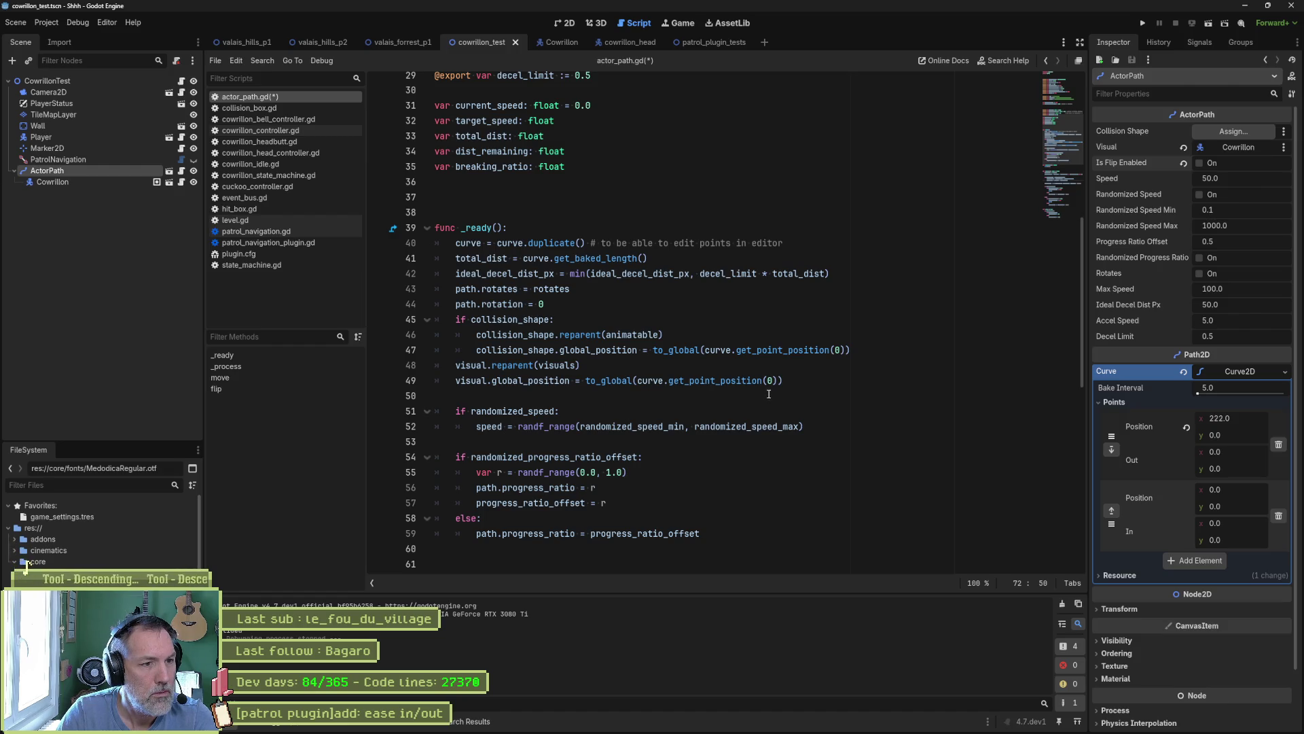
pyautogui.scroll(2, 762, 394)
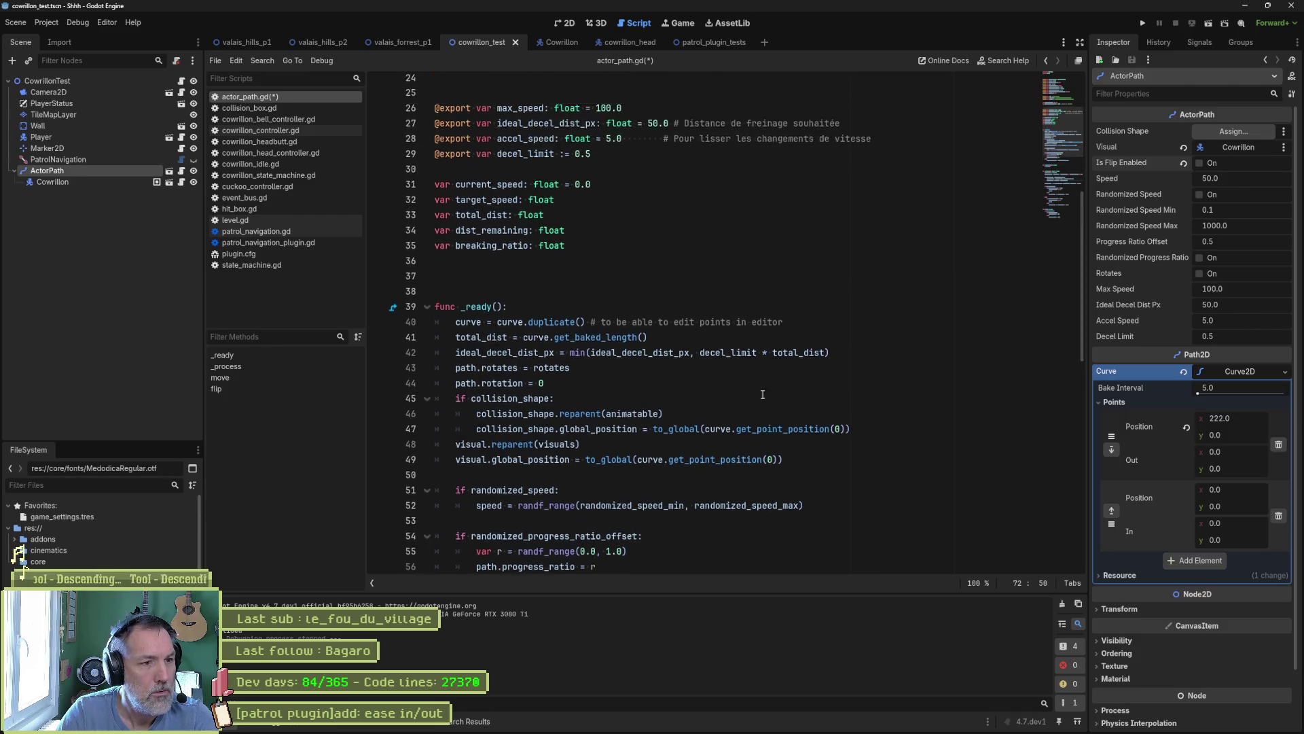
pyautogui.scroll(3, 762, 394)
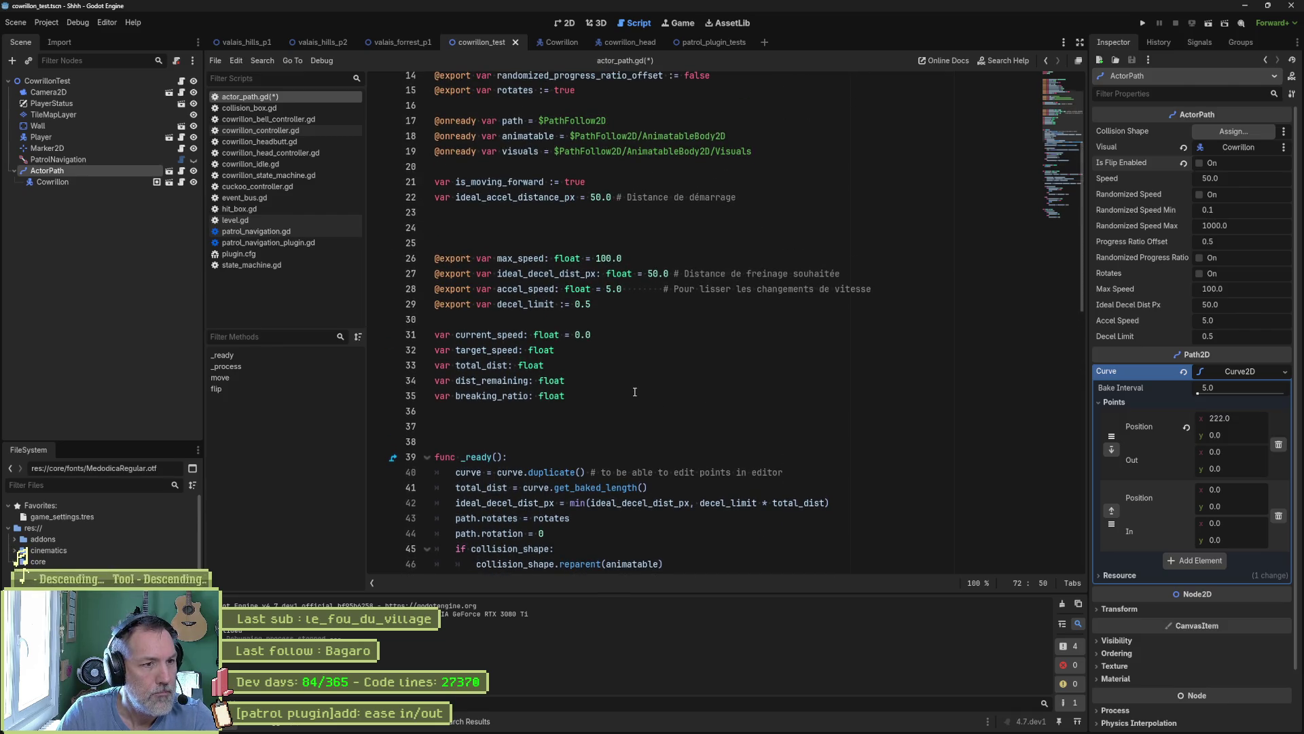
pyautogui.scroll(3, 635, 391)
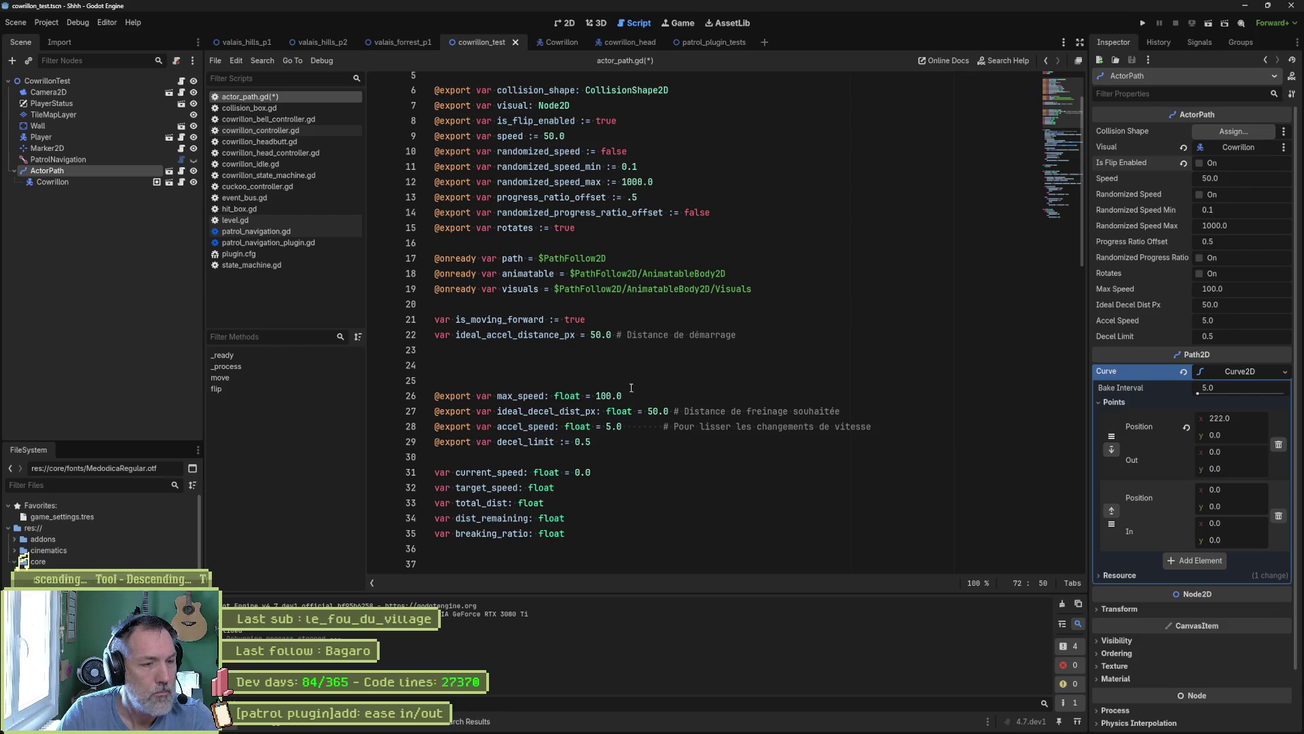
pyautogui.doubleClick(499, 320)
pyautogui.scroll(2, 706, 267)
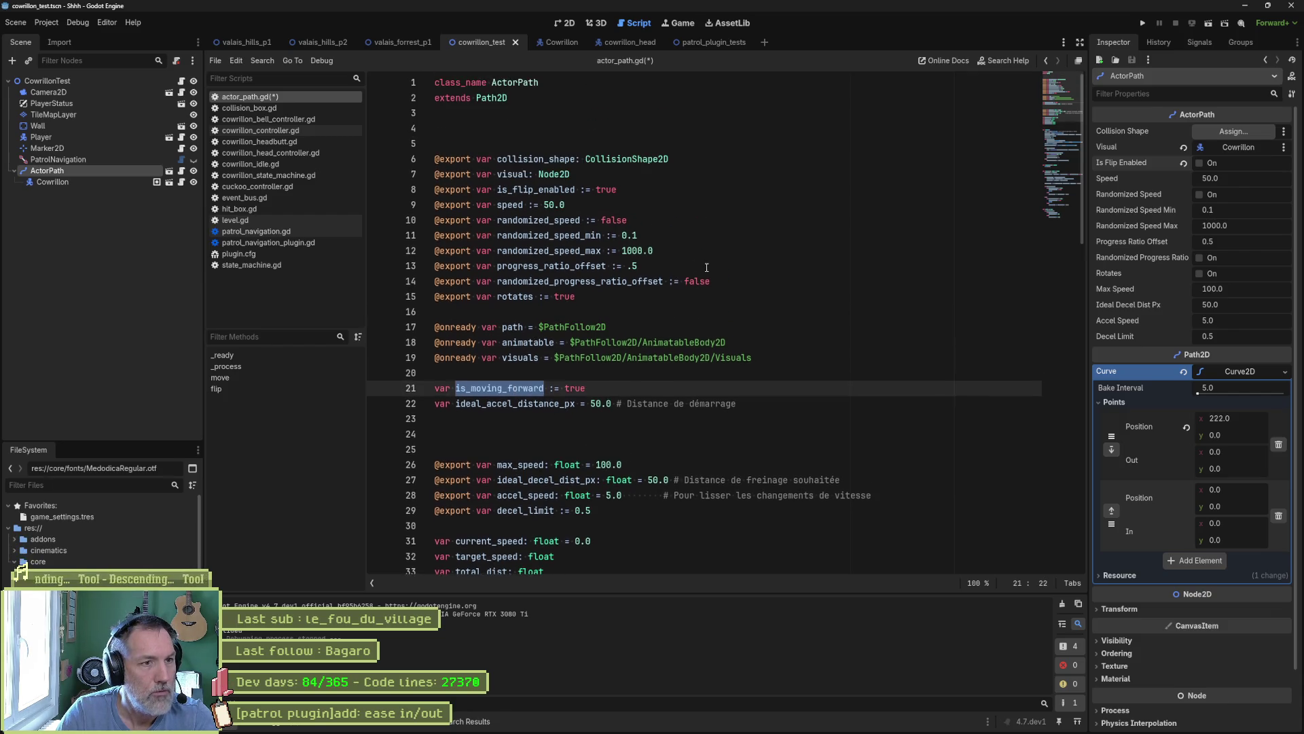
pyautogui.click(544, 158)
# Find all project uses of collision_shape and visual with Find in Files
pyautogui.doubleClick(544, 158)
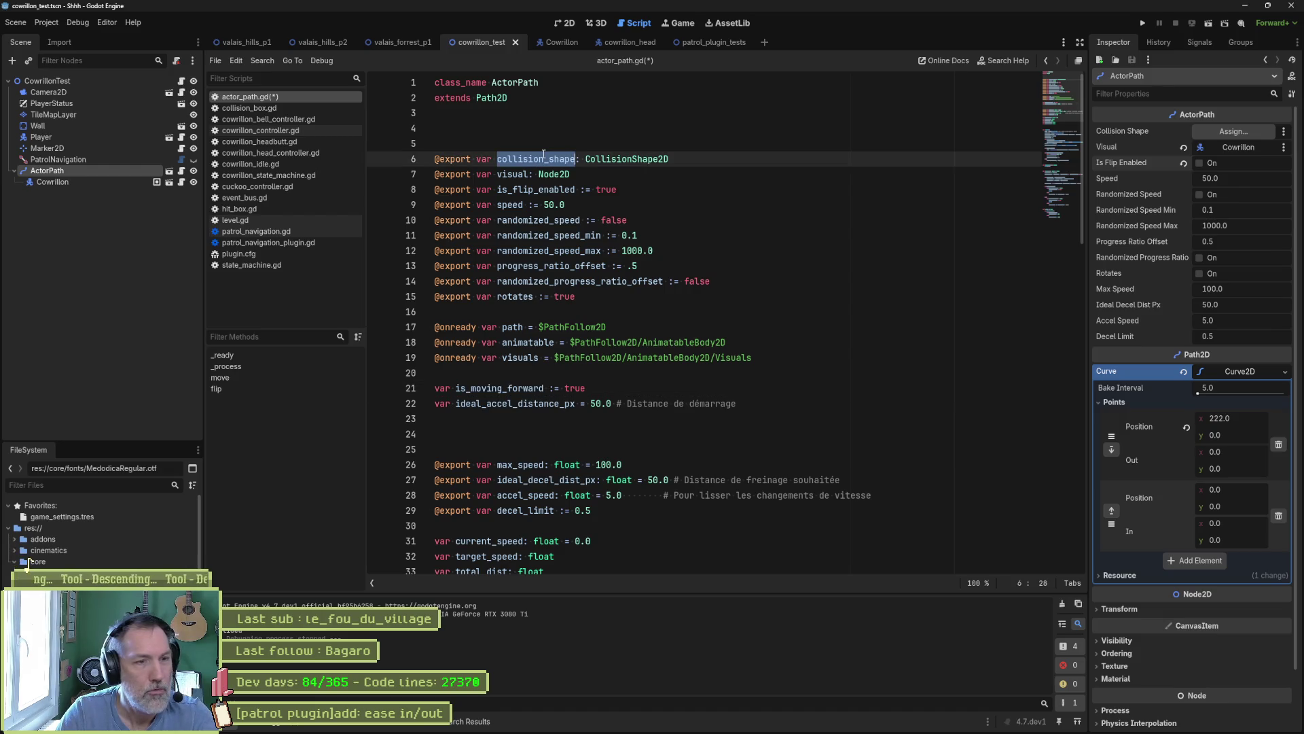
pyautogui.hotkey('ctrl', 'shift', 'f')
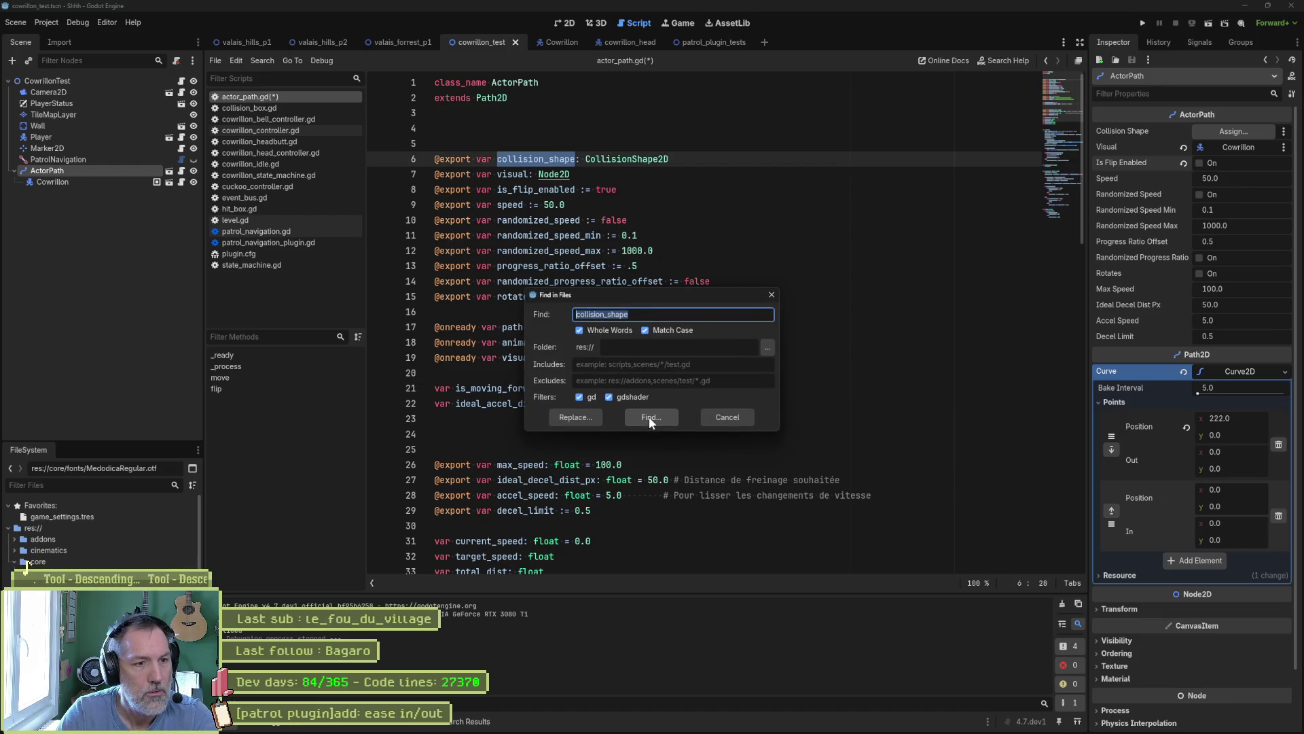
pyautogui.click(649, 417)
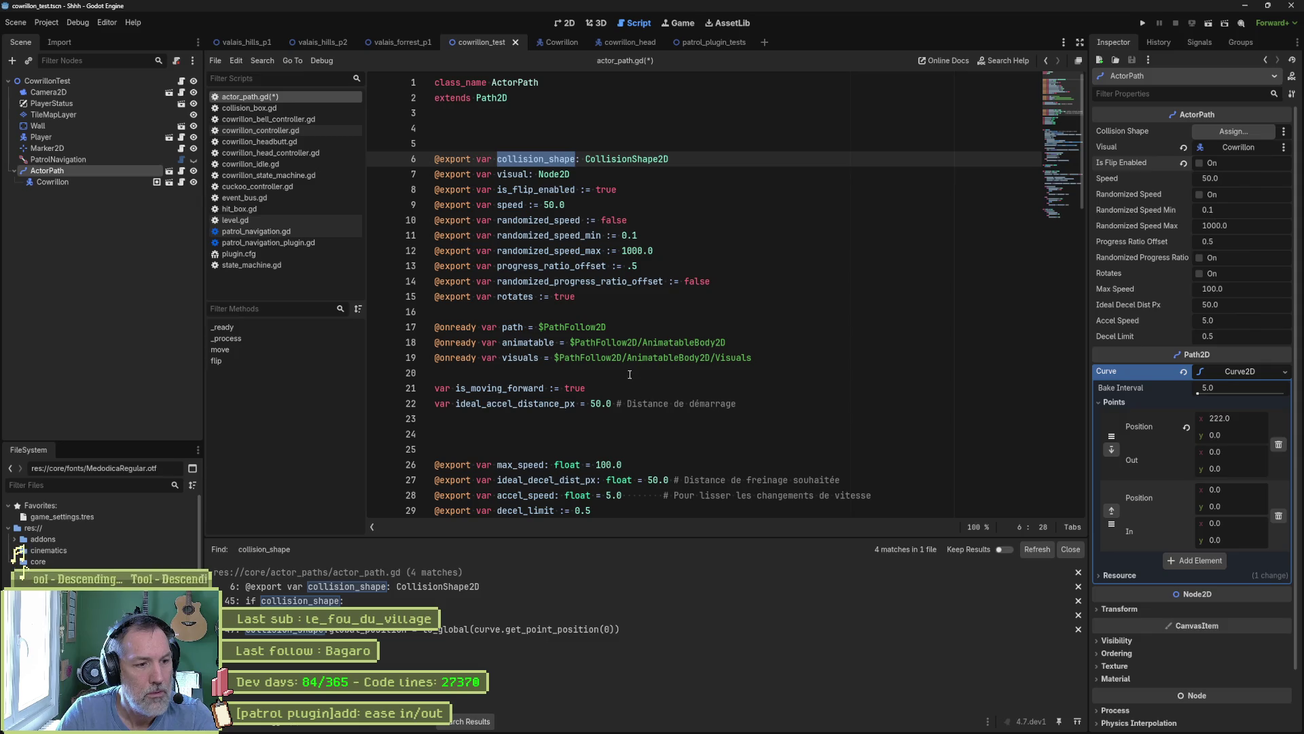
pyautogui.doubleClick(510, 174)
pyautogui.hotkey('ctrl', 'shift', 'f')
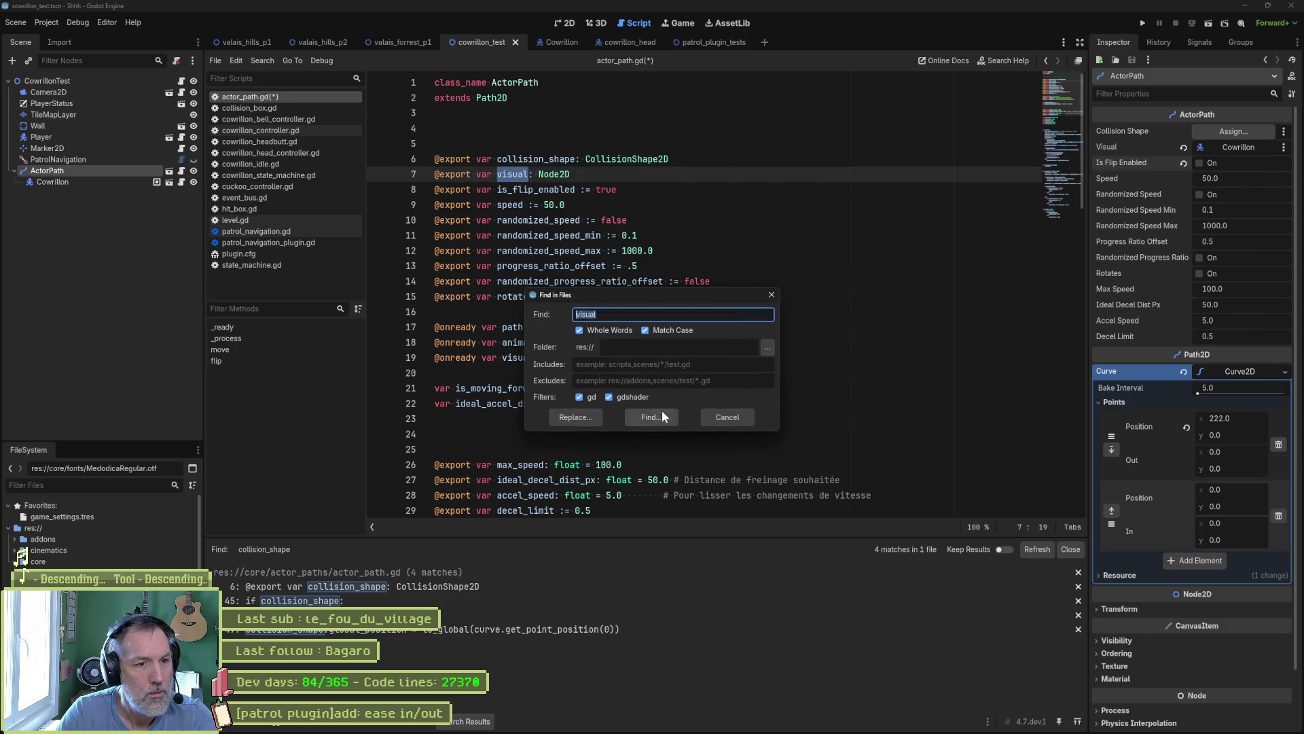
pyautogui.click(662, 416)
# Find all project uses of is_flip_enabled and speed, listing the speed matches
pyautogui.doubleClick(536, 189)
pyautogui.hotkey('ctrl', 'shift', 'f')
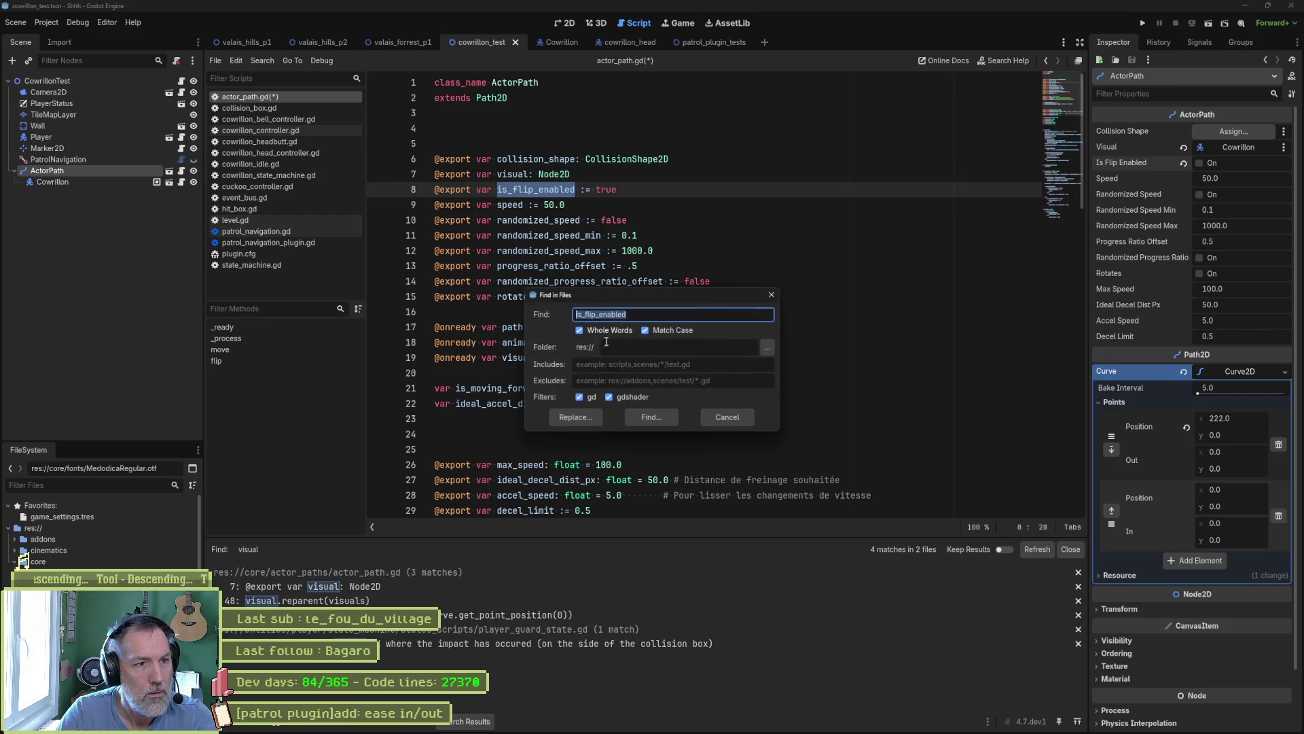
pyautogui.press('Return')
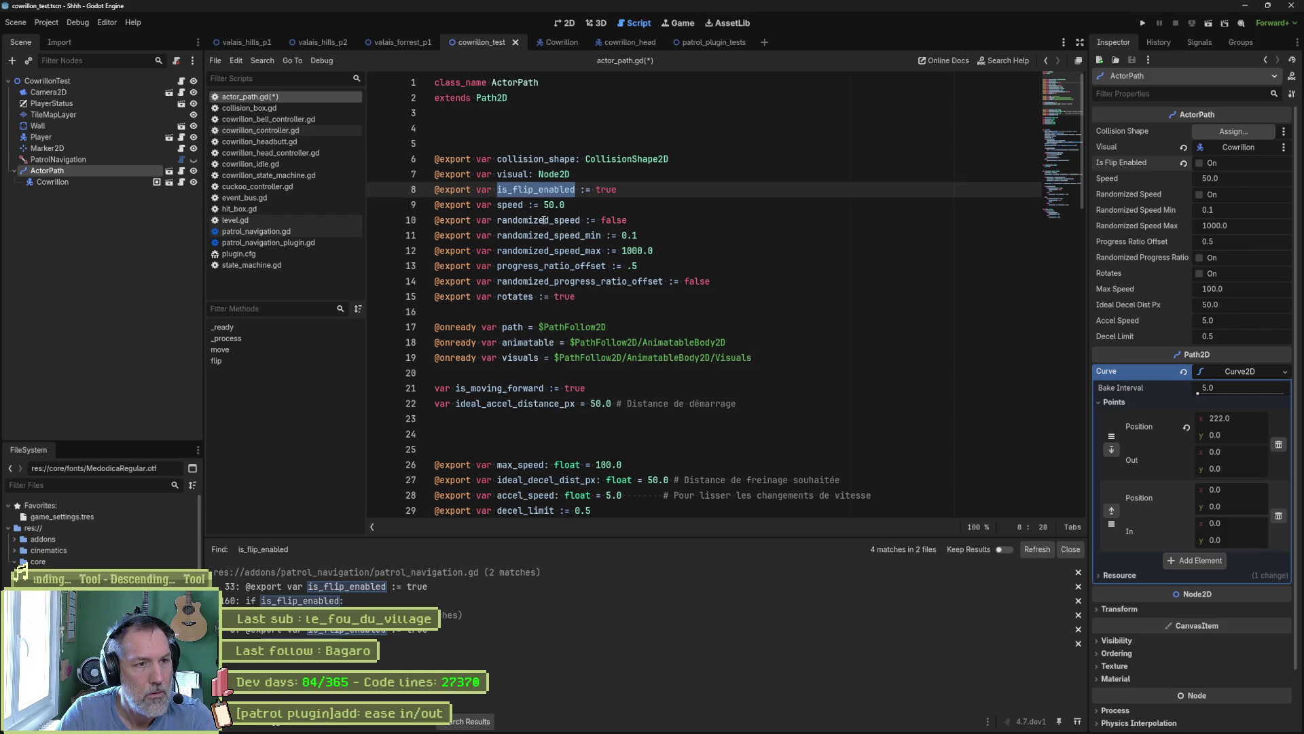
pyautogui.doubleClick(510, 205)
pyautogui.hotkey('ctrl', 'shift', 'f')
pyautogui.click(666, 414)
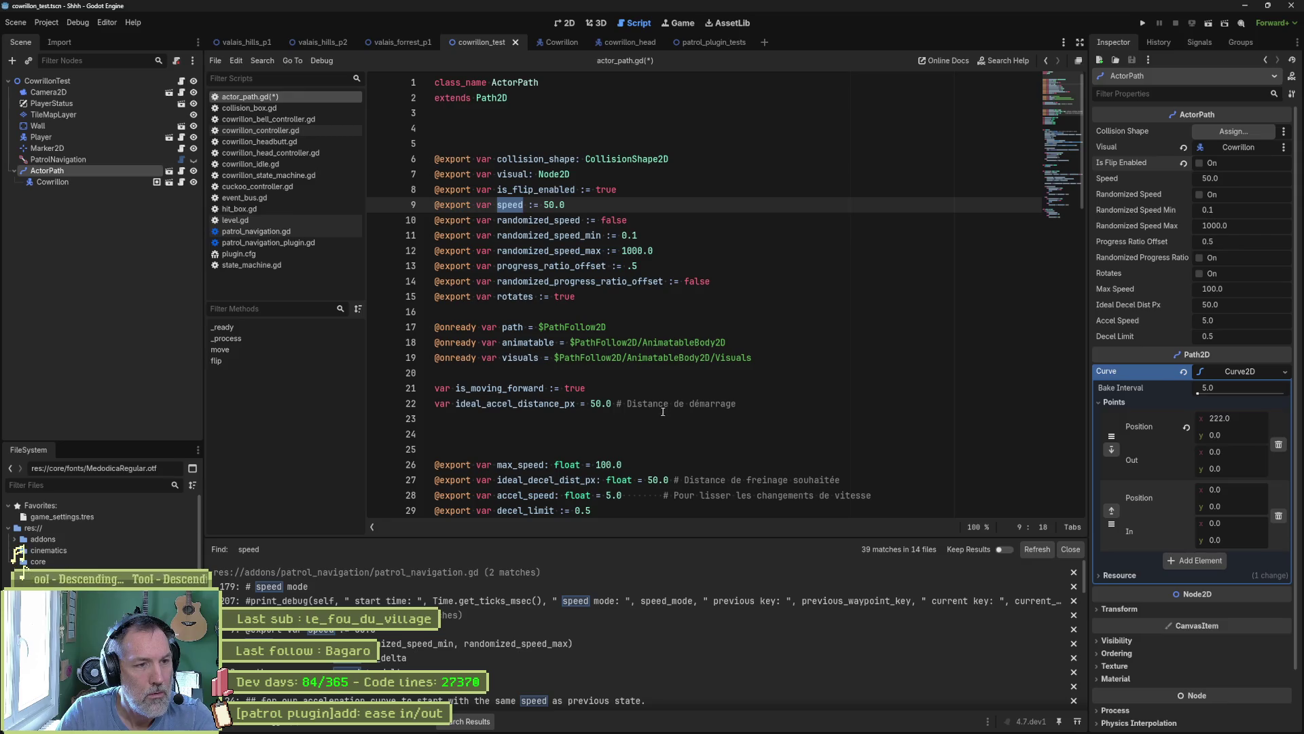
pyautogui.scroll(-1, 598, 408)
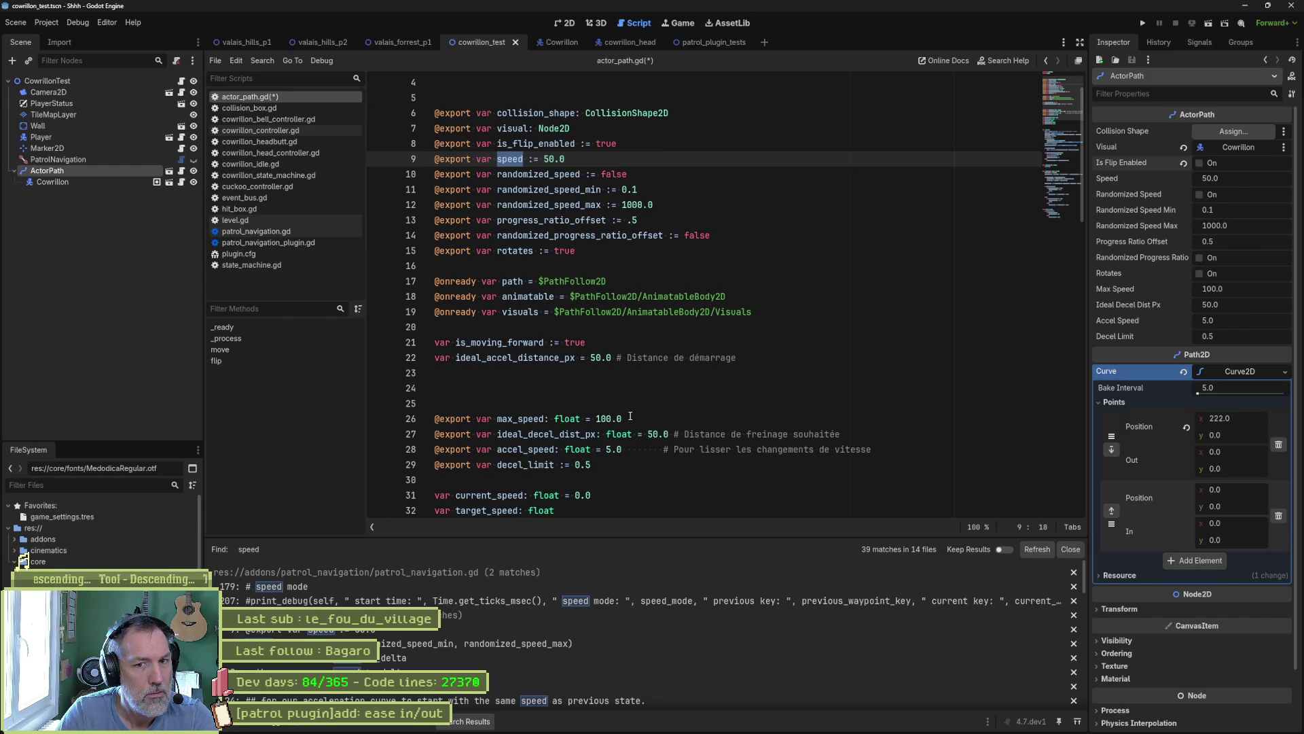
# Delete the exported speed variable and change line 51's speed assignment to max_speed
pyautogui.hotkey('ctrl', 'shift', 'k')
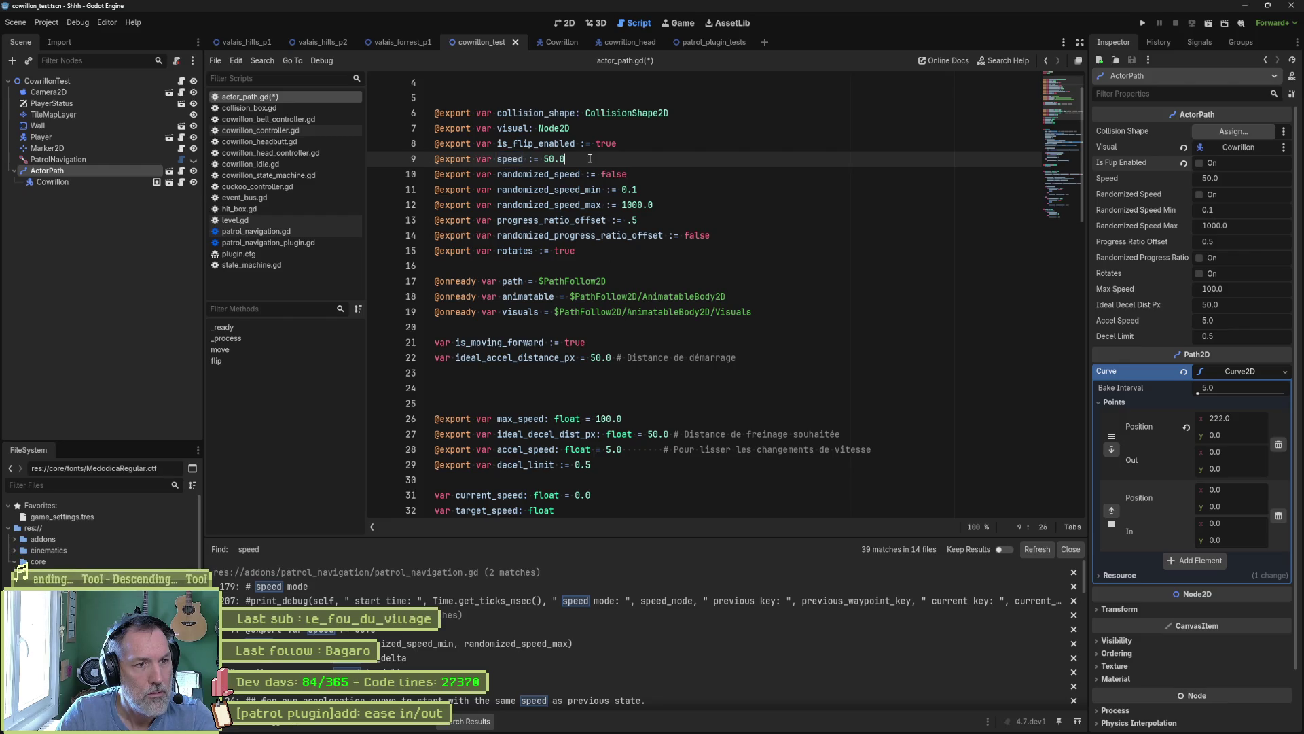
pyautogui.scroll(-9, 639, 360)
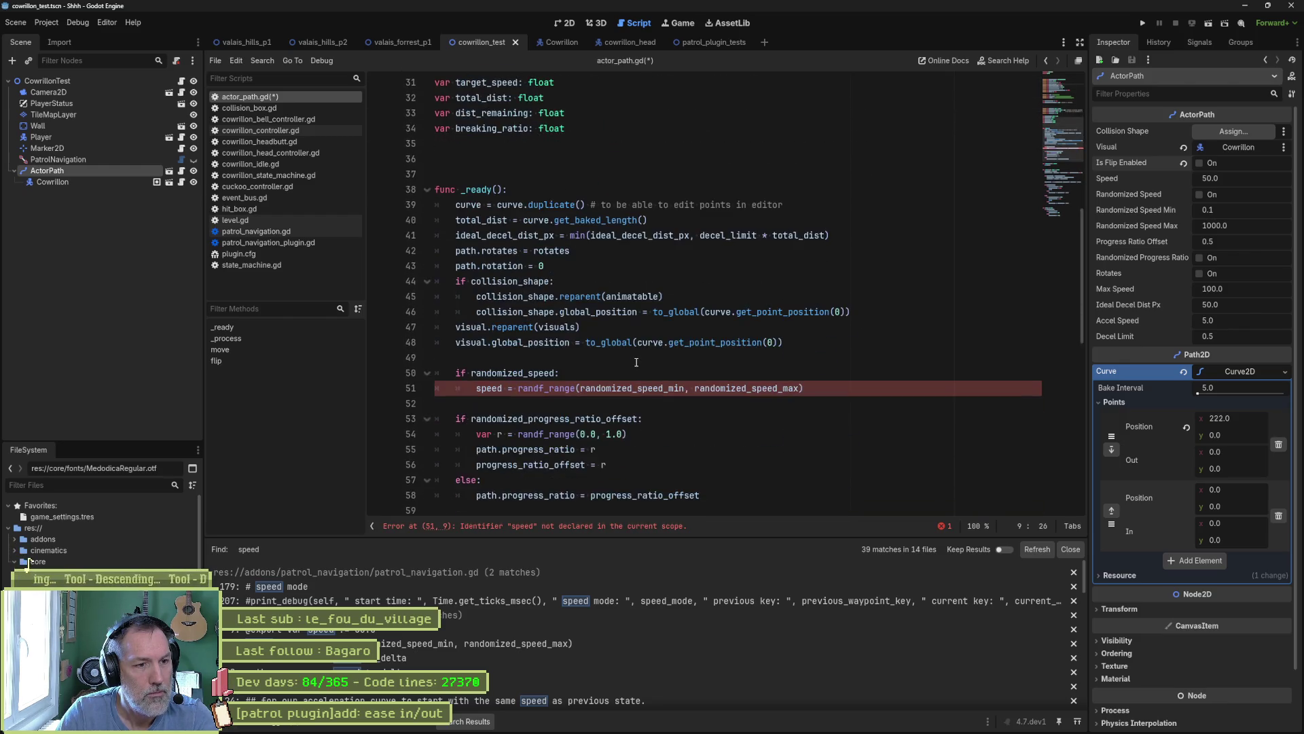
pyautogui.doubleClick(489, 387)
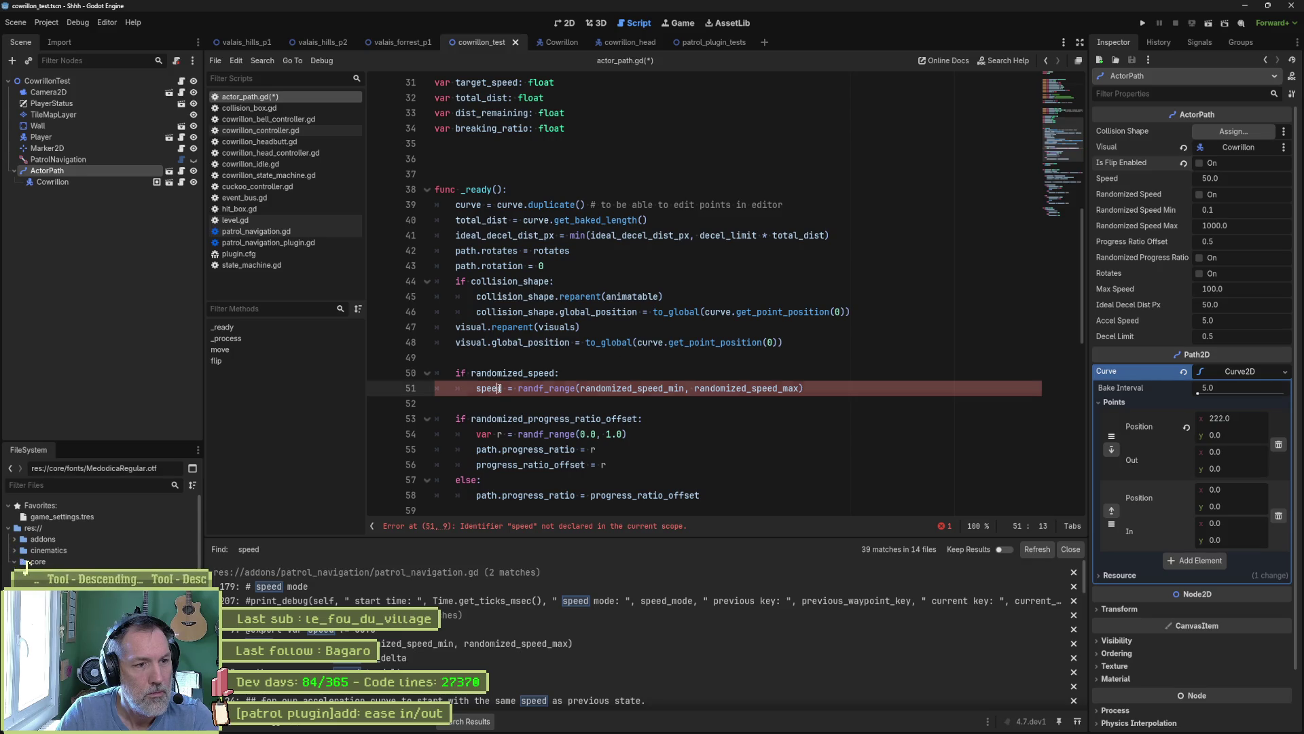
pyautogui.write('max_speed')
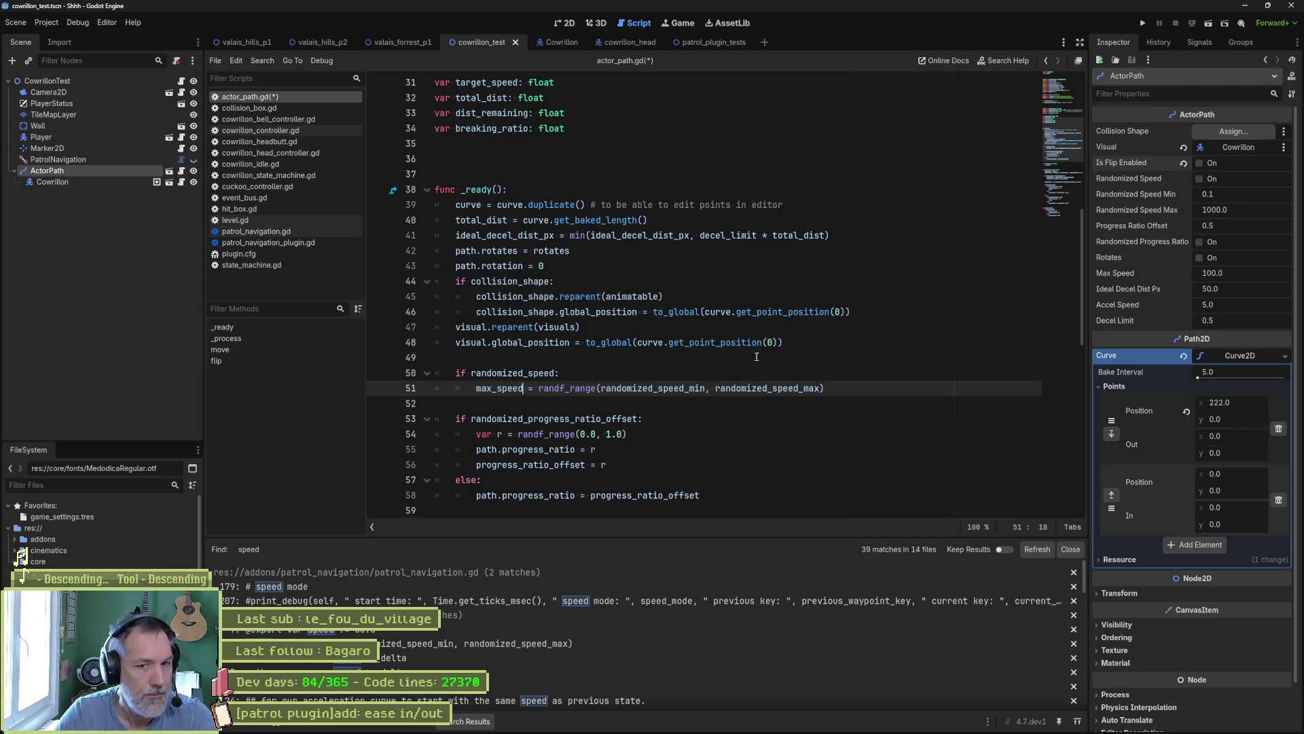
pyautogui.scroll(-3, 784, 405)
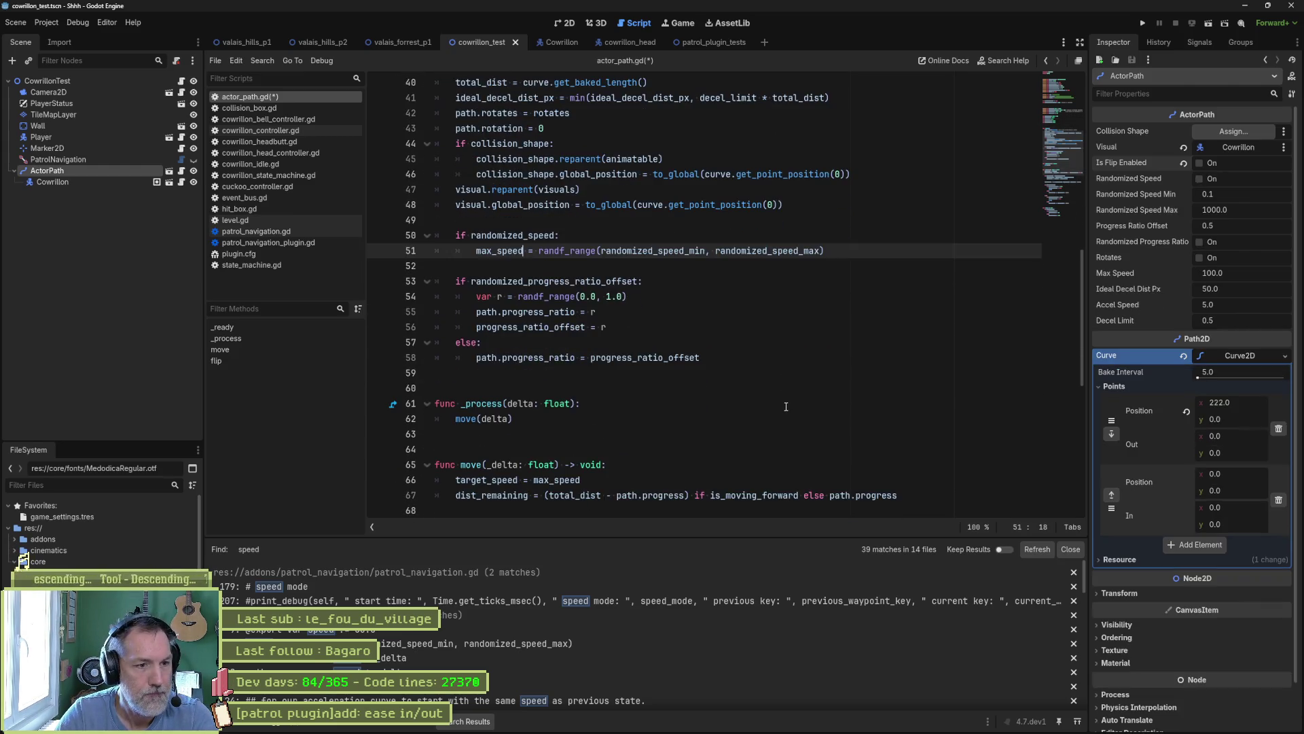
pyautogui.scroll(13, 786, 406)
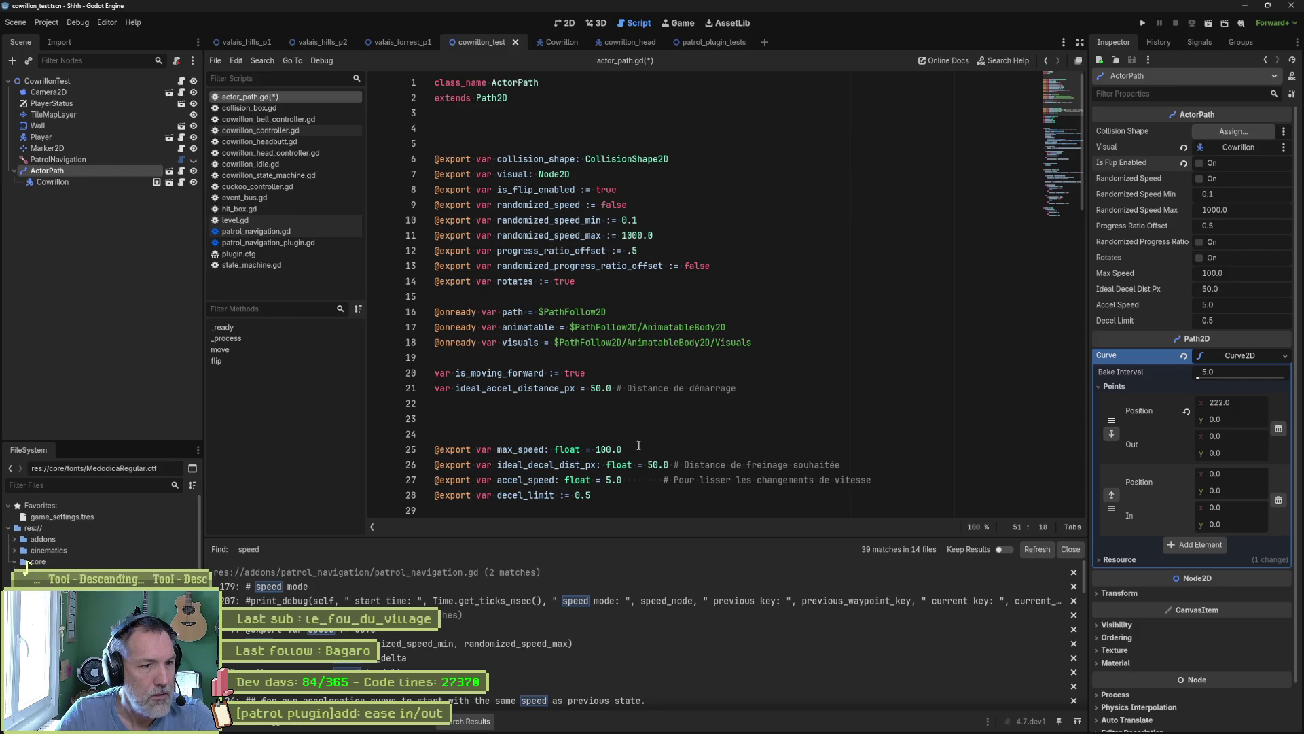
pyautogui.moveTo(617, 489); pyautogui.dragTo(714, 432)
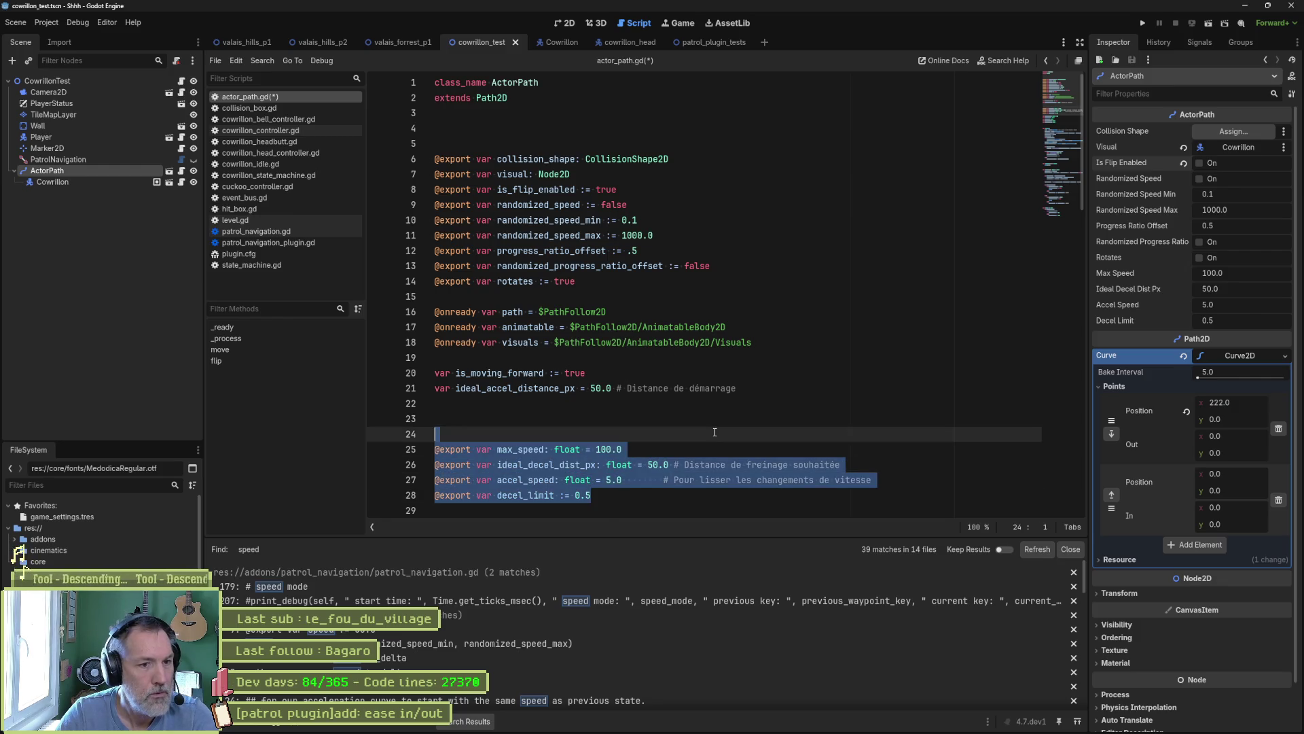
pyautogui.hotkey('ctrl', 'x')
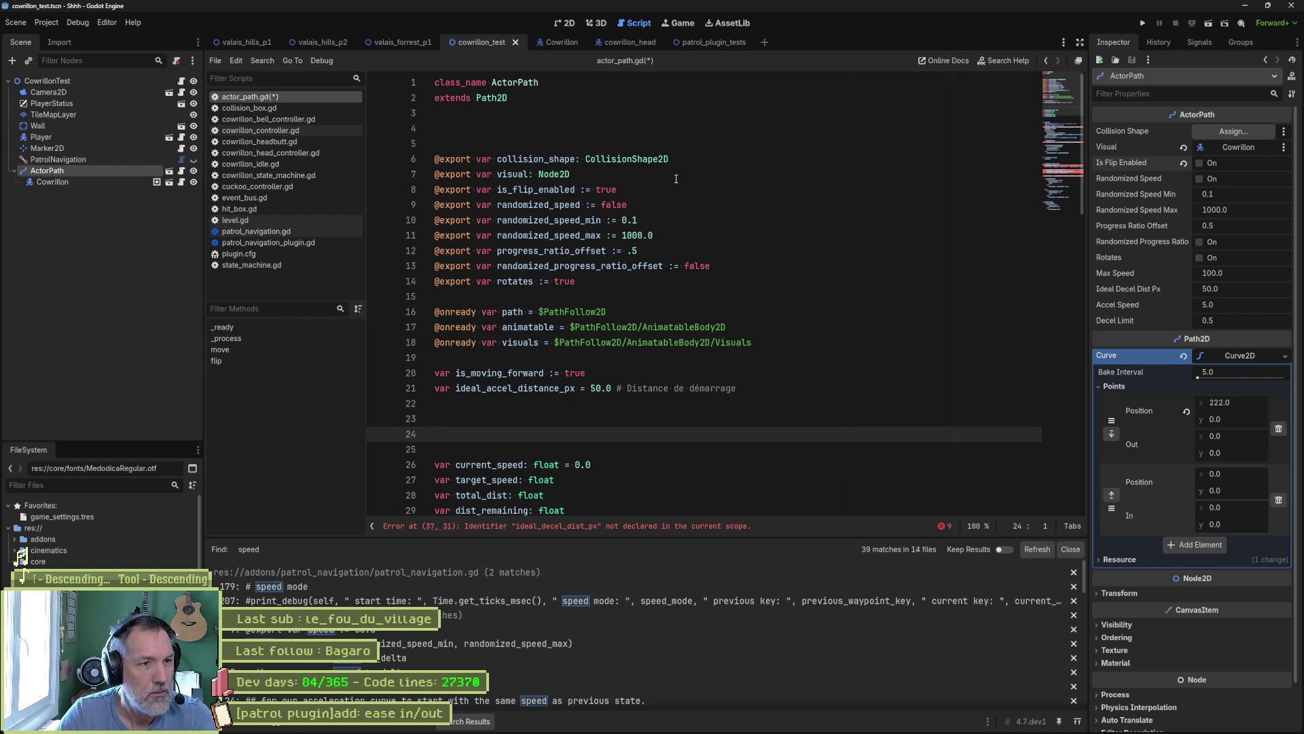
pyautogui.click(676, 178)
pyautogui.hotkey('ctrl', 'v')
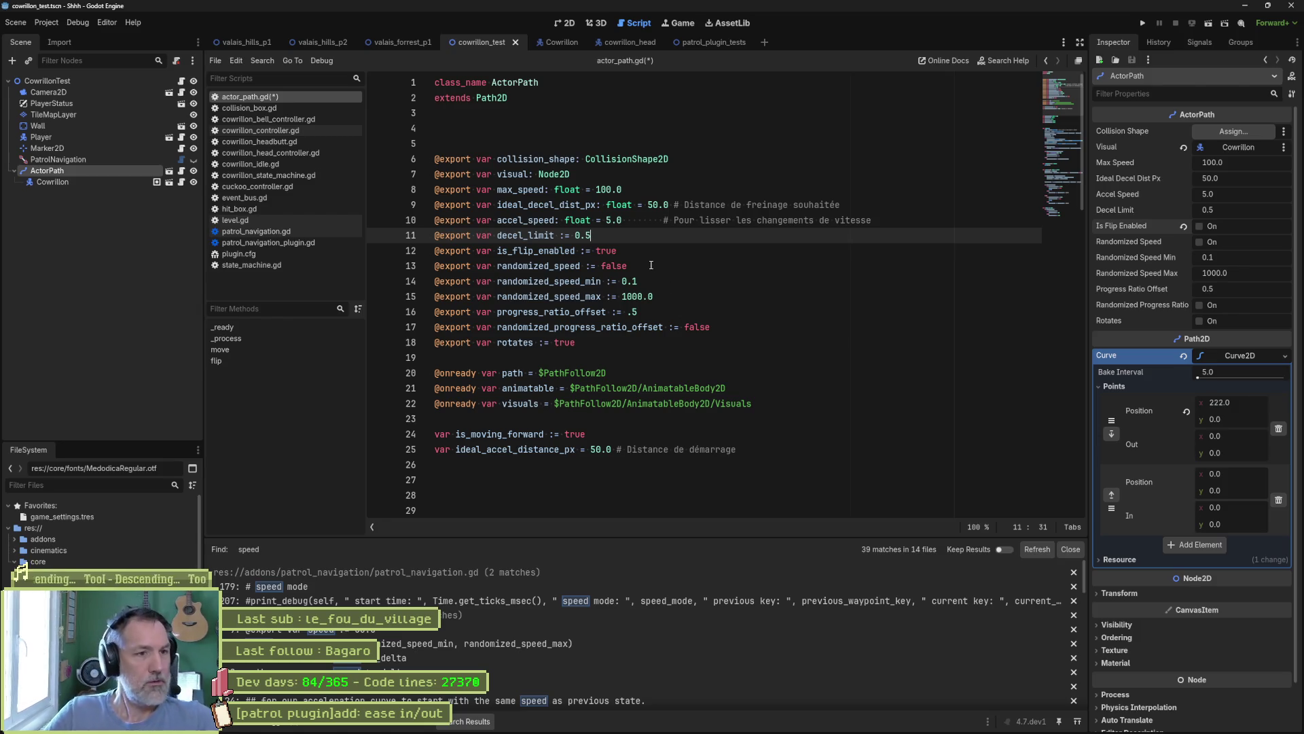
pyautogui.doubleClick(542, 205)
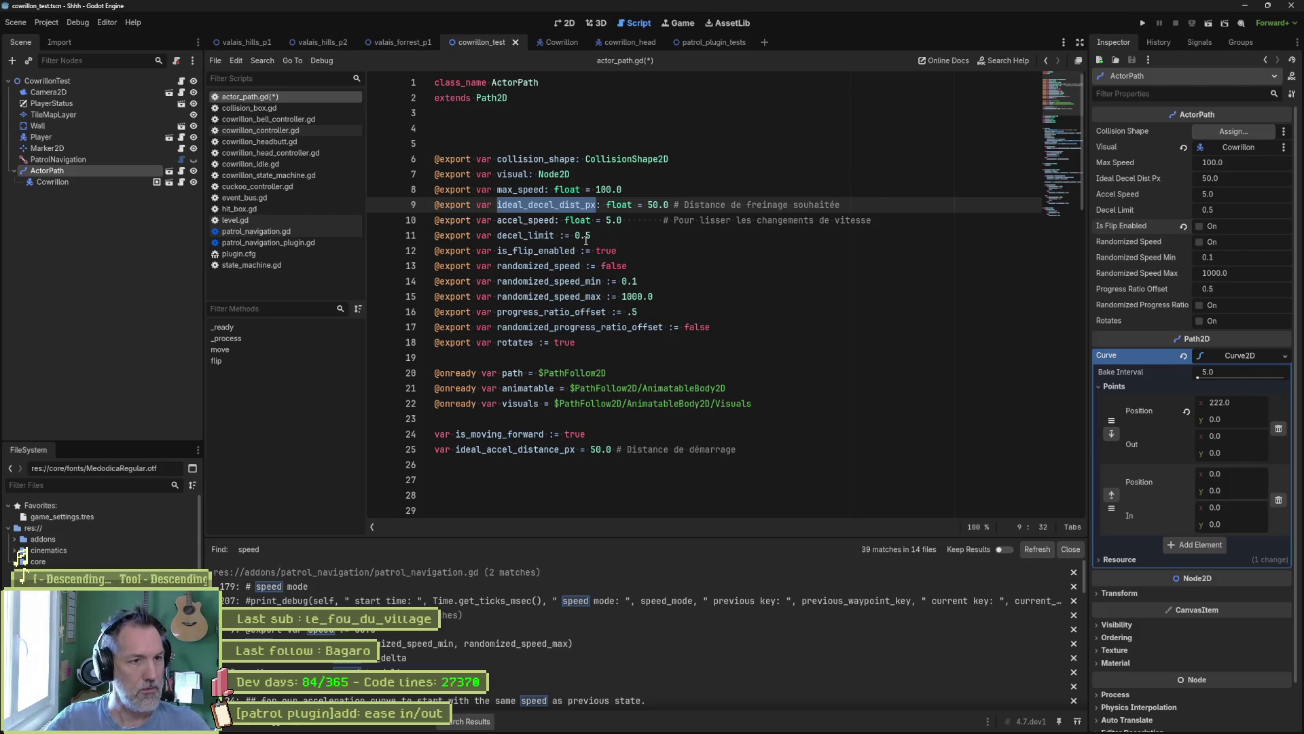
pyautogui.click(553, 204)
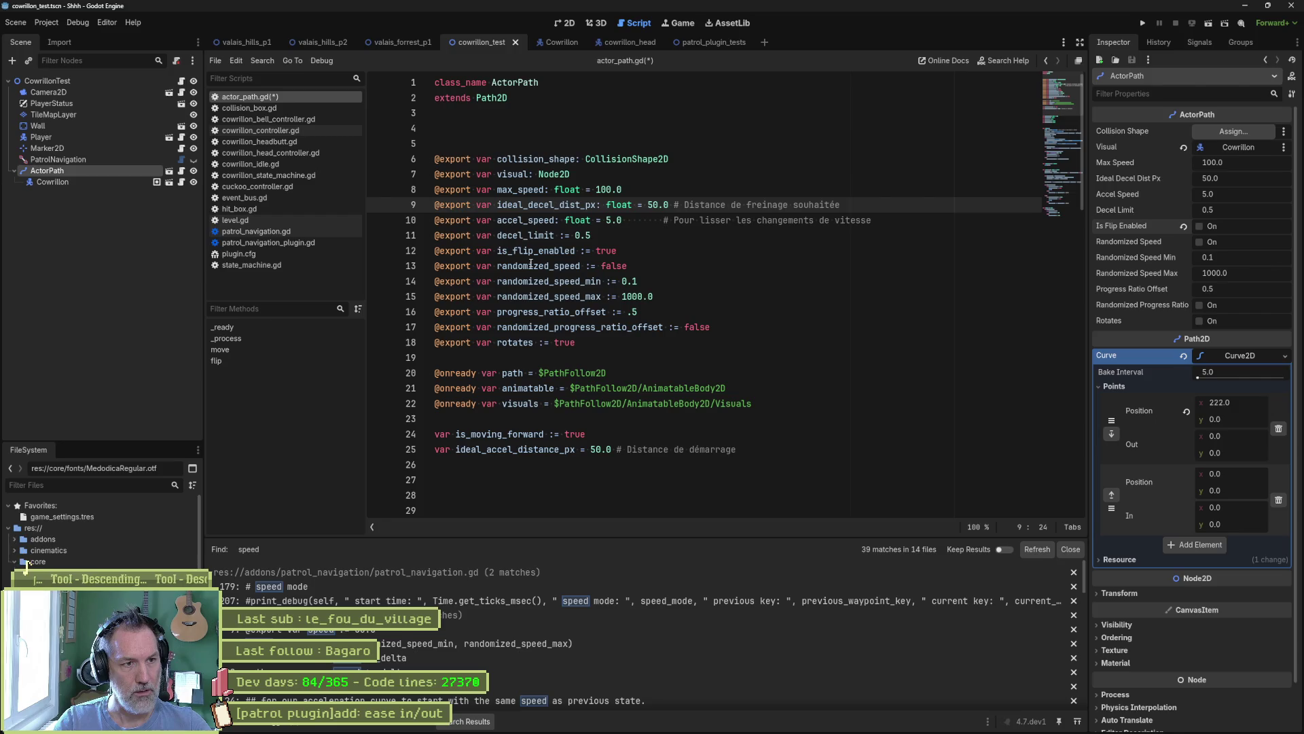
# Rename the line 9 declaration to ideal_damping_dist_px and copy the new name
pyautogui.press('BackSpace')
pyautogui.press('BackSpace')
pyautogui.press('BackSpace')
pyautogui.write('damping')
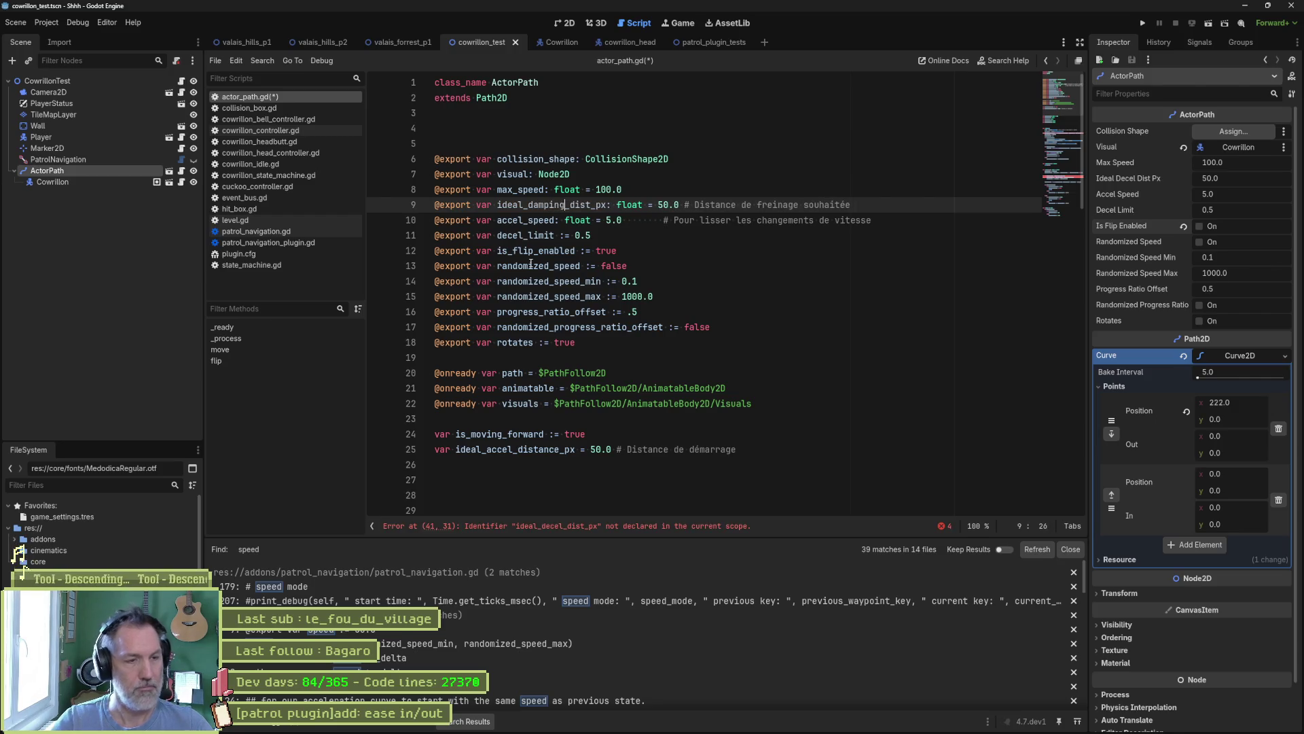
pyautogui.doubleClick(520, 204)
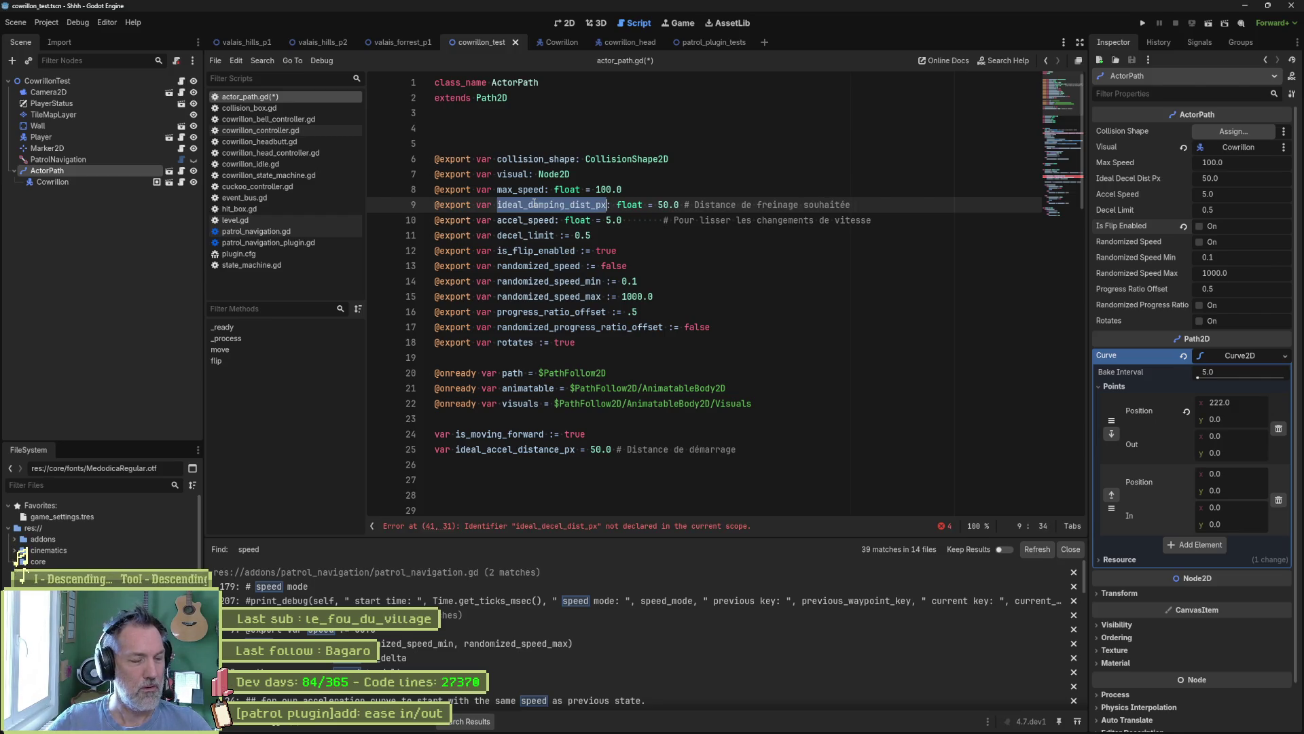
pyautogui.scroll(-5, 562, 357)
# Paste ideal_damping_dist_px over the old name on lines 41, 69 and 70
pyautogui.doubleClick(506, 372)
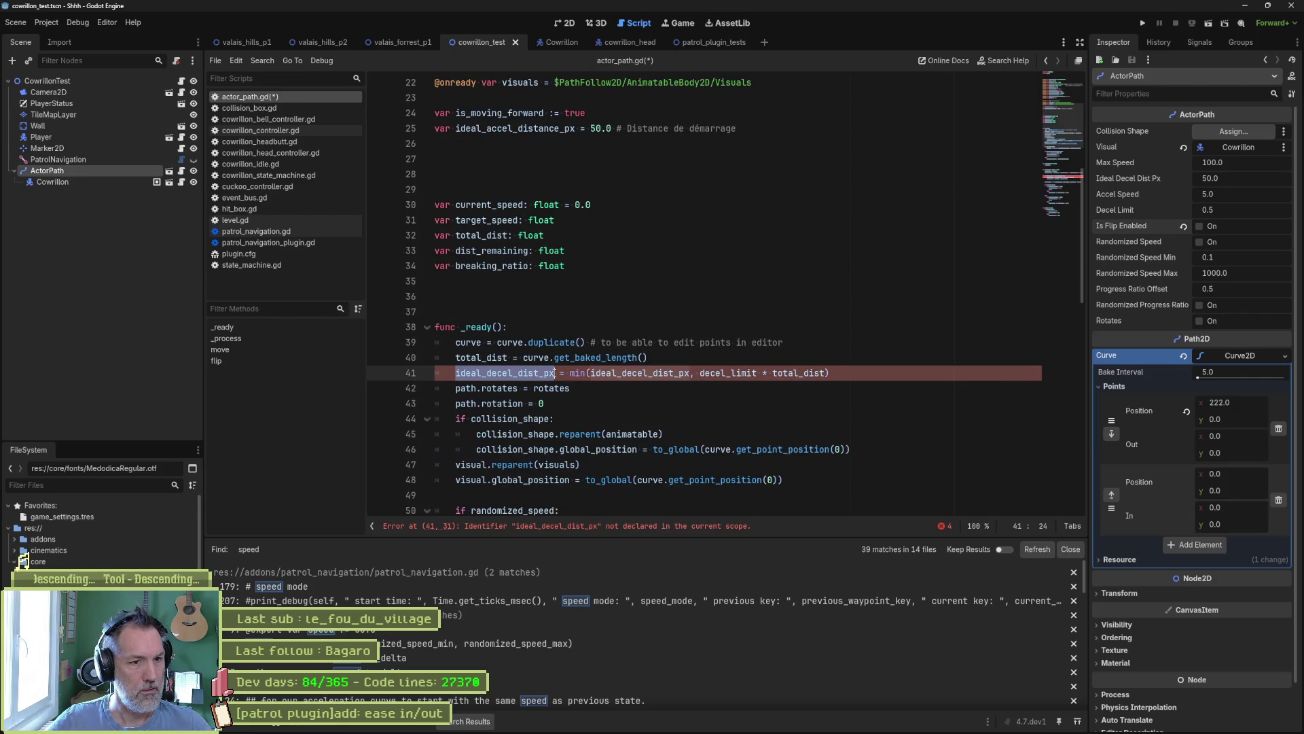
pyautogui.hotkey('ctrl', 'v')
pyautogui.doubleClick(686, 373)
pyautogui.hotkey('ctrl', 'v')
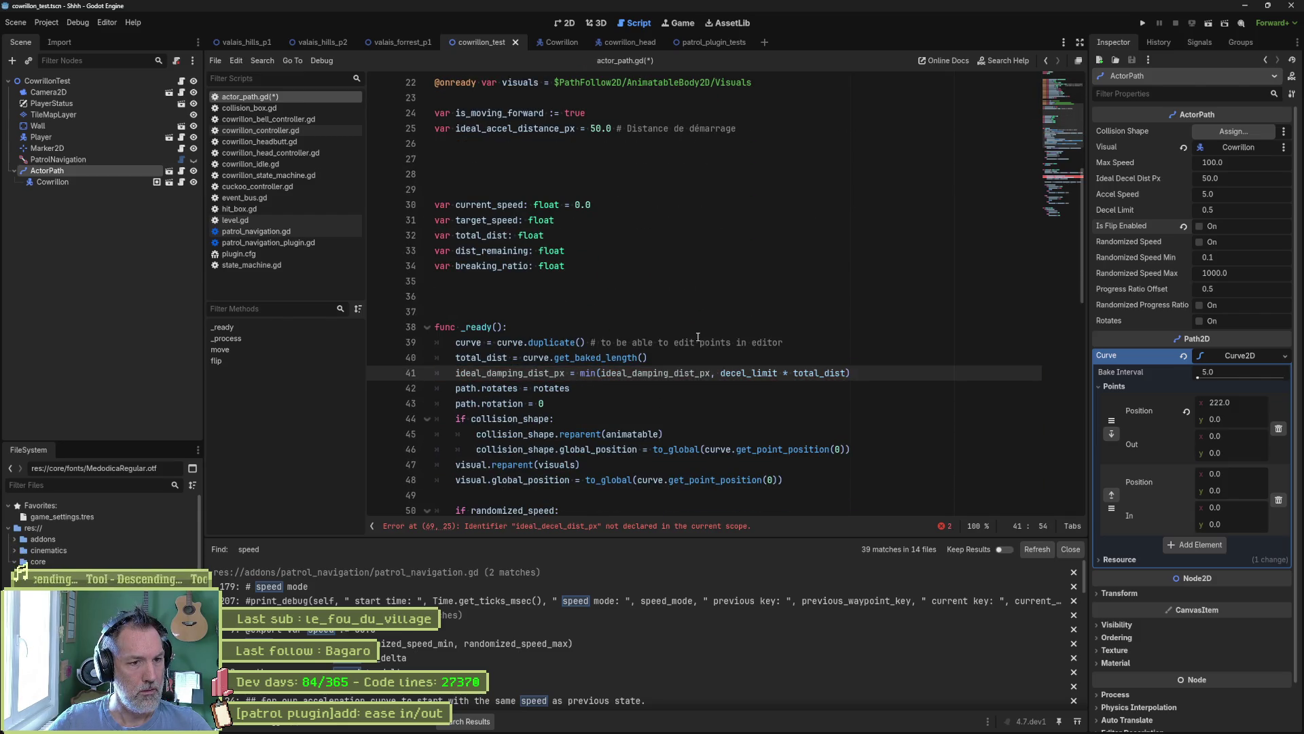
pyautogui.scroll(-4, 705, 334)
pyautogui.scroll(-5, 705, 335)
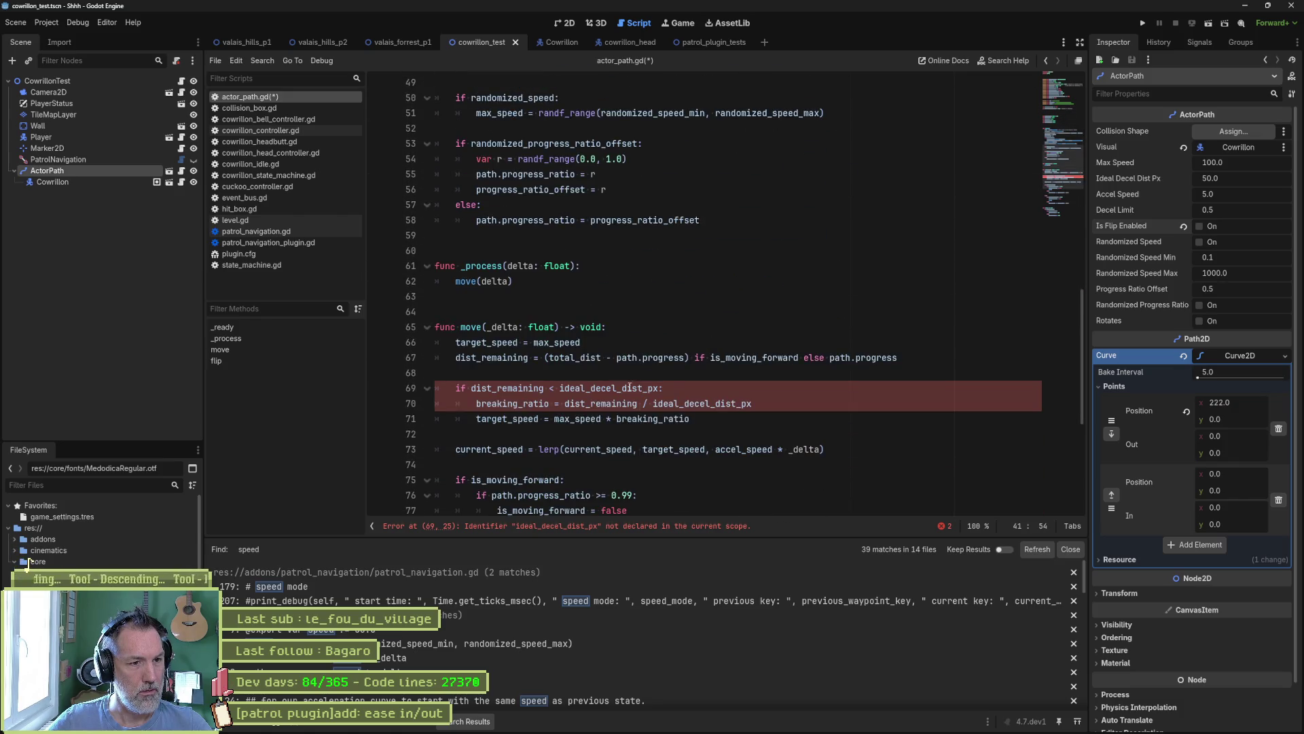
pyautogui.doubleClick(600, 388)
pyautogui.hotkey('ctrl', 'v')
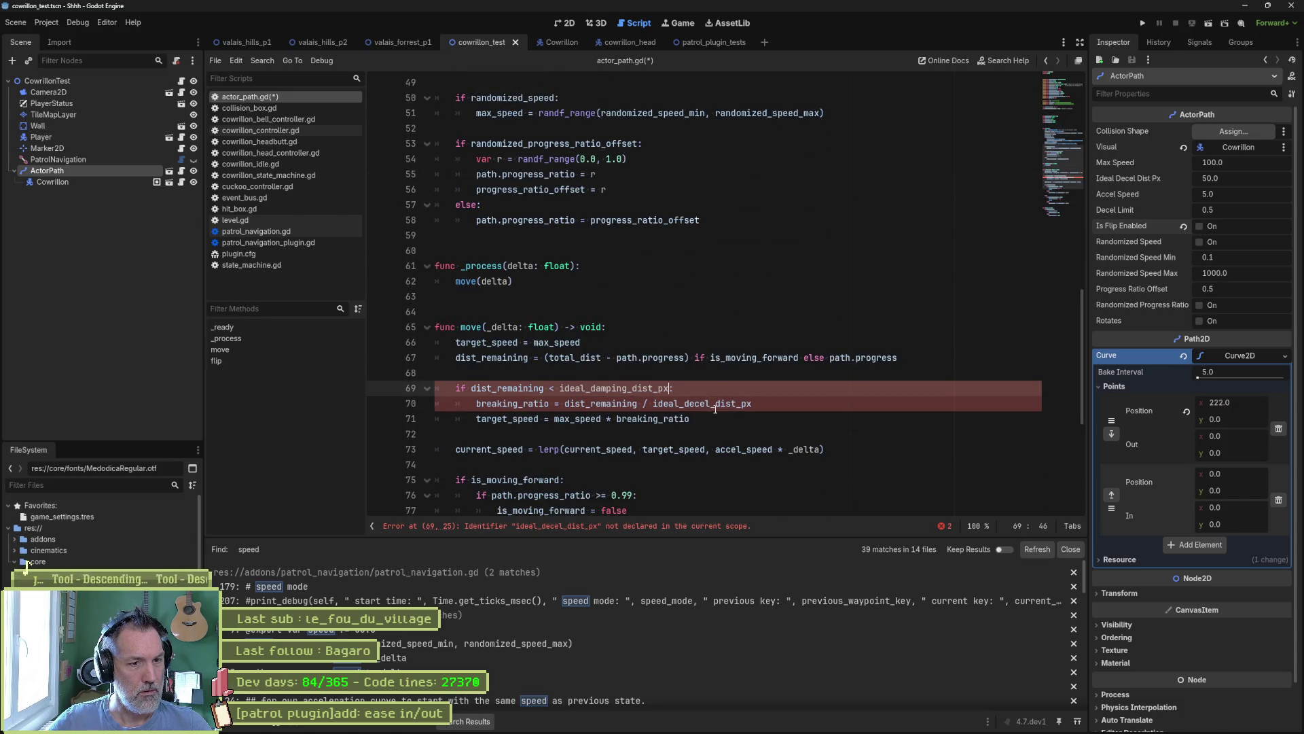
pyautogui.doubleClick(707, 403)
pyautogui.hotkey('ctrl', 'v')
# Select the accel_speed declaration on line 10
pyautogui.scroll(-3, 746, 383)
pyautogui.scroll(17, 746, 383)
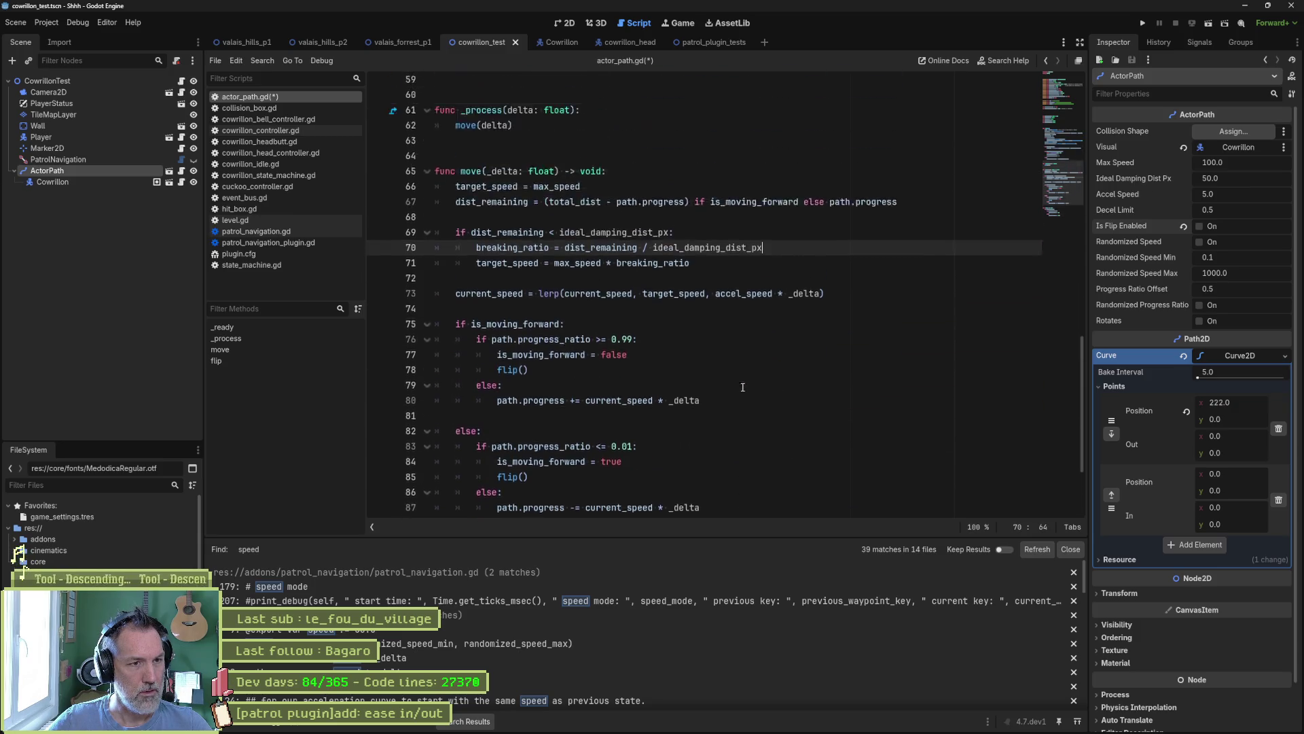
pyautogui.scroll(3, 602, 327)
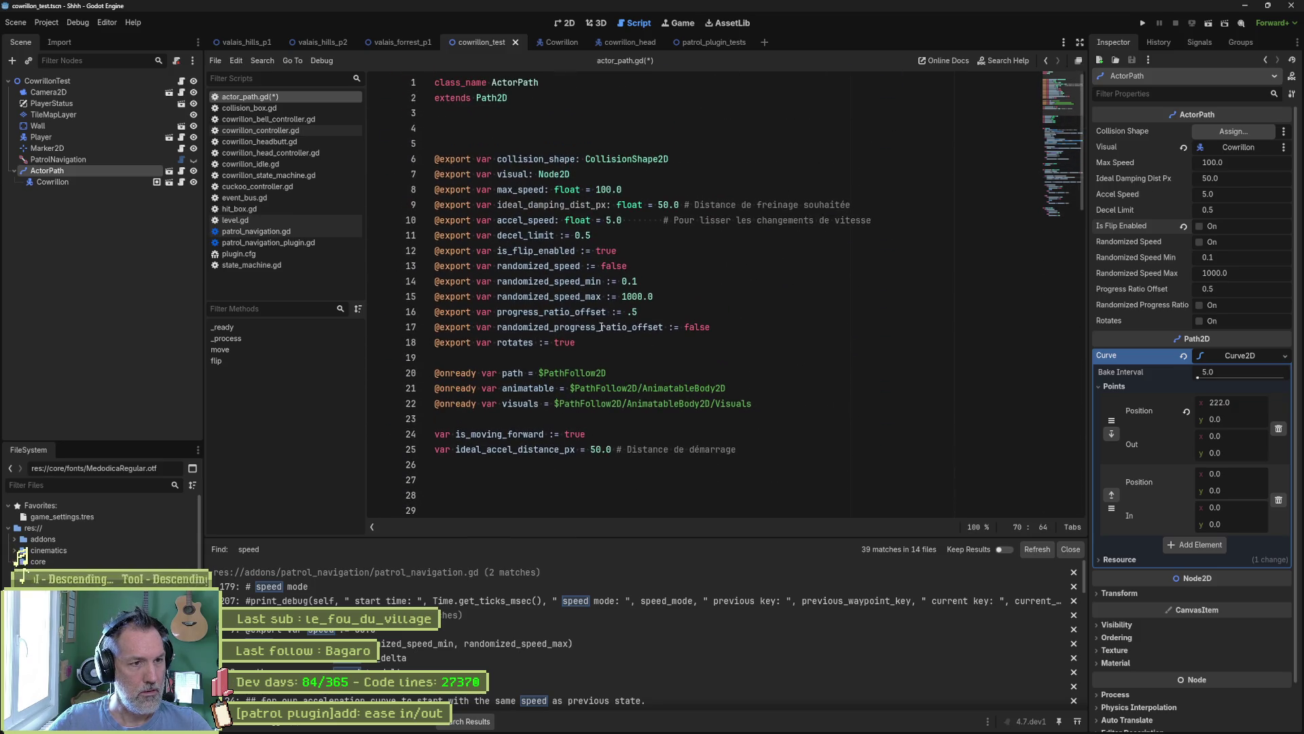
pyautogui.doubleClick(523, 222)
# Search the project for accel_speed and inspect its use in the move code
pyautogui.hotkey('ctrl', 'shift', 'f')
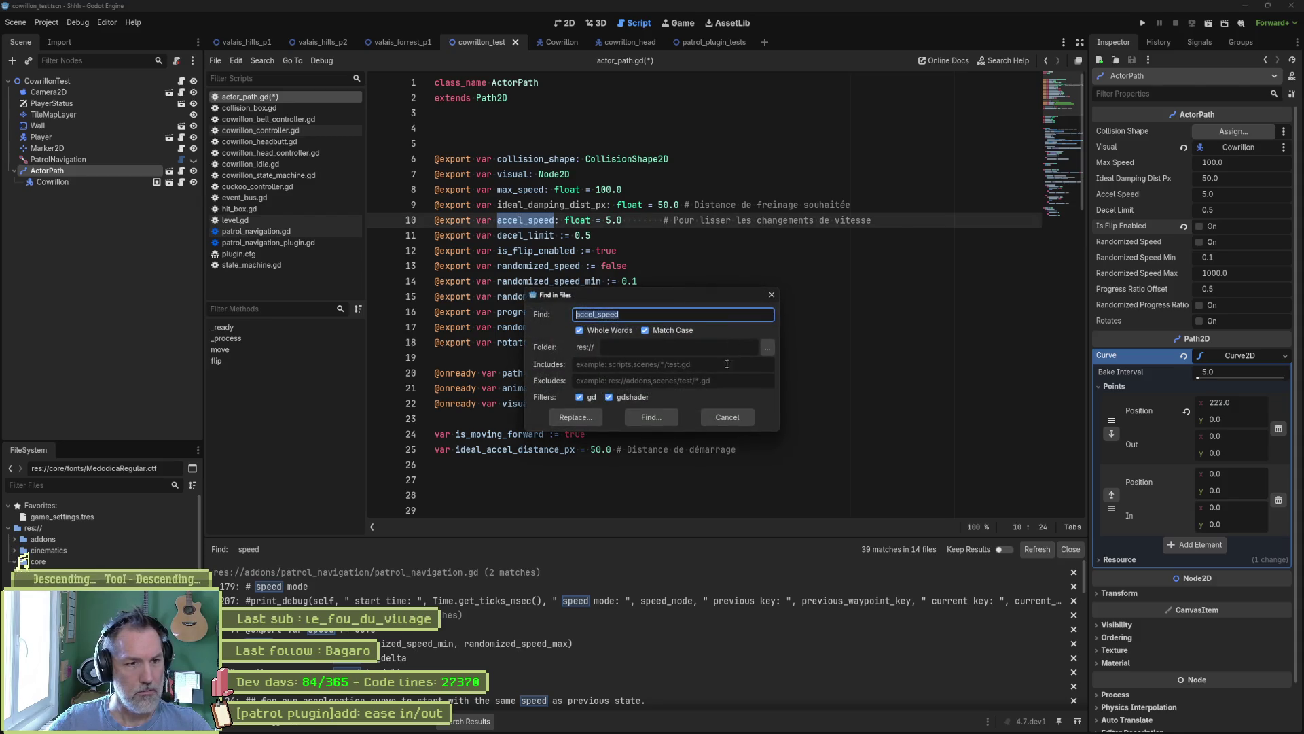
pyautogui.click(651, 417)
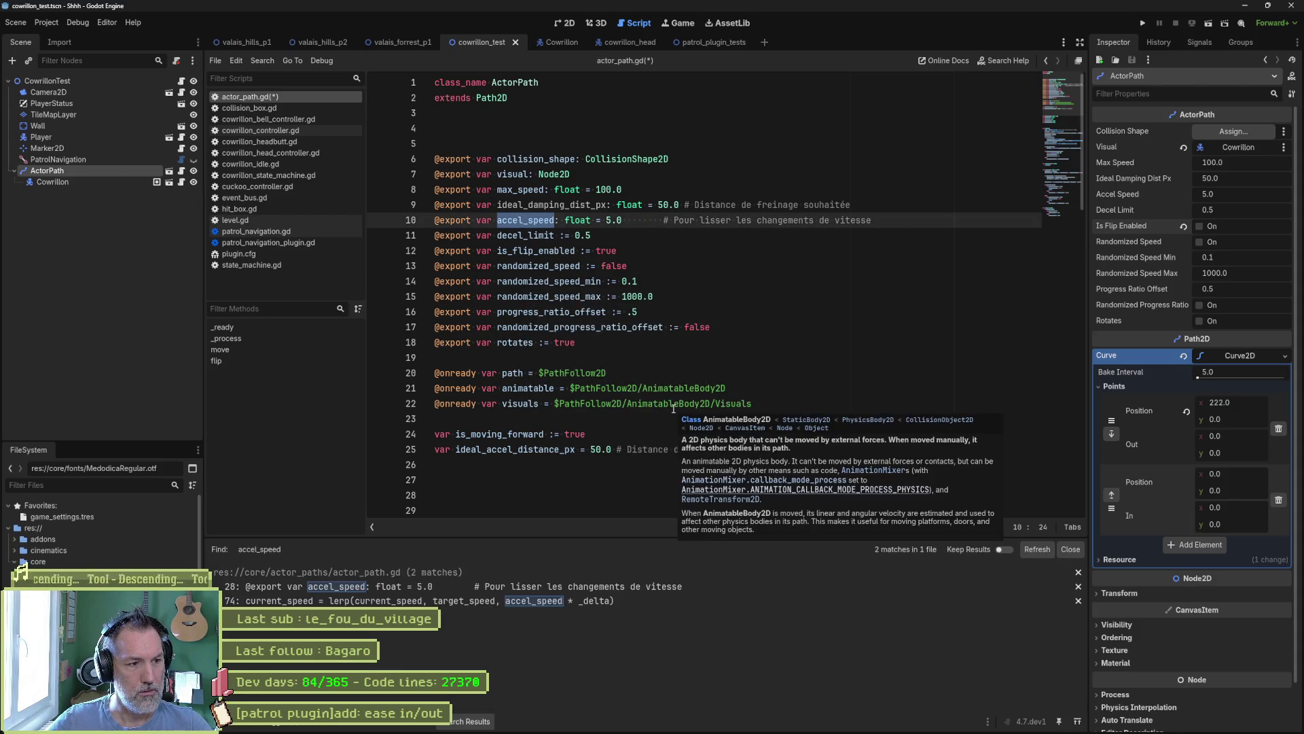
pyautogui.click(604, 601)
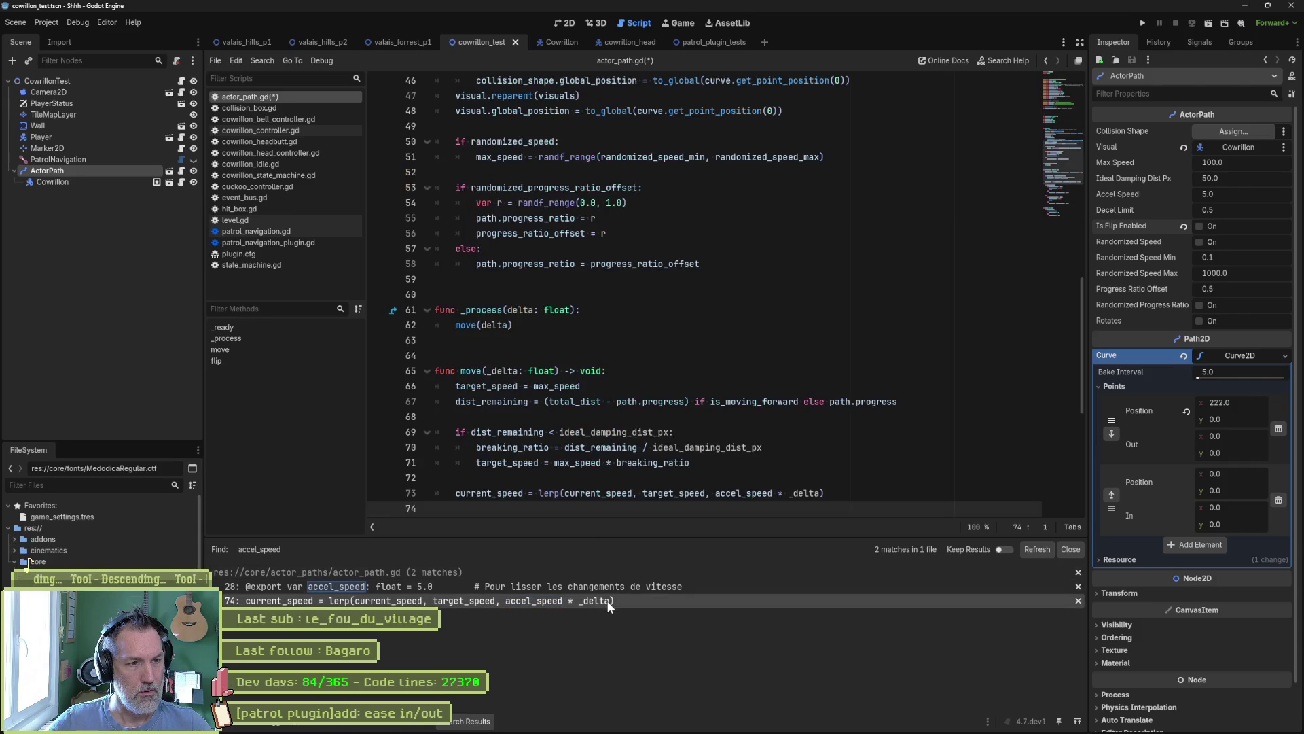
pyautogui.scroll(-1, 889, 411)
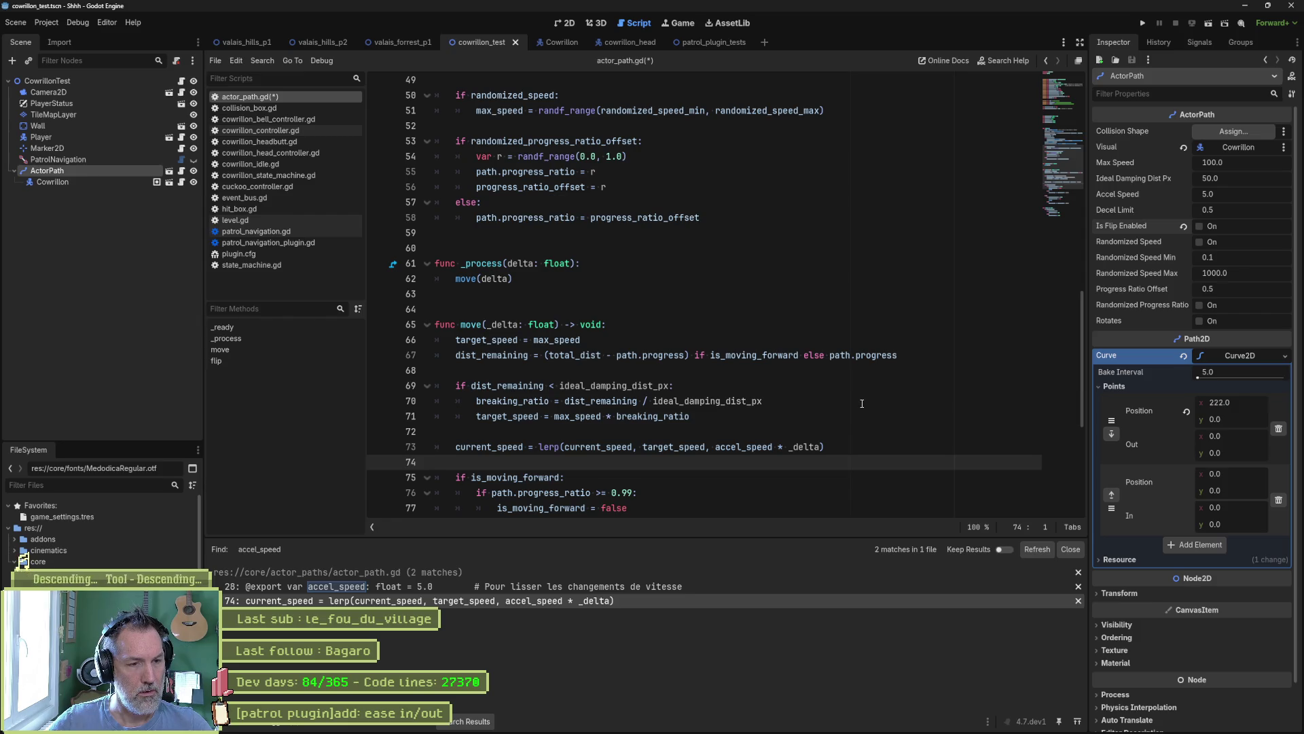
pyautogui.moveTo(752, 449)
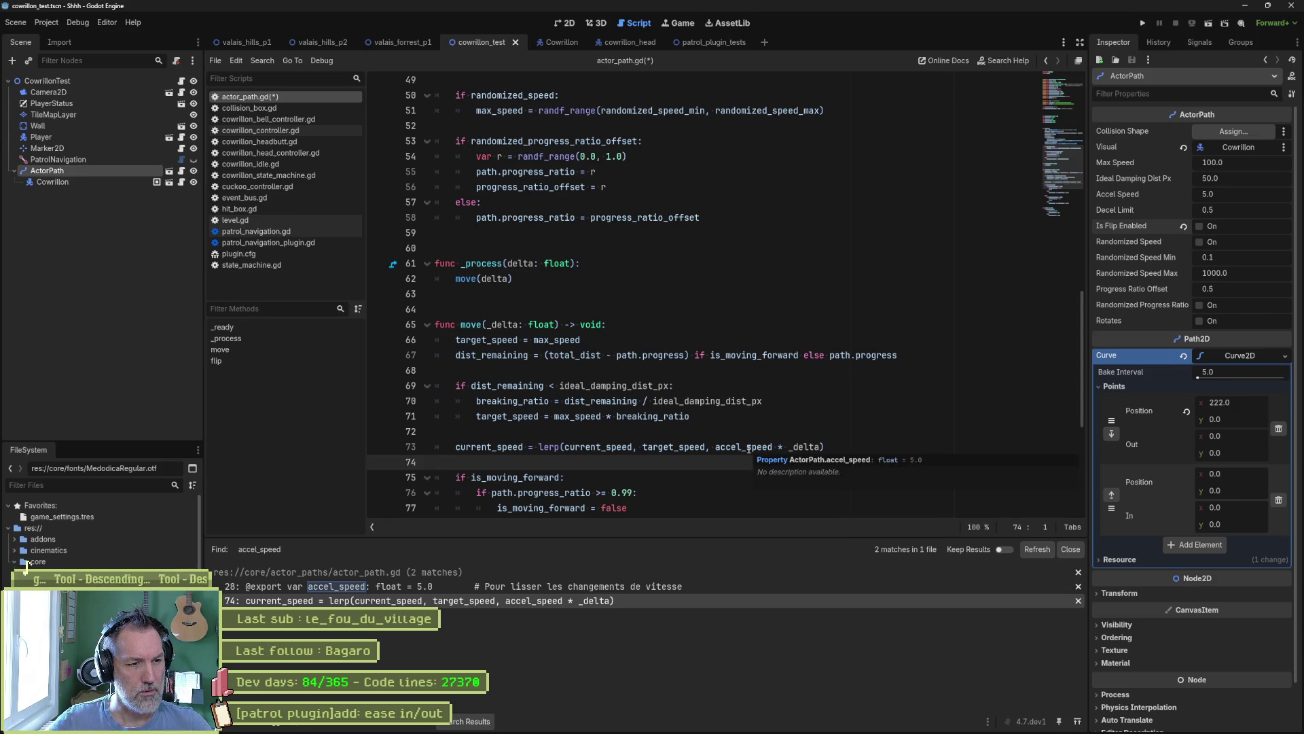
pyautogui.scroll(10, 700, 327)
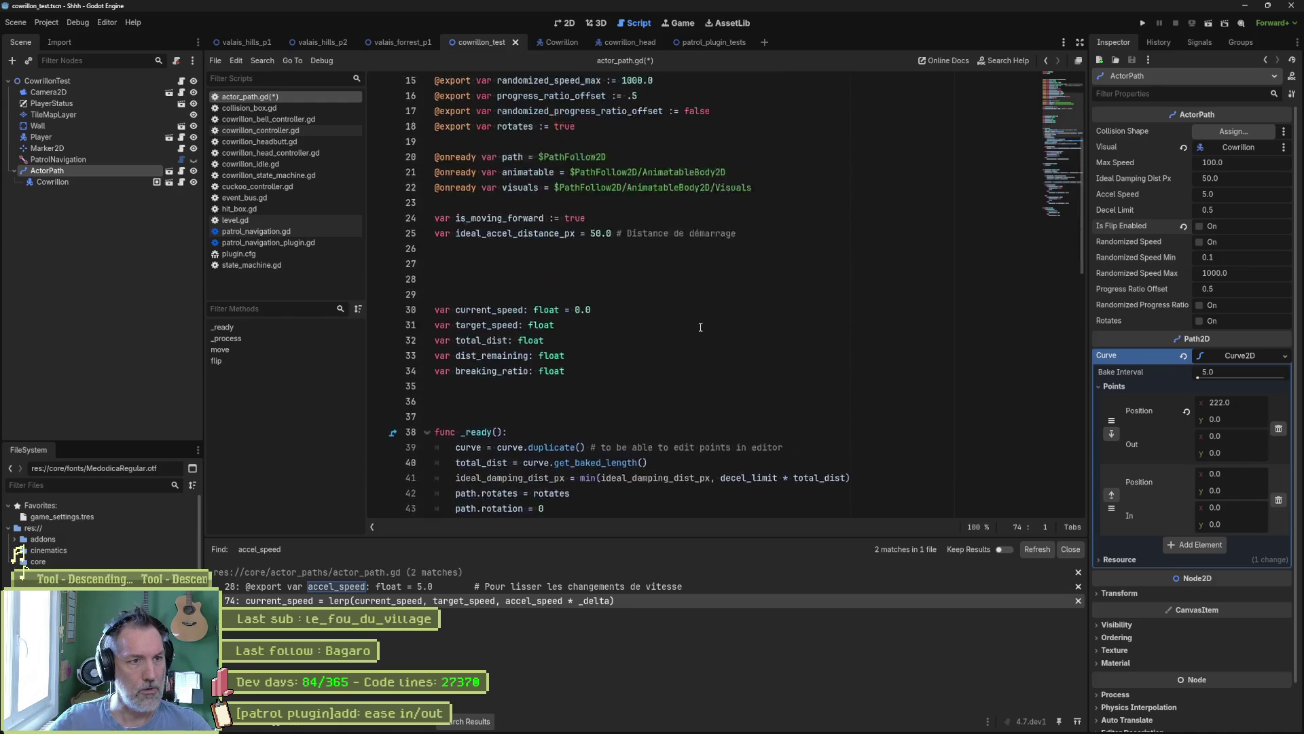
pyautogui.scroll(5, 700, 327)
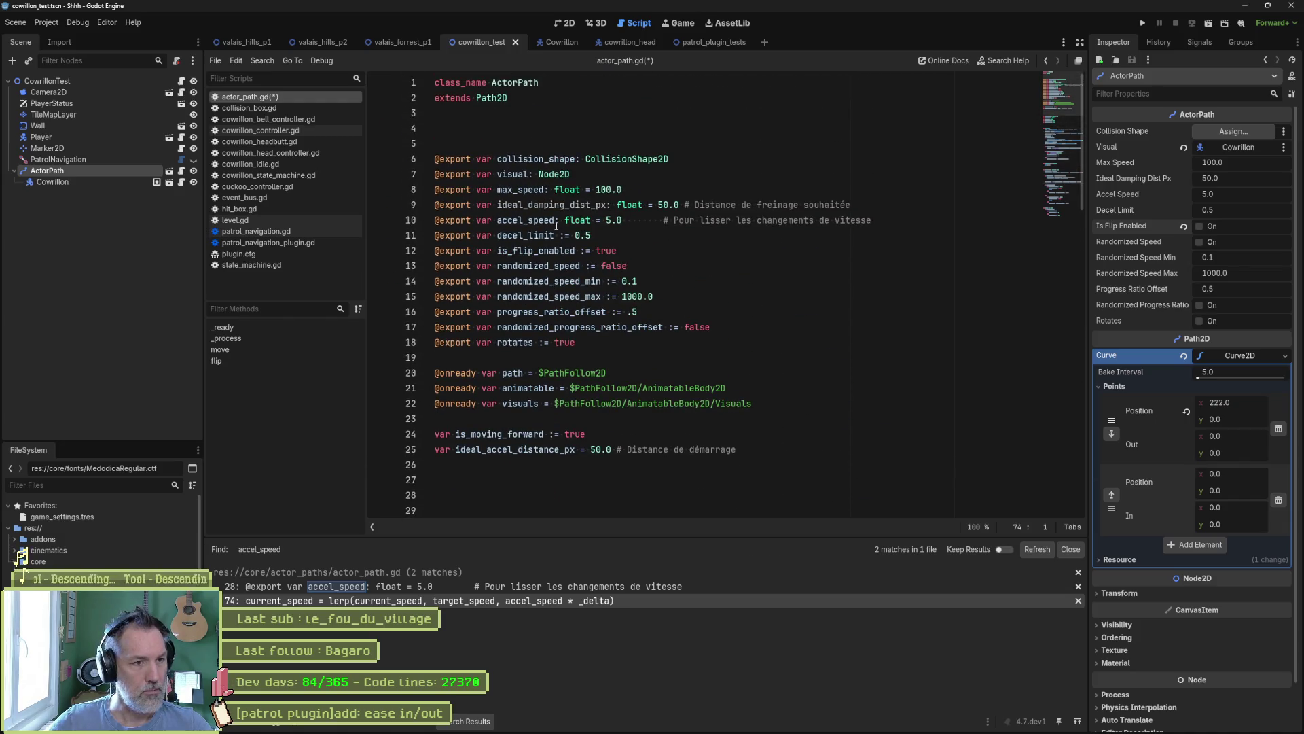
# Rename accel_speed to damping_speed on line 10 and in the line 73 lerp call
pyautogui.press('F3')
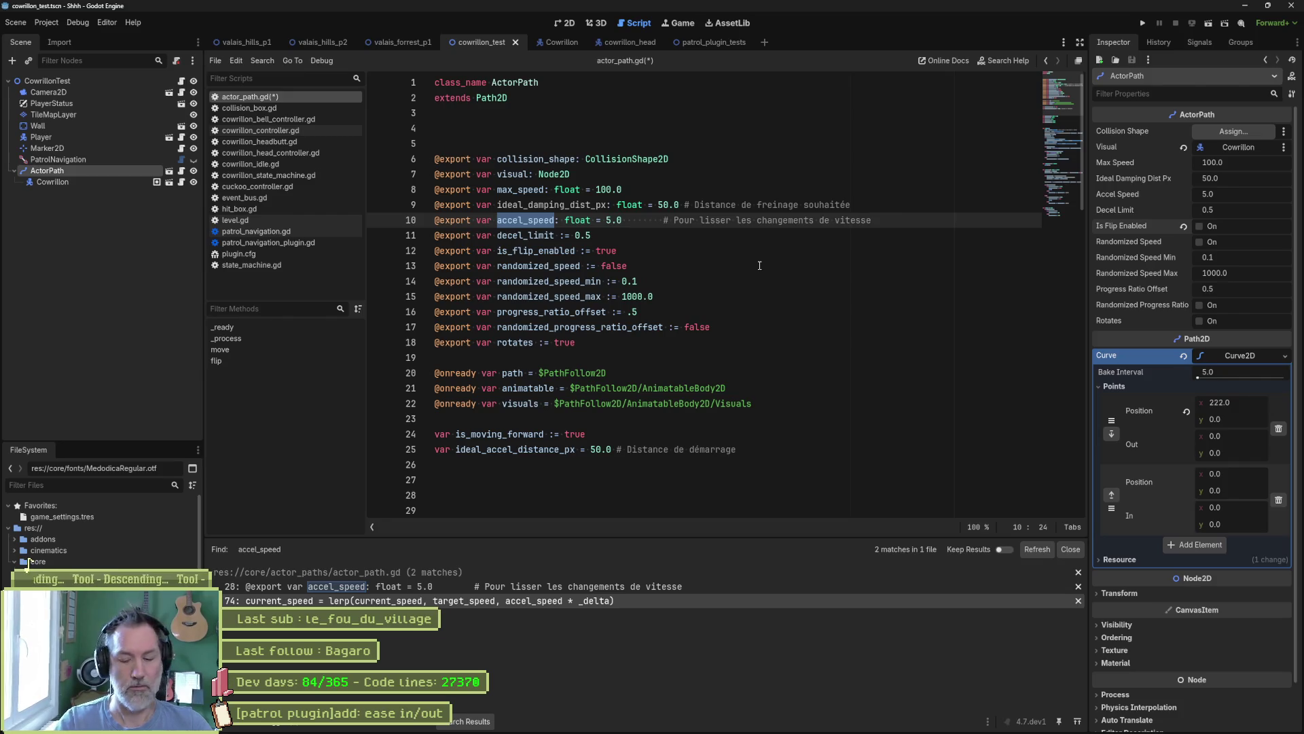
pyautogui.write('damping_speed')
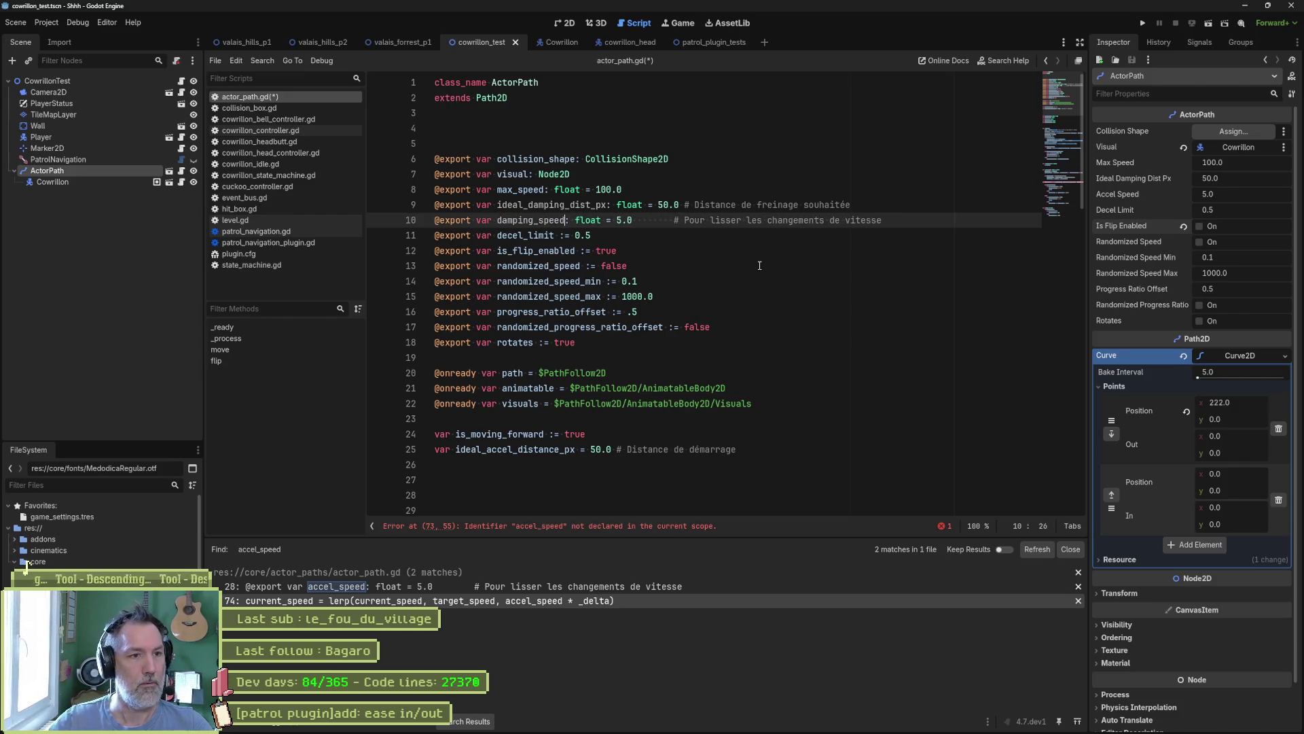
pyautogui.scroll(-8, 611, 356)
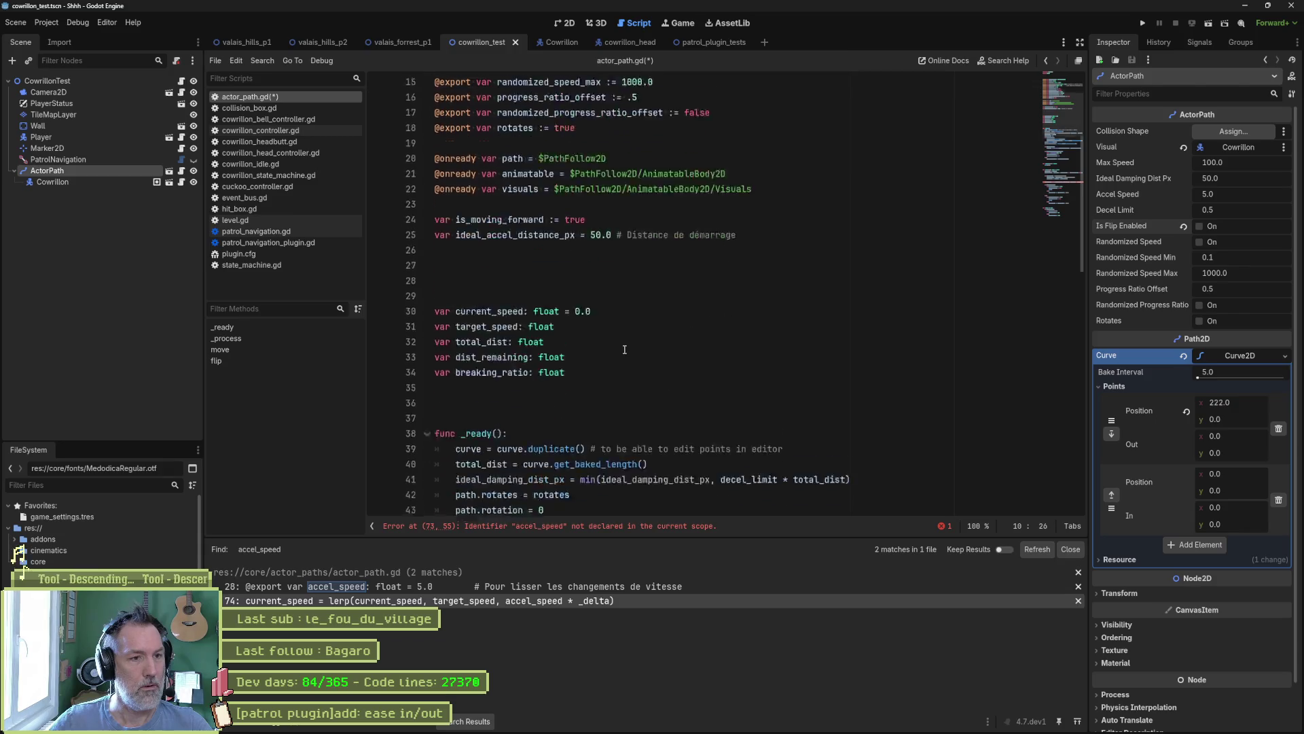
pyautogui.scroll(-7, 610, 356)
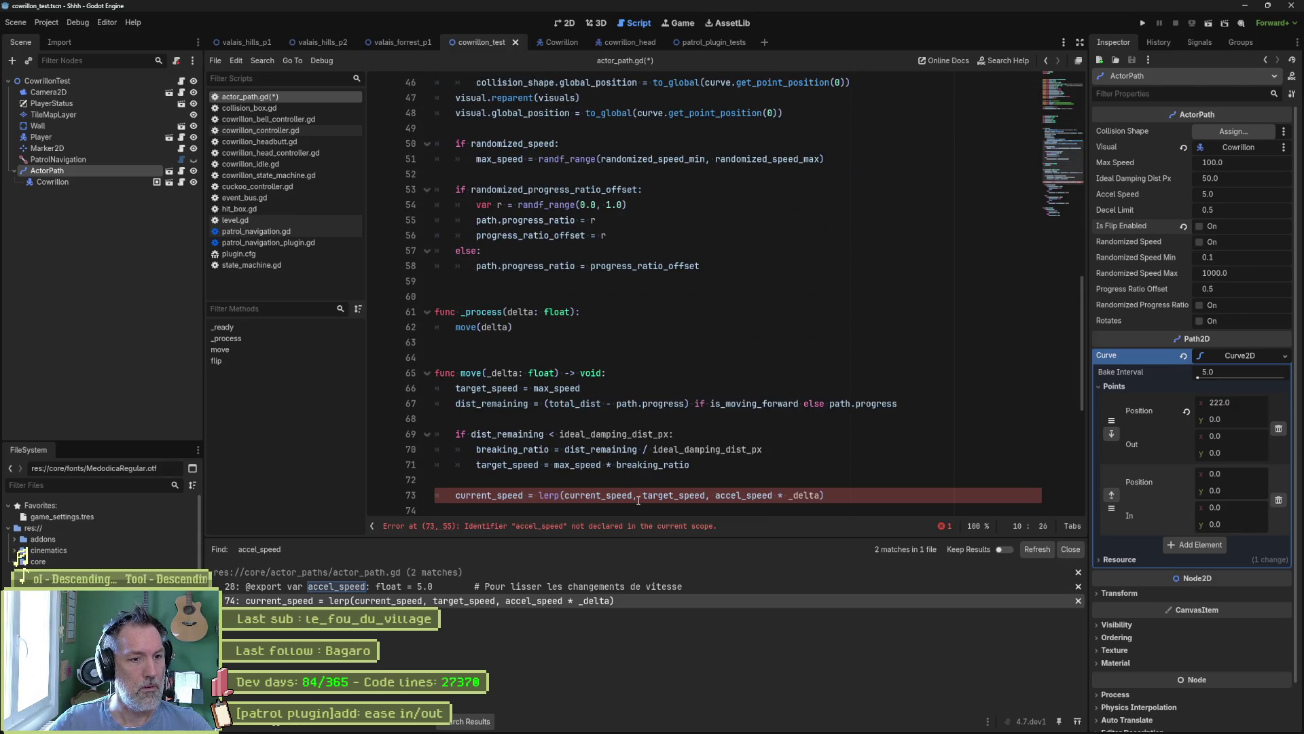
pyautogui.doubleClick(726, 496)
pyautogui.write('damping_speed')
# Select the decel_limit name on line 11
pyautogui.scroll(-4, 680, 527)
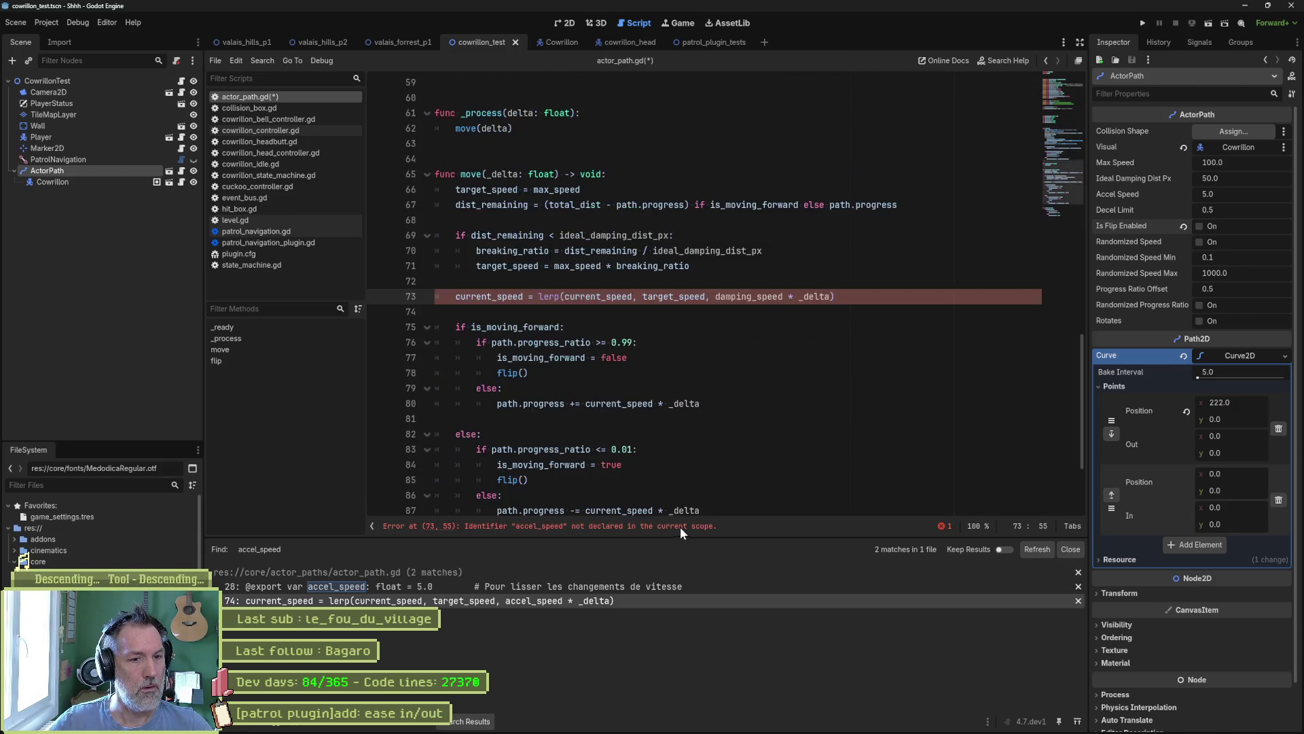
pyautogui.scroll(20, 1037, 154)
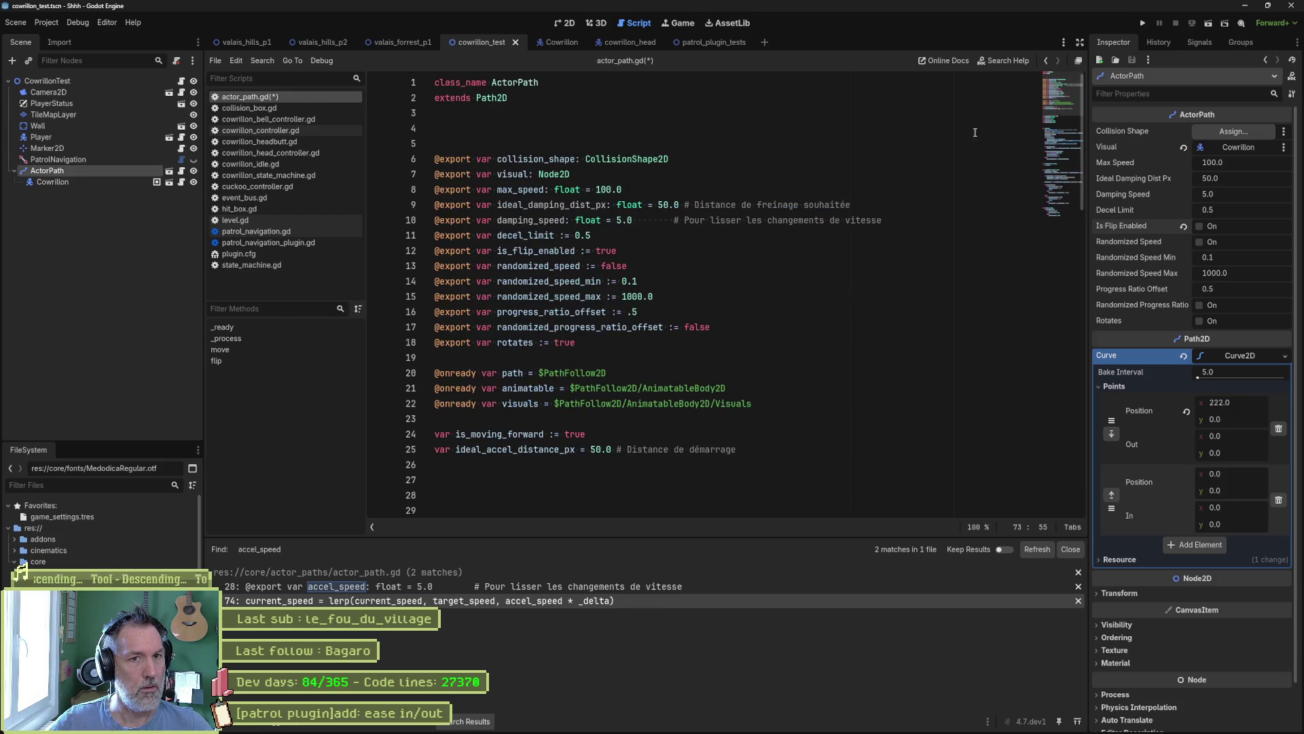
pyautogui.click(528, 235)
pyautogui.doubleClick(528, 236)
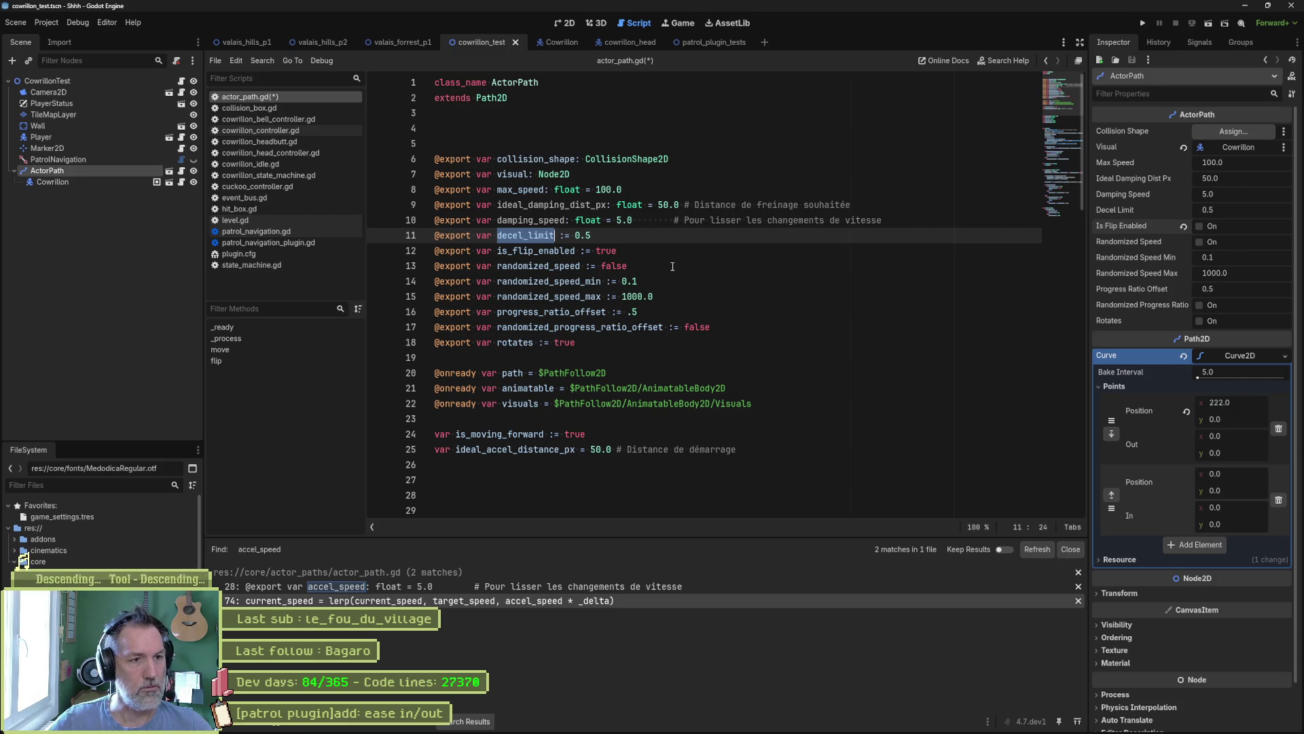
# Rename decel_limit to damping_distance_limit_ratio in its export and in line 41's min() call
pyautogui.write('damping_')
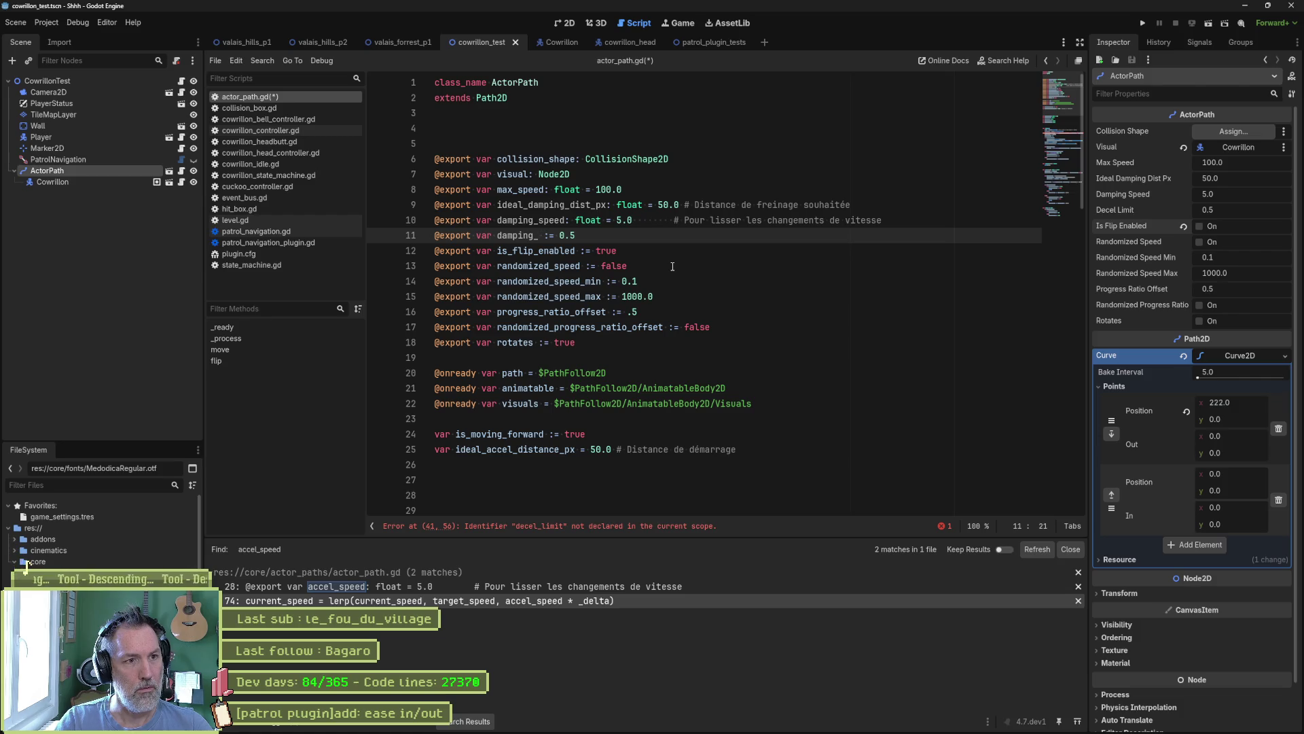
pyautogui.write('distan')
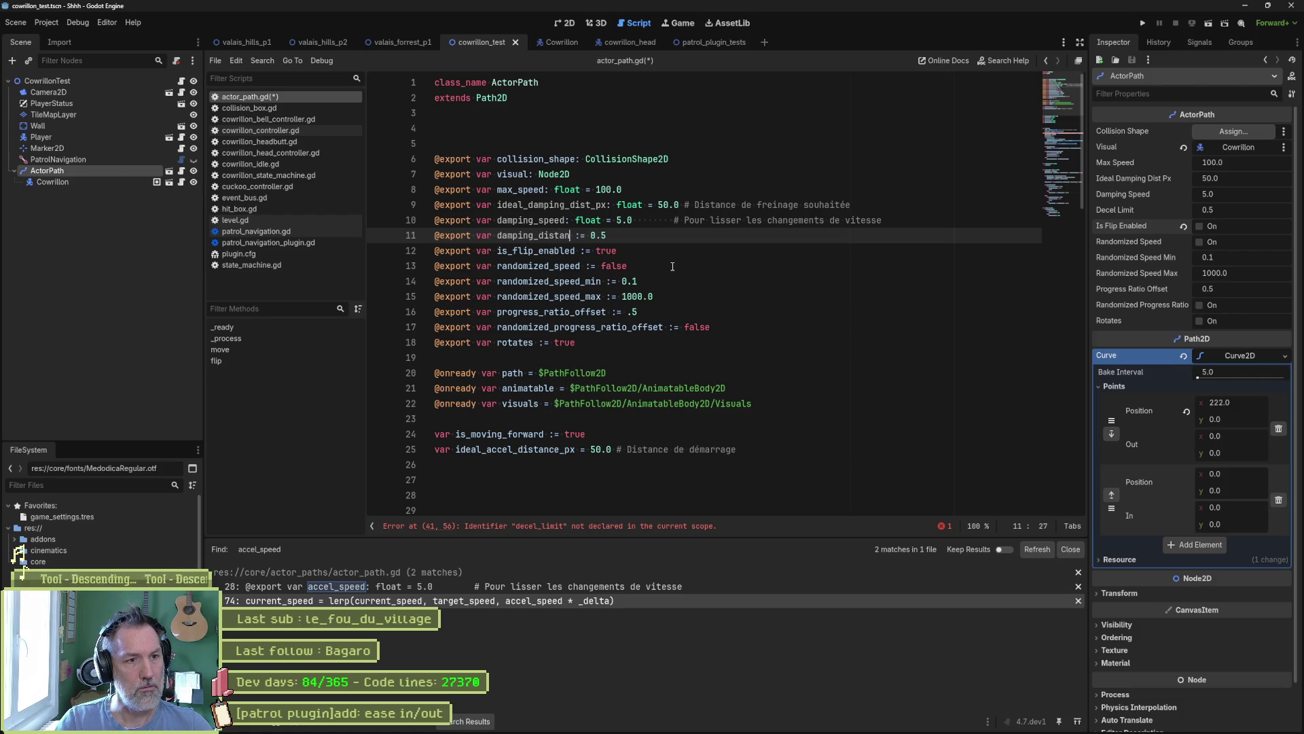
pyautogui.write('ce')
pyautogui.write('_limit')
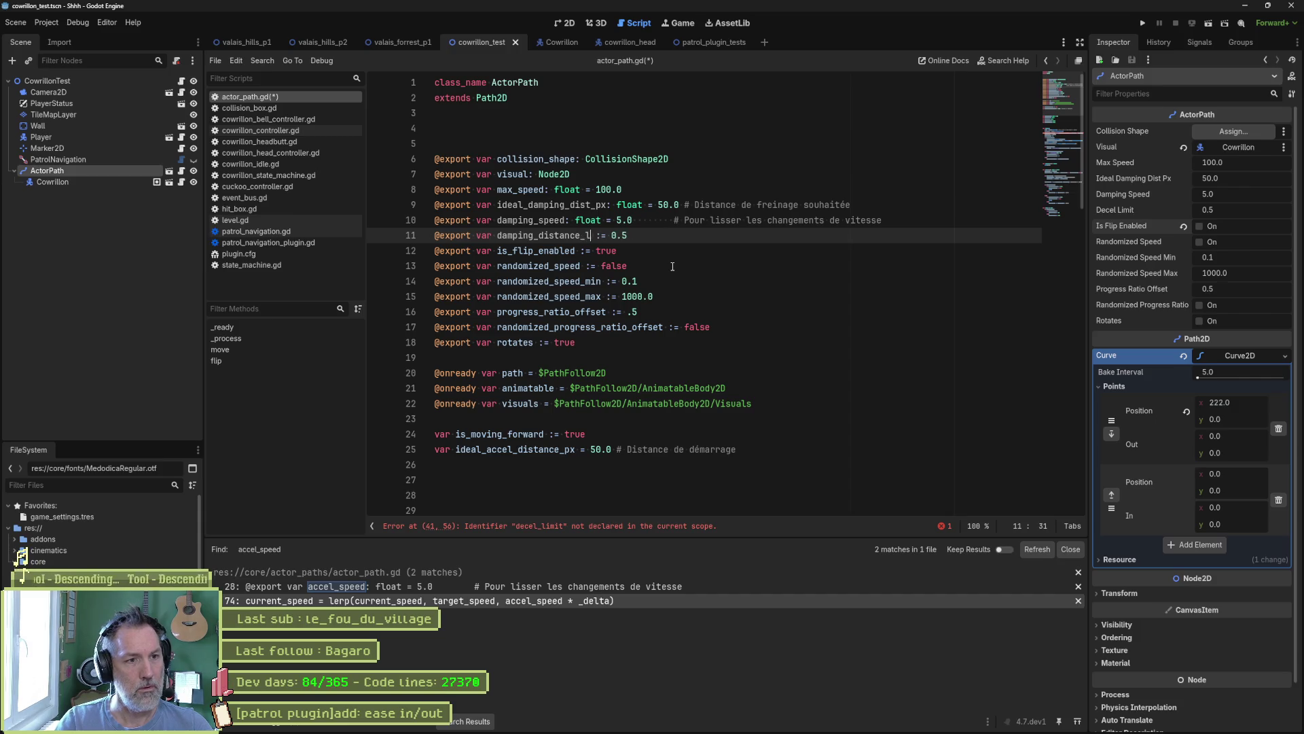
pyautogui.write('_ratio')
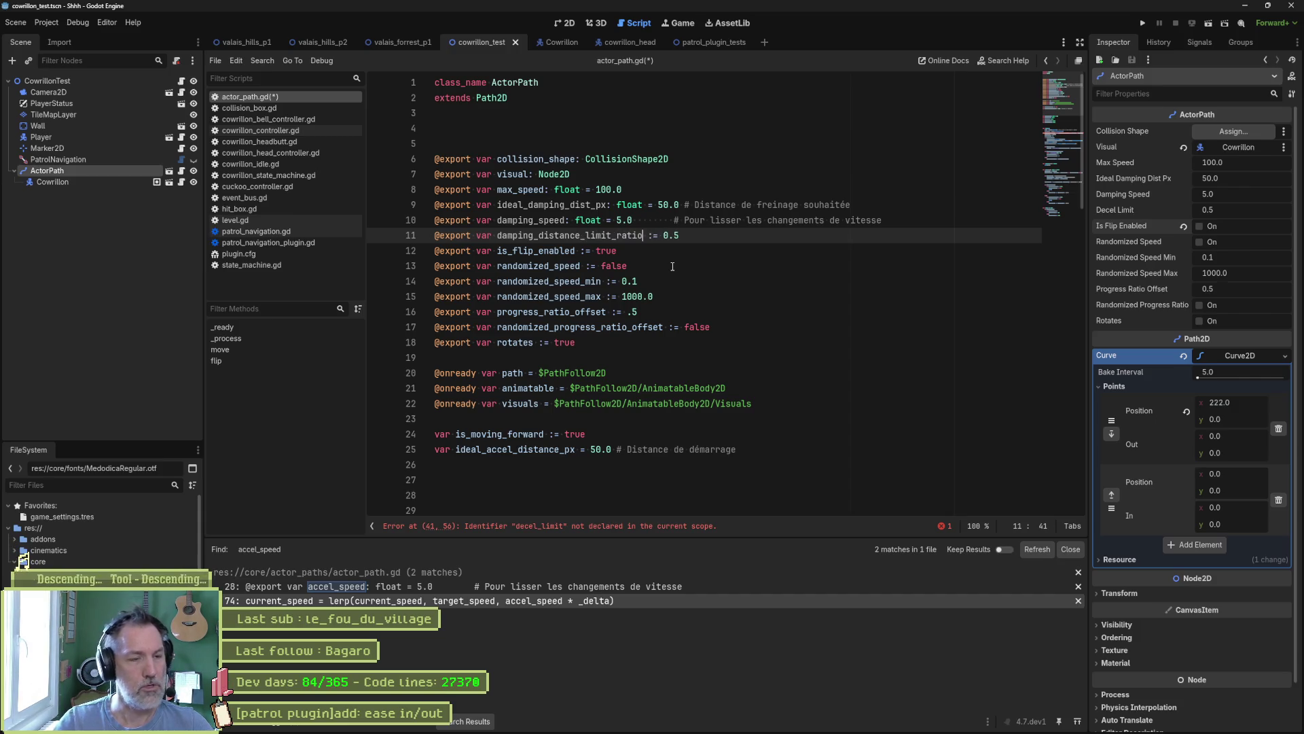
pyautogui.doubleClick(614, 237)
pyautogui.hotkey('ctrl', 'c')
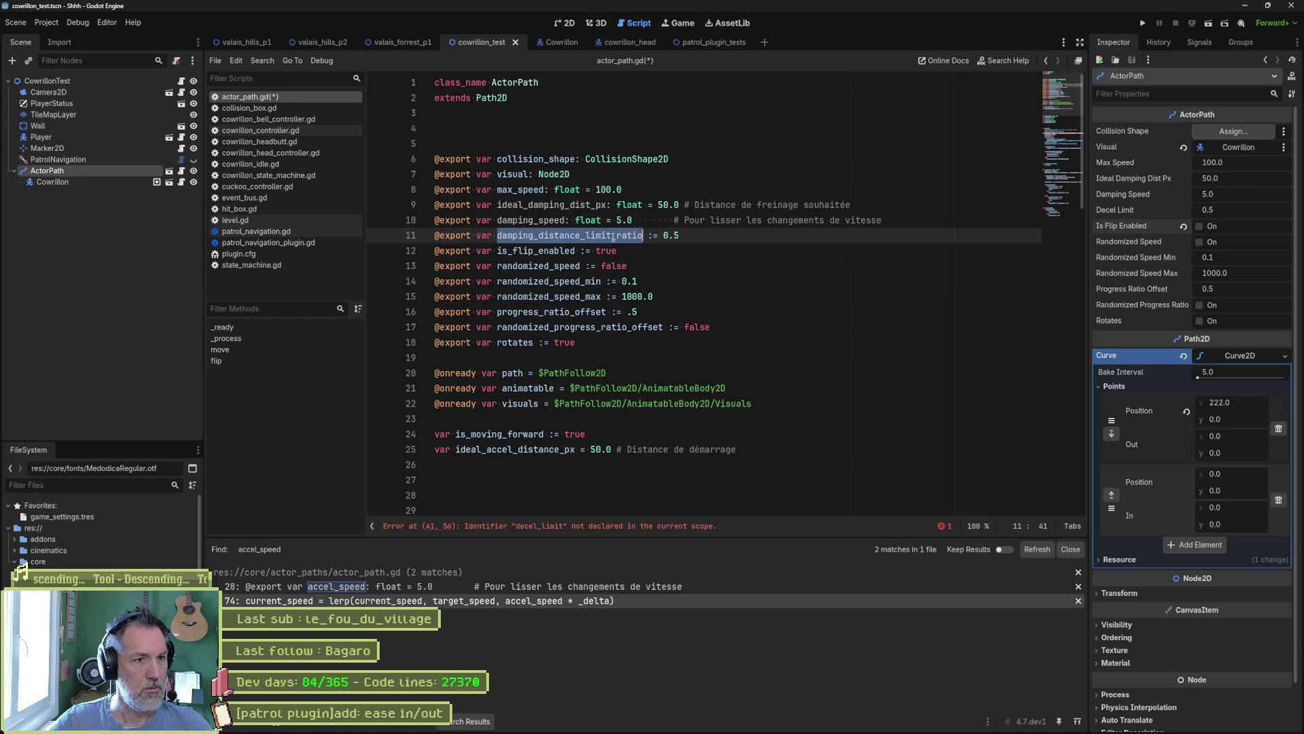
pyautogui.click(632, 526)
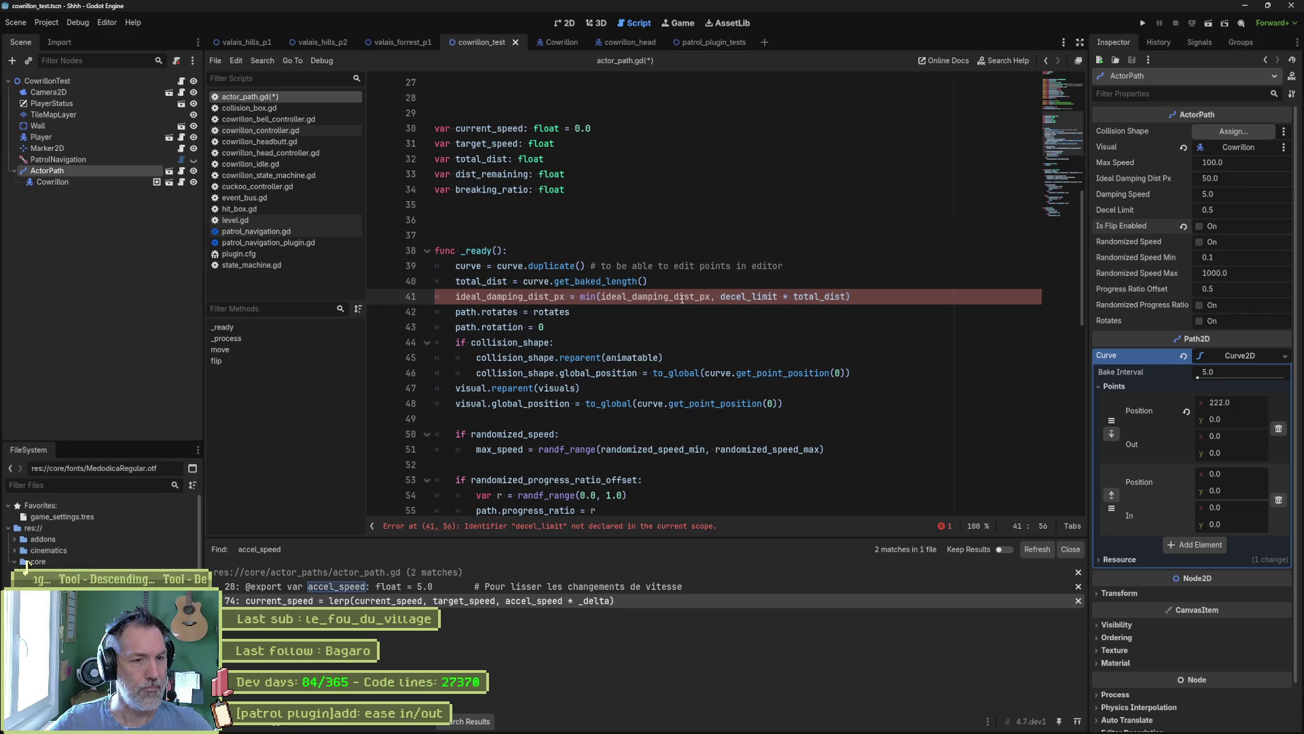
pyautogui.moveTo(682, 299)
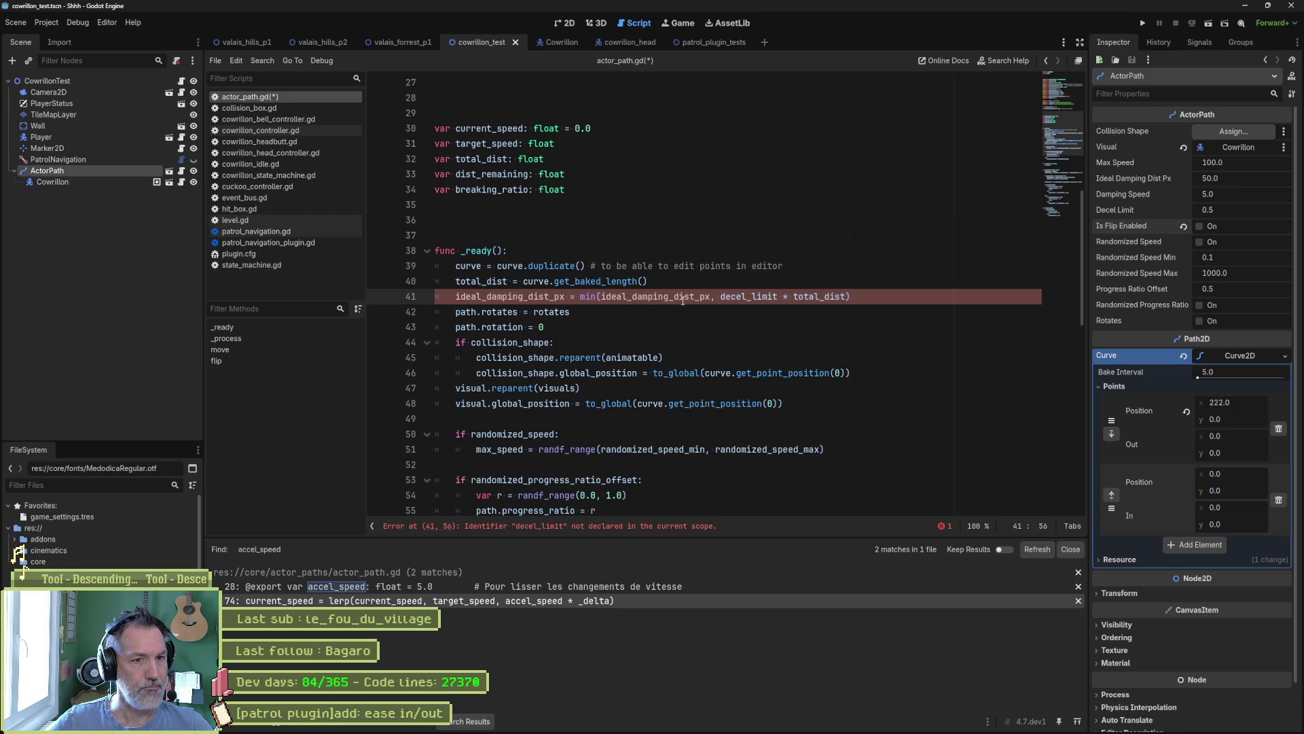
pyautogui.doubleClick(747, 297)
pyautogui.hotkey('ctrl', 'v')
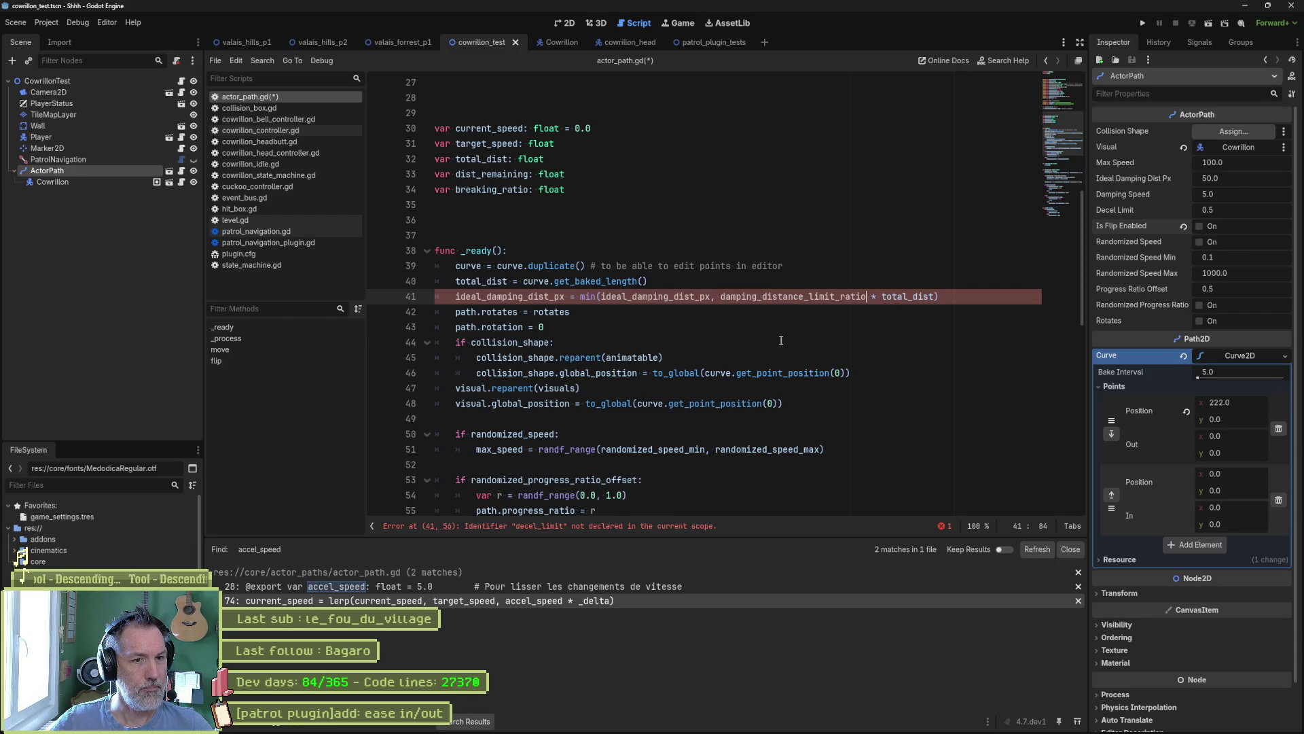
pyautogui.scroll(7, 984, 188)
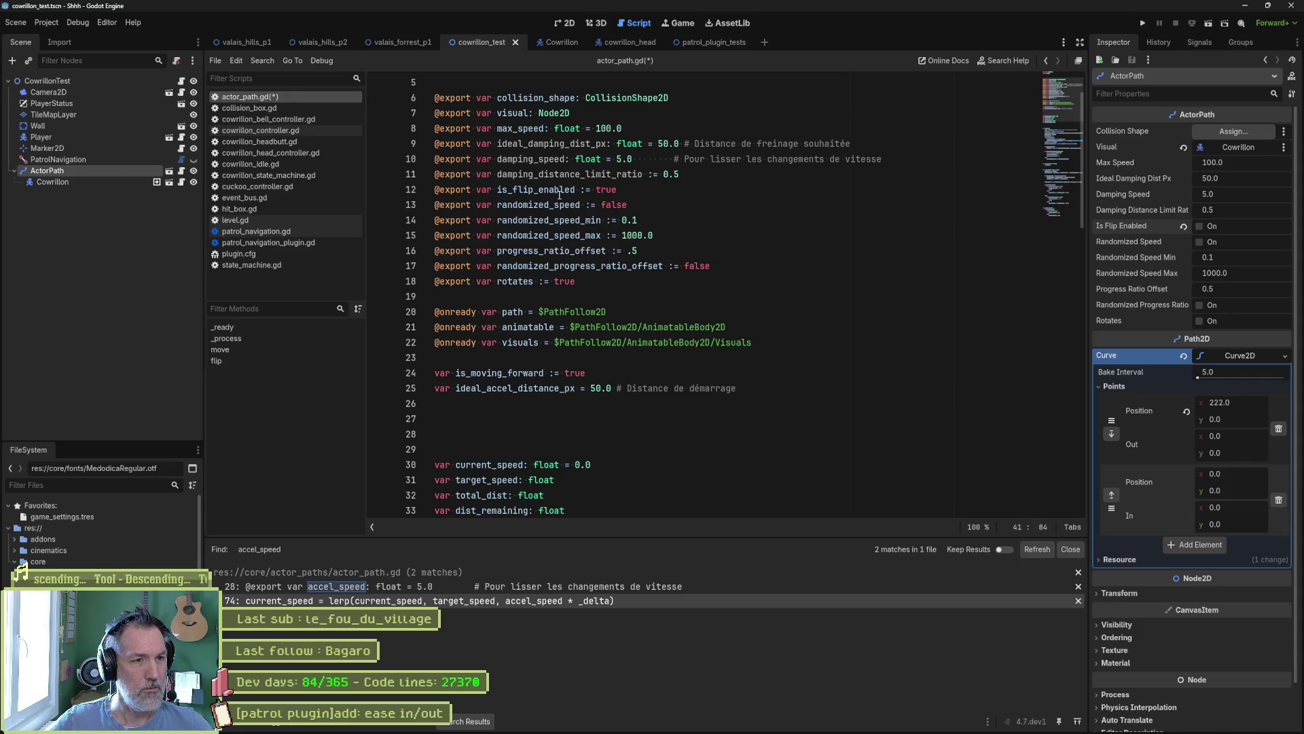
# Find project uses of progress_ratio_offset and randomized_progress_ratio_offset
pyautogui.doubleClick(555, 252)
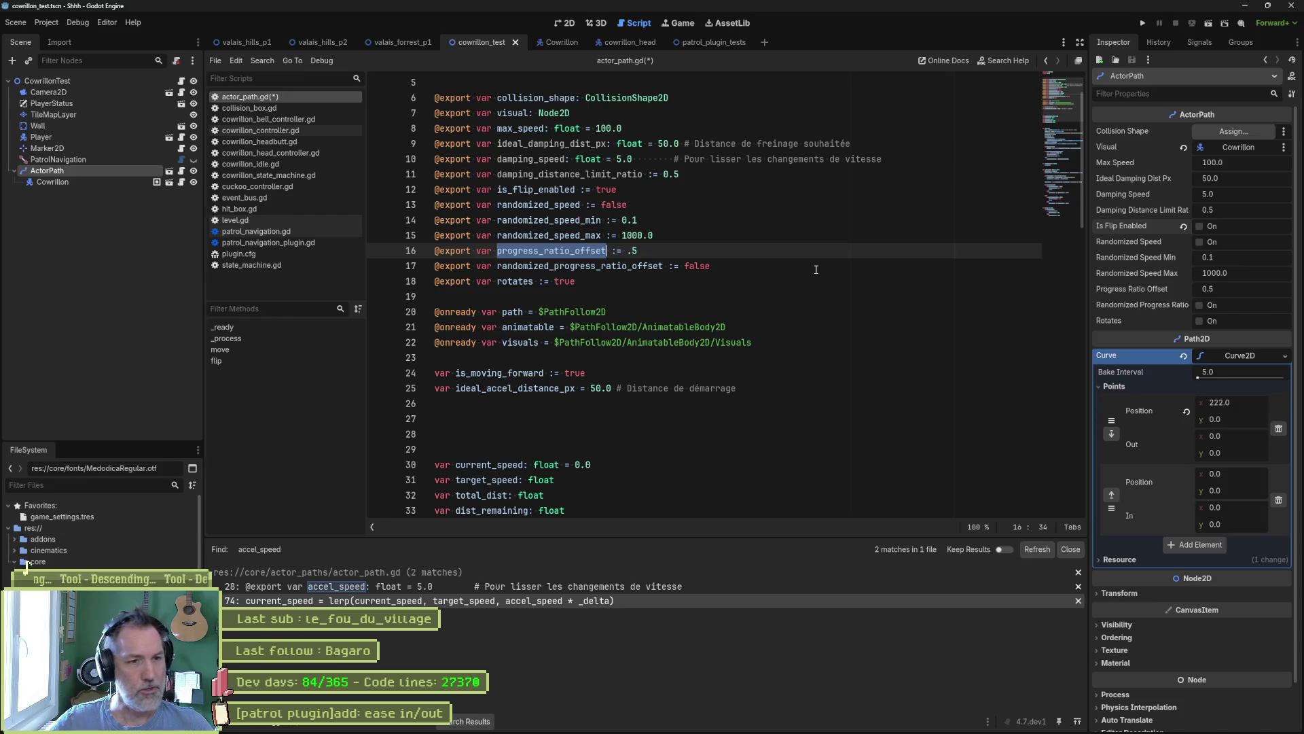
pyautogui.hotkey('ctrl', 'shift', 'f')
pyautogui.click(668, 414)
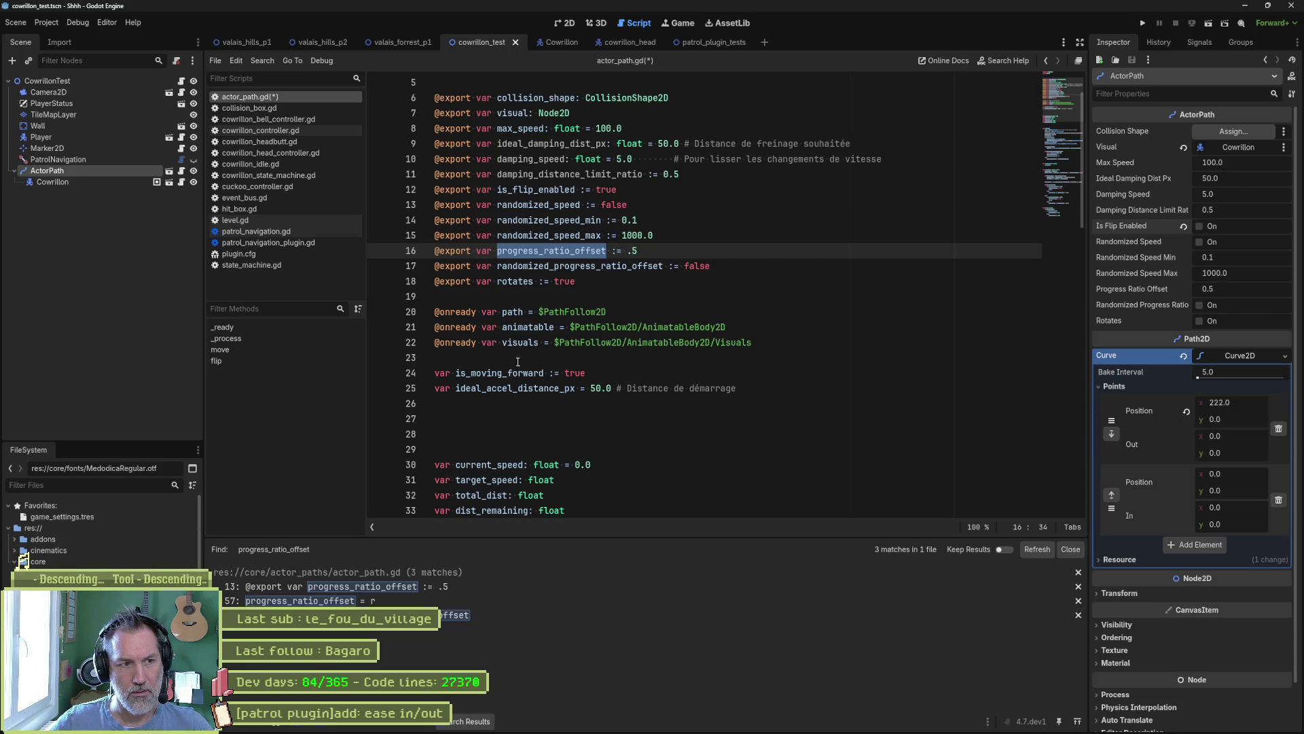
pyautogui.doubleClick(550, 266)
pyautogui.hotkey('ctrl', 'shift', 'f')
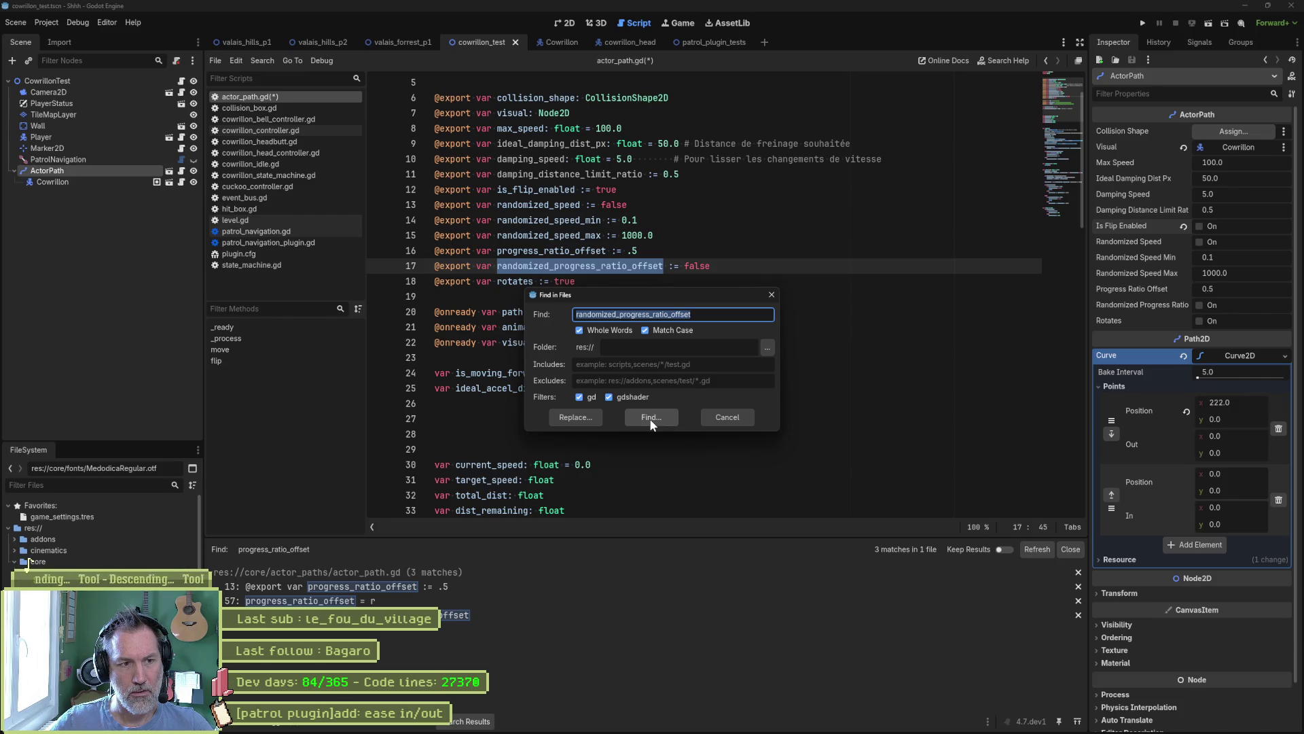
pyautogui.click(649, 418)
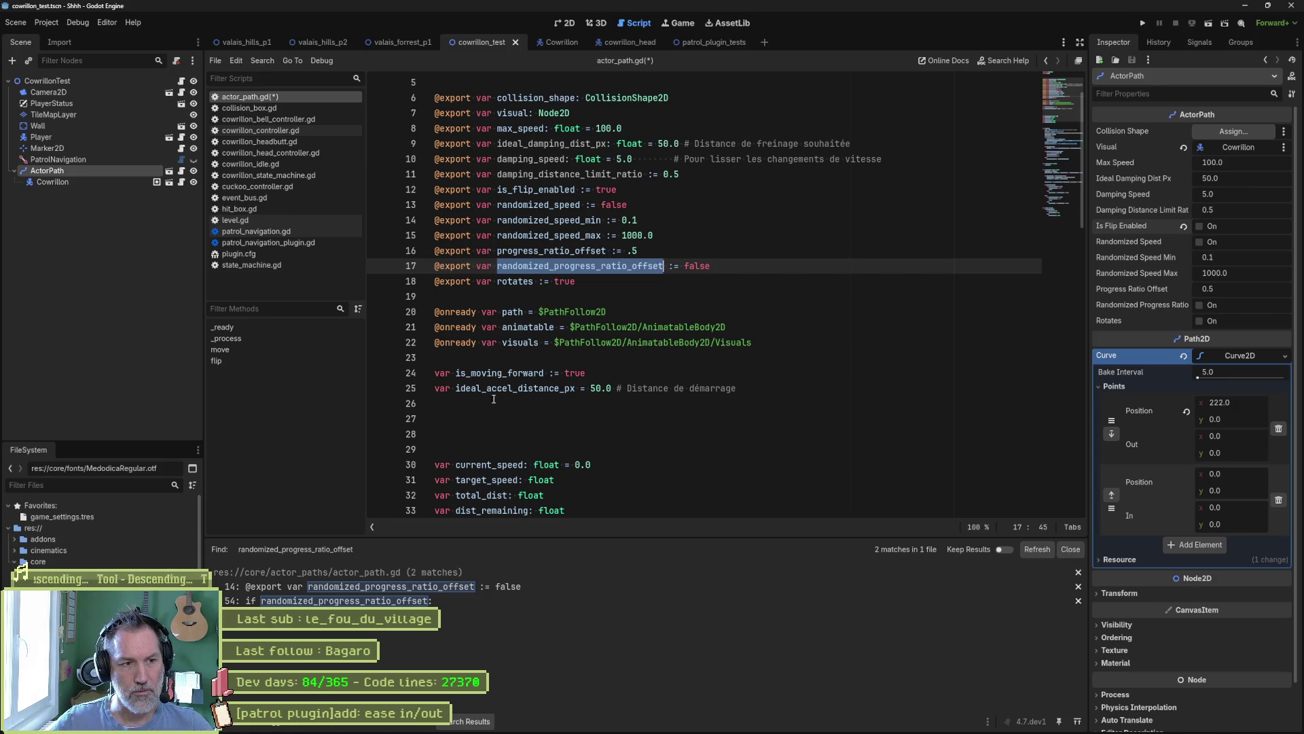
# Delete the blank lines above current_speed and the unused ideal_accel_distance_px declaration
pyautogui.click(518, 403)
pyautogui.press('Delete')
pyautogui.press('Delete')
pyautogui.press('Delete')
pyautogui.doubleClick(550, 386)
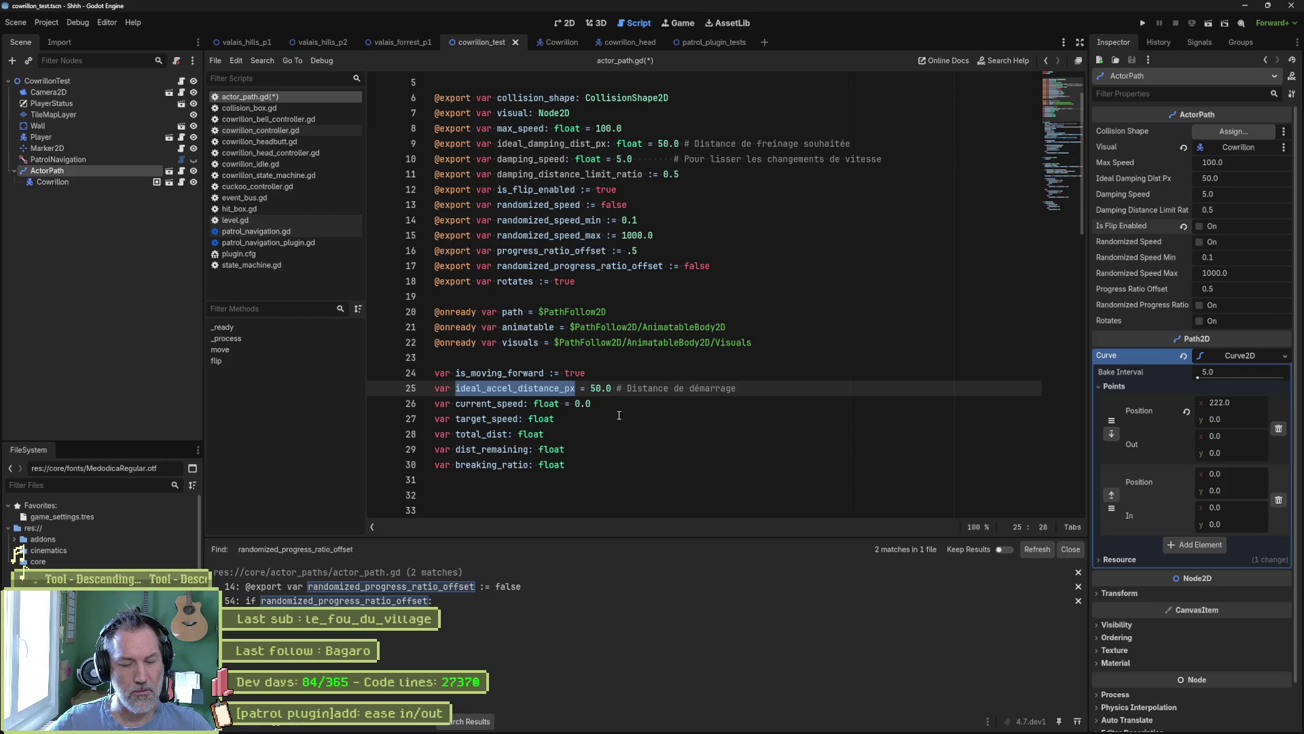
pyautogui.hotkey('ctrl', 'shift', 'f')
pyautogui.click(647, 414)
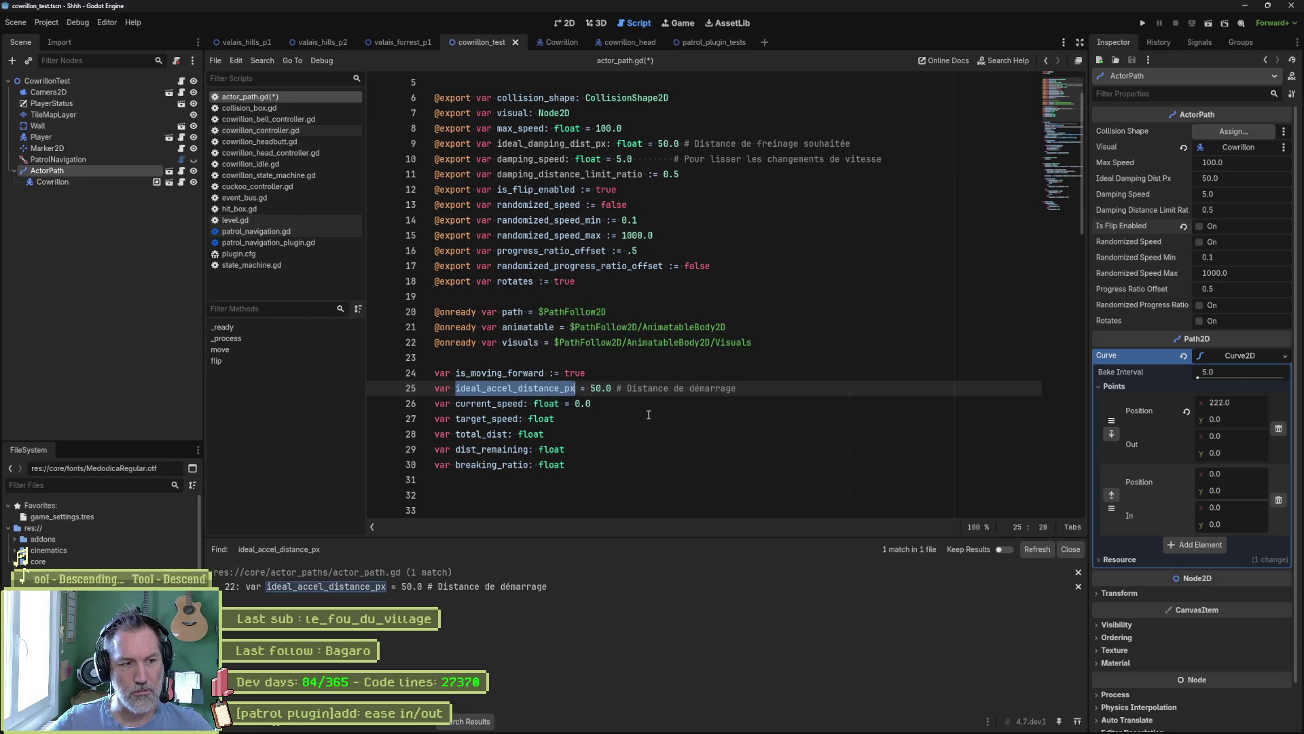
pyautogui.hotkey('ctrl', 'shift', 'k')
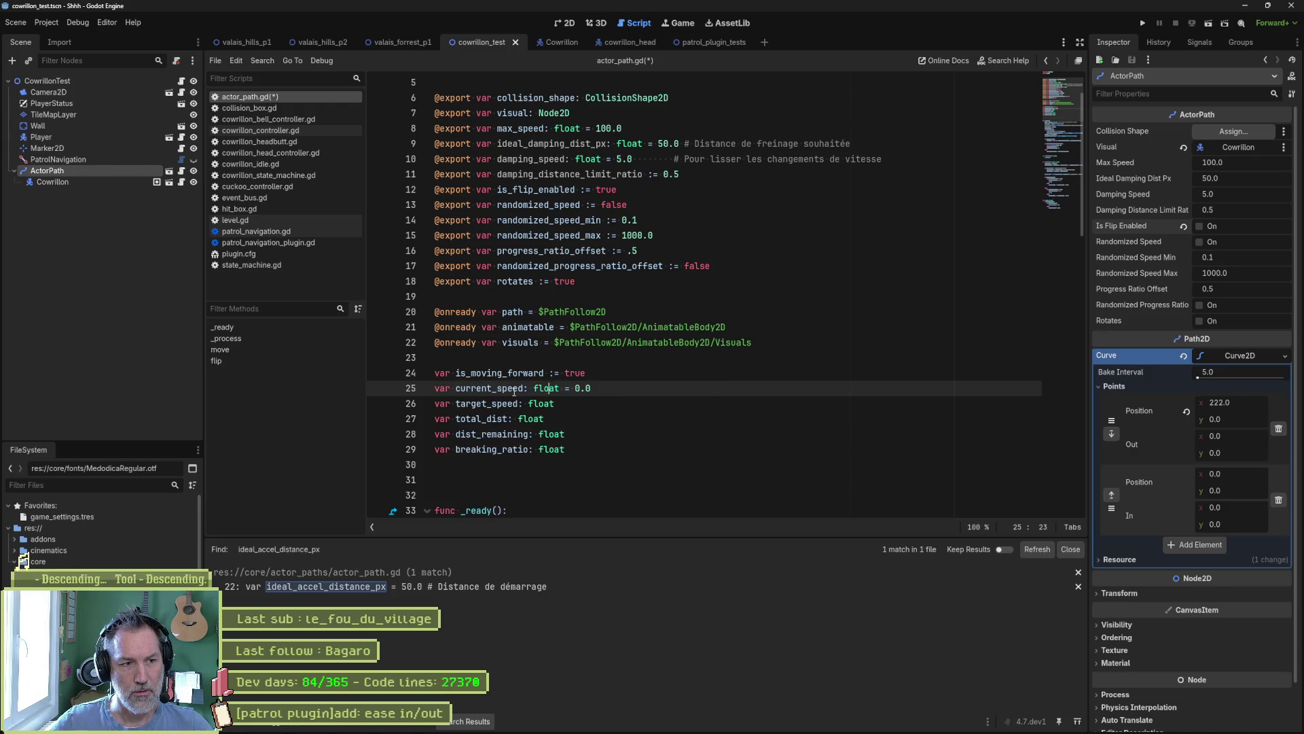
# Check project uses of current_speed and target_speed, and look at total_dist and dist_remaining
pyautogui.doubleClick(489, 388)
pyautogui.hotkey('ctrl', 'shift', 'f')
pyautogui.click(635, 421)
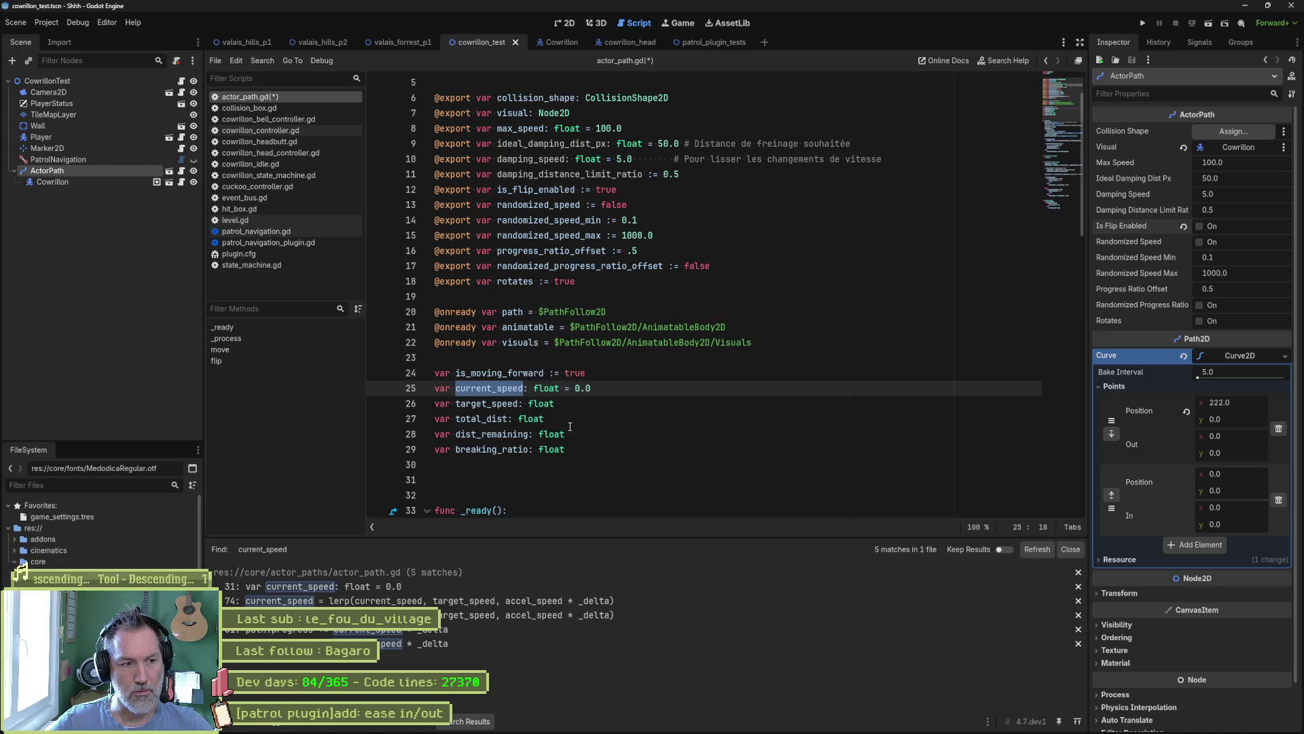
pyautogui.doubleClick(506, 404)
pyautogui.hotkey('ctrl', 'shift', 'f')
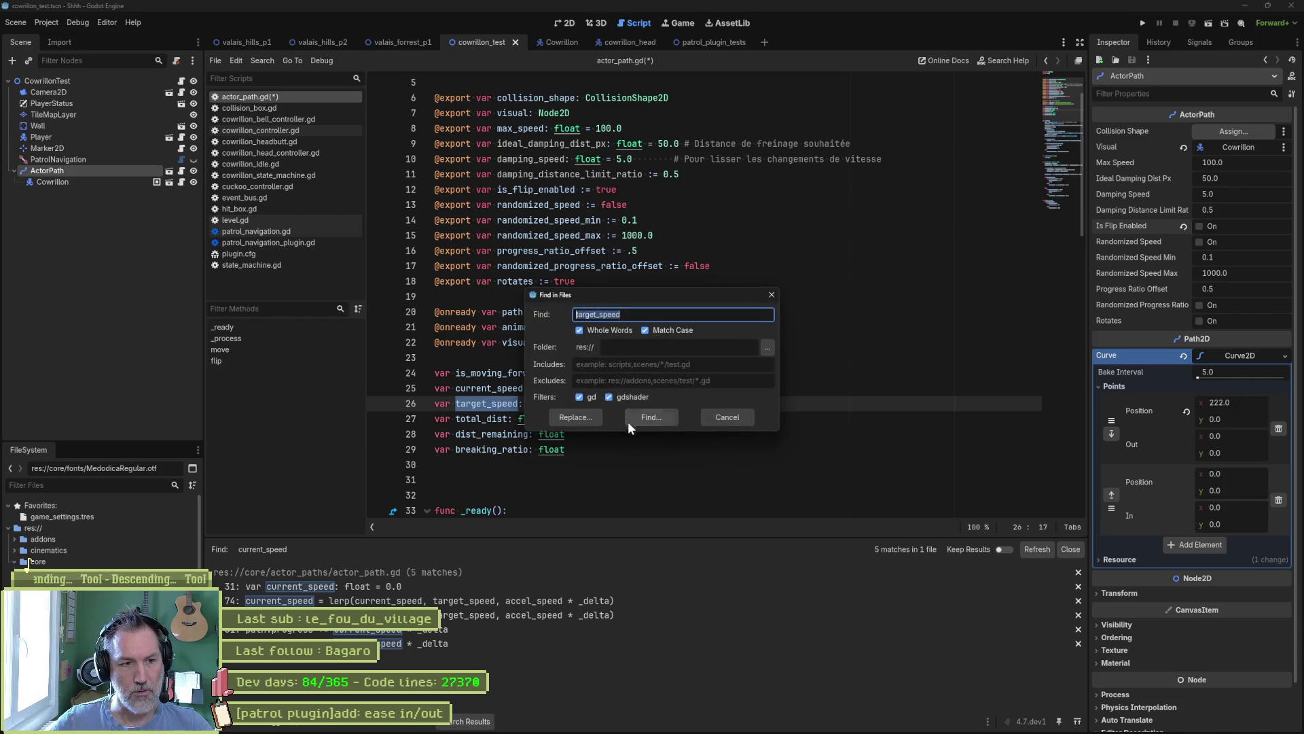
pyautogui.click(645, 416)
pyautogui.doubleClick(509, 419)
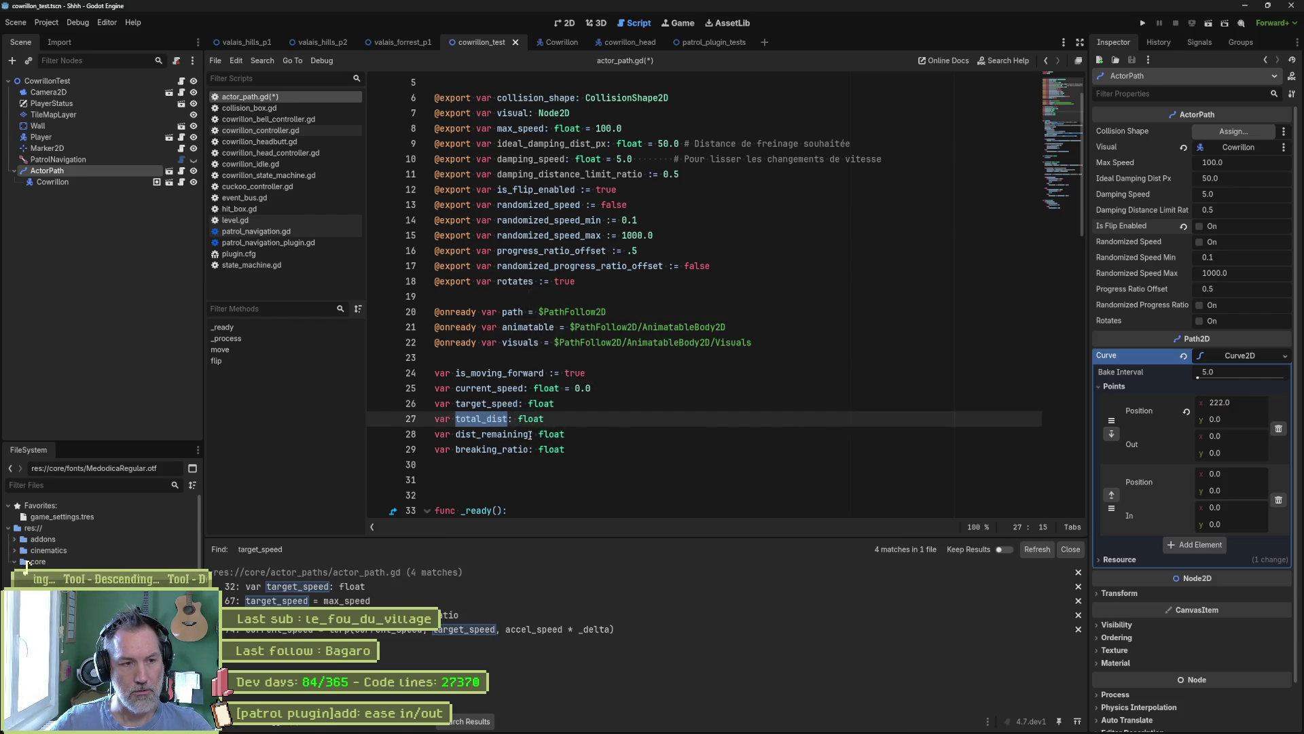
pyautogui.doubleClick(502, 434)
# Rename breaking_ratio to damping_ratio on lines 29, 65 and 66, then run the scene
pyautogui.doubleClick(493, 450)
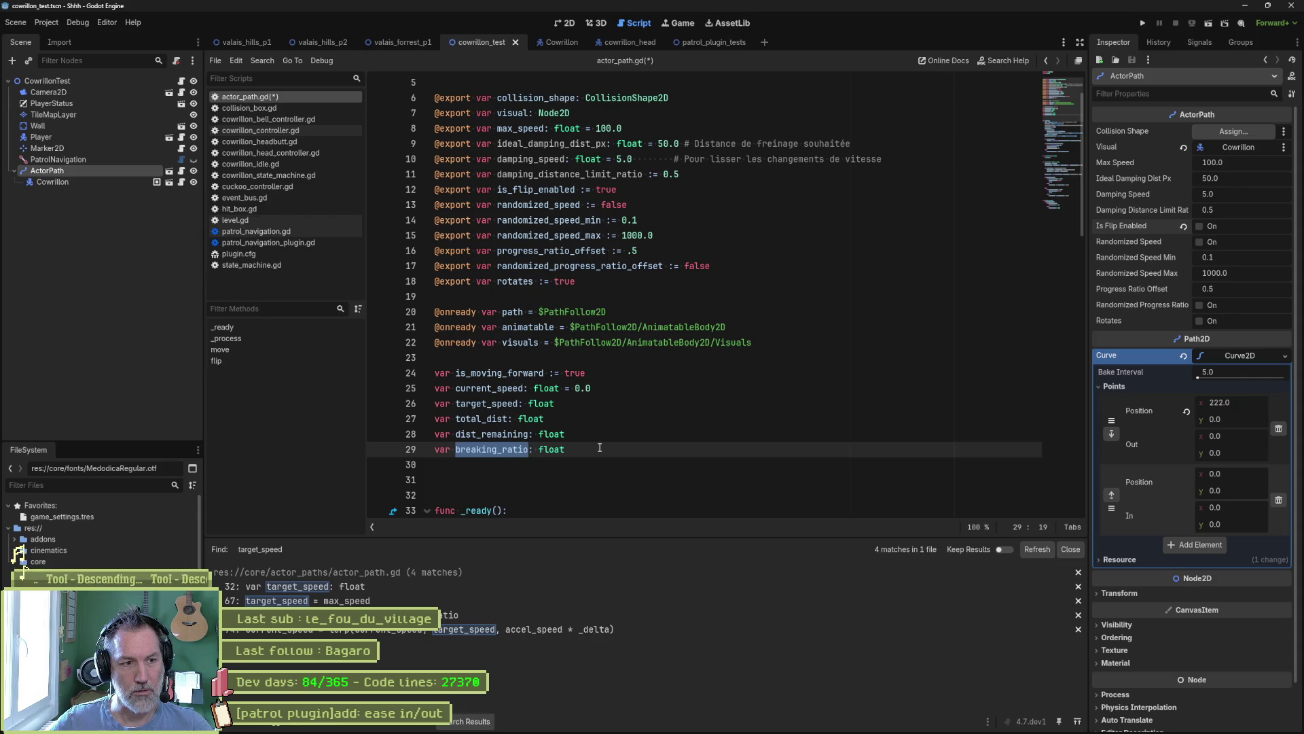
pyautogui.hotkey('ctrl', 'shift', 'f')
pyautogui.press('Return')
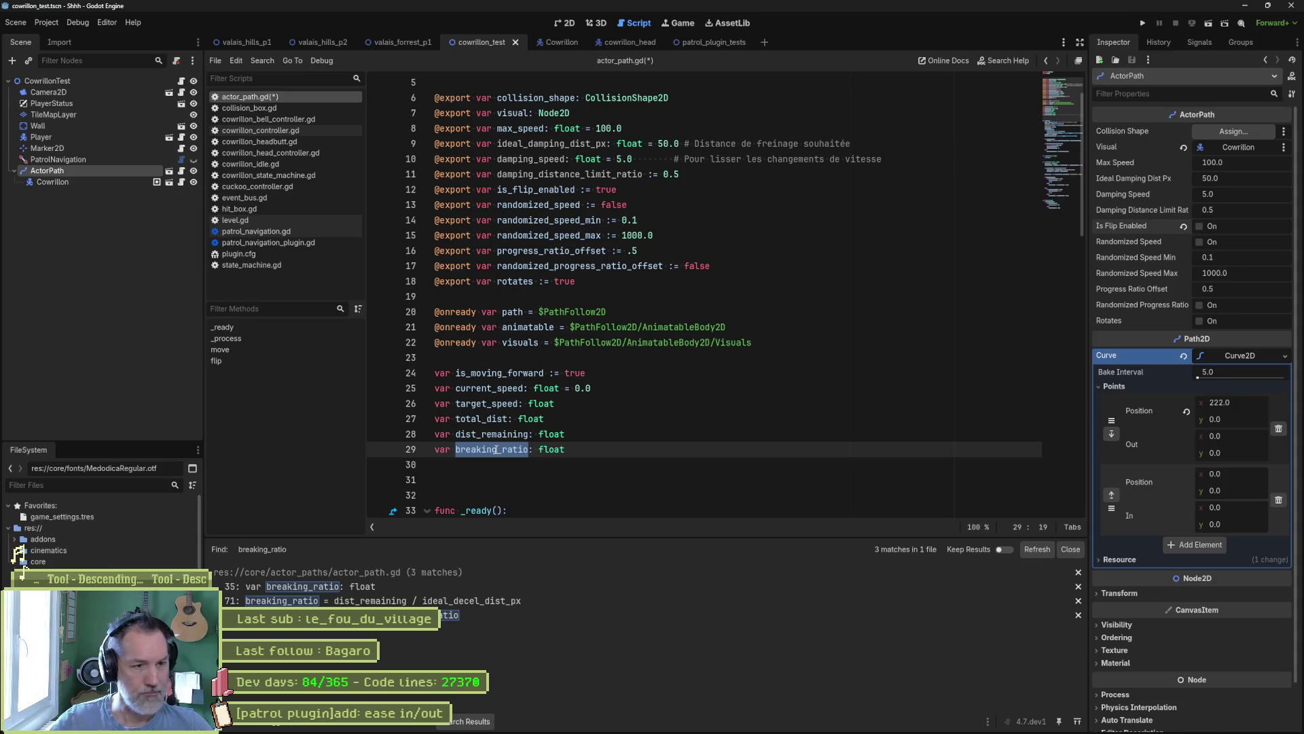
pyautogui.write('damping_ratio')
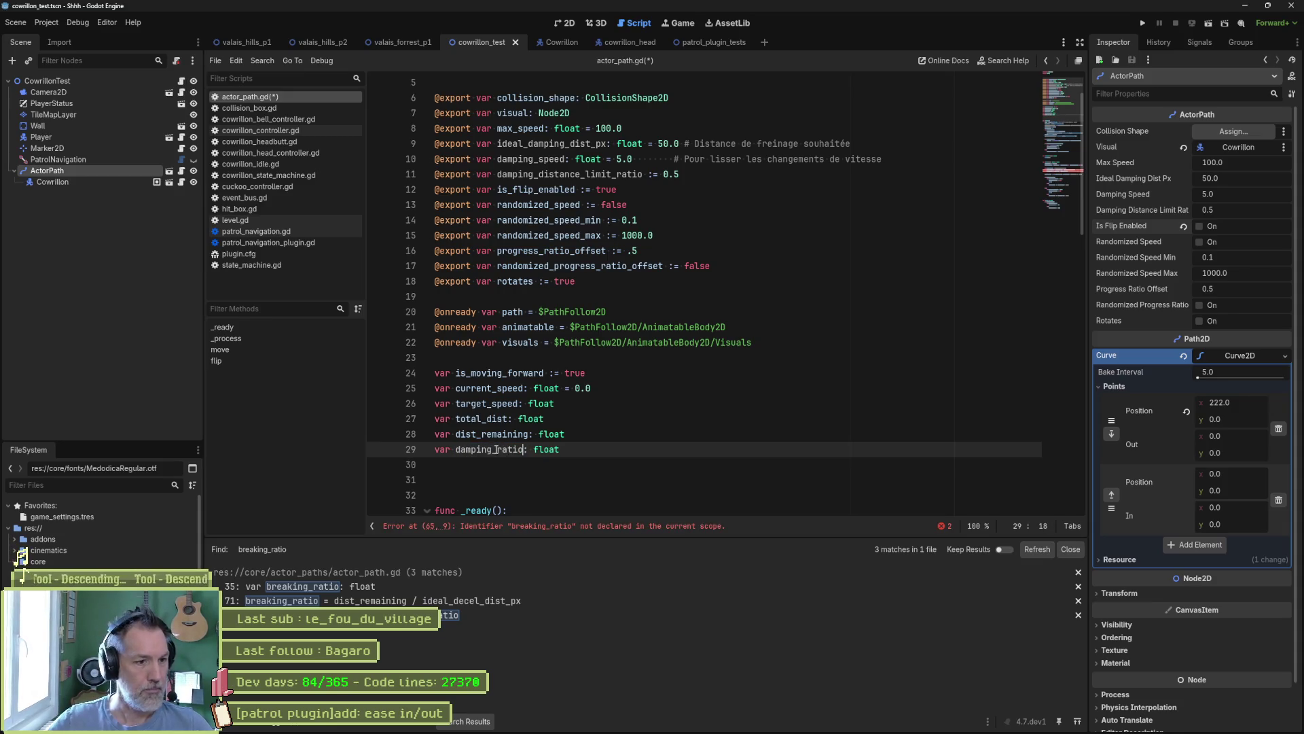
pyautogui.click(514, 526)
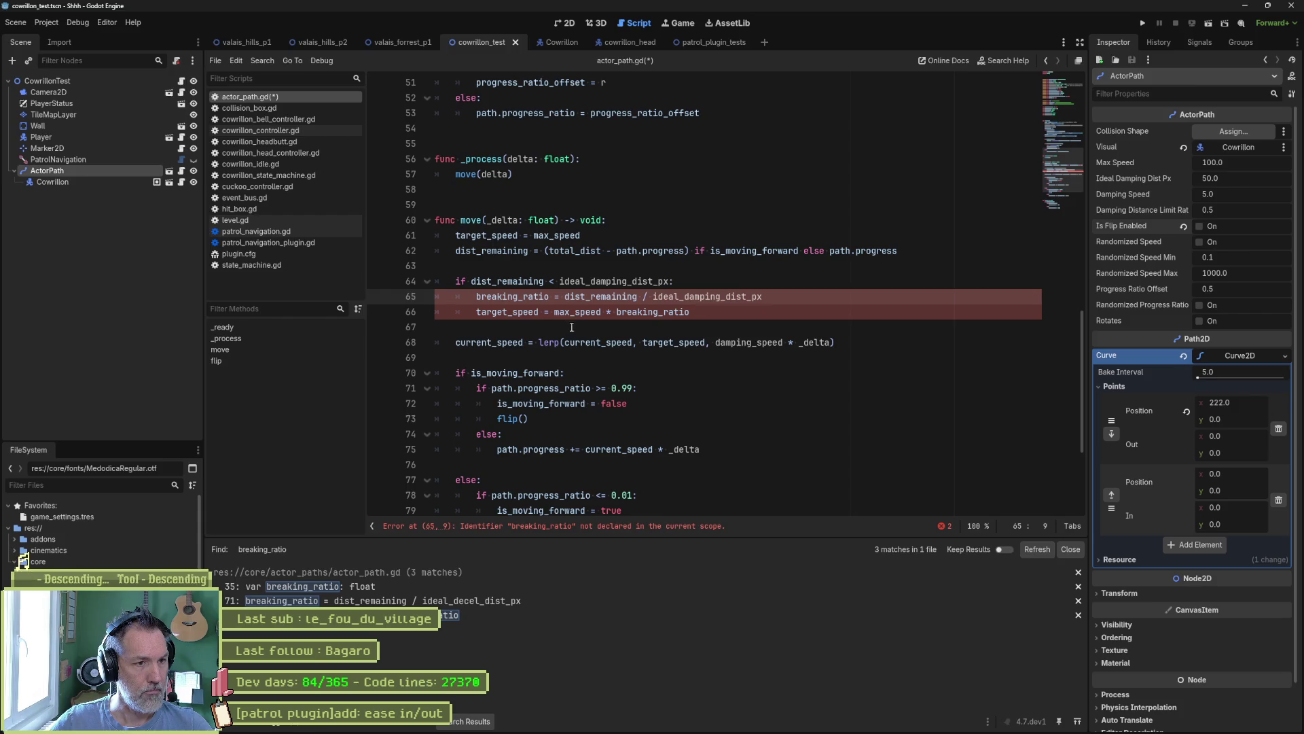
pyautogui.doubleClick(510, 296)
pyautogui.hotkey('ctrl', 'd')
pyautogui.write('damping_ratio')
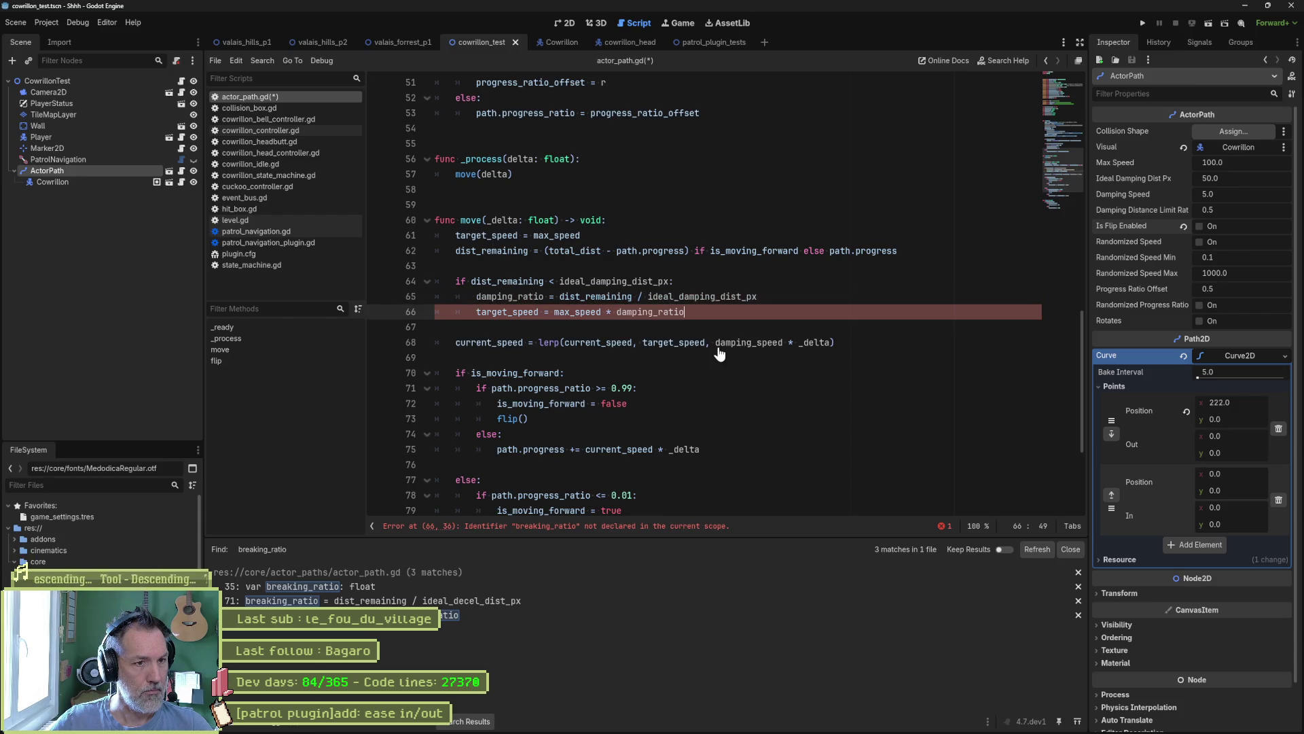
pyautogui.press('F6')
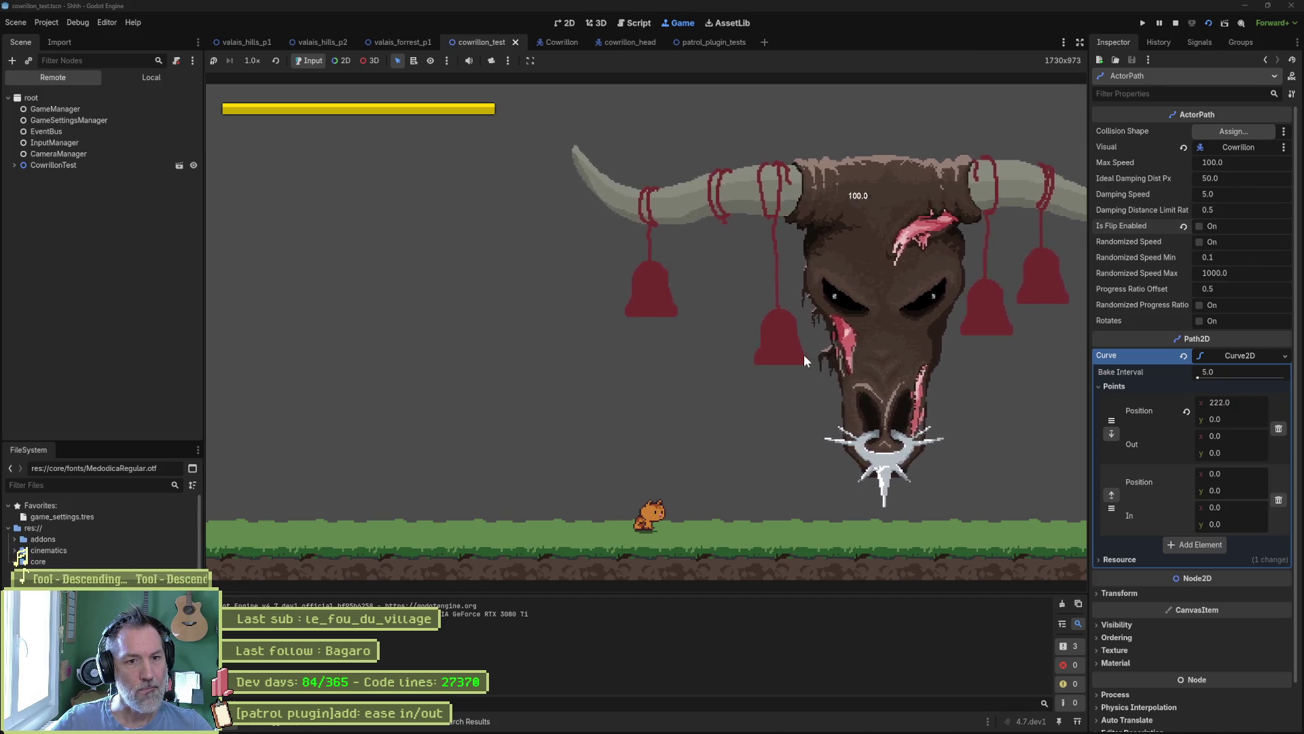
# Enable flipping, set Damping Speed ~23, Ideal Damping Dist Px ~84, Max Speed ~74 live, then stop
pyautogui.click(1199, 227)
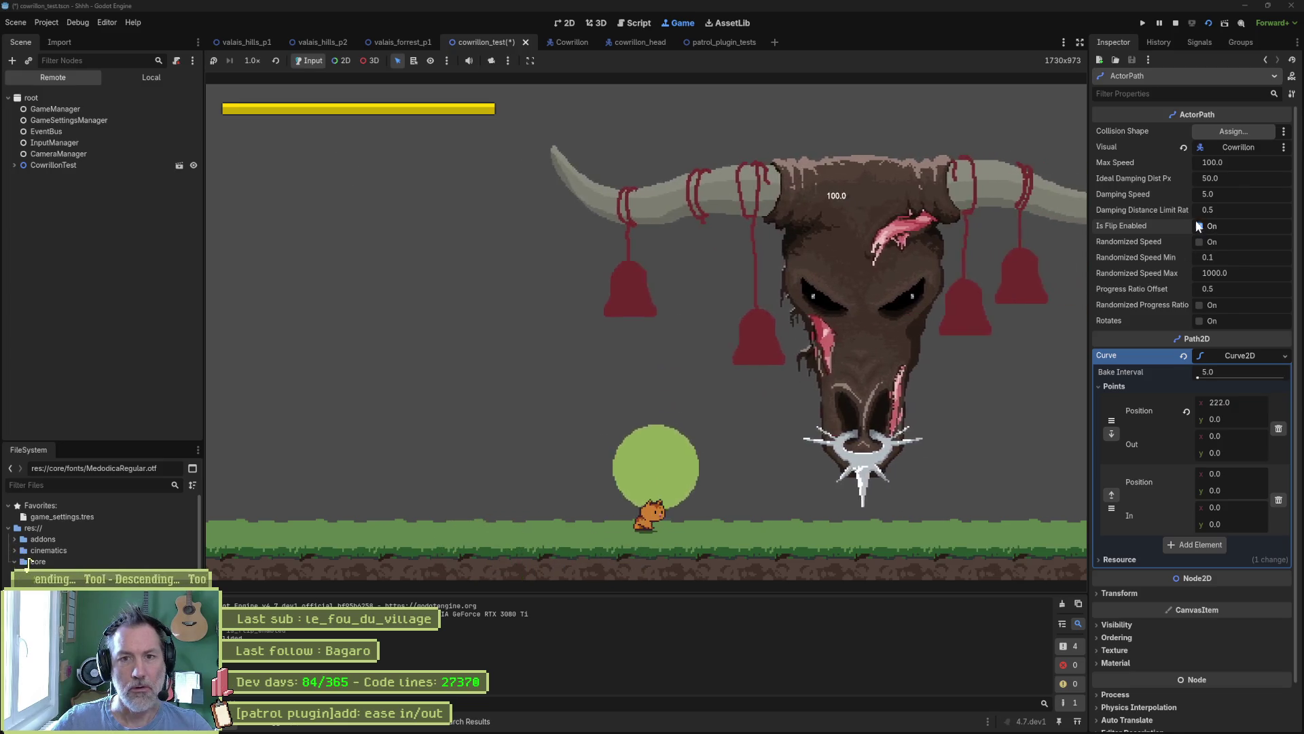
pyautogui.moveTo(1151, 195)
pyautogui.mouseDown()
pyautogui.moveTo(1257, 196)
pyautogui.moveTo(1220, 204)
pyautogui.mouseUp()
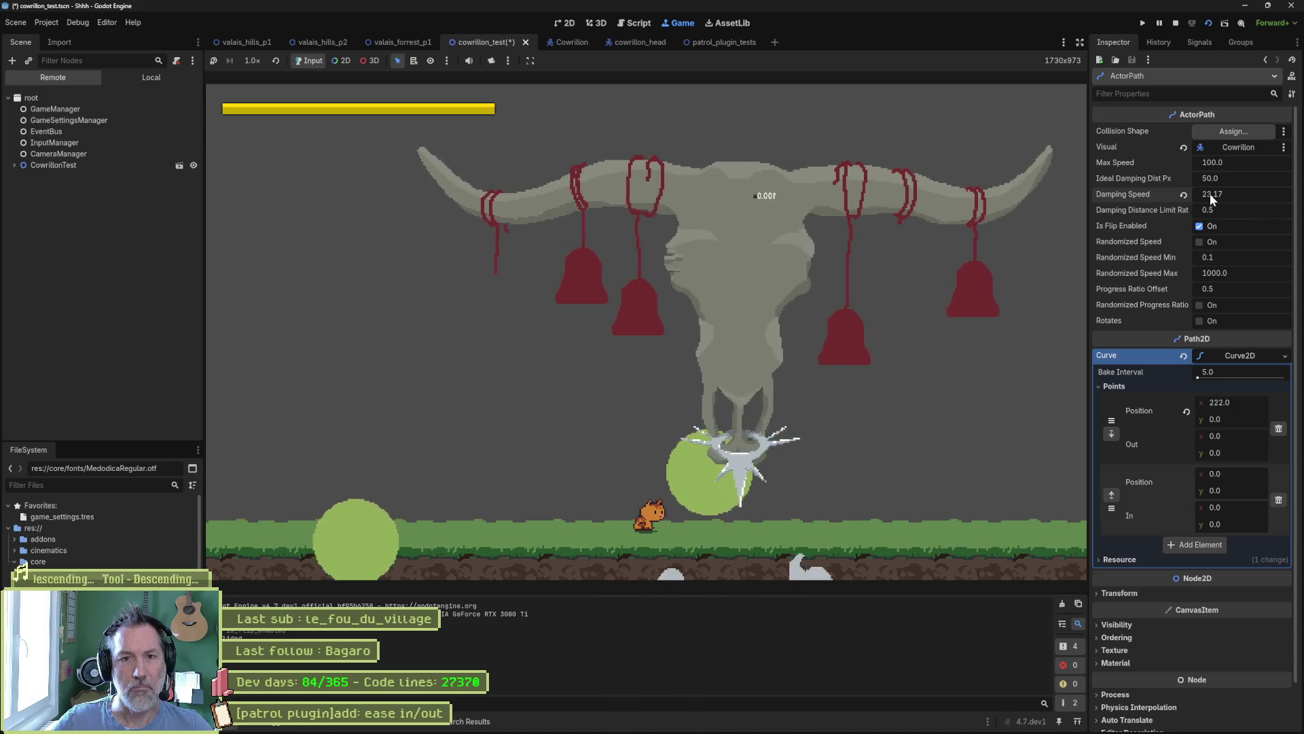
pyautogui.moveTo(1237, 177)
pyautogui.mouseDown()
pyautogui.moveTo(1263, 177)
pyautogui.moveTo(1237, 177)
pyautogui.mouseUp()
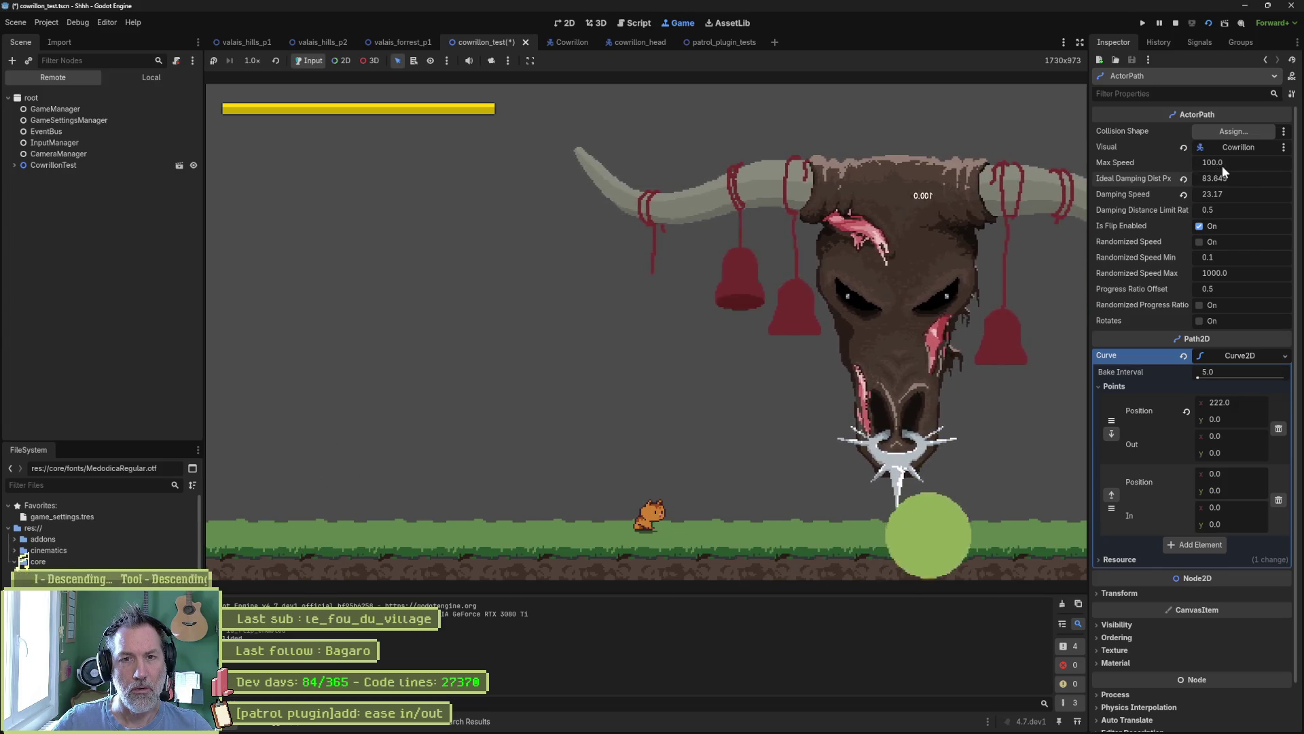
pyautogui.moveTo(1241, 163)
pyautogui.mouseDown()
pyautogui.moveTo(1213, 163)
pyautogui.moveTo(1234, 162)
pyautogui.mouseUp()
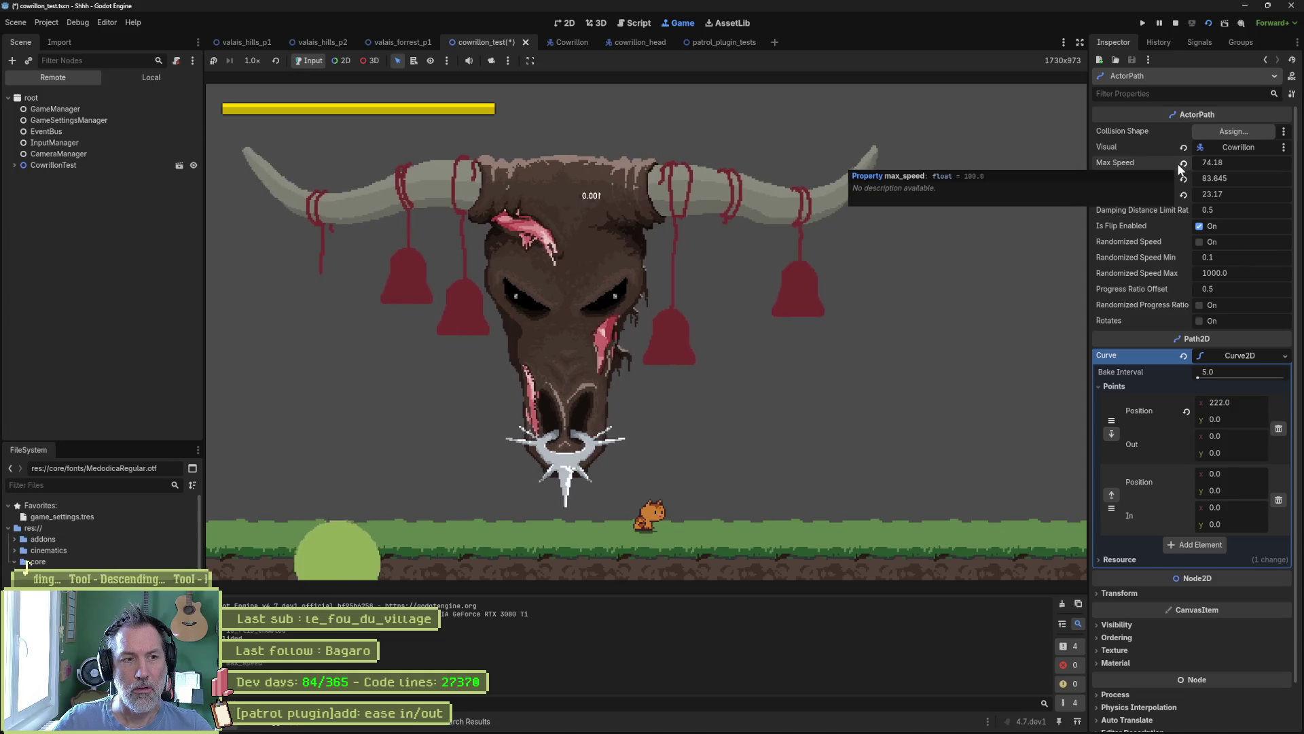
pyautogui.press('F8')
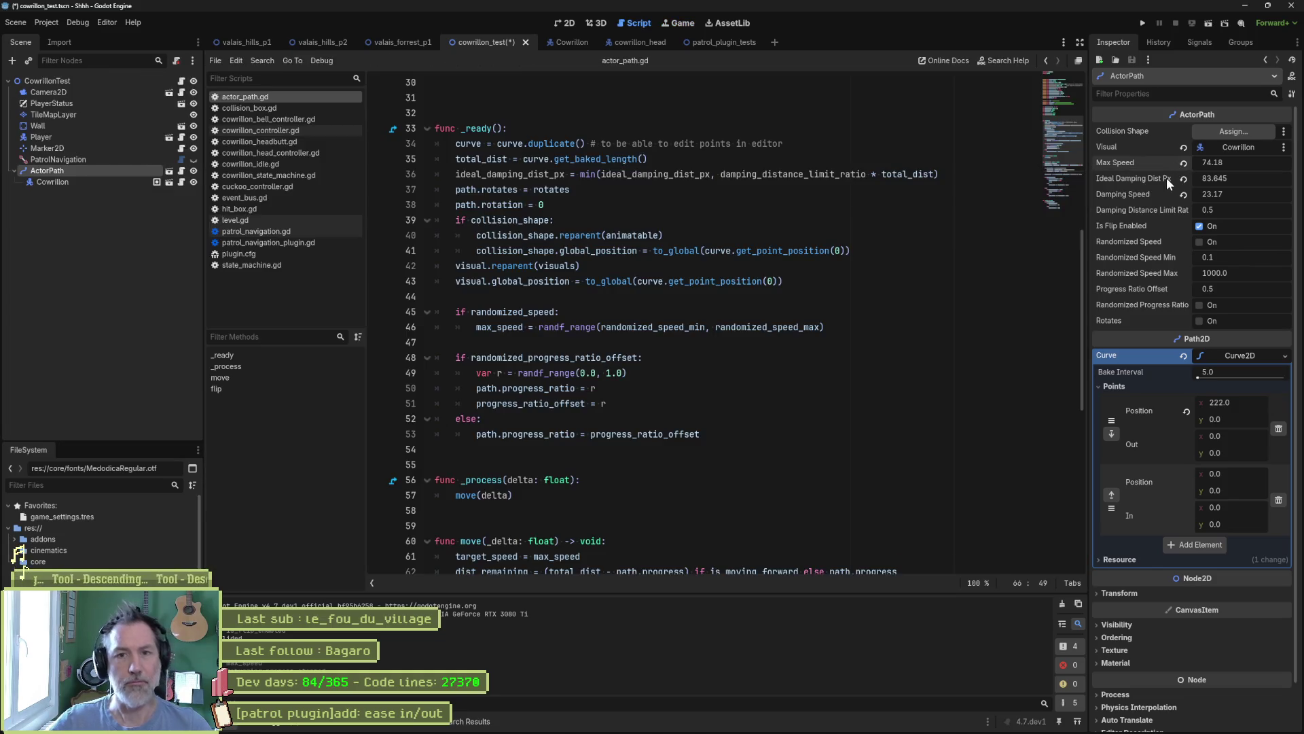
# Revert Max Speed to 100, Ideal Damping Dist Px to 50, Damping Speed to 5, and disable flipping
pyautogui.click(1184, 163)
pyautogui.click(1183, 178)
pyautogui.click(1184, 193)
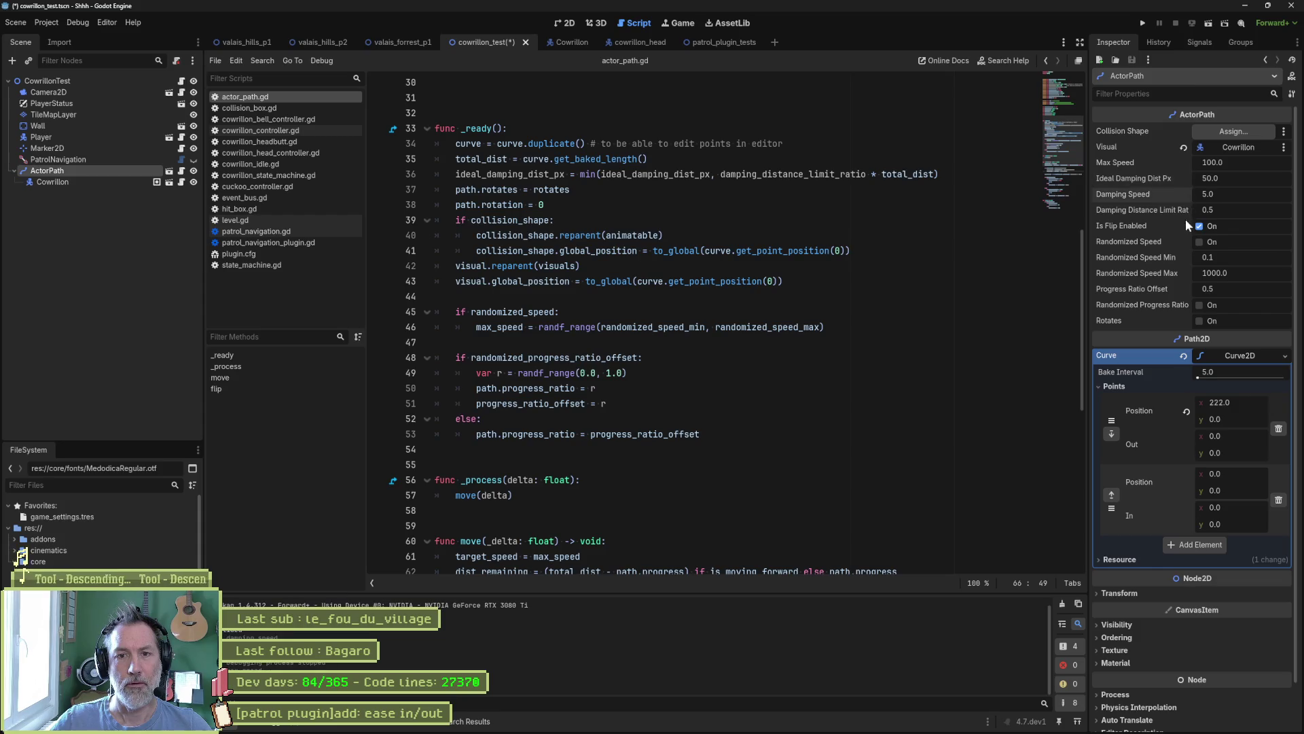
pyautogui.click(1201, 226)
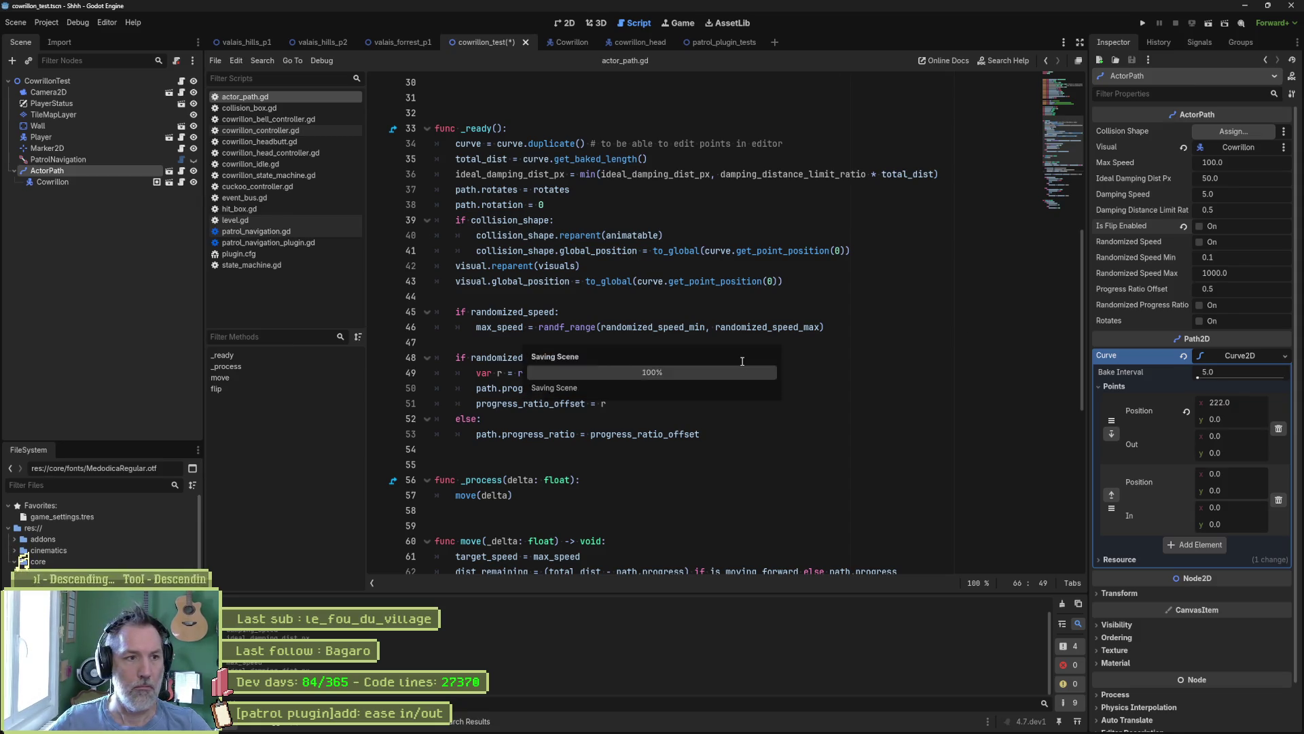
# Save the cowrillon_test scene
pyautogui.hotkey('ctrl', 's')
pyautogui.scroll(6, 738, 352)
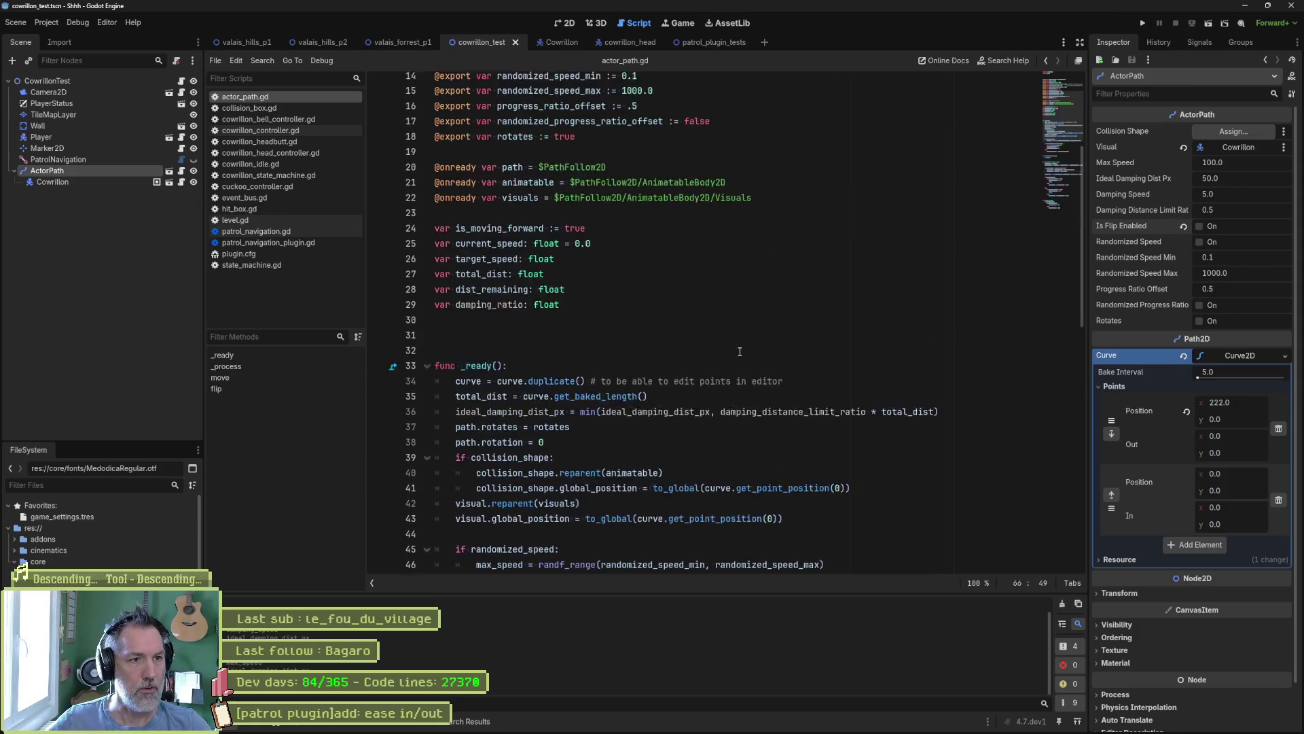
pyautogui.scroll(4, 707, 352)
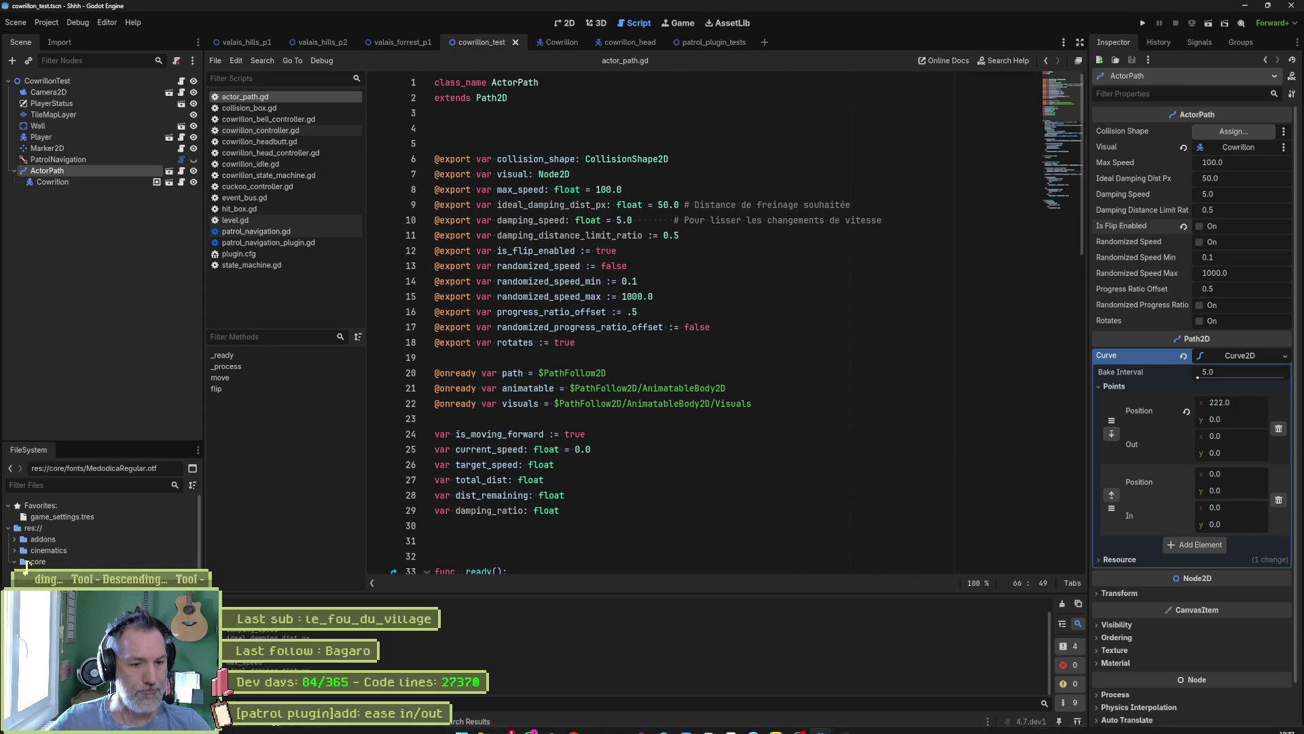
pyautogui.click(753, 721)
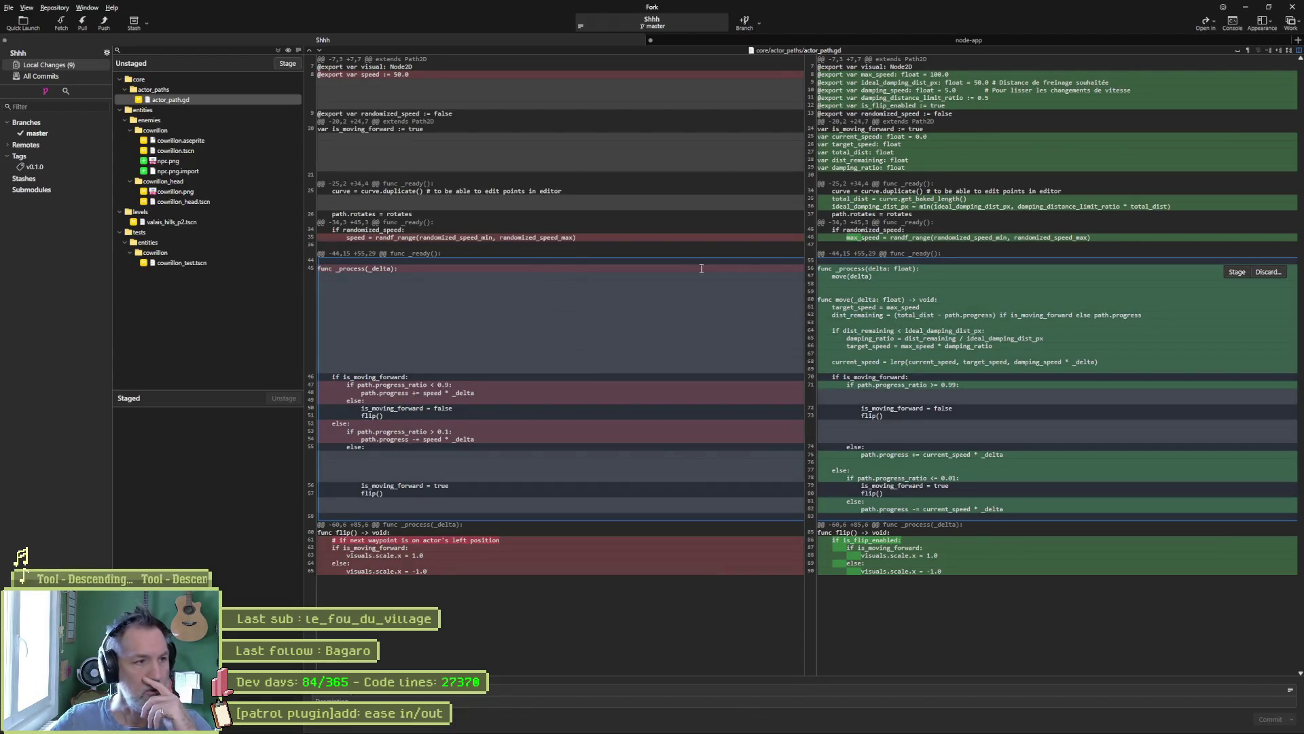
# Review the npc.png and cowrillon.png sprite diffs in Fork and stage all changed files
pyautogui.click(194, 161)
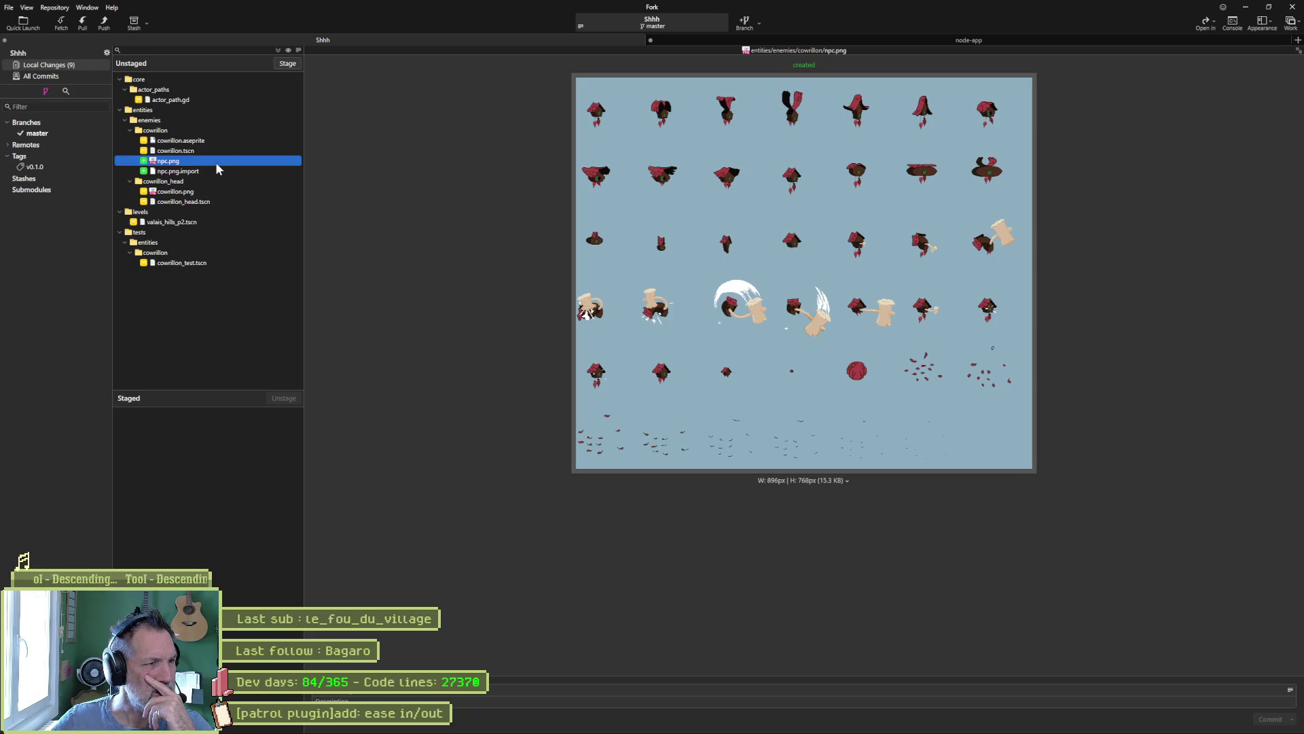
pyautogui.click(201, 192)
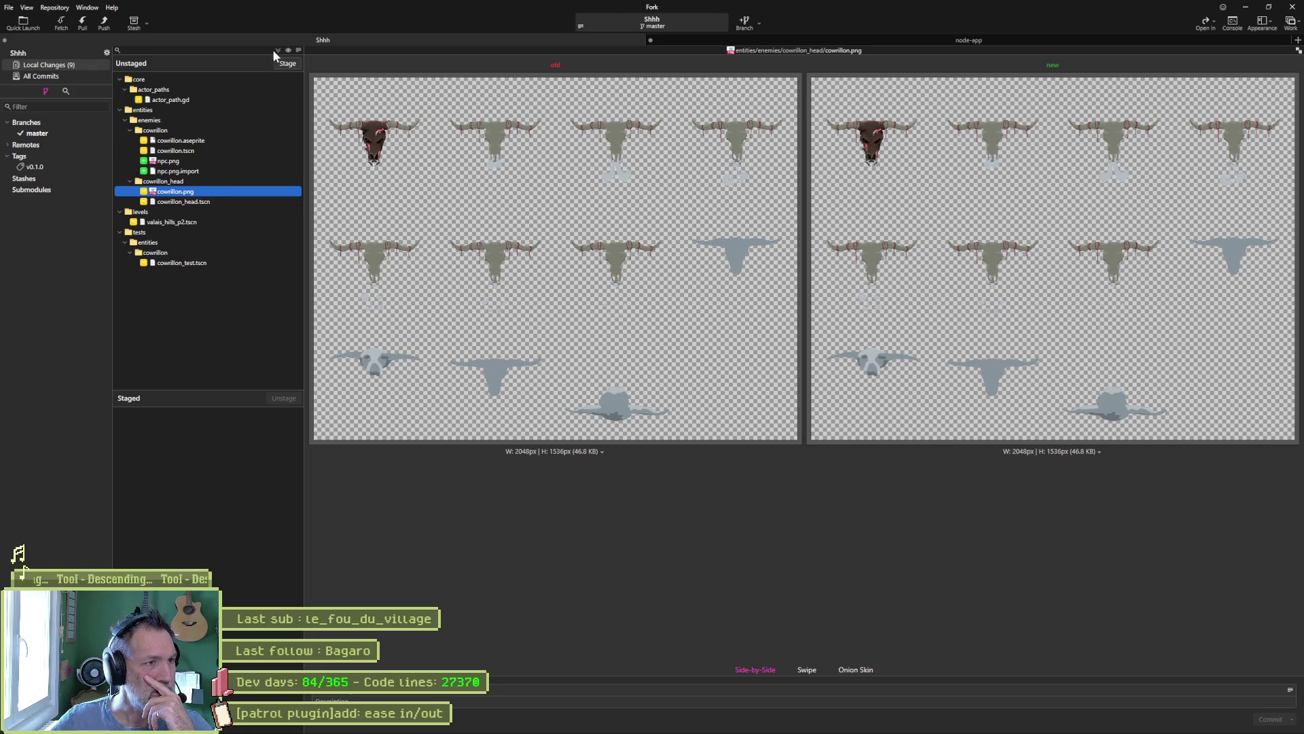
pyautogui.click(288, 63)
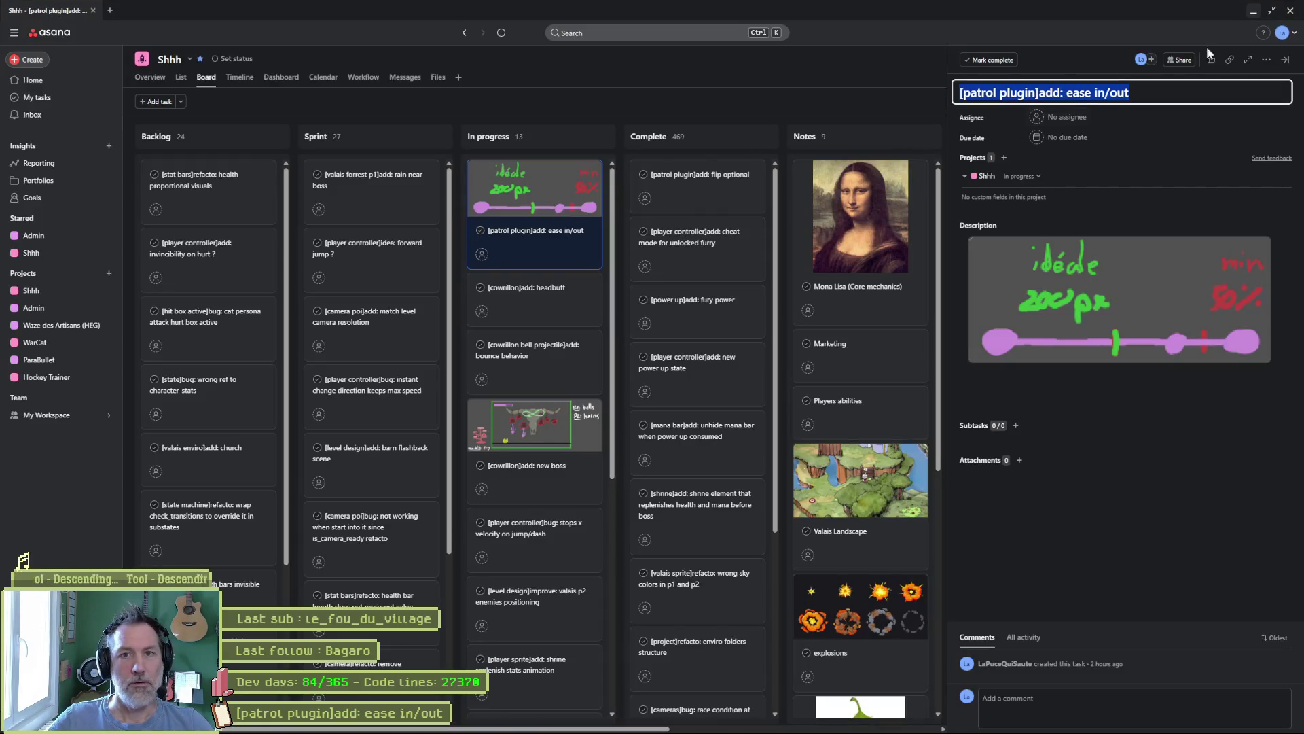
# Commit the 9 staged files in Fork with the pasted commit summary
pyautogui.click(1253, 11)
pyautogui.click(424, 692)
pyautogui.hotkey('ctrl', 'v')
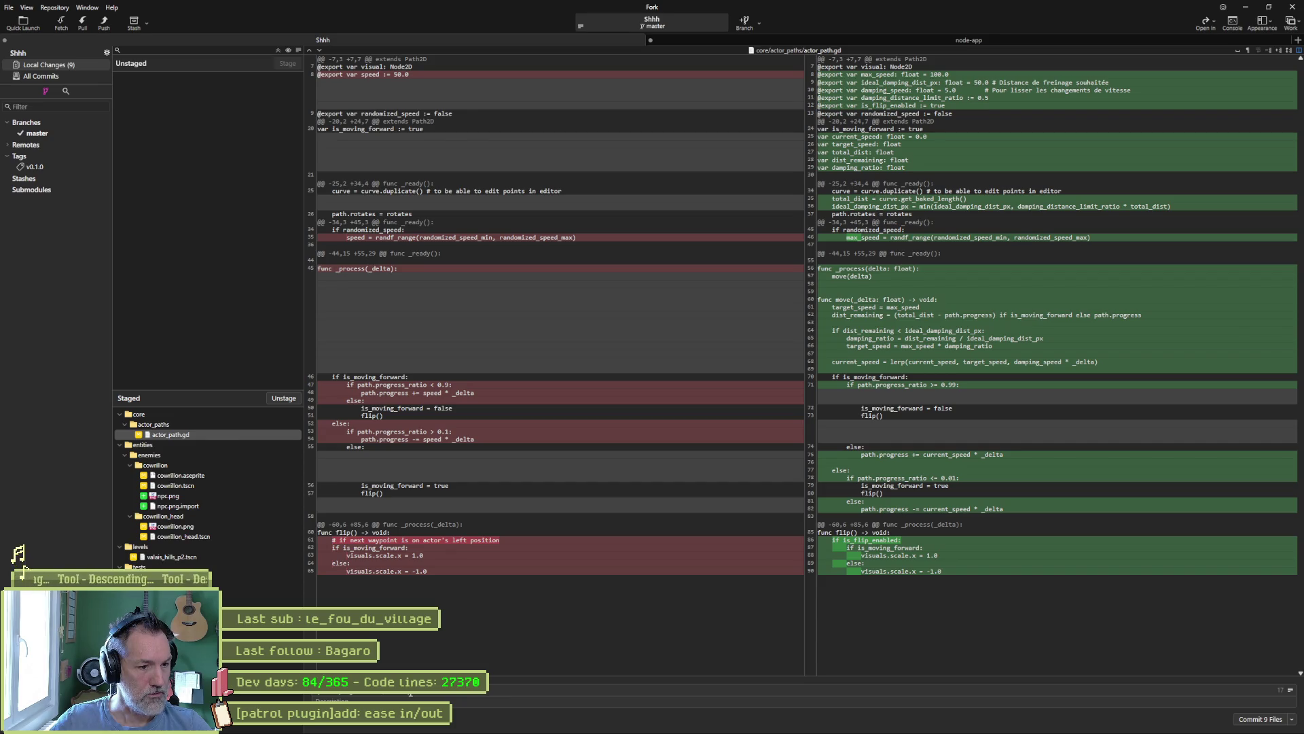
pyautogui.moveTo(419, 732)
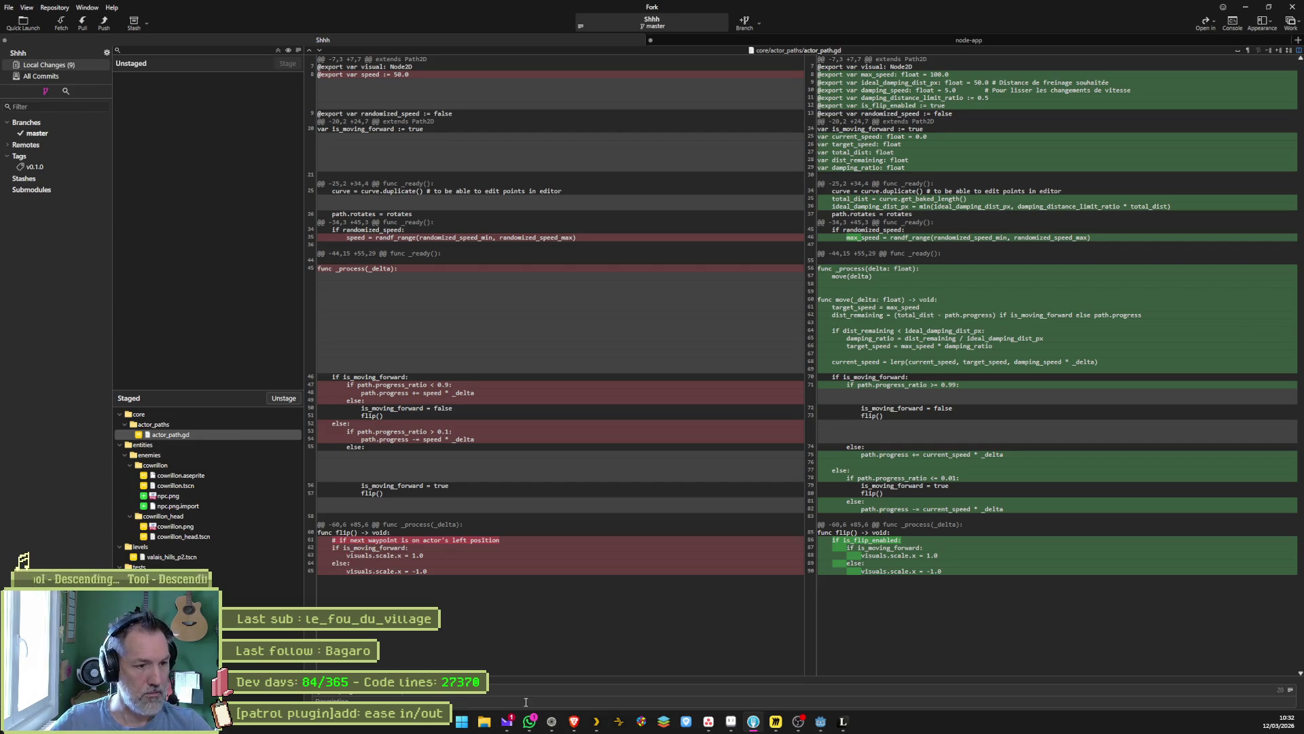
pyautogui.click(1260, 721)
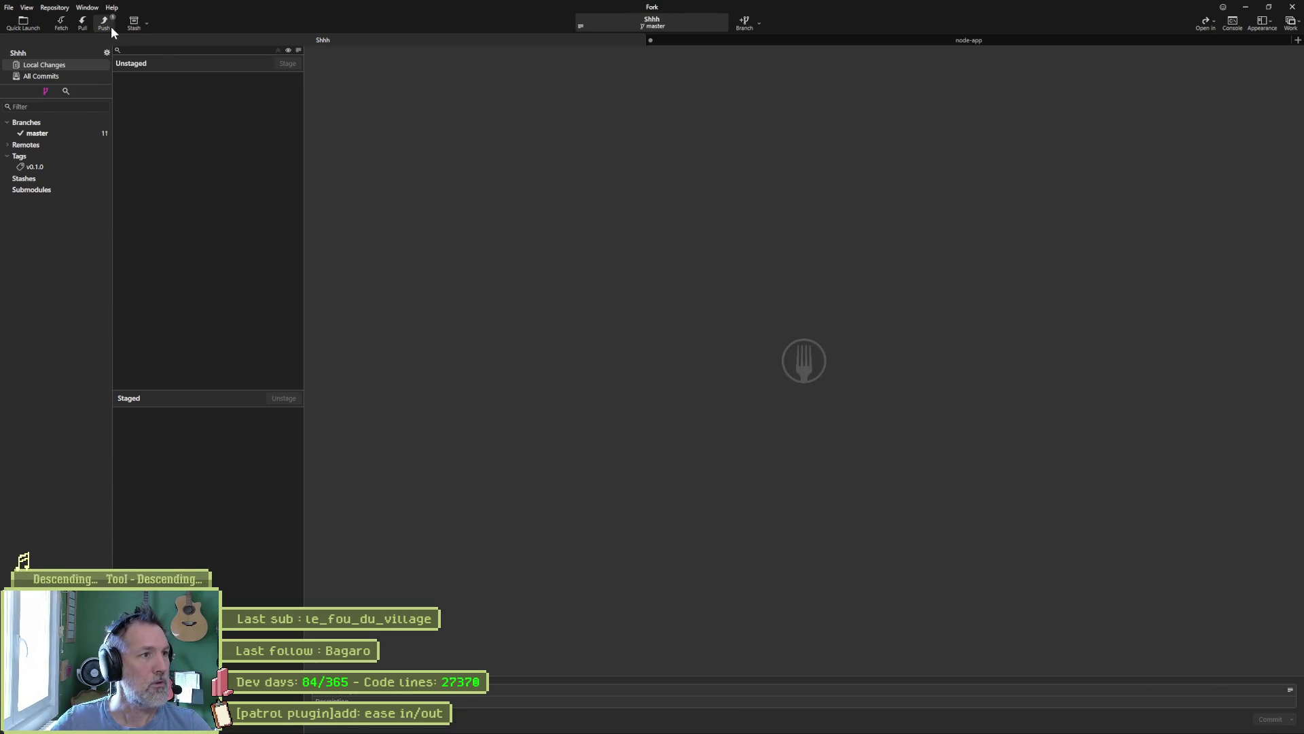
# Push the new commit on master to the remote
pyautogui.click(104, 23)
pyautogui.click(723, 404)
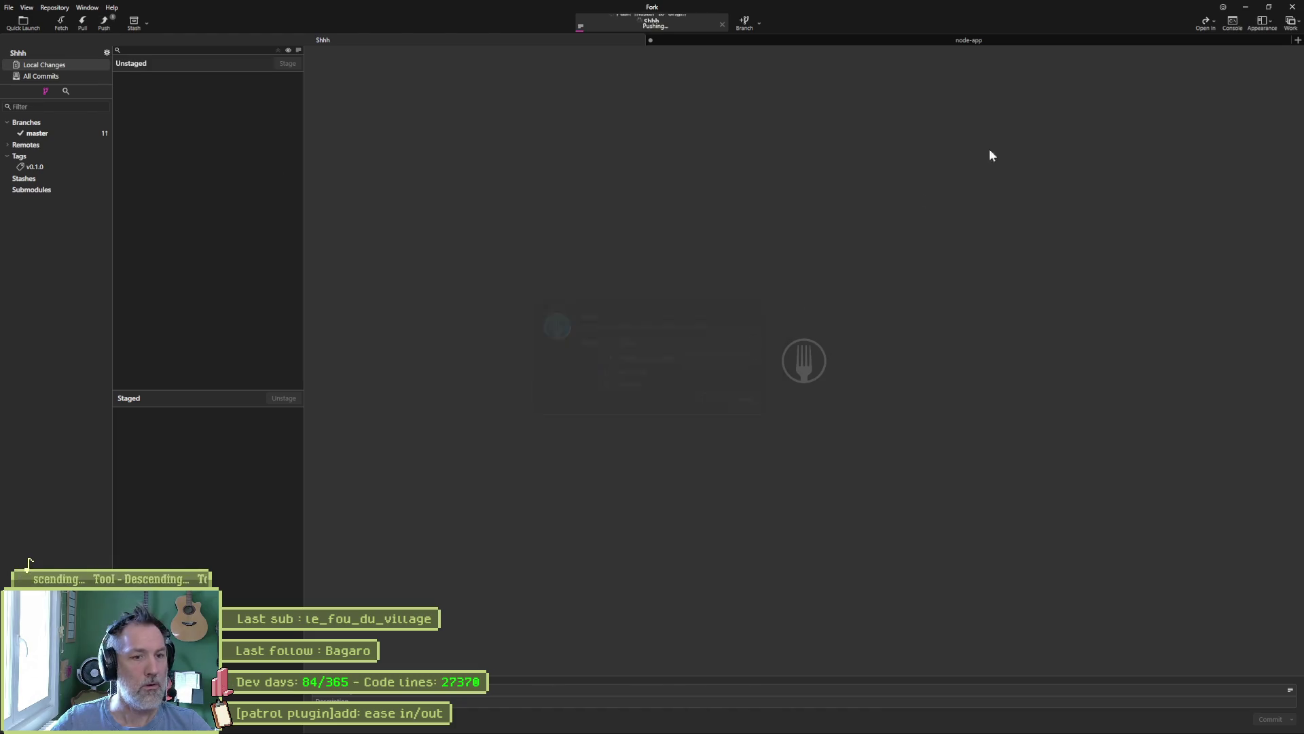
pyautogui.hotkey('alt', 'Tab')
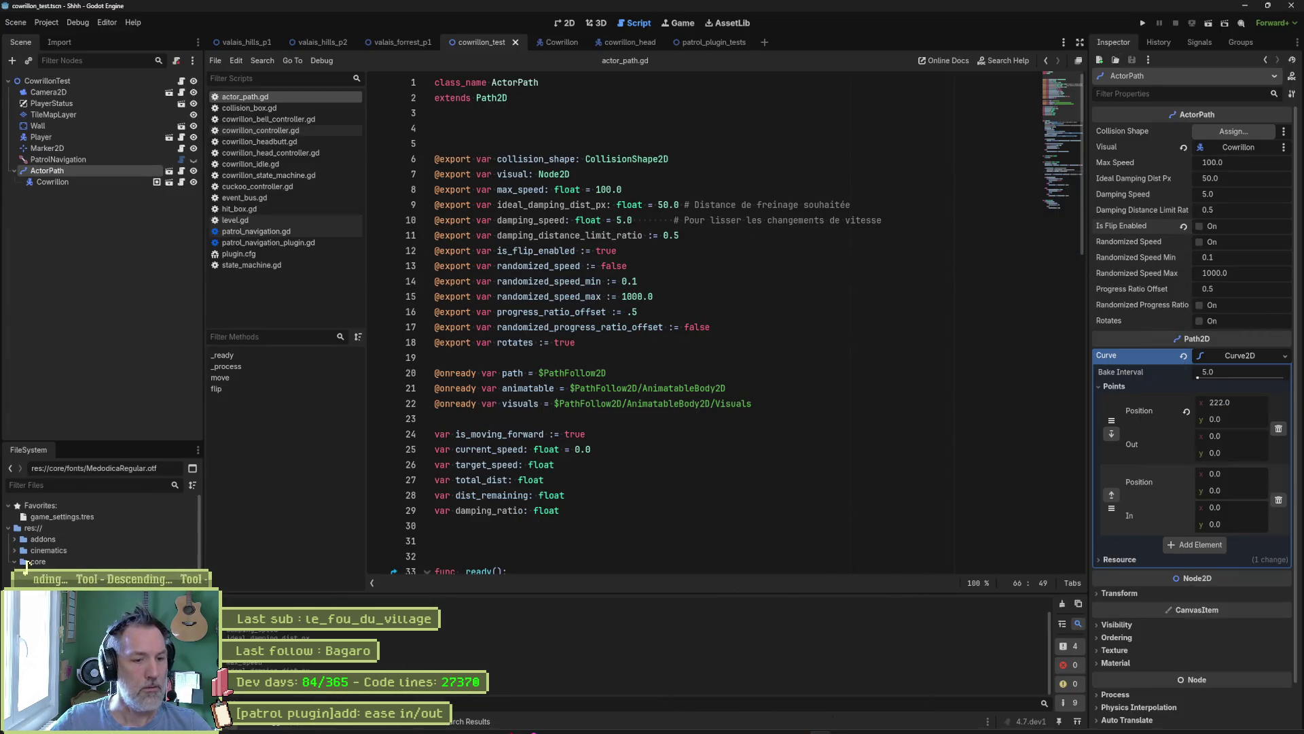
# Move the ease in/out task card to the Complete column on the Asana board
pyautogui.click(661, 722)
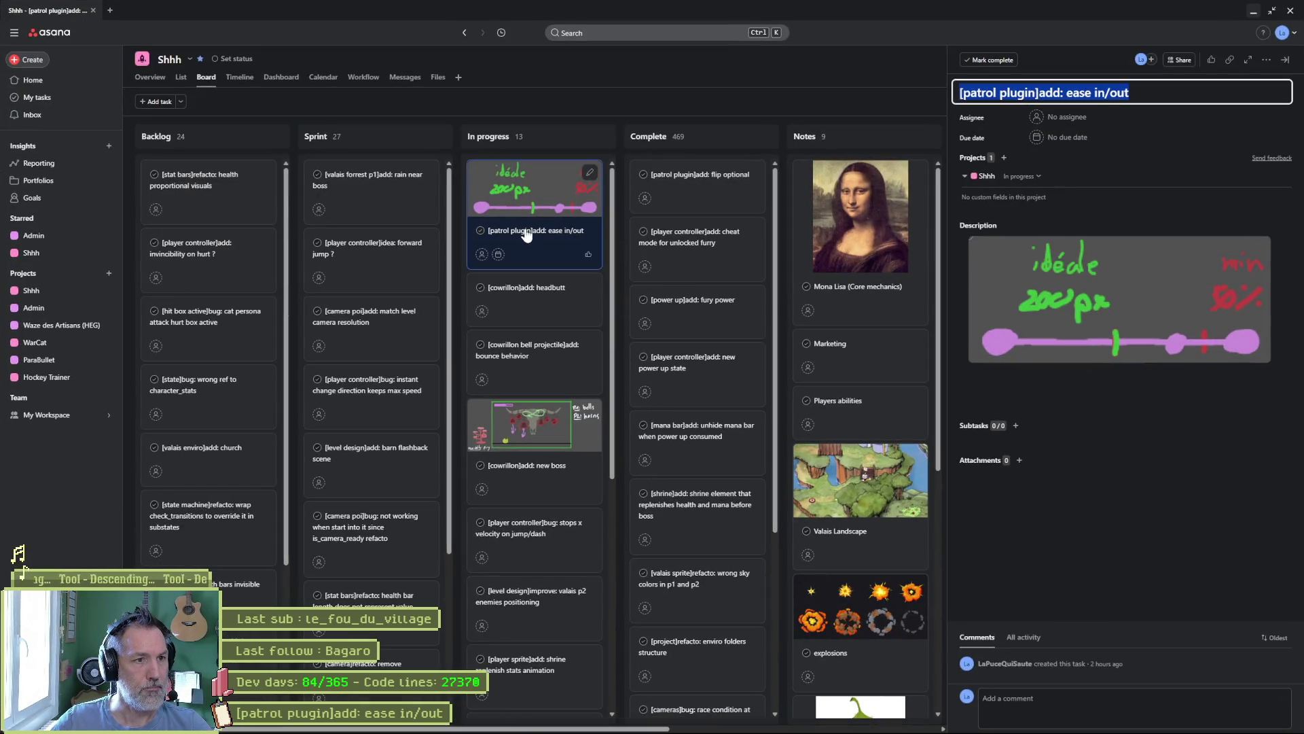
pyautogui.moveTo(527, 234); pyautogui.dragTo(699, 208)
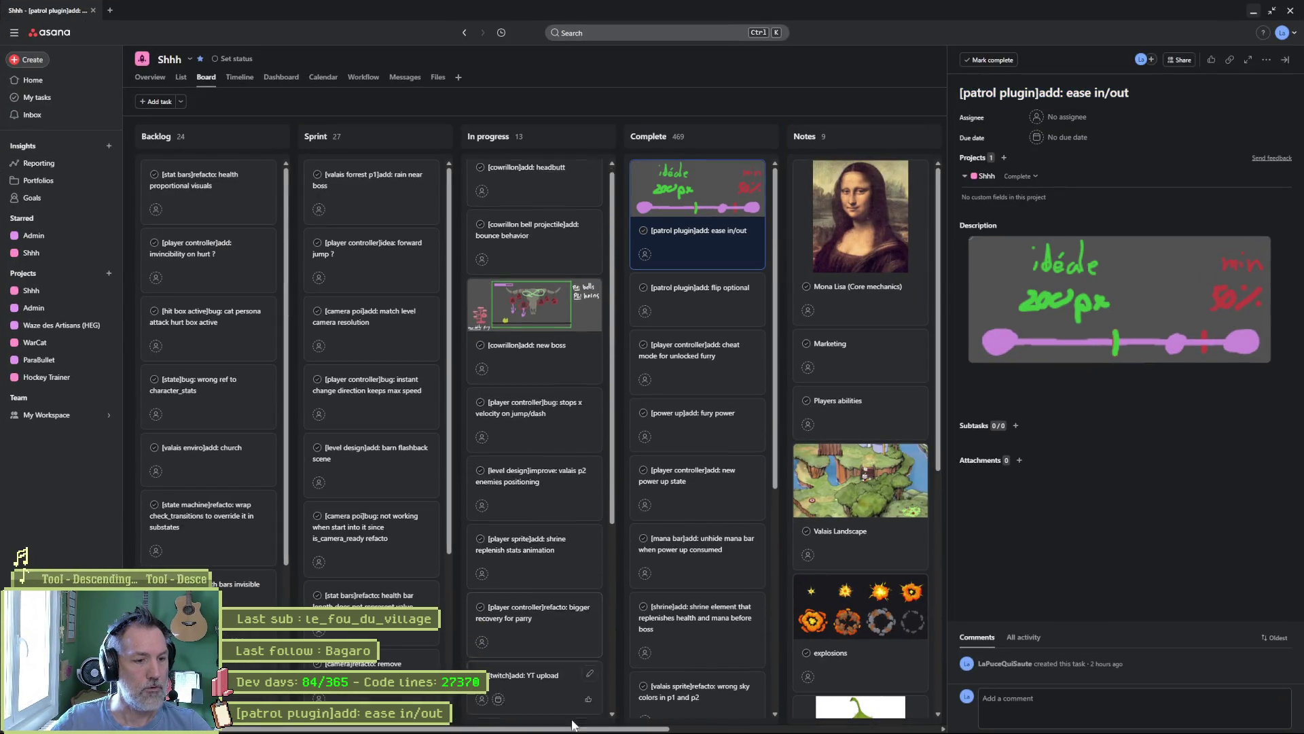
pyautogui.scroll(-5, 534, 646)
# Add a new In progress task titled '[patrol plugin]added: ease in'
pyautogui.click(495, 707)
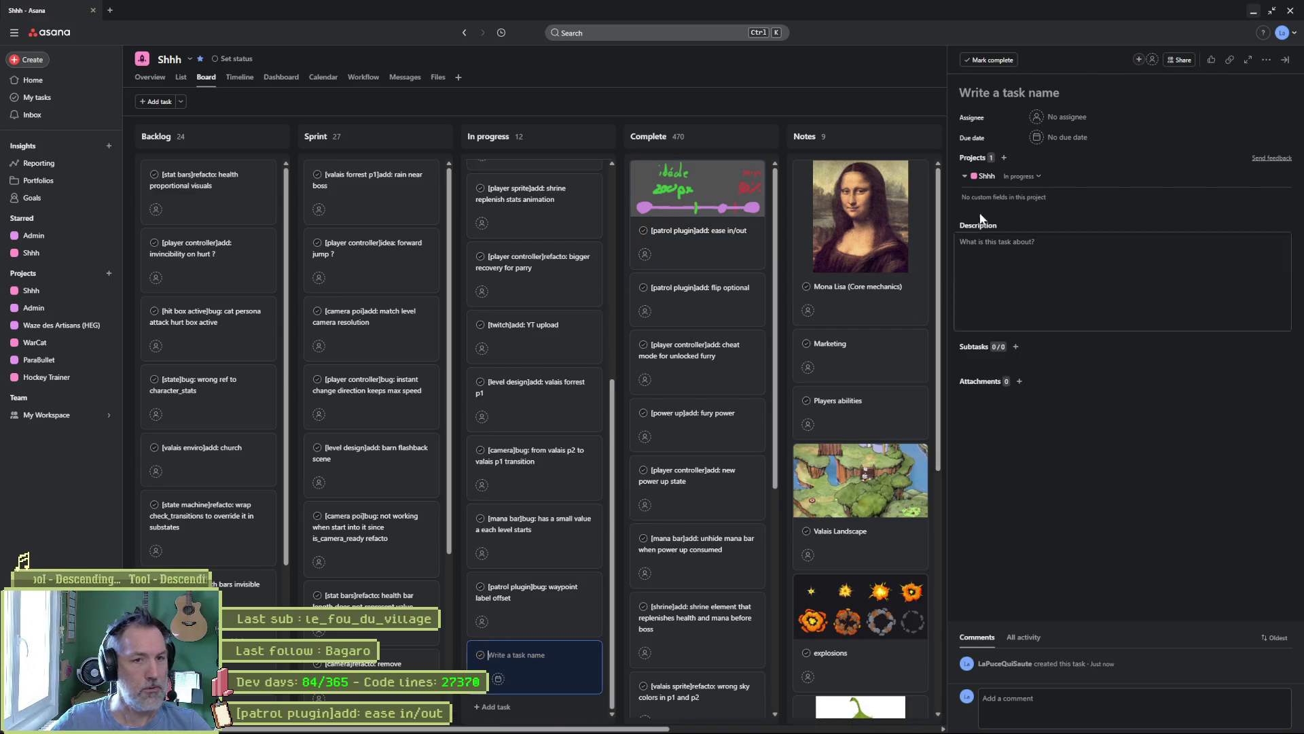
pyautogui.click(1112, 95)
pyautogui.write('[patrol plugin]added: ease out')
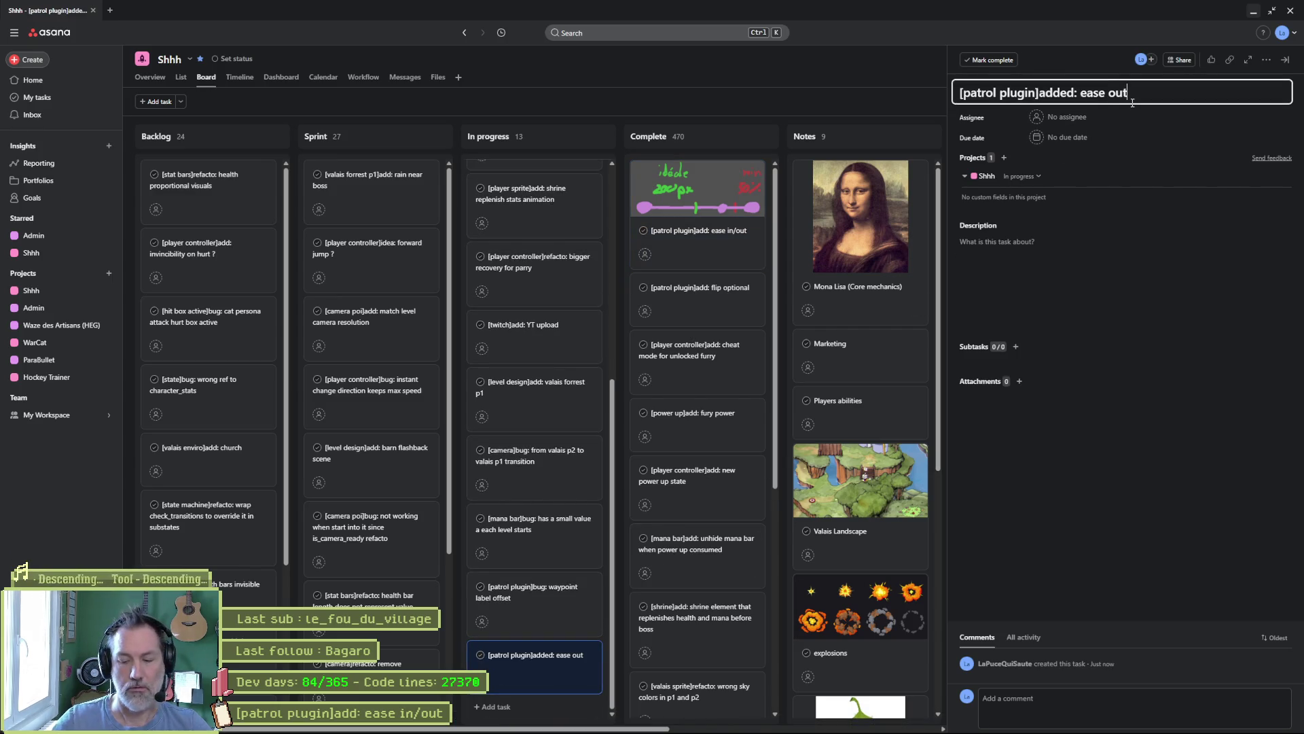
pyautogui.press('BackSpace')
pyautogui.press('BackSpace')
pyautogui.press('BackSpace')
pyautogui.write('in')
pyautogui.click(496, 706)
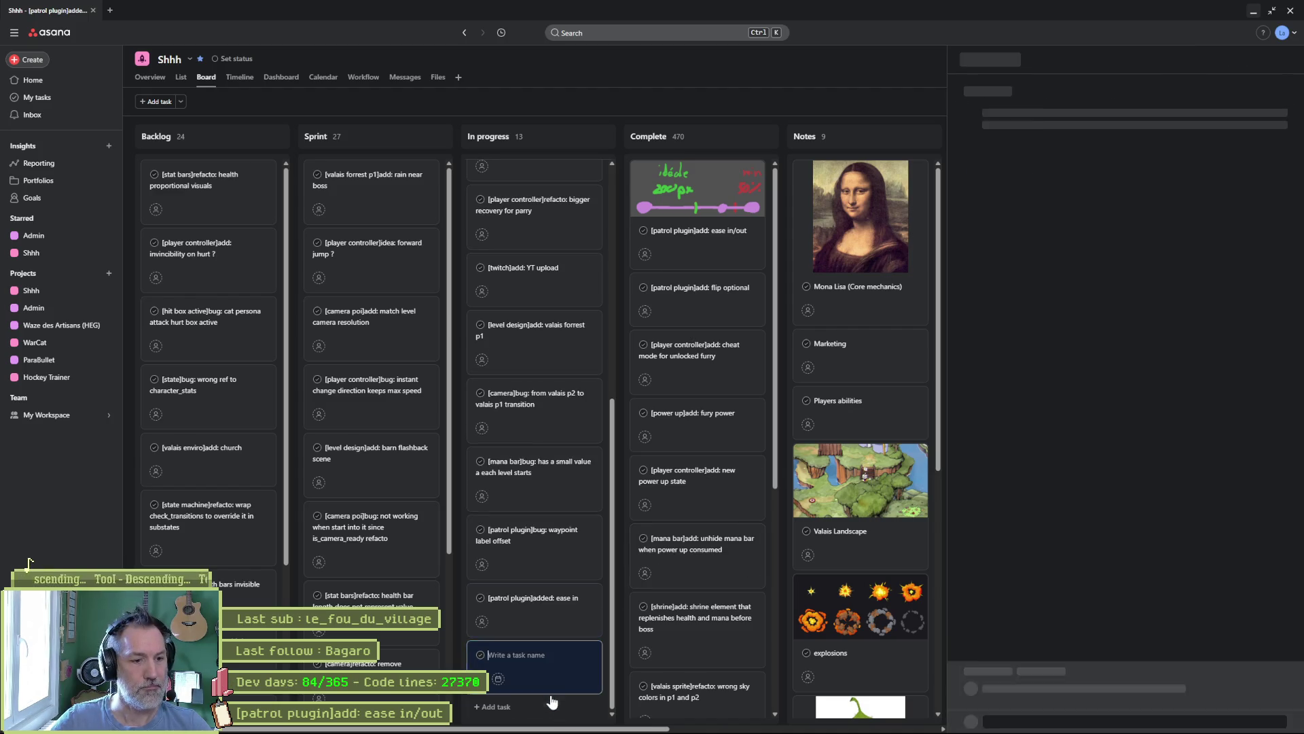
# Move the ease in task to the top of In progress and retitle it '[patrol plugin]add: ease in'
pyautogui.click(574, 608)
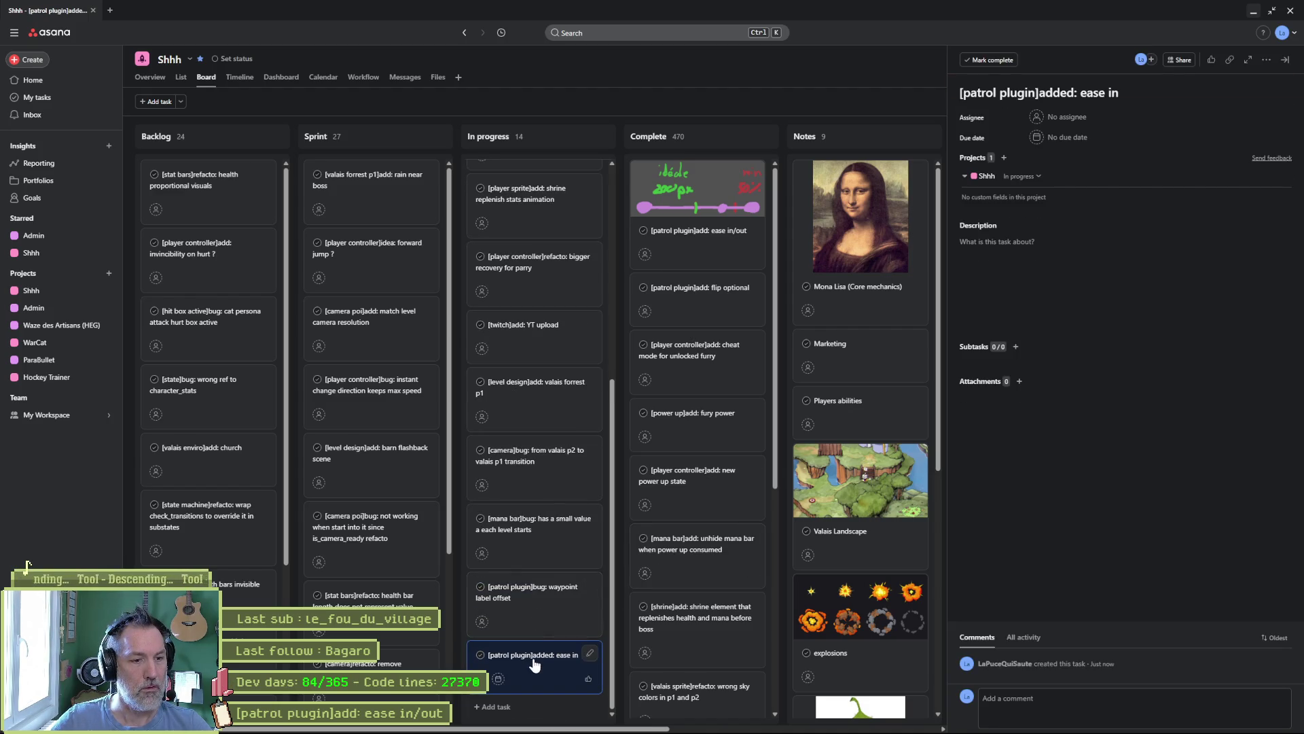
pyautogui.moveTo(534, 663)
pyautogui.mouseDown()
pyautogui.moveTo(547, 141)
pyautogui.moveTo(541, 182)
pyautogui.mouseUp()
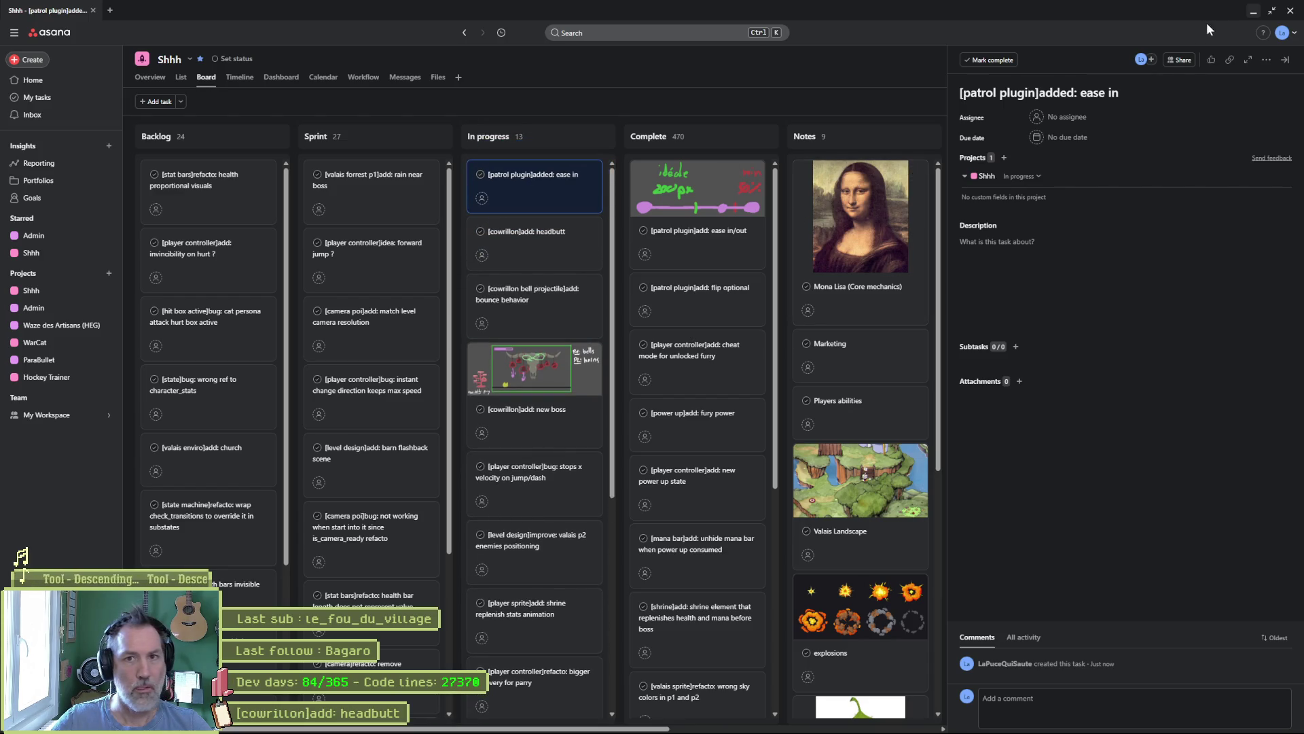
pyautogui.click(1069, 93)
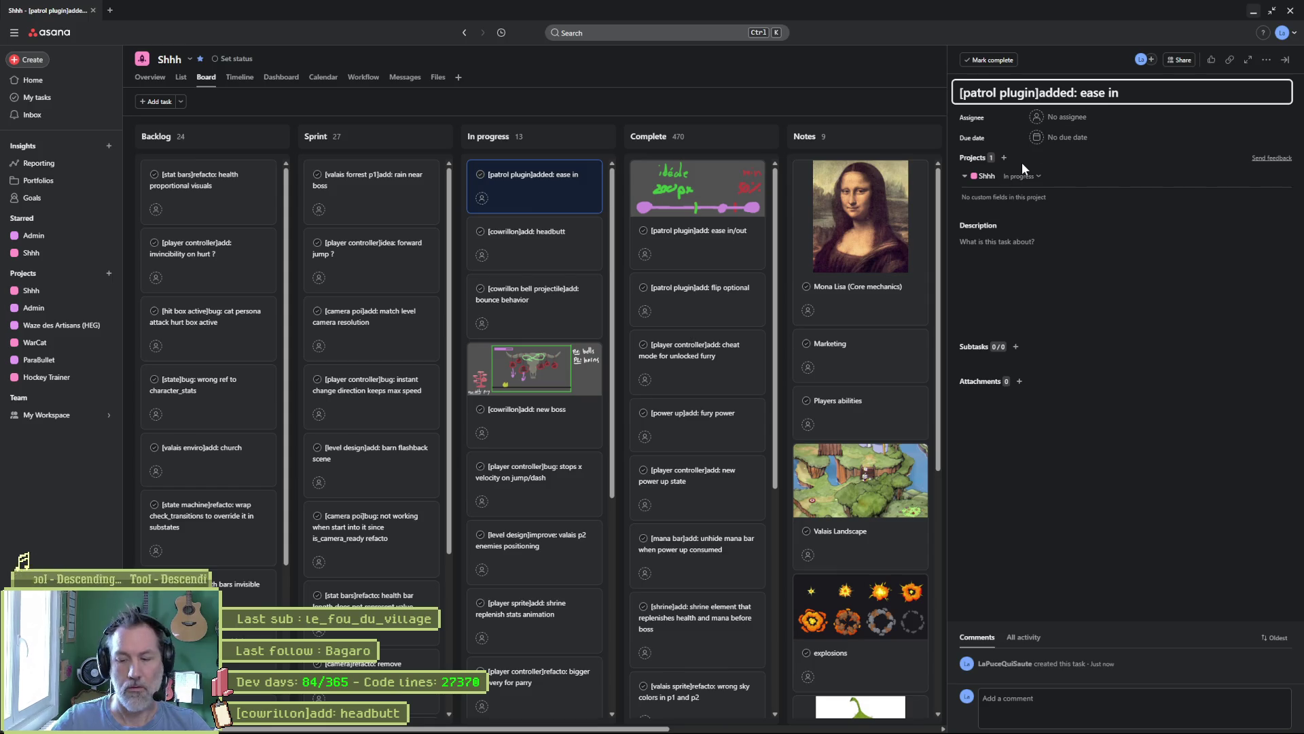
pyautogui.press('BackSpace')
pyautogui.press('BackSpace')
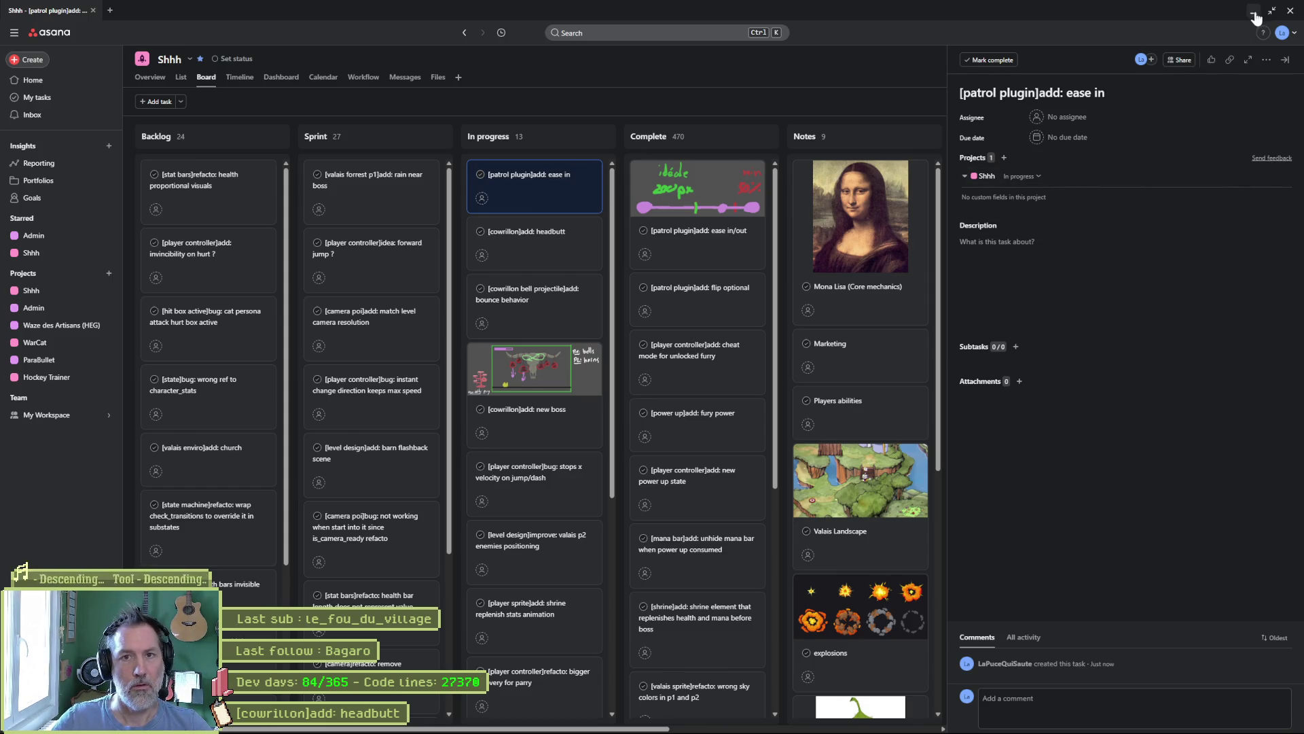
pyautogui.click(1254, 10)
# Fold _ready and insert print_debug() on a new line 67 inside move()'s damping branch
pyautogui.scroll(-3, 679, 340)
pyautogui.click(427, 419)
pyautogui.scroll(-5, 766, 433)
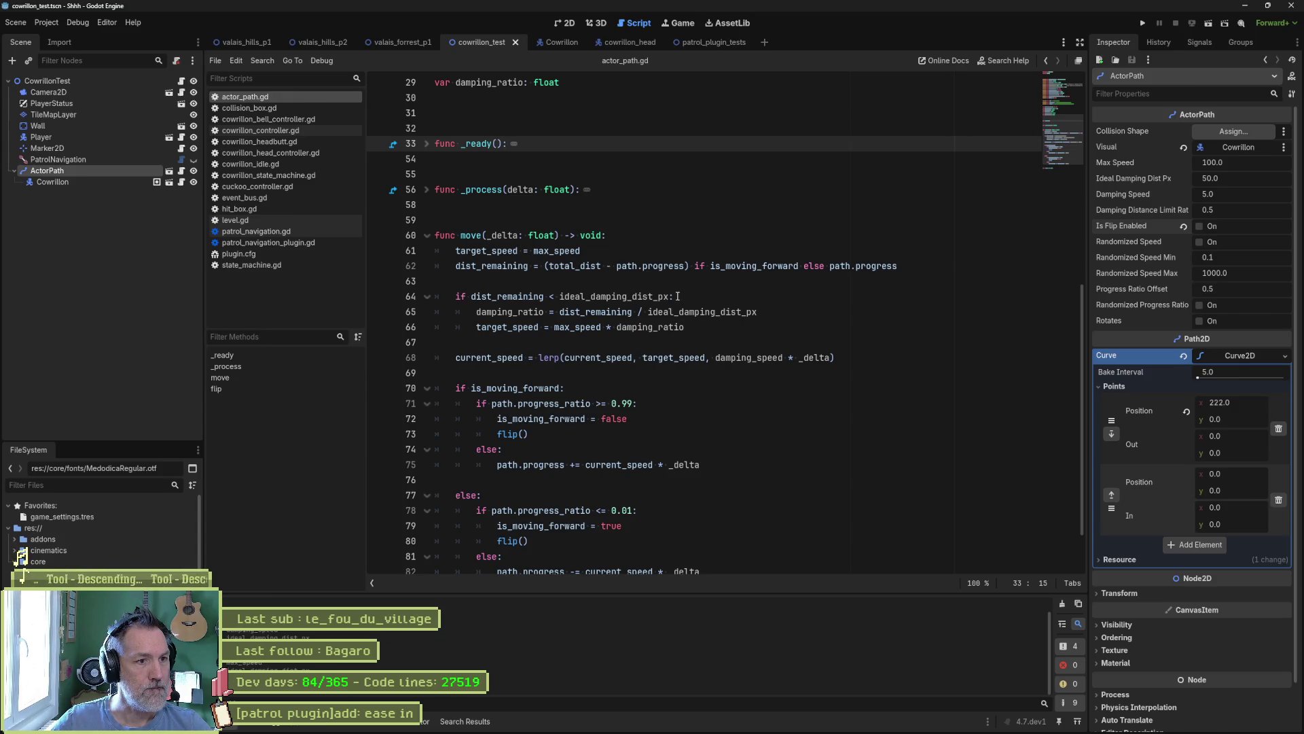
pyautogui.moveTo(677, 296); pyautogui.dragTo(455, 296)
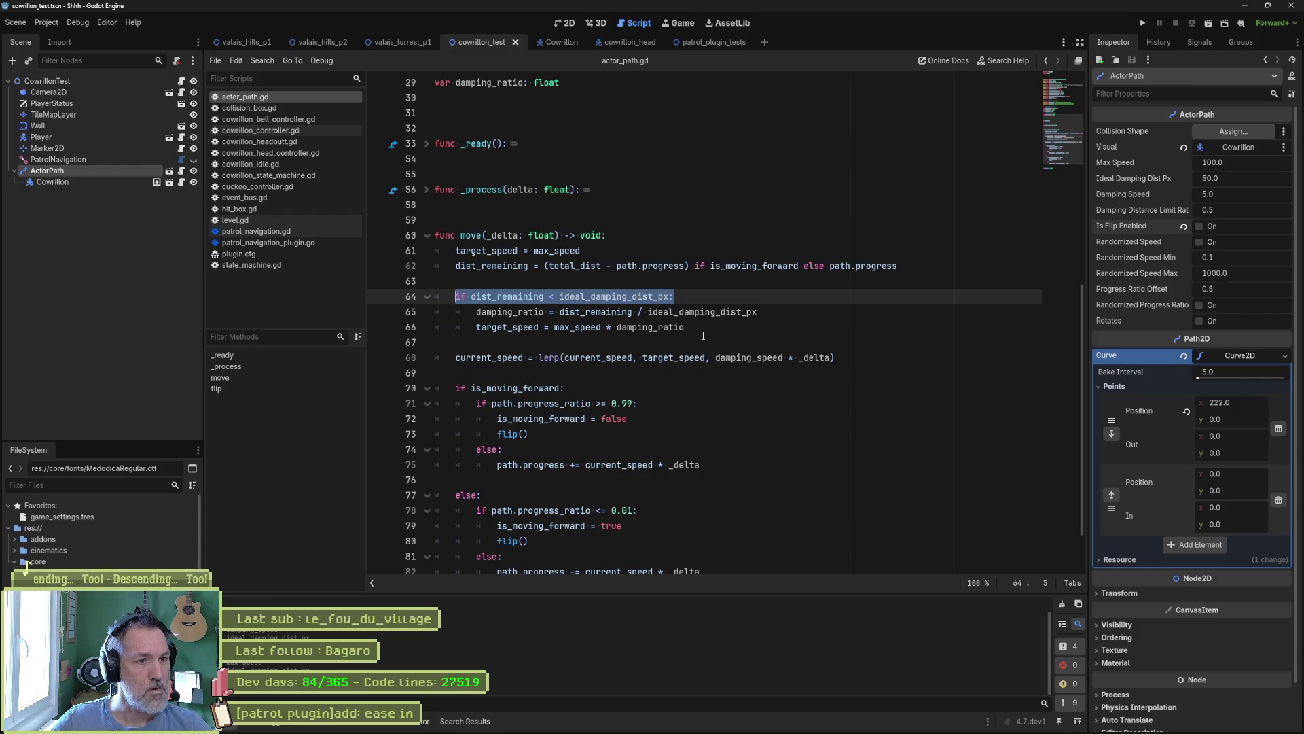
pyautogui.click(657, 299)
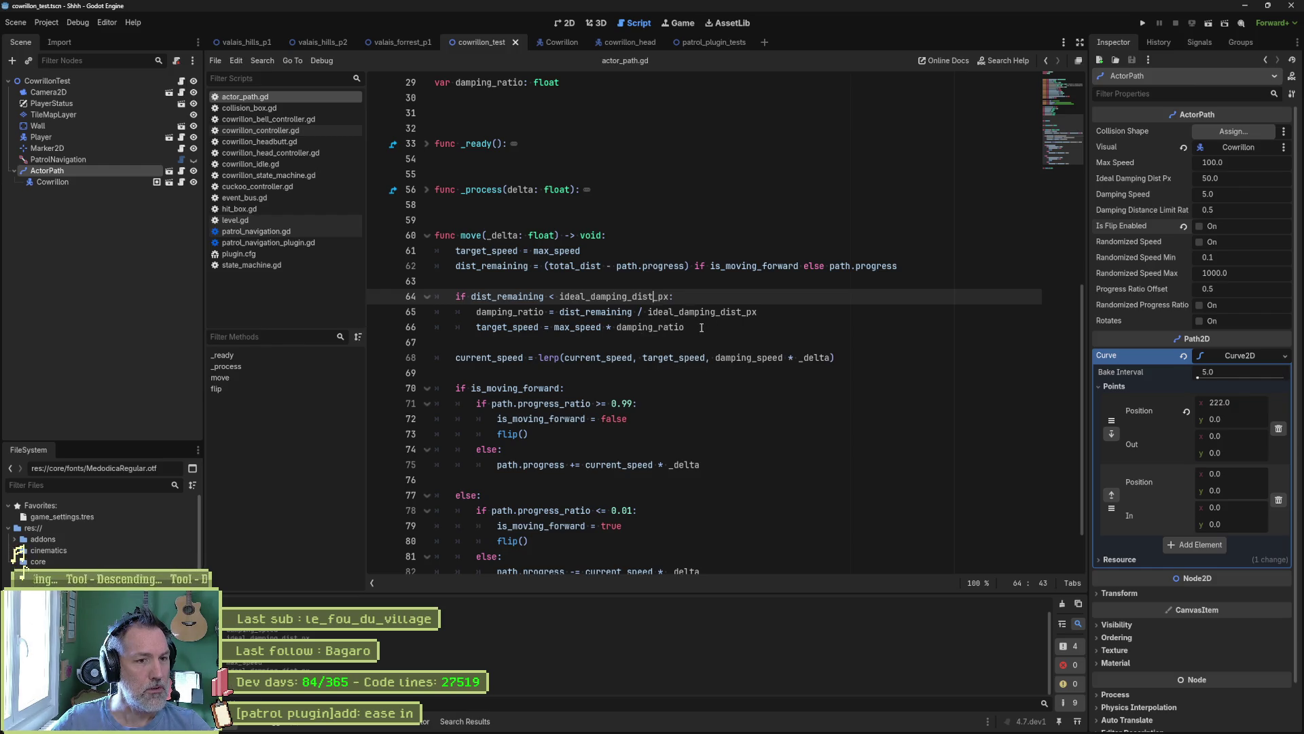
pyautogui.click(702, 327)
pyautogui.press('Return')
pyautogui.write('print_debug()')
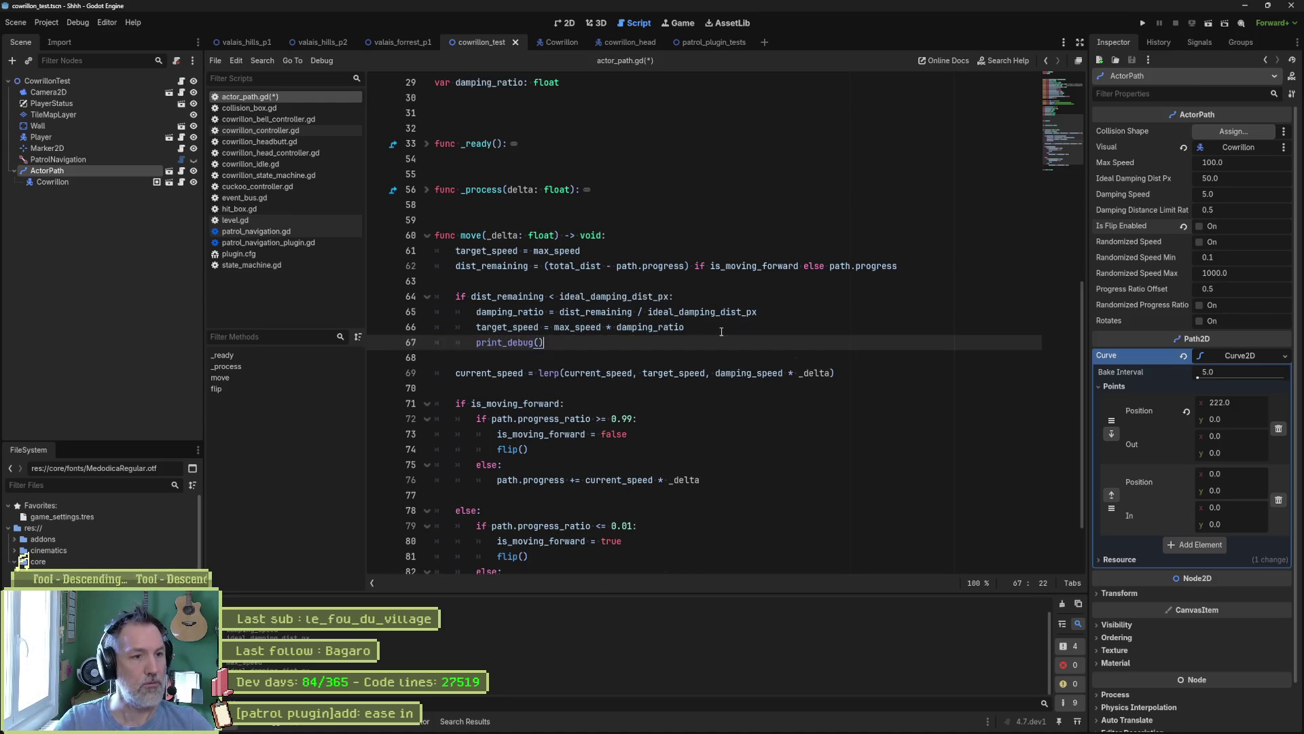
# Remove the print_debug() line, set a breakpoint on line 65, then run and stop the scene
pyautogui.hotkey('ctrl', 'x')
pyautogui.click(379, 313)
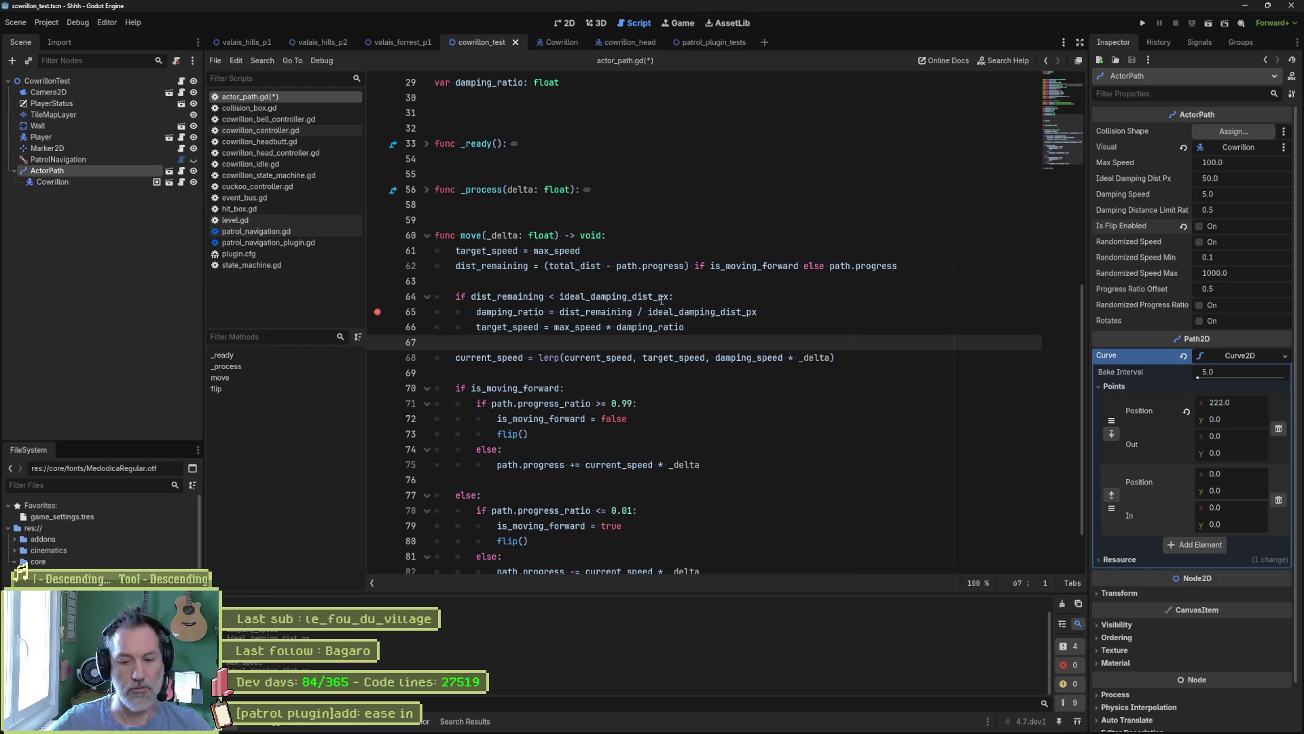
pyautogui.press('F6')
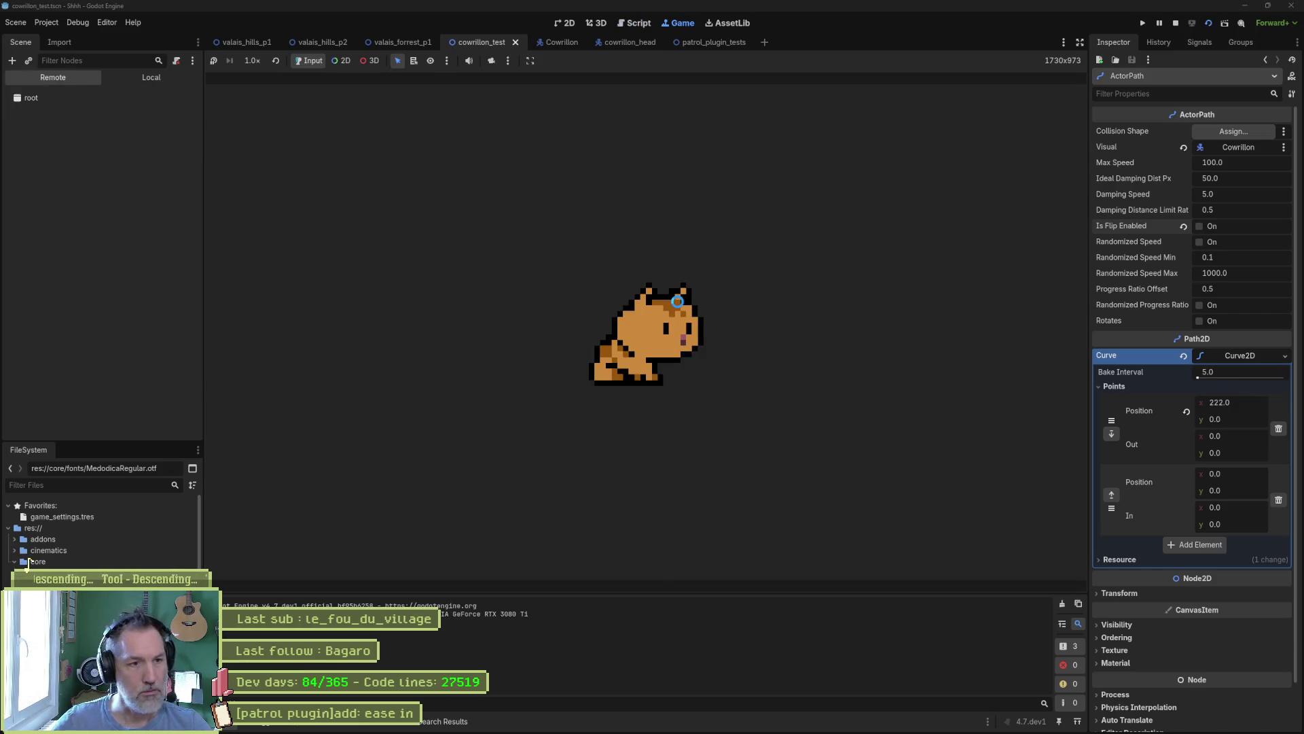
pyautogui.press('F8')
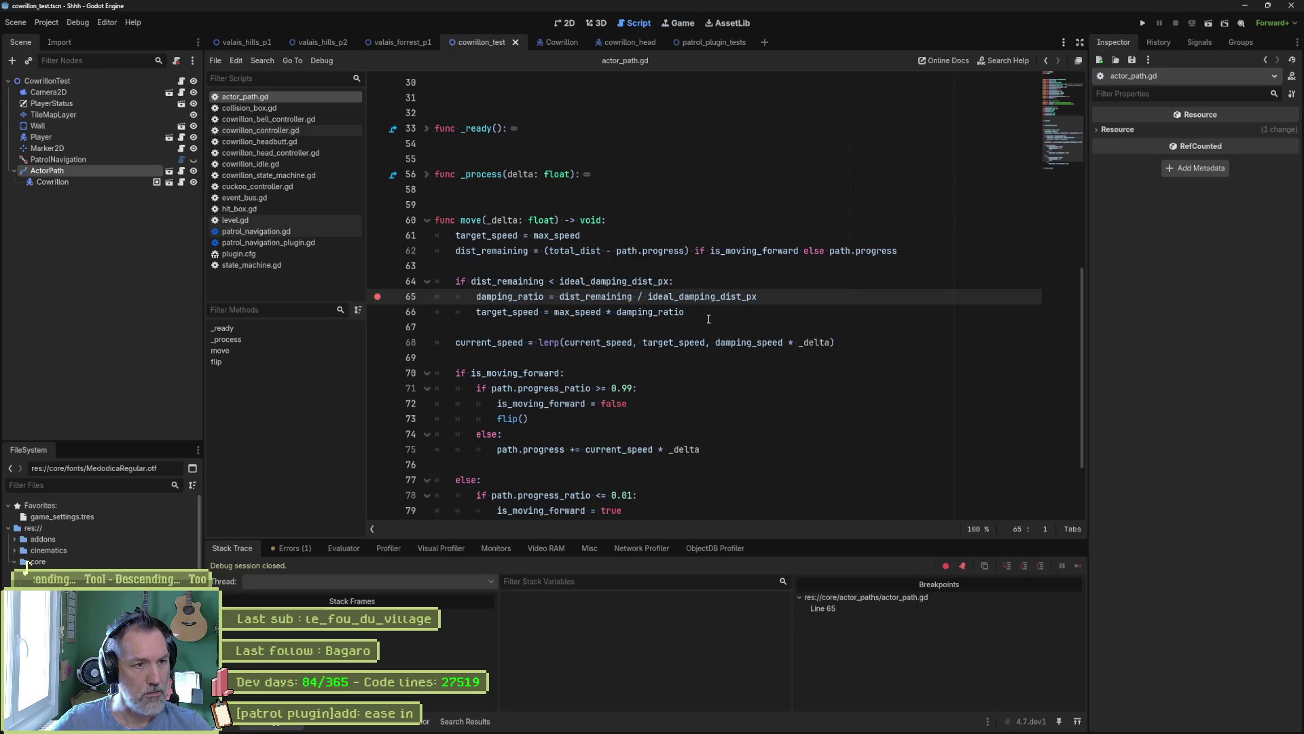
# Move the breakpoint to line 64 and rerun until it halts, showing dist_remaining 111.0 of 222.0
pyautogui.click(378, 297)
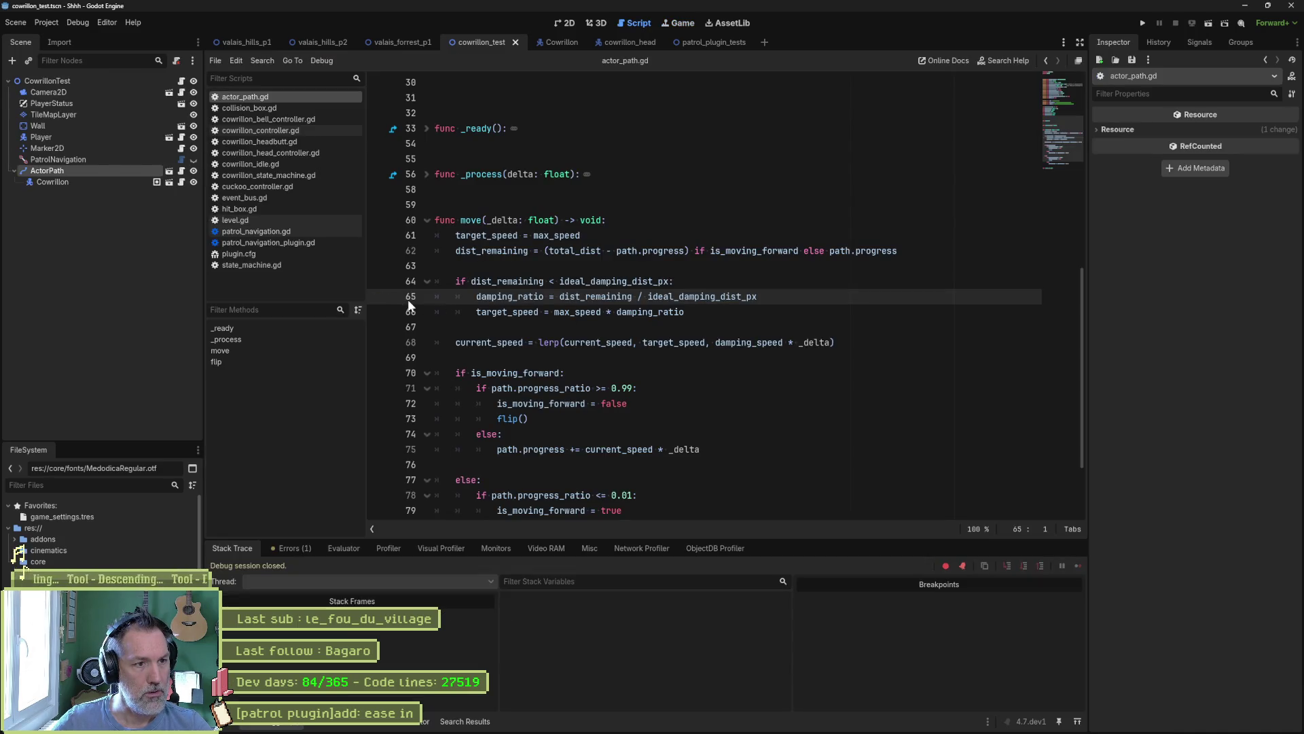
pyautogui.click(378, 281)
pyautogui.press('F6')
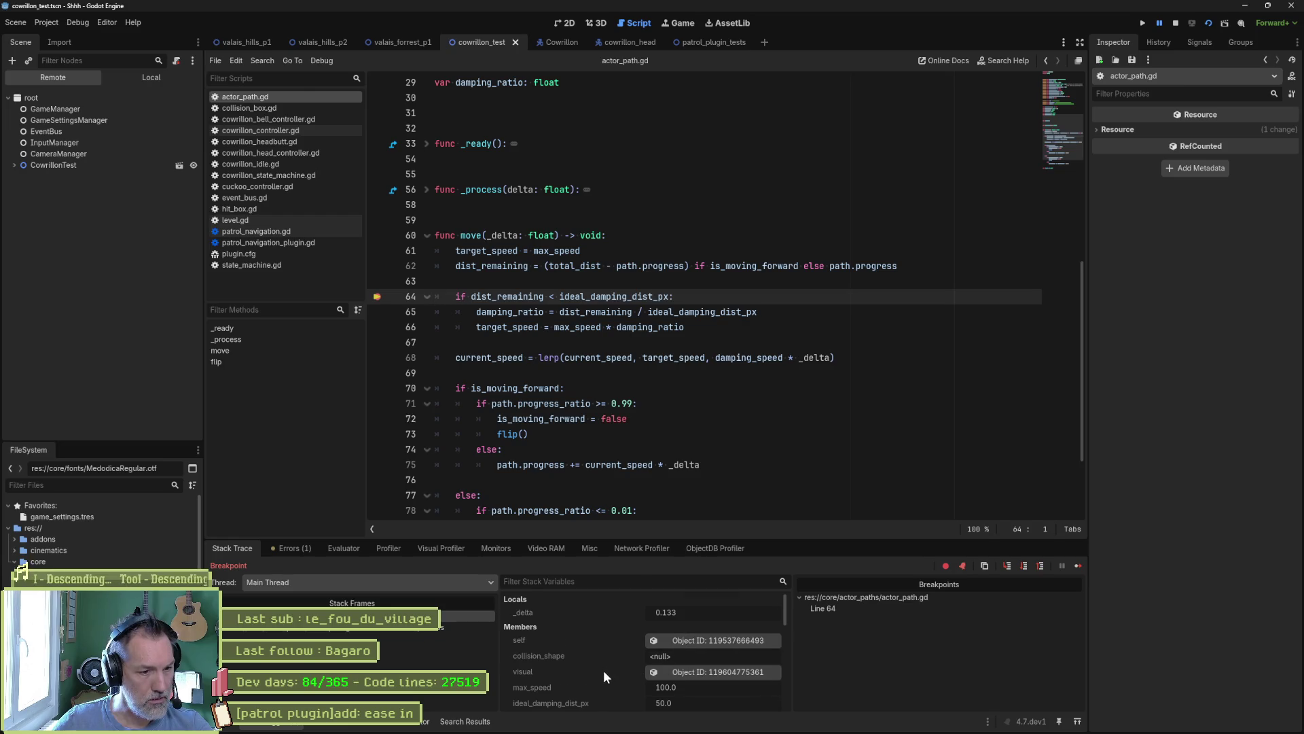
pyautogui.scroll(-1, 603, 670)
pyautogui.scroll(-4, 605, 671)
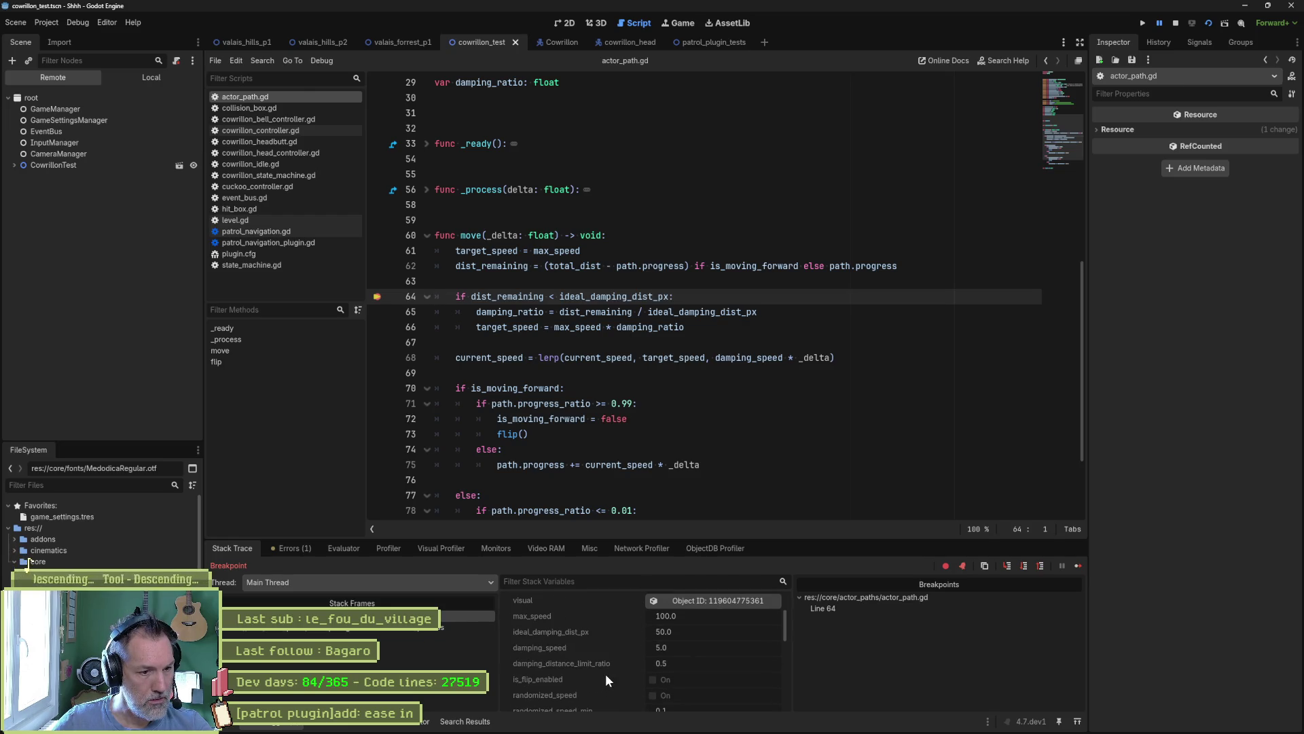
pyautogui.scroll(-5, 604, 673)
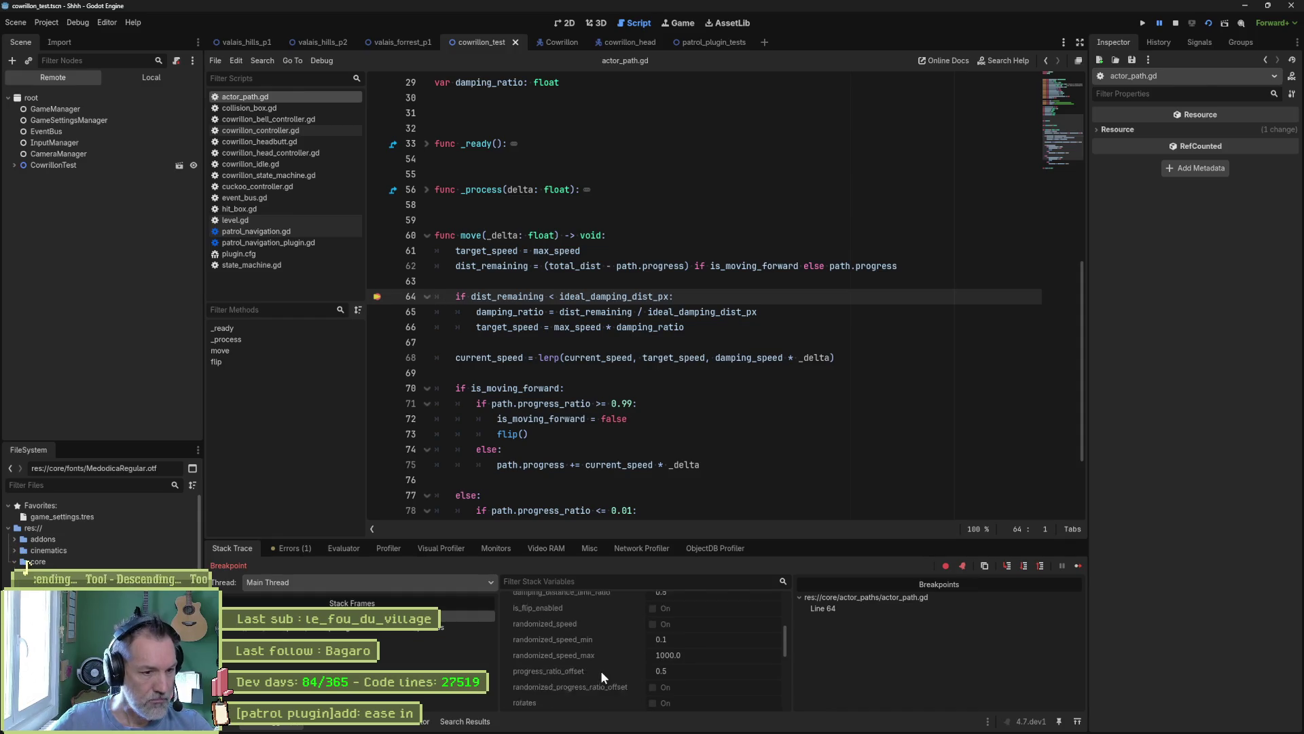
pyautogui.scroll(-4, 599, 671)
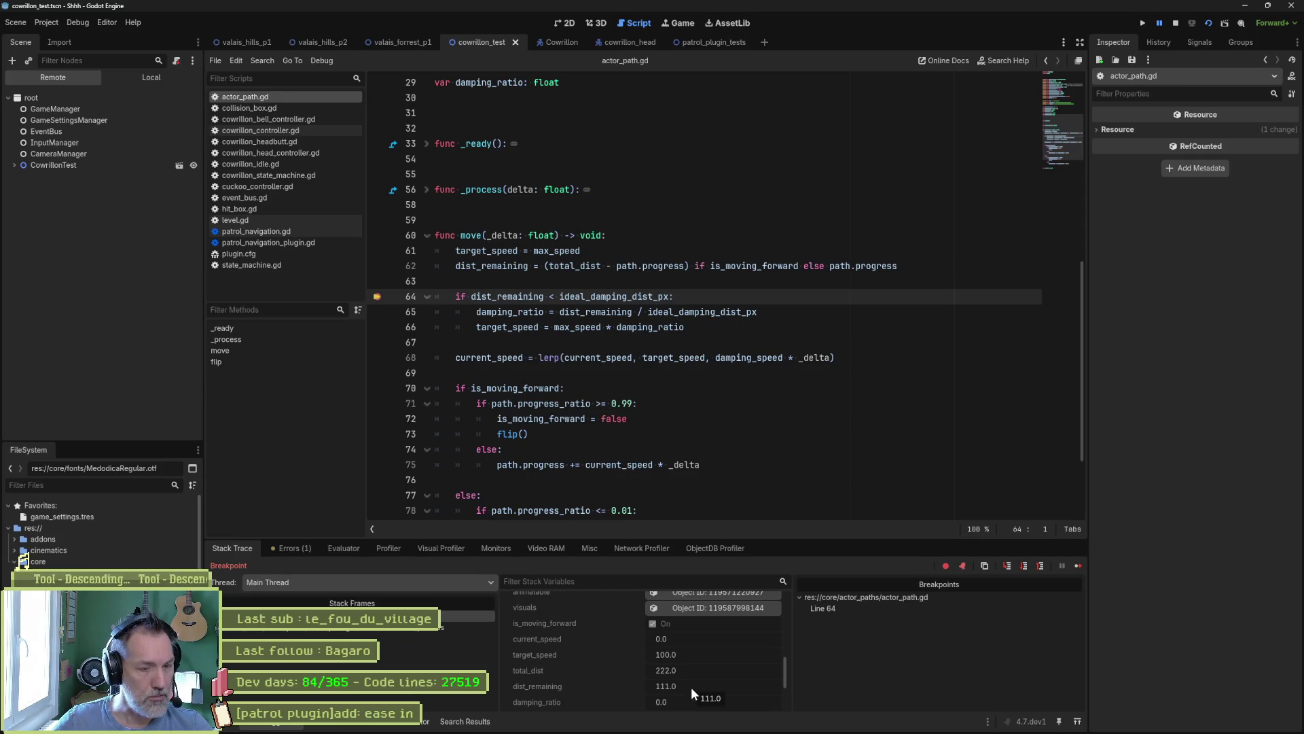
pyautogui.scroll(5, 612, 674)
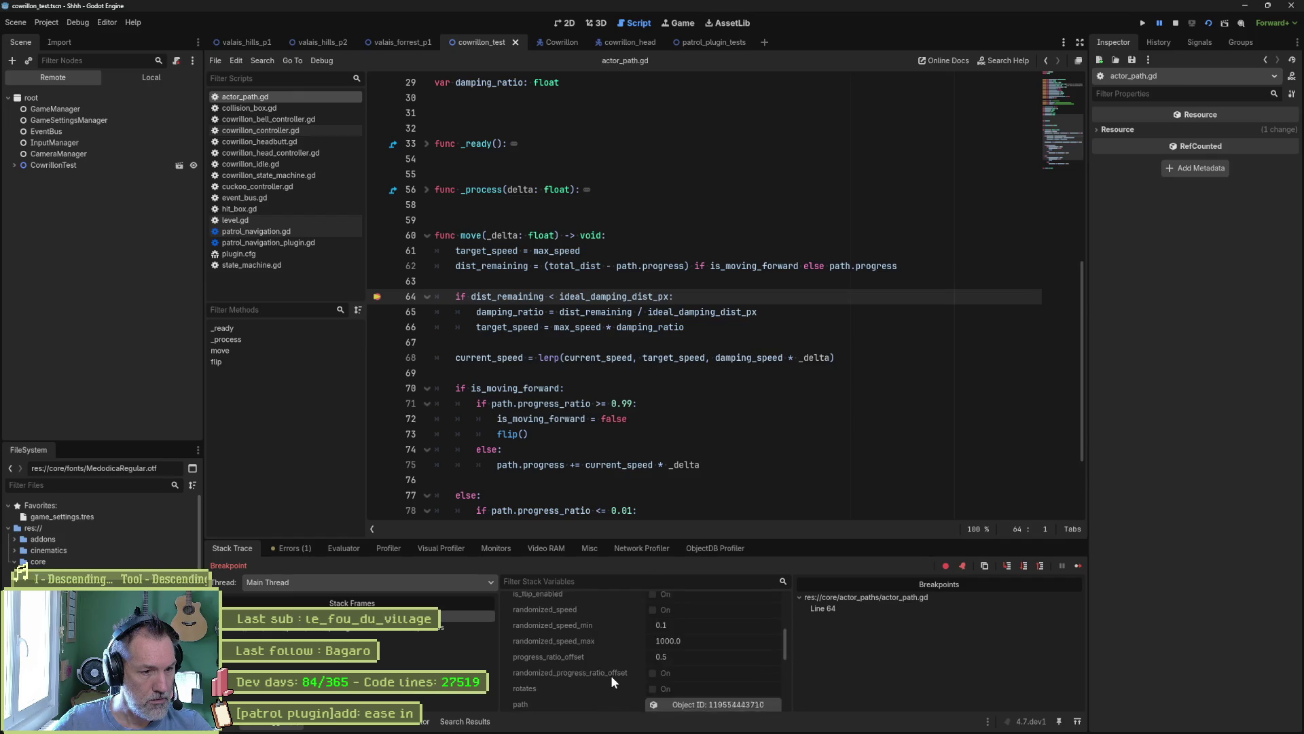
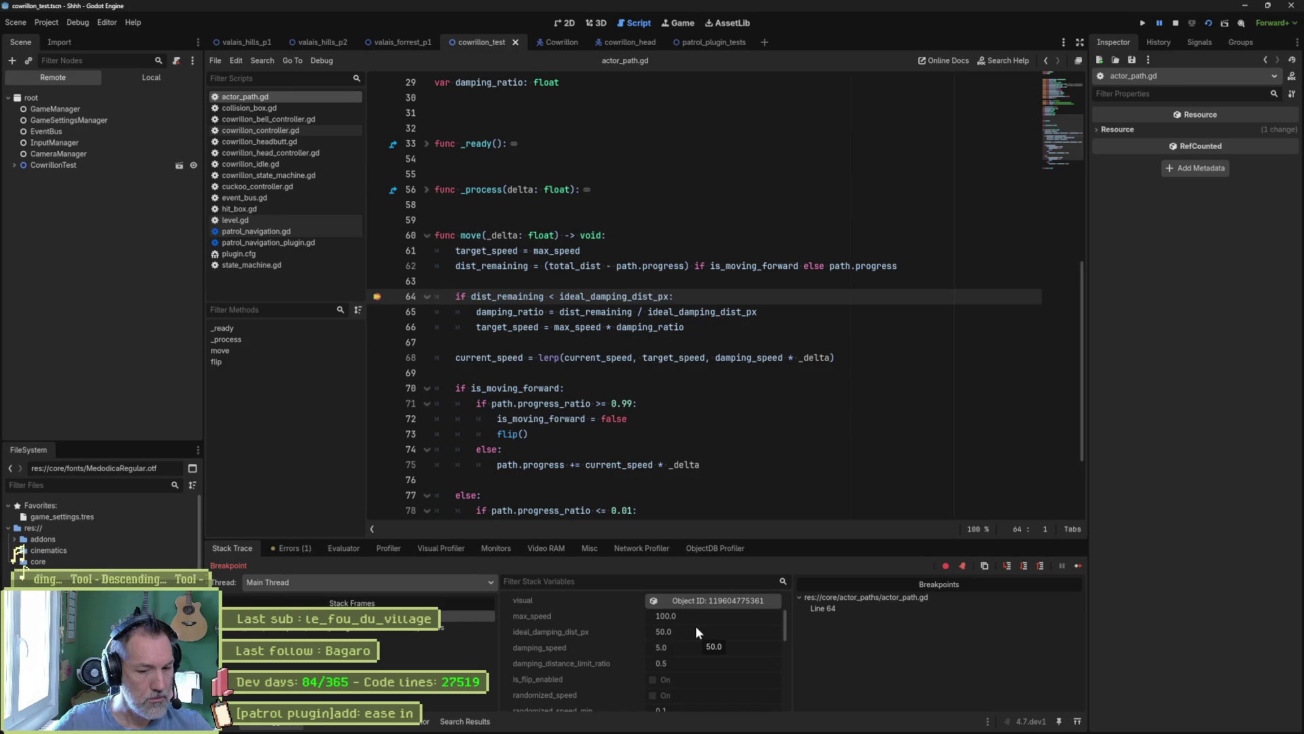
# Stop the debug session and remove the line-64 breakpoint in actor_path.gd
pyautogui.press('F8')
pyautogui.click(715, 322)
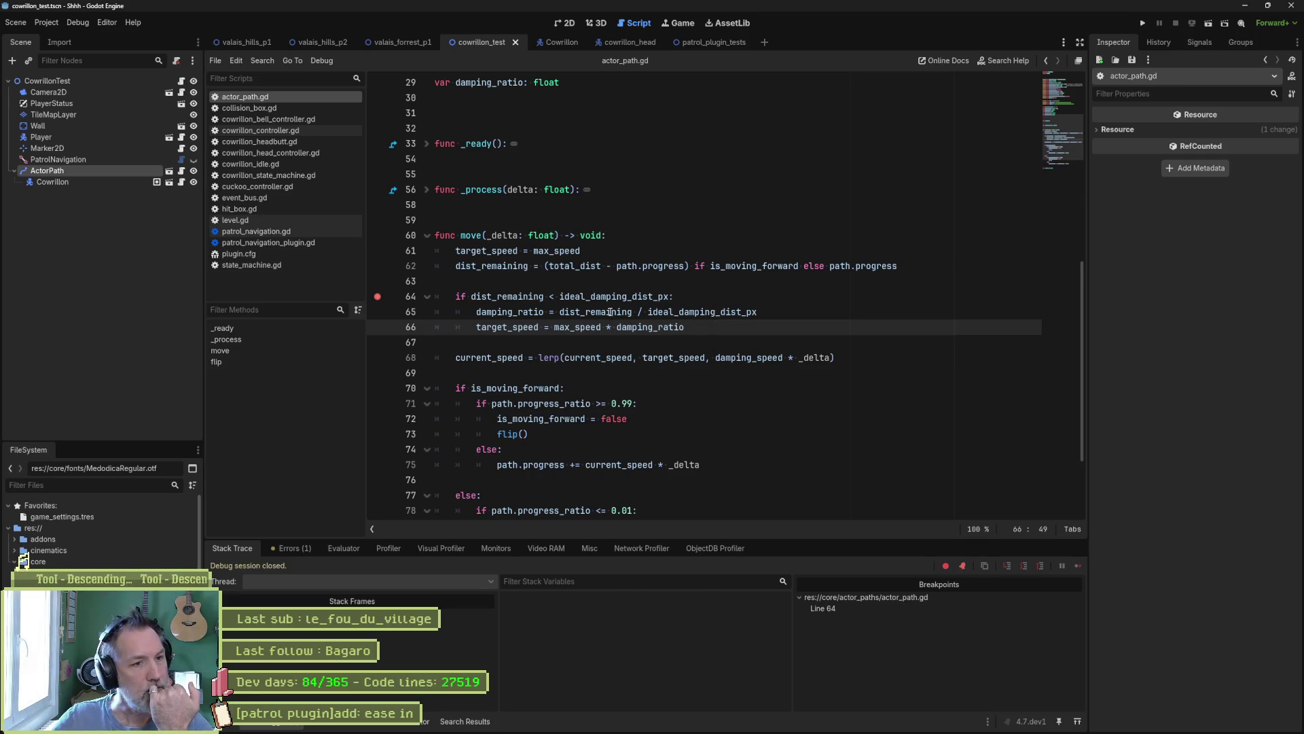
pyautogui.doubleClick(520, 296)
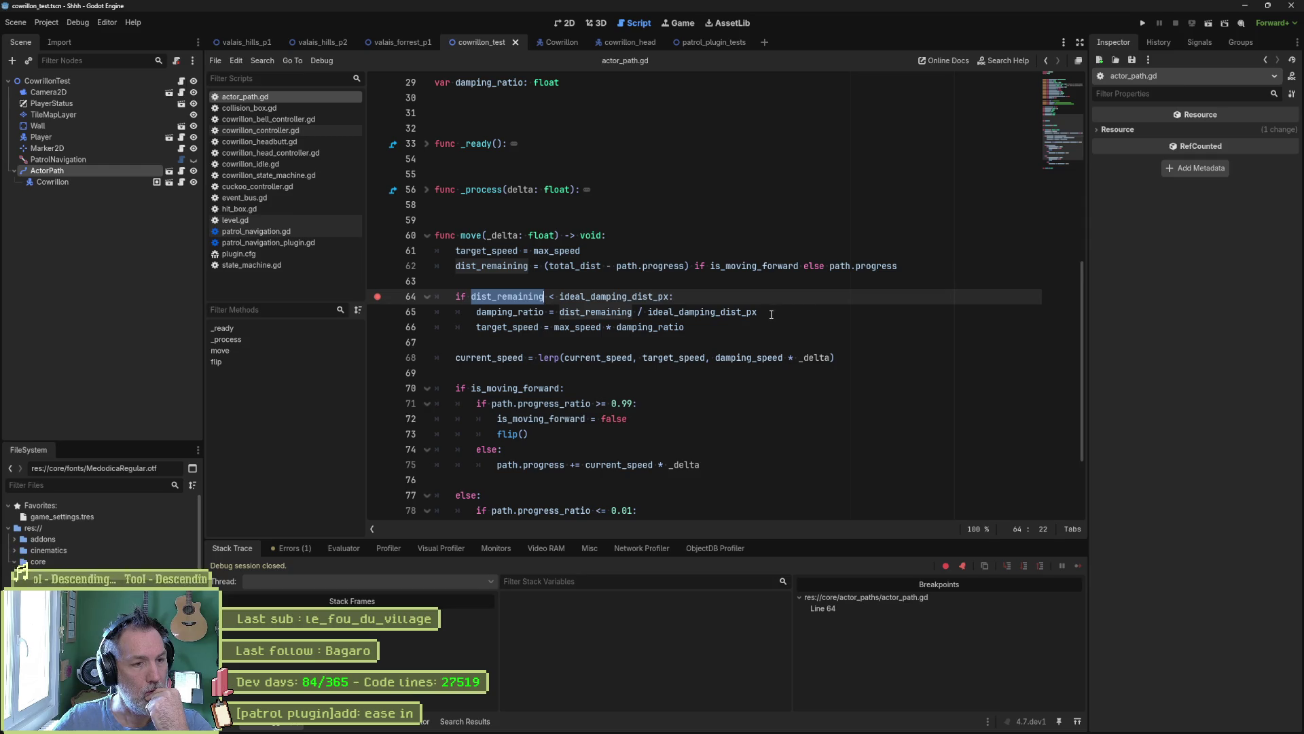
pyautogui.click(378, 297)
pyautogui.moveTo(686, 327)
pyautogui.mouseDown()
pyautogui.moveTo(476, 296)
pyautogui.moveTo(846, 279)
pyautogui.mouseUp()
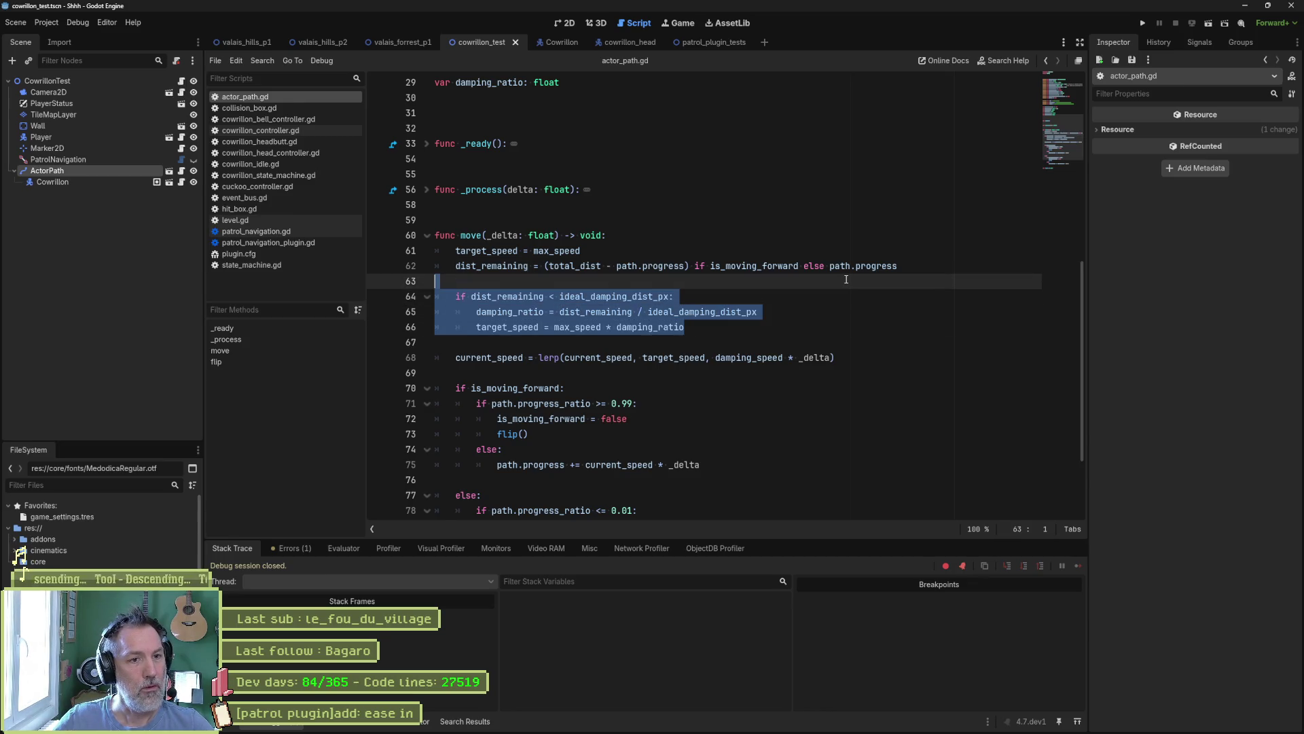
# Duplicate the damping if-block below itself, separated by a blank line
pyautogui.hotkey('ctrl', 'c')
pyautogui.click(748, 332)
pyautogui.hotkey('ctrl', 'v')
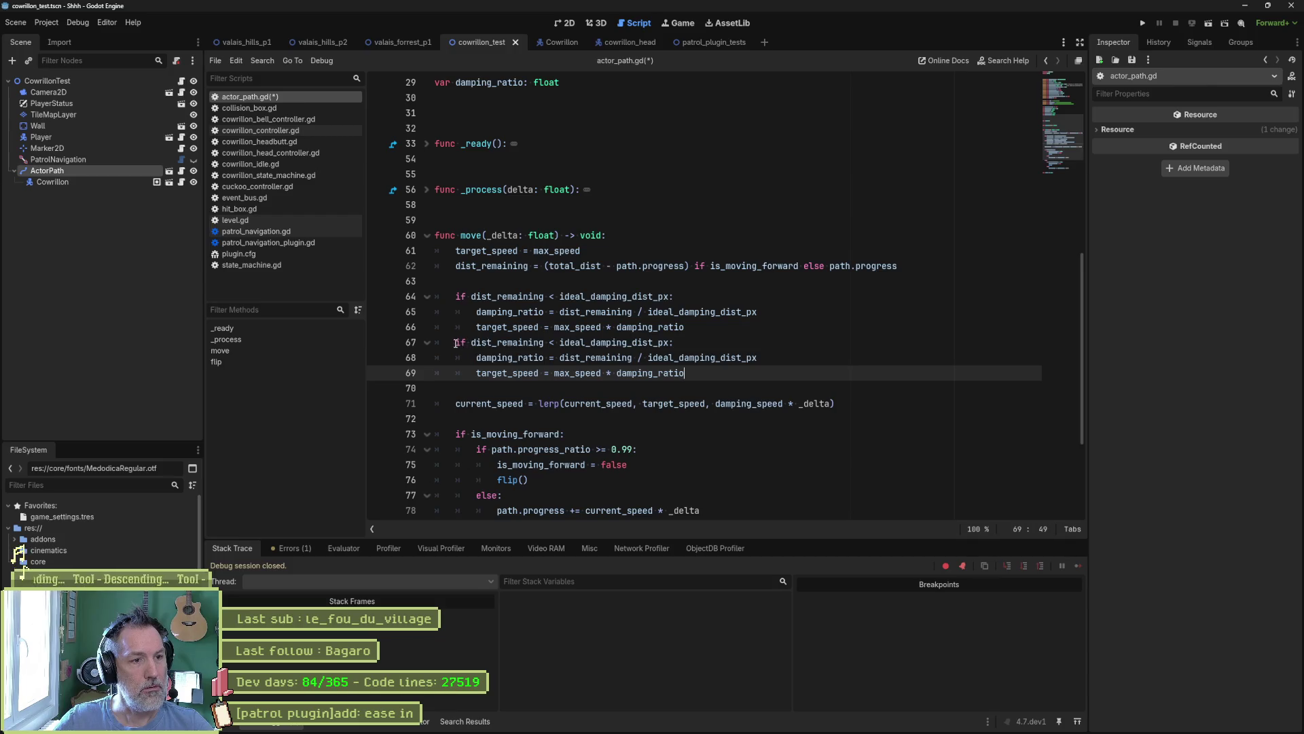
pyautogui.click(456, 343)
pyautogui.press('Return')
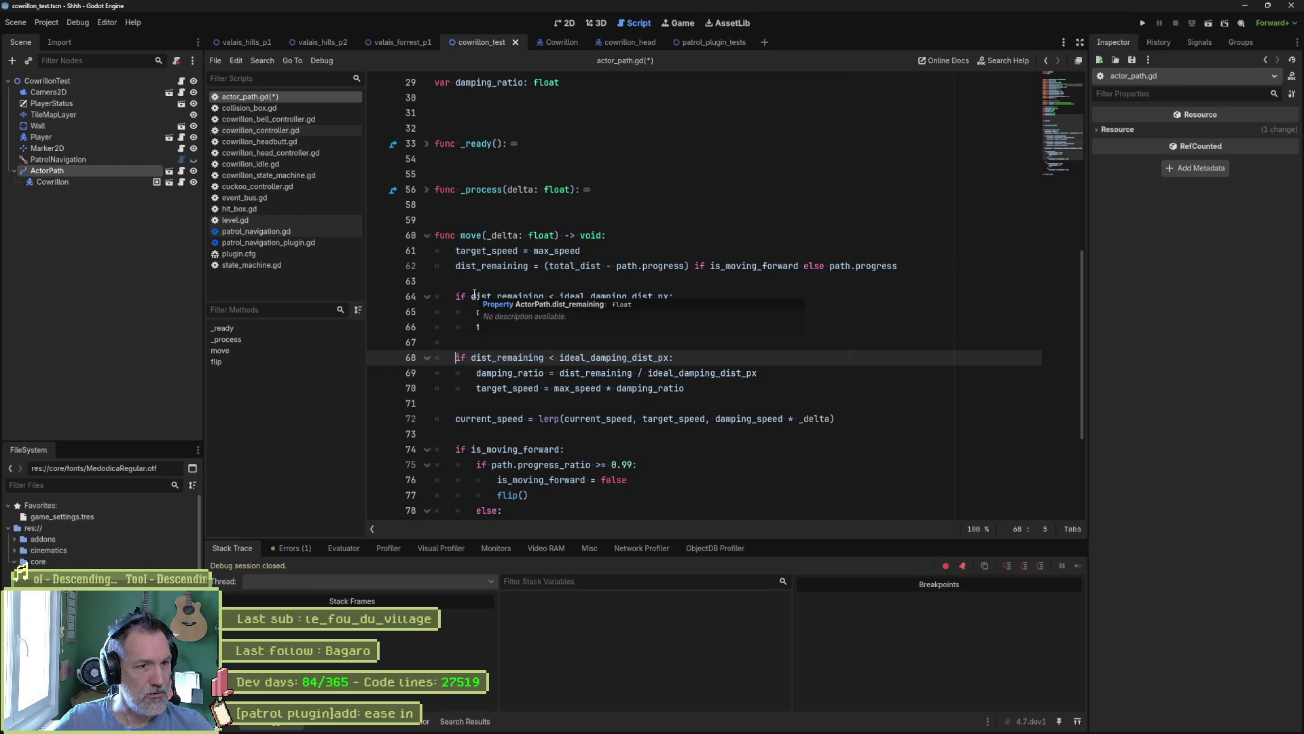
# Wrap the first damping block under a new 'if is_moving_forward:' condition
pyautogui.press('Up')
pyautogui.press('Up')
pyautogui.press('Up')
pyautogui.press('Return')
pyautogui.write('if is_')
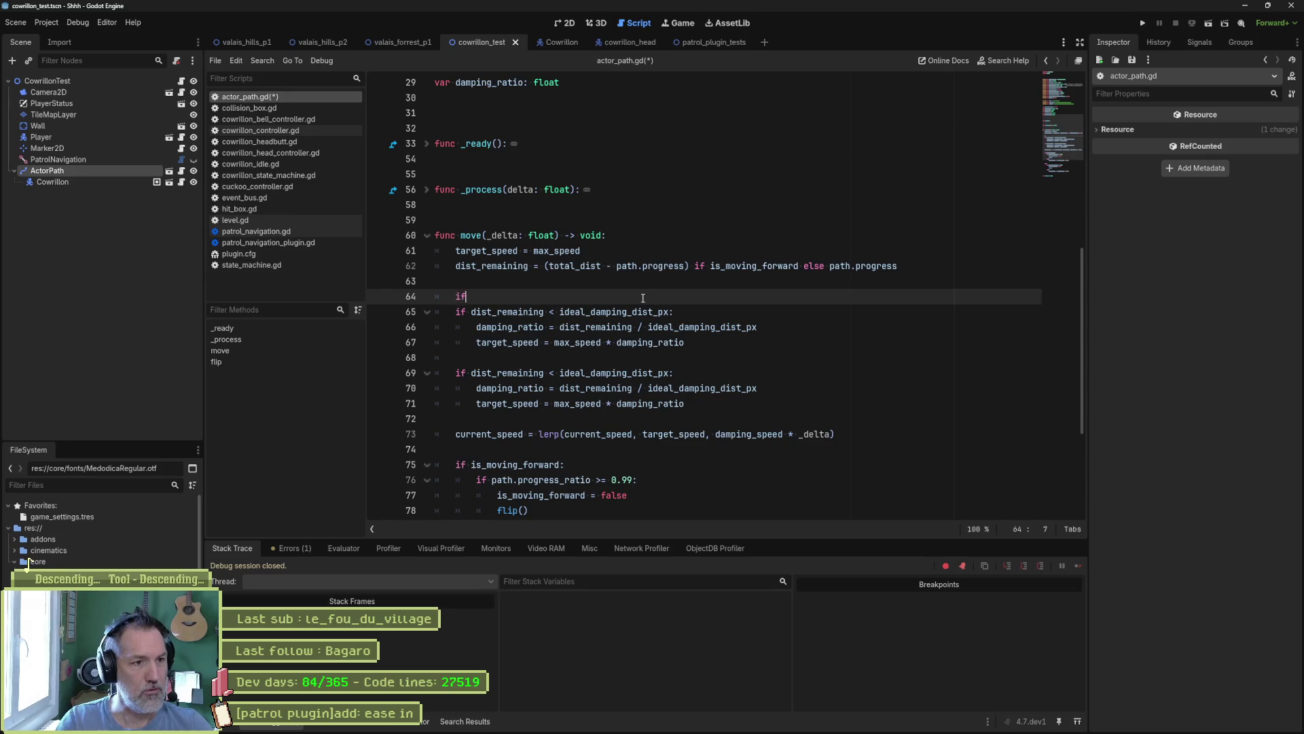
pyautogui.press('Down')
pyautogui.press('Return')
pyautogui.write(':')
pyautogui.press('Down')
pyautogui.hotkey('shift', 'Down')
pyautogui.hotkey('shift', 'Down')
pyautogui.press('Tab')
pyautogui.press('Down')
# Wrap the second damping block under an 'else:' branch
pyautogui.write('el')
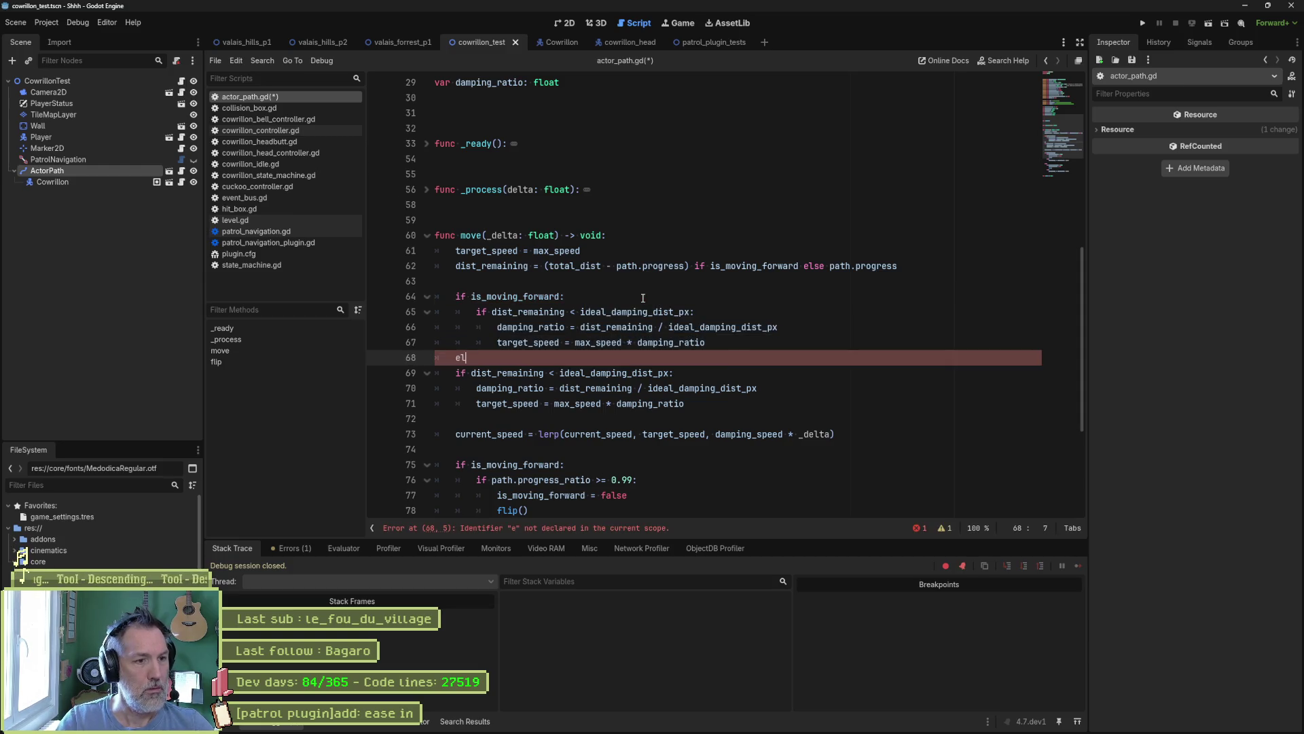
pyautogui.press('Return')
pyautogui.write(':')
pyautogui.press('Down')
pyautogui.hotkey('shift', 'Down')
pyautogui.hotkey('shift', 'Down')
pyautogui.press('Tab')
# Delete the 'if is_moving_forward:' line and select the first block down to else
pyautogui.click(622, 294)
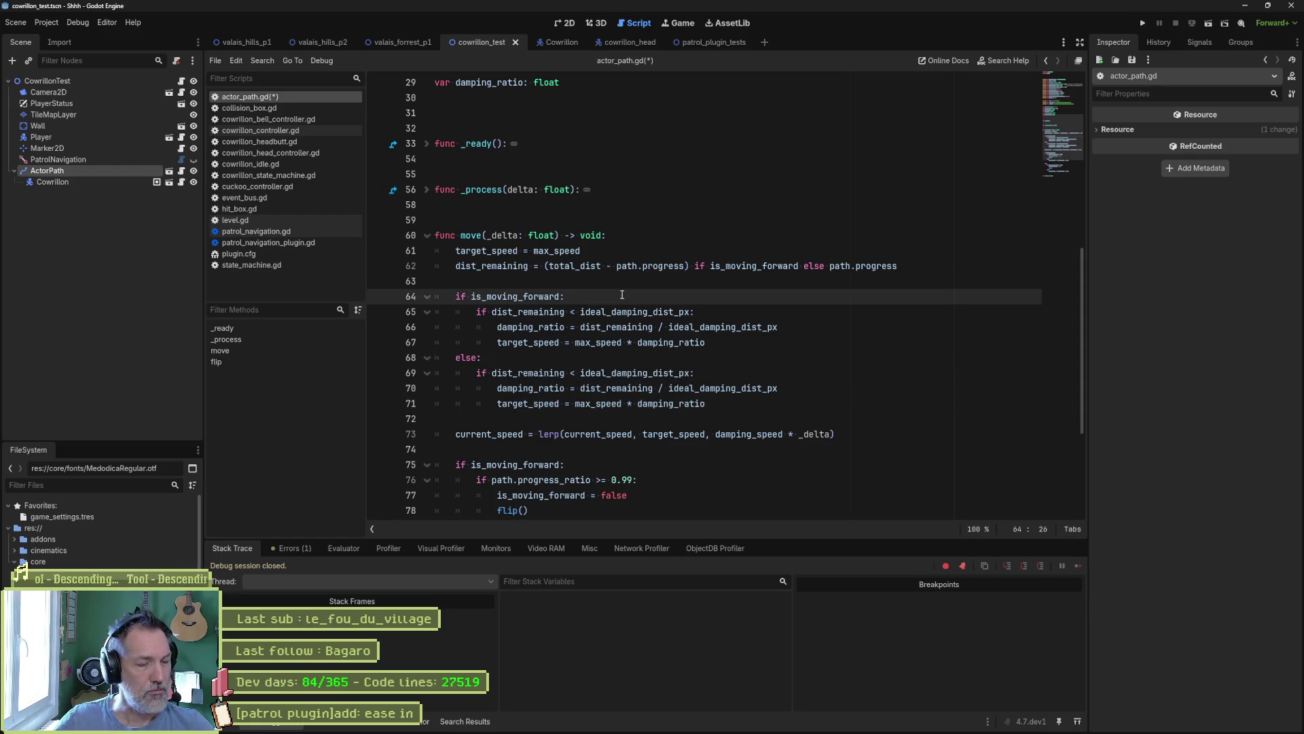
pyautogui.click(581, 362)
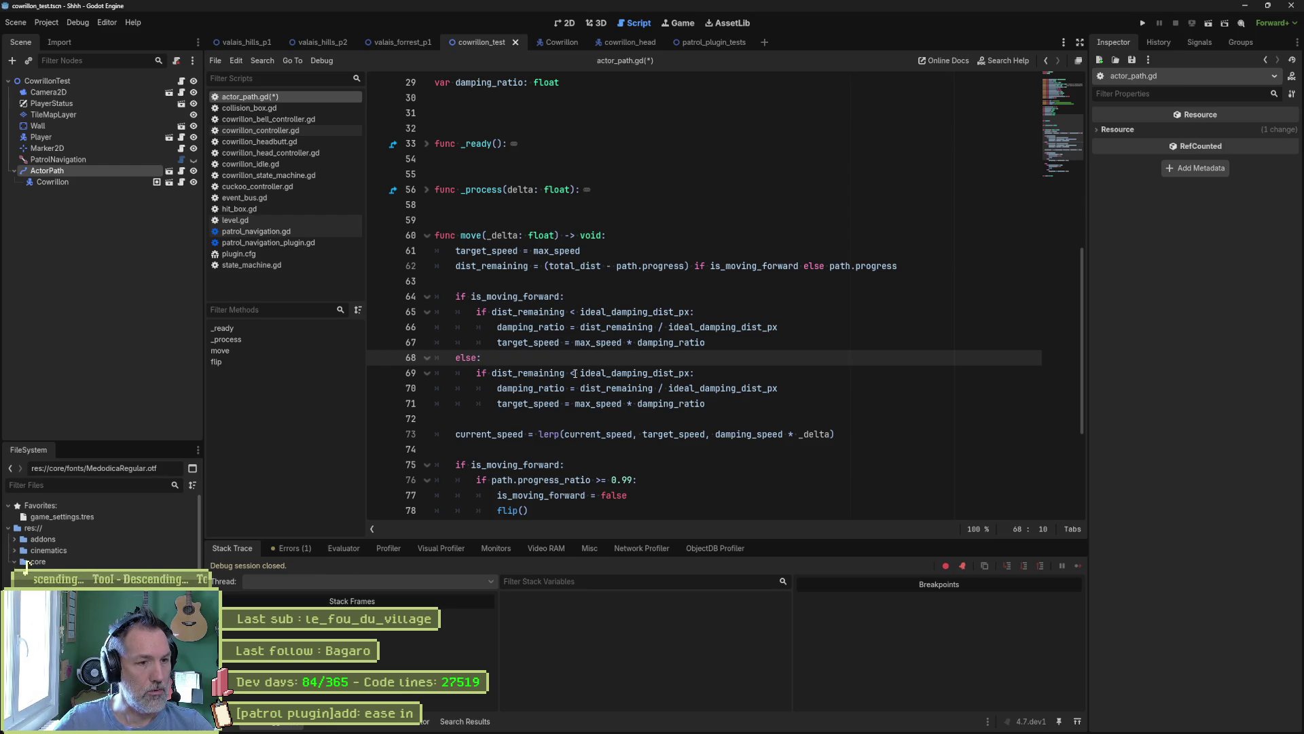
pyautogui.click(588, 293)
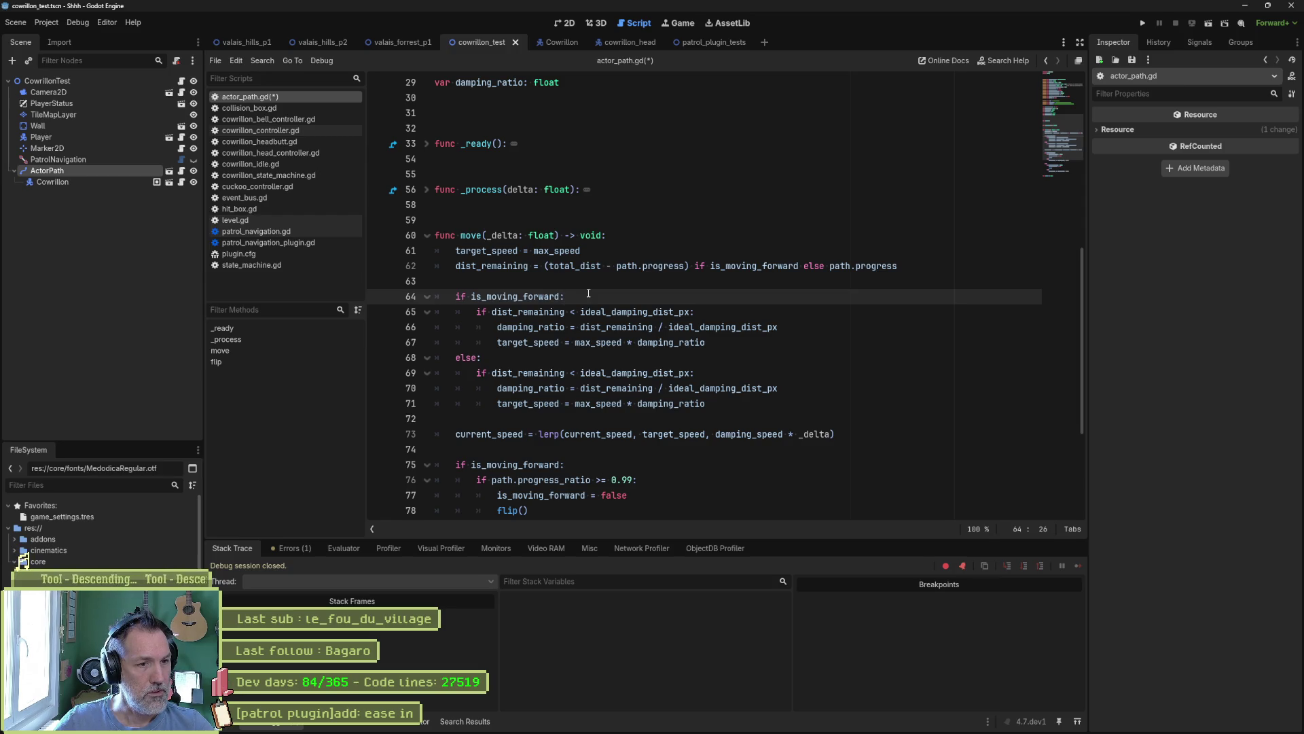
pyautogui.hotkey('ctrl', 'shift', 'k')
pyautogui.moveTo(582, 297)
pyautogui.mouseDown()
pyautogui.moveTo(707, 327)
pyautogui.moveTo(585, 343)
pyautogui.moveTo(707, 388)
pyautogui.mouseUp()
# Dedent the first damping block and delete the 'else:' line
pyautogui.hotkey('shift', 'Tab')
pyautogui.click(586, 343)
pyautogui.hotkey('ctrl', 'shift', 'k')
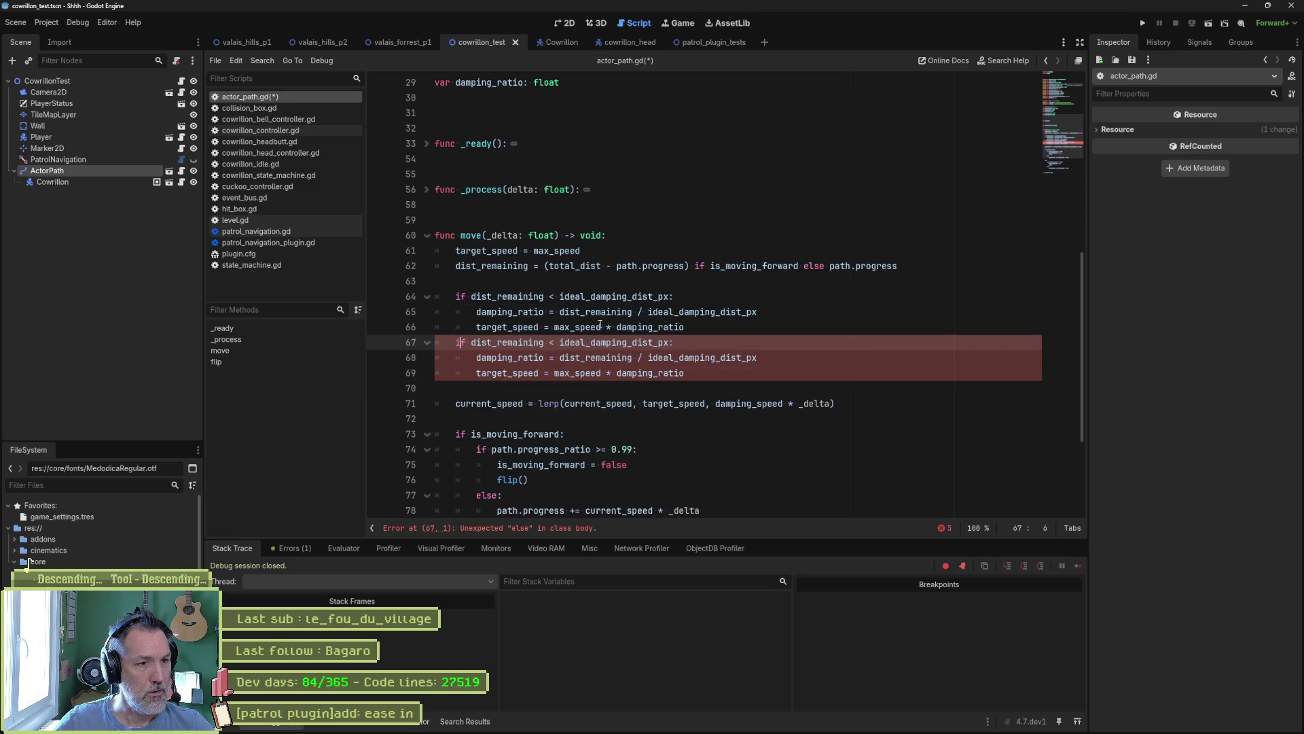
pyautogui.press('Home')
pyautogui.press('Return')
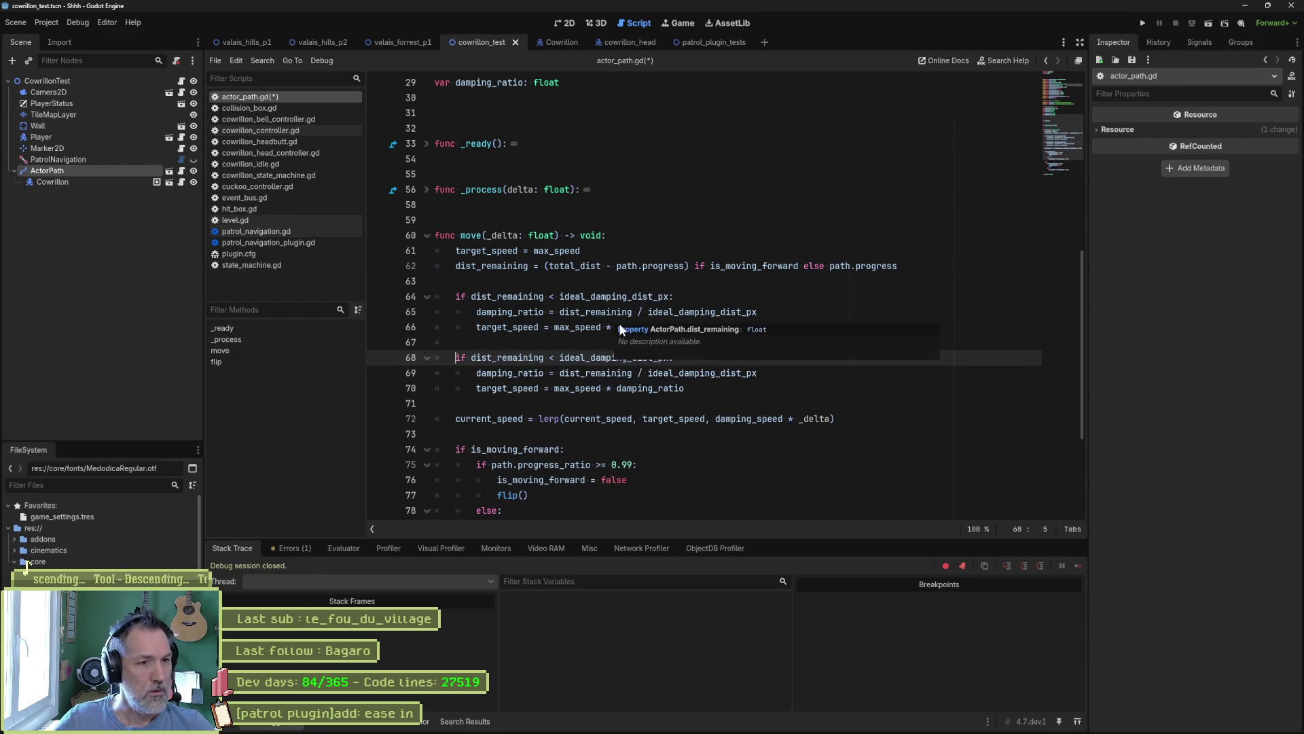
# Delete the duplicated damping if-block, leaving a single check in move()
pyautogui.doubleClick(527, 296)
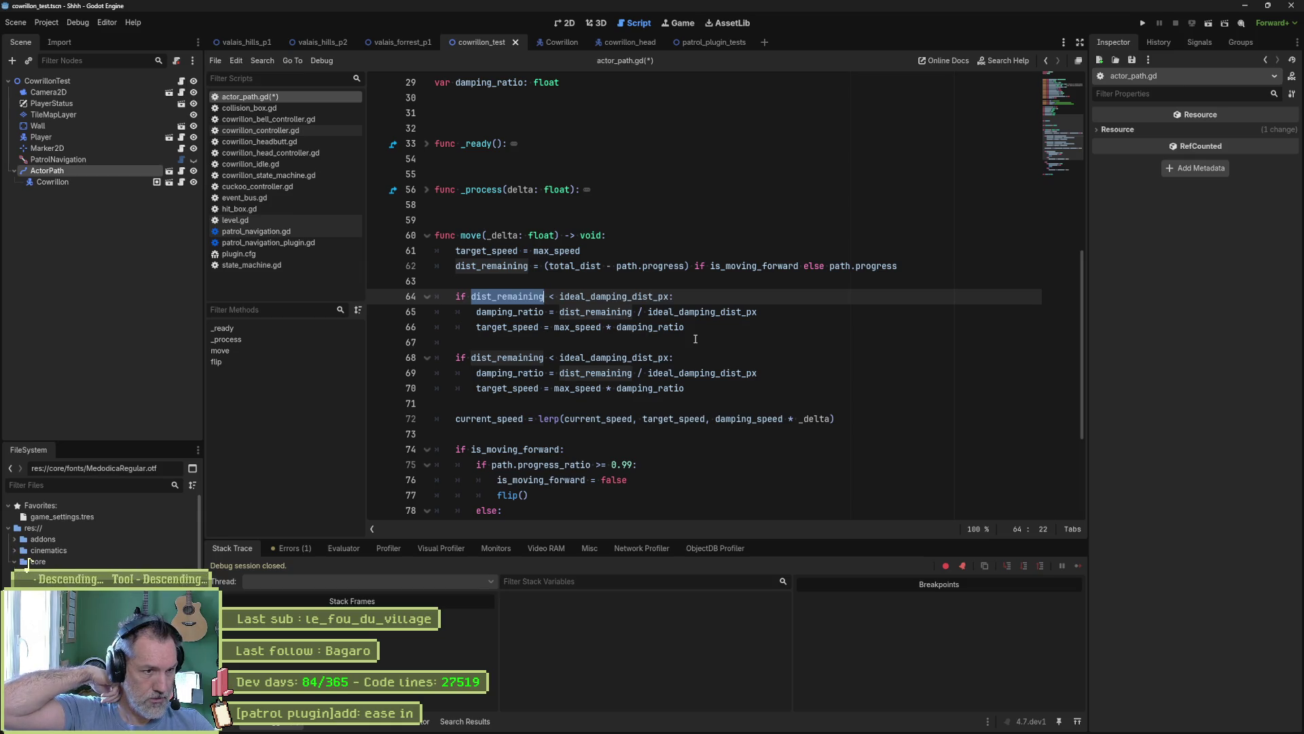
pyautogui.moveTo(679, 391); pyautogui.dragTo(686, 329)
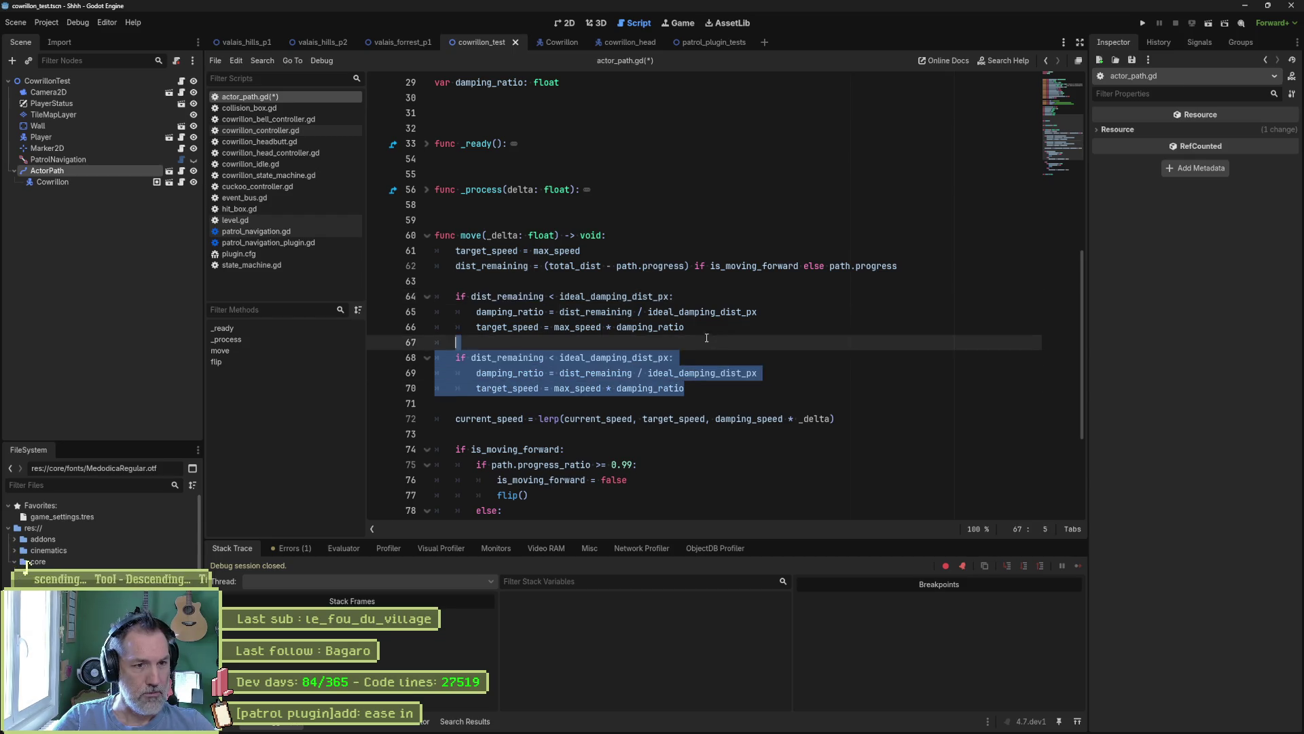
pyautogui.press('BackSpace')
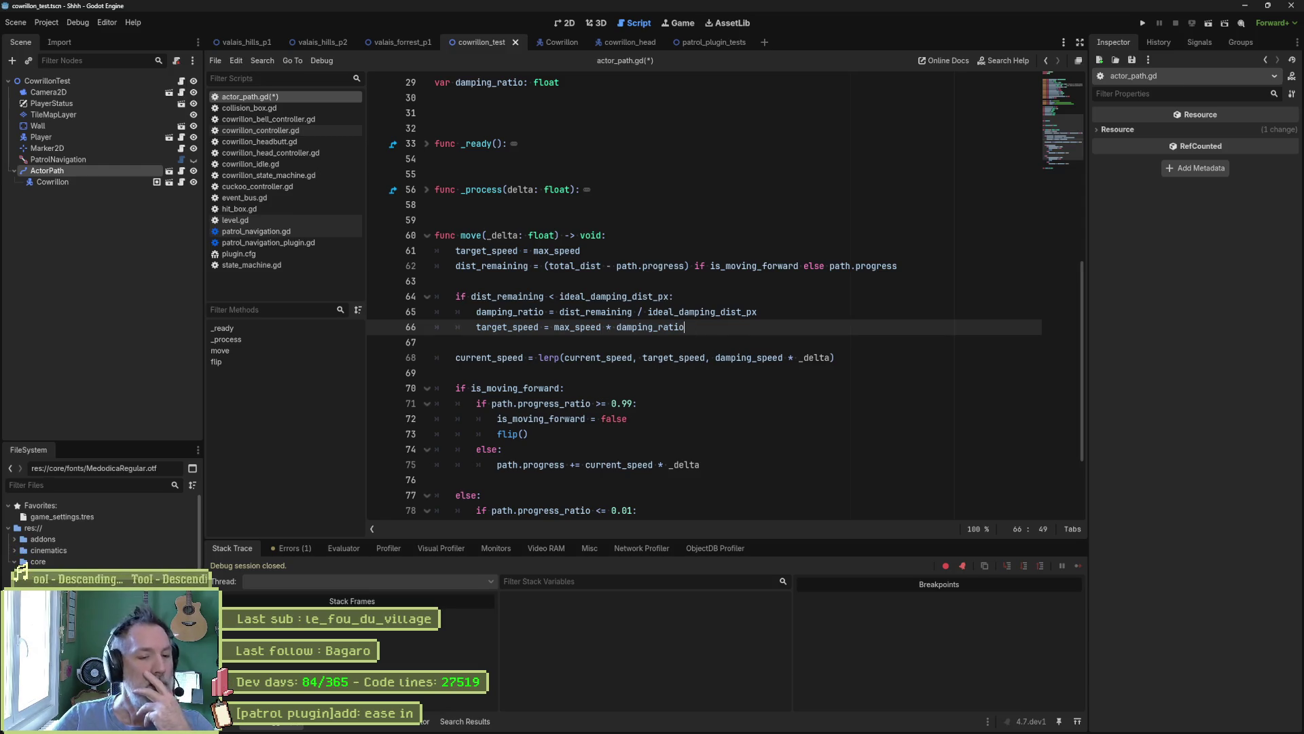
pyautogui.click(843, 722)
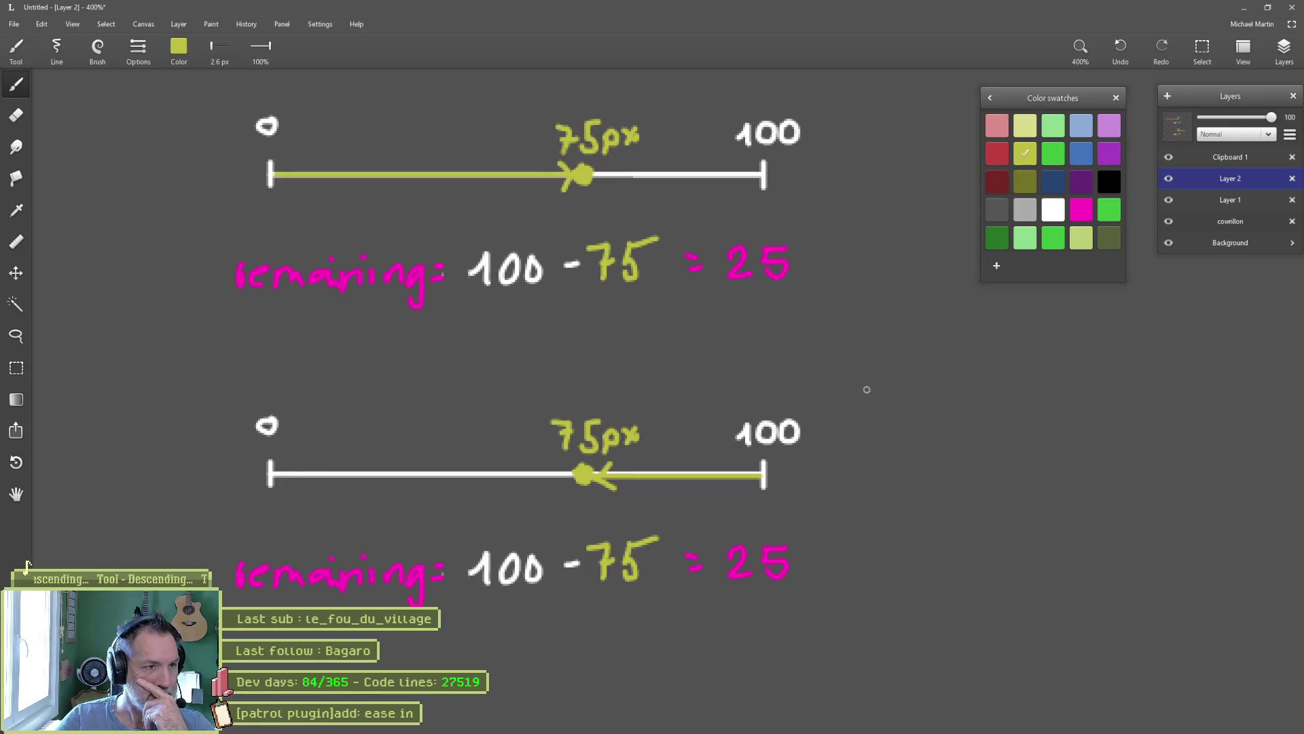
# Underline the start and end stretches of the top progress bar in green, then return to Godot
pyautogui.click(1049, 237)
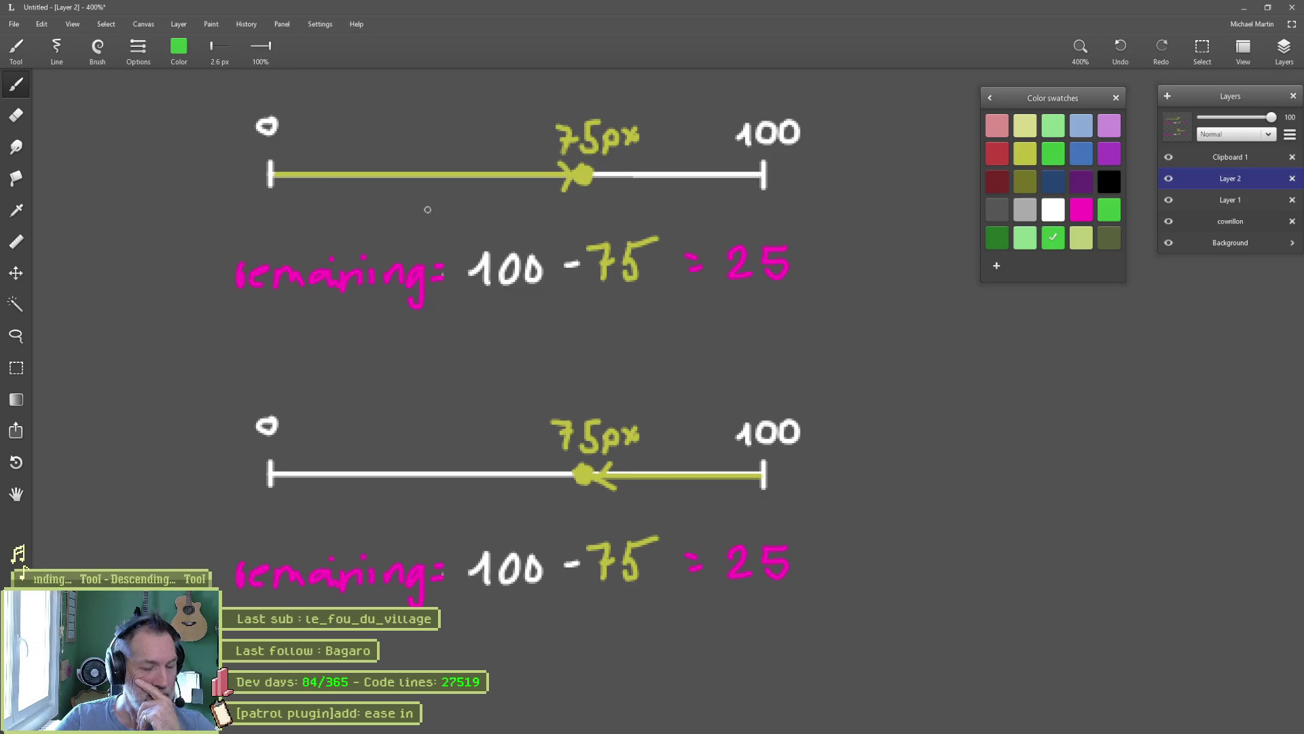
pyautogui.moveTo(269, 200); pyautogui.dragTo(354, 201)
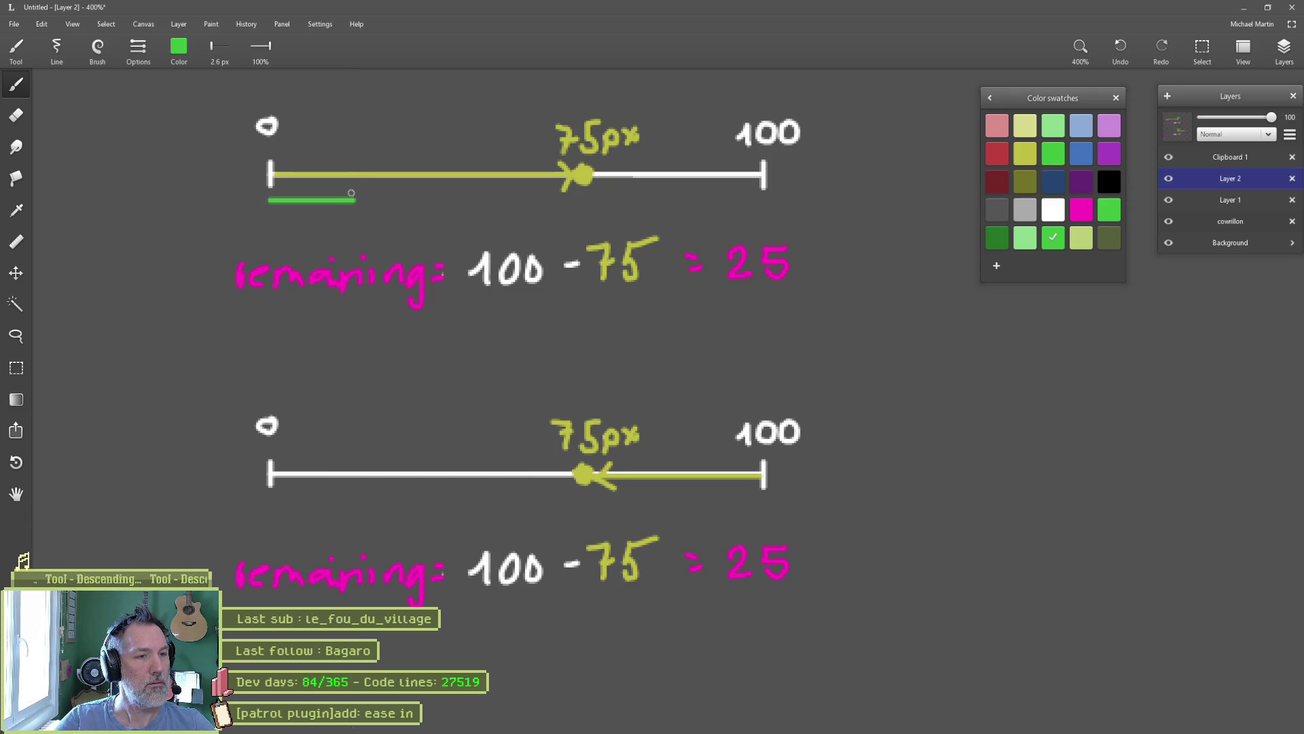
pyautogui.moveTo(766, 202); pyautogui.dragTo(669, 203)
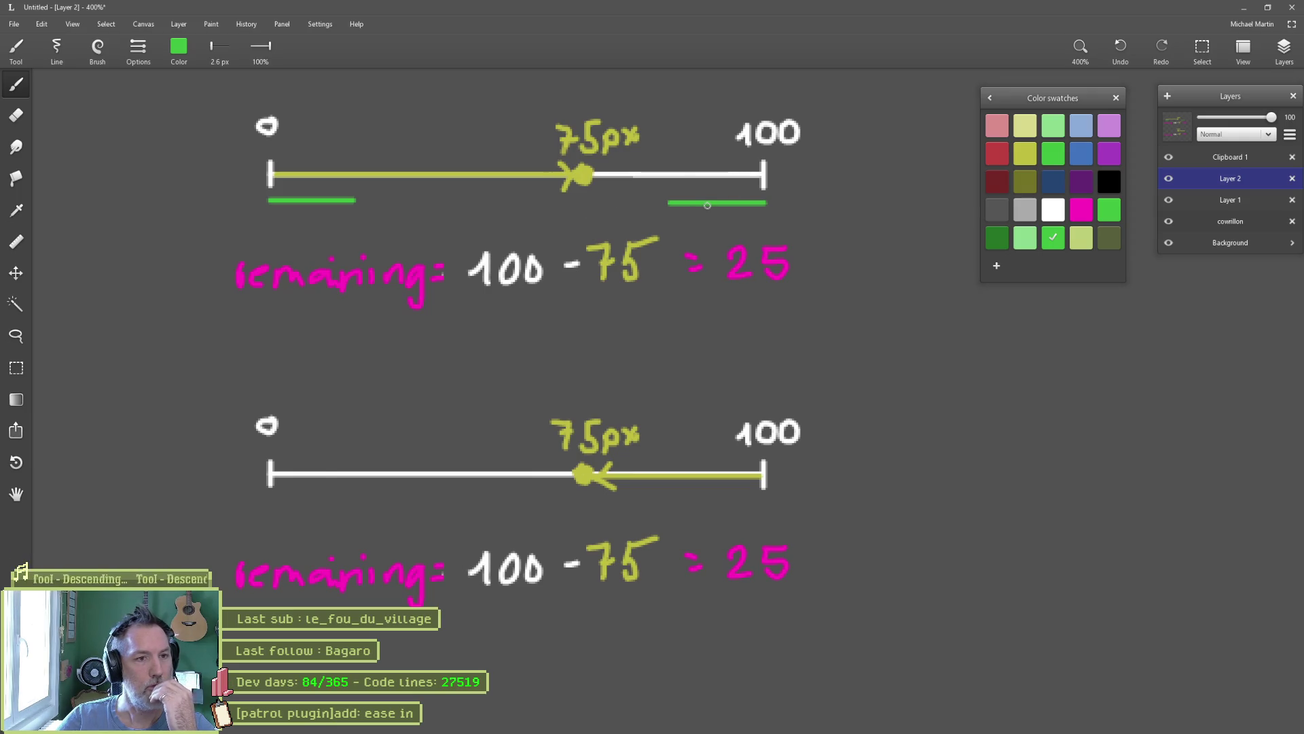
pyautogui.moveTo(800, 723)
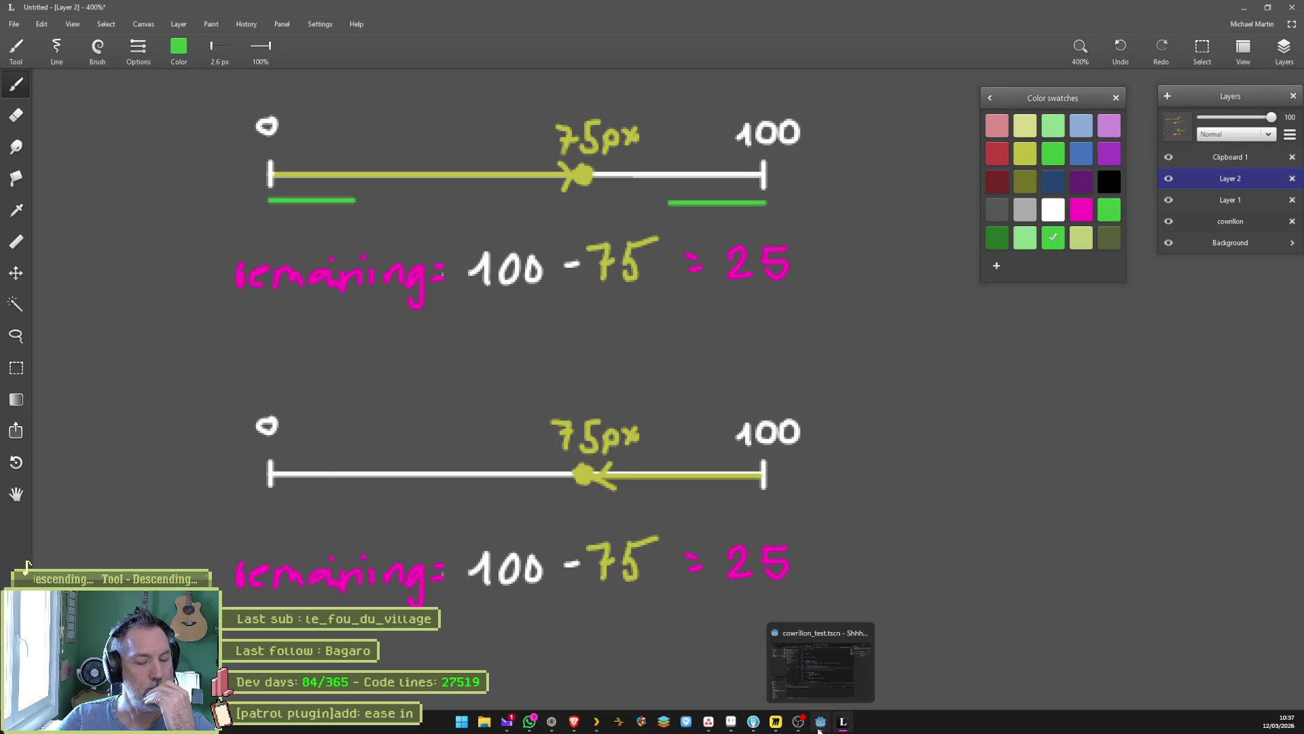
pyautogui.click(819, 727)
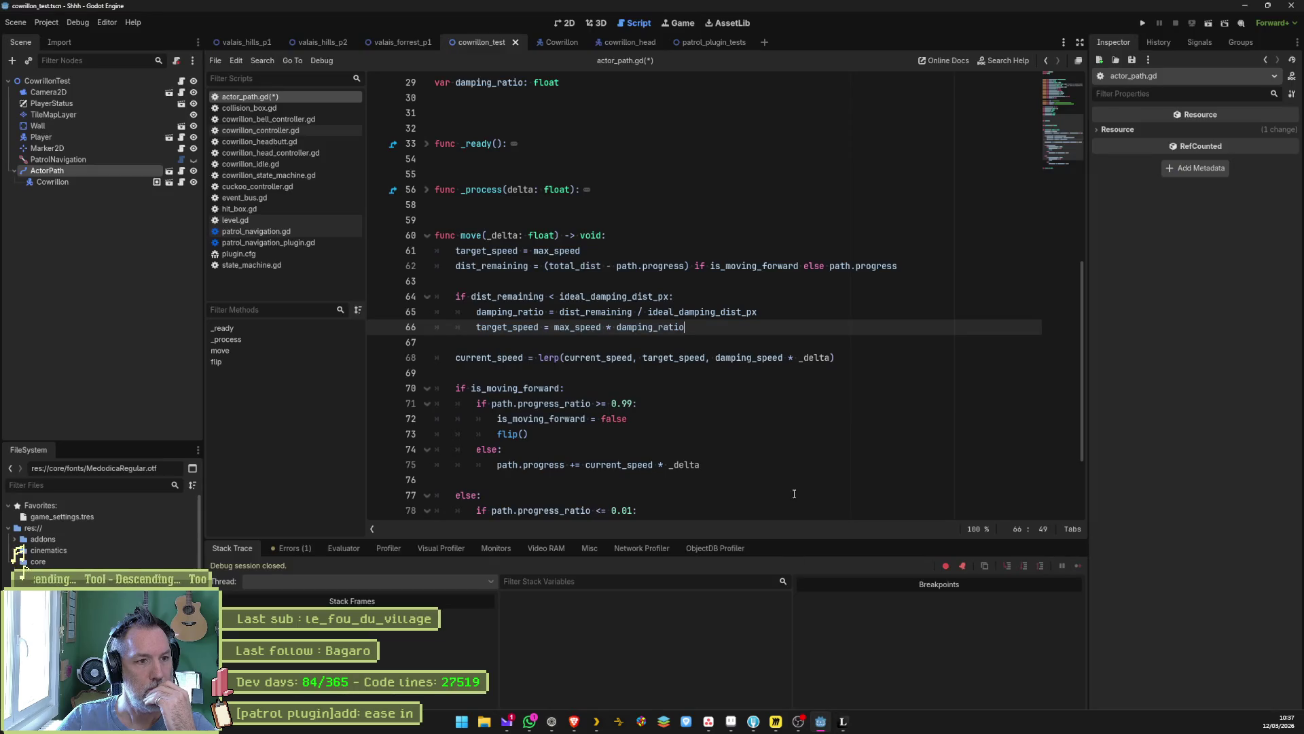
# Insert an is_in_damping_range() call in move() before the damping check
pyautogui.click(798, 278)
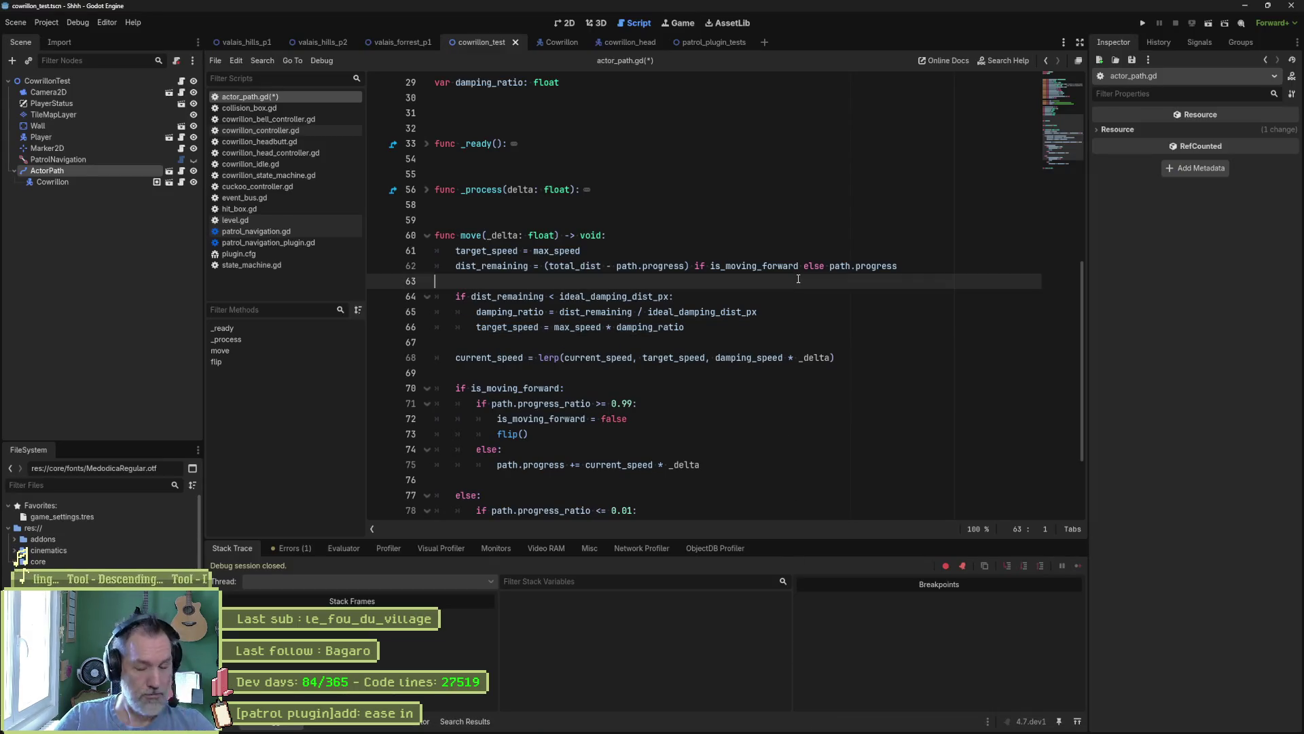
pyautogui.press('Return')
pyautogui.press('Return')
pyautogui.press('Up')
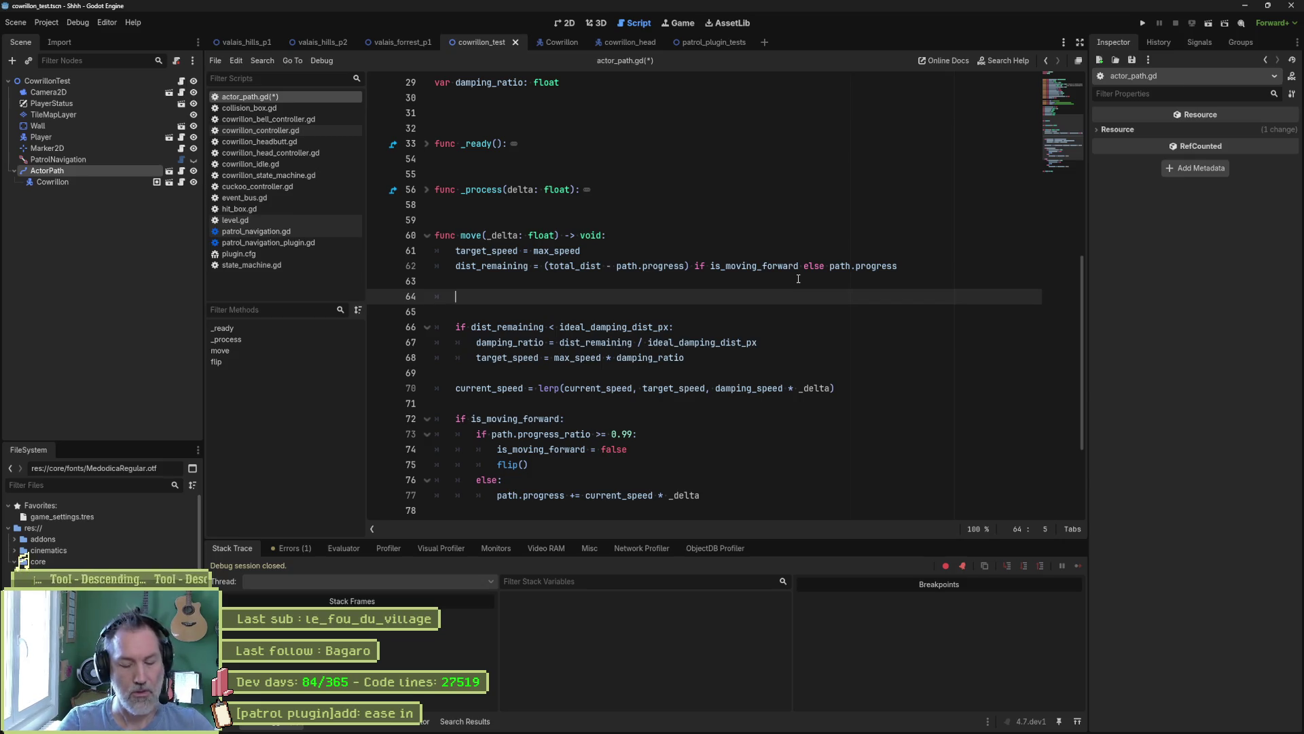
pyautogui.write('is_in_damping_range()')
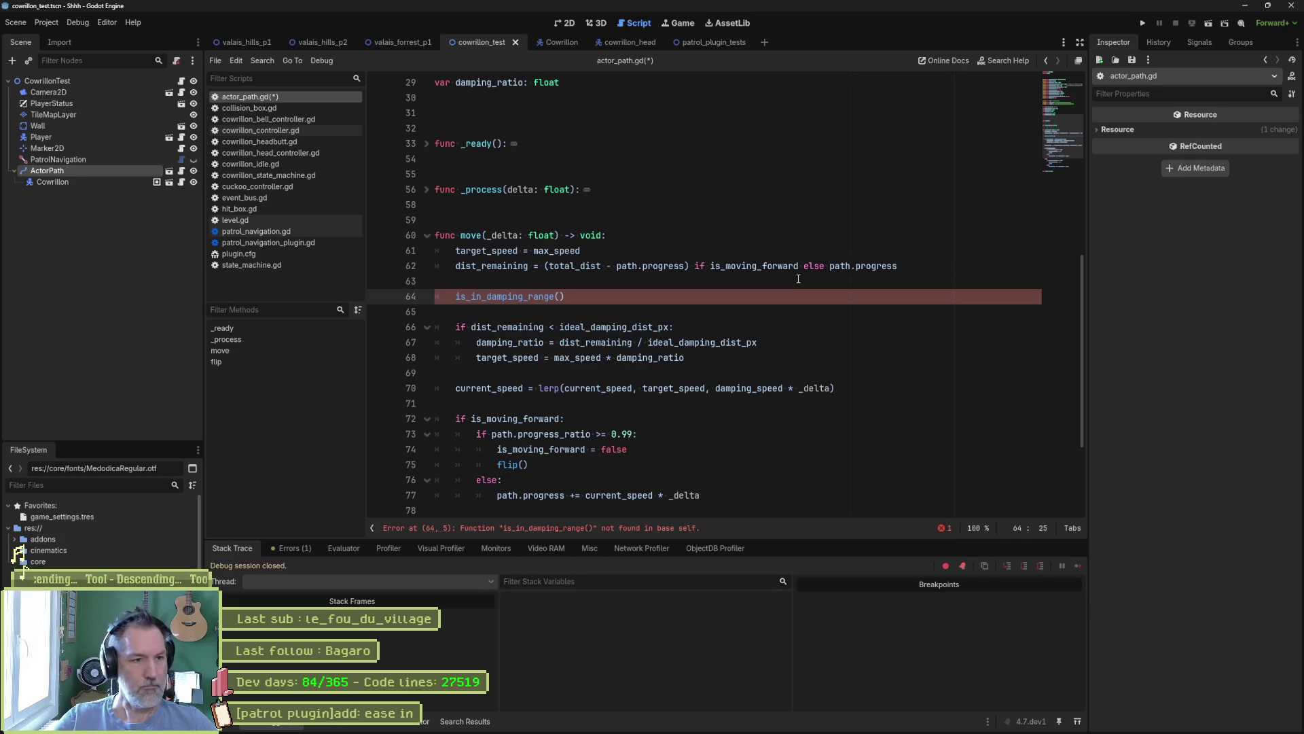
# Start a new function above move() named is_in_damping_range
pyautogui.click(509, 220)
pyautogui.press('Return')
pyautogui.press('Return')
pyautogui.press('Return')
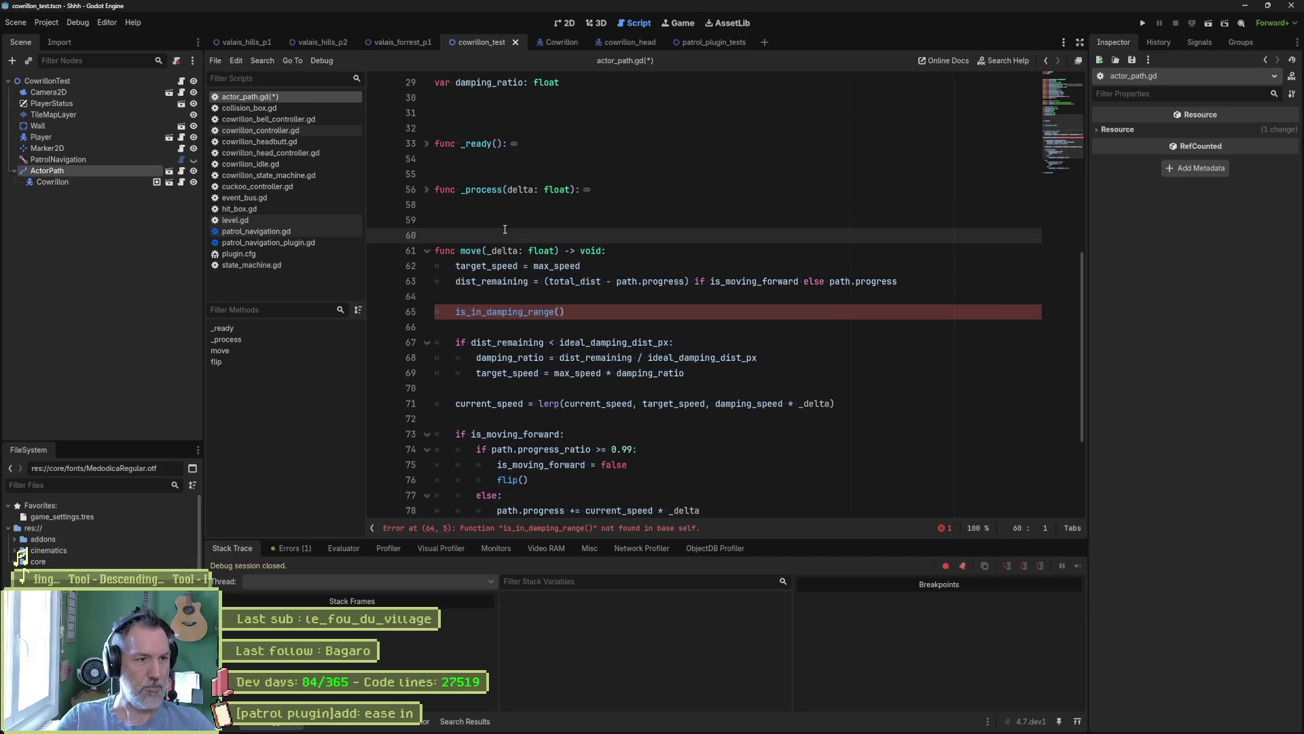
pyautogui.click(505, 229)
pyautogui.write('func')
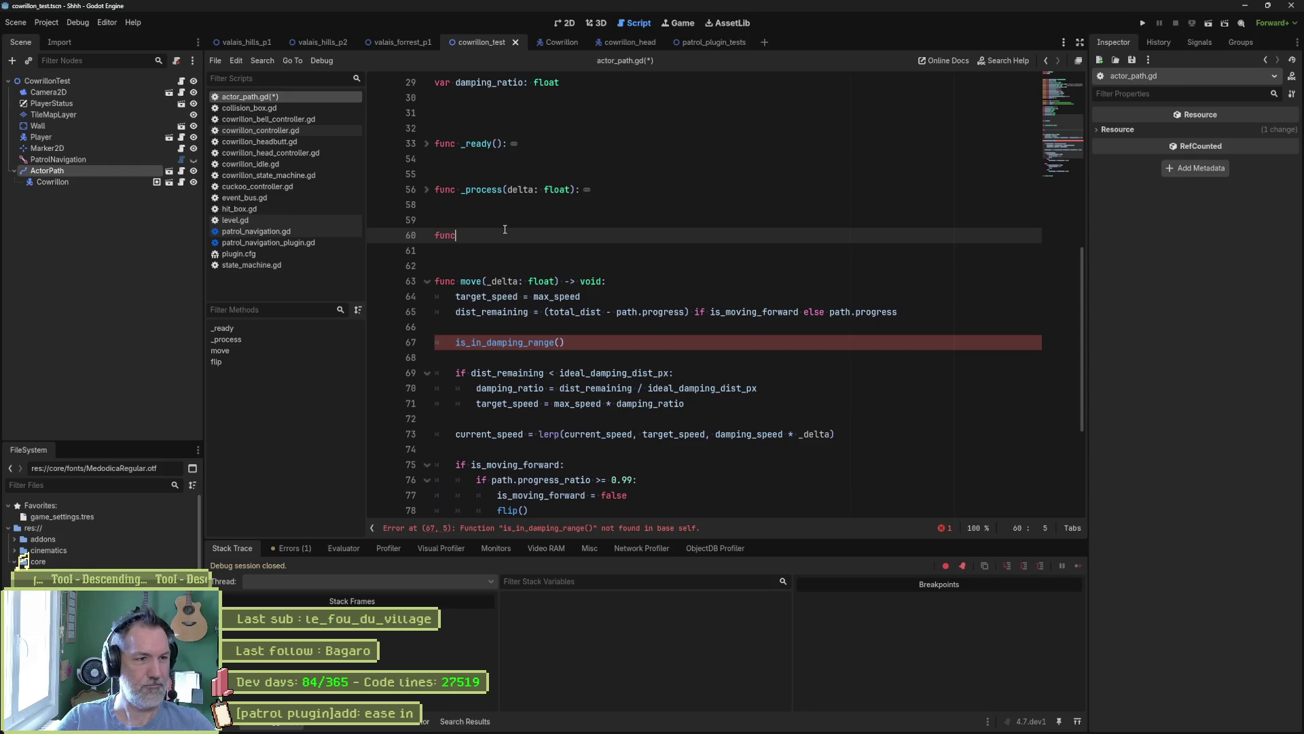
pyautogui.press('Return')
pyautogui.press('Down')
pyautogui.press('Down')
pyautogui.press('Down')
pyautogui.press('Home')
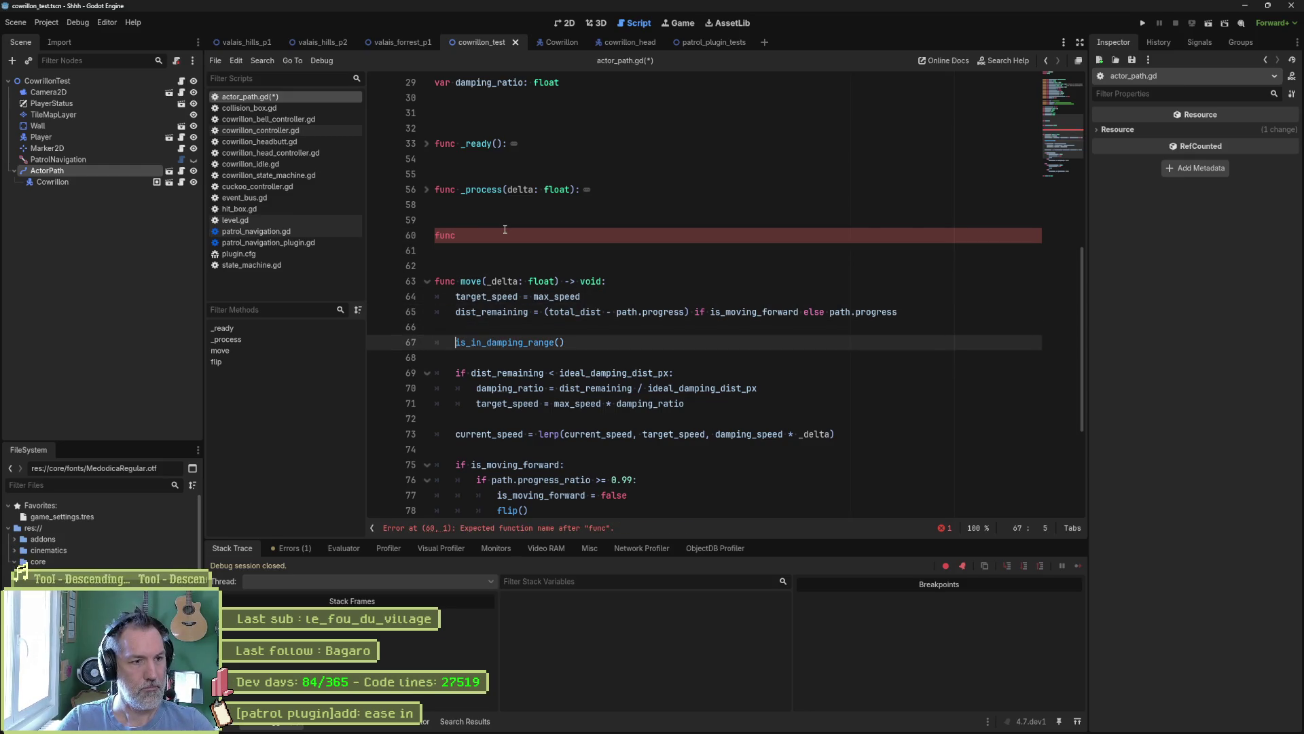
pyautogui.hotkey('shift', 'End')
pyautogui.hotkey('ctrl', 'c')
pyautogui.press('Up')
pyautogui.press('Up')
pyautogui.press('Up')
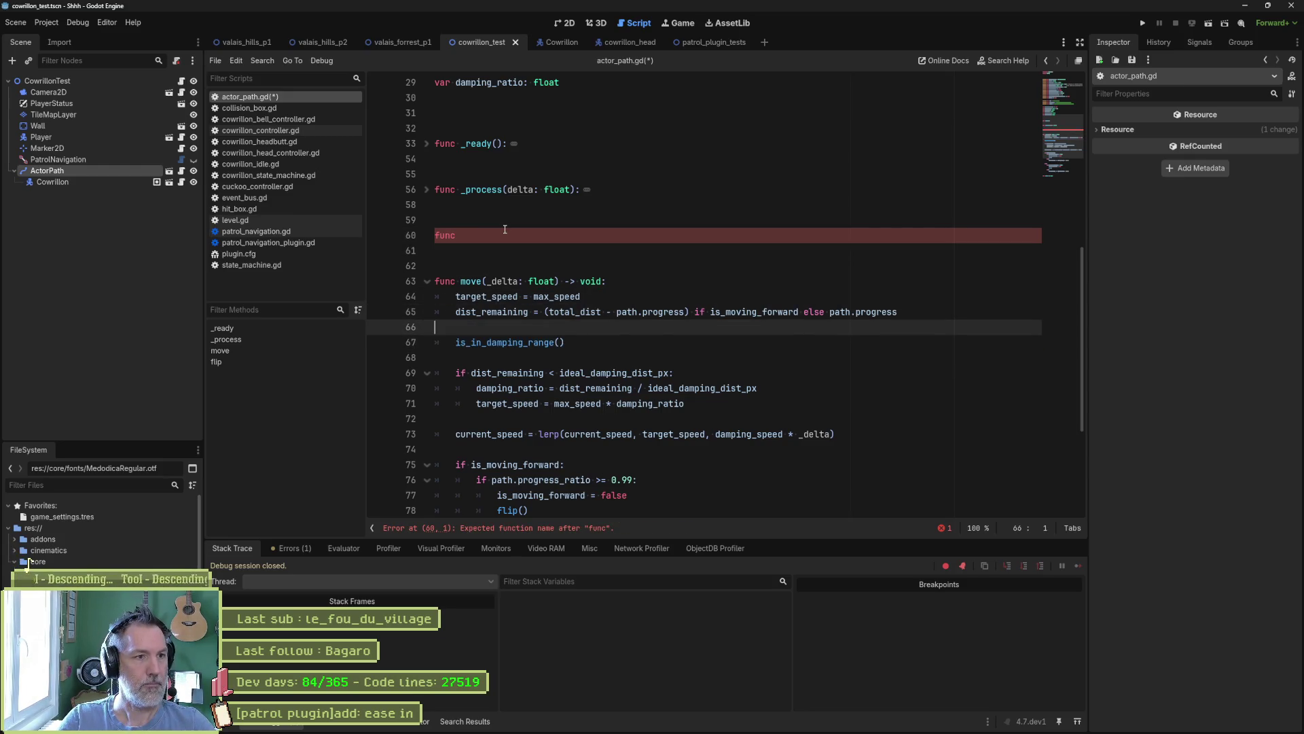
pyautogui.hotkey('ctrl', 'v')
# Finish the signature as 'func is_in_damping_range() -> void:' with a pass body
pyautogui.write(')==')
pyautogui.press('BackSpace')
pyautogui.press('BackSpace')
pyautogui.press('BackSpace')
pyautogui.write('-> void:')
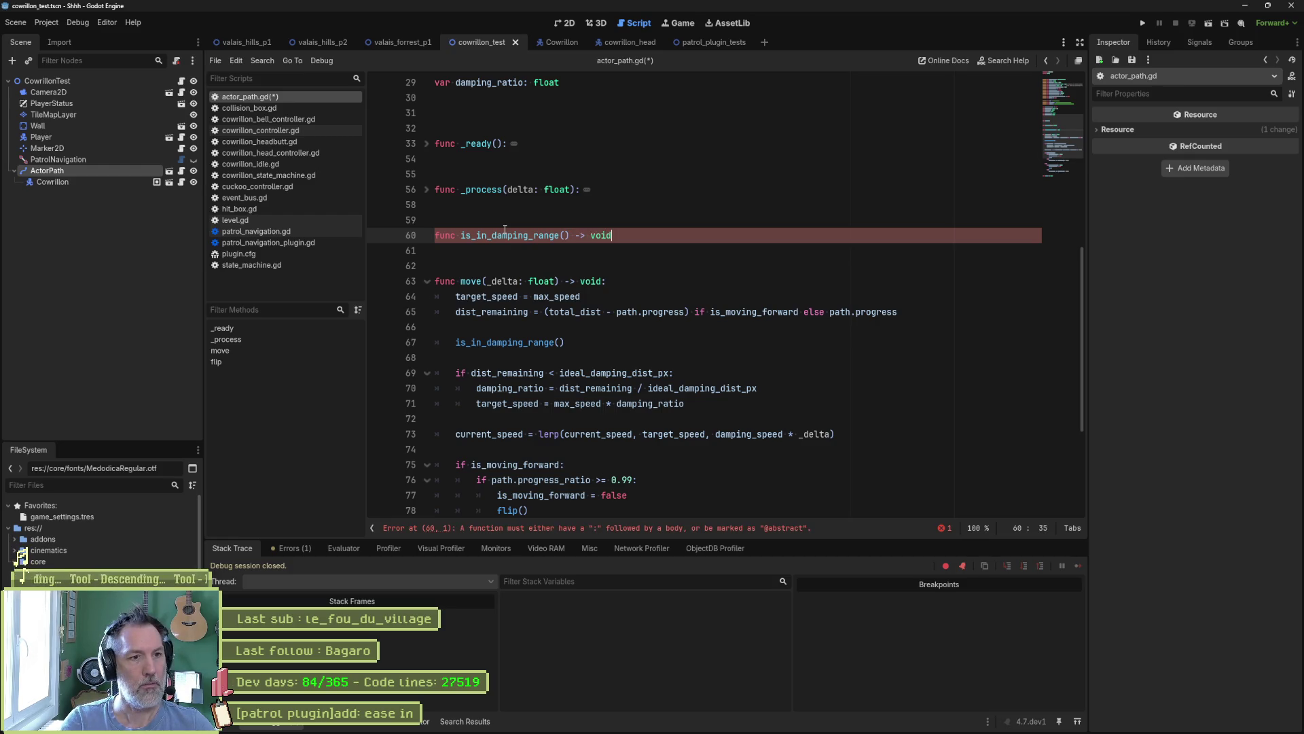
pyautogui.press('Return')
pyautogui.write('pass')
pyautogui.press('Up')
pyautogui.press('Return')
pyautogui.hotkey('ctrl', 'z')
pyautogui.press('End')
pyautogui.press('Return')
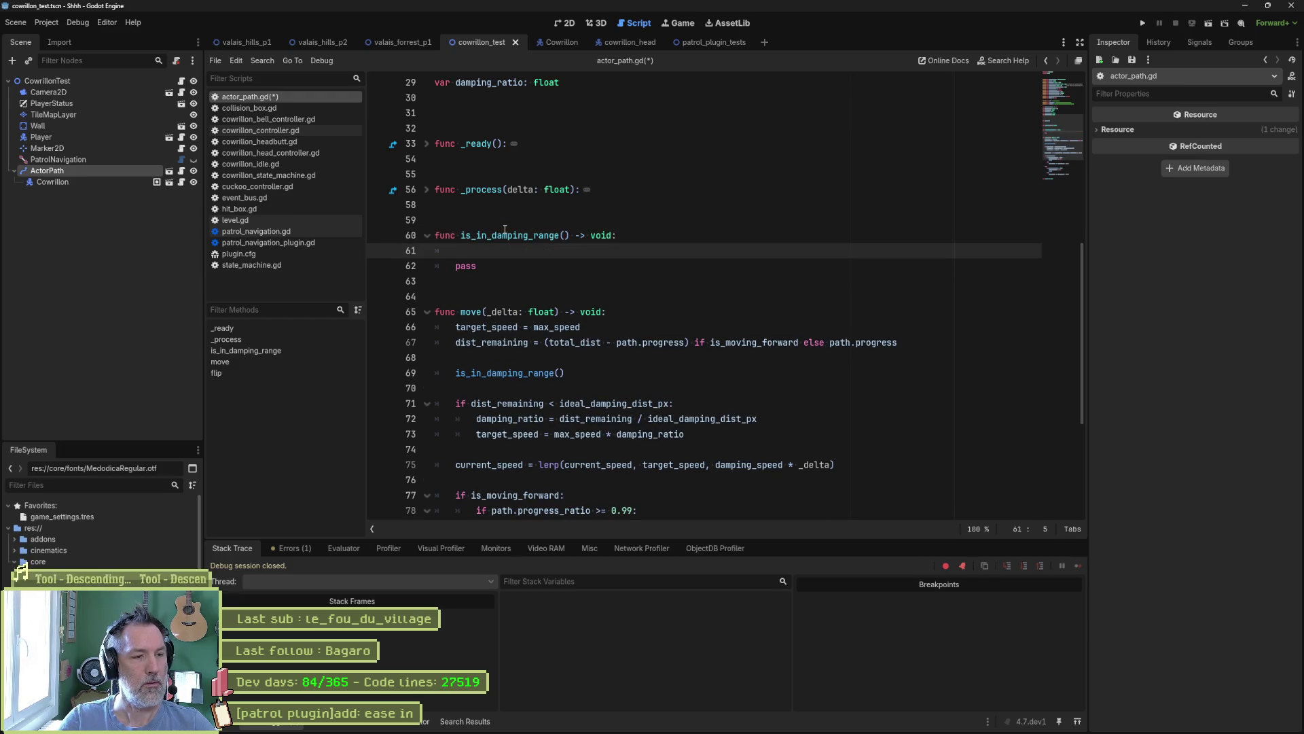
# Begin the condition 'if path.progress <' inside is_in_damping_range()
pyautogui.write('if ')
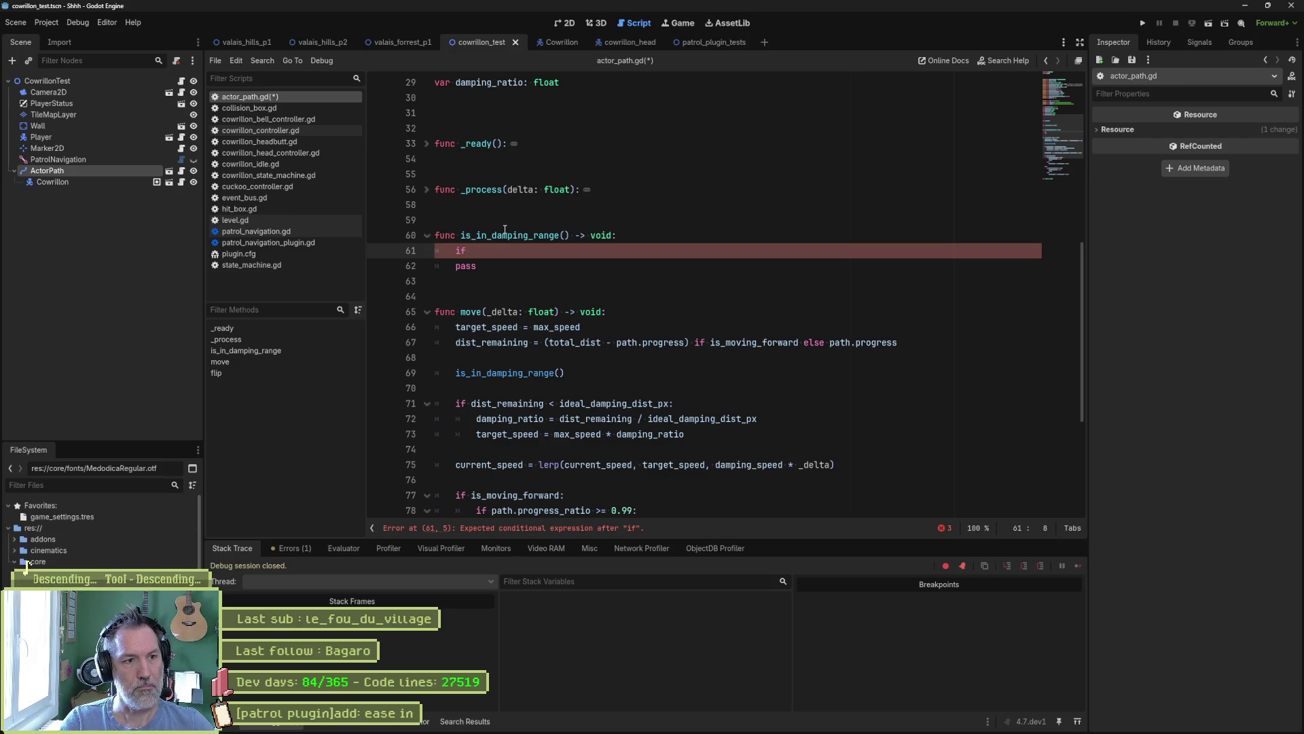
pyautogui.write('path.p')
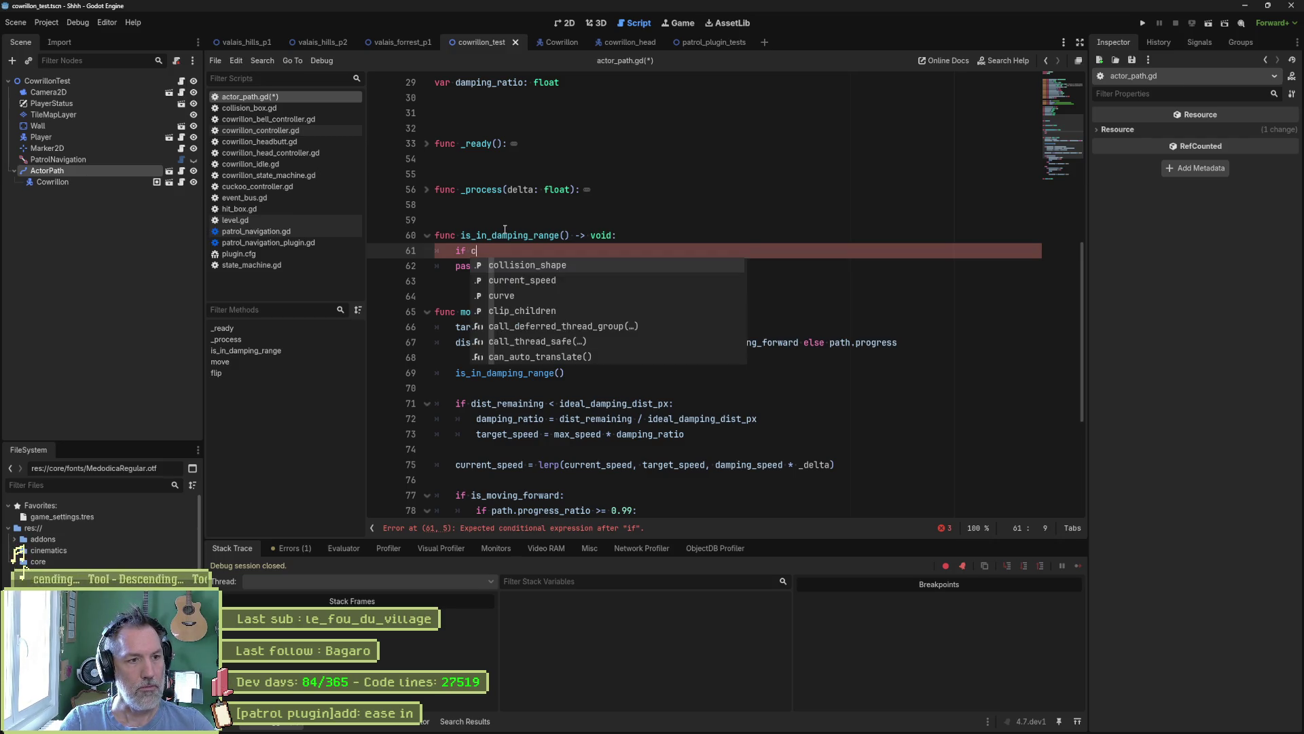
pyautogui.write('ro')
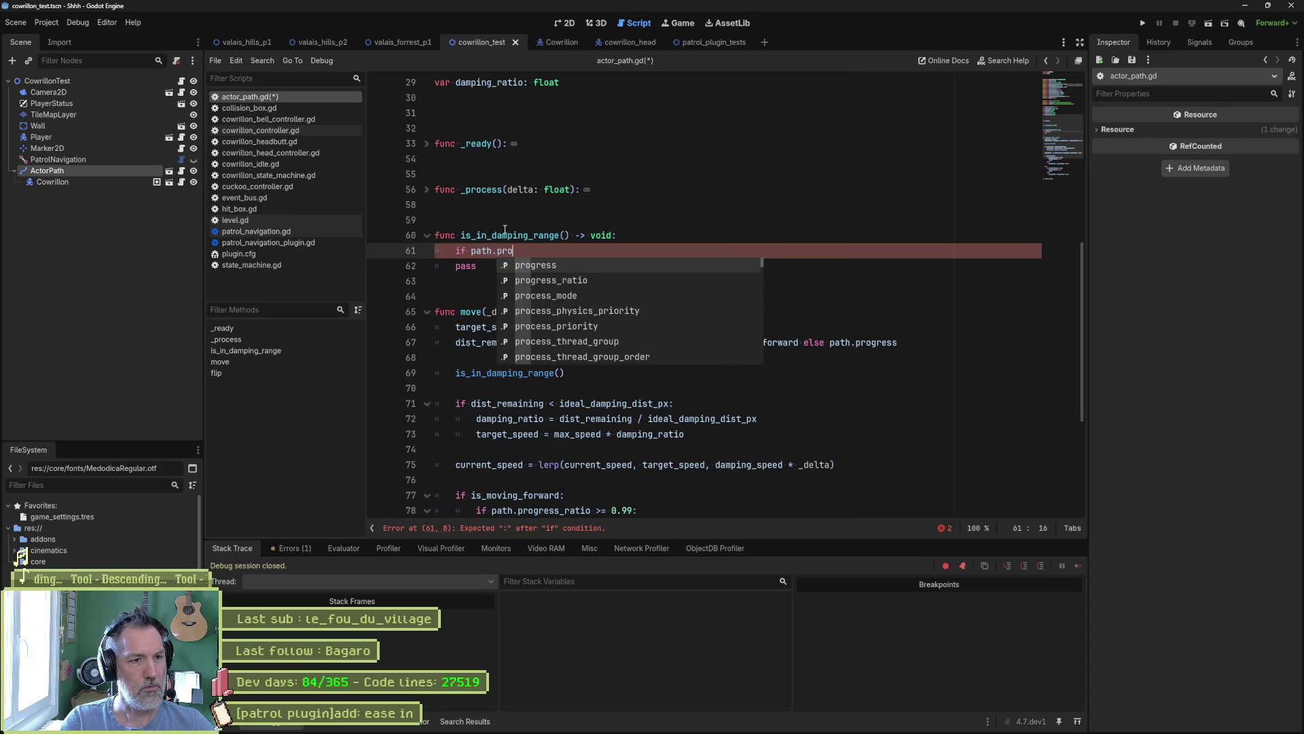
pyautogui.press('Return')
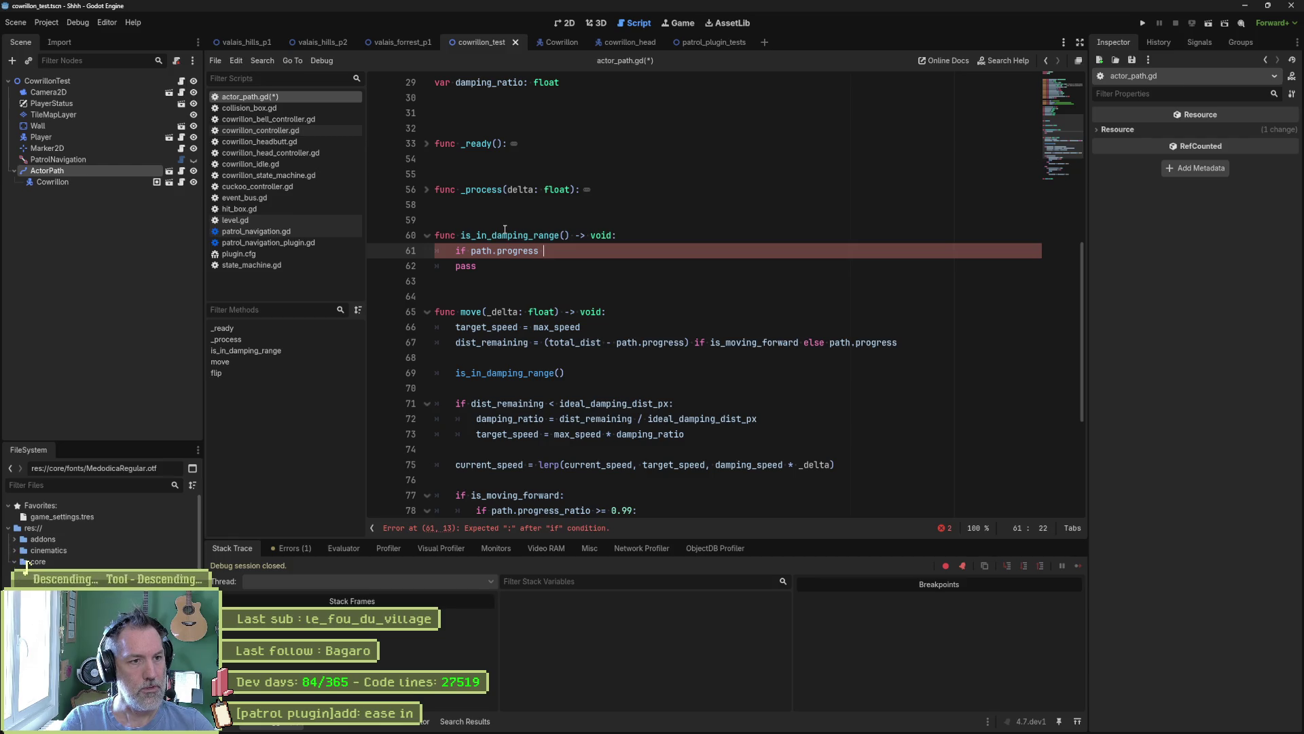
pyautogui.press('BackSpace')
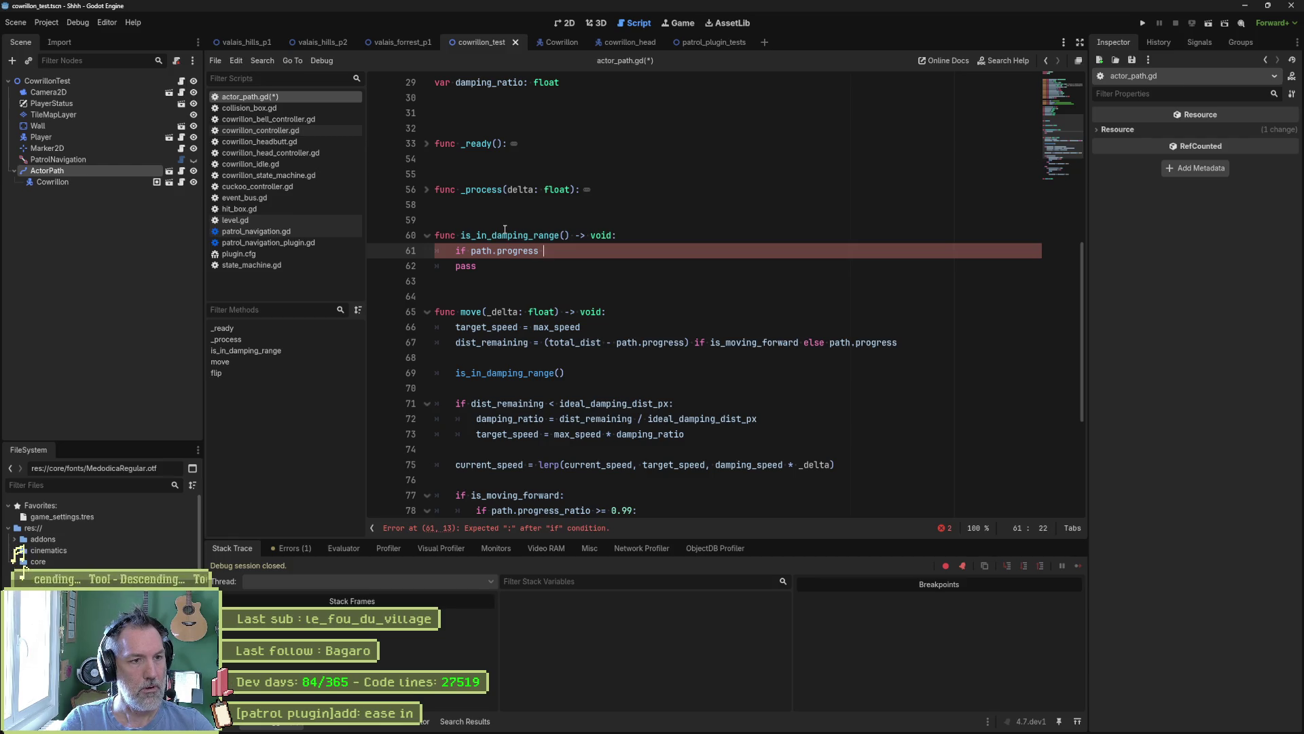
pyautogui.press('BackSpace')
pyautogui.write('<')
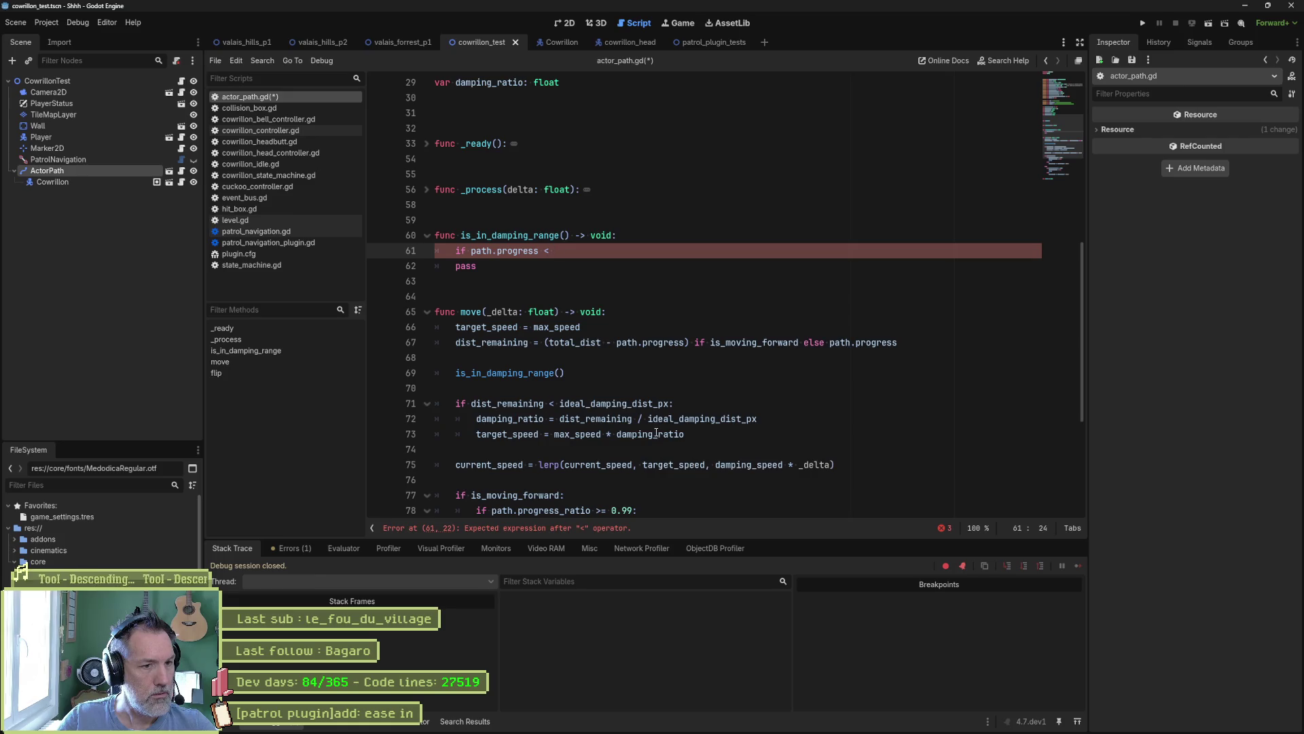
pyautogui.doubleClick(562, 404)
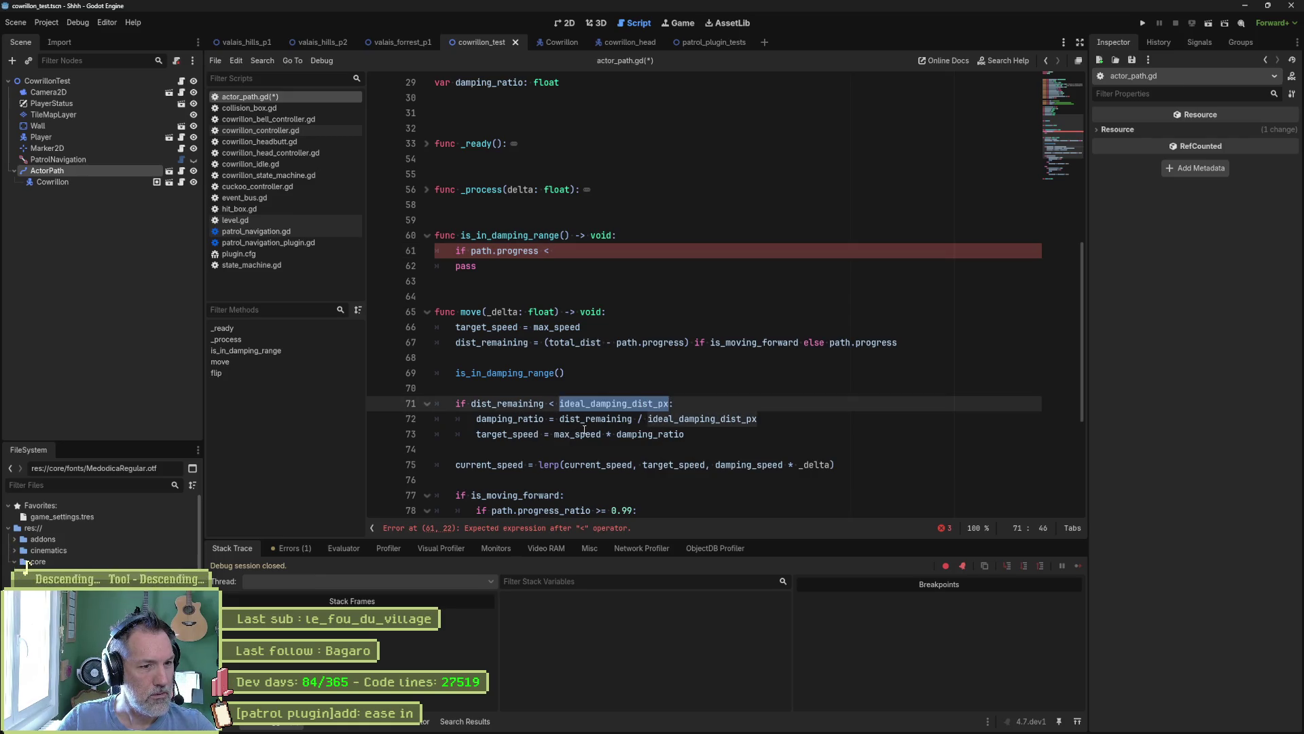
pyautogui.moveTo(624, 424)
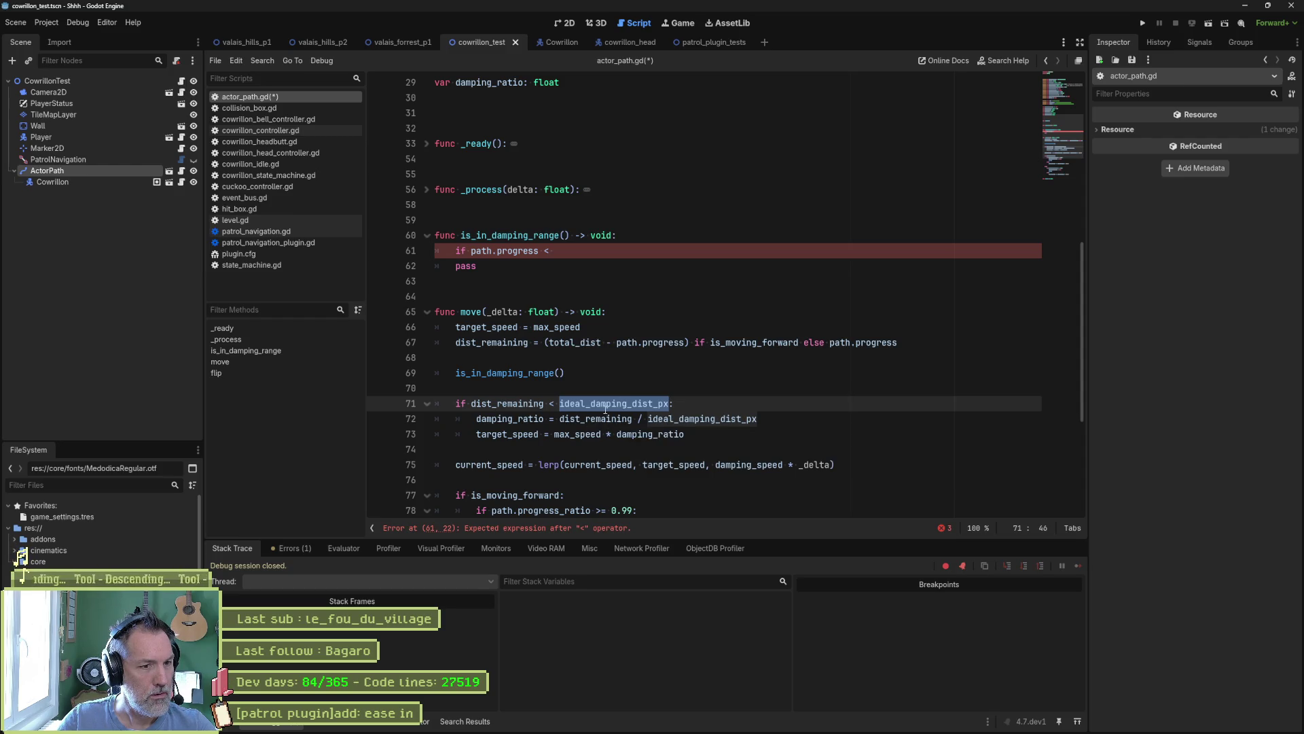
# Unfold _ready() and copy the ideal_damping_dist_px variable name from line 36
pyautogui.scroll(3, 522, 351)
pyautogui.click(426, 281)
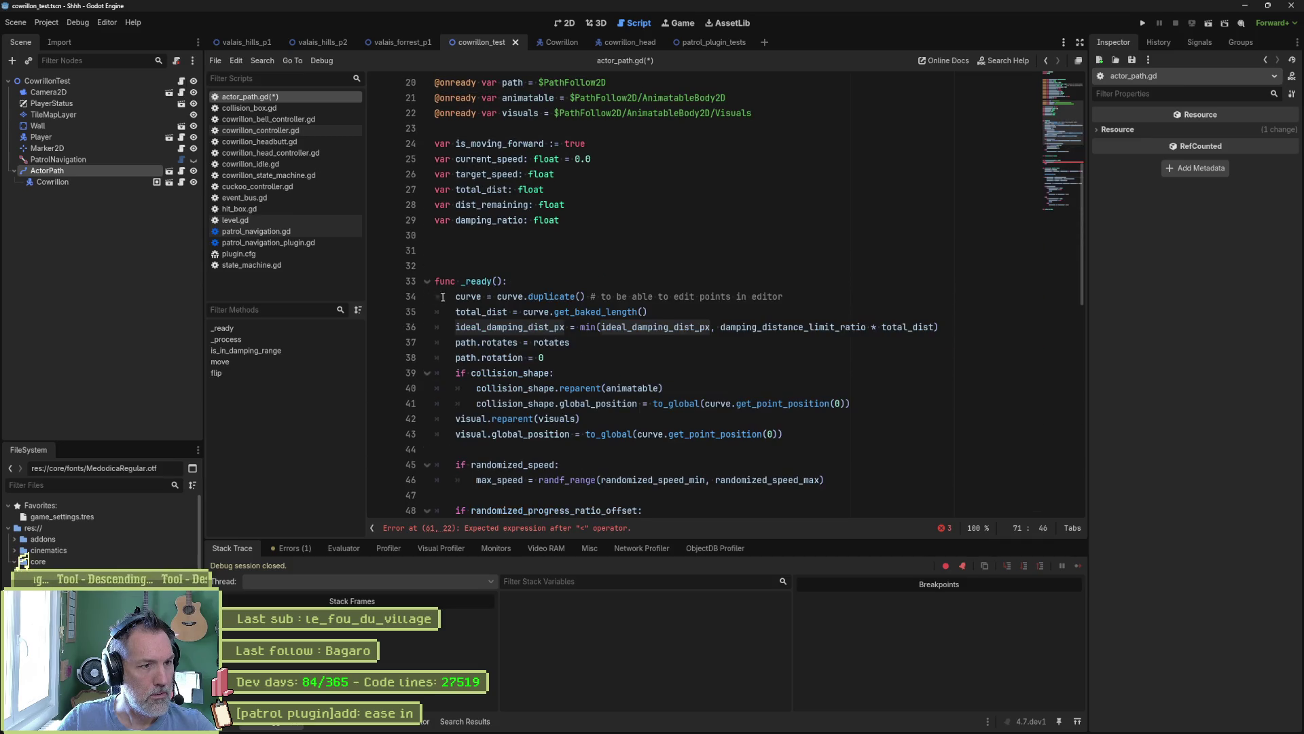
pyautogui.doubleClick(561, 327)
pyautogui.hotkey('ctrl', 'c')
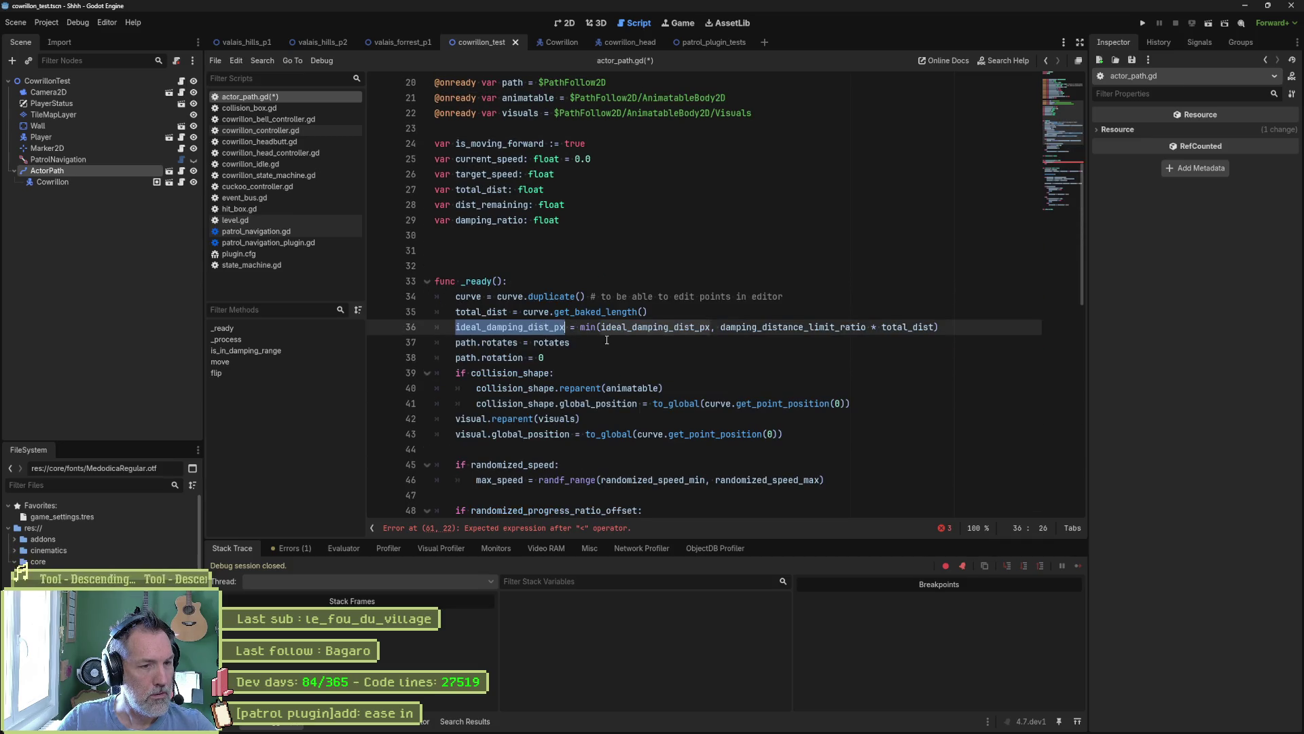
pyautogui.scroll(-6, 607, 340)
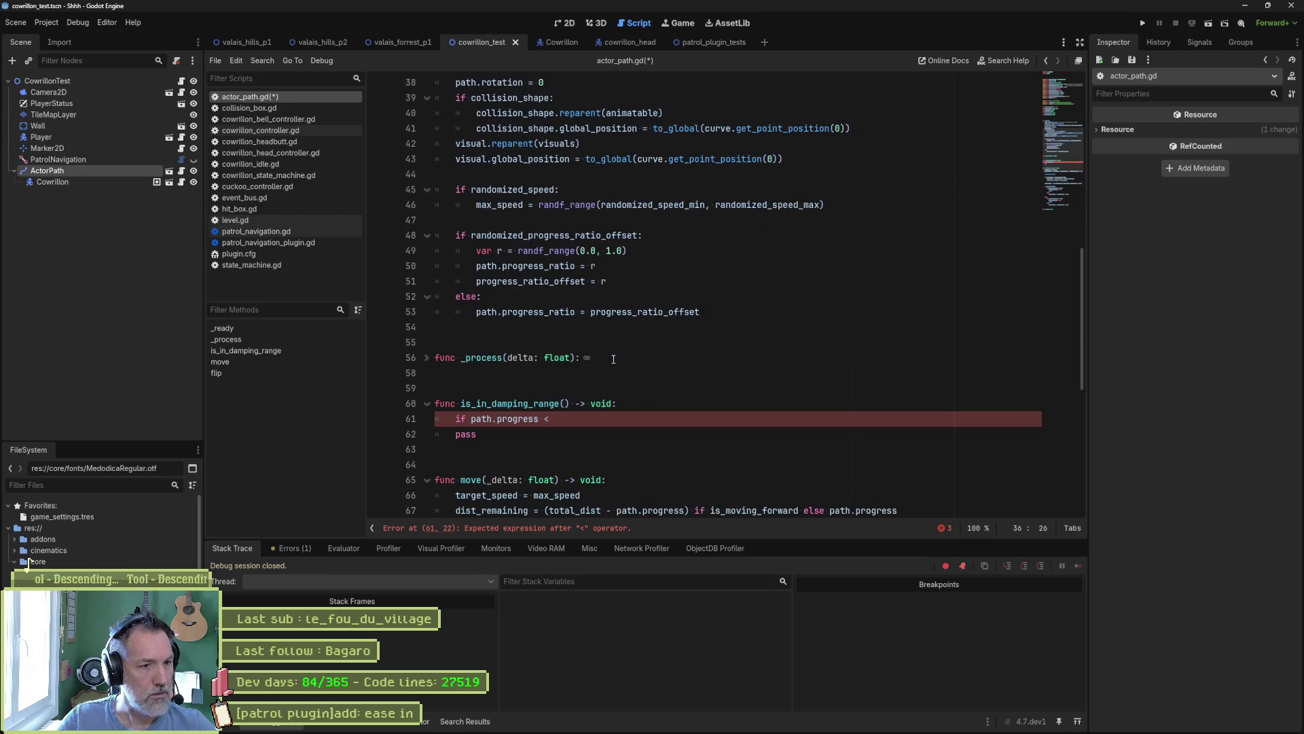
pyautogui.scroll(3, 578, 308)
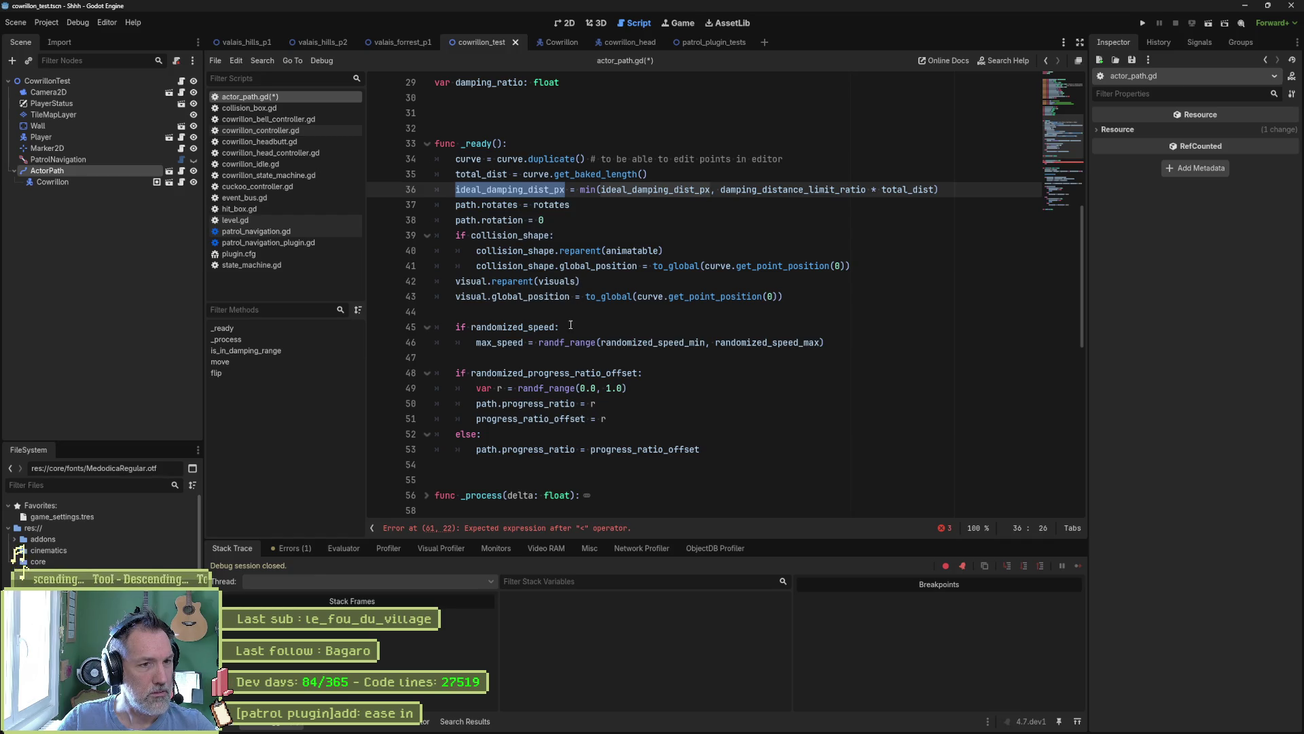
pyautogui.hotkey('alt', 'Left')
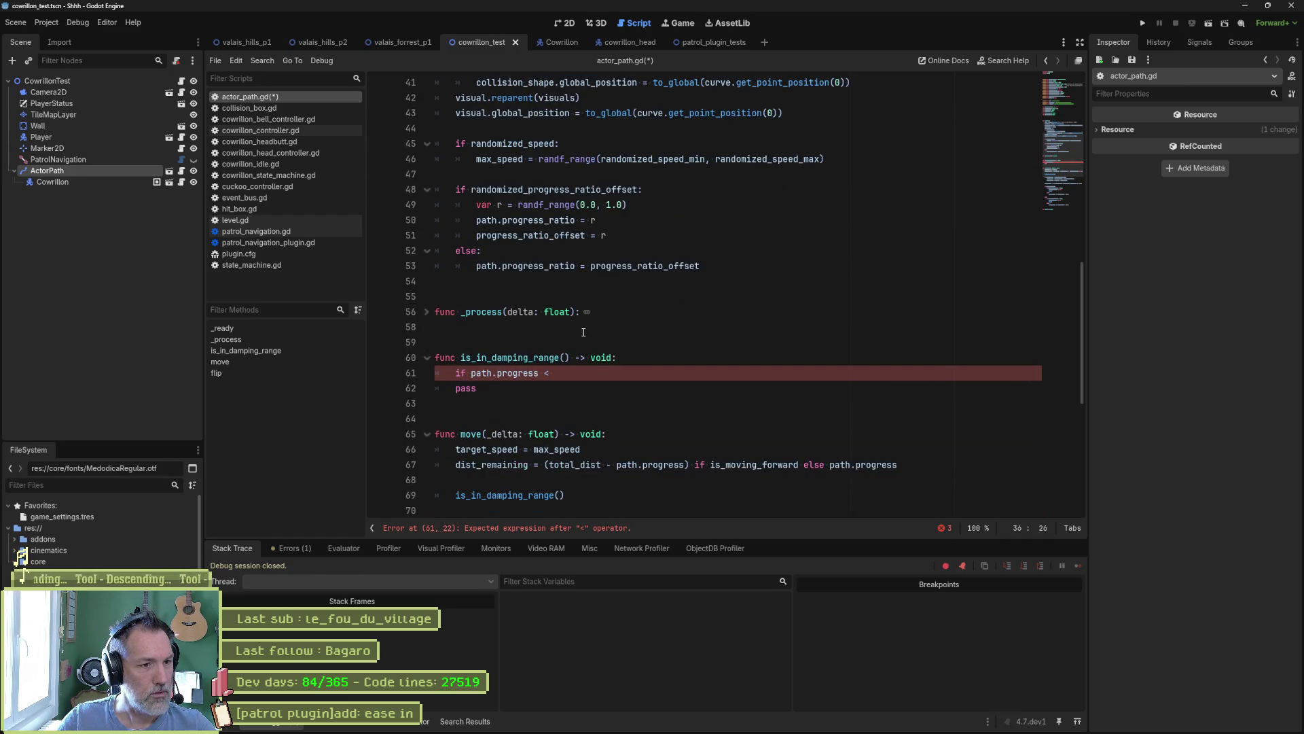
# Complete the condition as 'path.progress < ideal_damping_dist_px || path.progress > (total_dist - ideal_damping_dist_px):'
pyautogui.hotkey('ctrl', 'v')
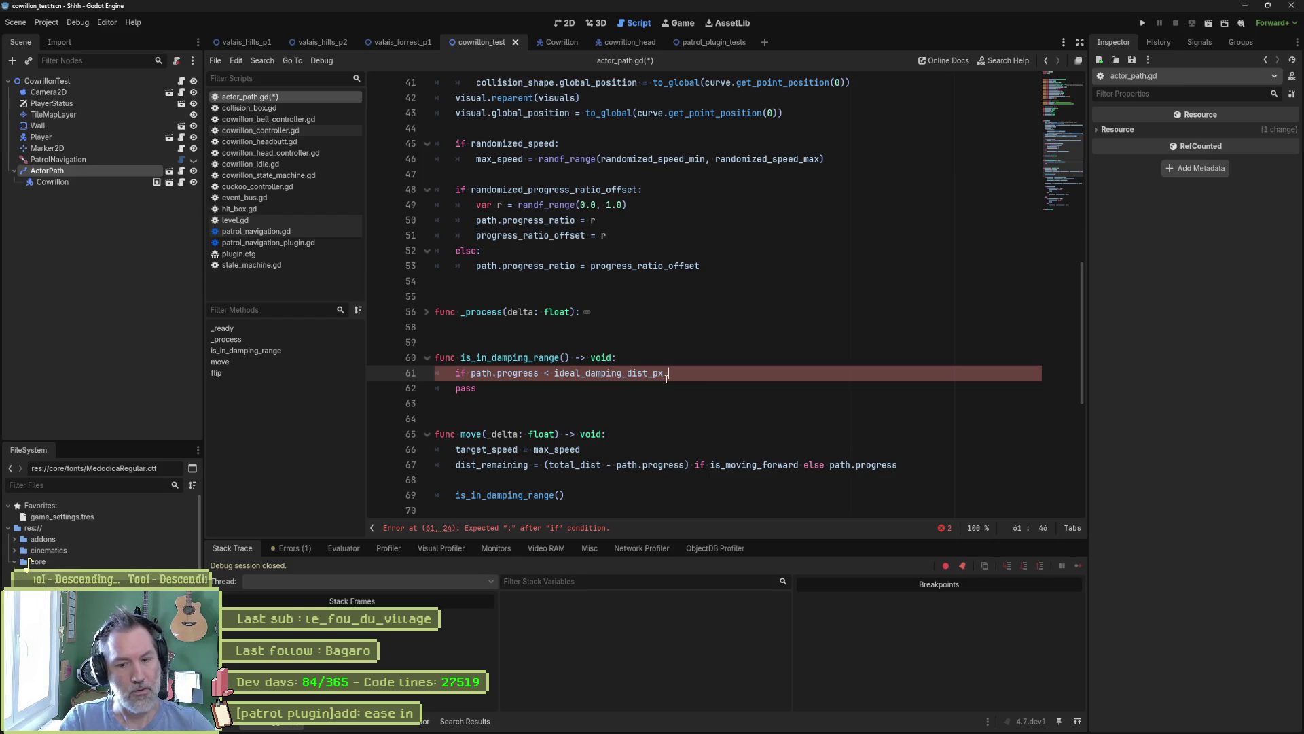
pyautogui.write('||')
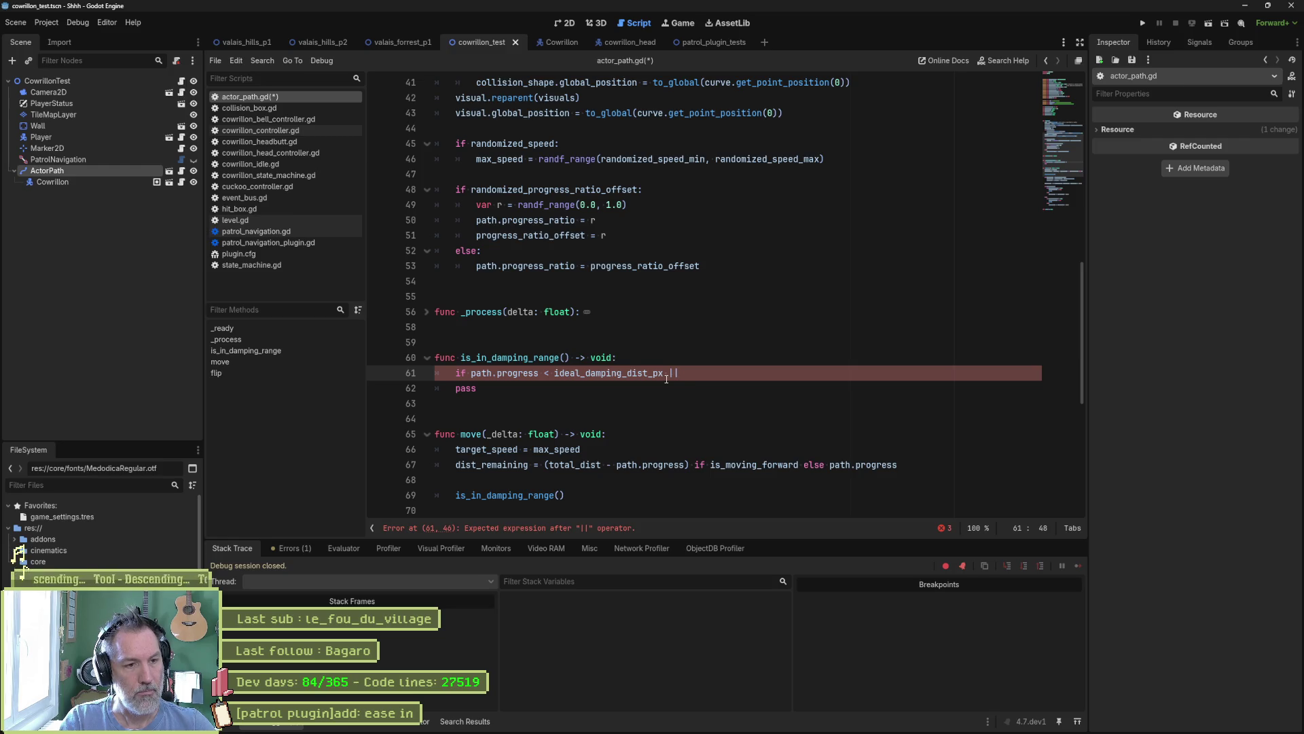
pyautogui.moveTo(471, 373); pyautogui.dragTo(665, 373)
pyautogui.hotkey('ctrl', 'c')
pyautogui.click(743, 376)
pyautogui.hotkey('ctrl', 'v')
pyautogui.click(681, 373)
pyautogui.doubleClick(760, 373)
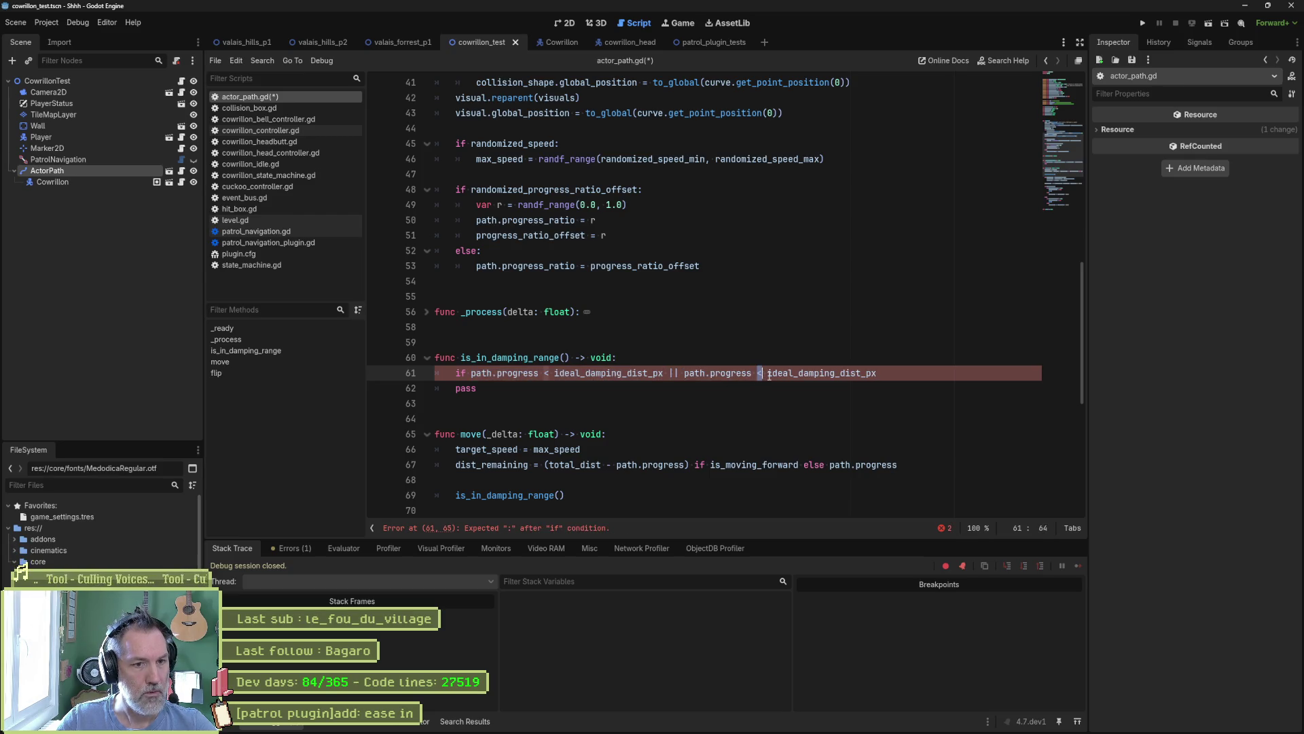
pyautogui.write('>')
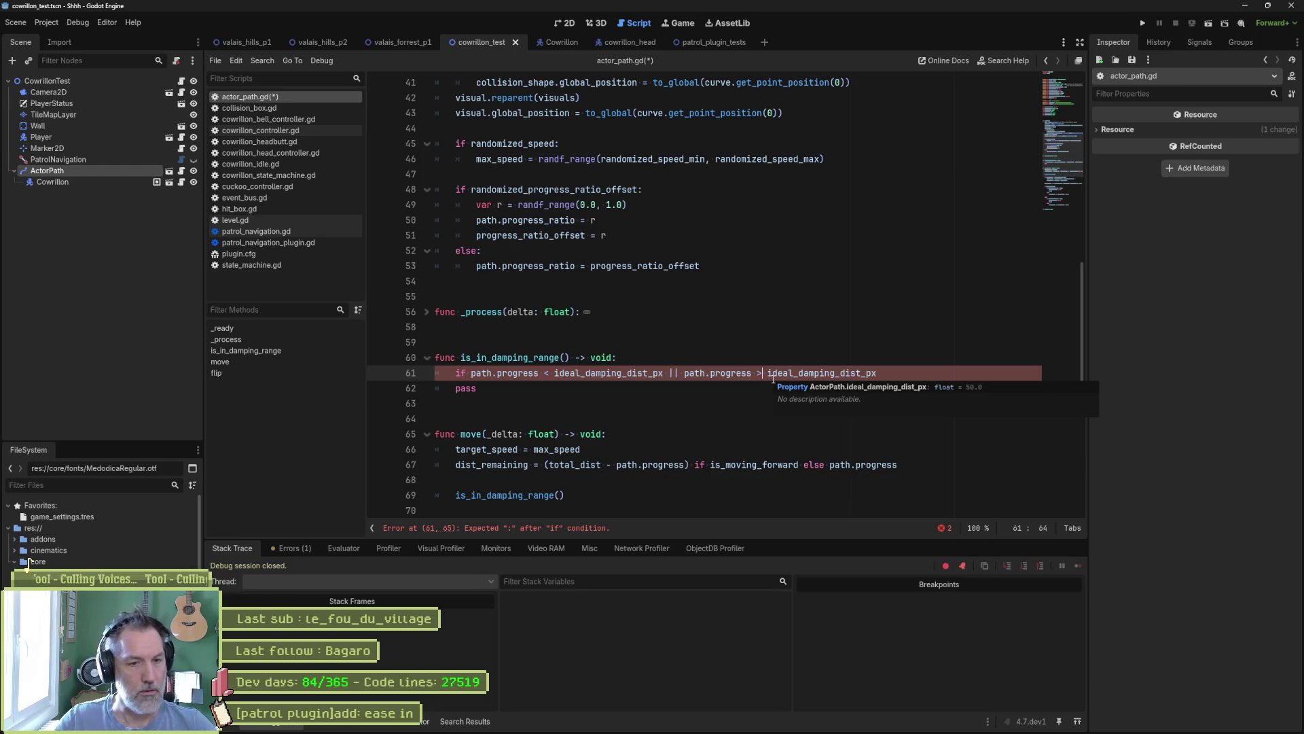
pyautogui.click(769, 376)
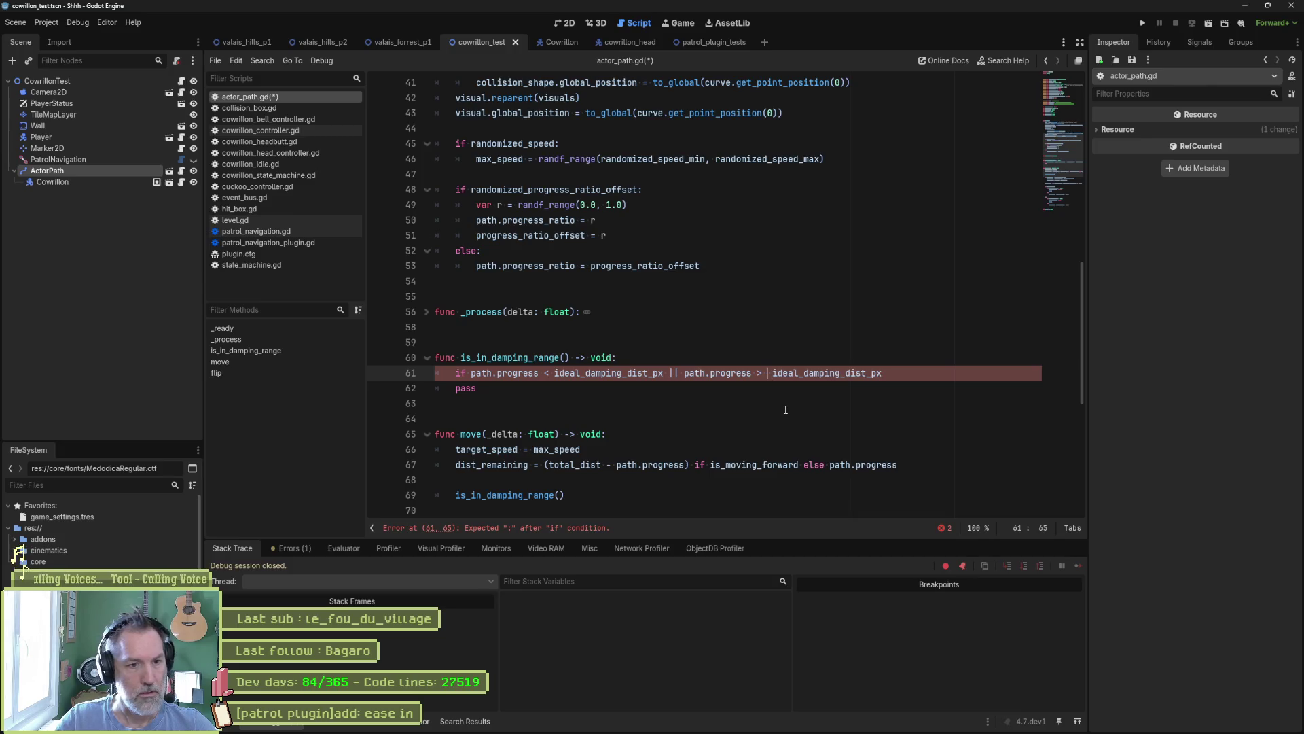
pyautogui.write('tot')
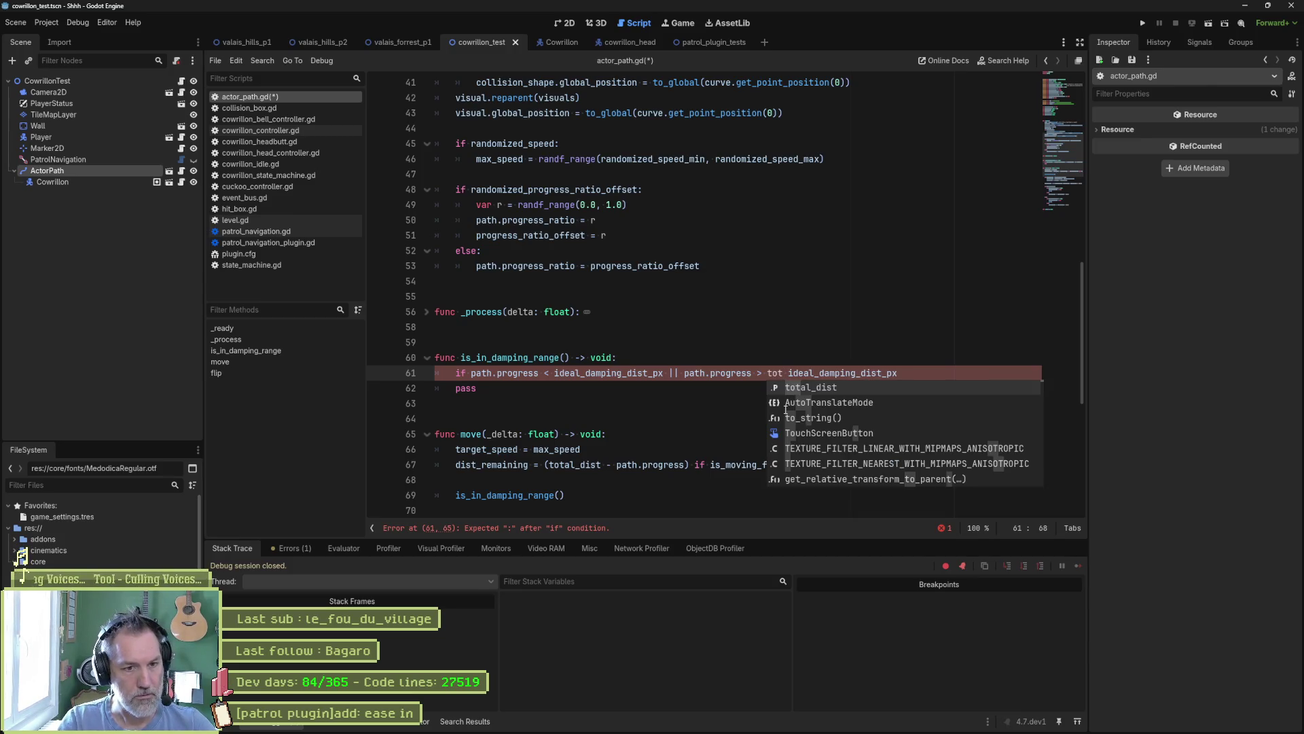
pyautogui.press('Return')
pyautogui.write('-')
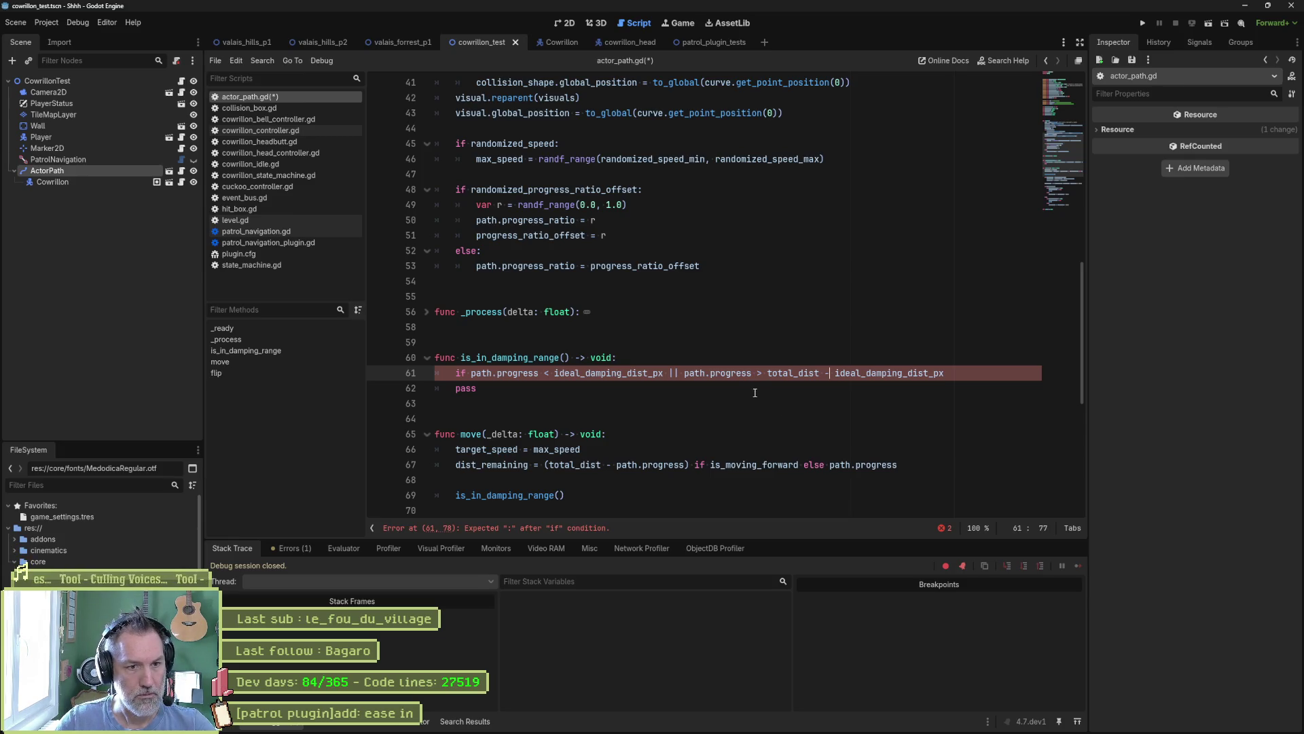
pyautogui.write('(')
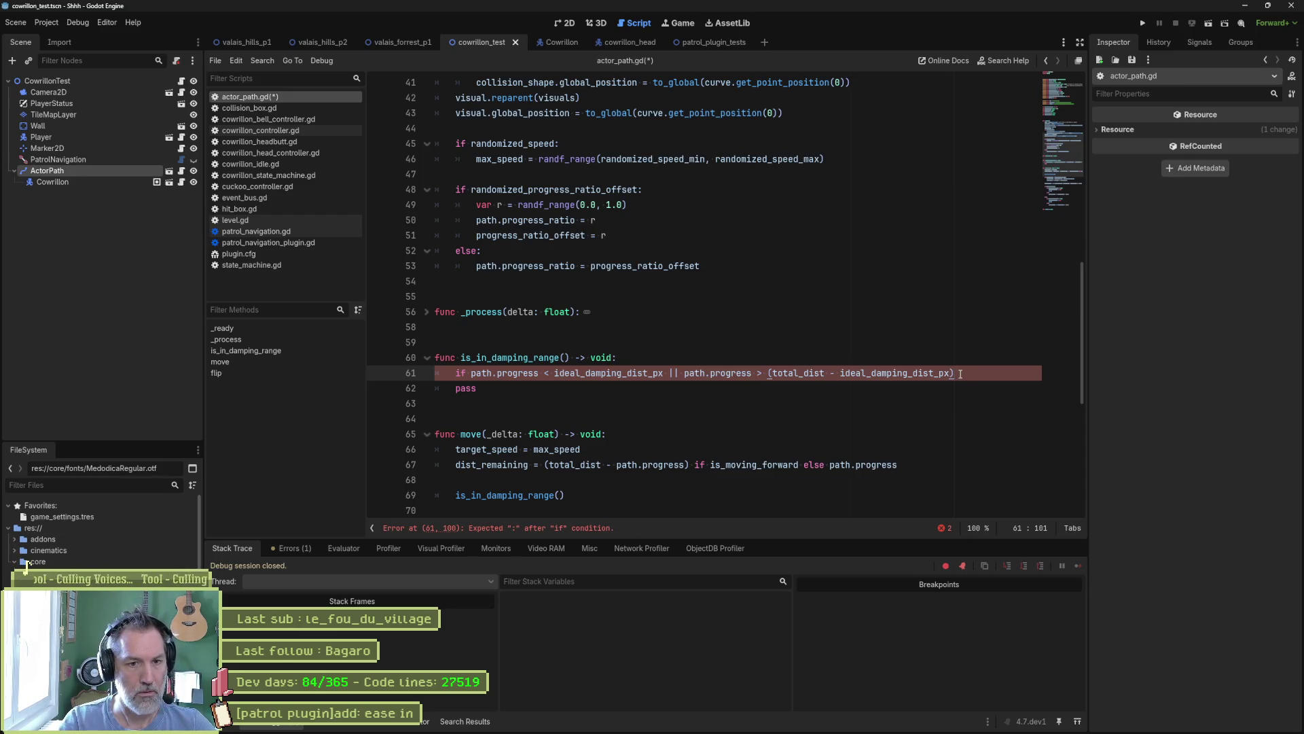
pyautogui.write(':')
# Add print_debug(self, " in damping distance ", path.progress) under the condition and run the scene
pyautogui.press('Return')
pyautogui.write('print_debug()')
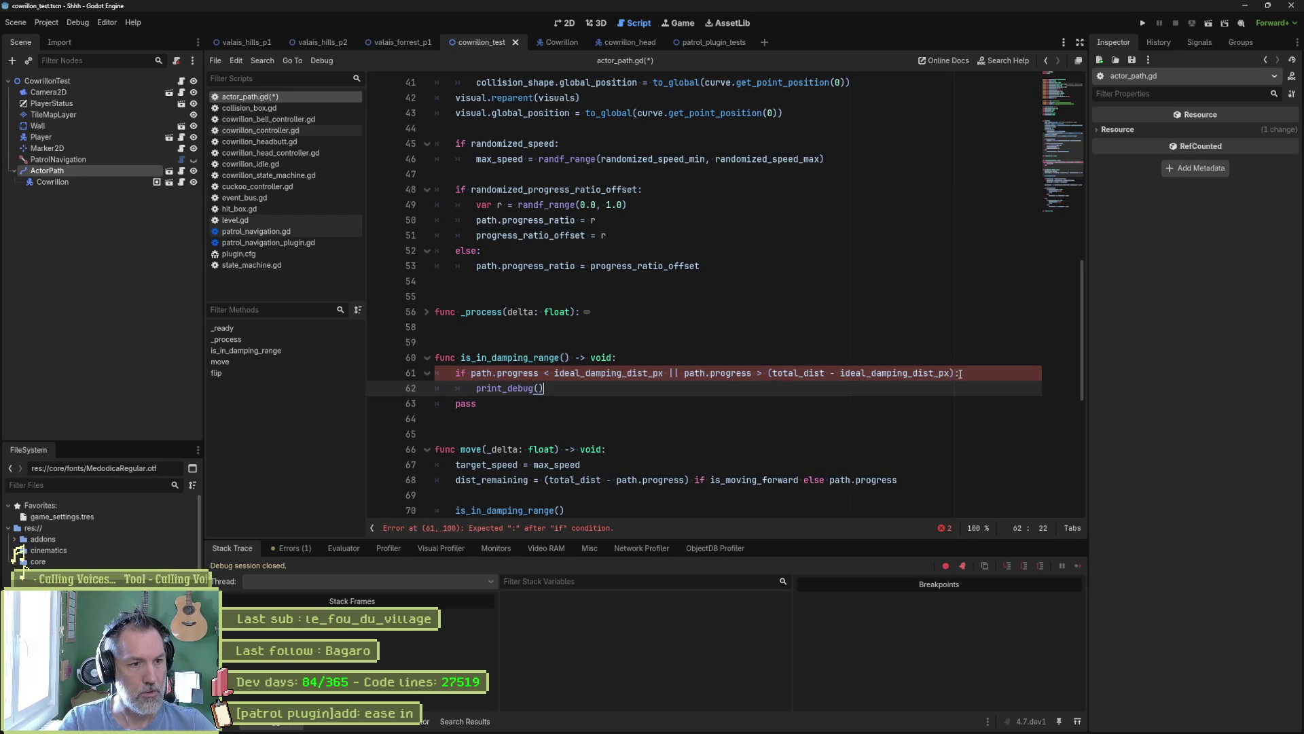
pyautogui.press('Left')
pyautogui.write('self, " in dampi')
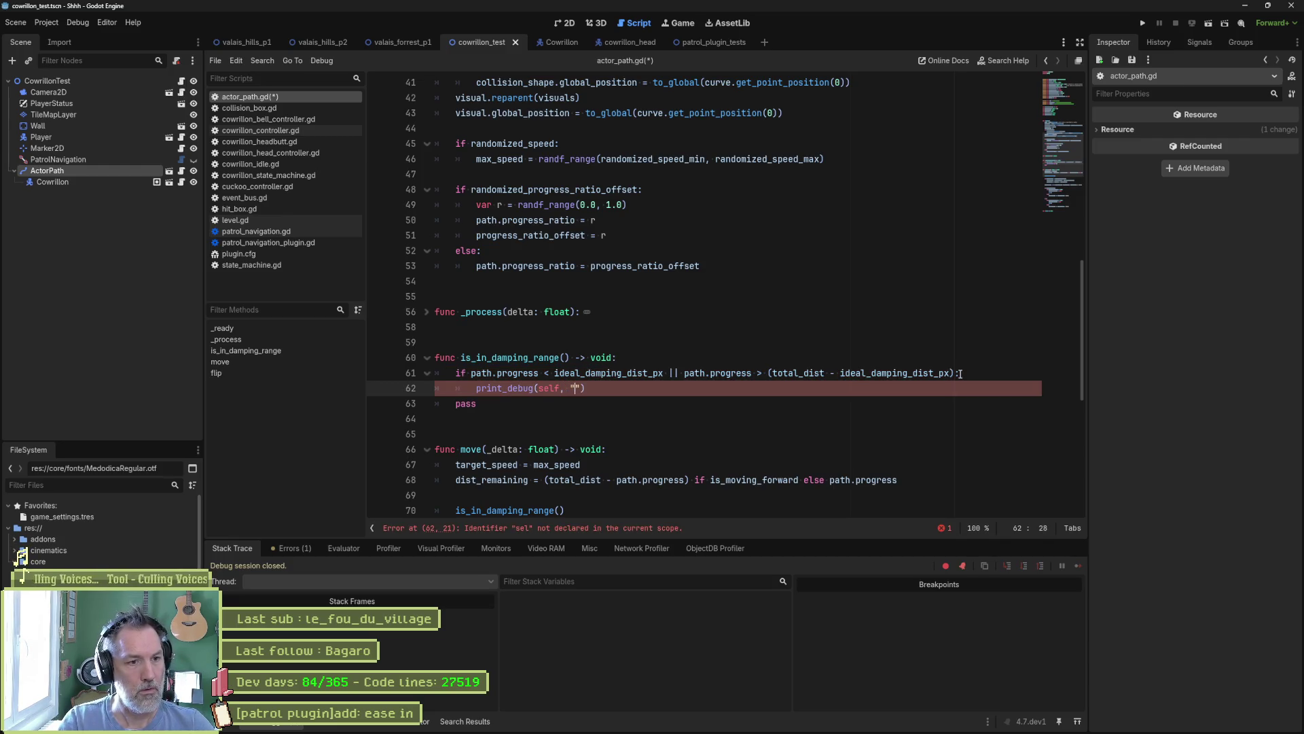
pyautogui.write('ng distance')
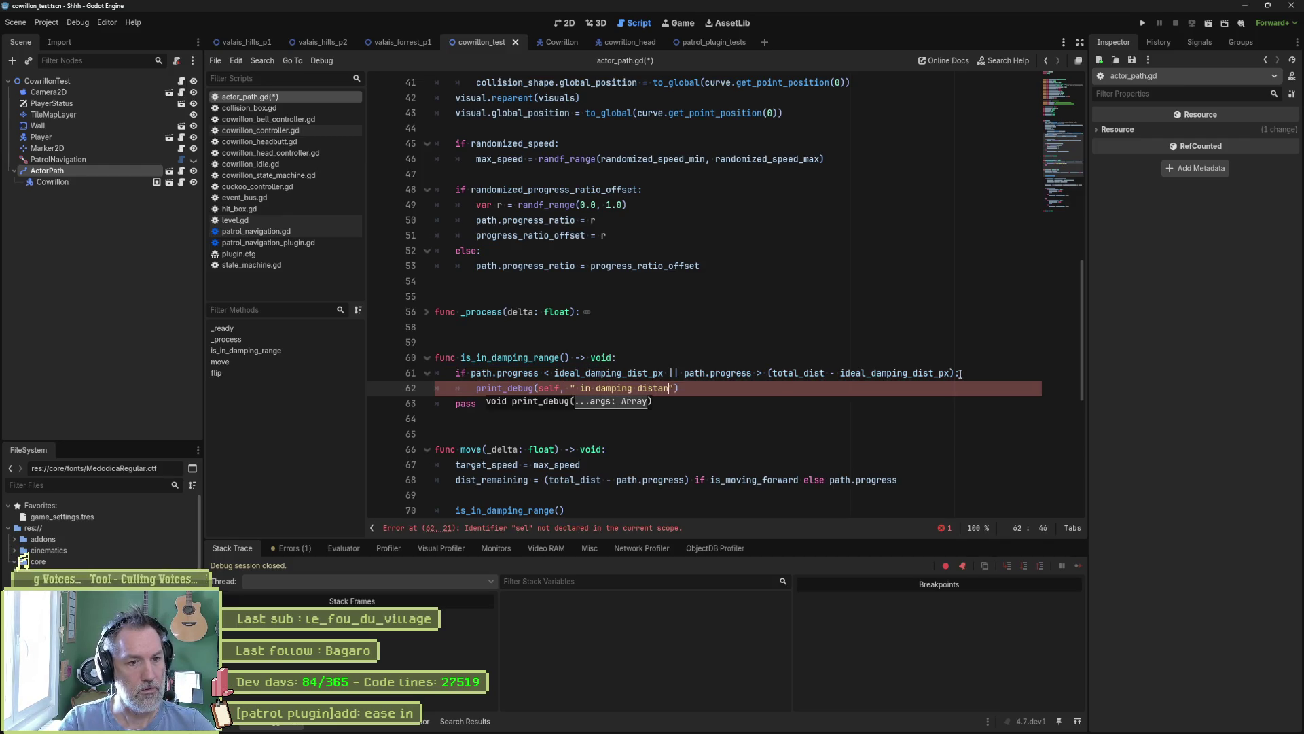
pyautogui.write(' ", ')
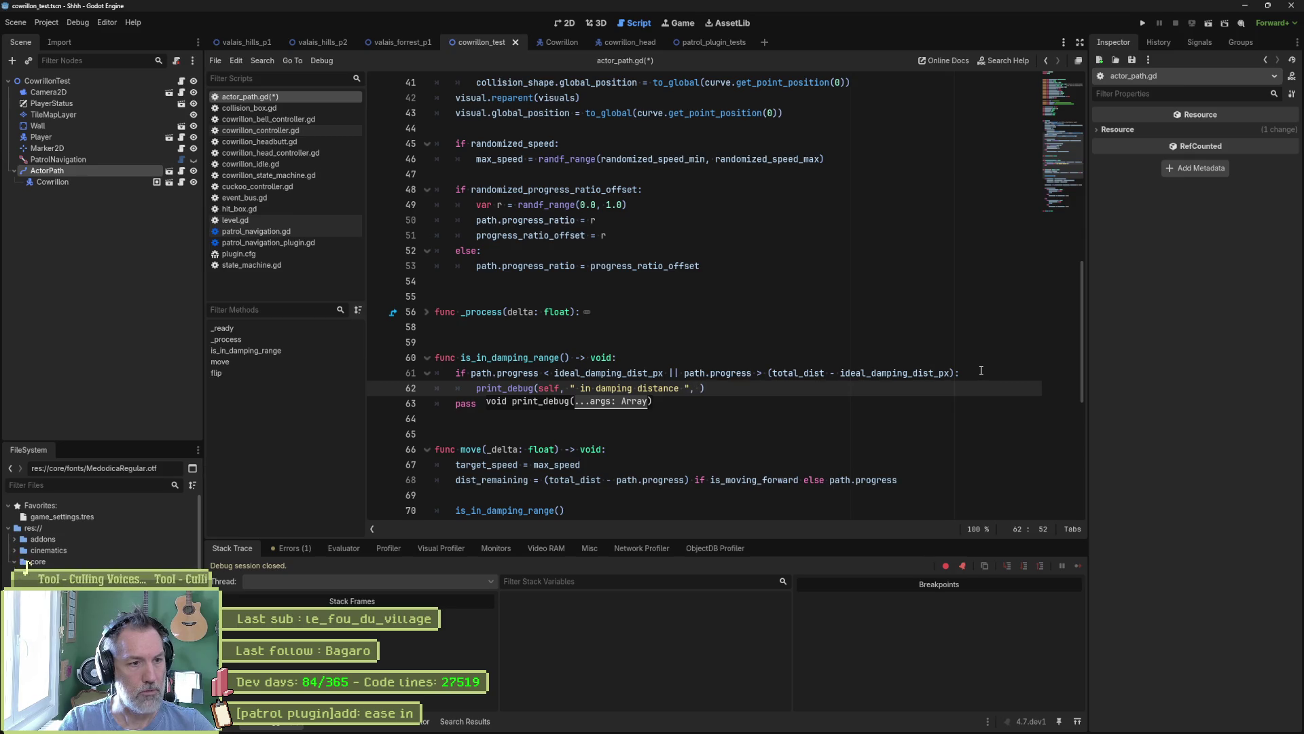
pyautogui.write('path.progress')
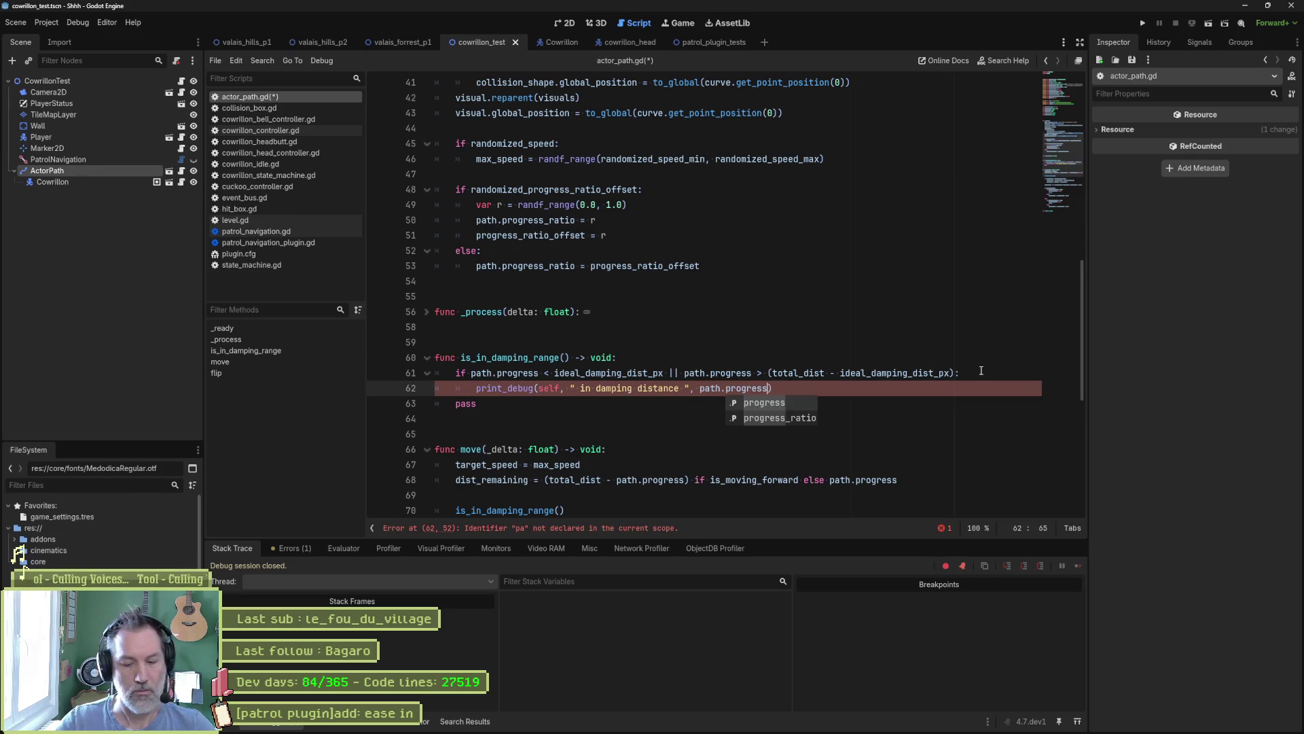
pyautogui.press('F6')
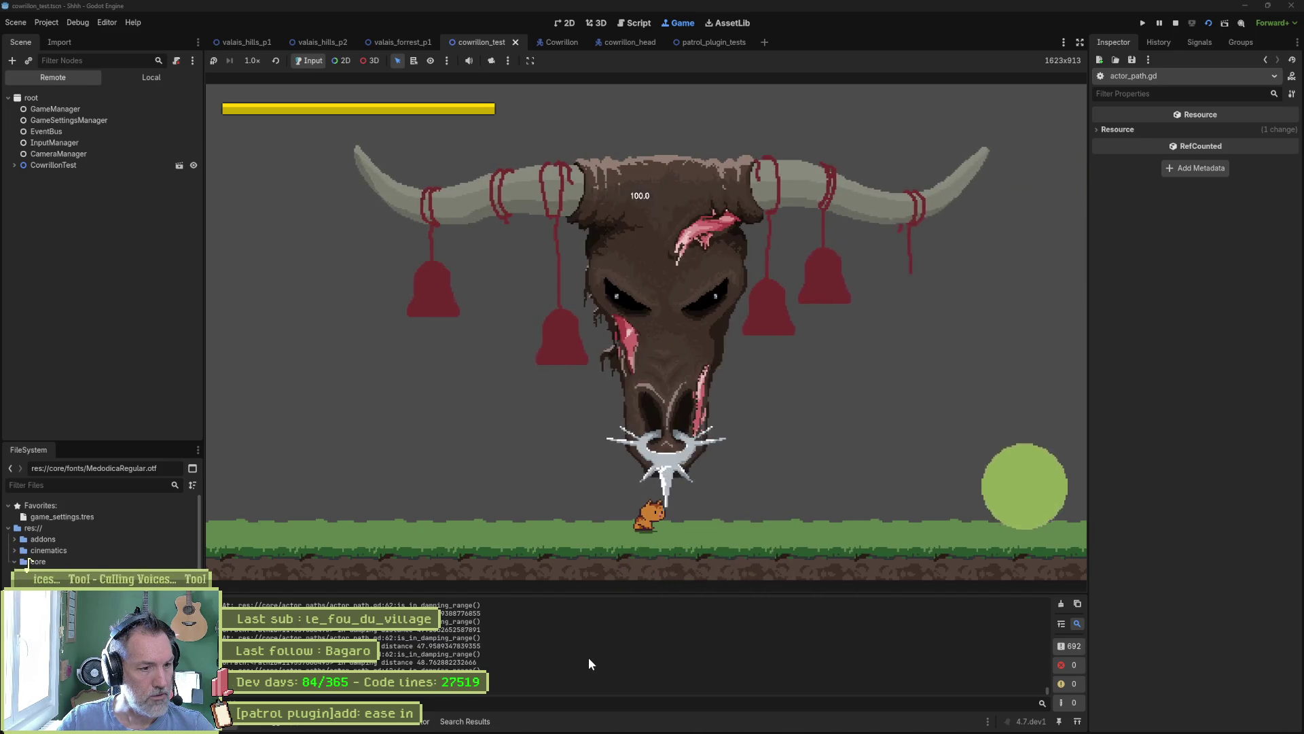
# Rerun the cowrillon_test scene to check the damping output, then stop the game
pyautogui.press('F5')
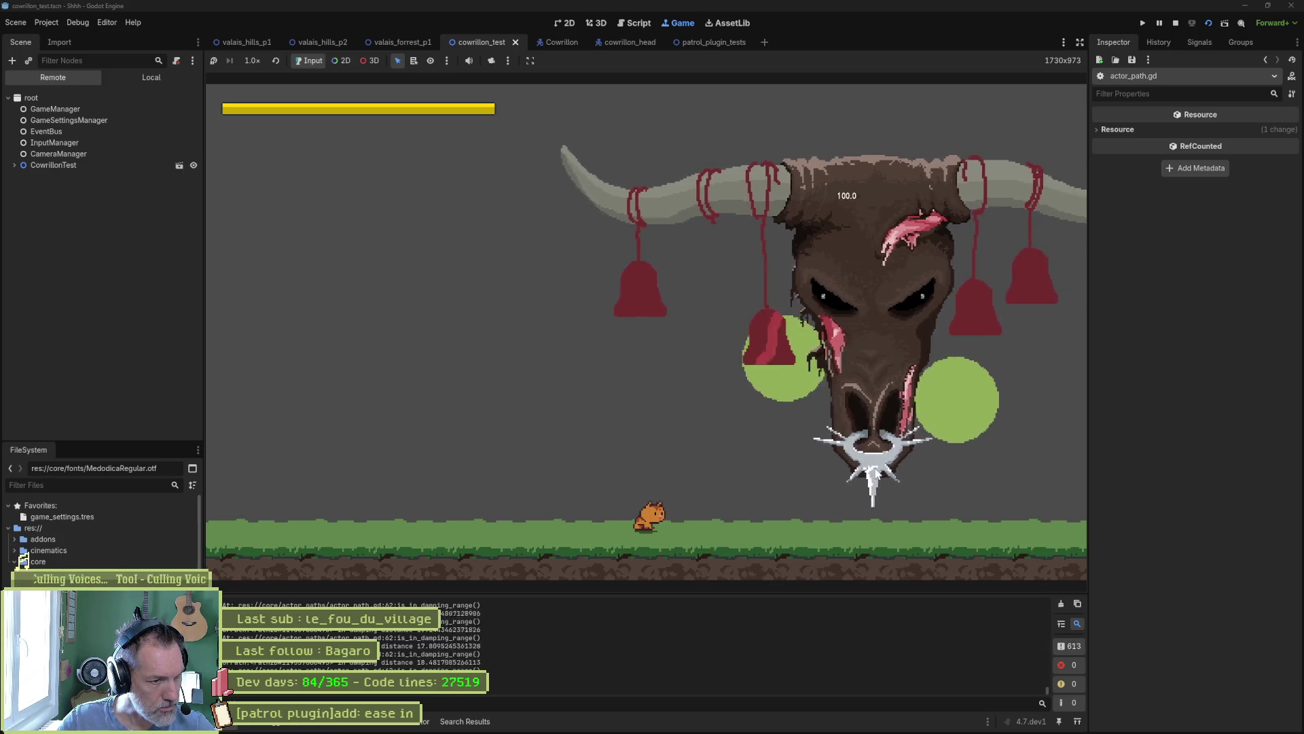
pyautogui.press('F8')
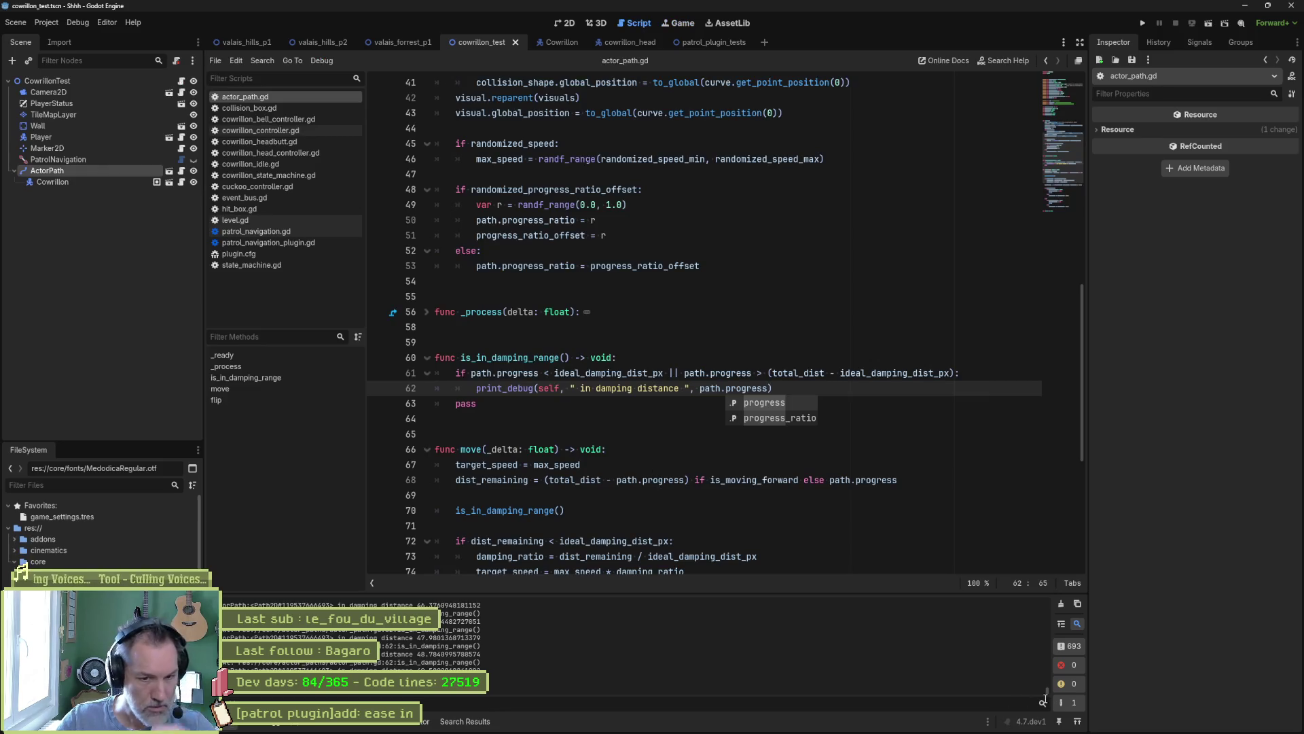
pyautogui.moveTo(1049, 691)
pyautogui.mouseDown()
pyautogui.moveTo(1043, 647)
pyautogui.moveTo(1046, 692)
pyautogui.mouseUp()
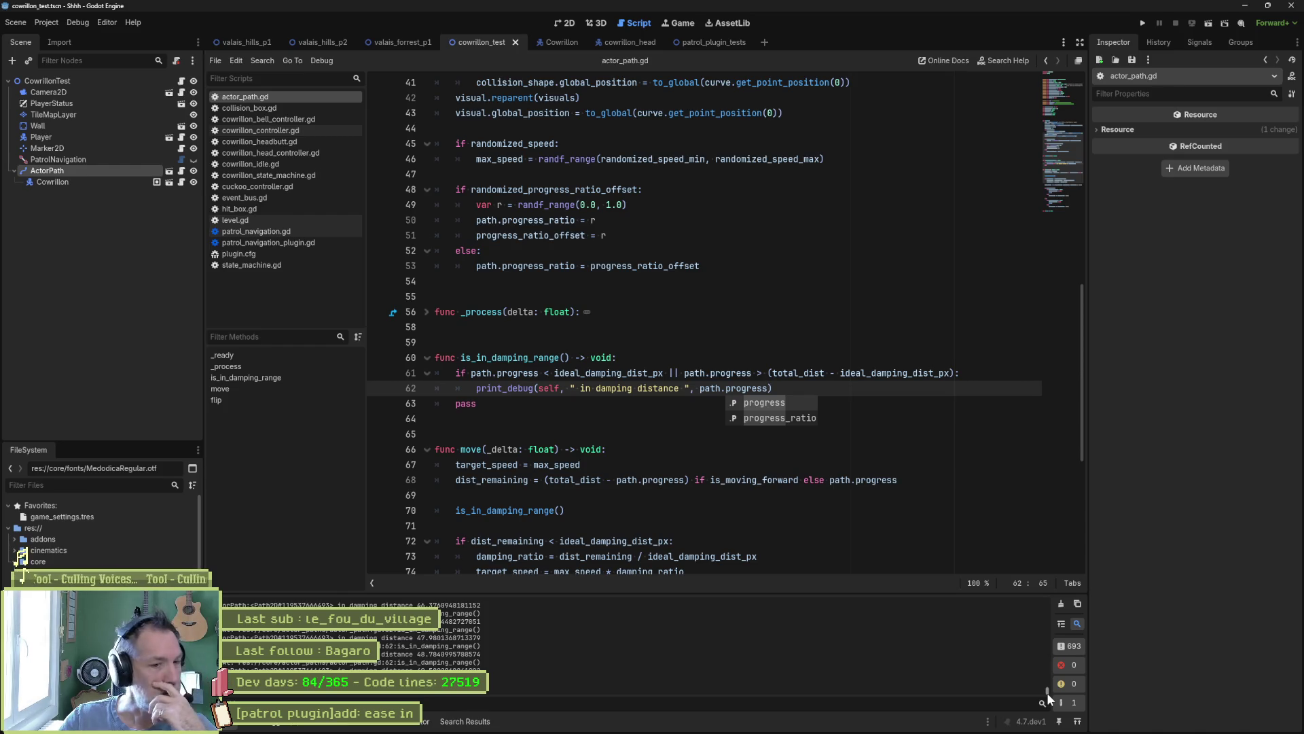
pyautogui.press('F6')
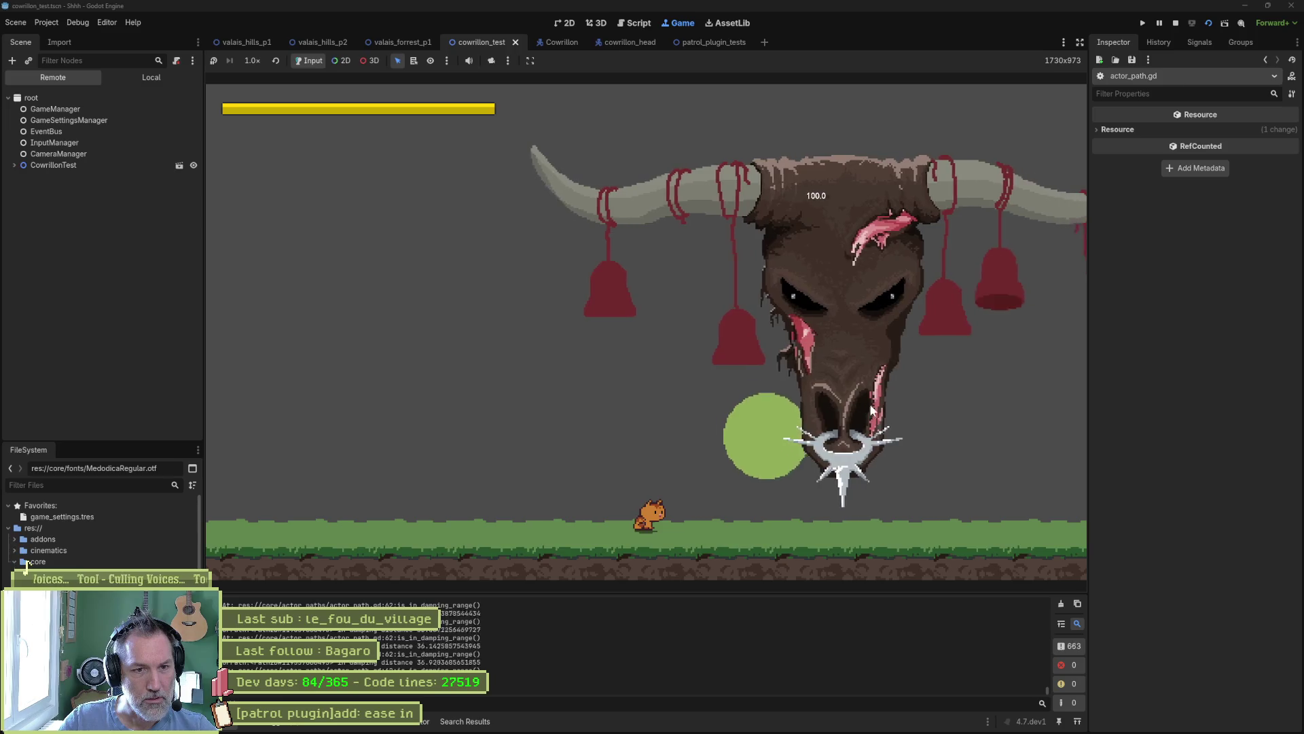
pyautogui.press('F8')
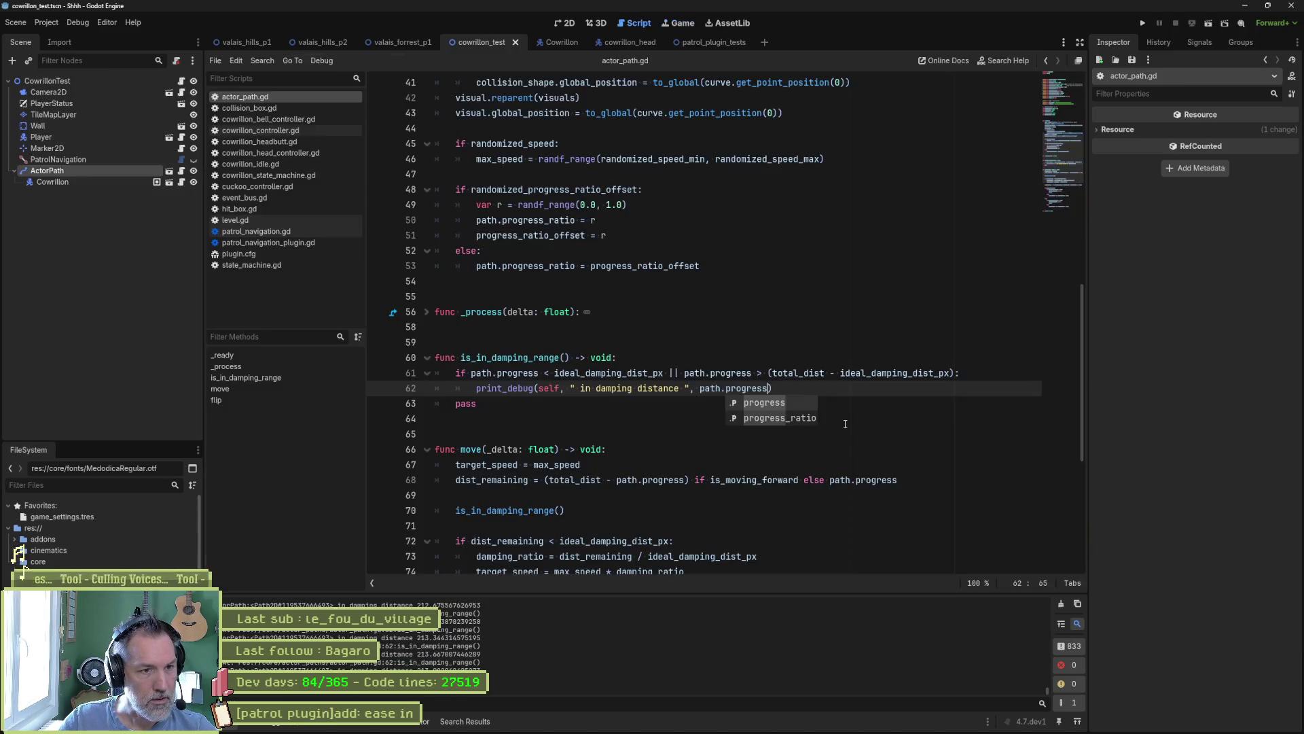
pyautogui.click(964, 376)
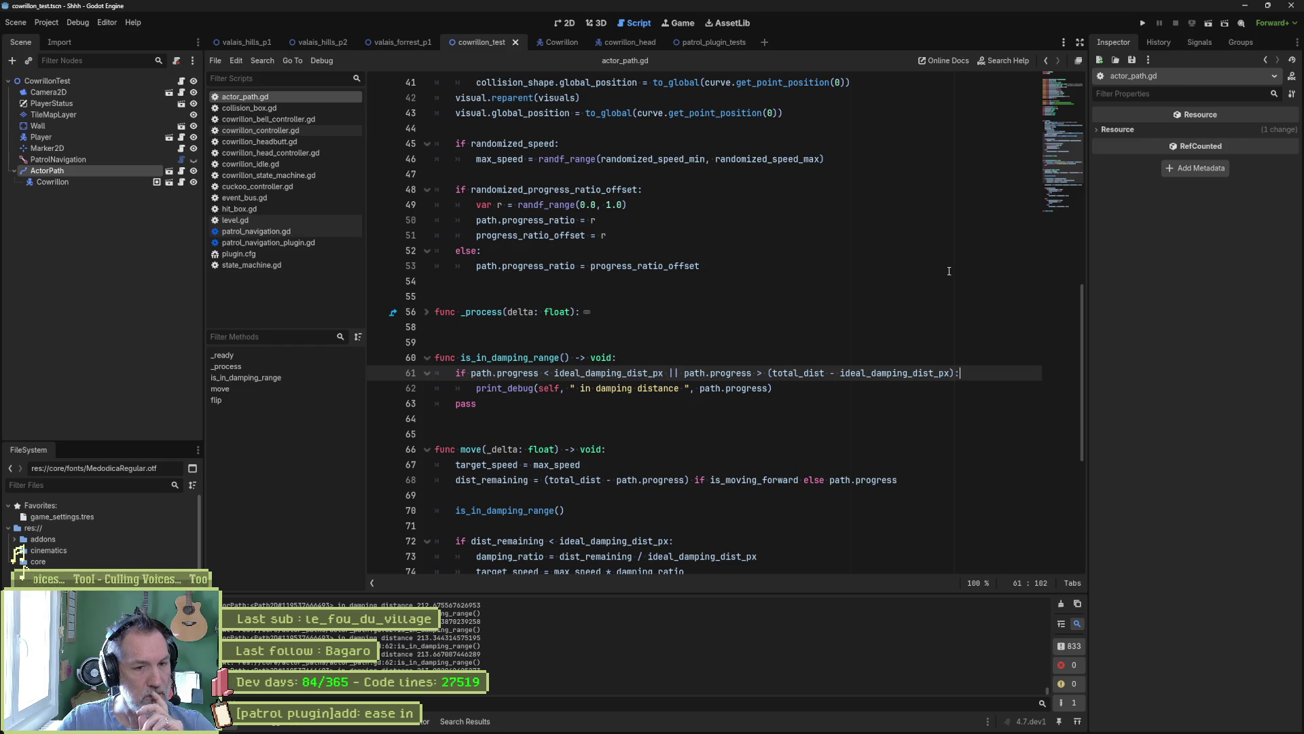
# Put the print_debug line under a new 'if is_moving_forward:' check
pyautogui.press('Return')
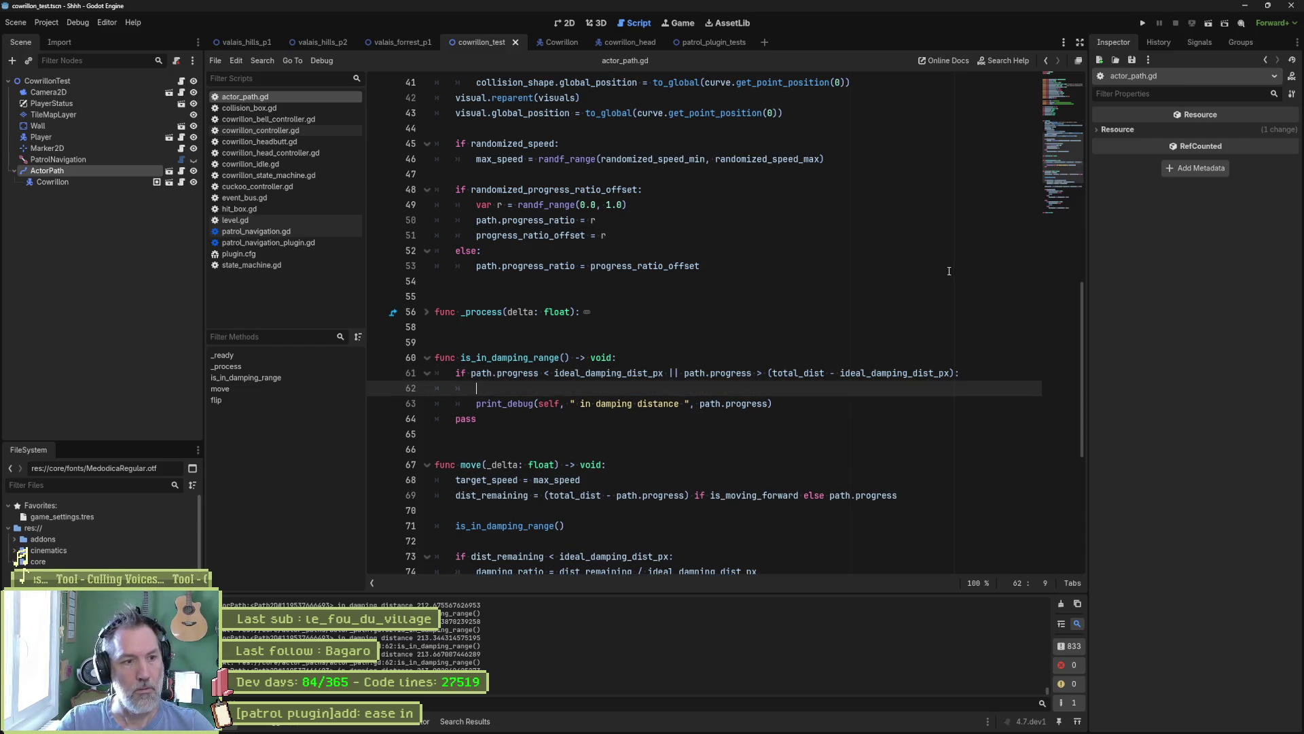
pyautogui.write('if is_mo')
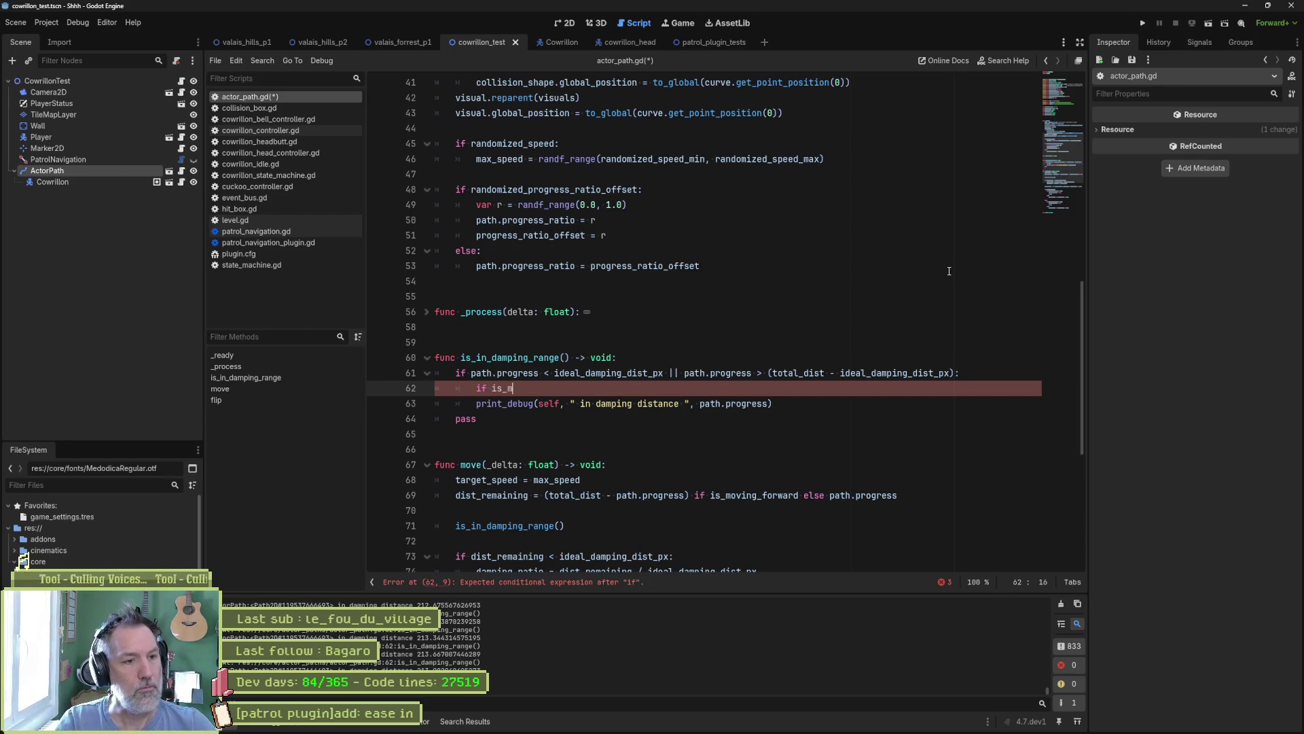
pyautogui.press('Return')
pyautogui.write(':')
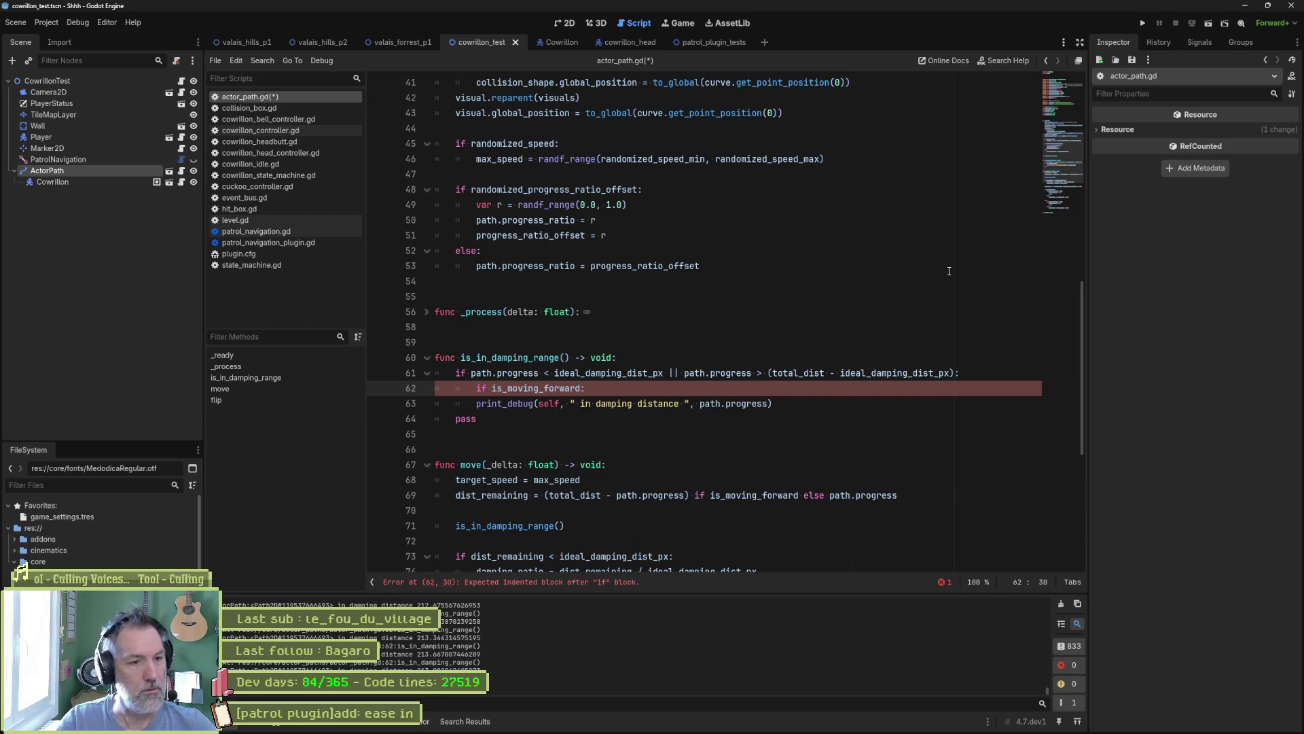
pyautogui.press('Down')
pyautogui.press('End')
pyautogui.press('Home')
pyautogui.press('Tab')
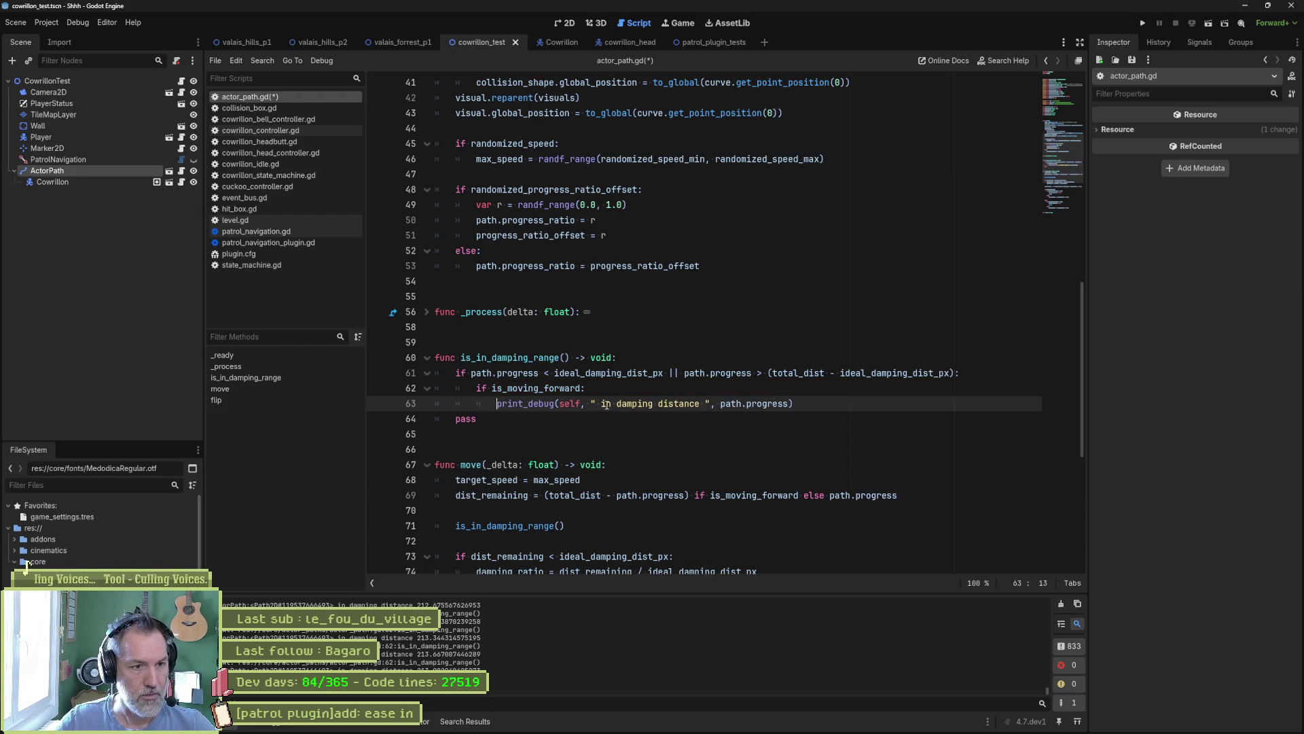
pyautogui.moveTo(603, 405); pyautogui.dragTo(701, 403)
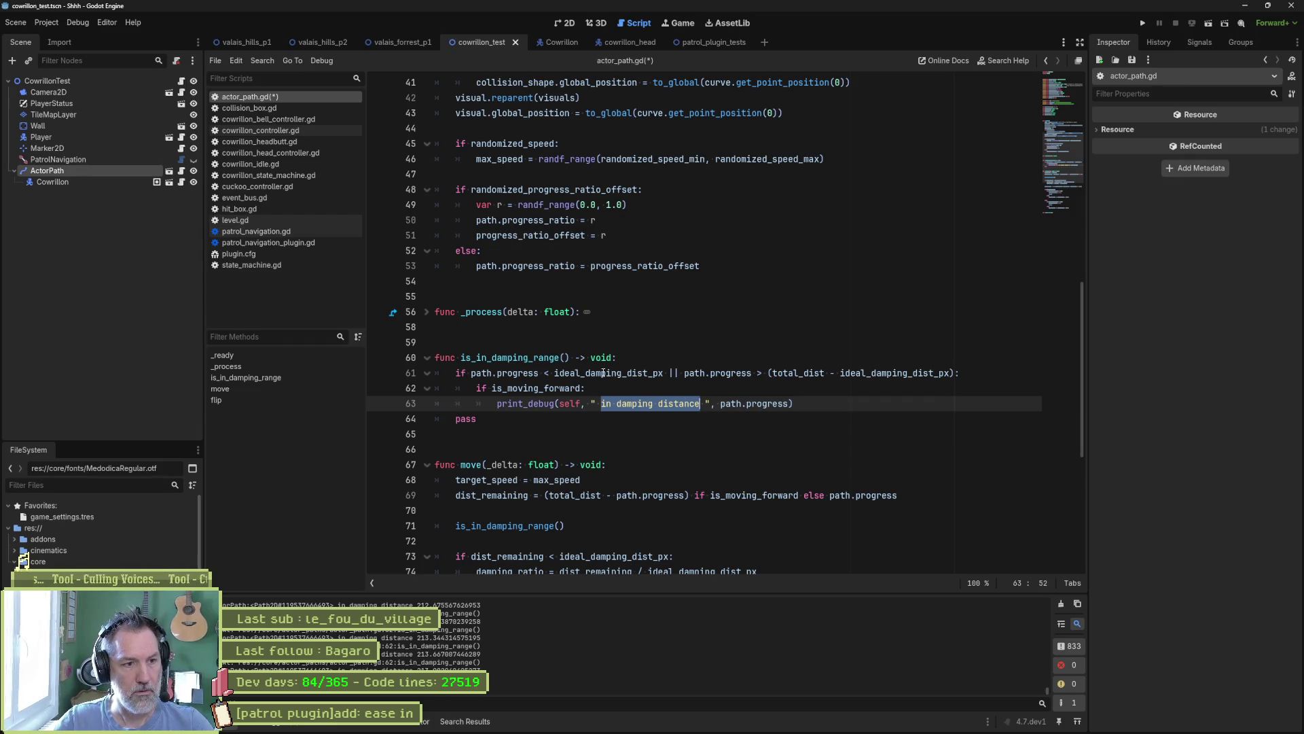
# Delete the trailing pass line from is_in_damping_range()
pyautogui.click(471, 373)
pyautogui.moveTo(471, 373); pyautogui.dragTo(665, 373)
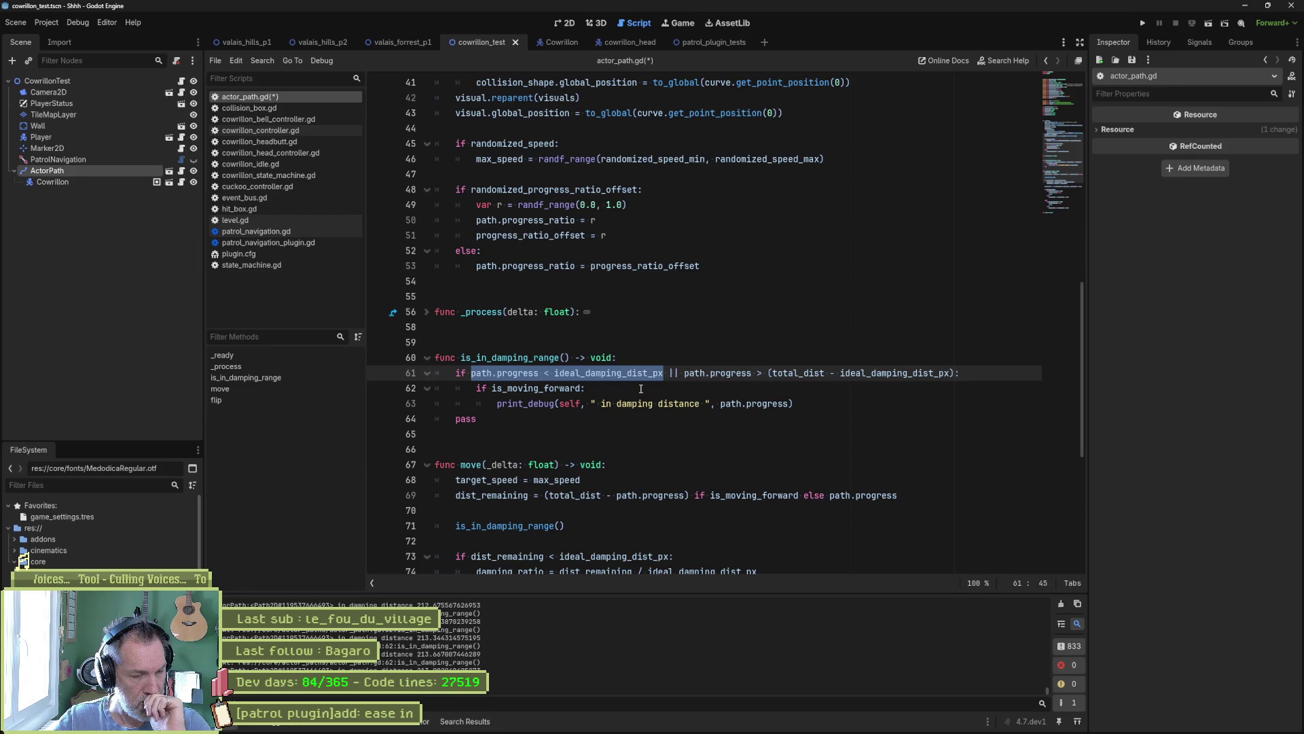
pyautogui.click(610, 414)
pyautogui.hotkey('ctrl', 'shift', 'k')
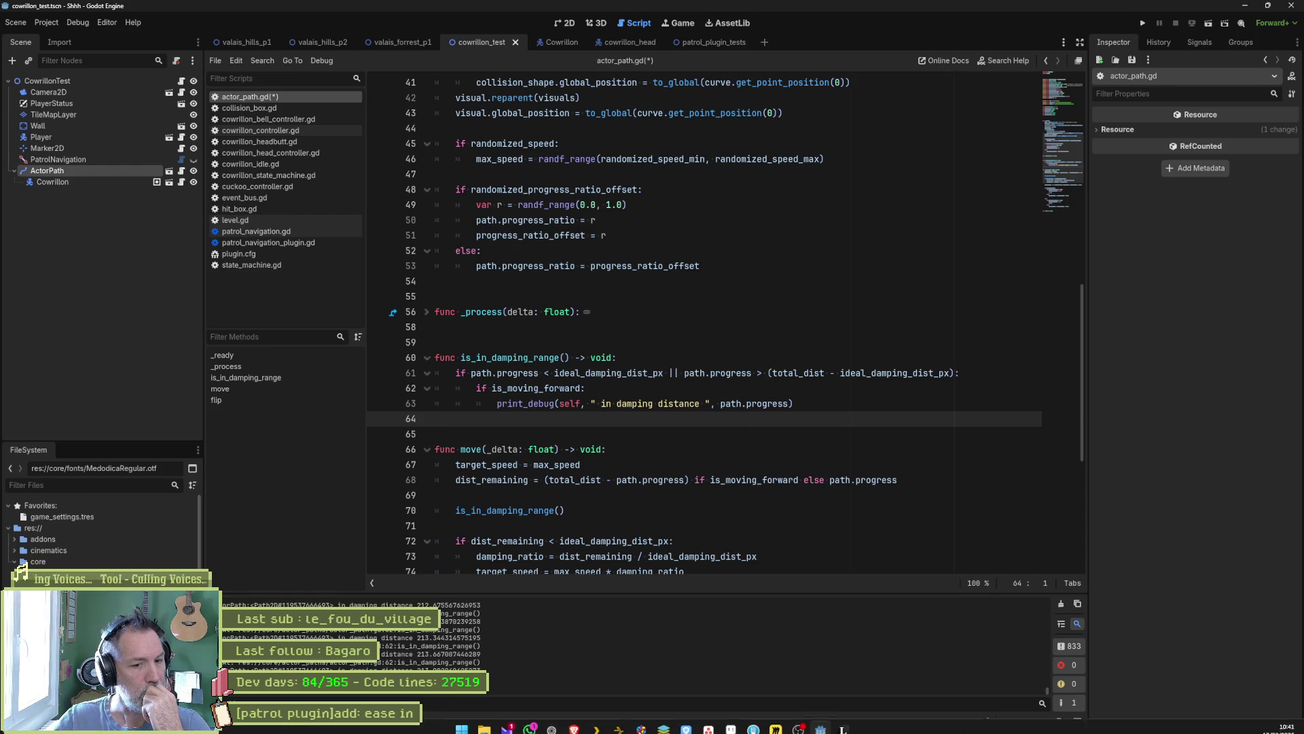
pyautogui.click(843, 723)
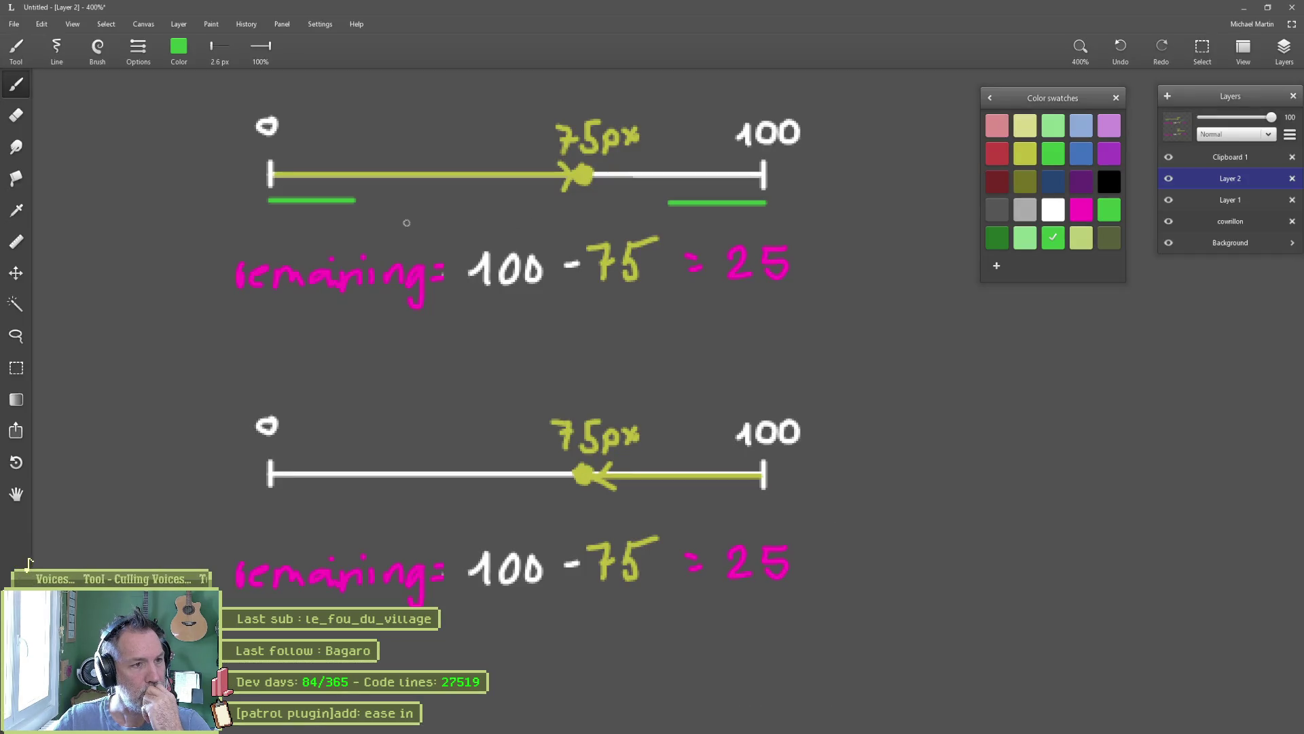
pyautogui.click(999, 156)
pyautogui.click(317, 213)
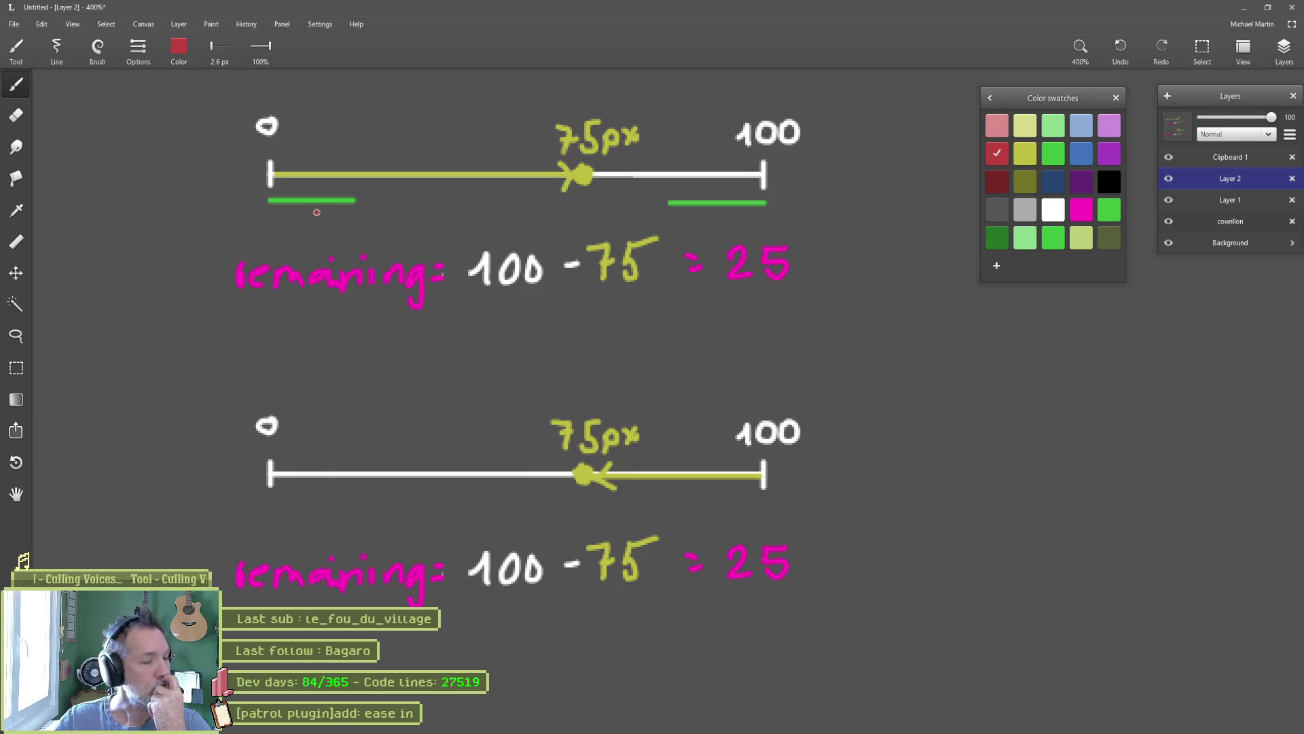
pyautogui.hotkey('ctrl', 'z')
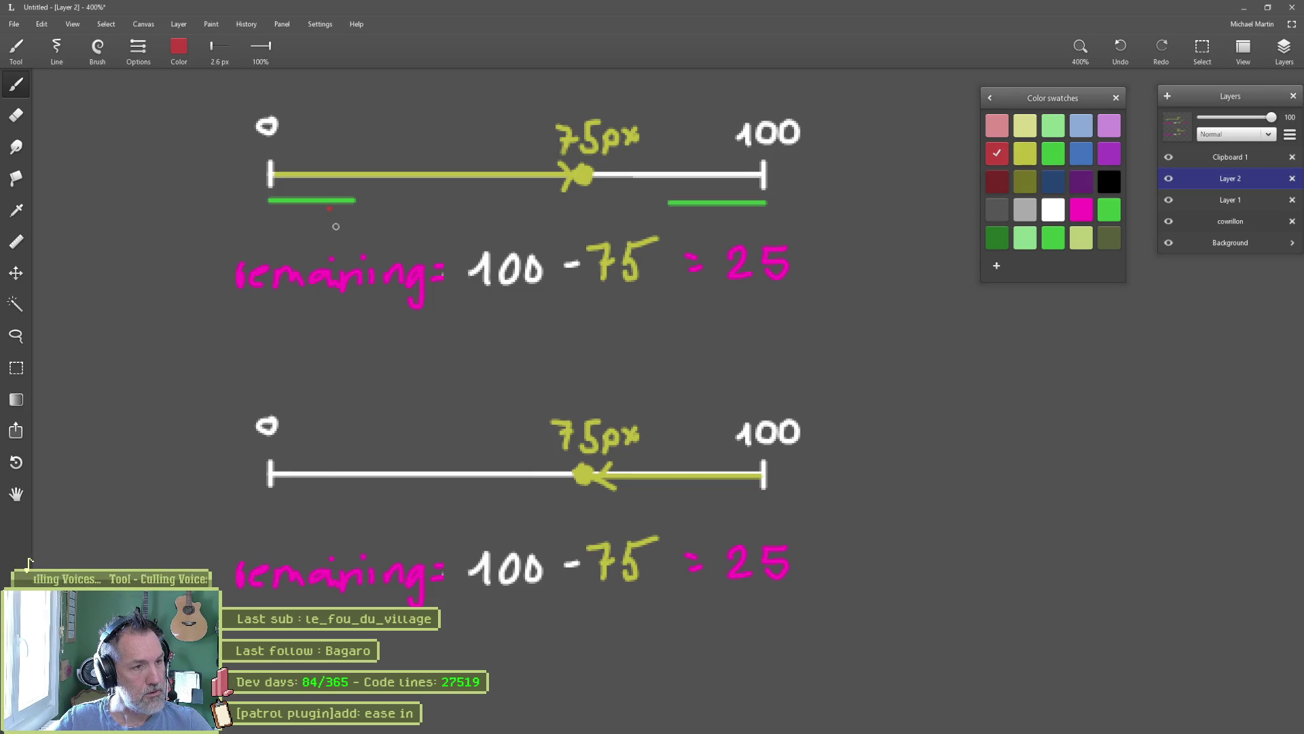
pyautogui.click(1244, 7)
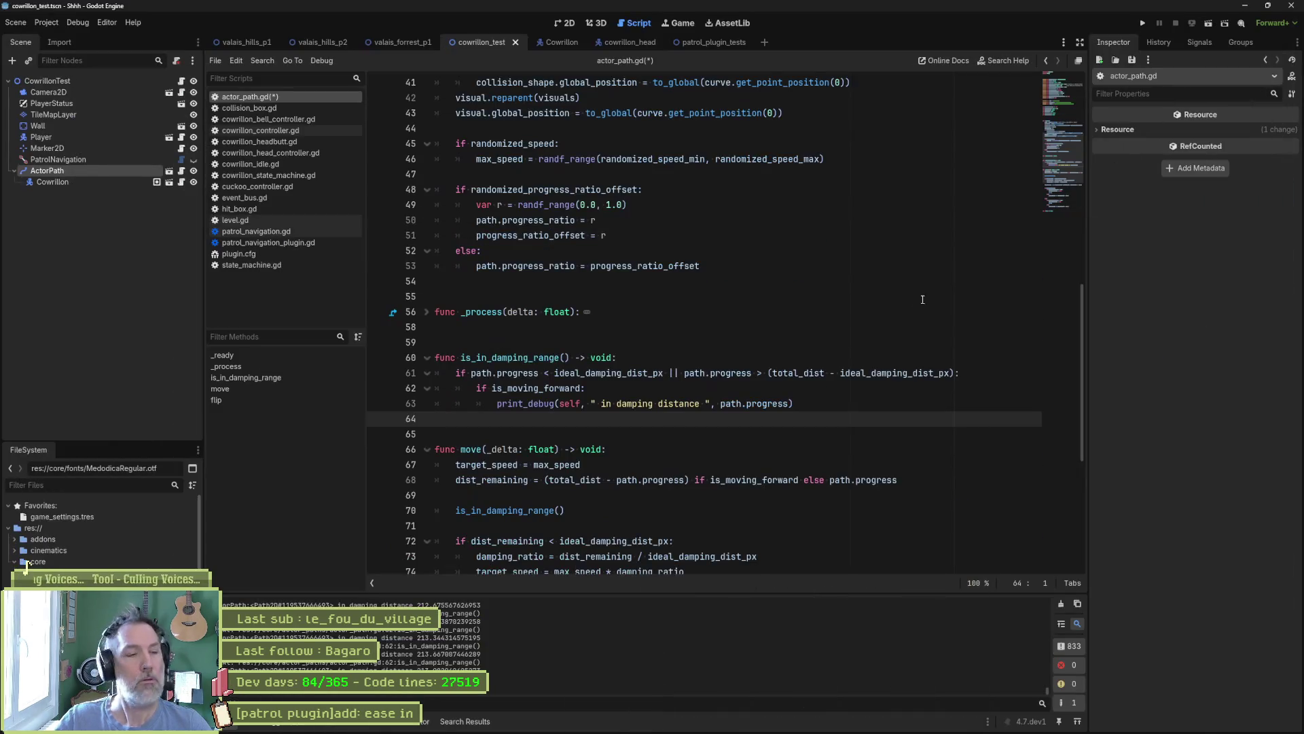
# Remove the end-of-path '||' distance check and append '&& is_moving_forward' to the damping condition
pyautogui.moveTo(625, 378)
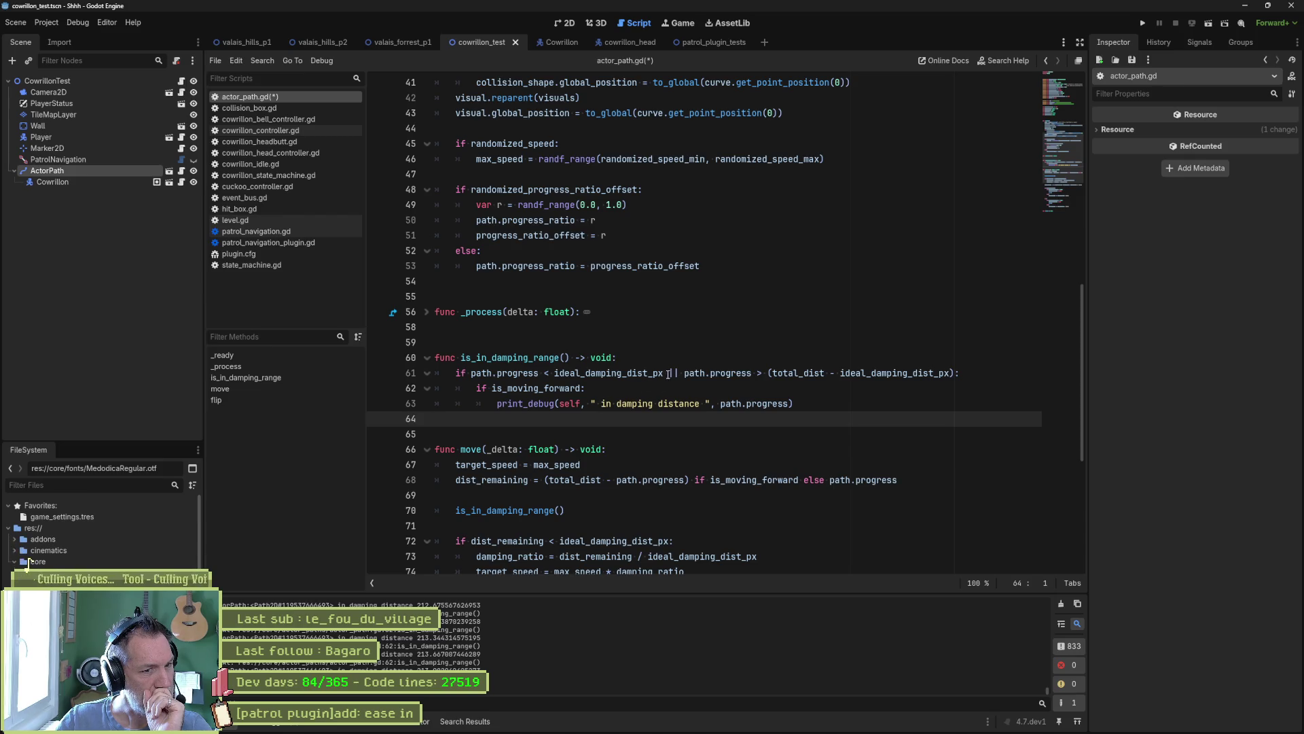
pyautogui.moveTo(666, 373); pyautogui.dragTo(957, 373)
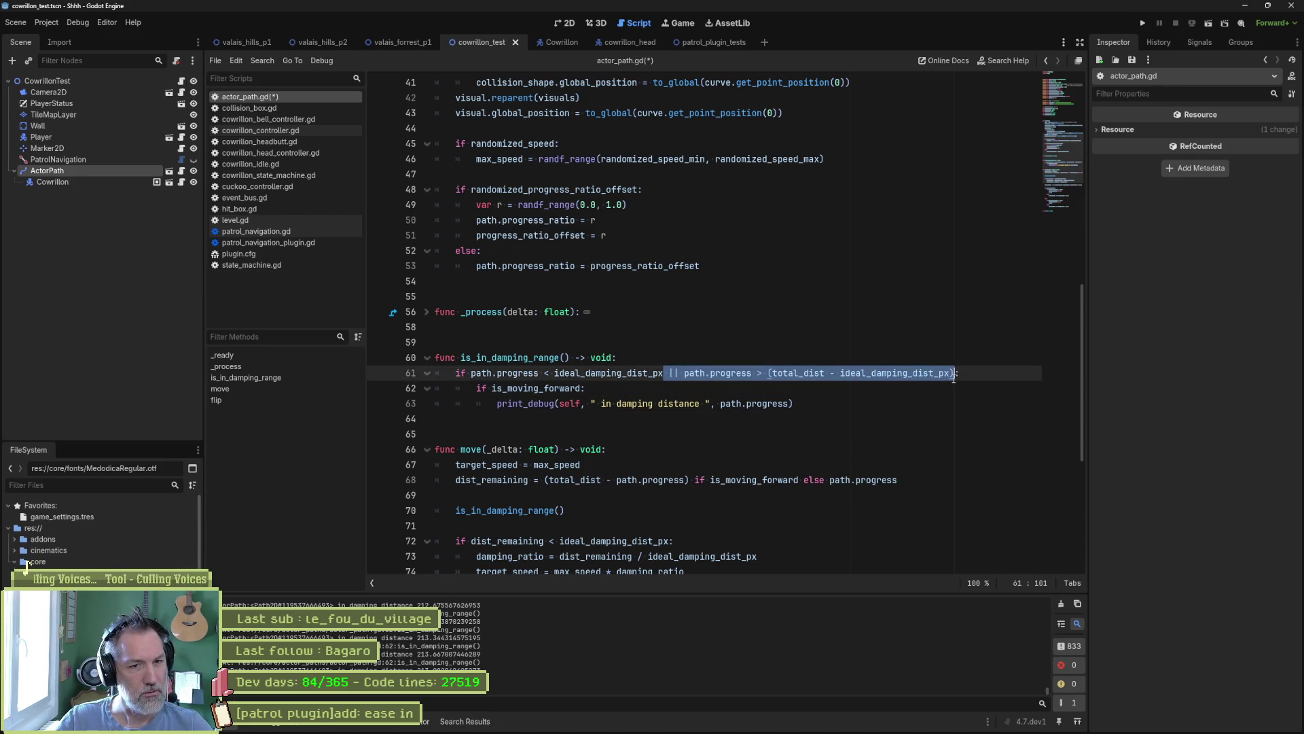
pyautogui.press('BackSpace')
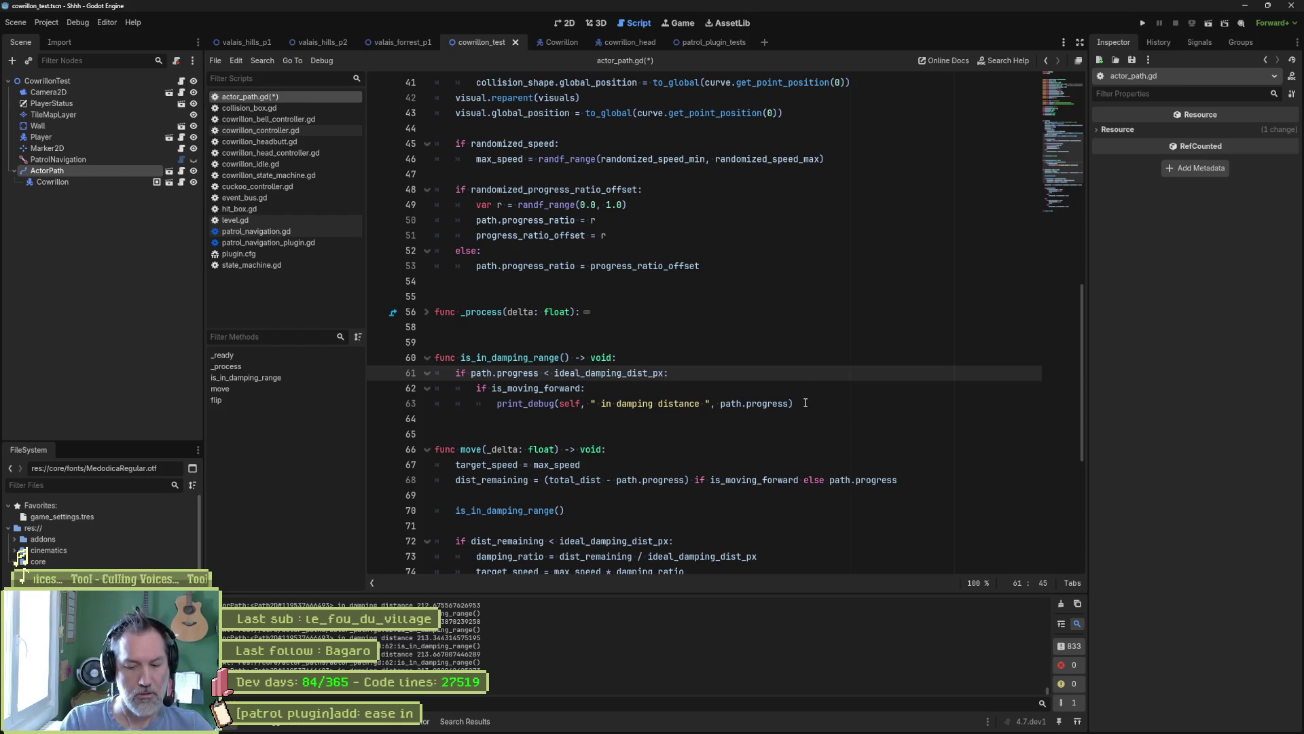
pyautogui.write('&&')
pyautogui.press('Down')
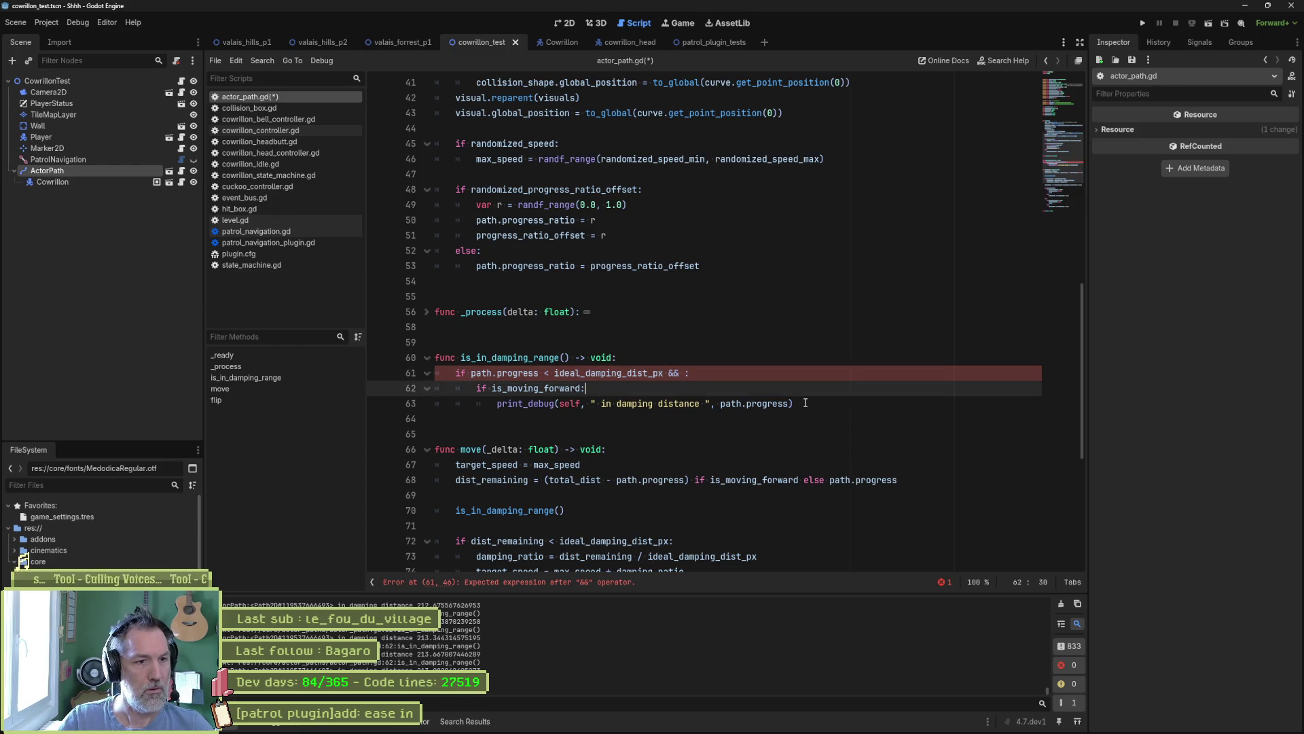
pyautogui.hotkey('ctrl', 'shift', 'Right')
pyautogui.hotkey('ctrl', 'x')
pyautogui.hotkey('ctrl', 'shift', 'k')
pyautogui.press('Up')
pyautogui.press('End')
pyautogui.press('Left')
pyautogui.hotkey('ctrl', 'v')
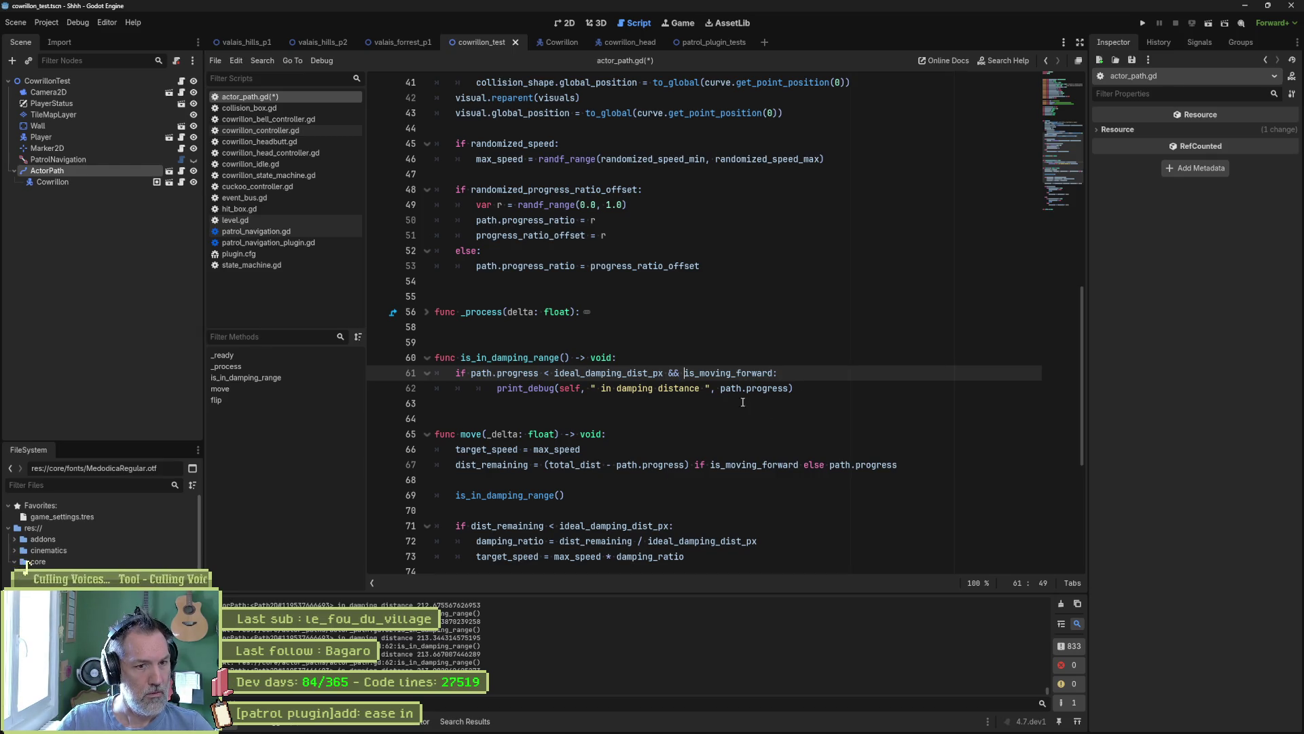
# Change the debug message to 'accelerating' and duplicate the if and print lines below
pyautogui.moveTo(601, 388); pyautogui.dragTo(699, 388)
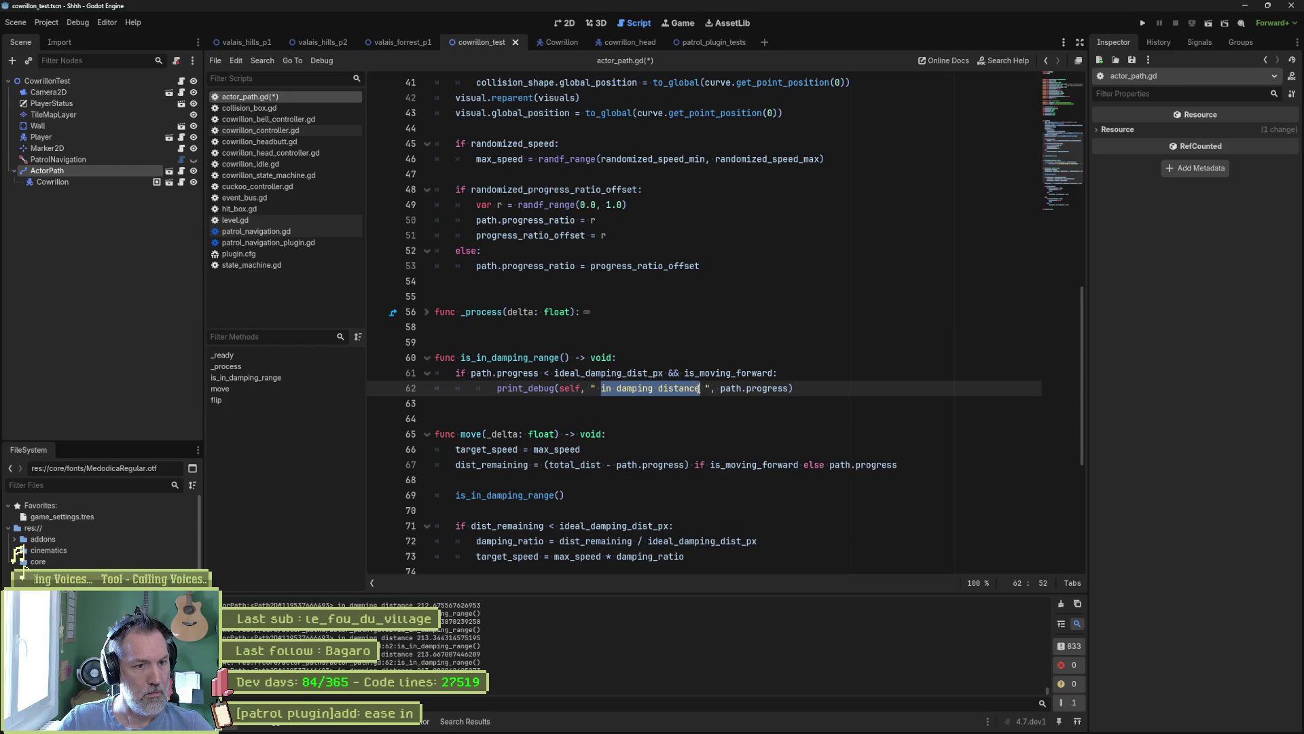
pyautogui.write('accelerating')
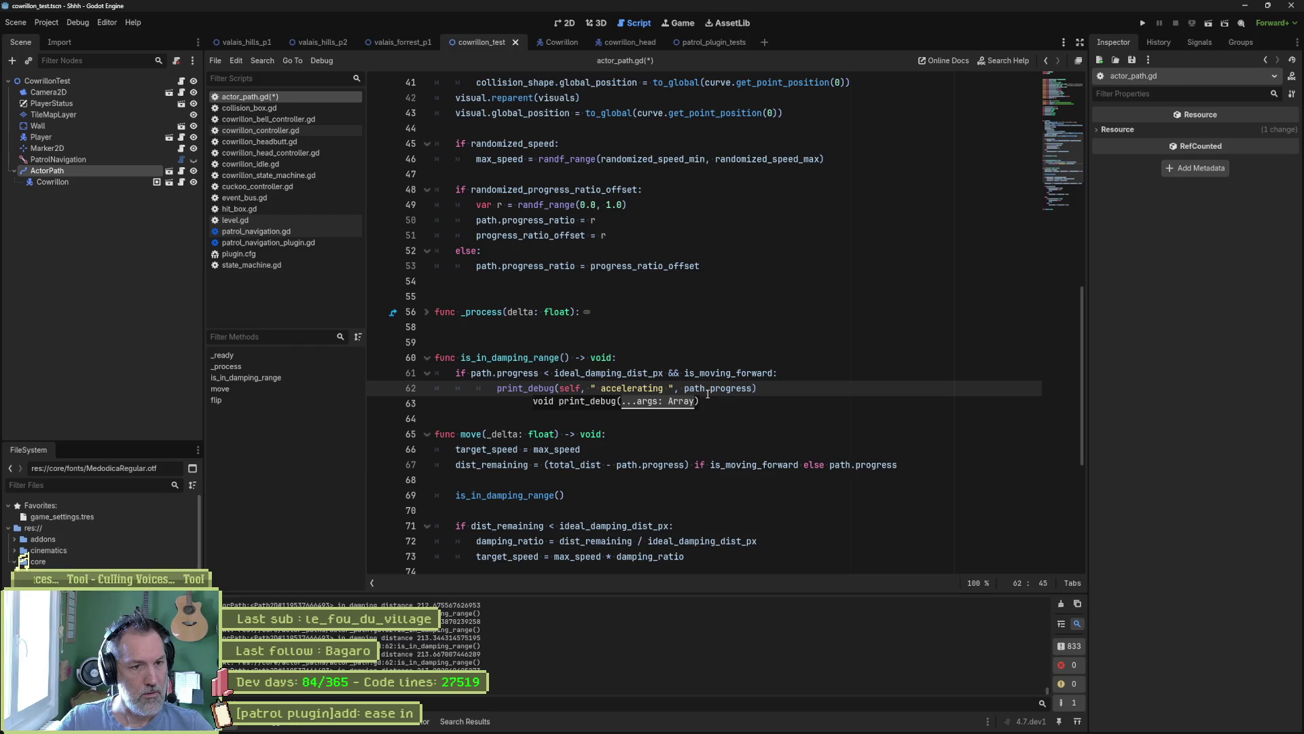
pyautogui.click(764, 388)
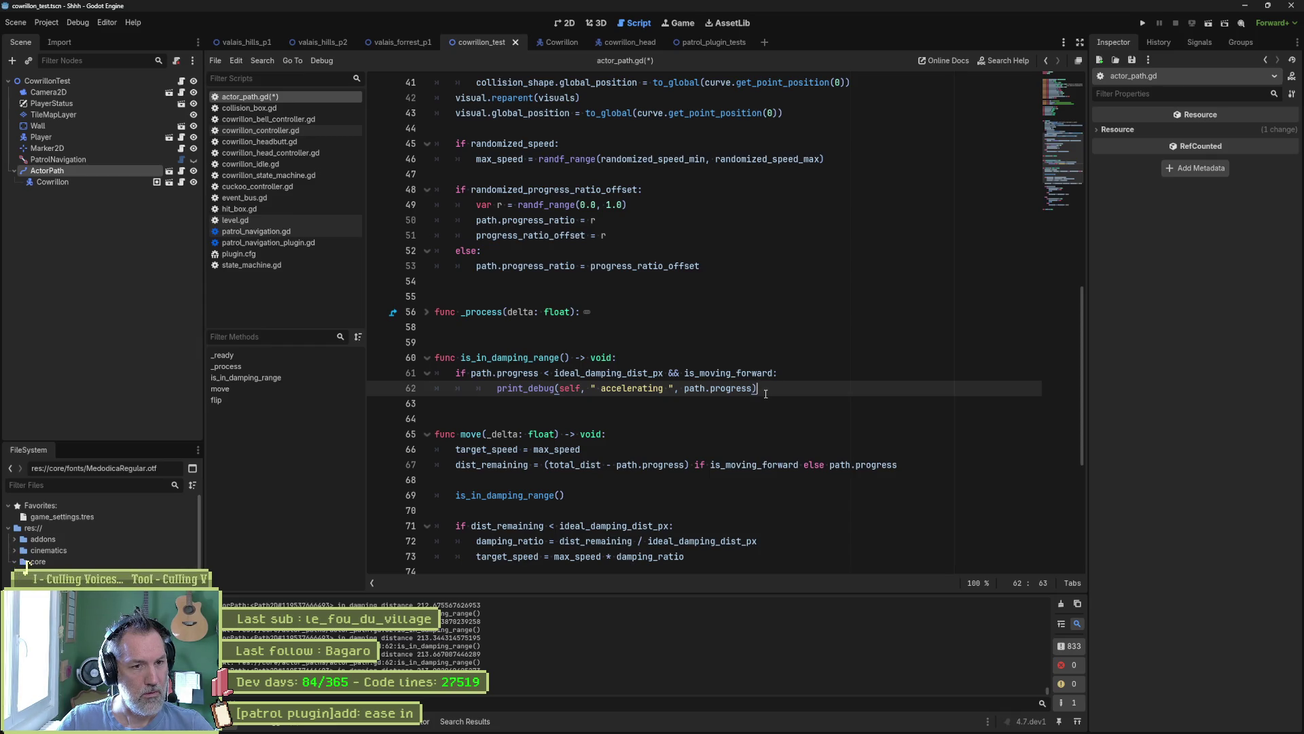
pyautogui.hotkey('ctrl', 'v')
# Turn the copy into 'elif (total_dist - path.progress) > ideal_damping_dist_px'
pyautogui.click(458, 405)
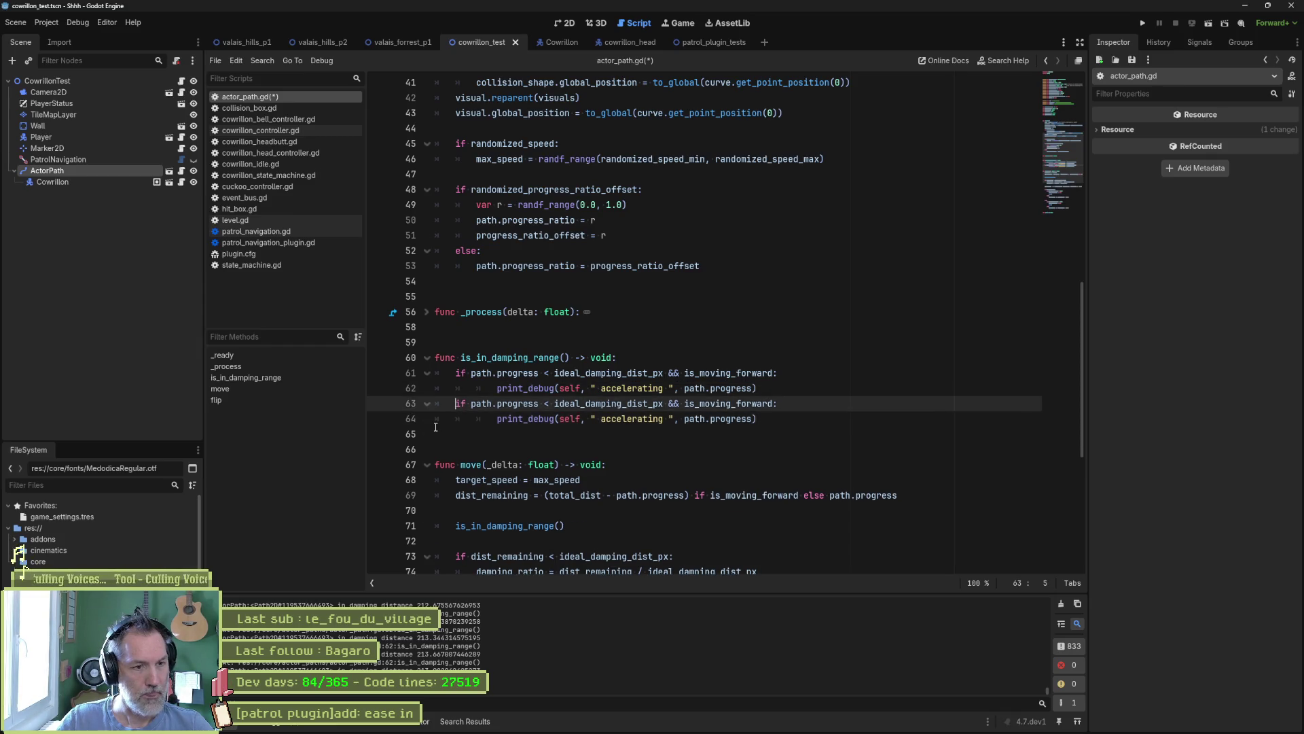
pyautogui.write('el')
pyautogui.click(628, 402)
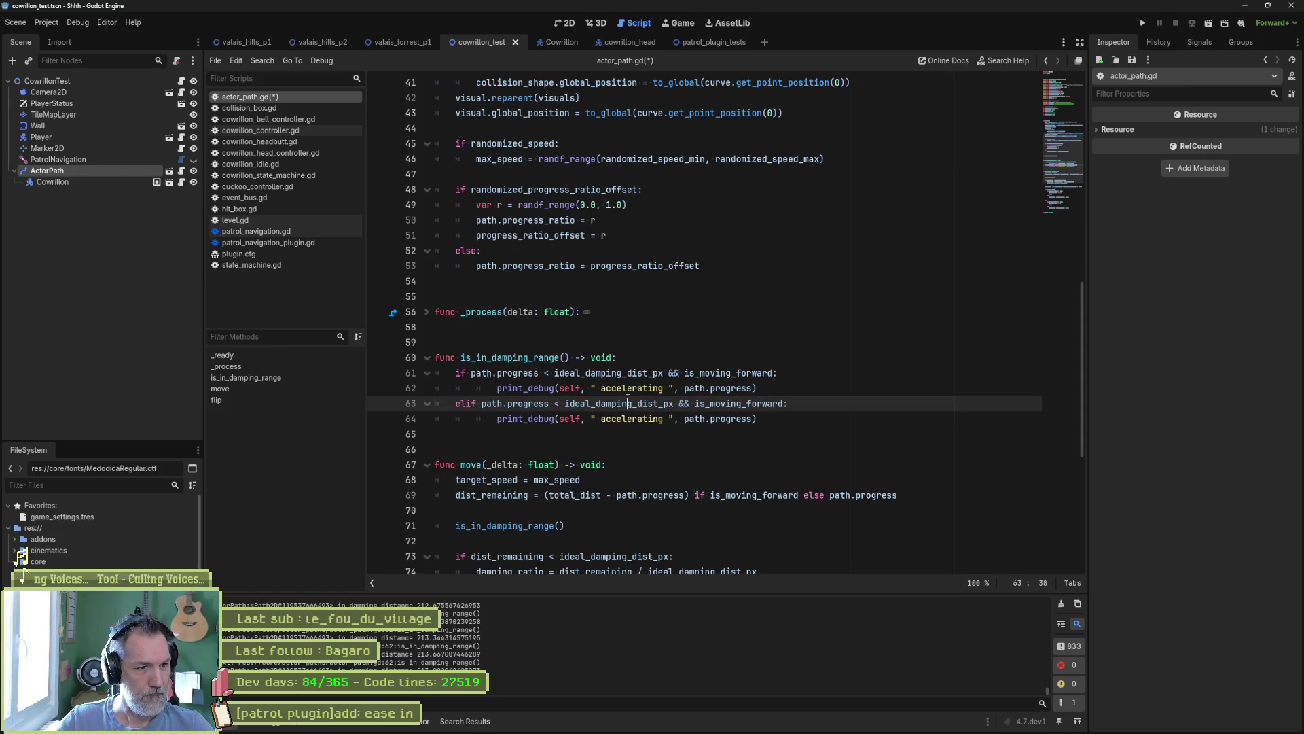
pyautogui.doubleClick(557, 403)
pyautogui.write('>')
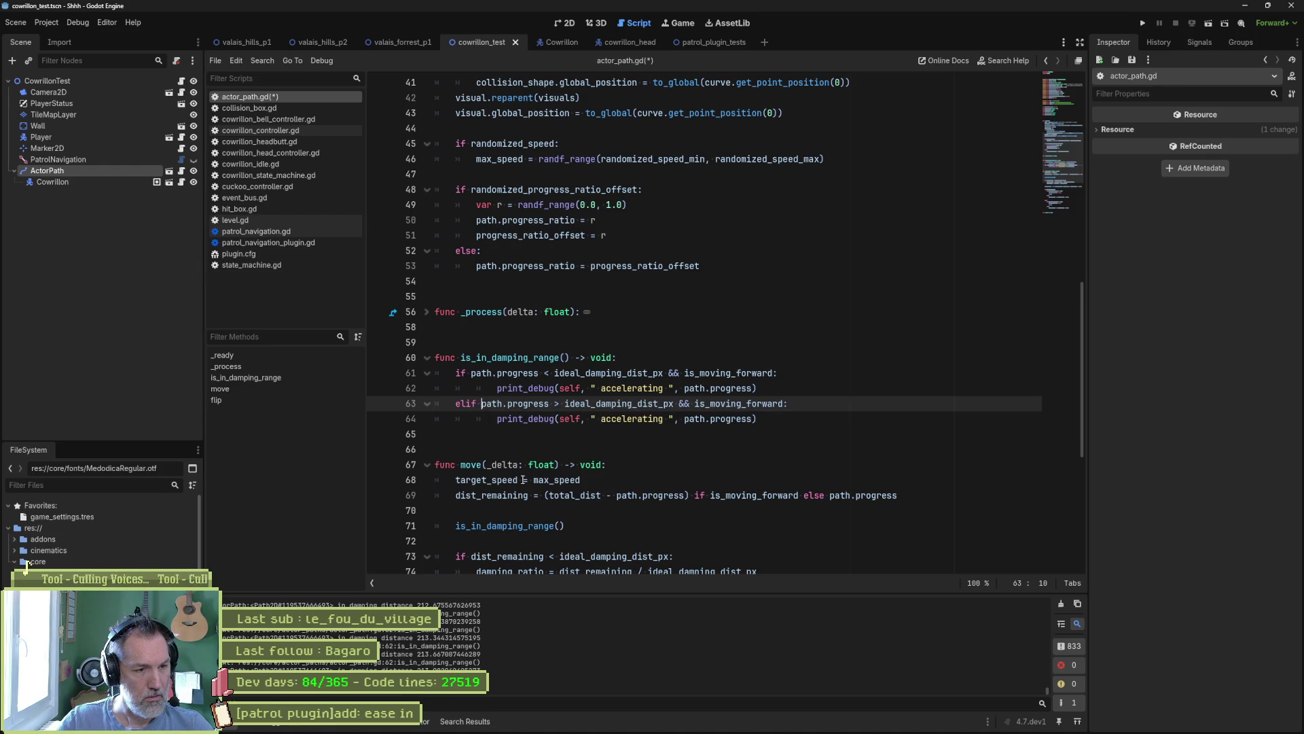
pyautogui.write('total')
pyautogui.press('Return')
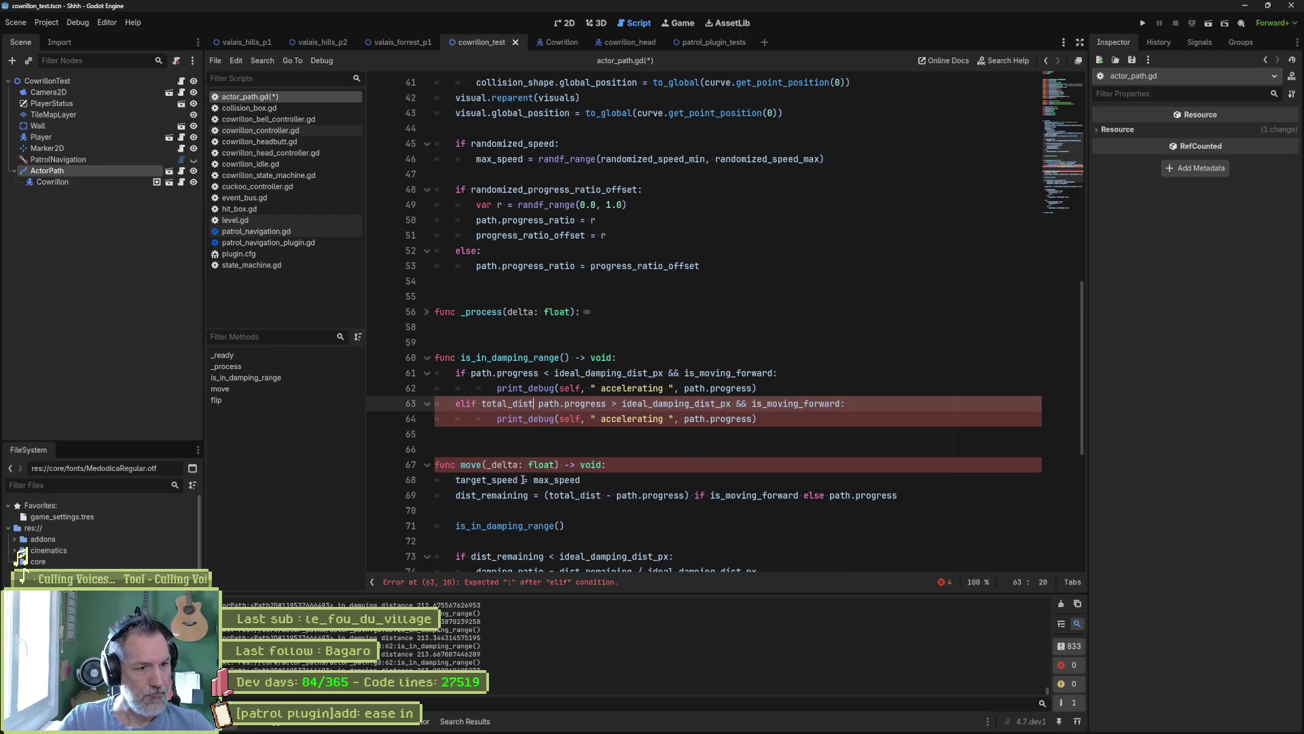
pyautogui.write('-')
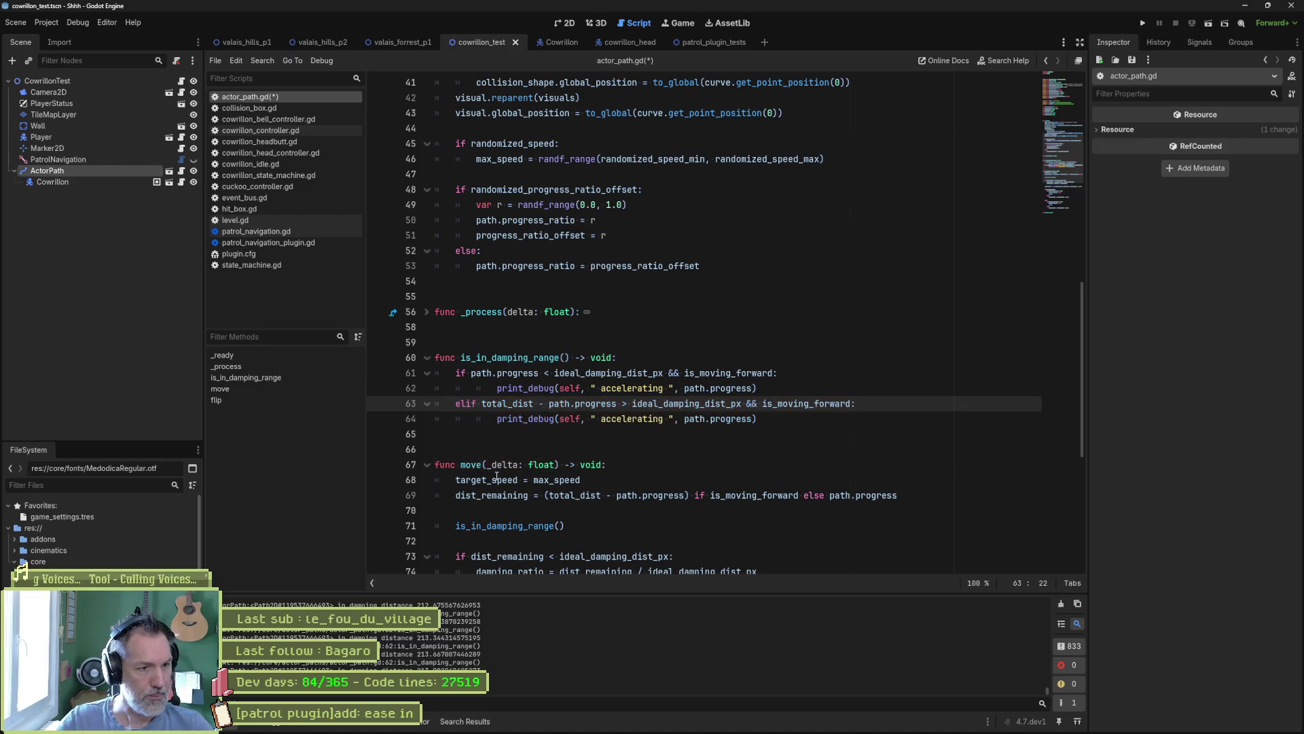
pyautogui.click(481, 408)
pyautogui.write('(')
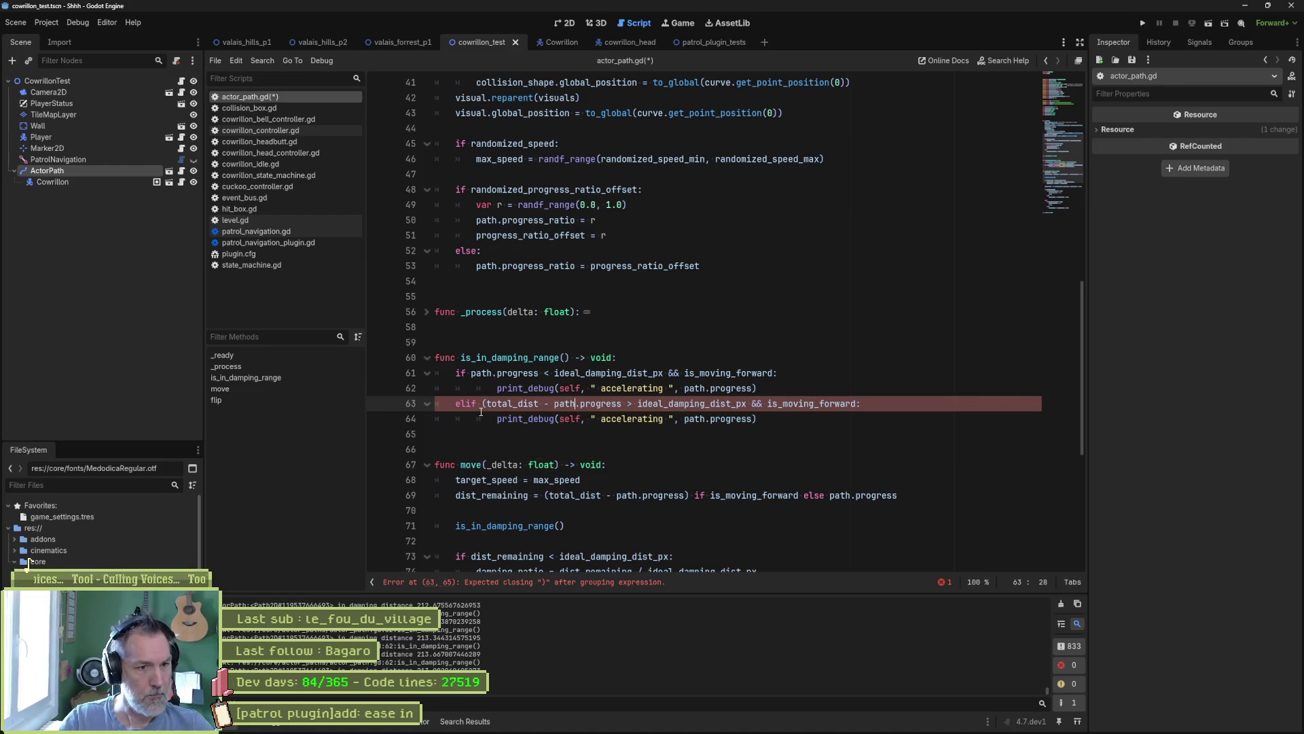
pyautogui.write(')')
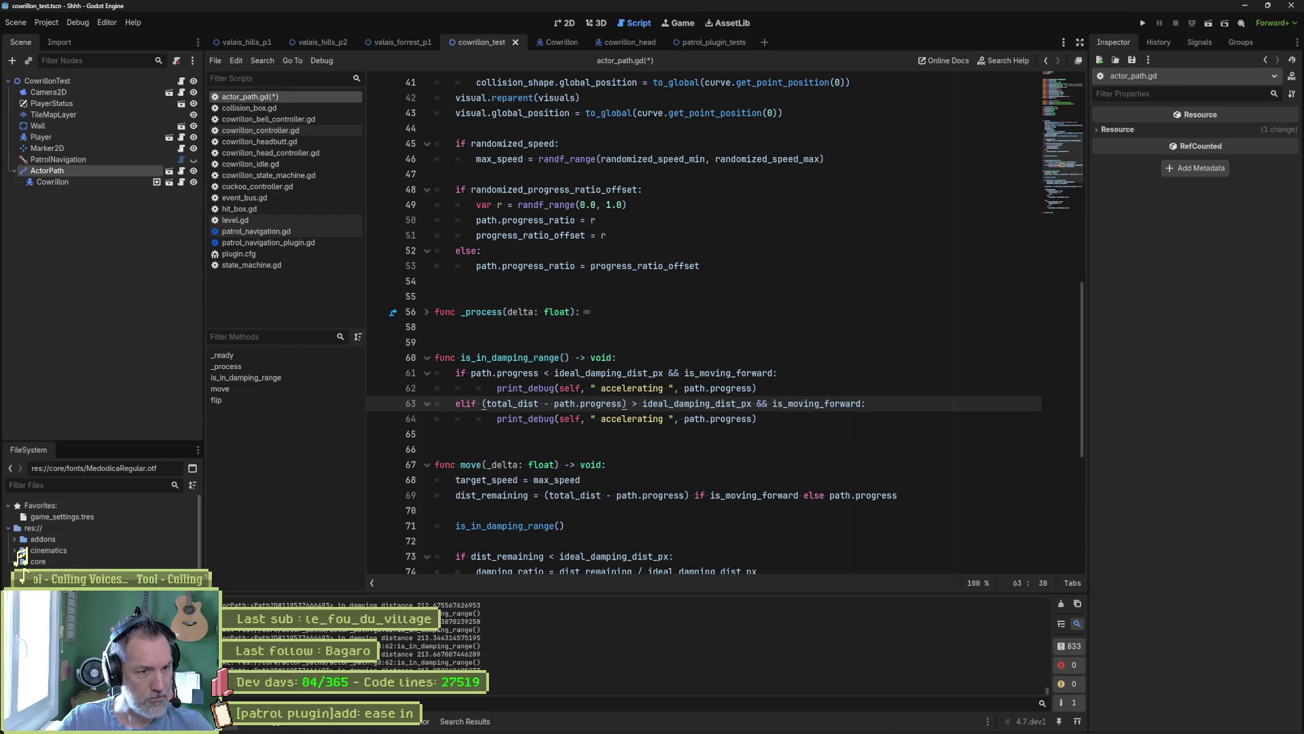
pyautogui.moveTo(844, 722)
pyautogui.click(910, 523)
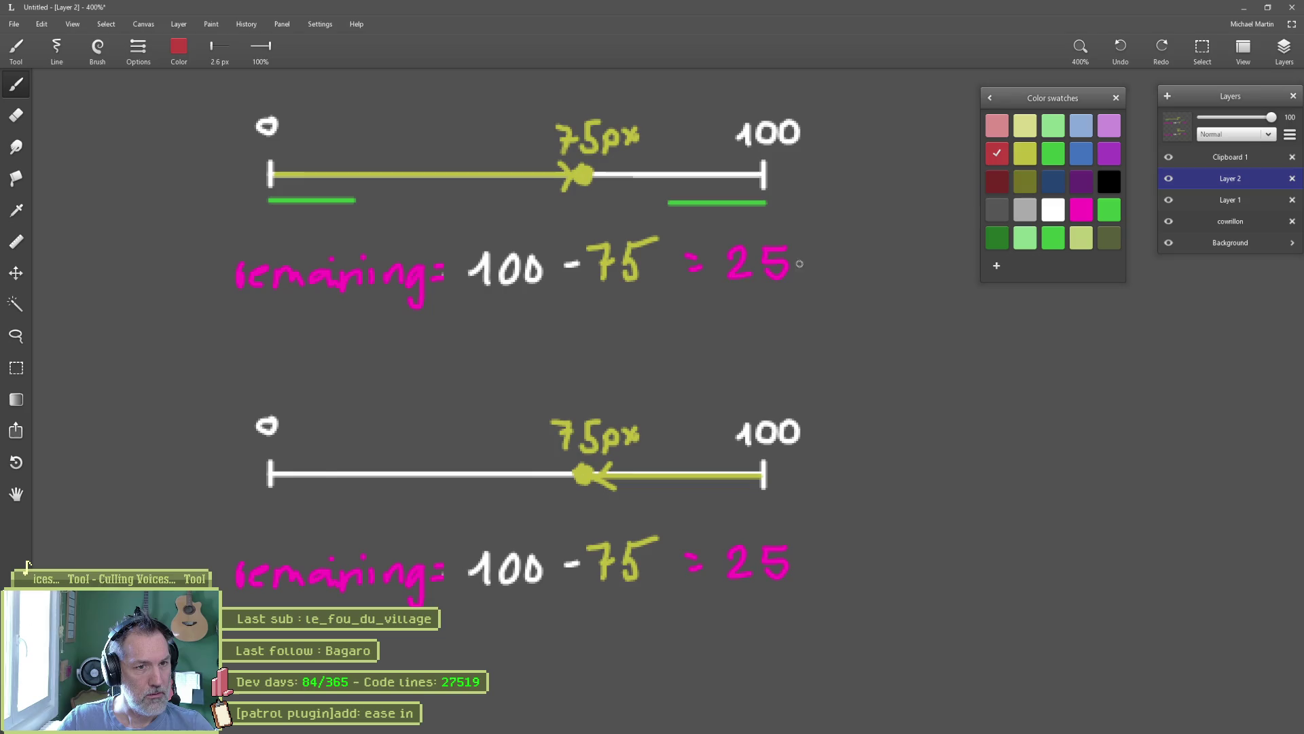
# Switch from the Leonardo distance sketch back to actor_path.gd in Godot's script editor
pyautogui.hotkey('alt', 'Tab')
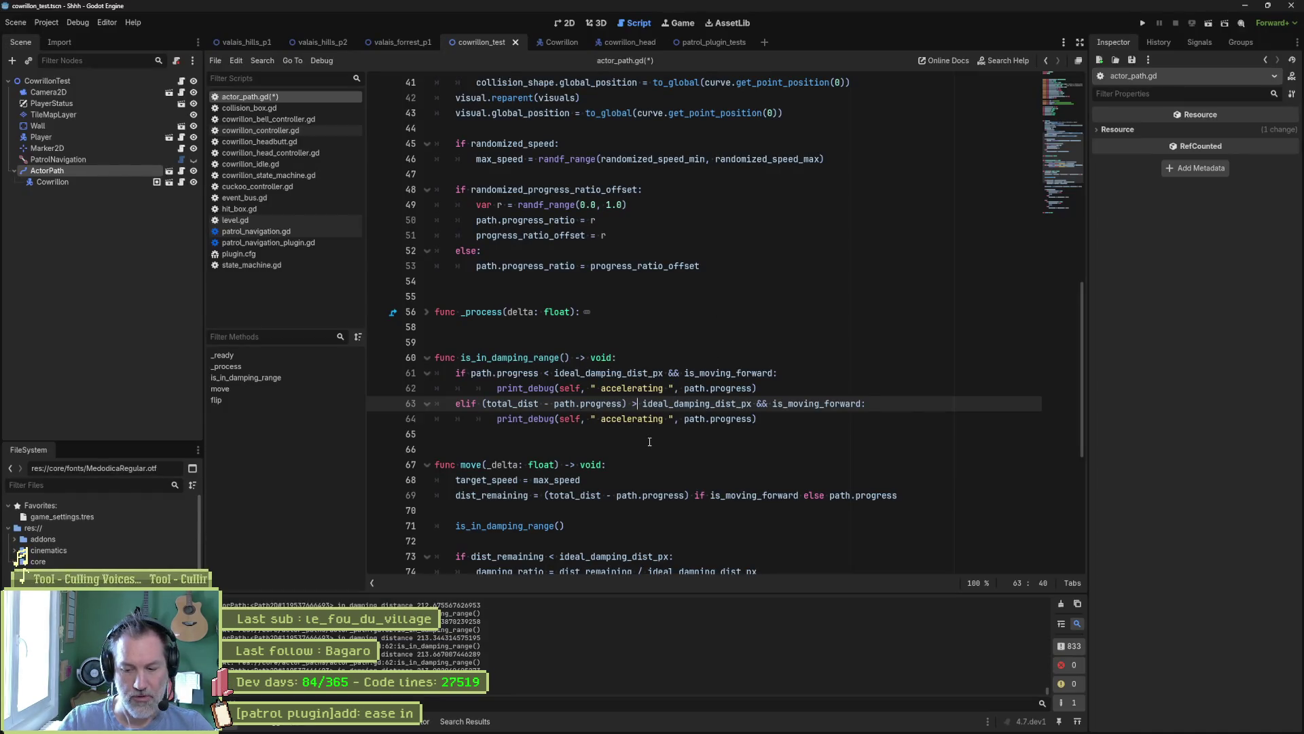
# Change line 63's '>' to '<' and line 64's message to 'decelerating'
pyautogui.press('BackSpace')
pyautogui.write('<')
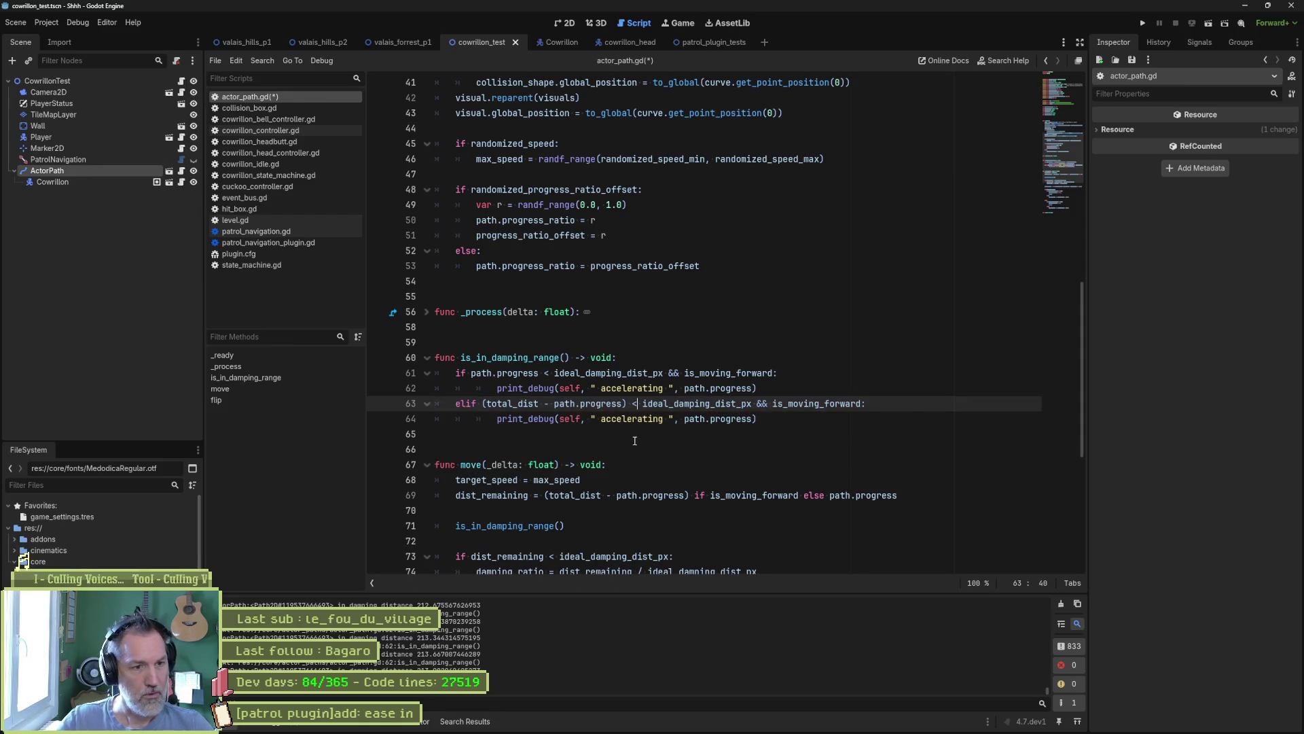
pyautogui.doubleClick(652, 421)
pyautogui.write('decelr')
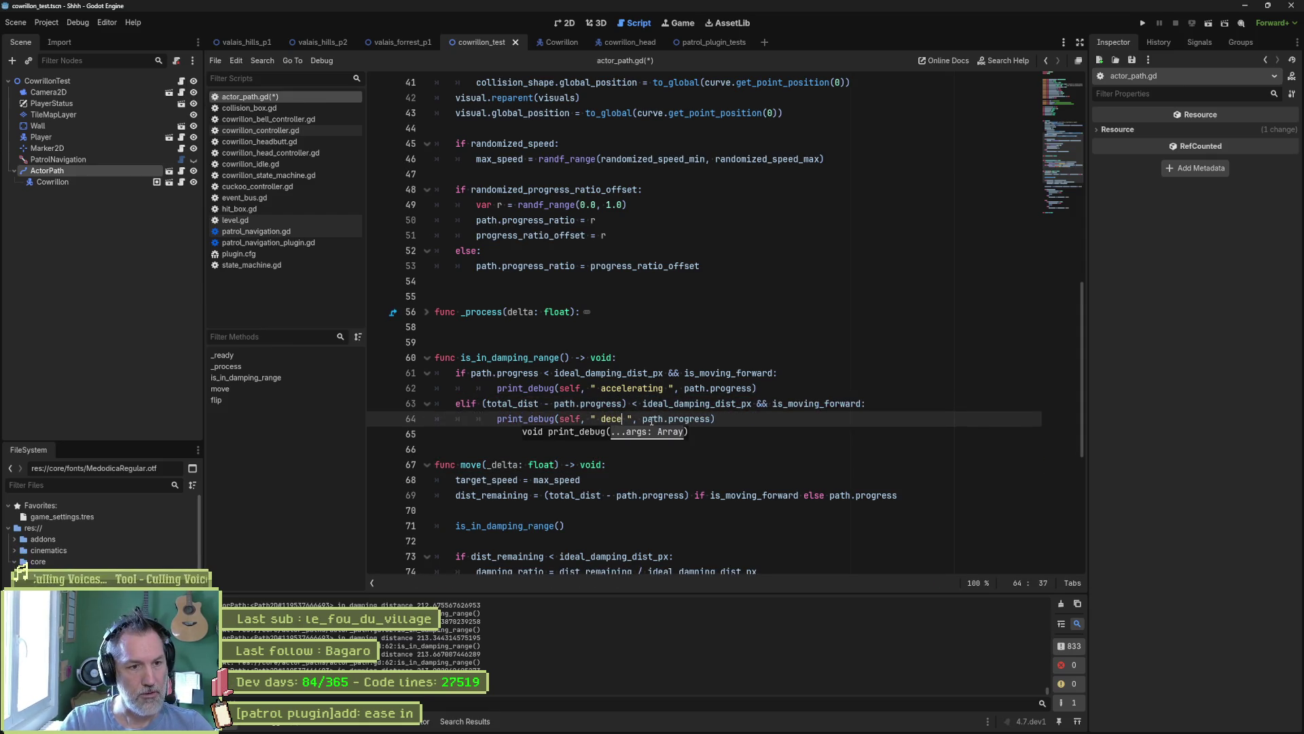
pyautogui.press('BackSpace')
pyautogui.write('e')
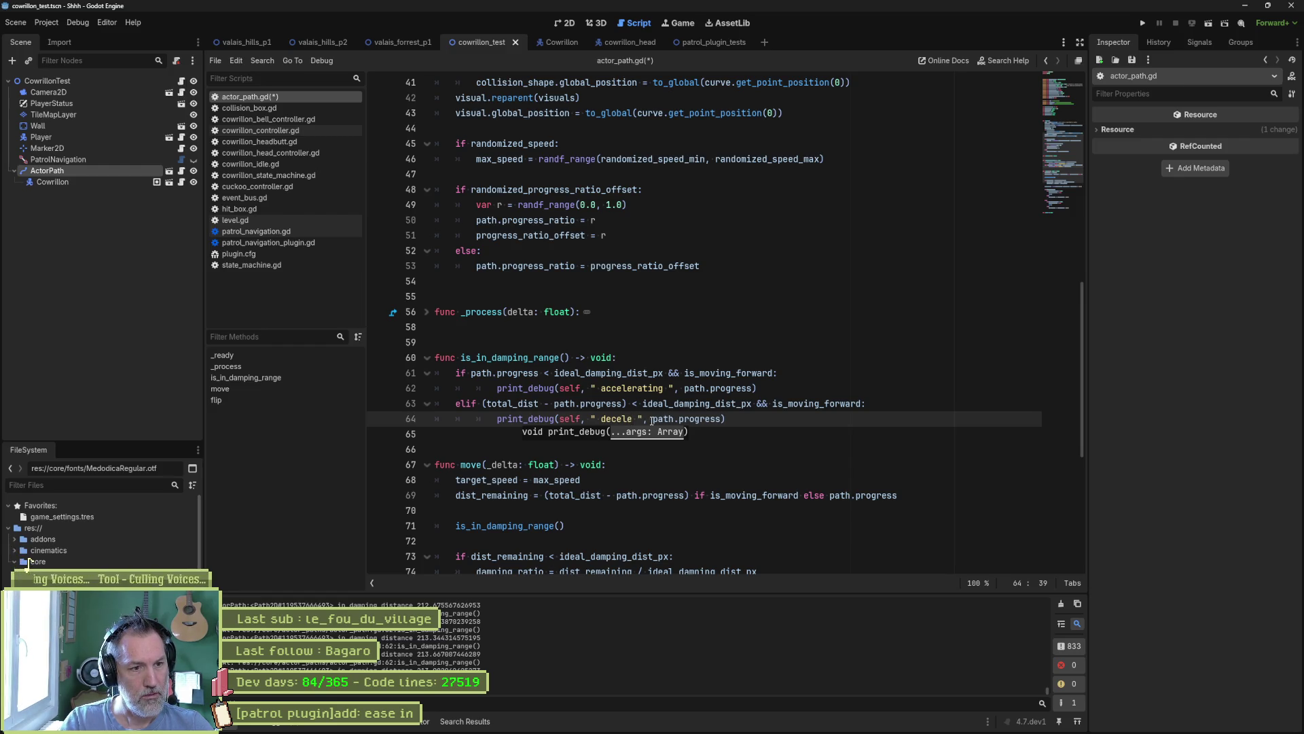
pyautogui.write('rating')
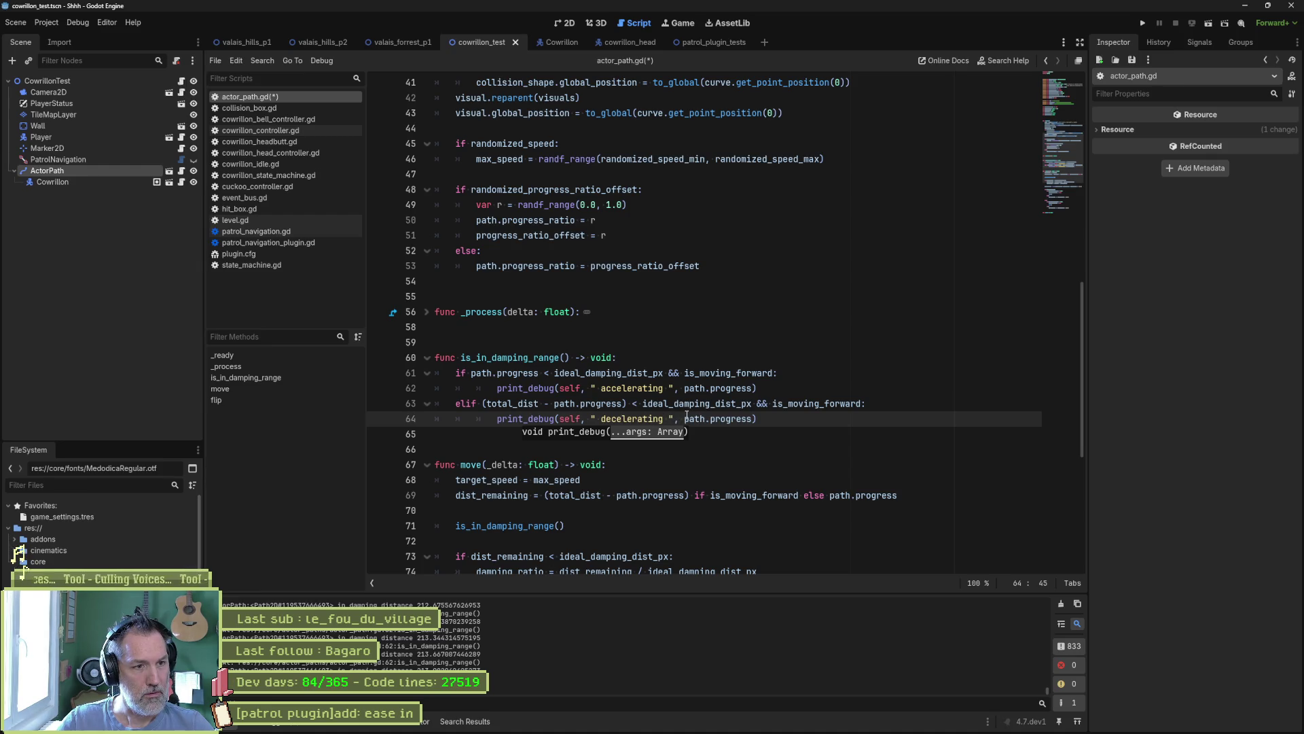
# Run the current scene with F6 to test, then stop it and return to the script
pyautogui.press('F6')
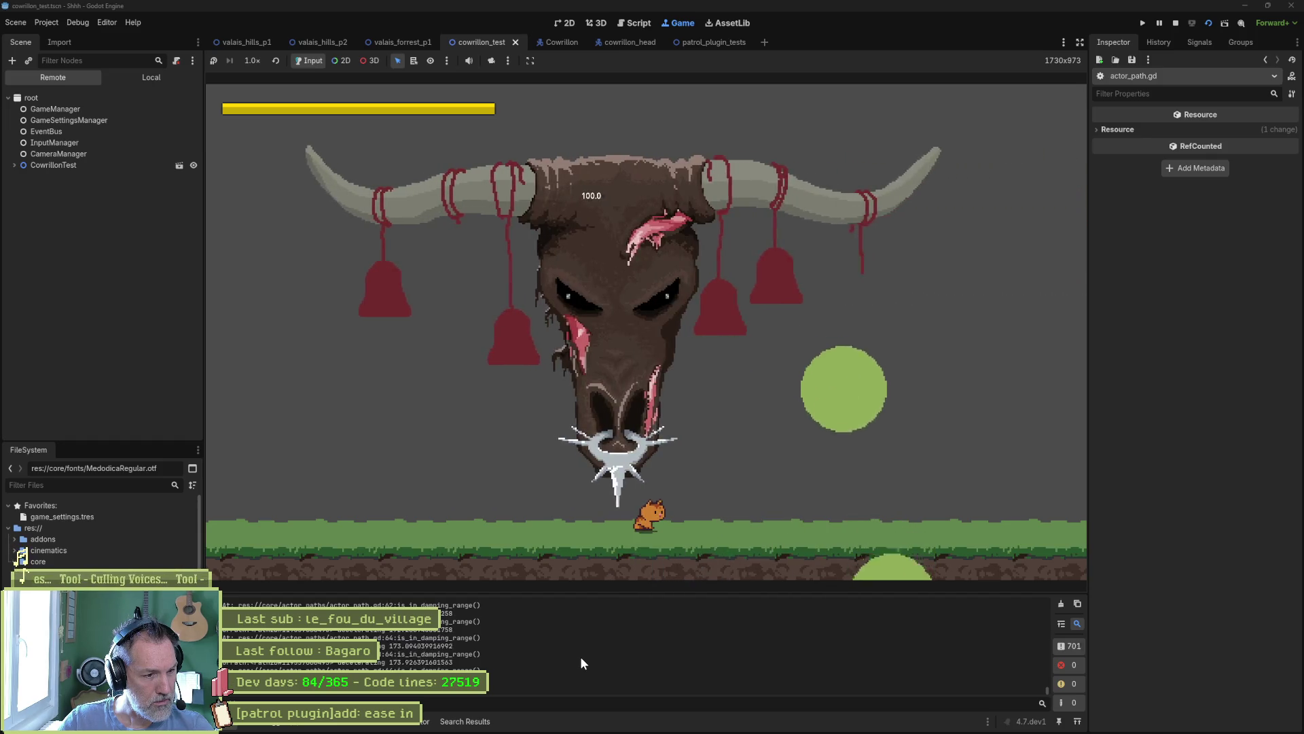
pyautogui.hotkey('ctrl', 'F3')
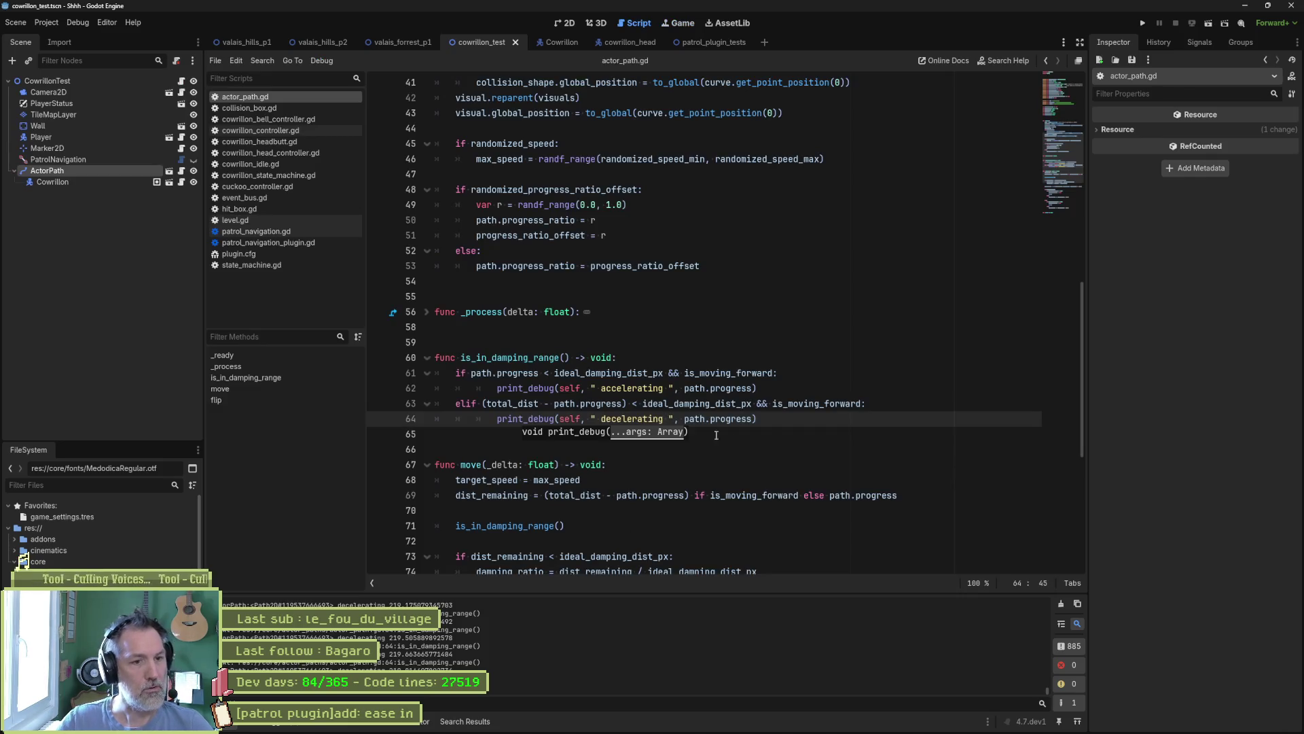
pyautogui.hotkey('shift', 'Up')
pyautogui.hotkey('shift', 'Up')
pyautogui.hotkey('shift', 'Up')
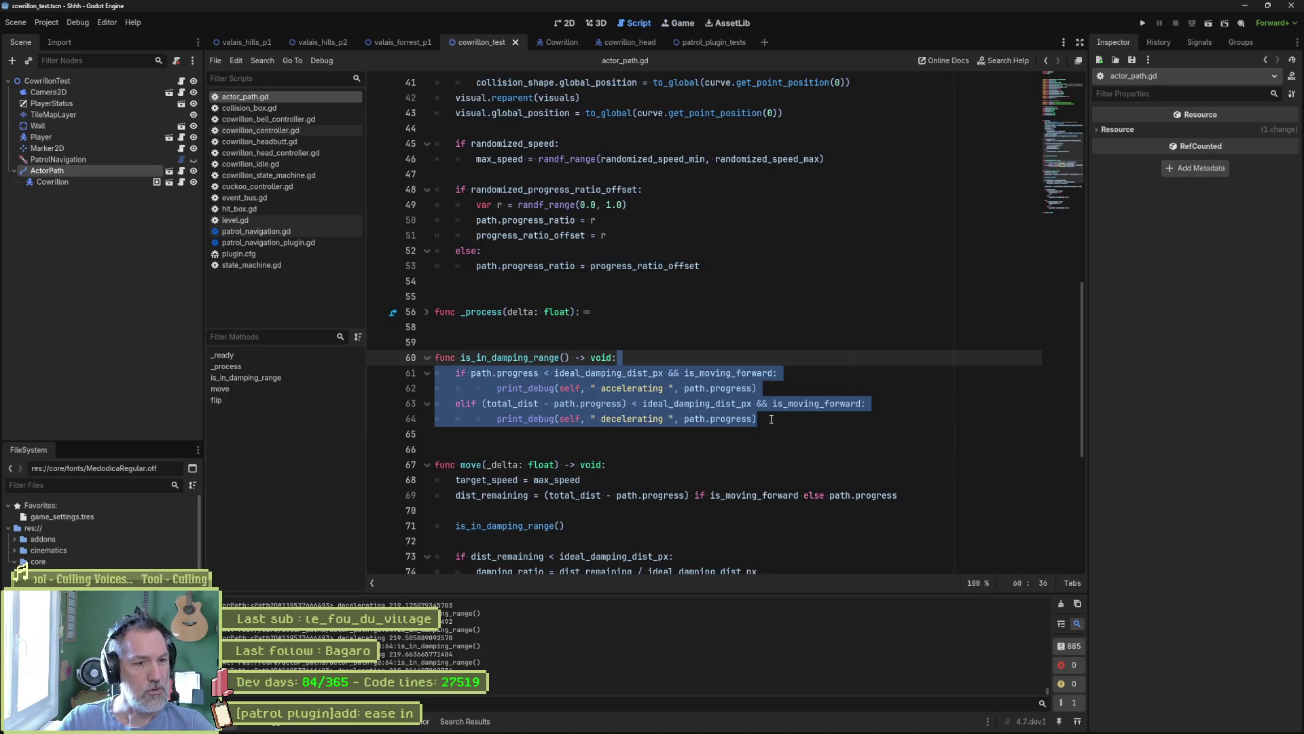
# Nest the if/elif checks under a new 'if is_moving_forward:' and drop '&& is_moving_forward' from both
pyautogui.click(771, 419)
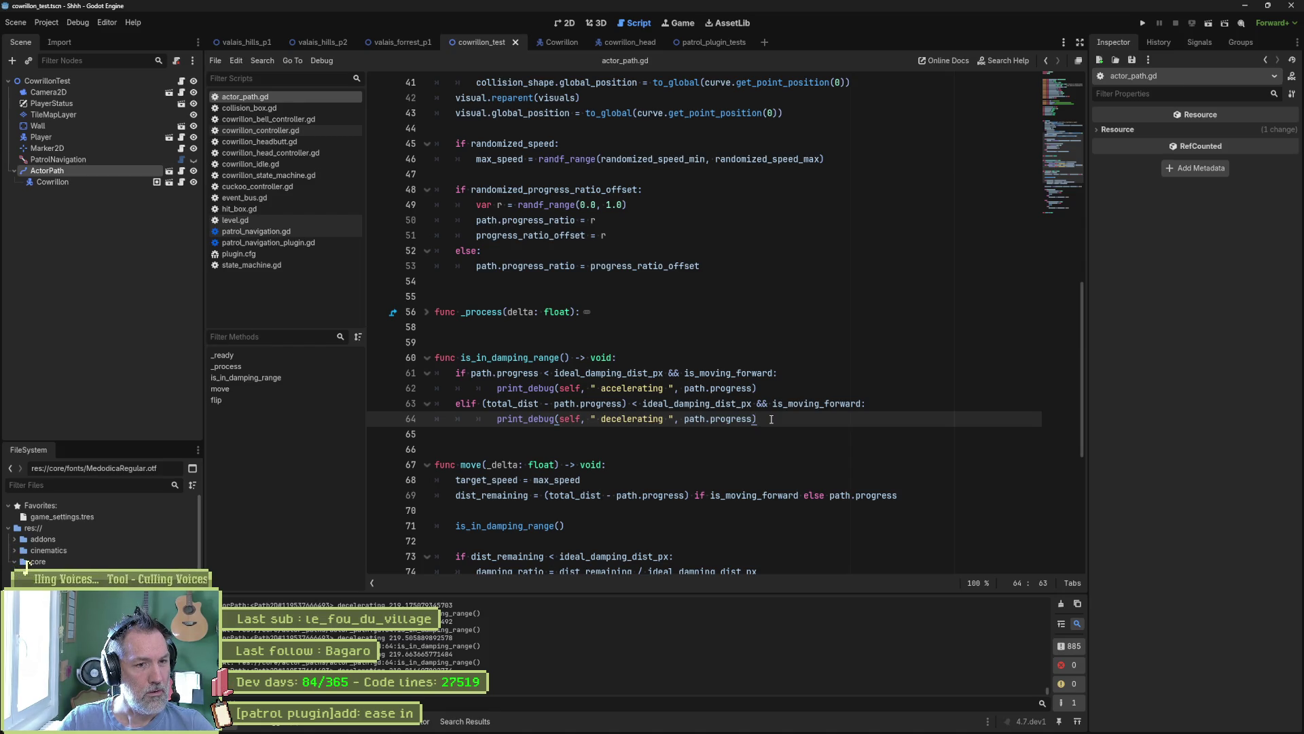
pyautogui.press('Up')
pyautogui.press('Up')
pyautogui.press('Up')
pyautogui.press('Return')
pyautogui.write('if is_m')
pyautogui.press('Return')
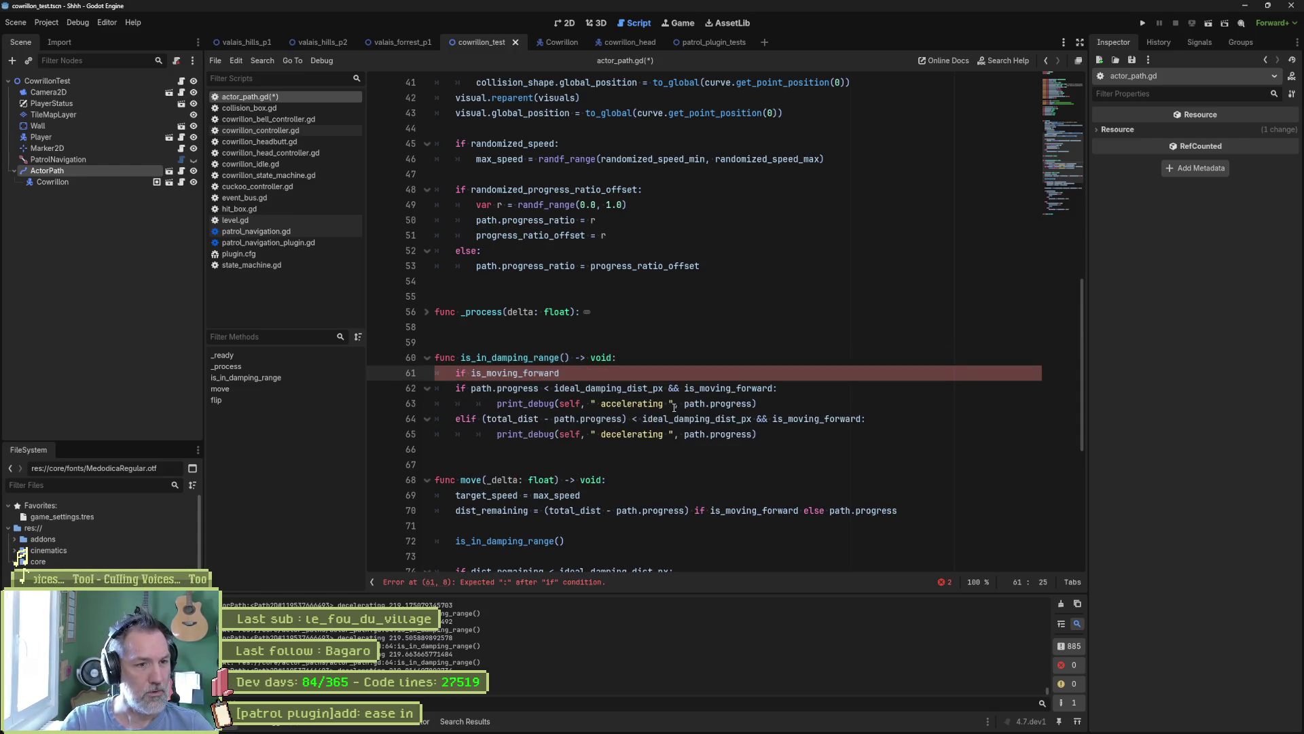
pyautogui.hotkey('shift', 'Down')
pyautogui.hotkey('shift', 'Down')
pyautogui.hotkey('shift', 'Down')
pyautogui.press('Tab')
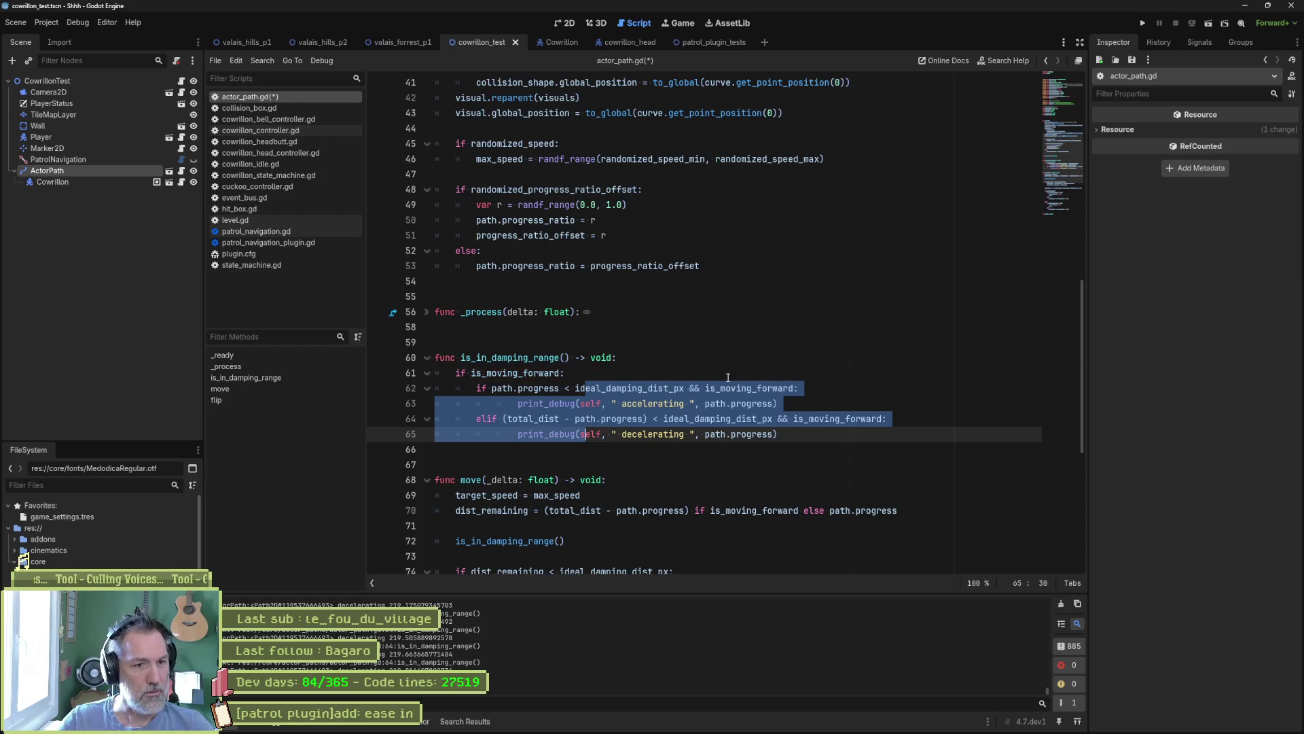
pyautogui.hotkey('shift', 'Up')
pyautogui.hotkey('shift', 'Up')
pyautogui.hotkey('shift', 'Up')
pyautogui.click(687, 390)
pyautogui.keyDown('alt'); pyautogui.click(777, 419); pyautogui.keyUp('alt')
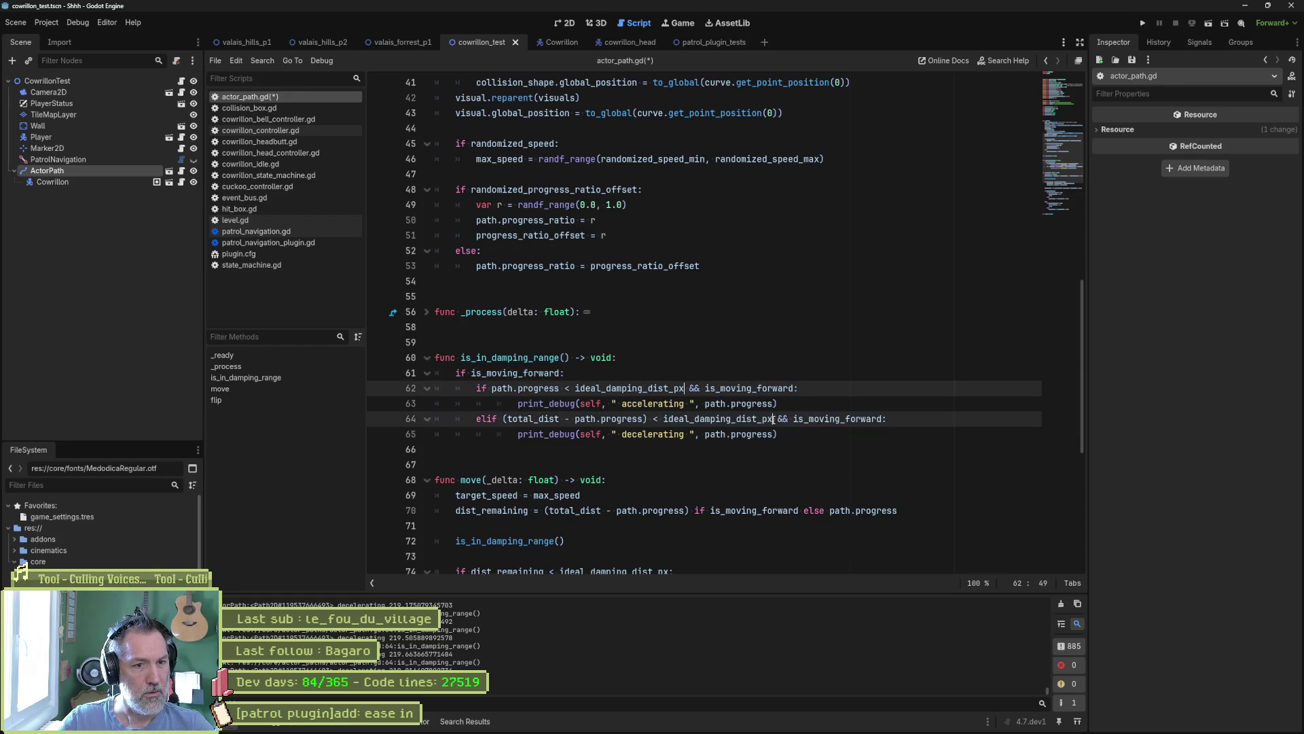
pyautogui.hotkey('shift', 'End')
pyautogui.press('Delete')
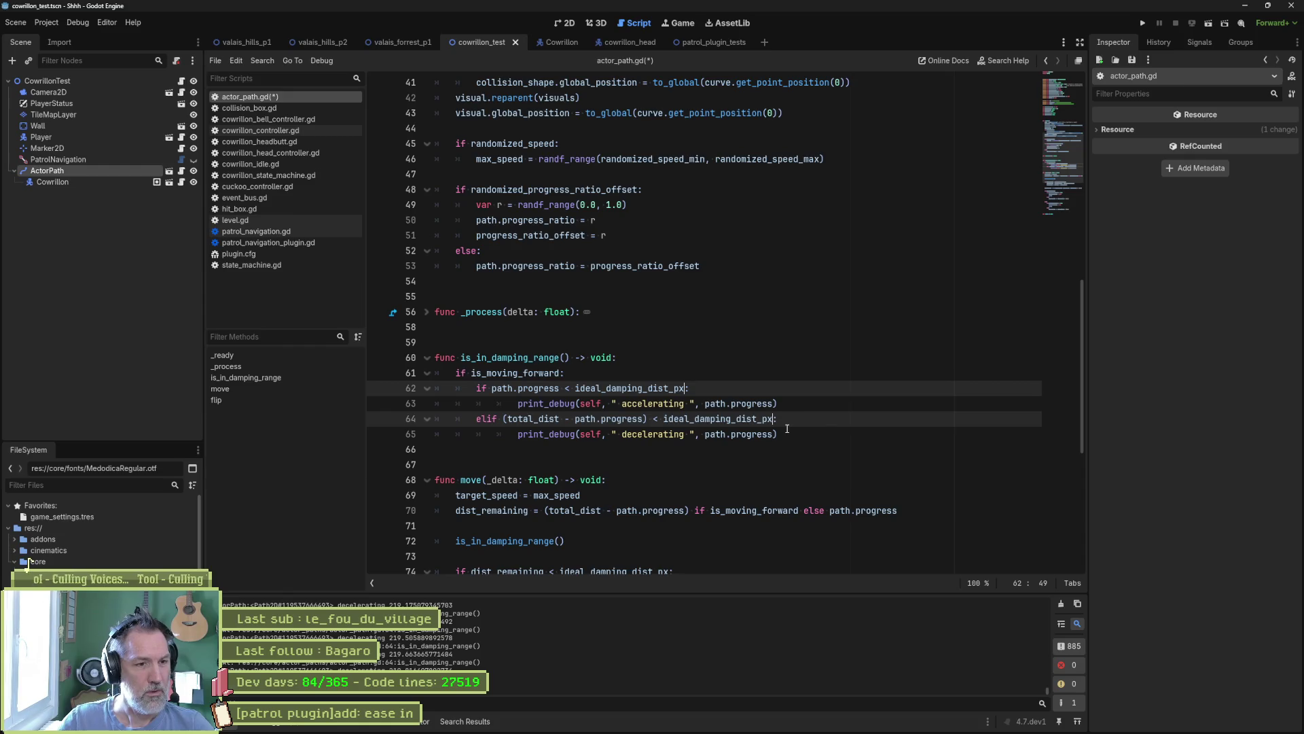
# Add an else branch containing a copy of the forward-direction if/elif checks
pyautogui.click(802, 438)
pyautogui.press('Return')
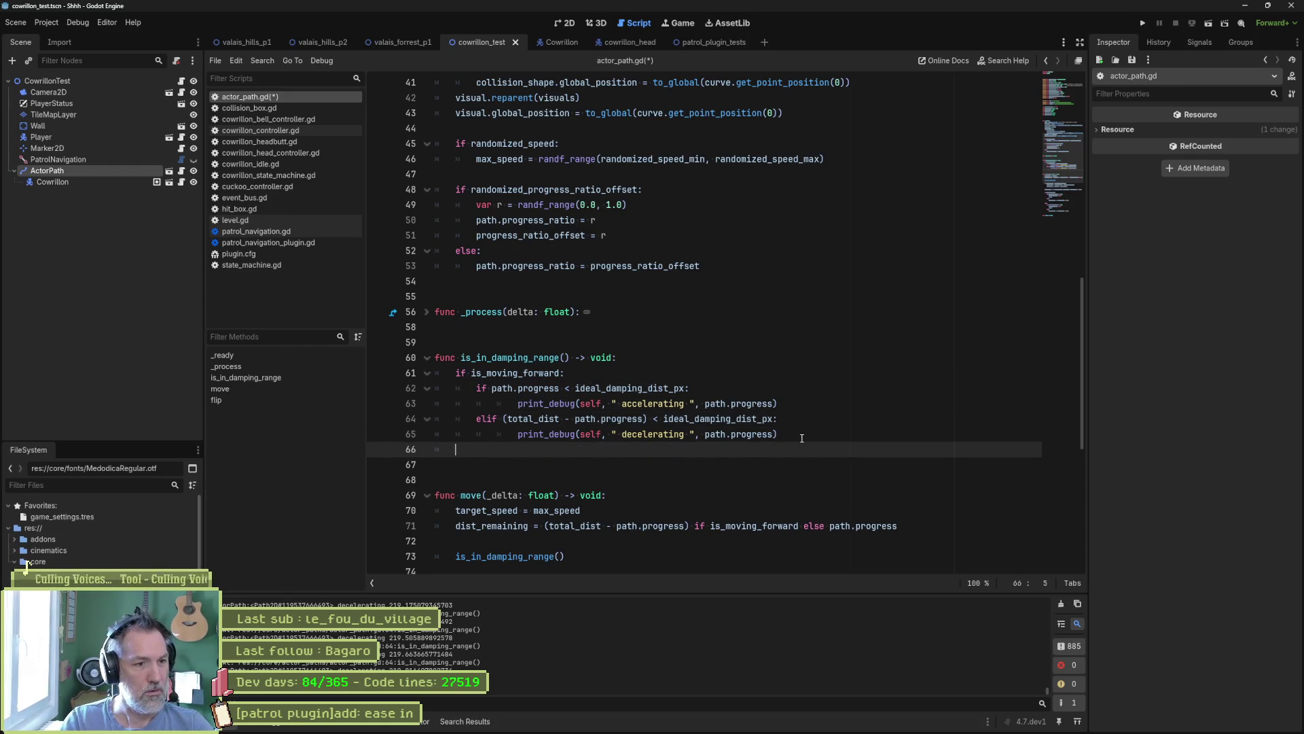
pyautogui.write('else:')
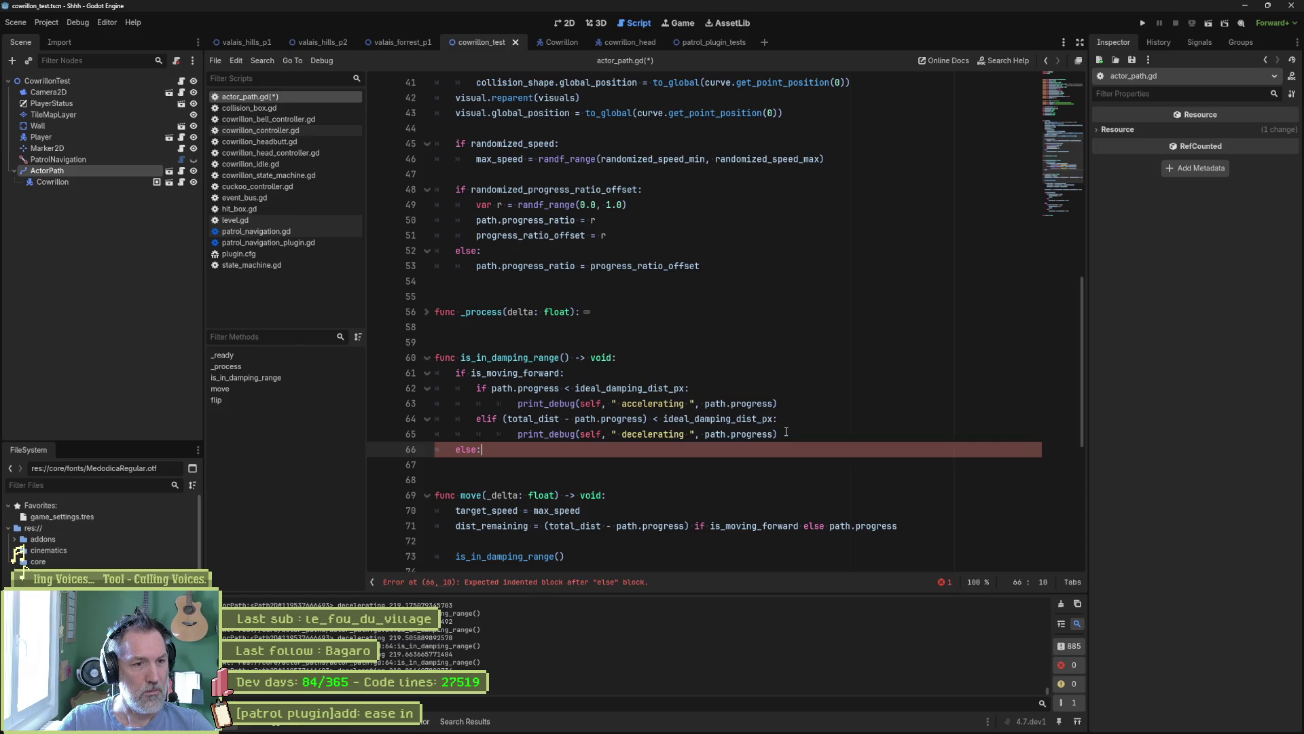
pyautogui.moveTo(786, 433); pyautogui.dragTo(476, 388)
pyautogui.hotkey('ctrl', 'c')
pyautogui.click(640, 449)
pyautogui.press('Return')
pyautogui.hotkey('ctrl', 'v')
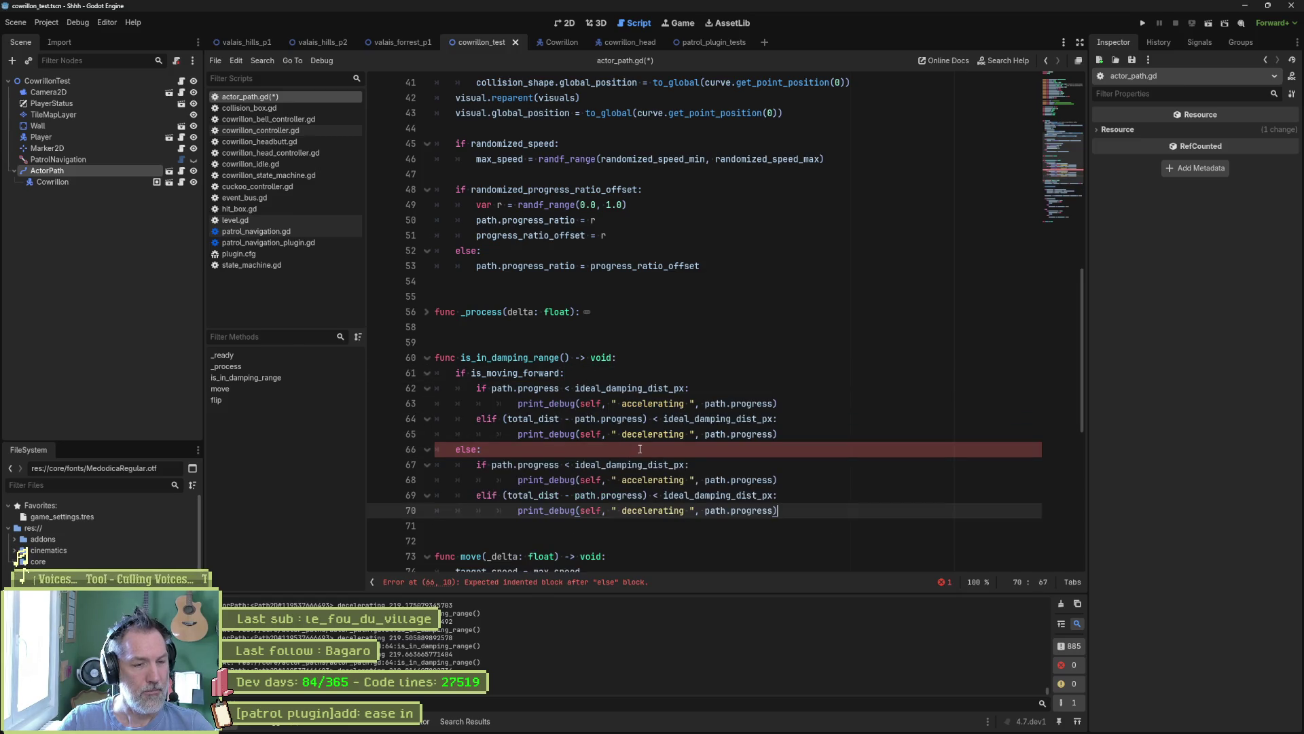
pyautogui.scroll(-1, 815, 464)
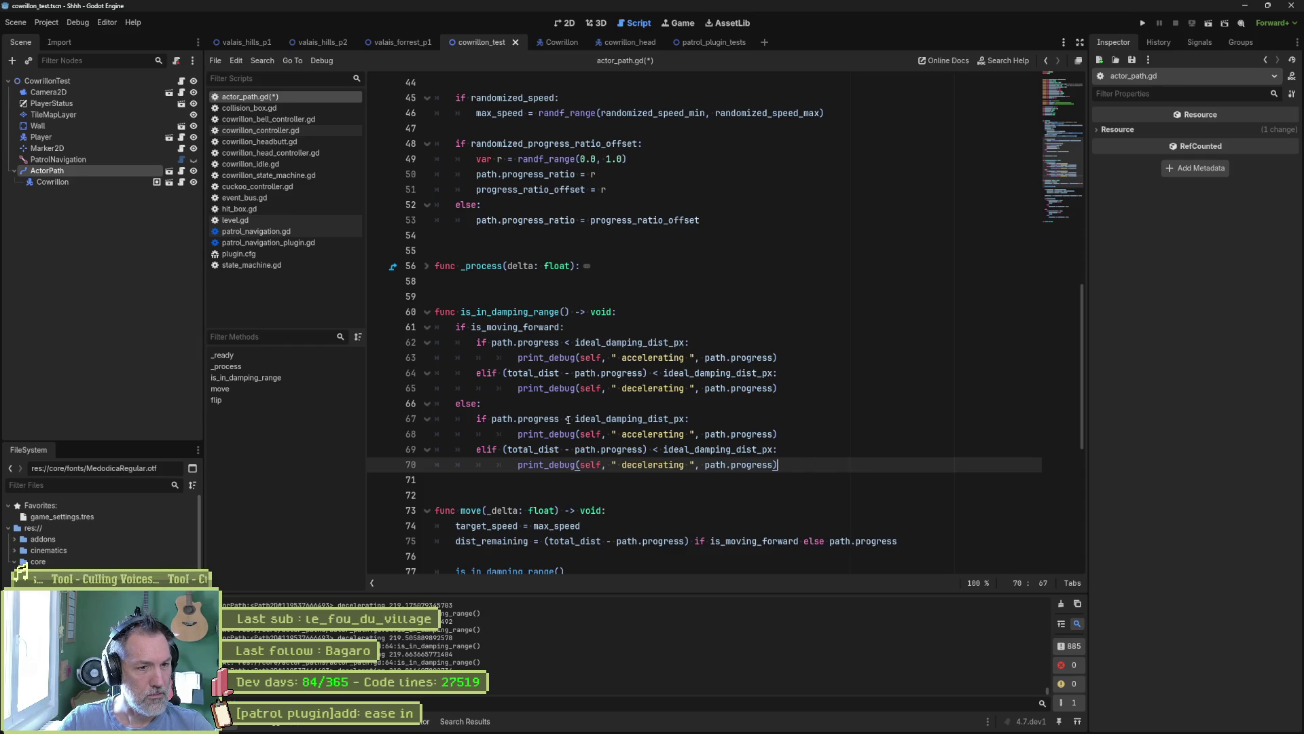
# Swap the else branch's messages to 'decelerating' and 'accelerating', then run the scene with F6
pyautogui.doubleClick(652, 465)
pyautogui.hotkey('ctrl', 'c')
pyautogui.doubleClick(652, 435)
pyautogui.hotkey('ctrl', 'v')
pyautogui.click(659, 358)
pyautogui.doubleClick(652, 358)
pyautogui.hotkey('ctrl', 'c')
pyautogui.click(652, 465)
pyautogui.hotkey('ctrl', 'v')
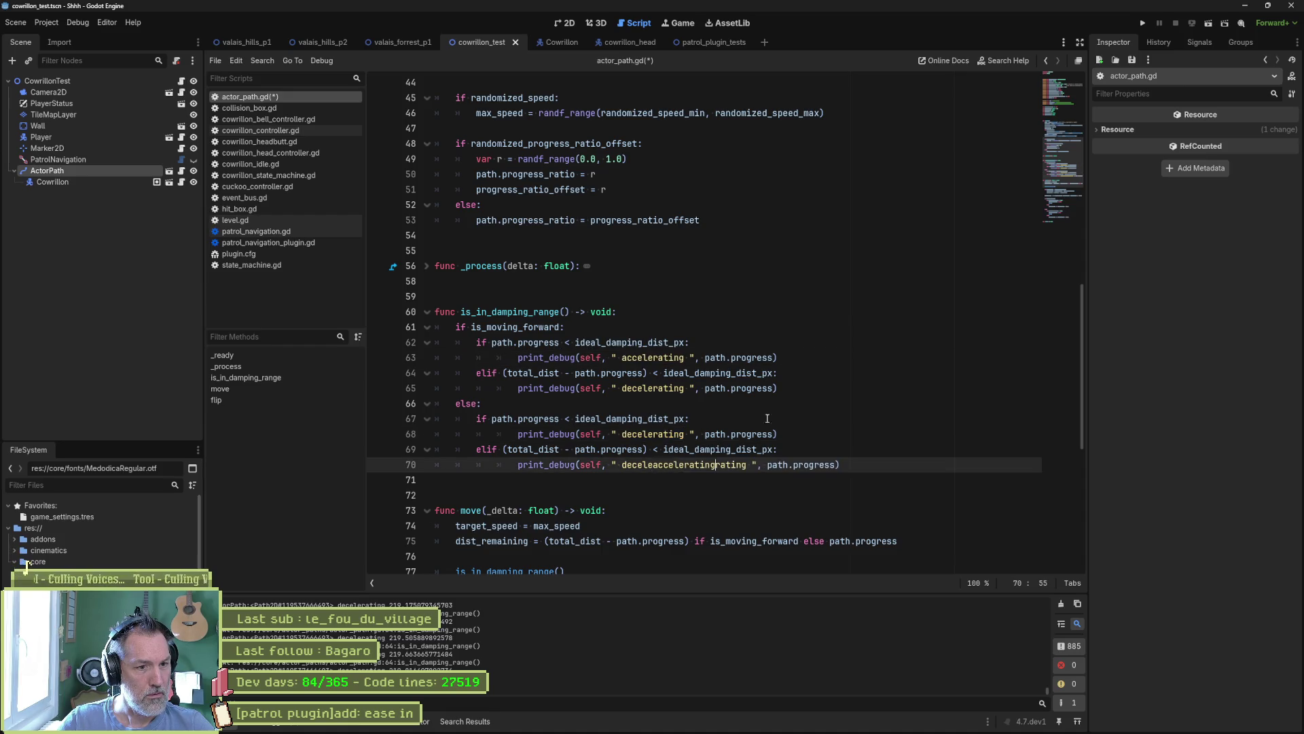
pyautogui.doubleClick(678, 466)
pyautogui.hotkey('ctrl', 'v')
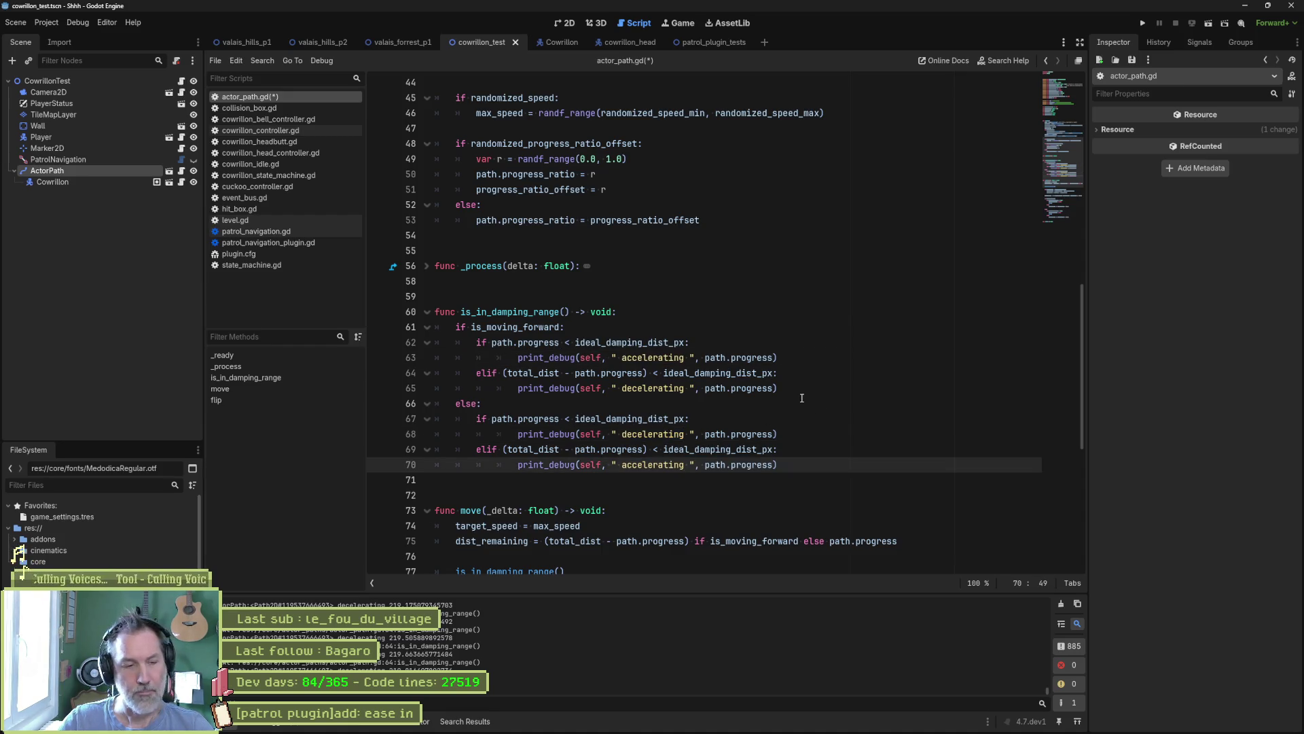
pyautogui.press('F6')
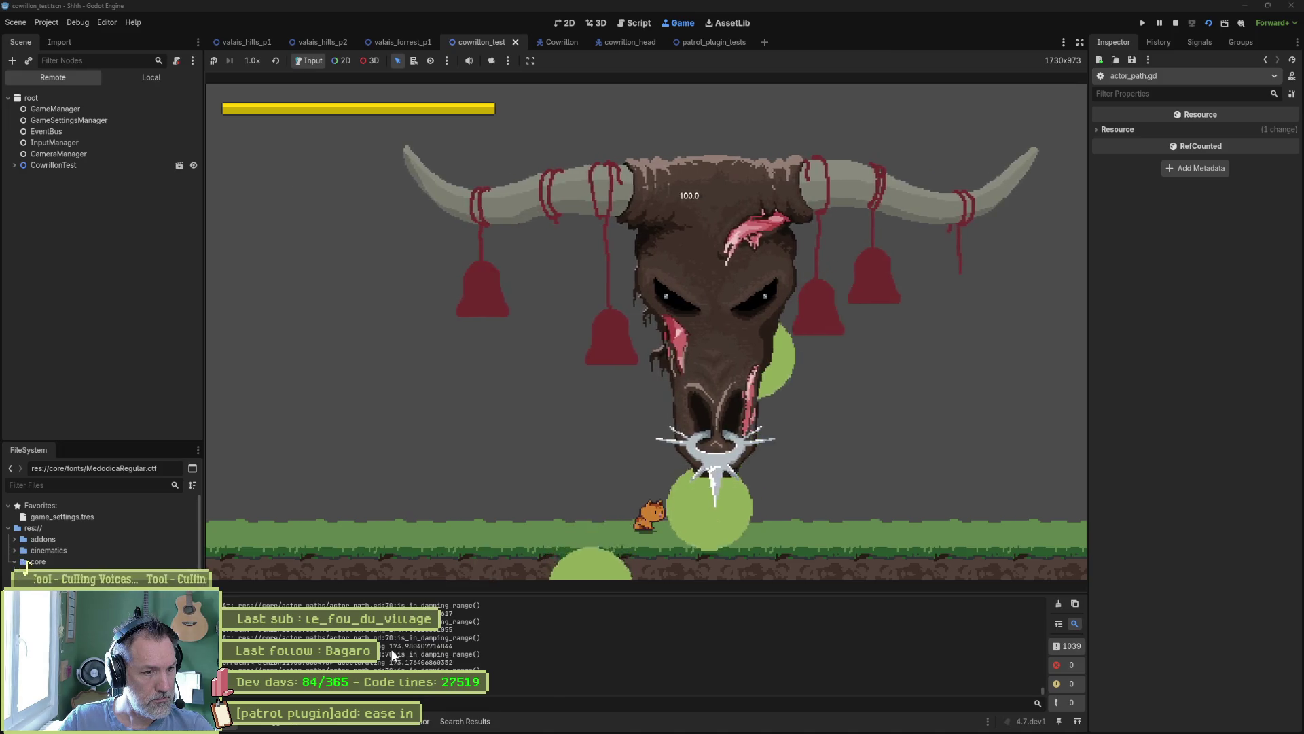
# Follow the output-log link to line 70 of actor_path.gd
pyautogui.click(392, 654)
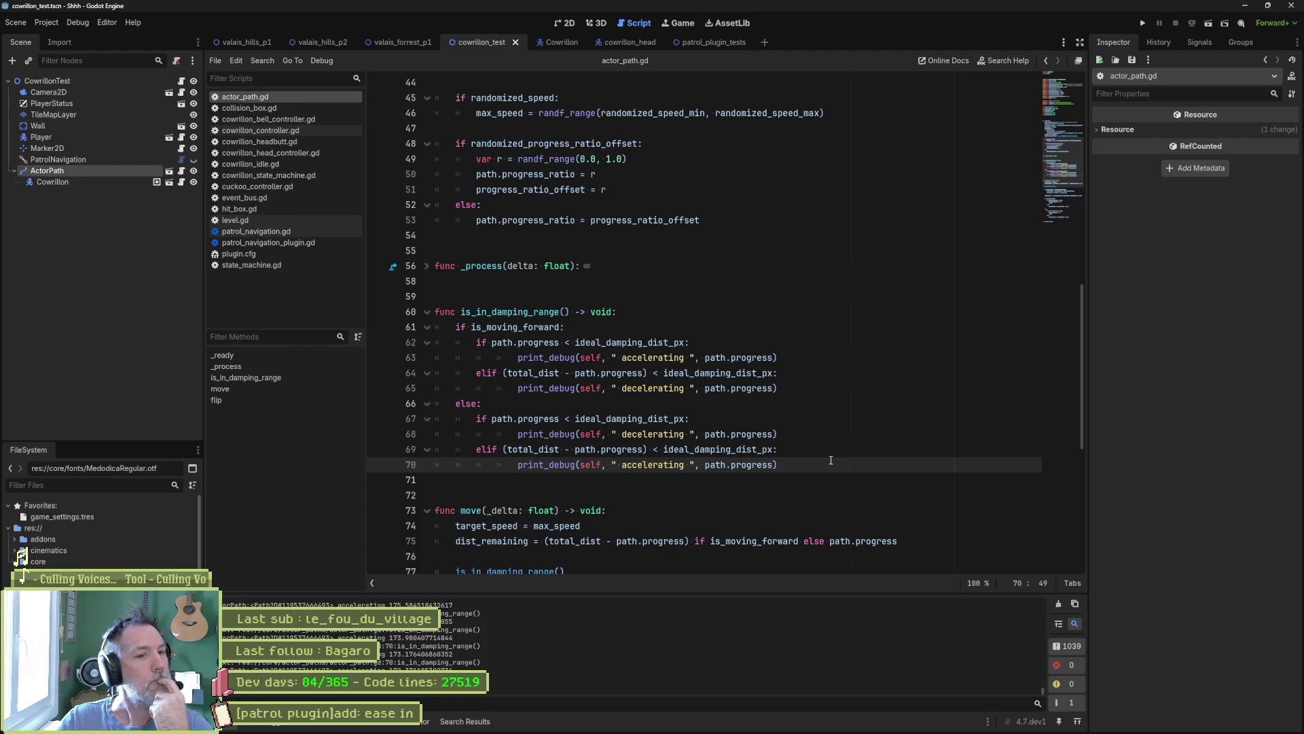
pyautogui.scroll(-2, 826, 460)
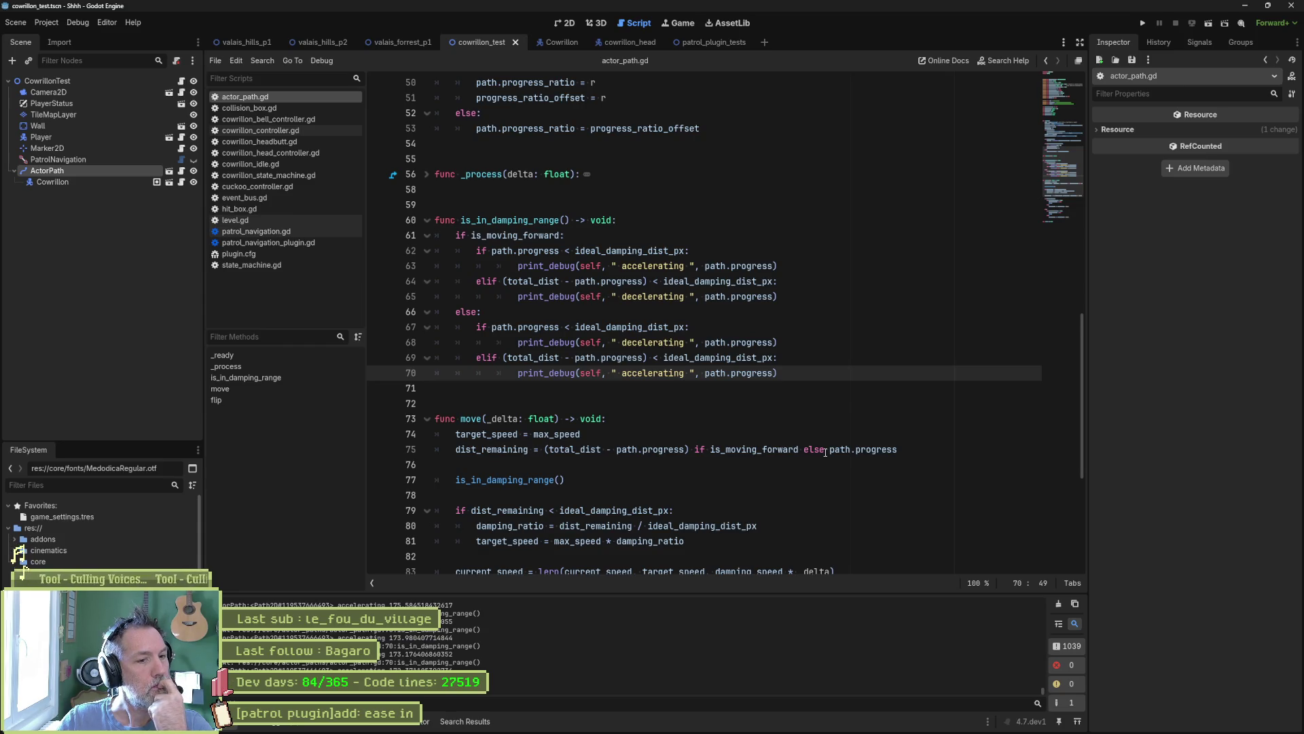
pyautogui.scroll(-1, 825, 451)
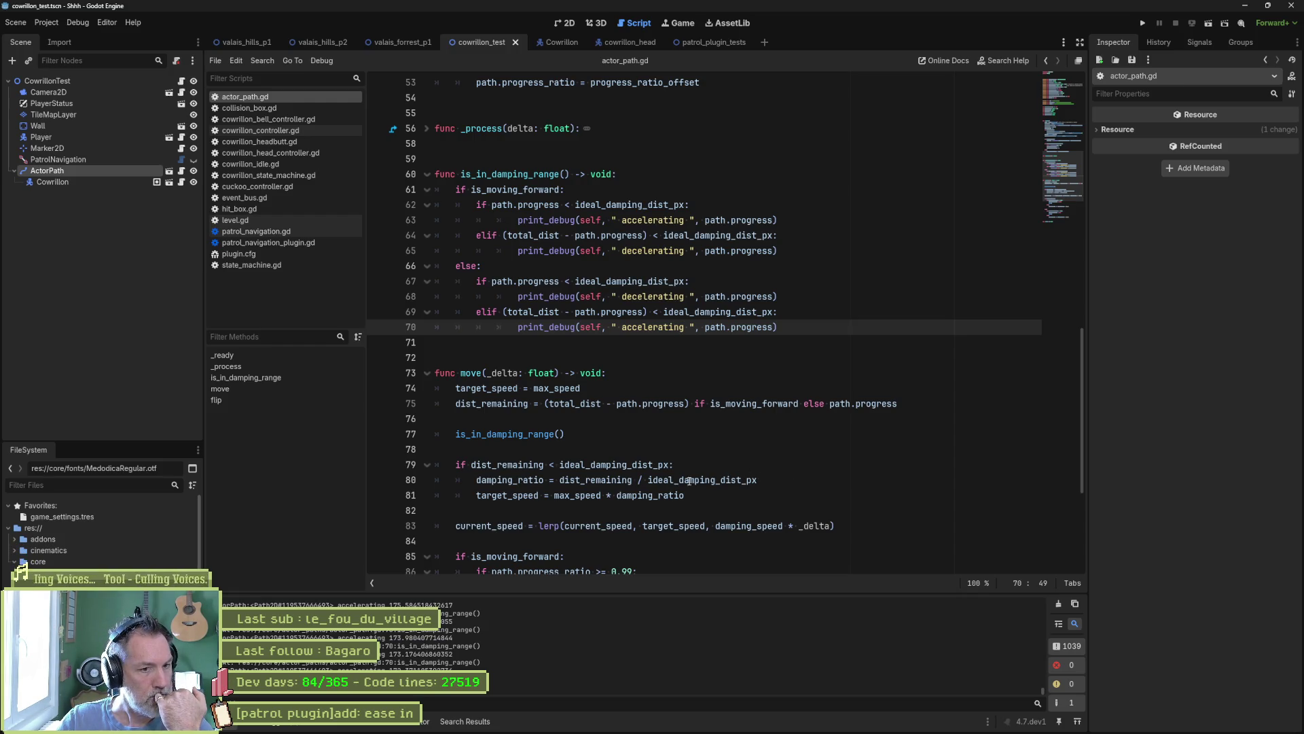
pyautogui.moveTo(472, 464); pyautogui.dragTo(669, 464)
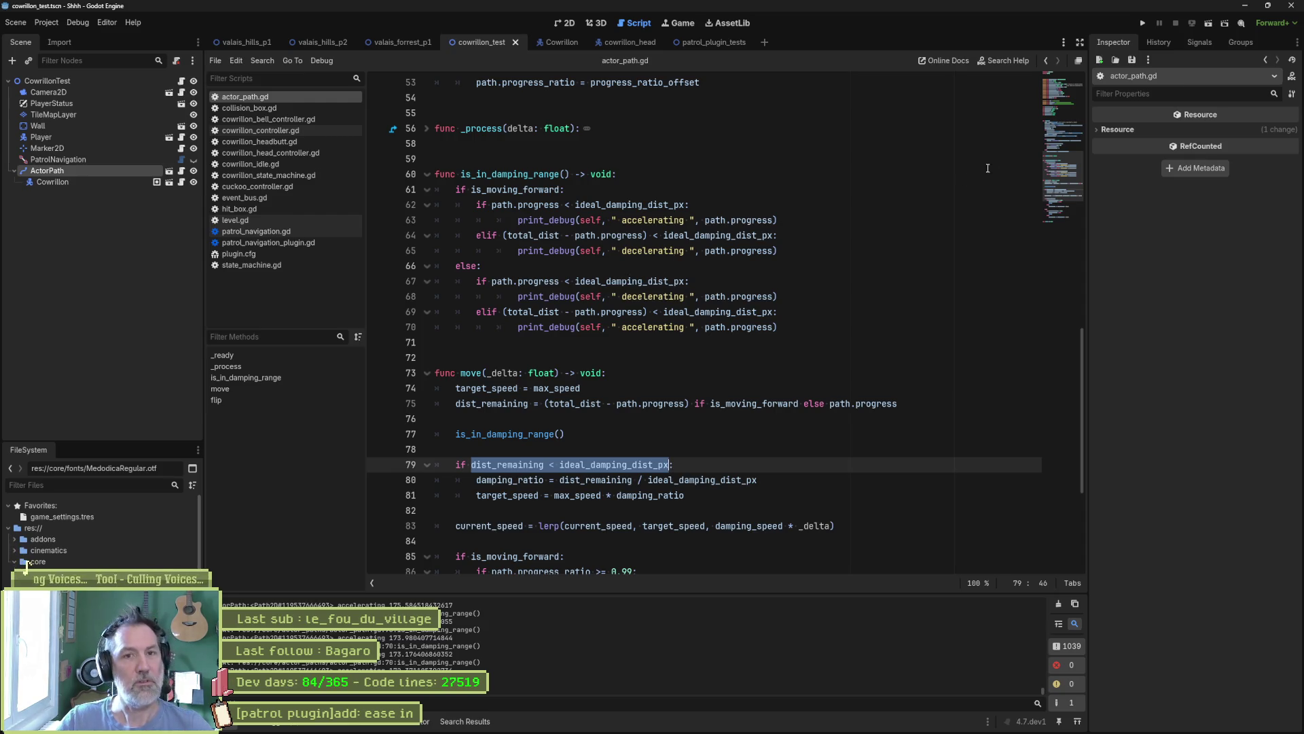
# Declare 'var in_damping_range := false' on a new line after damping_ratio
pyautogui.click(1072, 97)
pyautogui.click(620, 486)
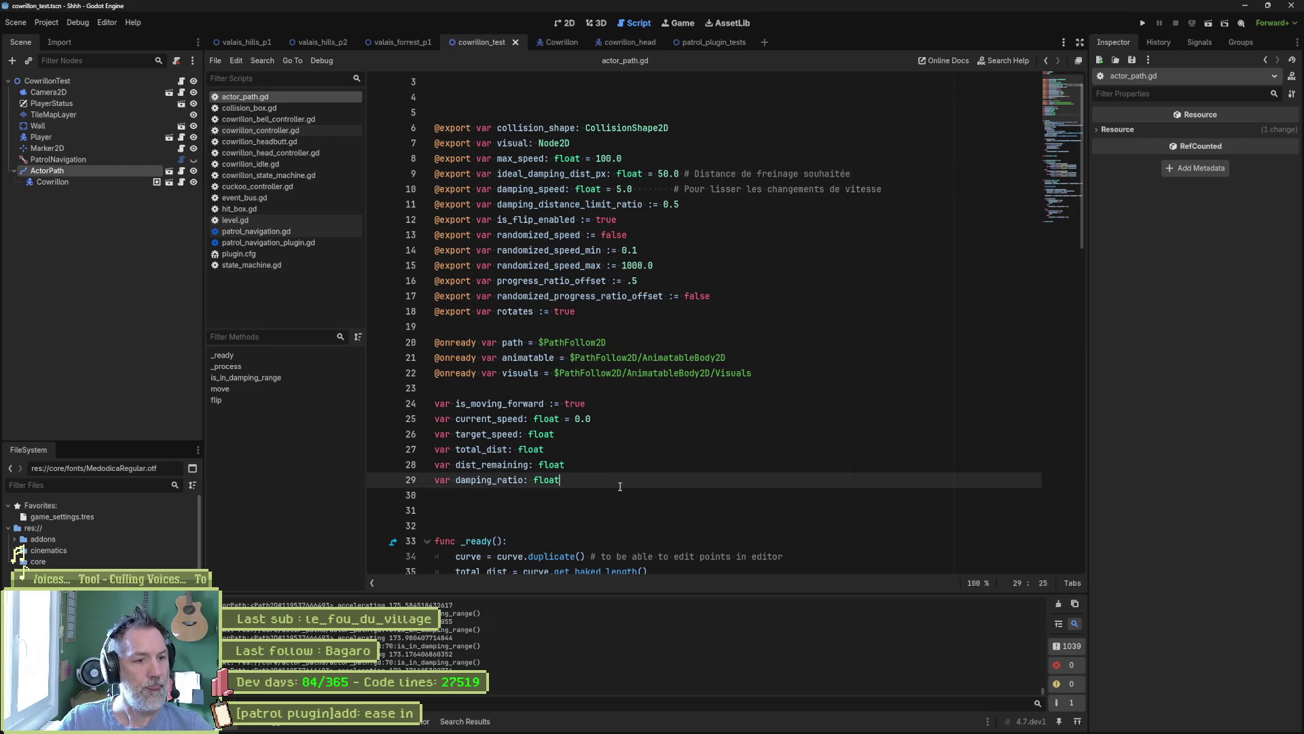
pyautogui.press('Return')
pyautogui.write('var is_in_dampin')
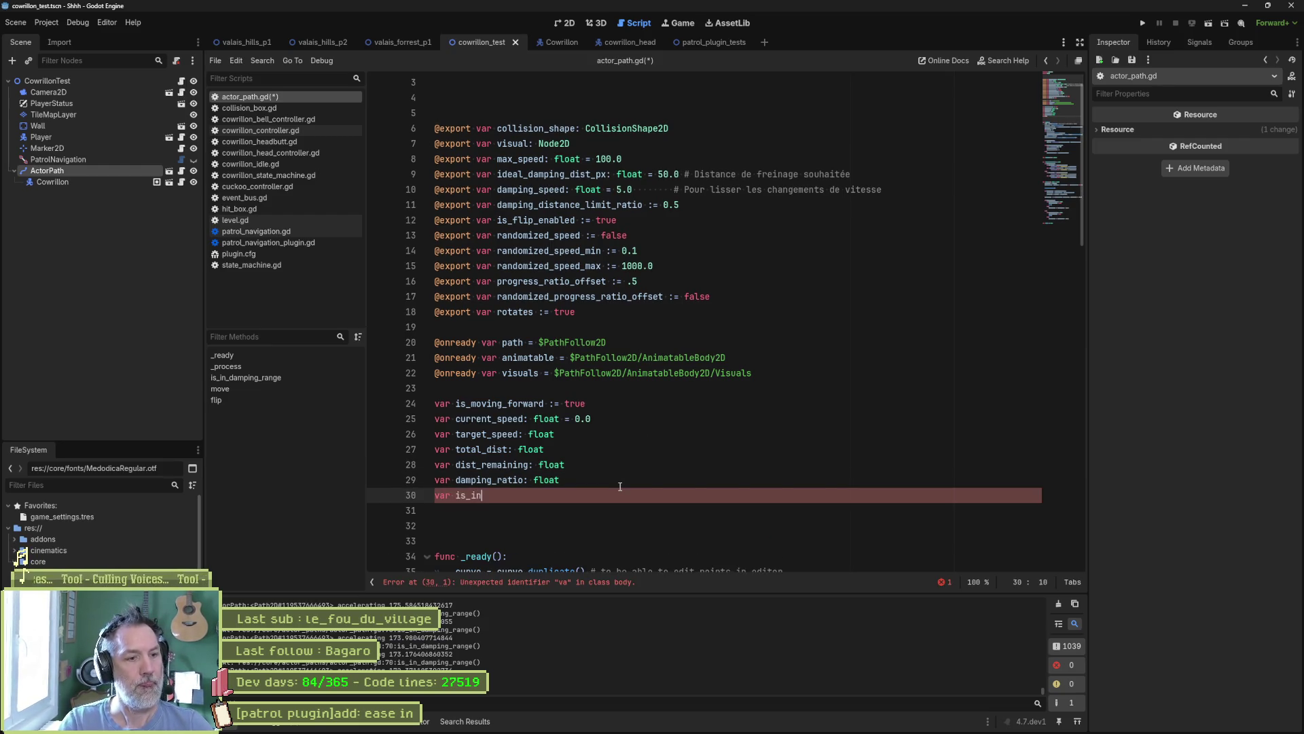
pyautogui.write('g_range :=')
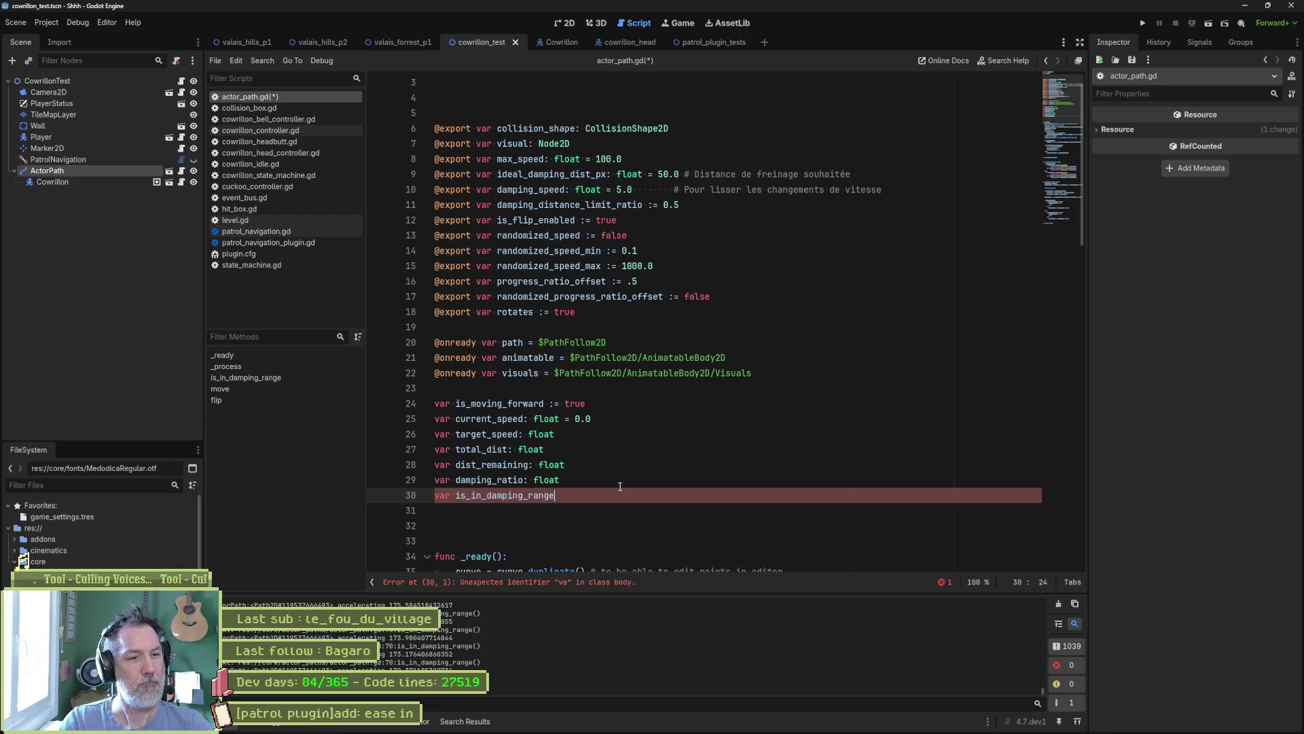
pyautogui.write(' false')
pyautogui.hotkey('ctrl', 'Left')
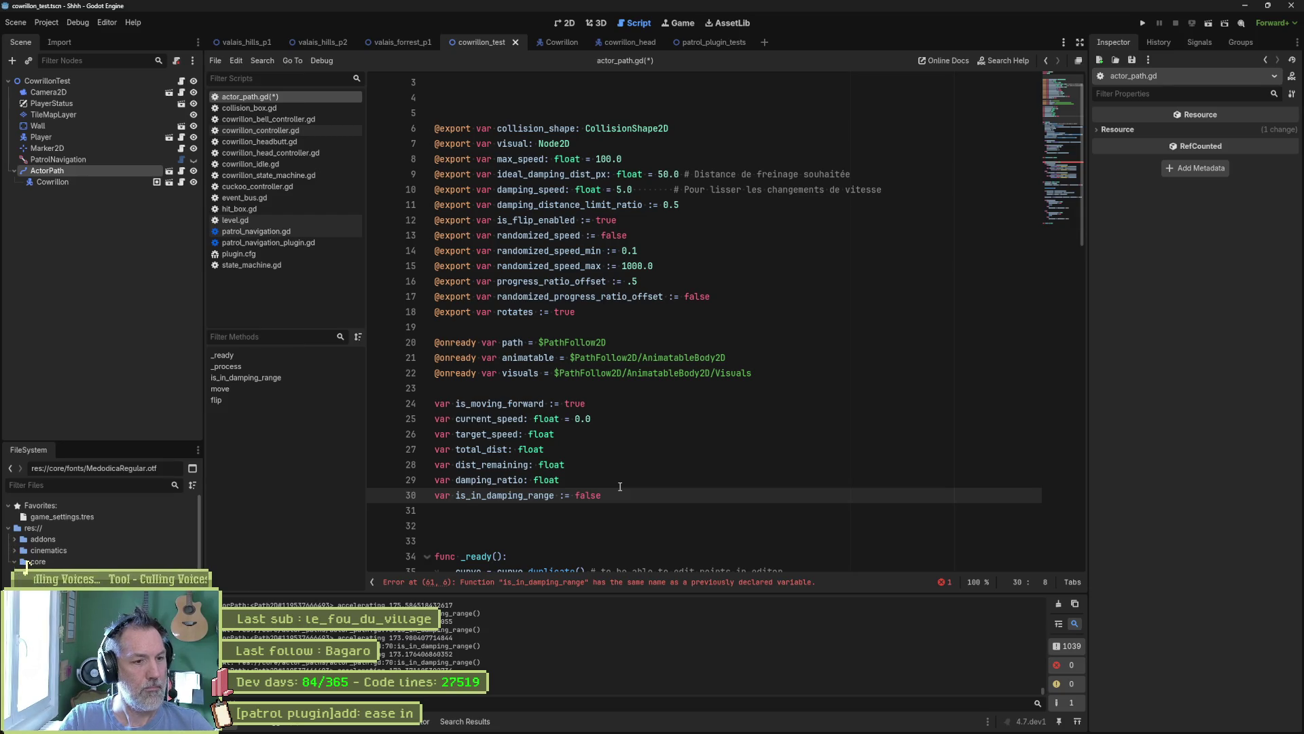
pyautogui.press('BackSpace')
pyautogui.press('BackSpace')
pyautogui.press('BackSpace')
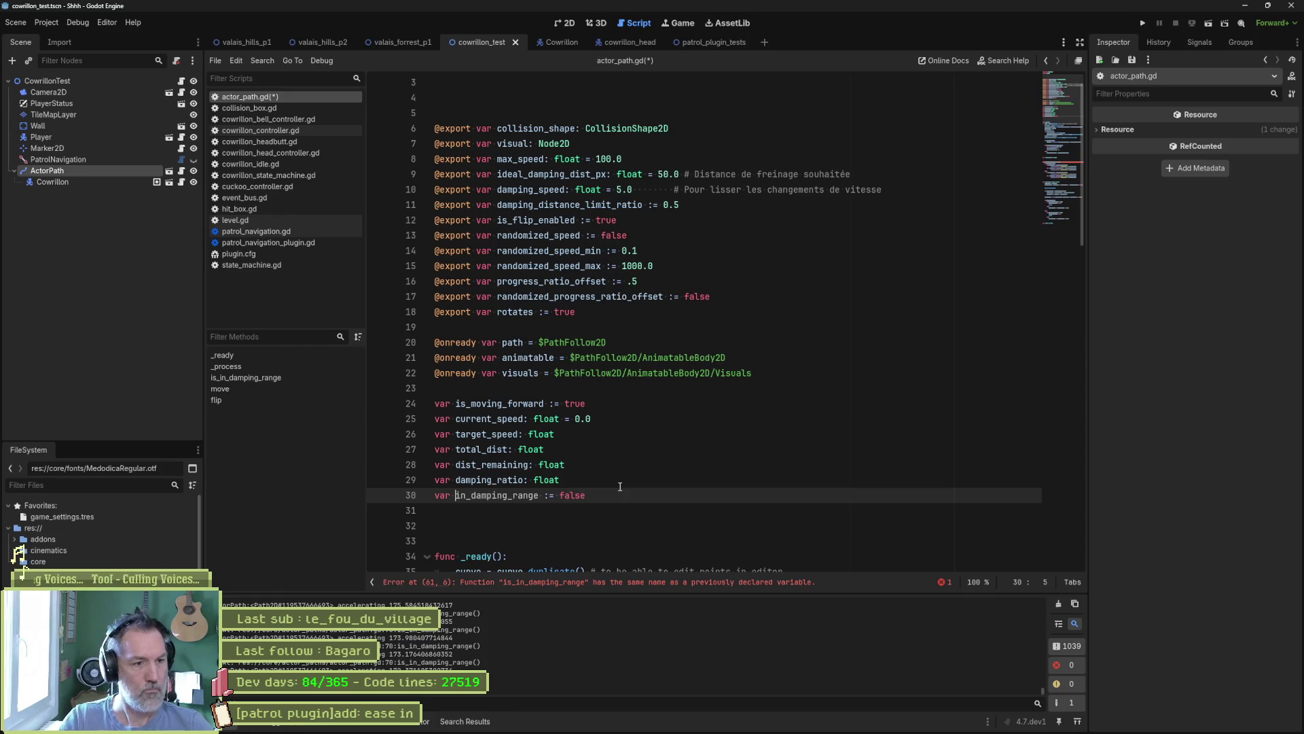
pyautogui.doubleClick(515, 494)
pyautogui.scroll(-10, 649, 496)
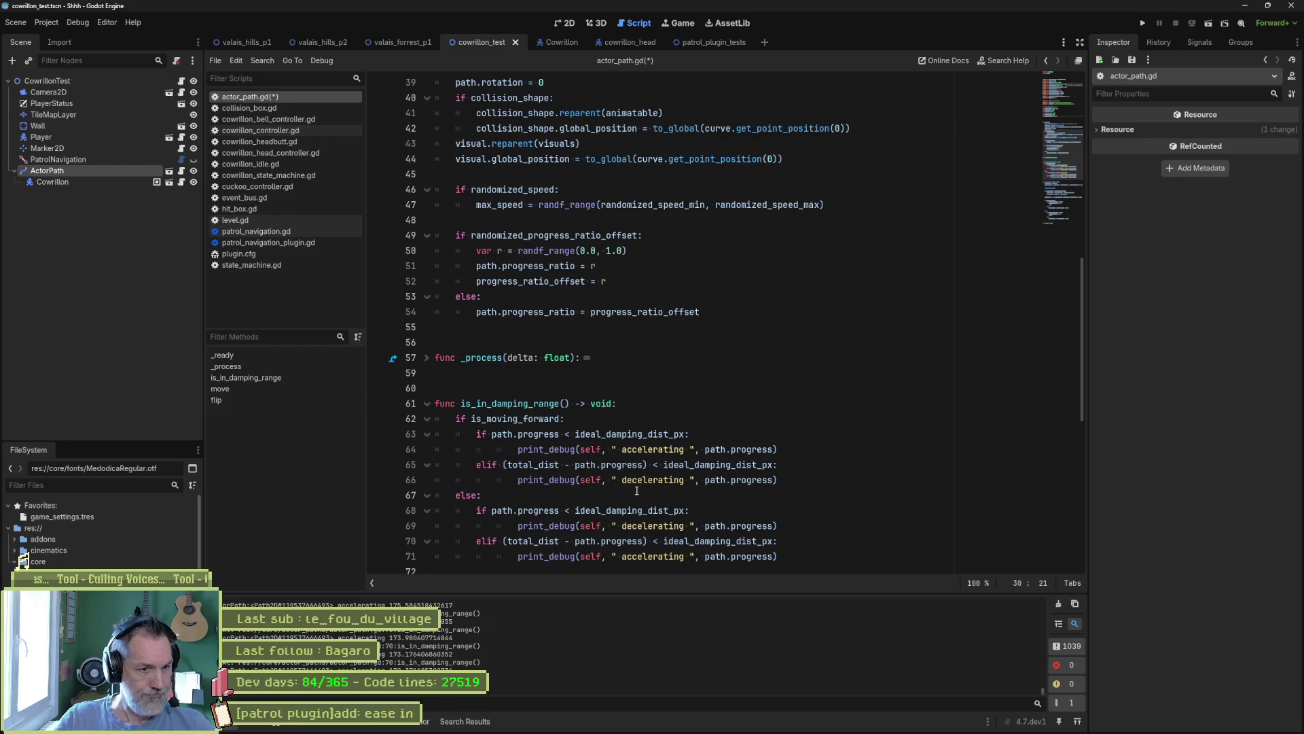
pyautogui.scroll(4, 594, 292)
# Add 'in_damping_range = true' after the path.rotation line and check the variable's default
pyautogui.click(598, 266)
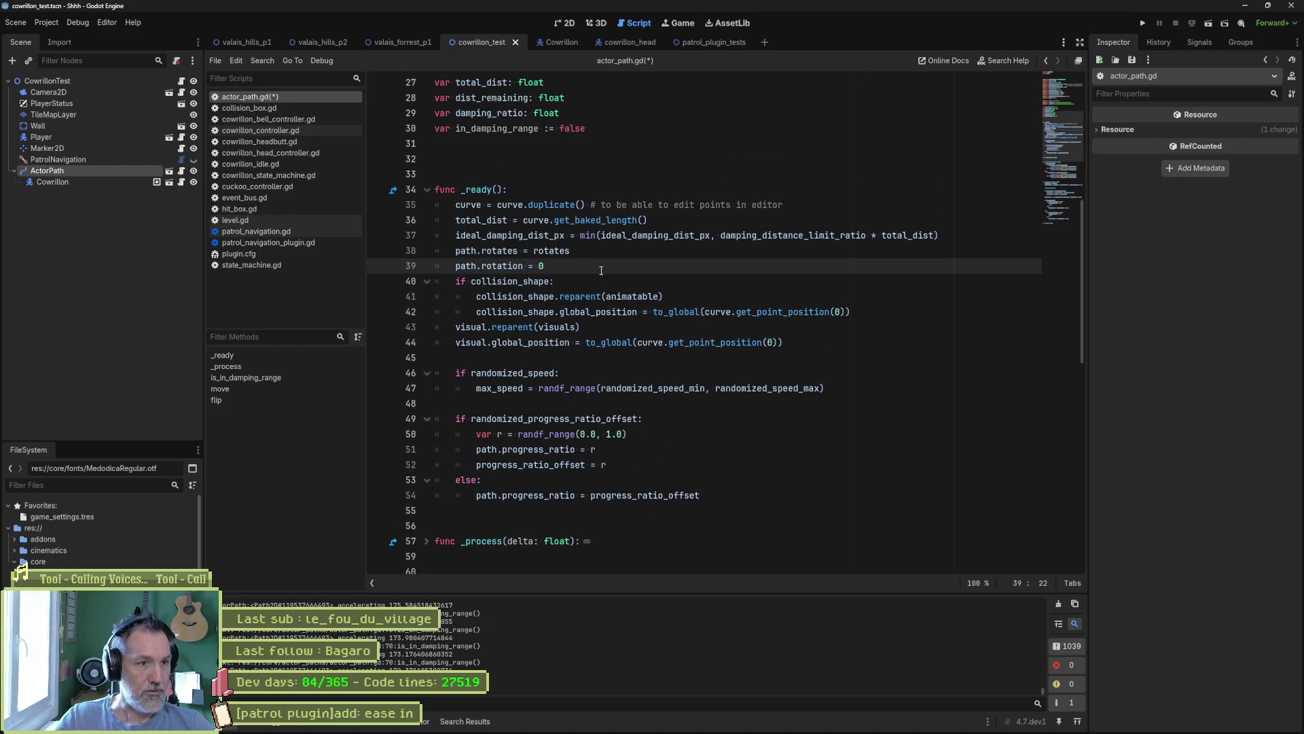
pyautogui.press('Return')
pyautogui.write('in_damping_range = true')
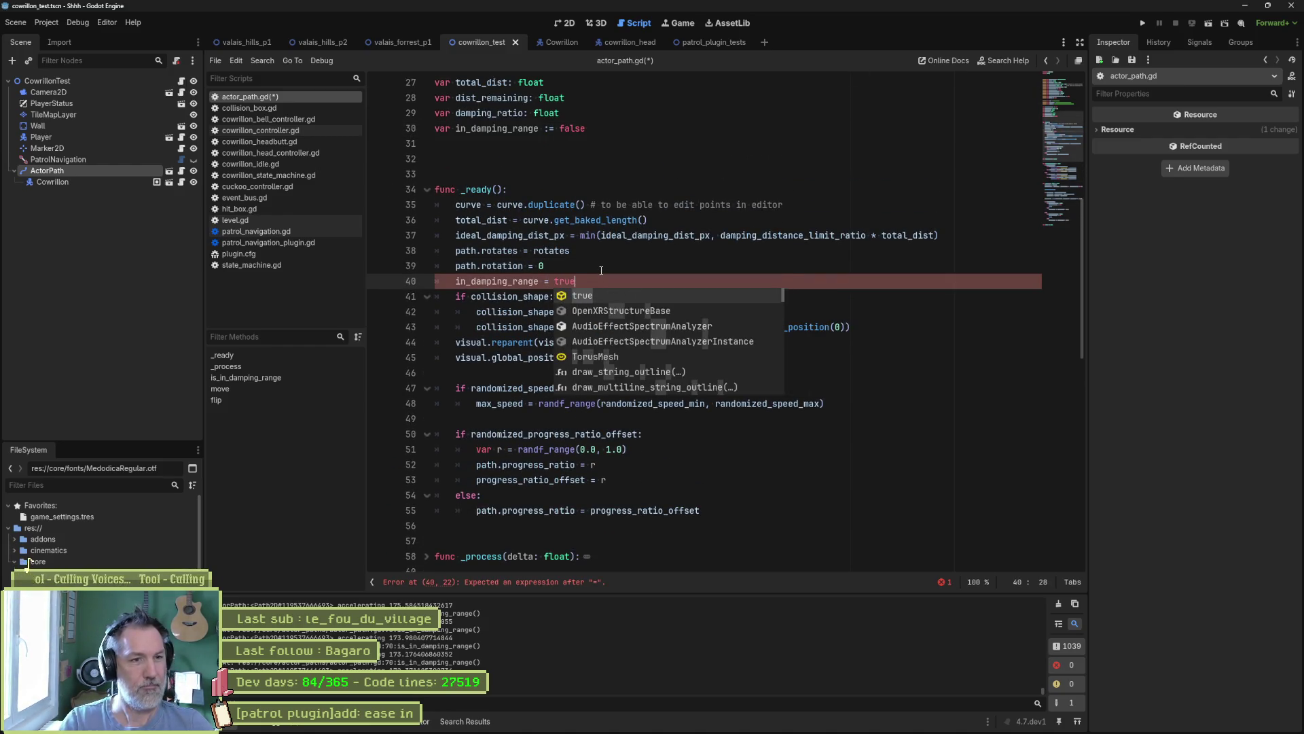
pyautogui.scroll(-4, 675, 365)
pyautogui.scroll(-3, 675, 366)
pyautogui.scroll(8, 577, 201)
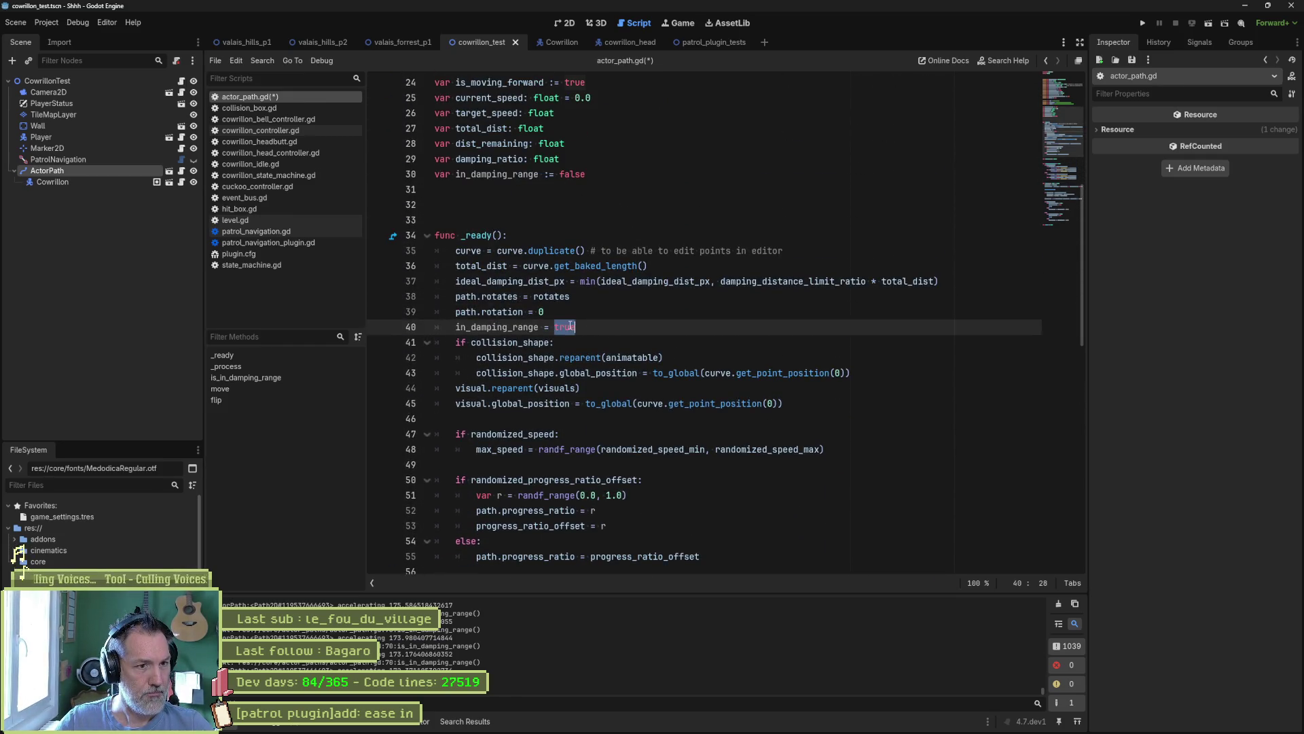
pyautogui.click(579, 174)
pyautogui.scroll(-9, 658, 425)
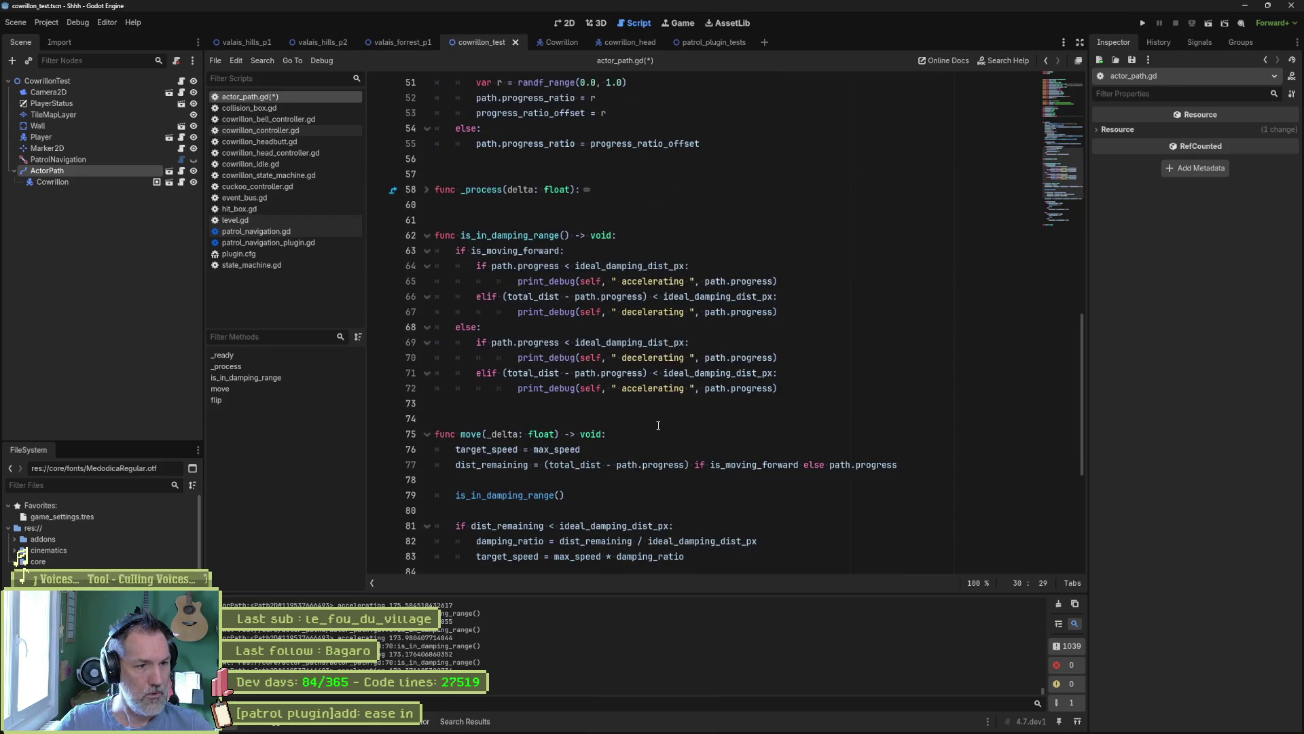
pyautogui.scroll(5, 585, 262)
pyautogui.click(563, 143)
pyautogui.scroll(-5, 658, 332)
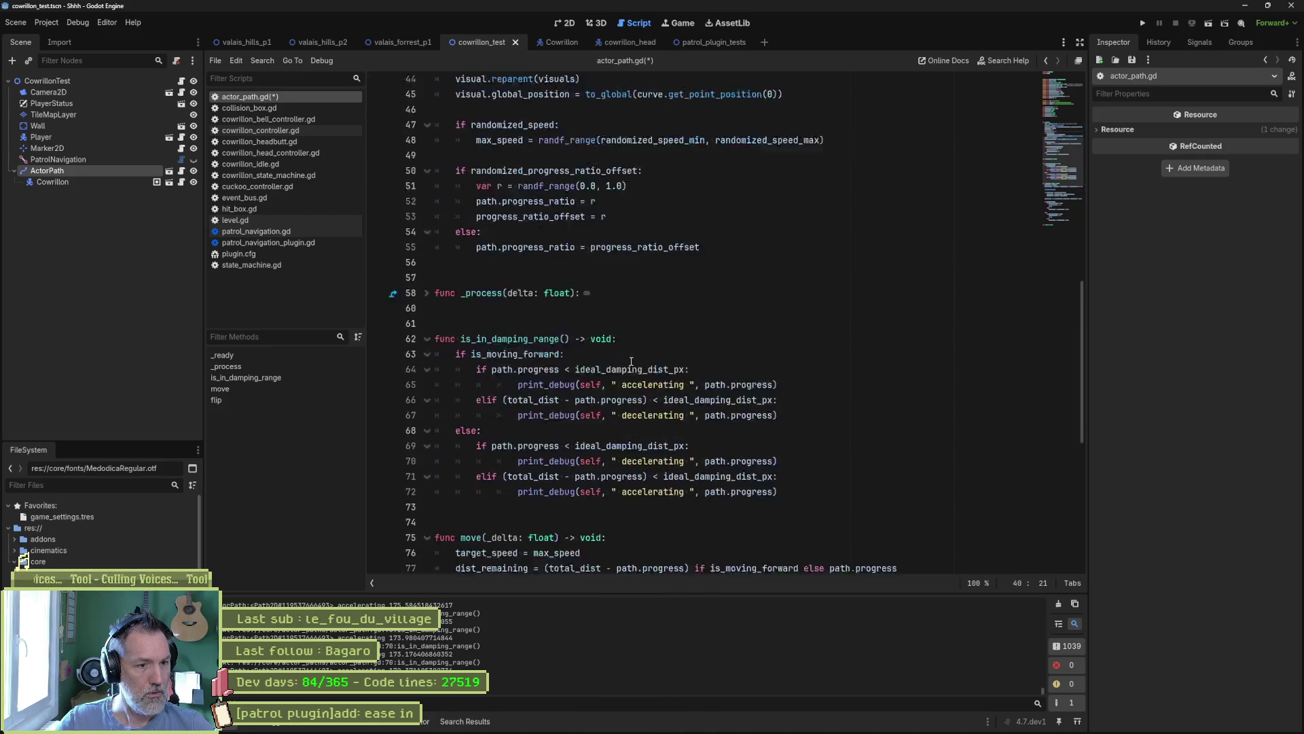
# Add 'in_damping_range = true' below each accelerating and decelerating debug print
pyautogui.moveTo(713, 298)
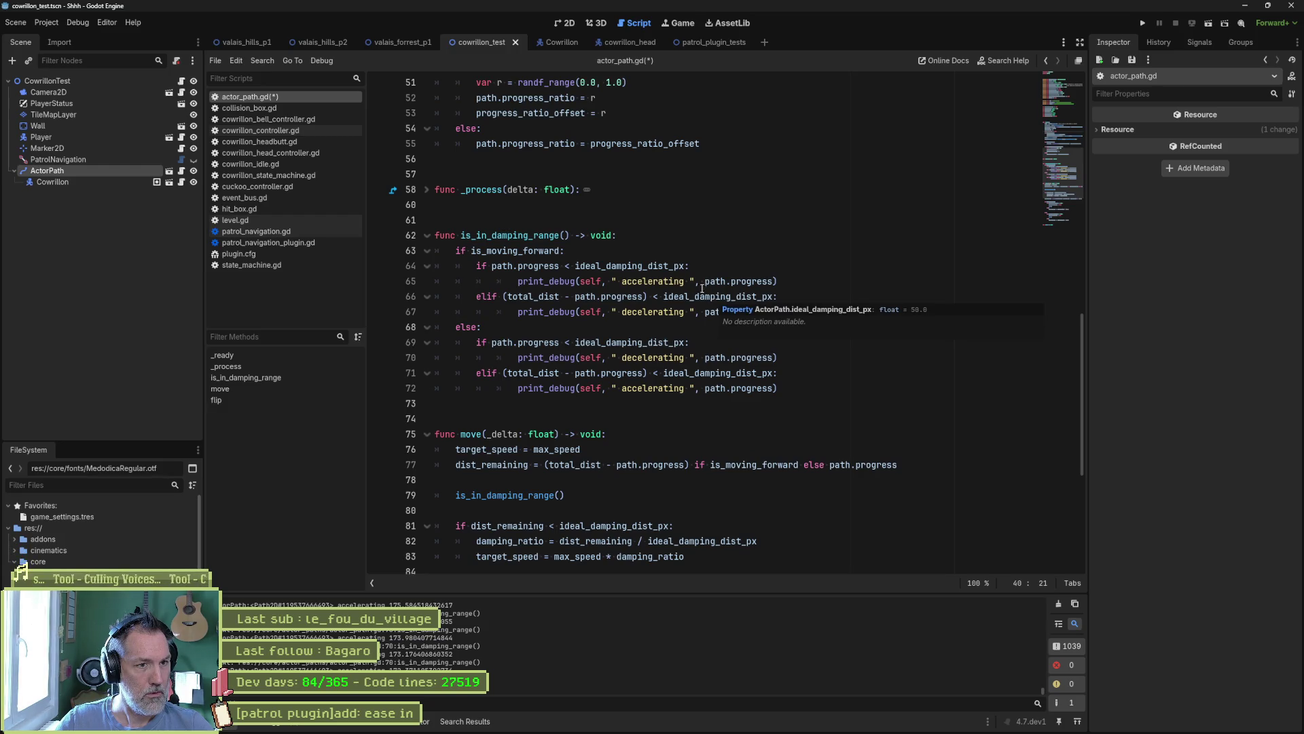
pyautogui.click(806, 288)
pyautogui.press('Return')
pyautogui.write('in_damping_range')
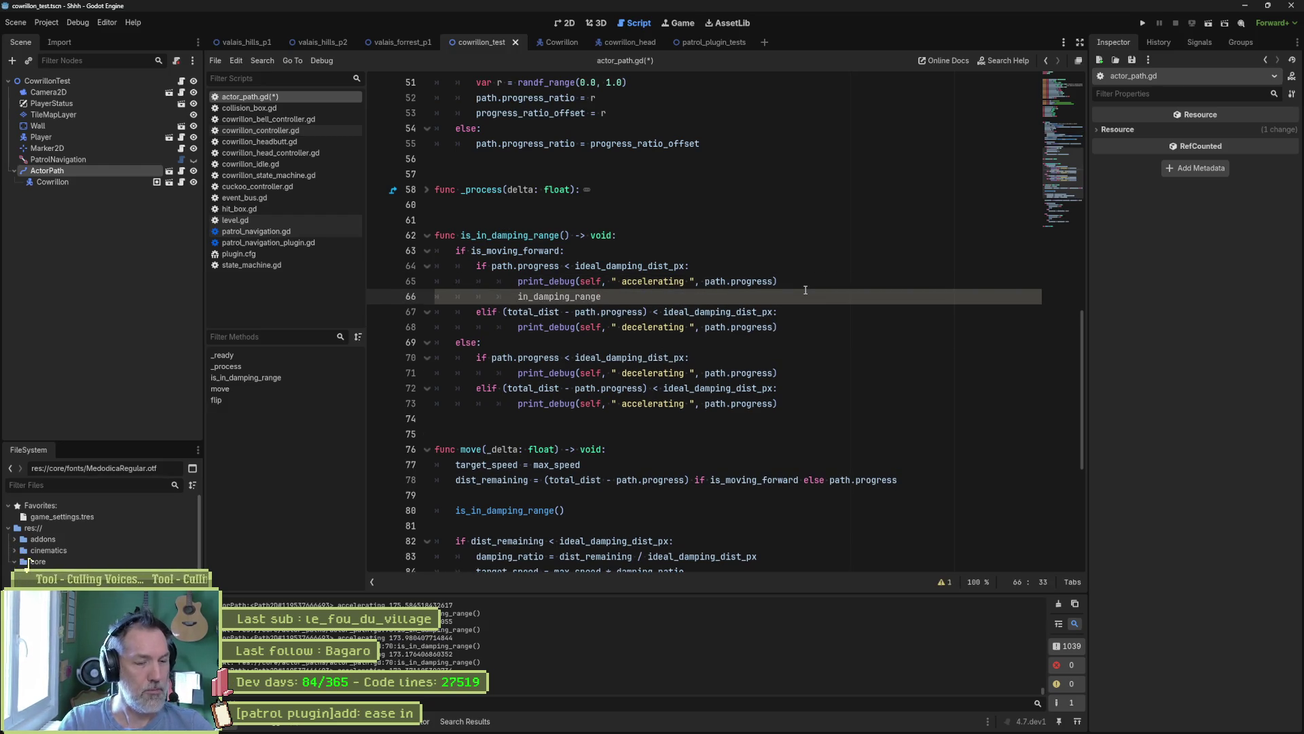
pyautogui.write(' )')
pyautogui.write('= true')
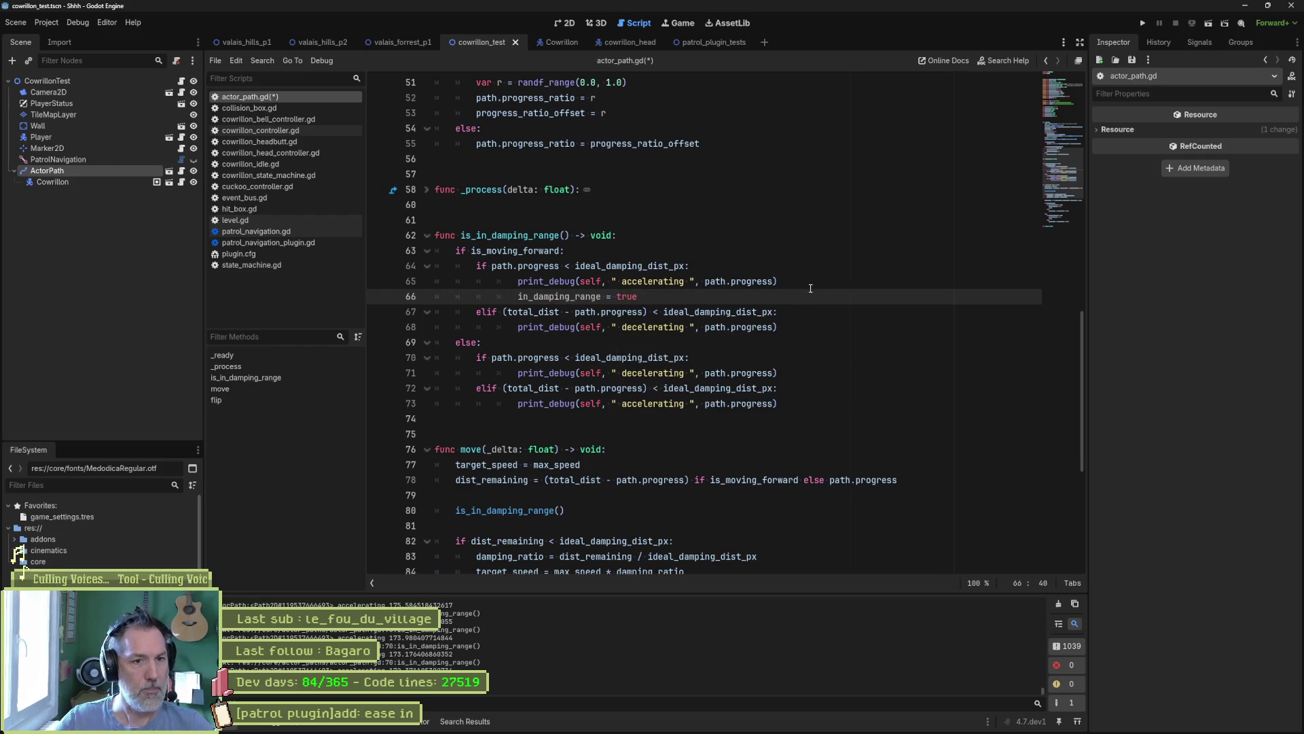
pyautogui.moveTo(806, 289); pyautogui.dragTo(815, 286)
pyautogui.hotkey('ctrl', 'c')
pyautogui.click(788, 327)
pyautogui.hotkey('ctrl', 'v')
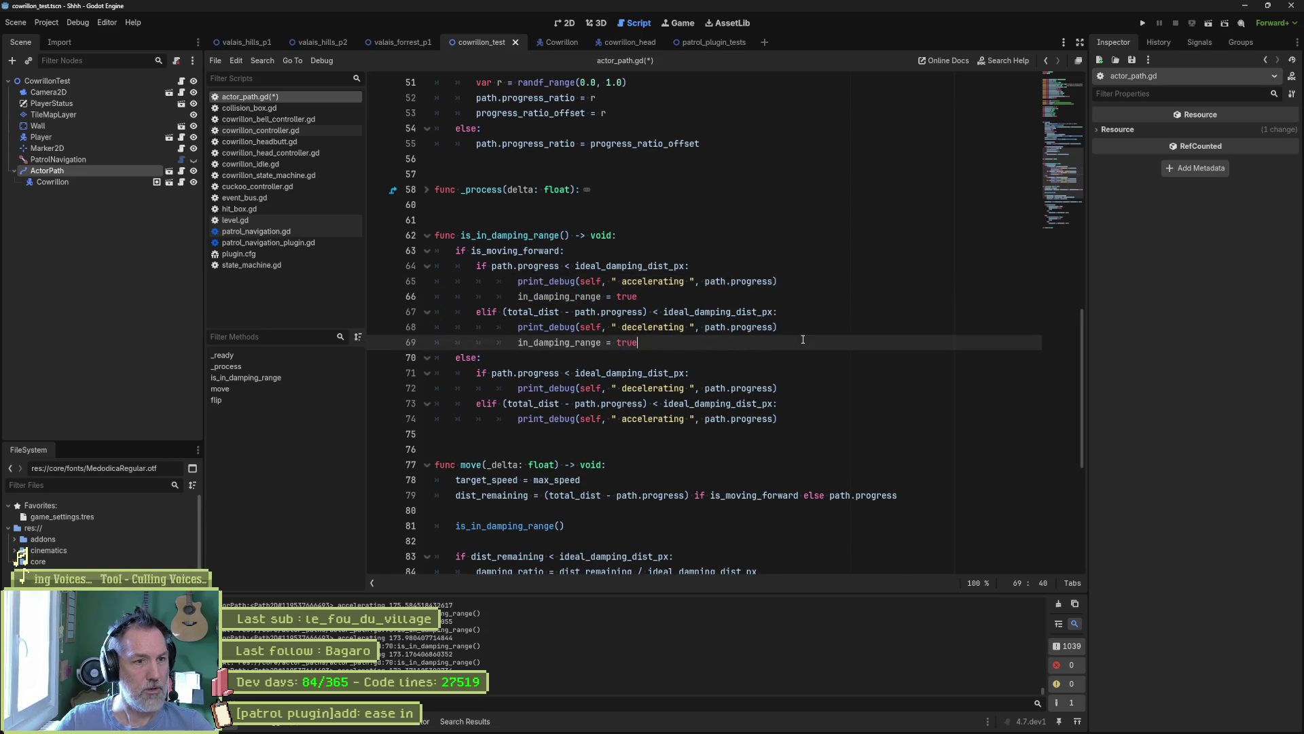
pyautogui.click(780, 391)
pyautogui.hotkey('ctrl', 'v')
pyautogui.click(775, 434)
pyautogui.hotkey('ctrl', 'v')
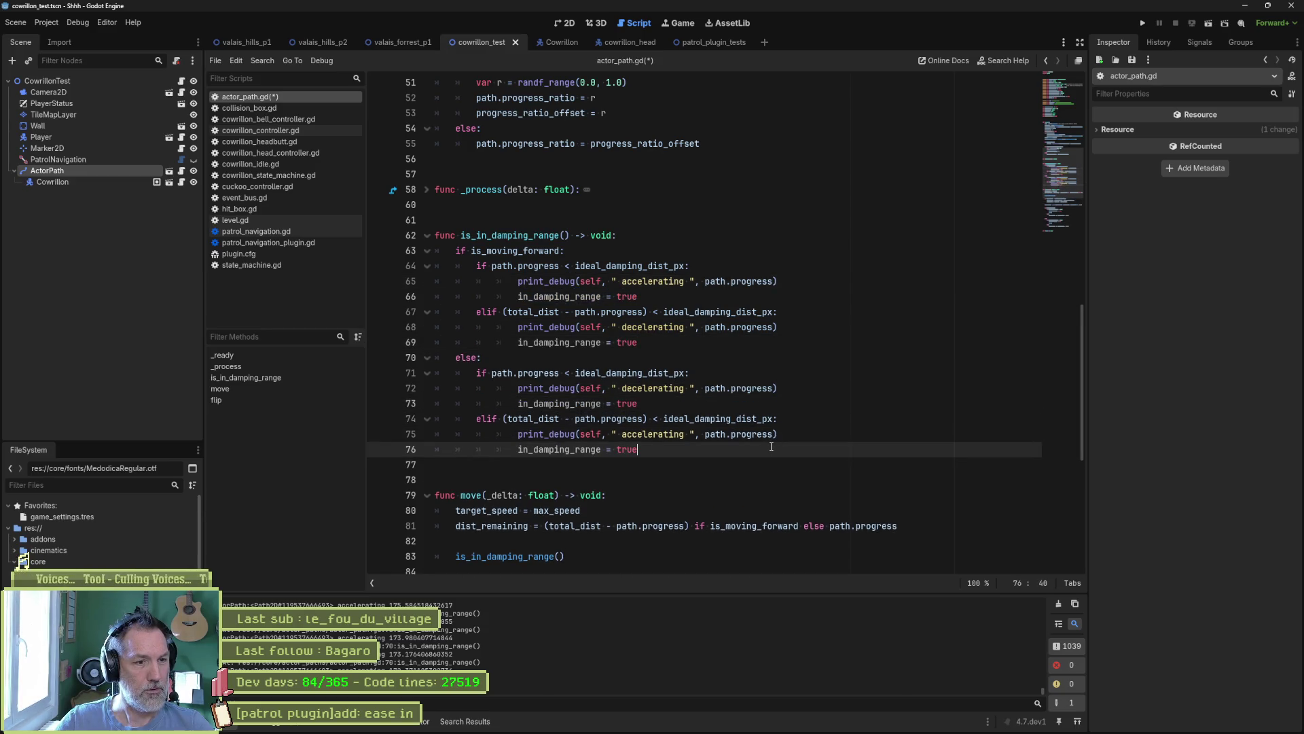
pyautogui.hotkey('shift', 'Tab')
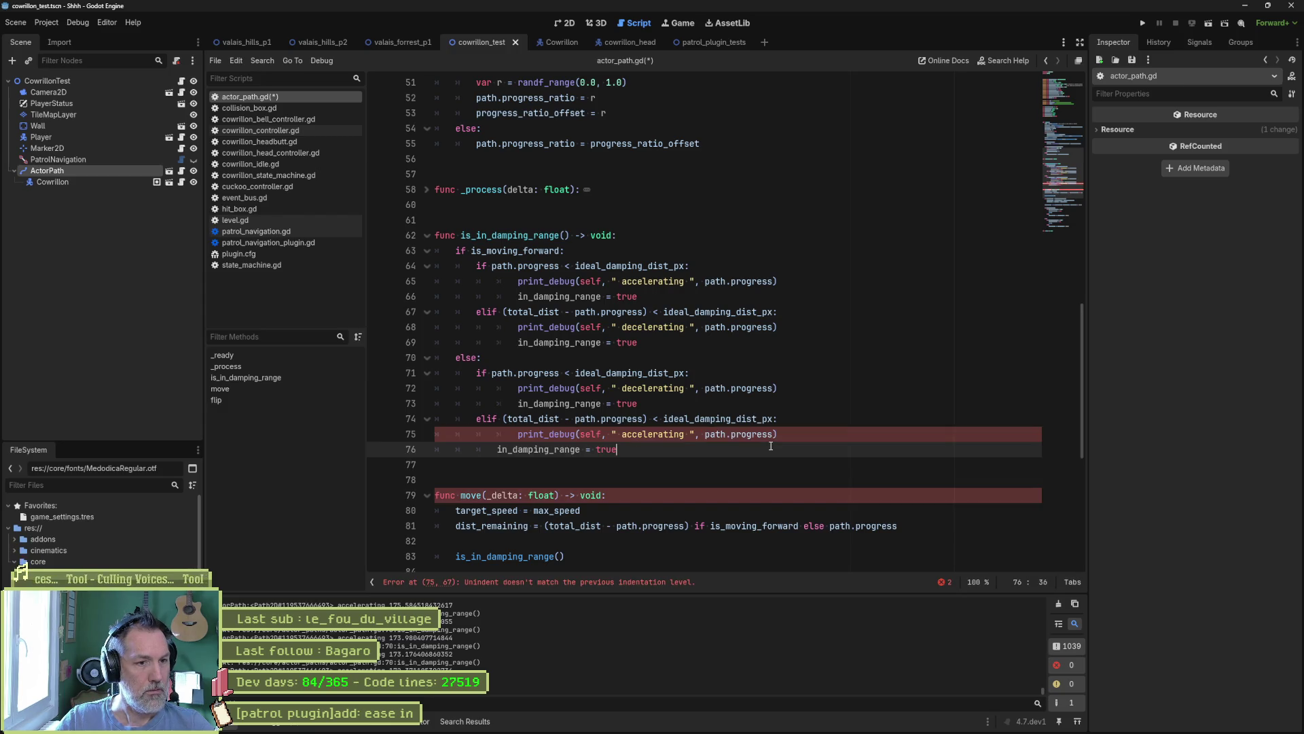
pyautogui.press('Tab')
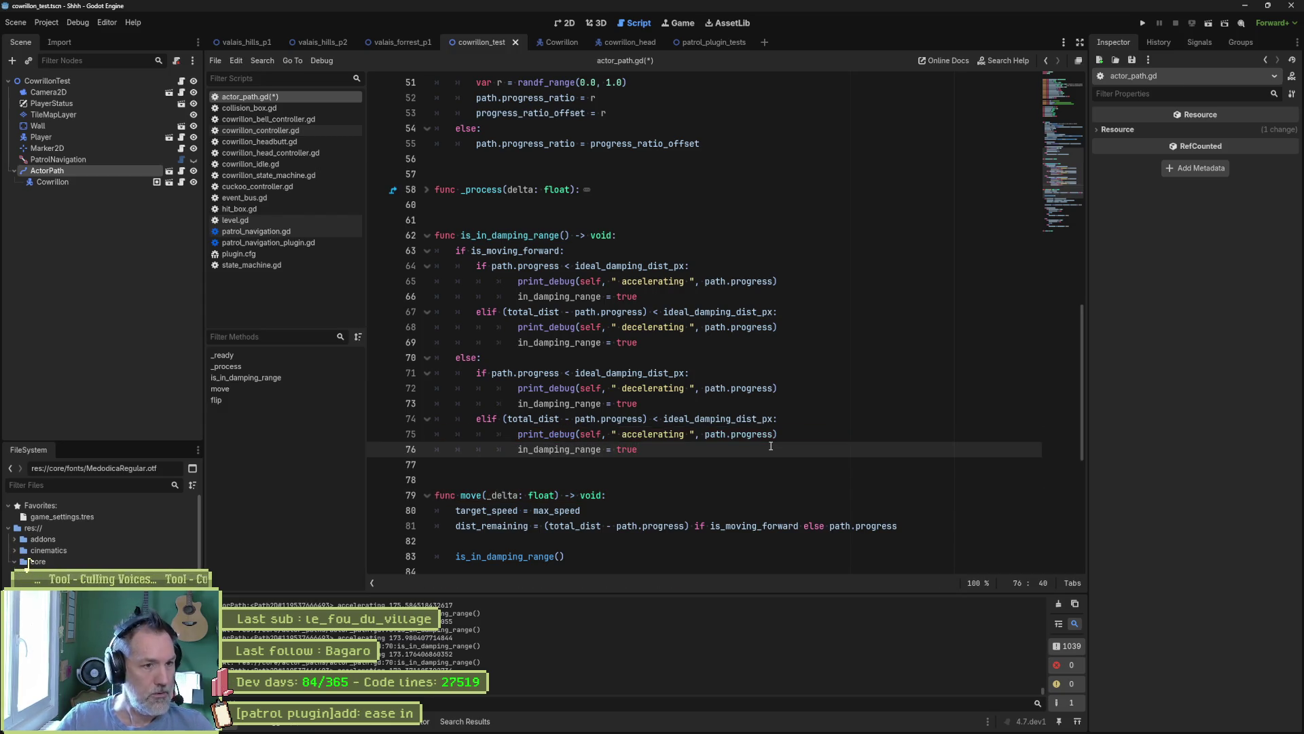
# Insert 'in_damping_range = false' as the first line of is_in_damping_range()
pyautogui.click(735, 296)
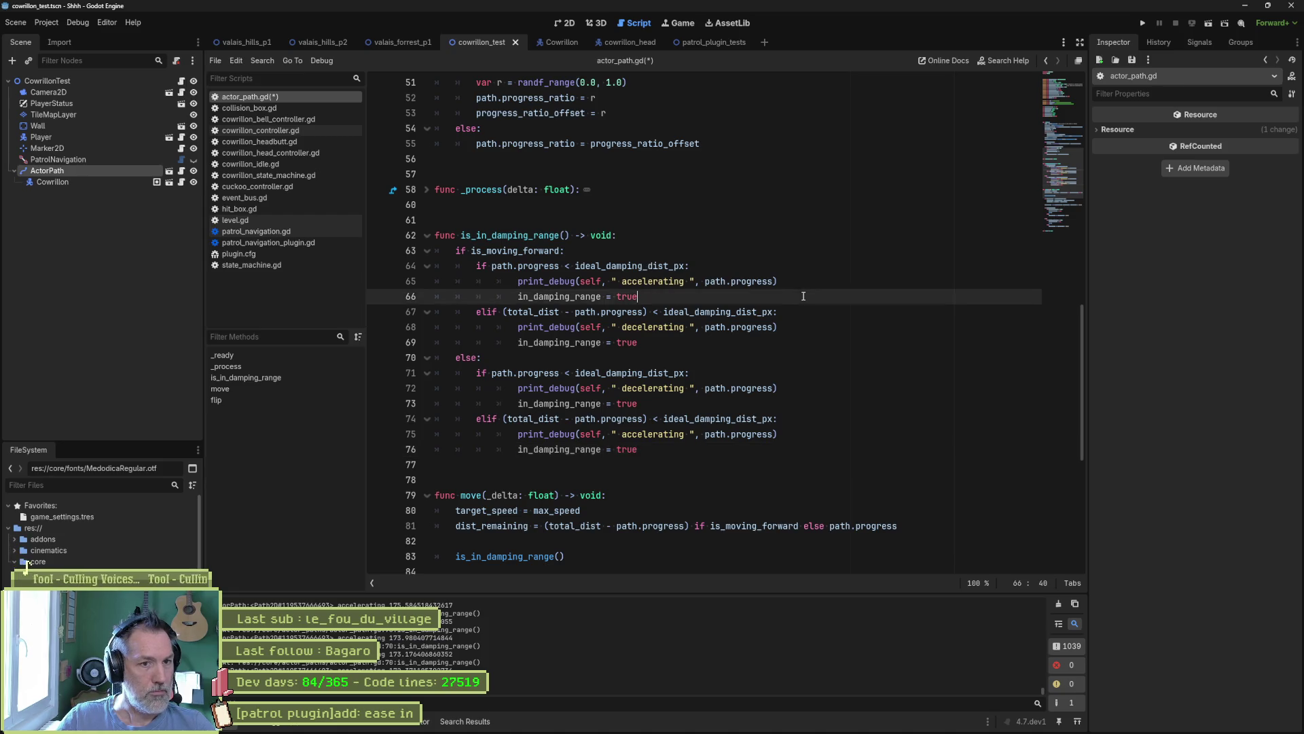
pyautogui.click(622, 235)
pyautogui.hotkey('ctrl', 'v')
pyautogui.hotkey('shift', 'Tab')
pyautogui.hotkey('shift', 'Tab')
pyautogui.hotkey('shift', 'Tab')
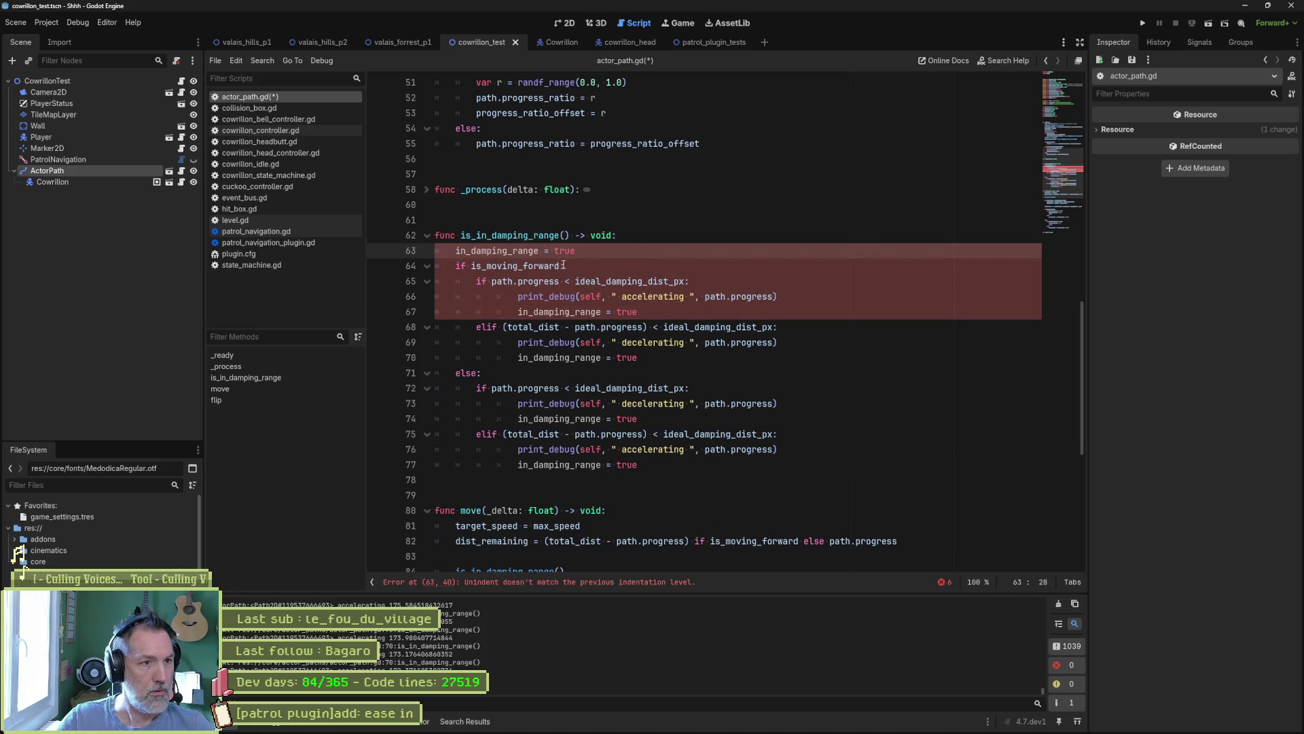
pyautogui.doubleClick(557, 250)
pyautogui.write('false')
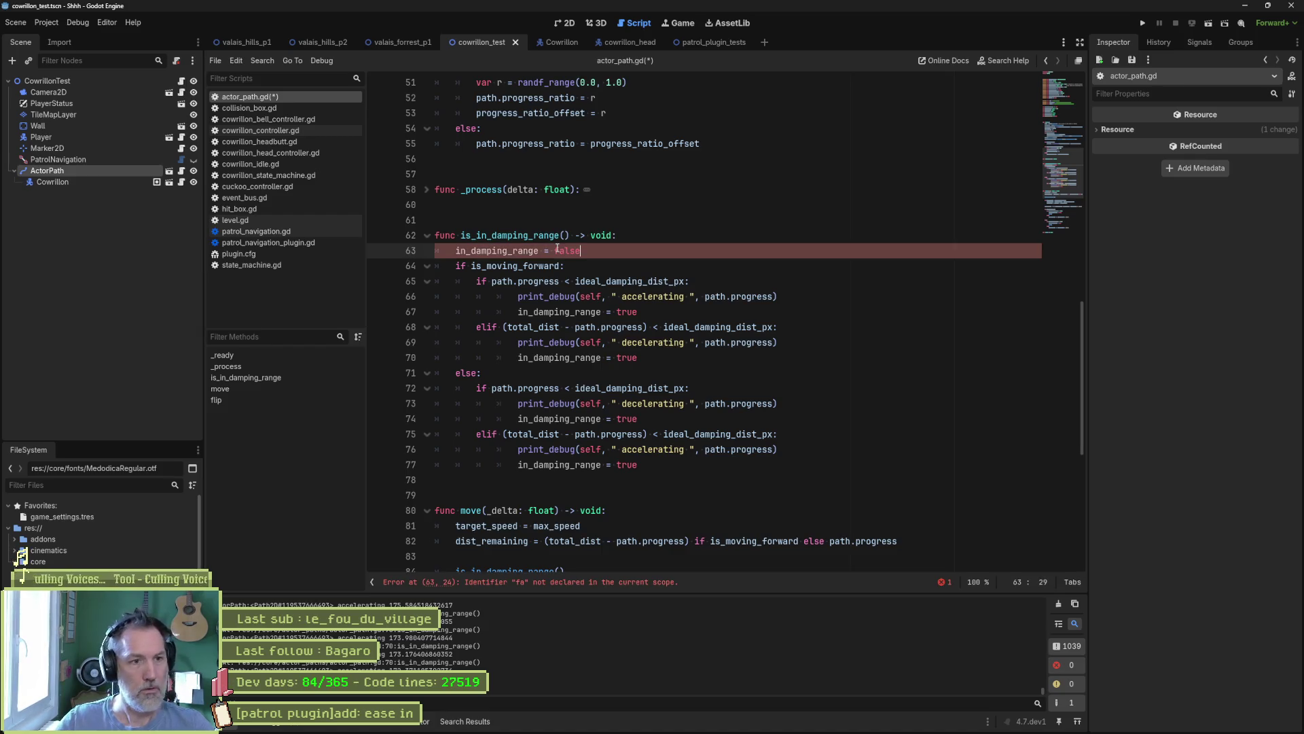
# Replace move()'s dist_remaining comparison with in_damping_range
pyautogui.doubleClick(557, 357)
pyautogui.scroll(-5, 555, 394)
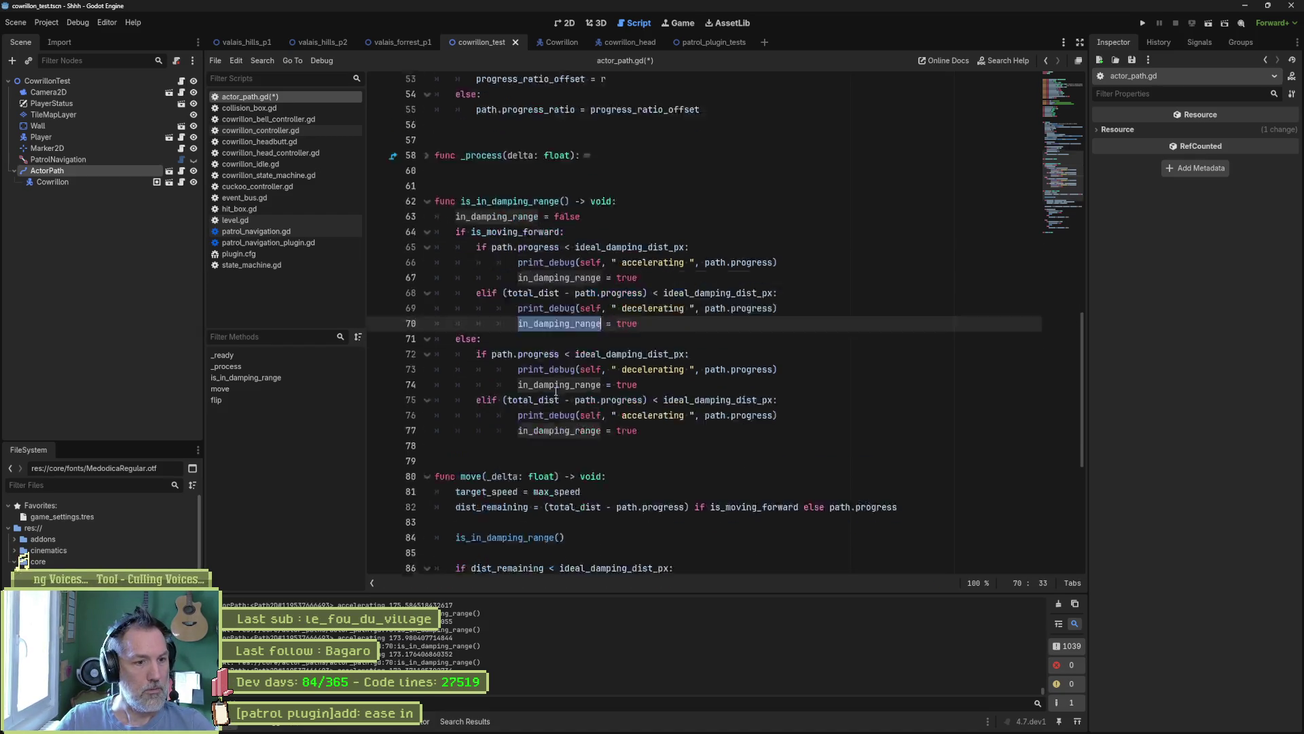
pyautogui.moveTo(474, 375); pyautogui.dragTo(670, 374)
pyautogui.hotkey('ctrl', 'v')
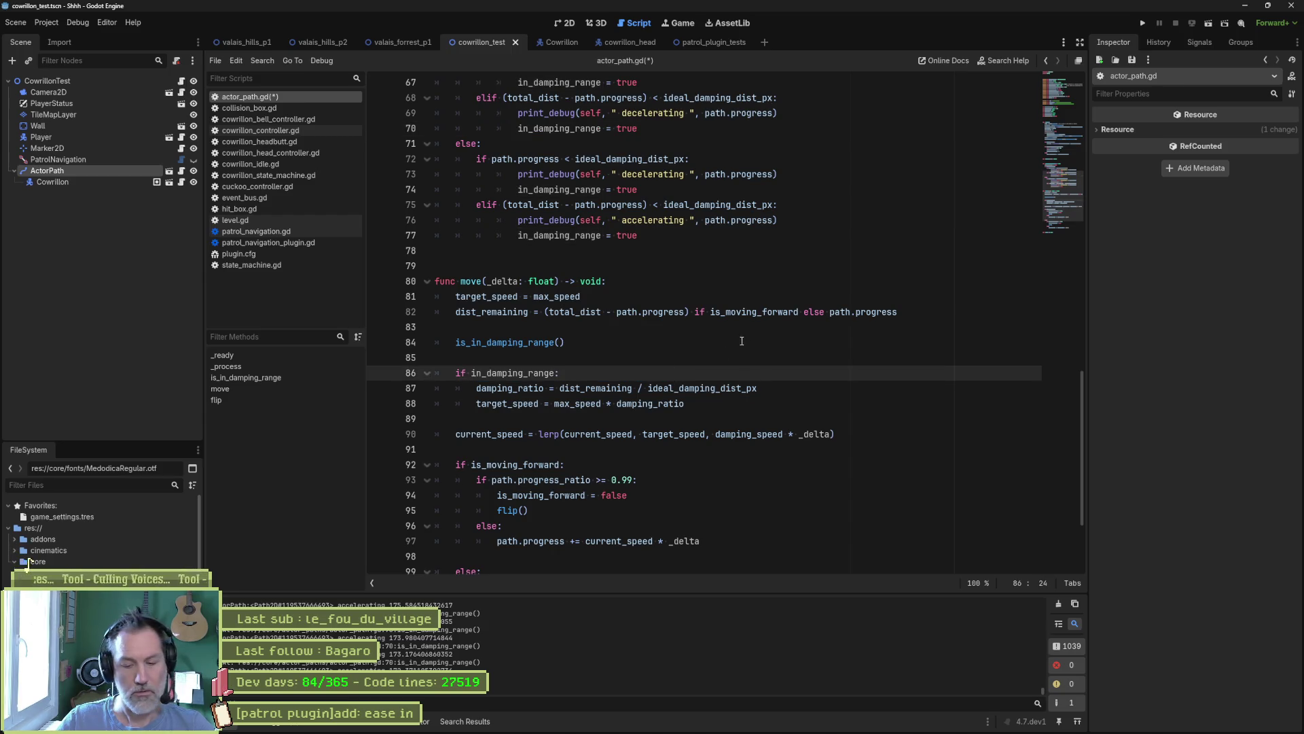
# Run the cowrillion_test scene with F6 to watch the damping, then return with Ctrl+F3
pyautogui.press('F6')
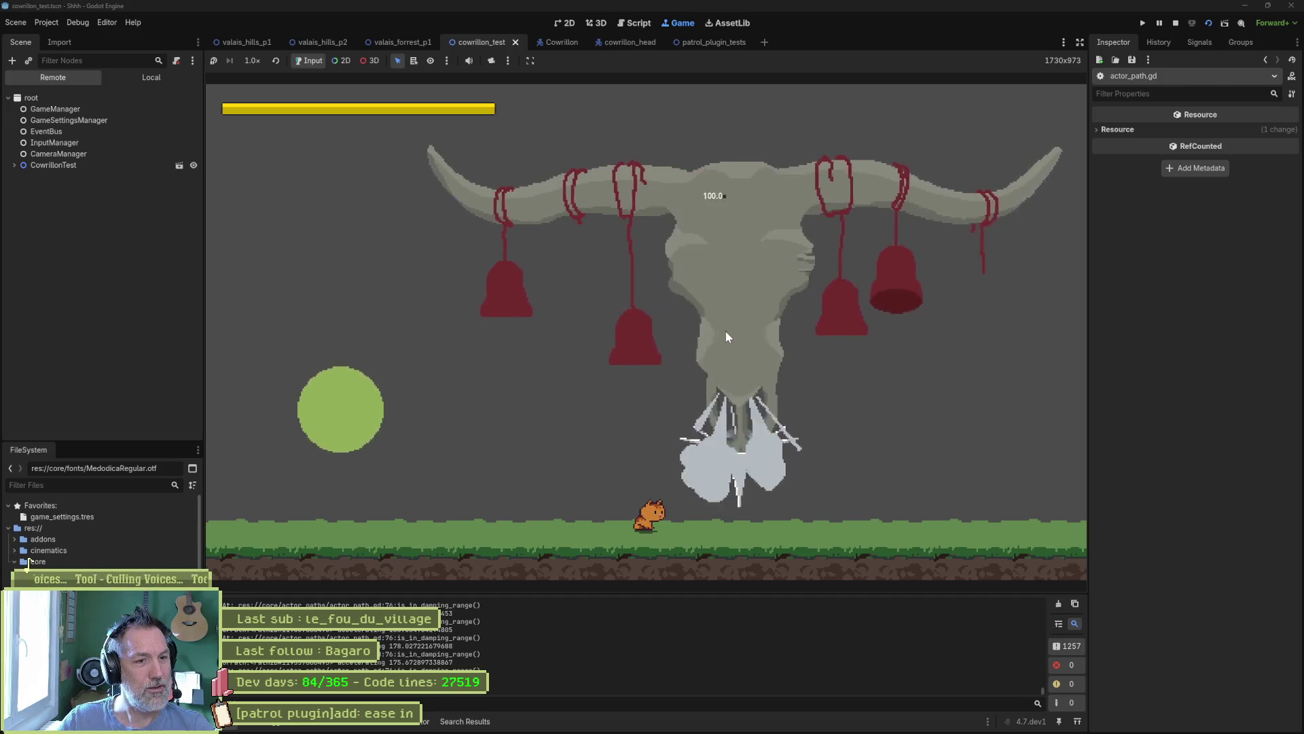
pyautogui.hotkey('ctrl', 'F3')
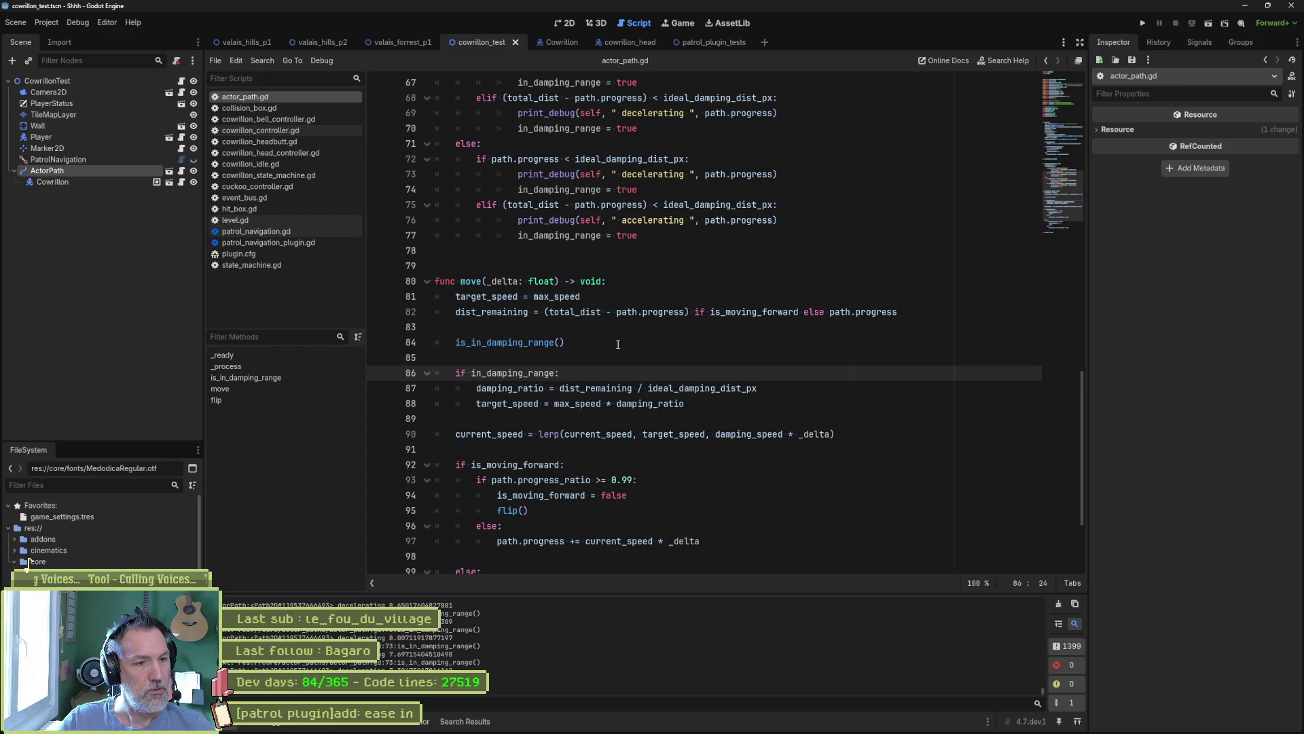
# Change is_in_damping_range's return type from void to bool
pyautogui.click(455, 341)
pyautogui.hotkey('shift', 'End')
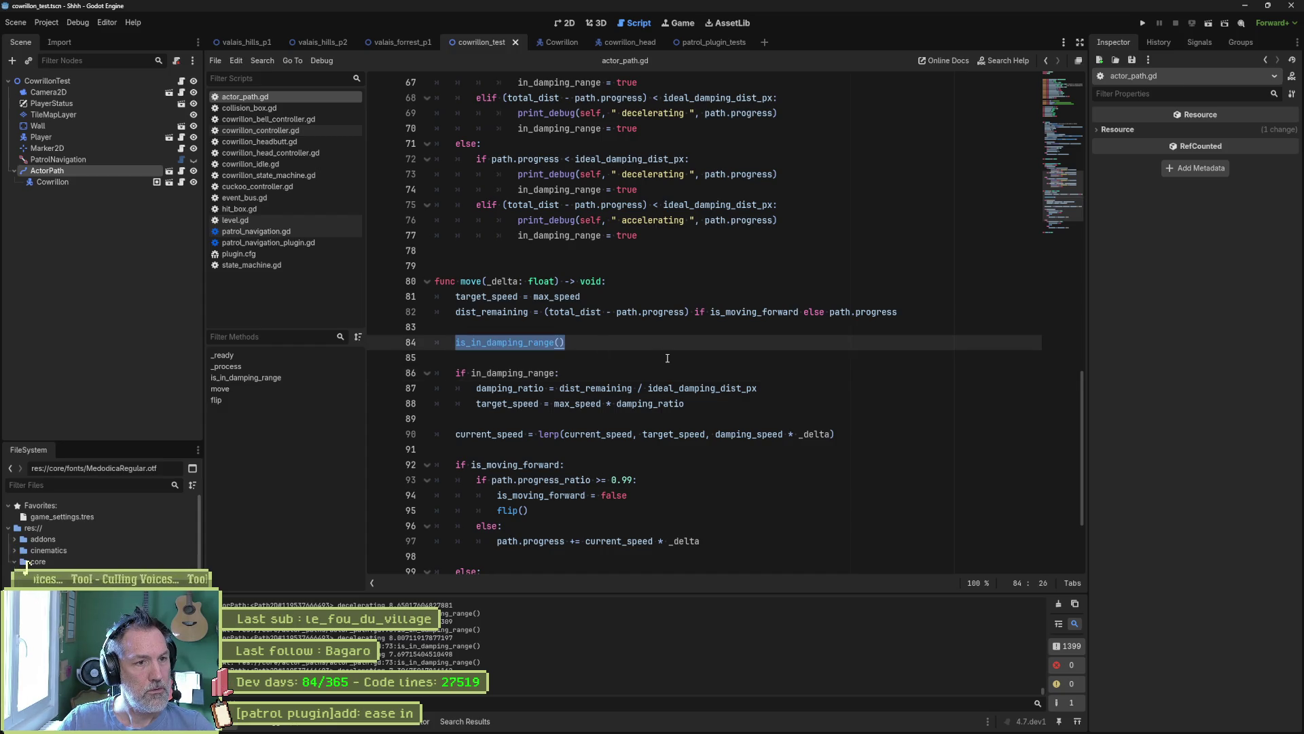
pyautogui.scroll(2, 640, 353)
pyautogui.scroll(4, 641, 353)
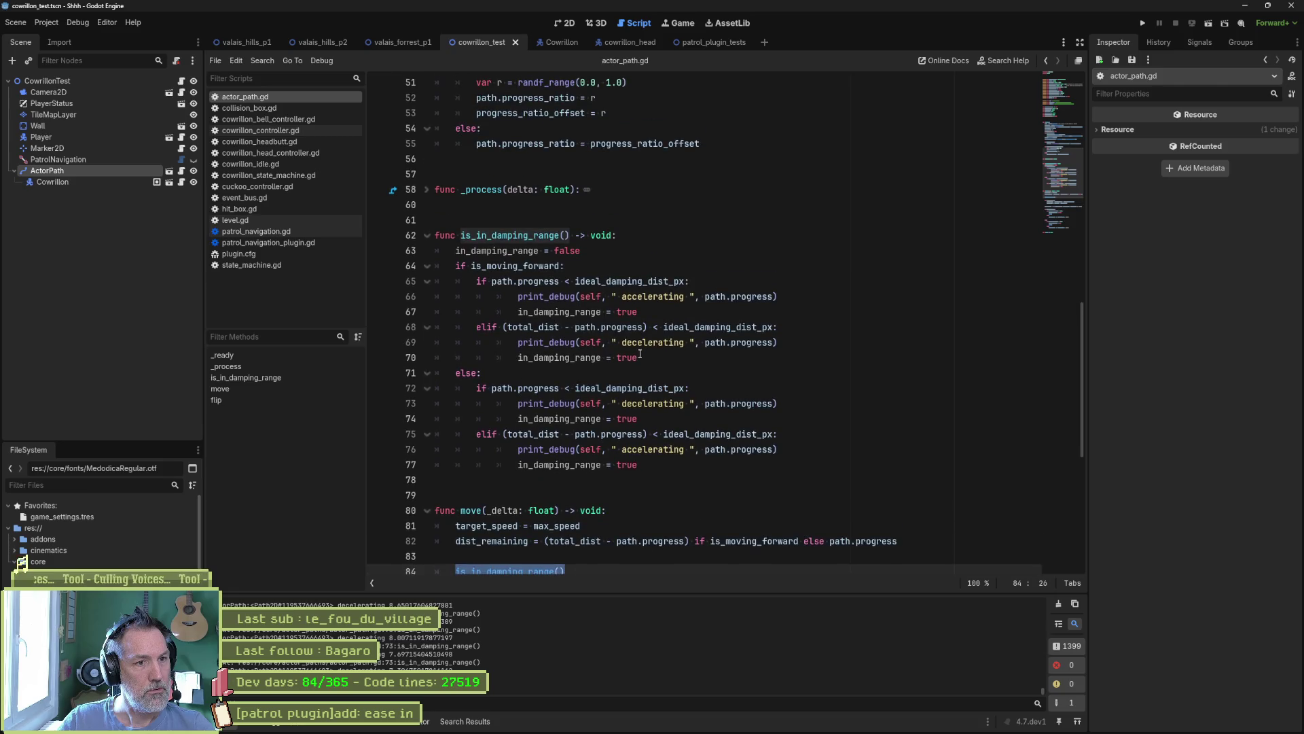
pyautogui.doubleClick(577, 314)
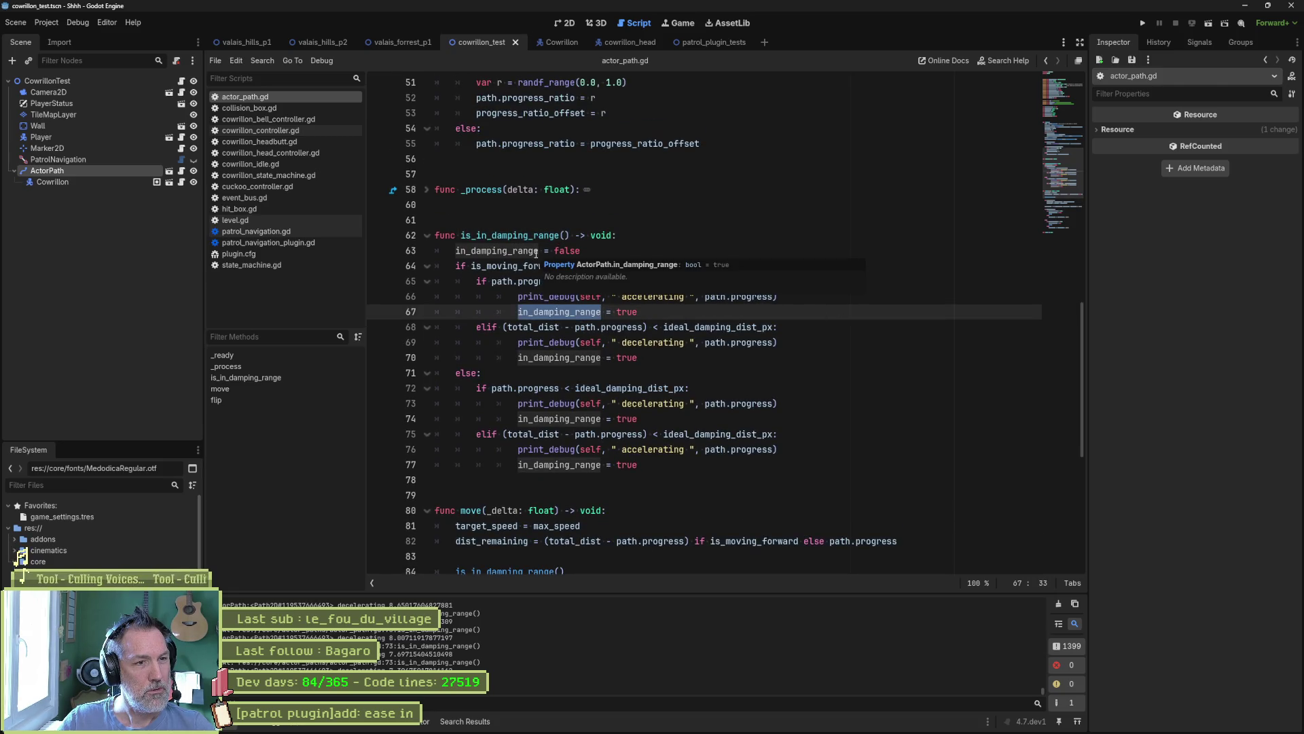
pyautogui.click(590, 252)
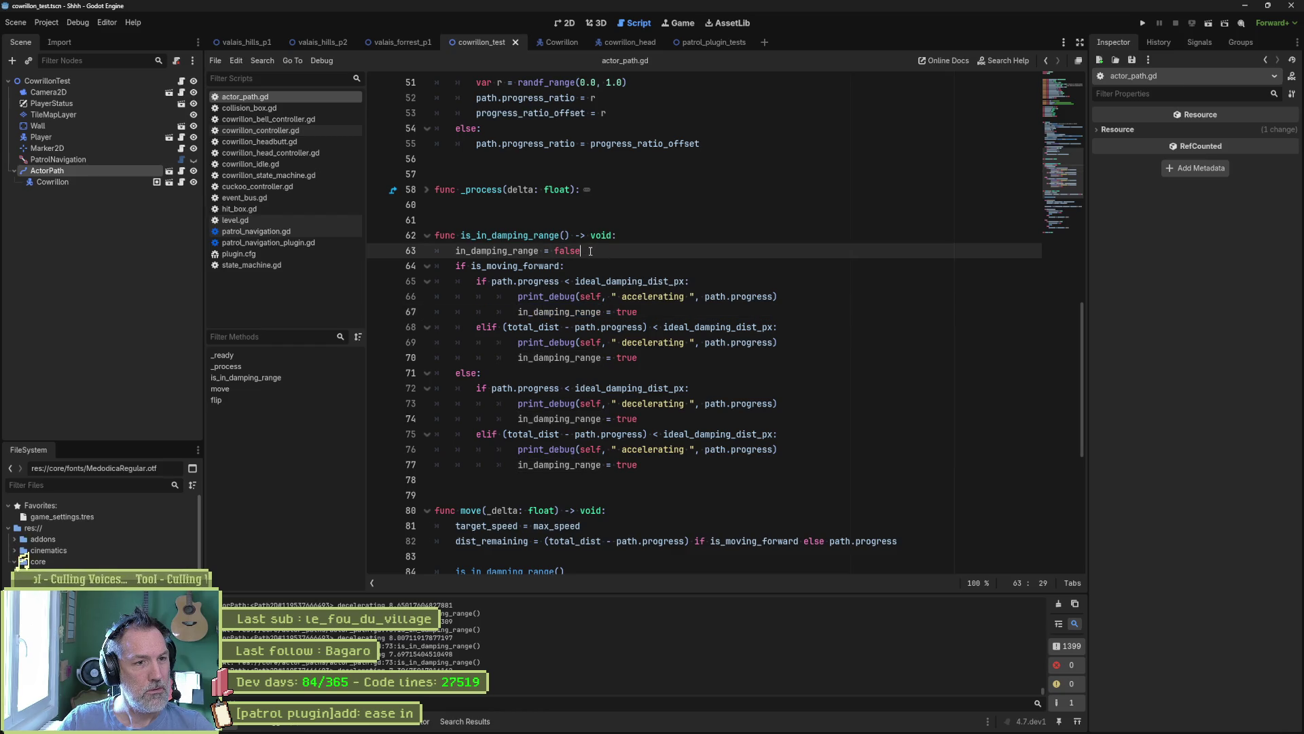
pyautogui.doubleClick(601, 235)
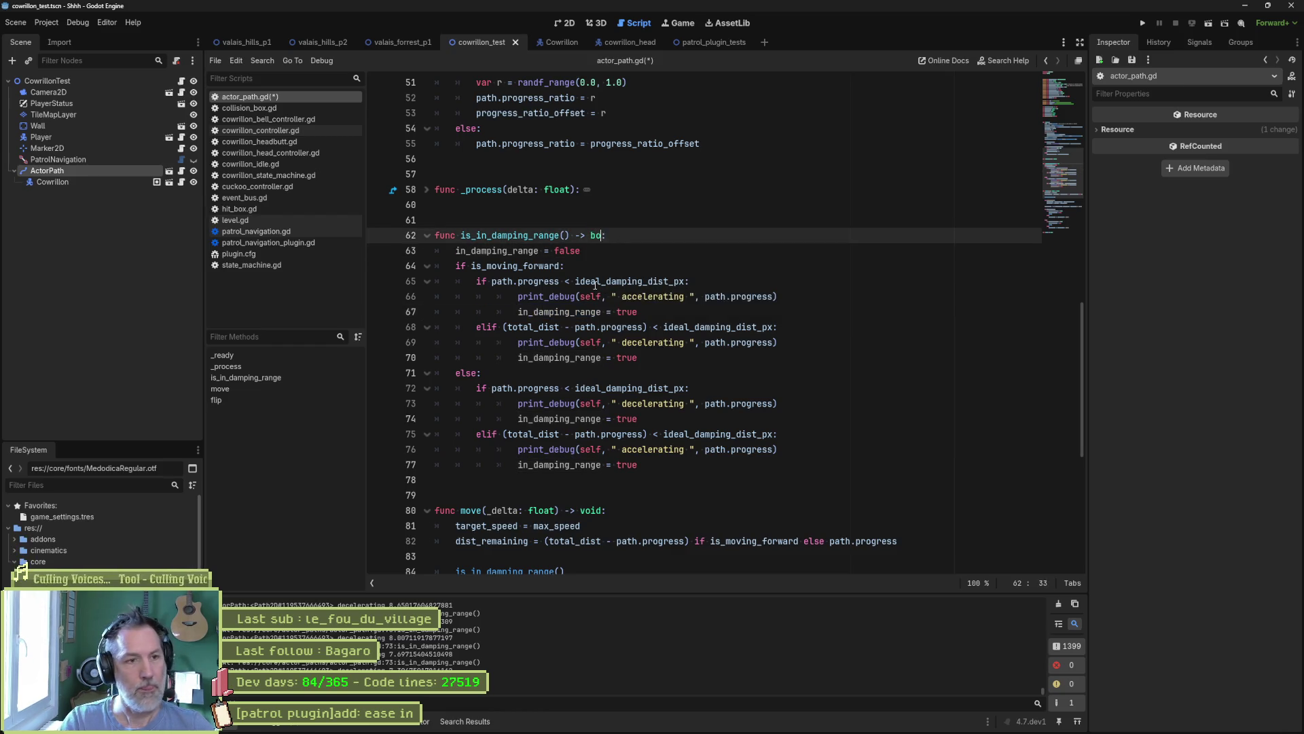
pyautogui.write('bool')
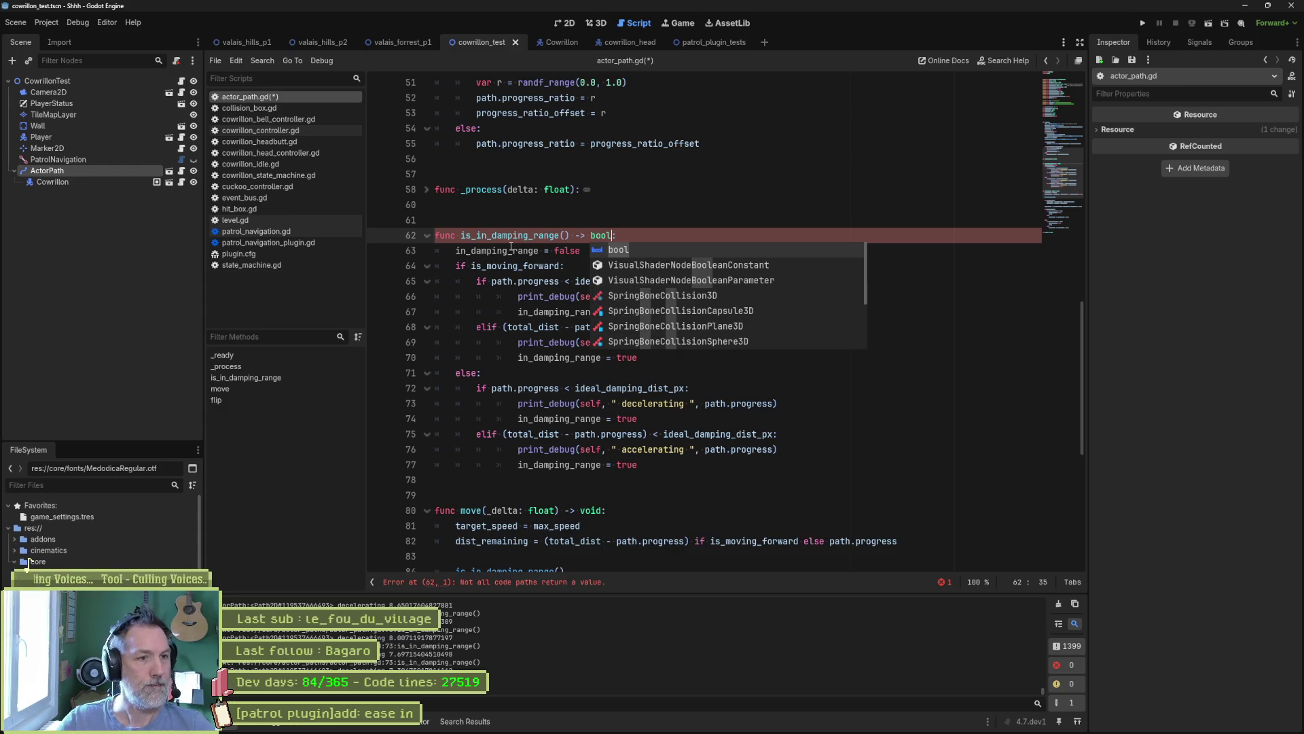
pyautogui.click(513, 251)
# Add a final return false and turn the last flag assignment into return true
pyautogui.click(660, 467)
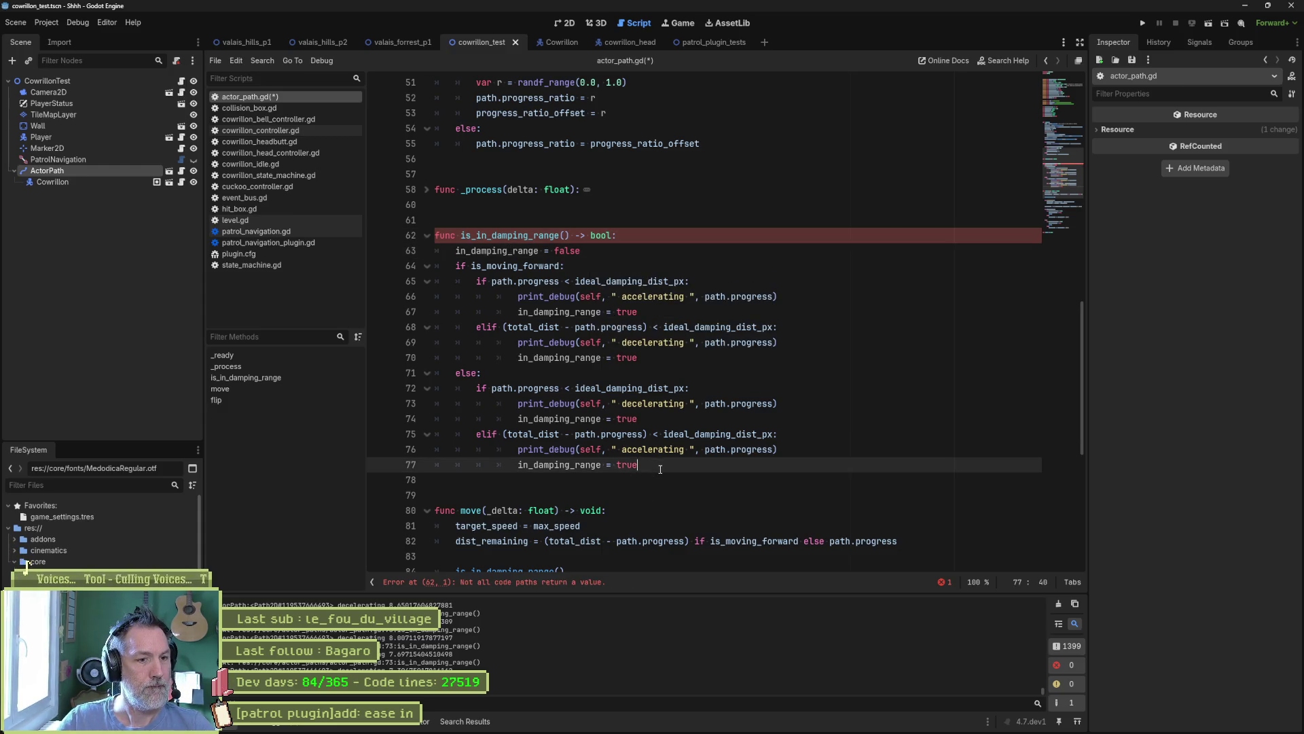
pyautogui.press('Return')
pyautogui.press('BackSpace')
pyautogui.press('BackSpace')
pyautogui.write('return false')
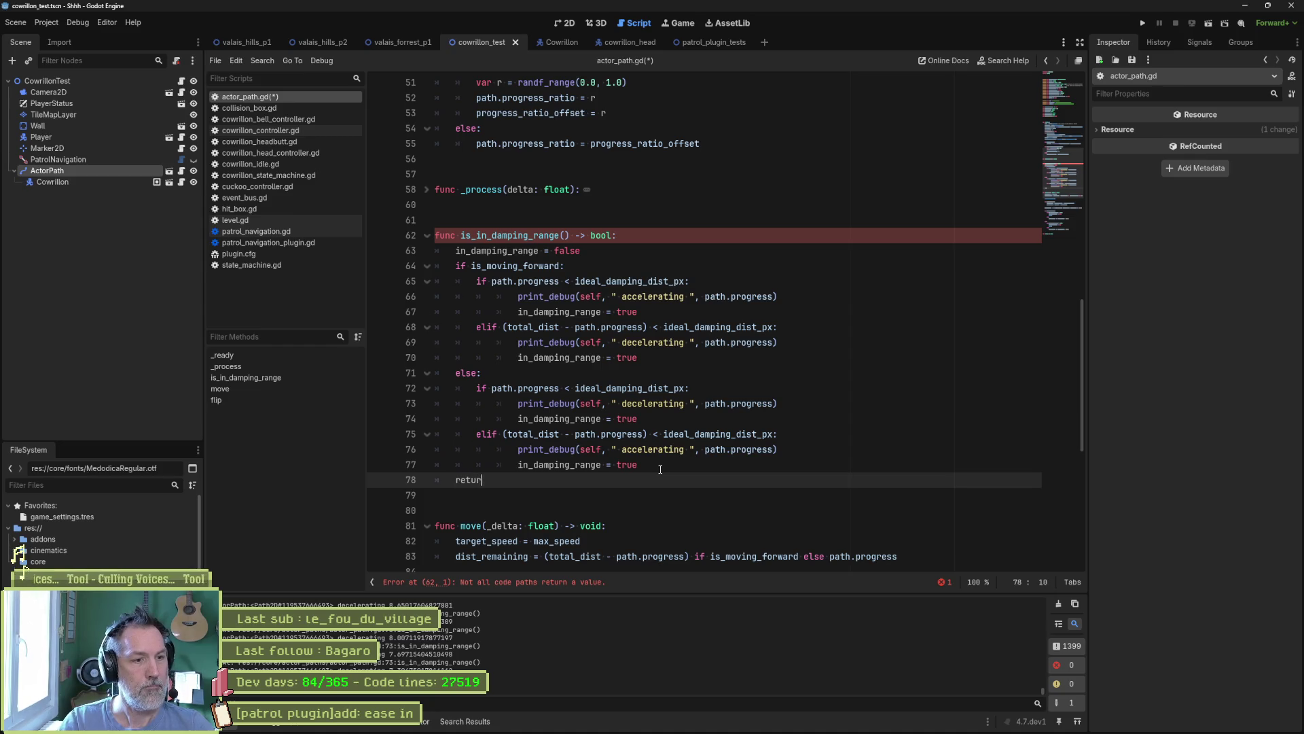
pyautogui.press('Up')
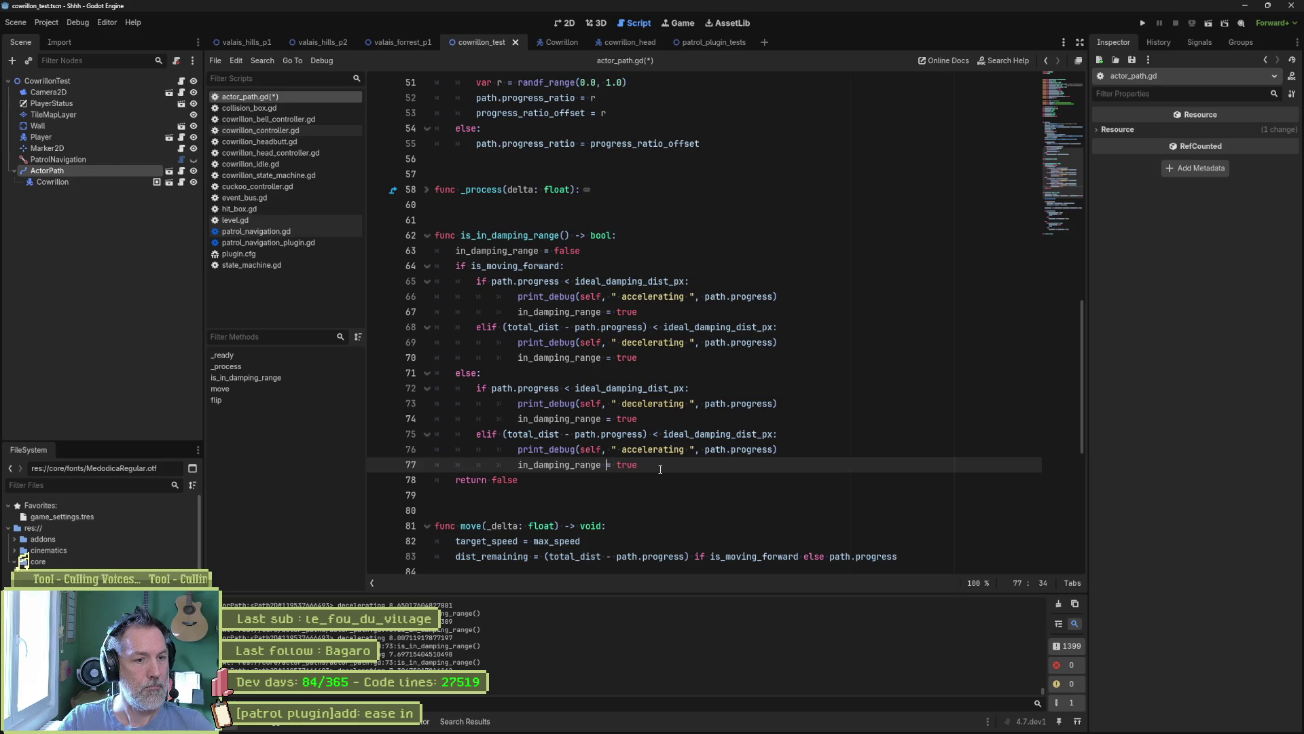
pyautogui.hotkey('ctrl', 'shift', 'Left')
pyautogui.write('retu')
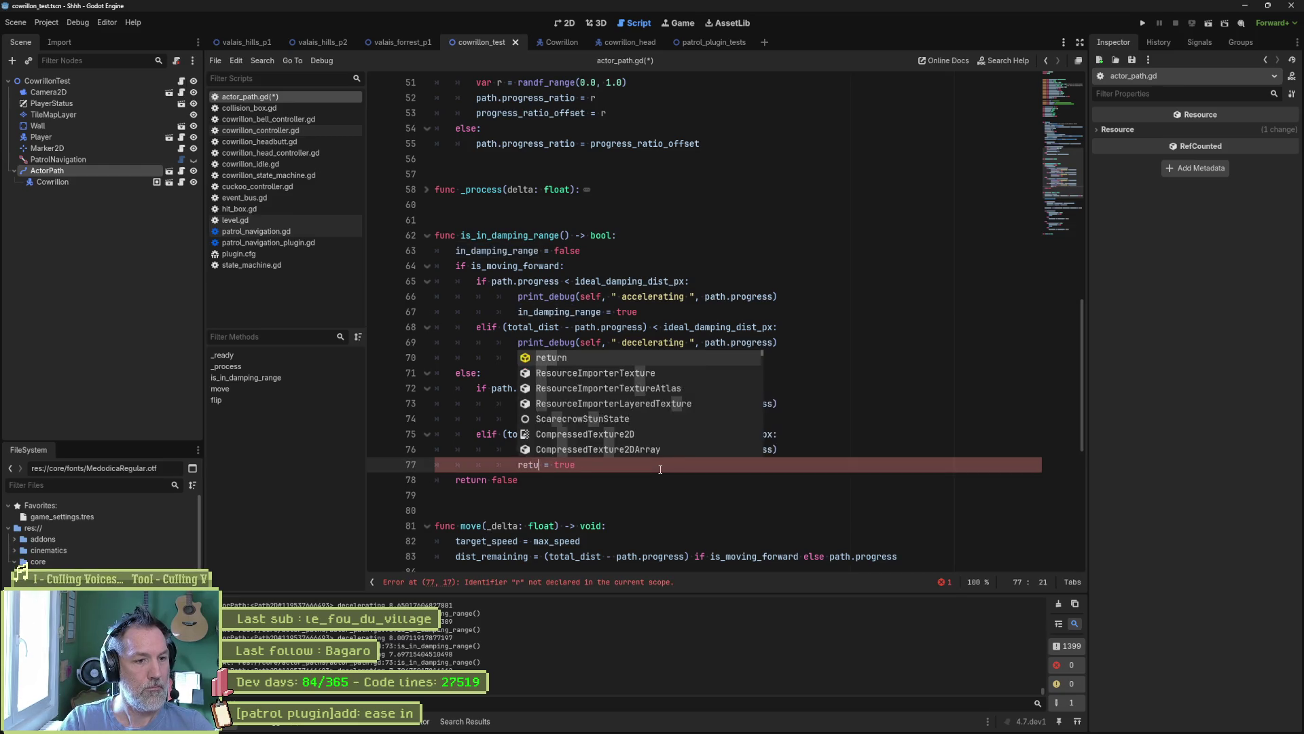
pyautogui.write('rn')
pyautogui.press('Delete')
pyautogui.press('Delete')
pyautogui.press('End')
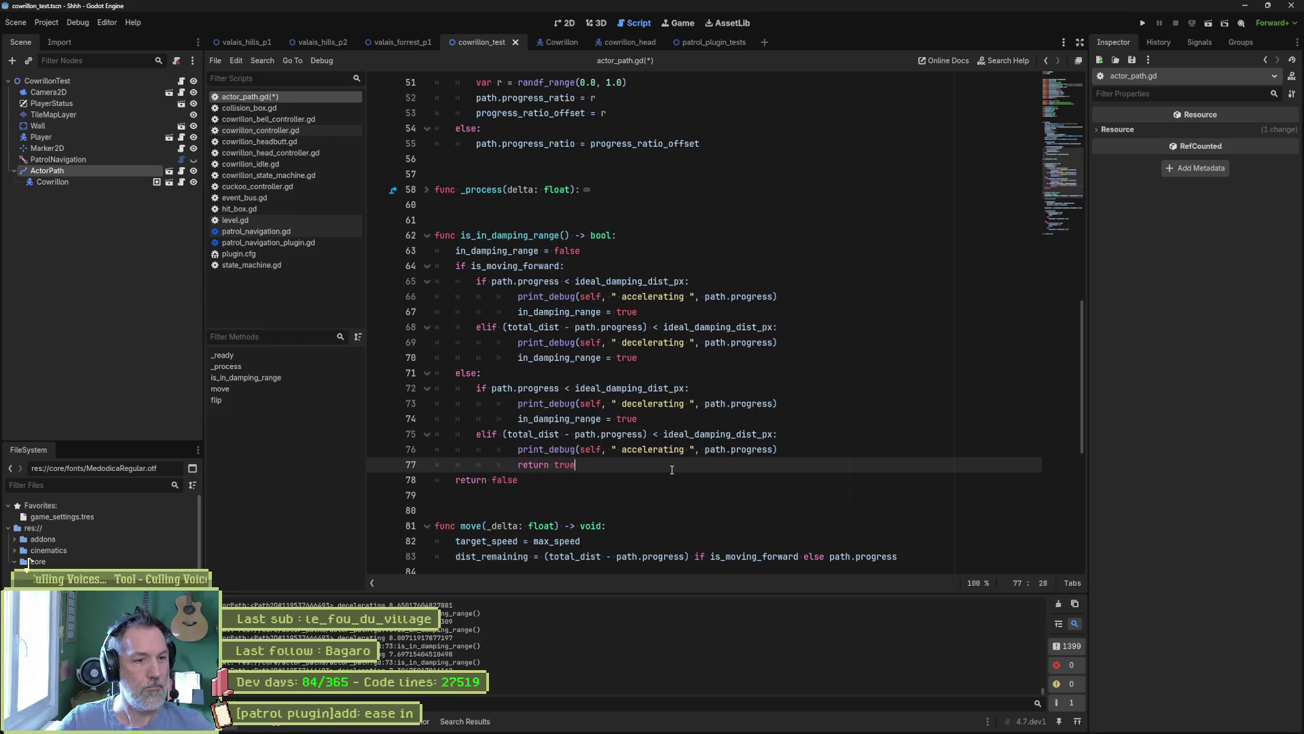
pyautogui.press('Return')
# Replace the remaining in_damping_range assignments with return true
pyautogui.moveTo(706, 467)
pyautogui.mouseDown()
pyautogui.moveTo(786, 455)
pyautogui.moveTo(781, 404)
pyautogui.mouseUp()
pyautogui.hotkey('ctrl', 'c')
pyautogui.hotkey('ctrl', 'v')
pyautogui.moveTo(784, 358); pyautogui.dragTo(781, 299)
pyautogui.hotkey('ctrl', 'v')
pyautogui.hotkey('ctrl', 'v')
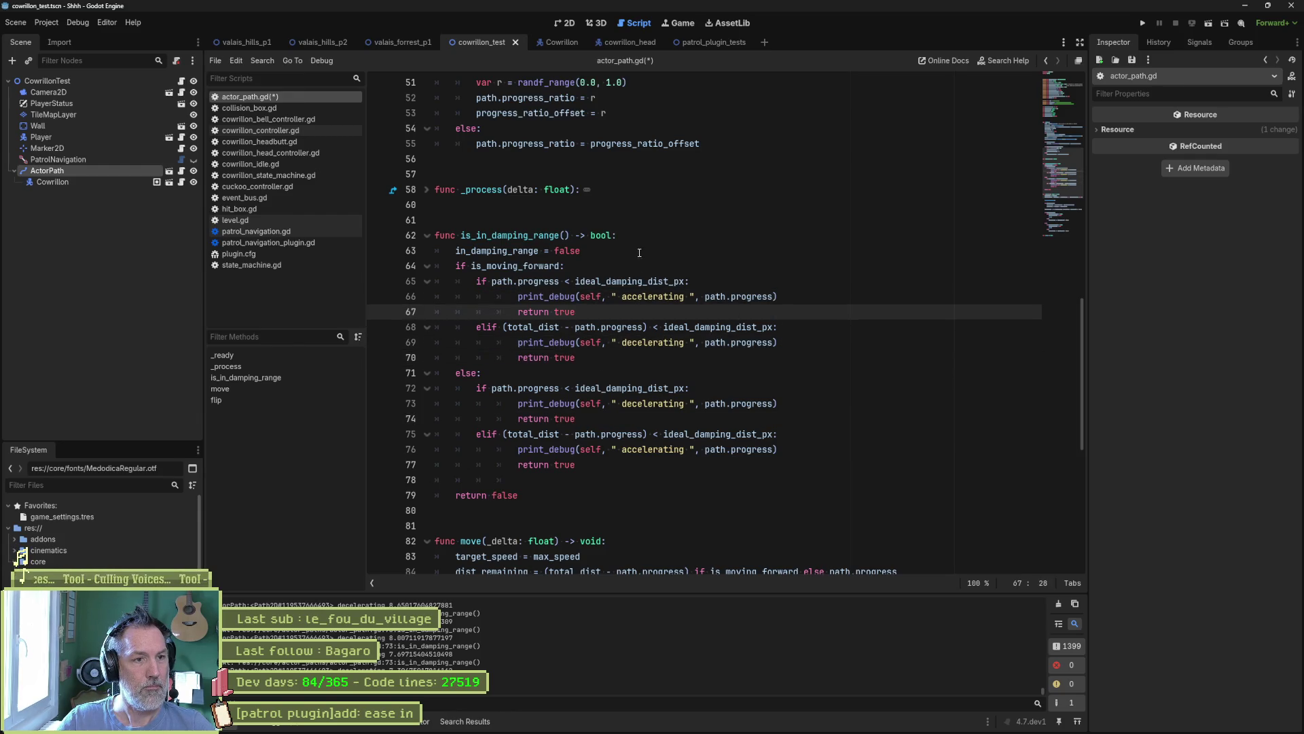
# Delete the in_damping_range variable declaration and its assignment in _ready
pyautogui.click(639, 253)
pyautogui.scroll(12, 601, 310)
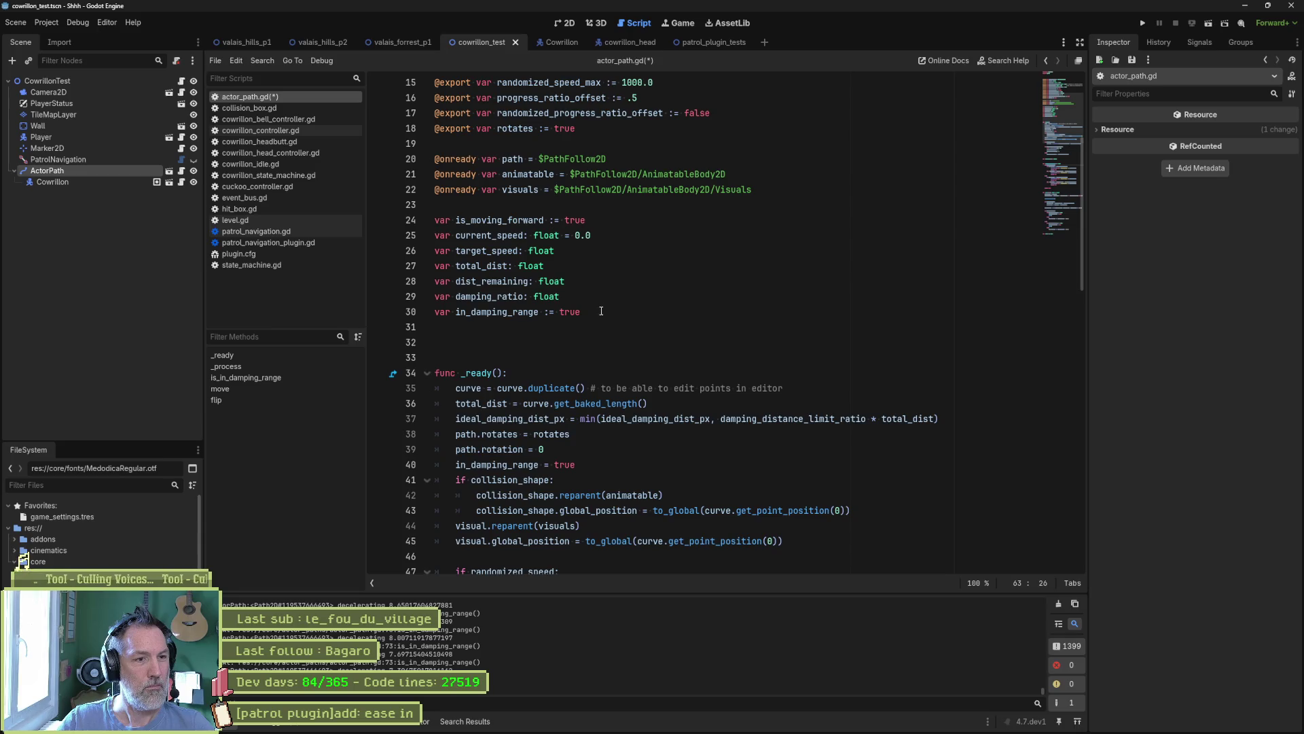
pyautogui.click(601, 310)
pyautogui.hotkey('ctrl', 'shift', 'k')
pyautogui.click(612, 453)
pyautogui.hotkey('ctrl', 'shift', 'k')
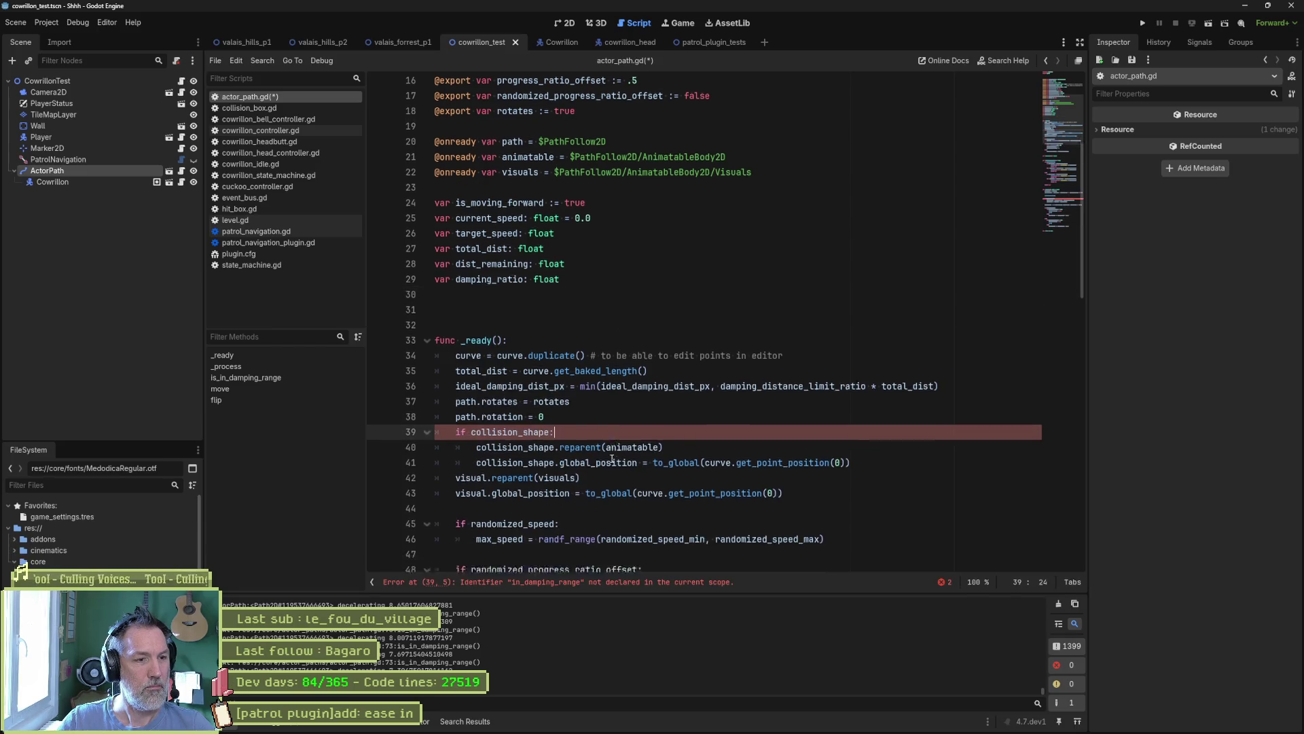
# Put is_in_damping_range() directly in move's if condition, drop the standalone call, and run
pyautogui.scroll(-9, 612, 457)
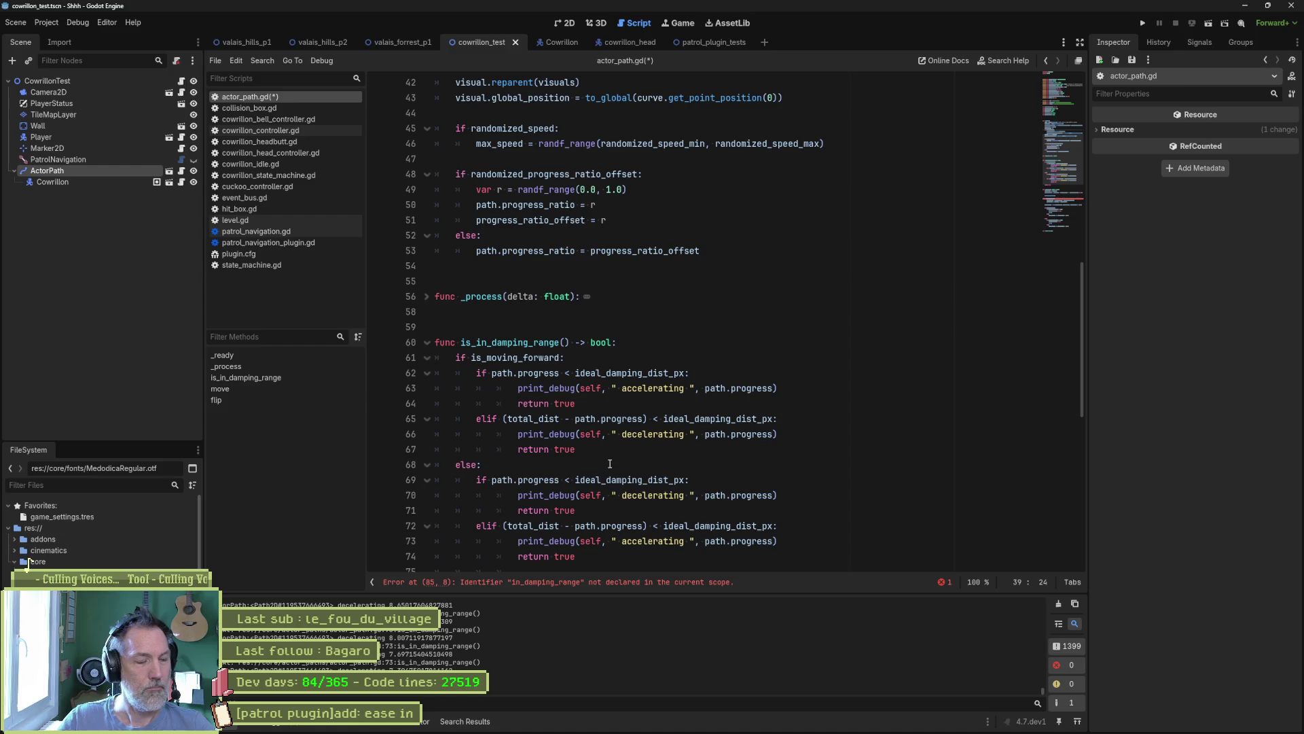
pyautogui.scroll(-5, 610, 463)
pyautogui.scroll(-2, 508, 432)
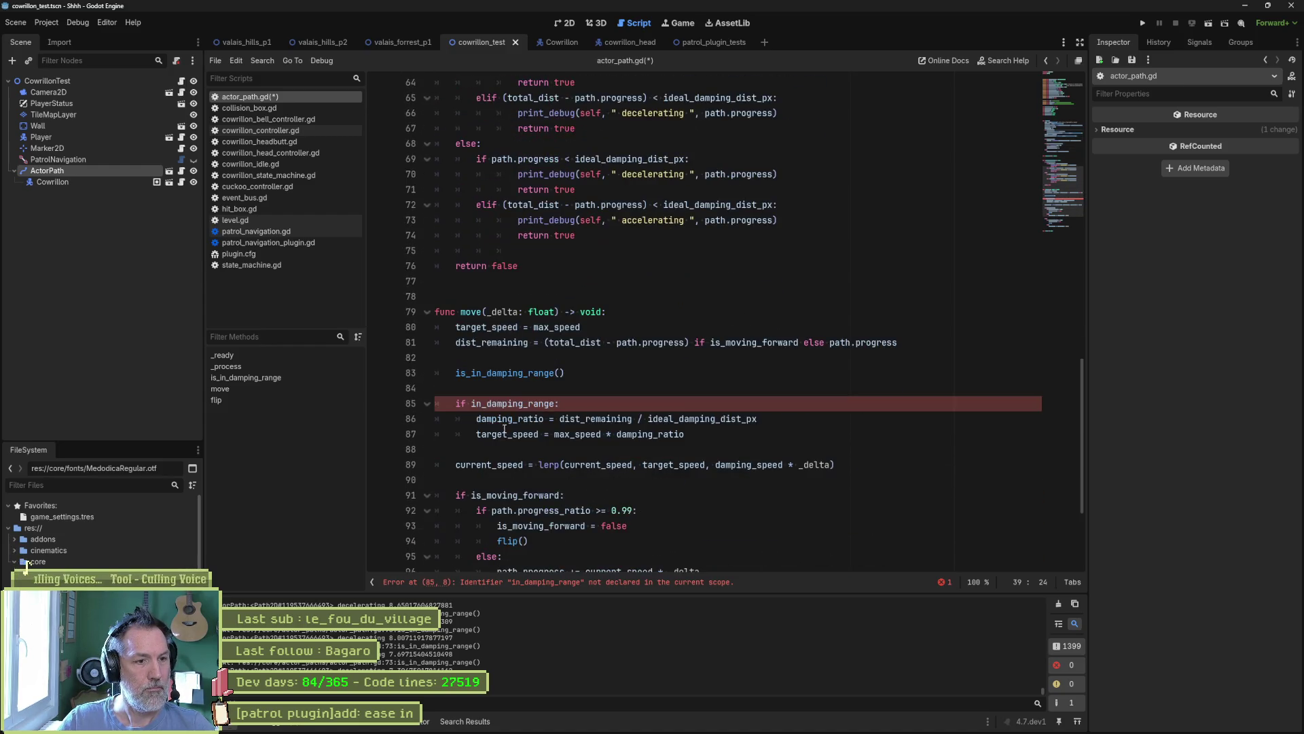
pyautogui.moveTo(456, 373); pyautogui.dragTo(579, 374)
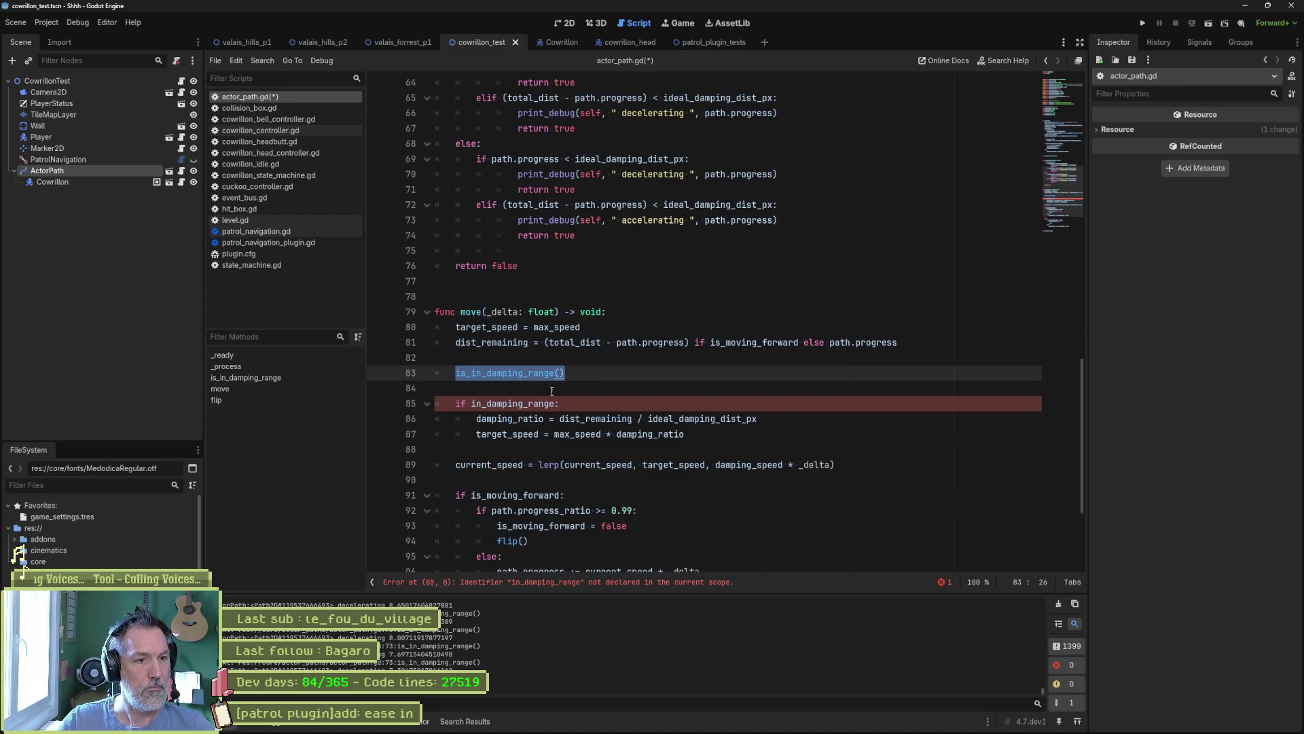
pyautogui.click(508, 404)
pyautogui.doubleClick(508, 404)
pyautogui.hotkey('ctrl', 'v')
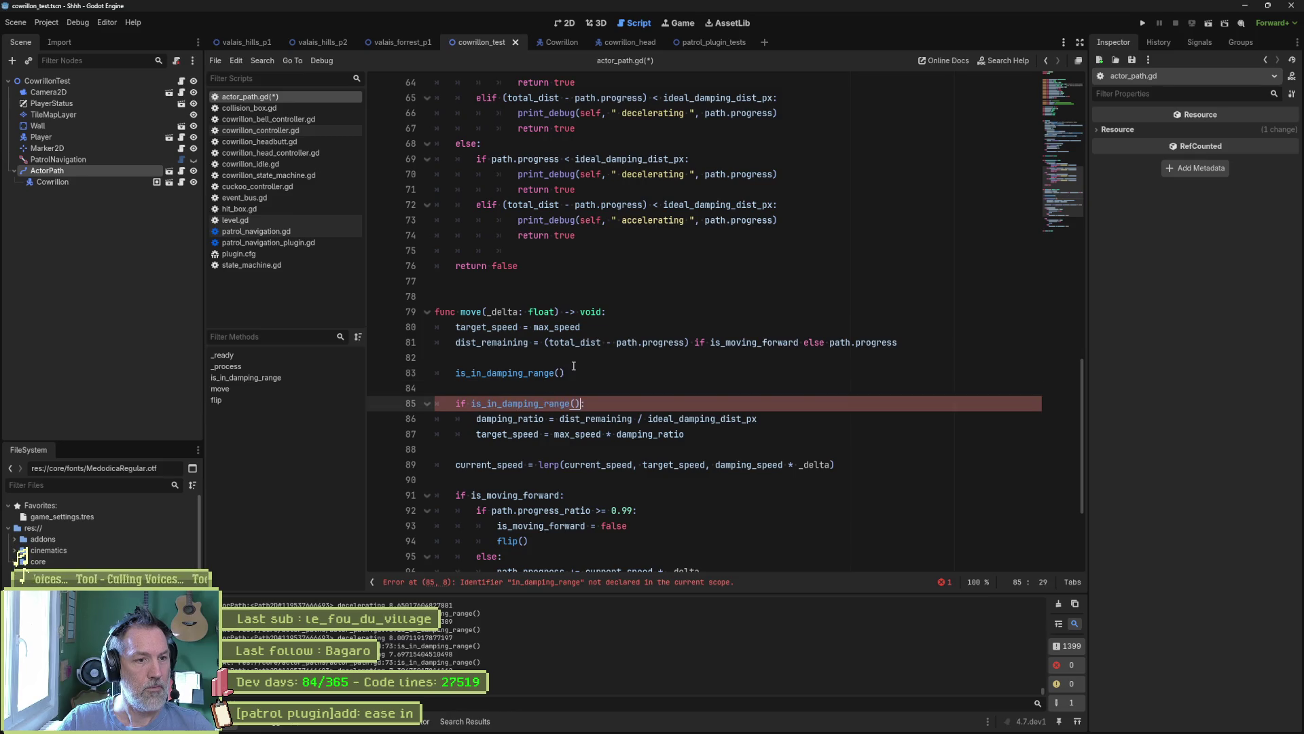
pyautogui.press('Up')
pyautogui.press('Up')
pyautogui.hotkey('ctrl', 'shift', 'k')
pyautogui.hotkey('ctrl', 'shift', 'k')
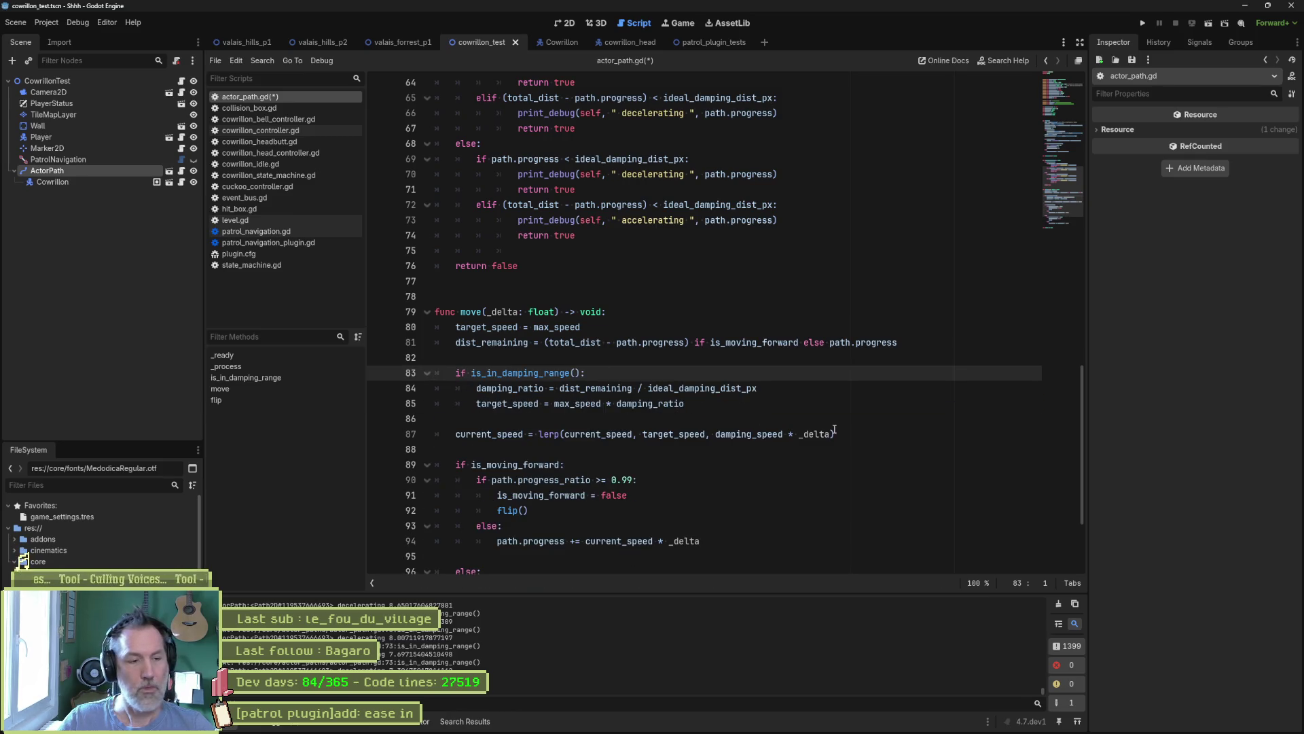
pyautogui.press('F5')
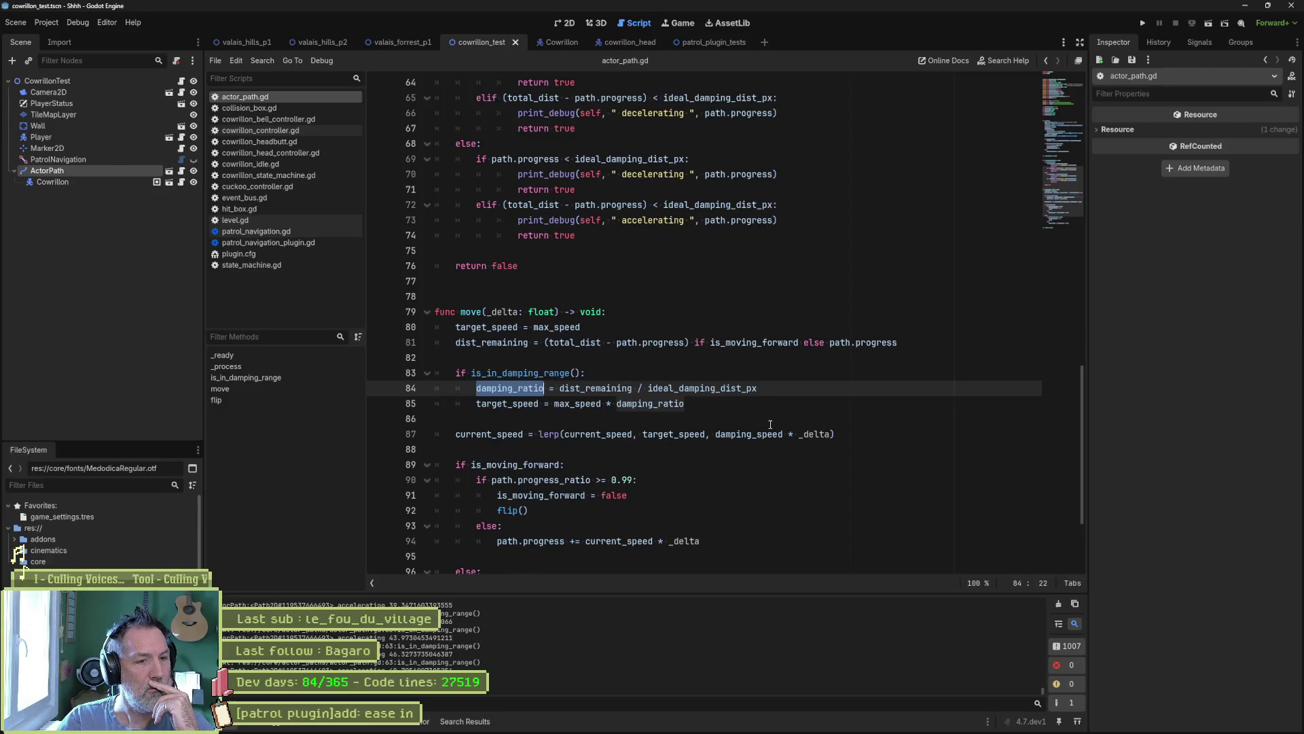
pyautogui.doubleClick(678, 435)
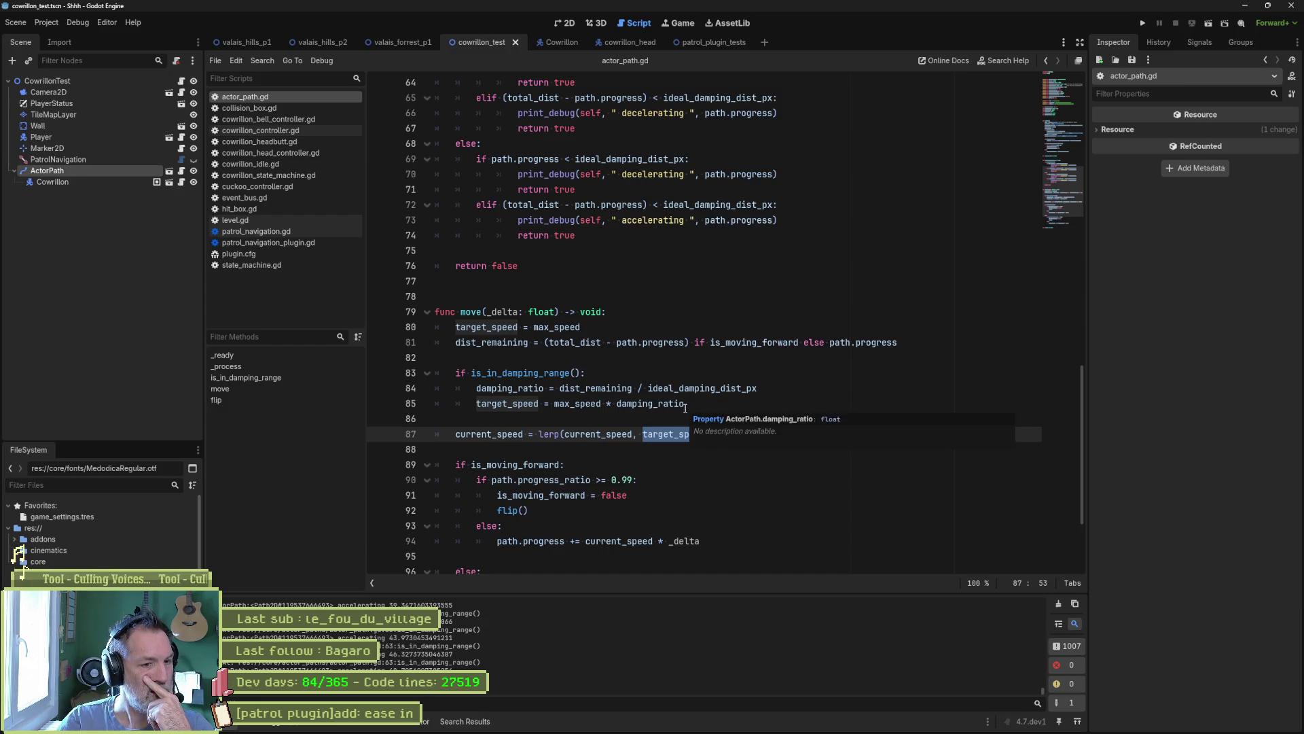
pyautogui.doubleClick(682, 404)
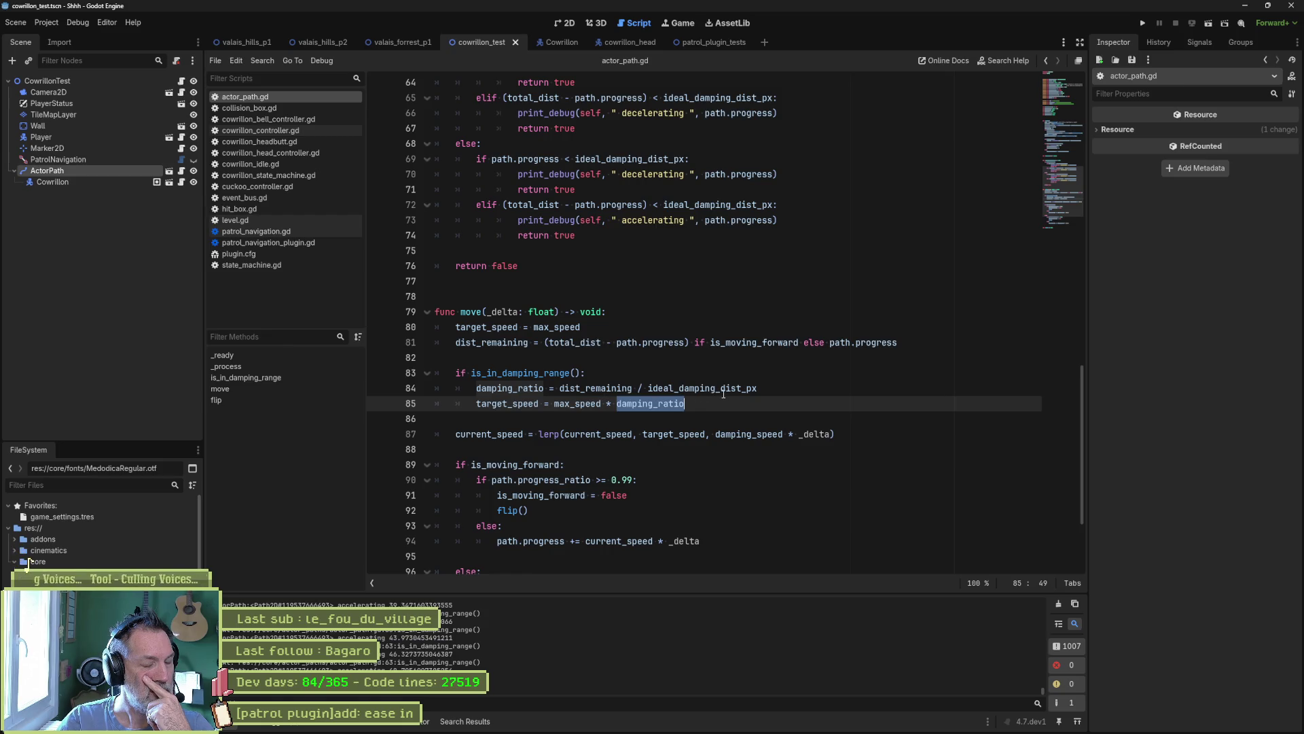
pyautogui.moveTo(723, 394)
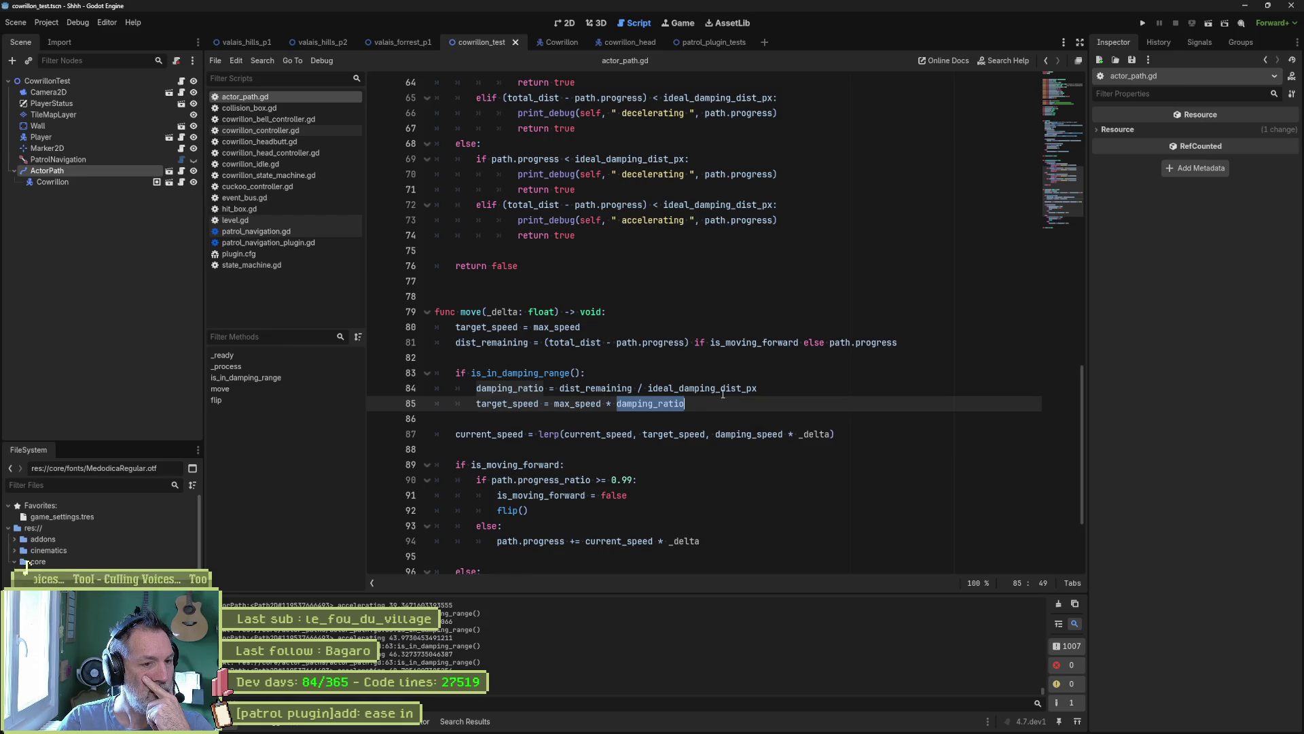
pyautogui.moveTo(617, 390)
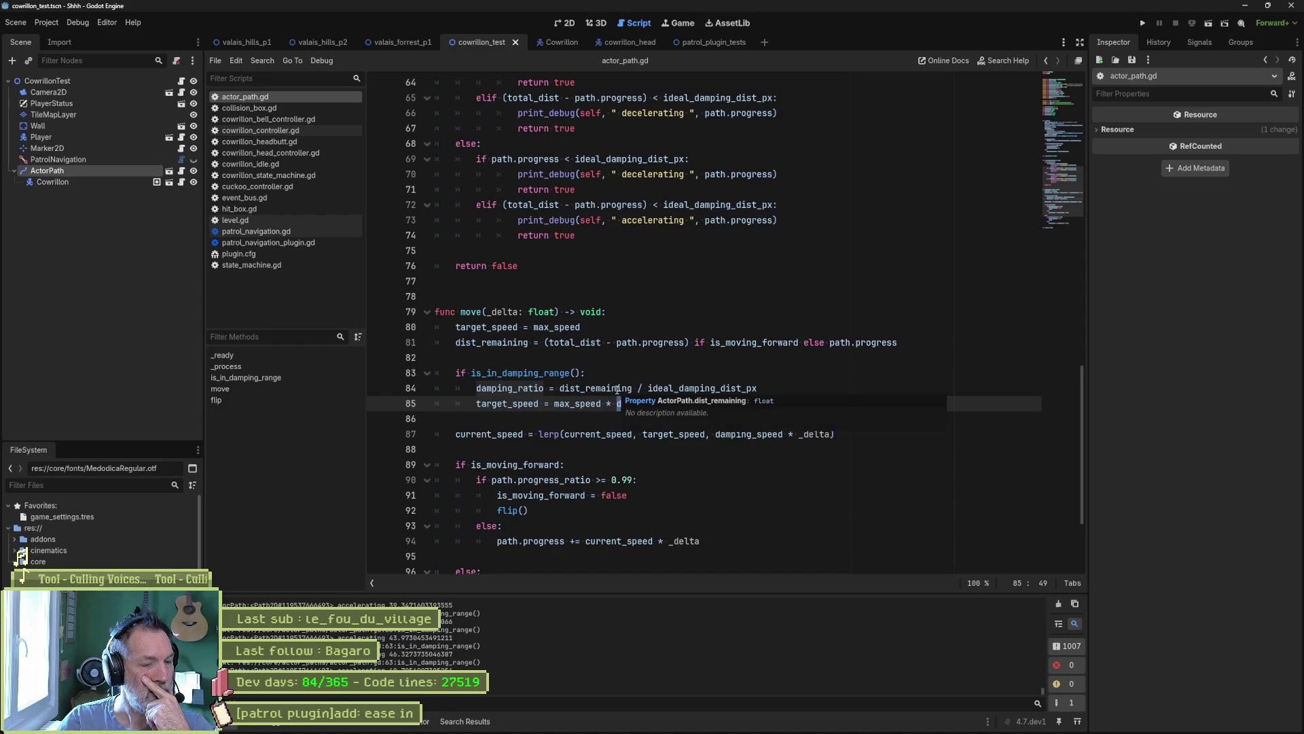
pyautogui.click(675, 376)
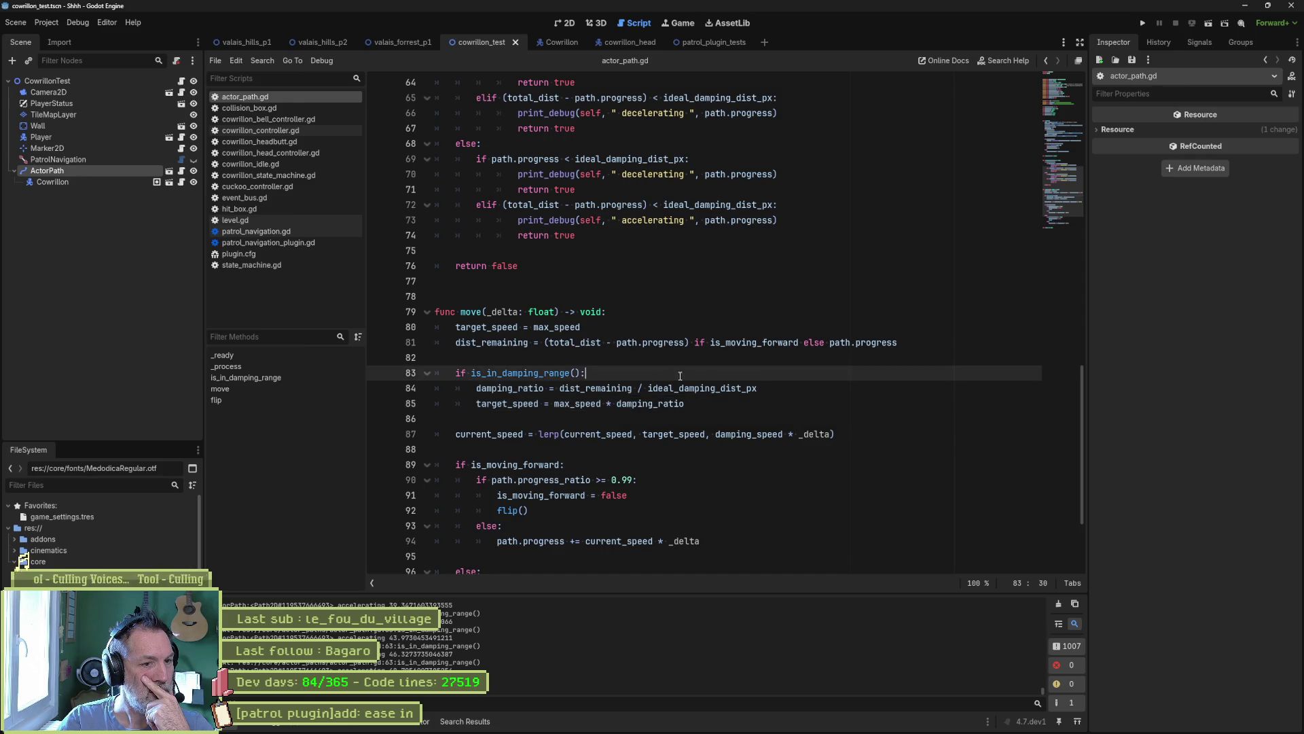
pyautogui.click(694, 403)
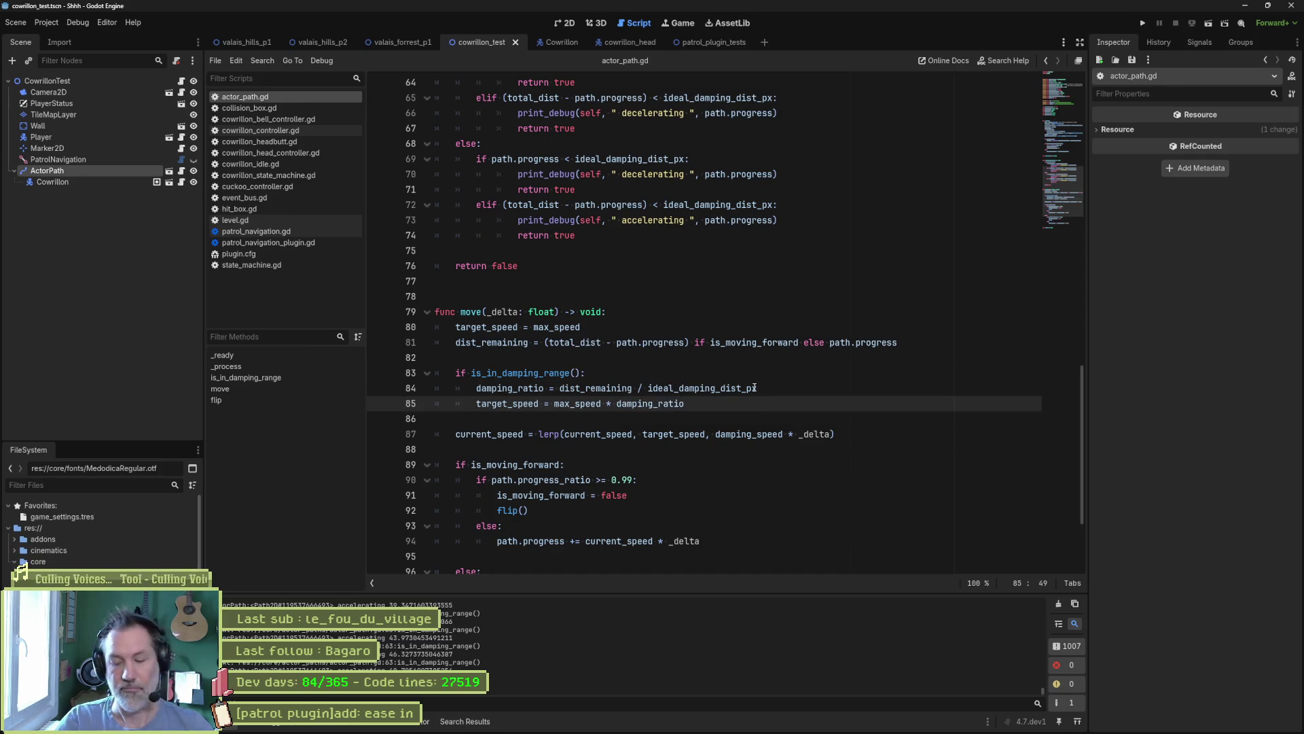
# Add print_debug(self, " damping_ratio ", damping_ratio) below the target_speed line
pyautogui.moveTo(754, 387)
pyautogui.press('Return')
pyautogui.write('print_deb')
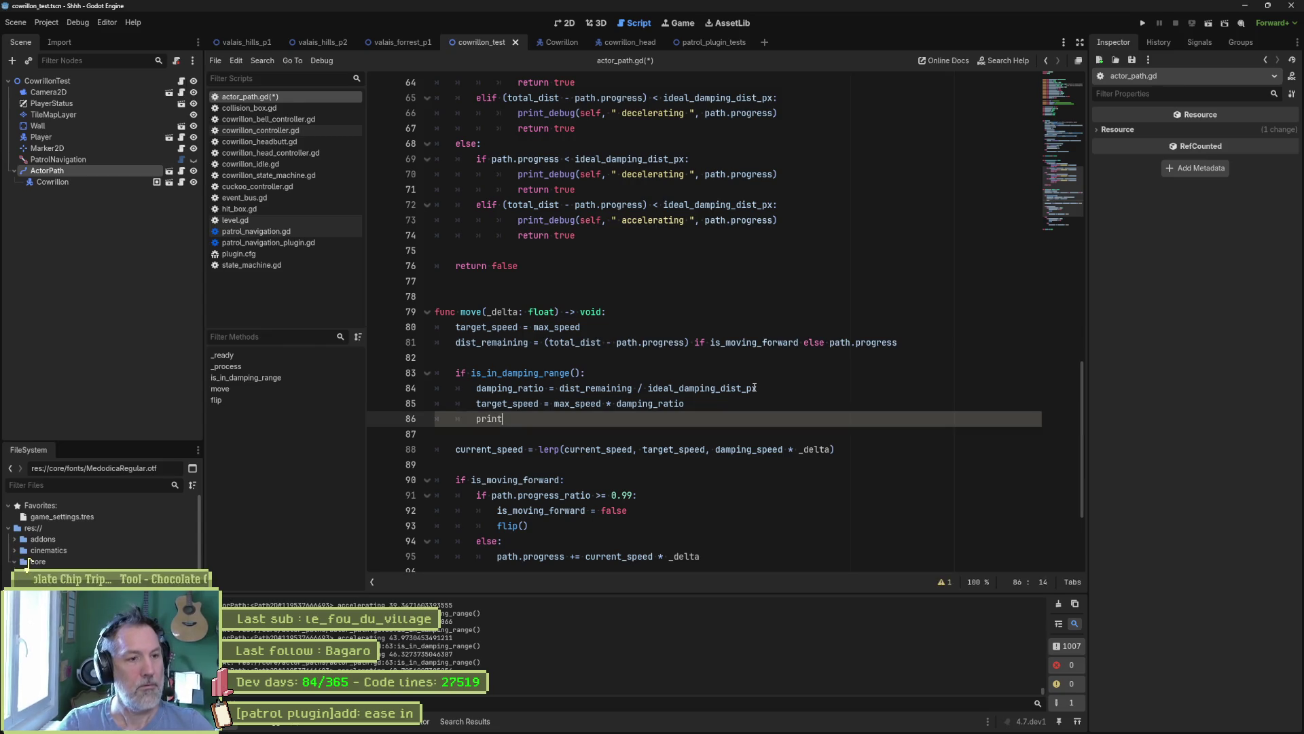
pyautogui.write('ug(self, " ')
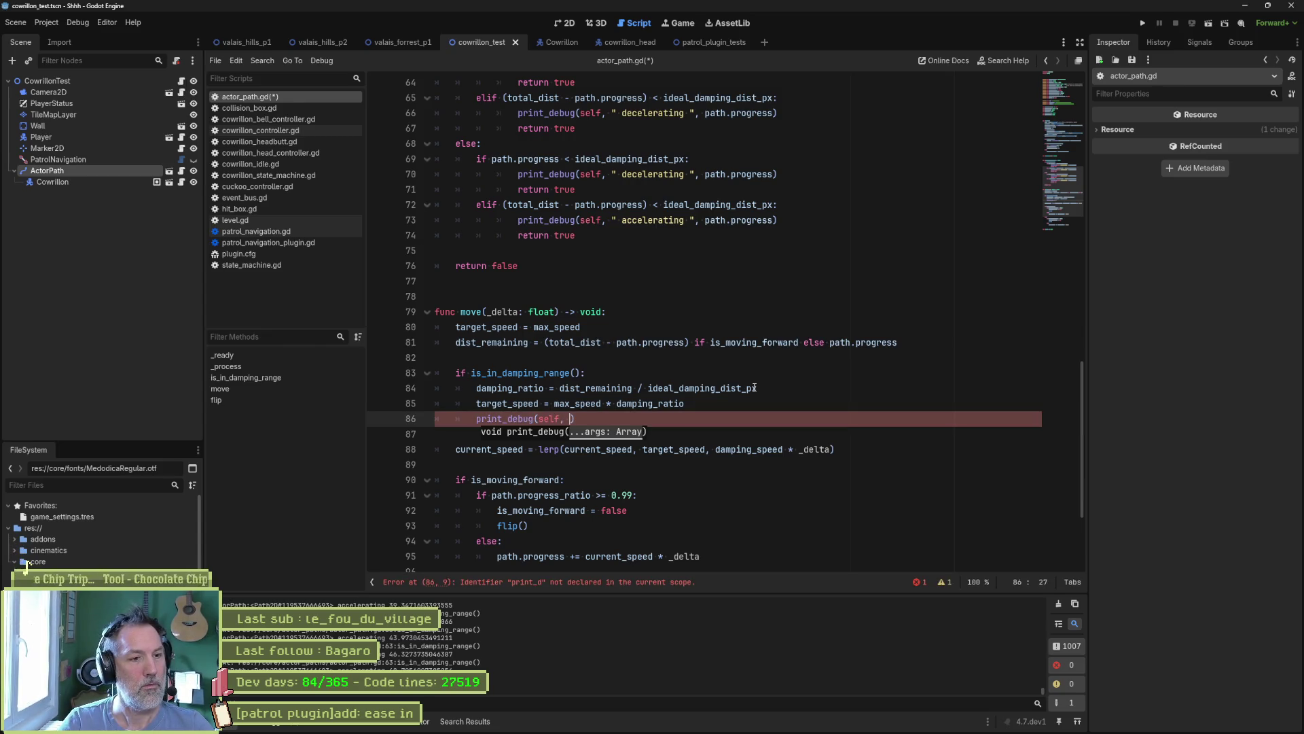
pyautogui.write('damping_ratio')
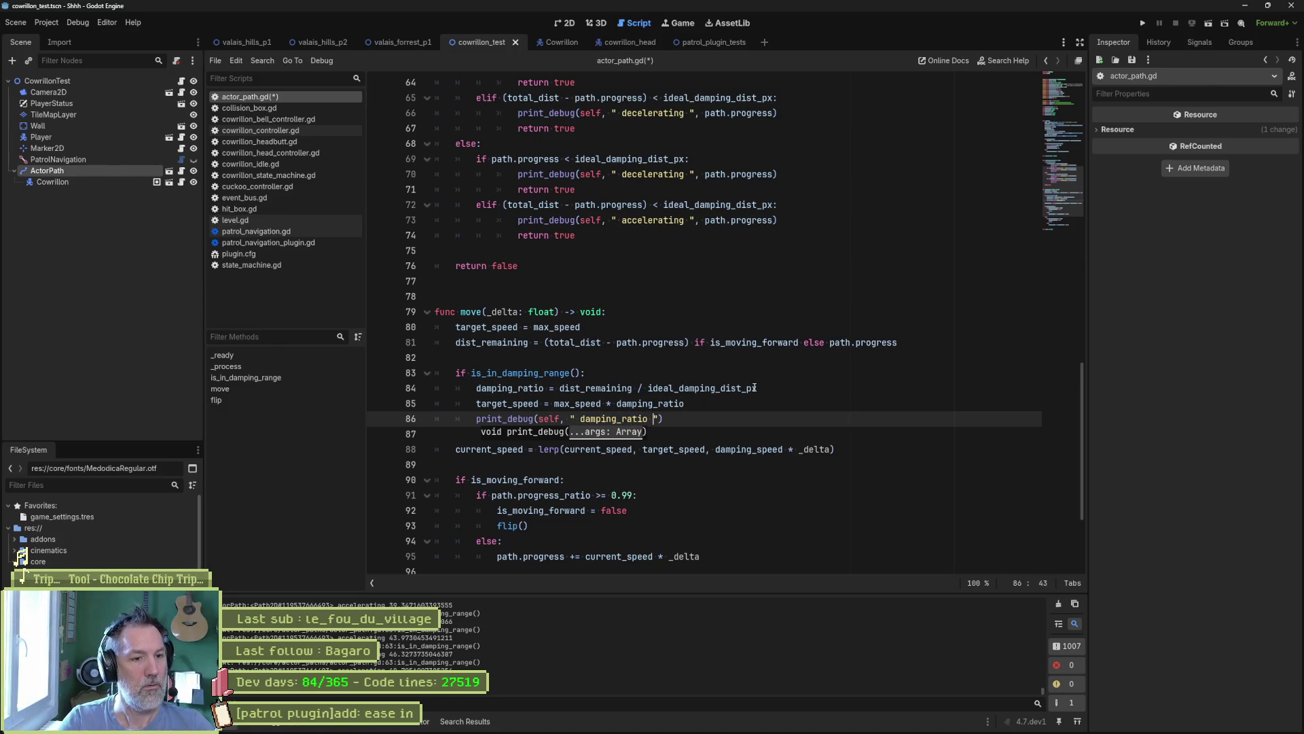
pyautogui.write(' ", damping_ratio')
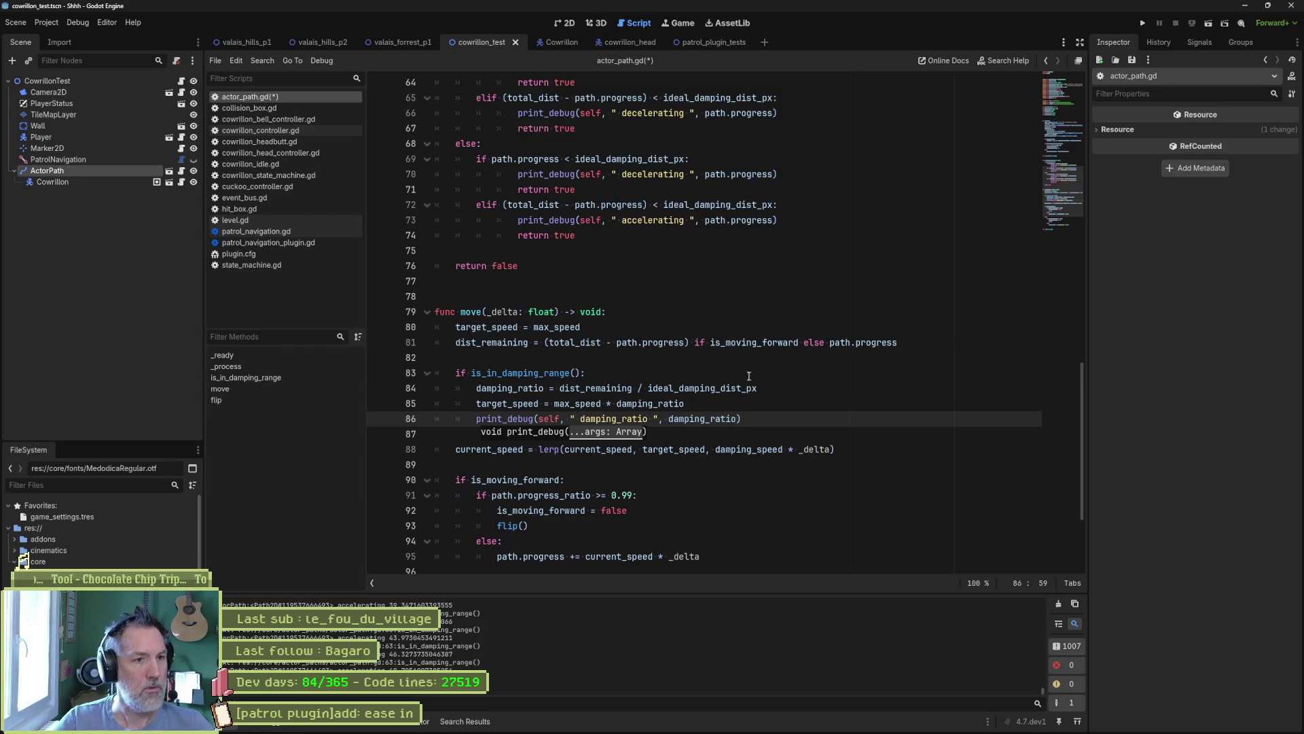
# Comment out the four accelerating/decelerating print_debug lines in is_in_damping_range
pyautogui.scroll(2, 765, 247)
pyautogui.scroll(1, 572, 227)
pyautogui.click(519, 205)
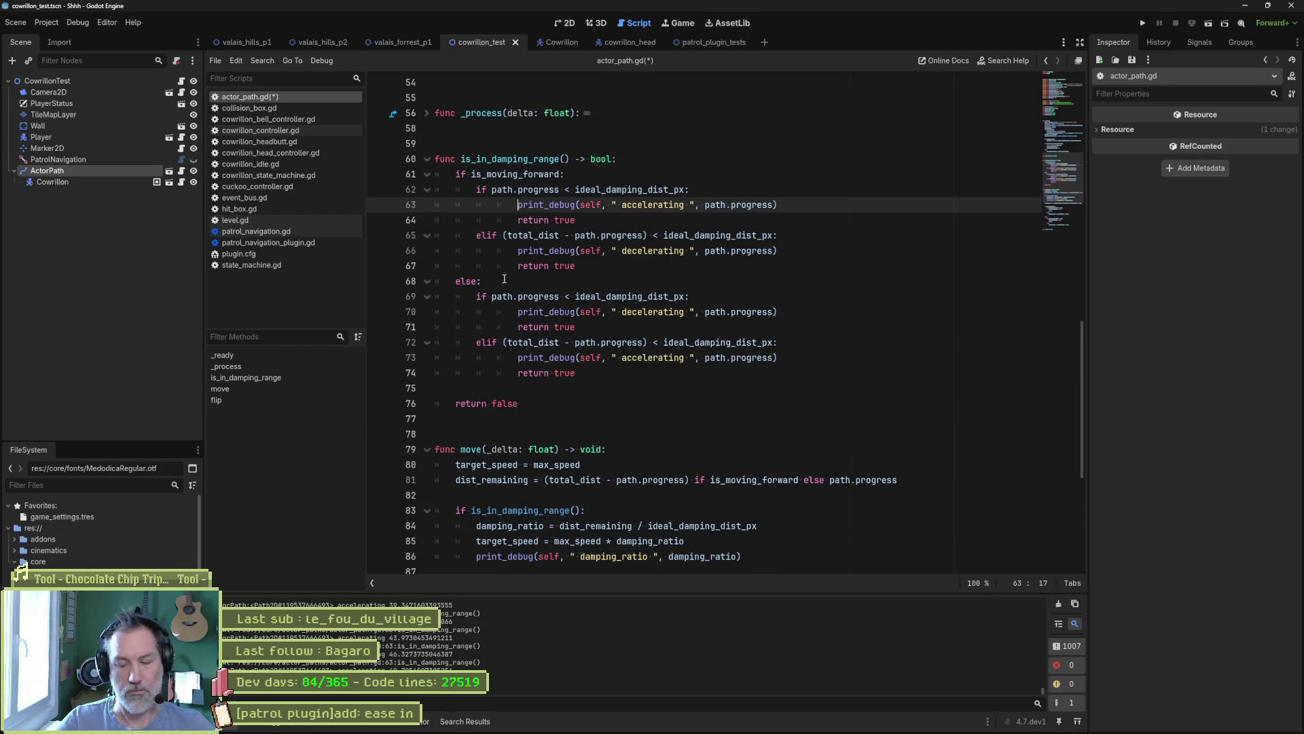
pyautogui.hotkey('ctrl', 'k')
pyautogui.click(519, 250)
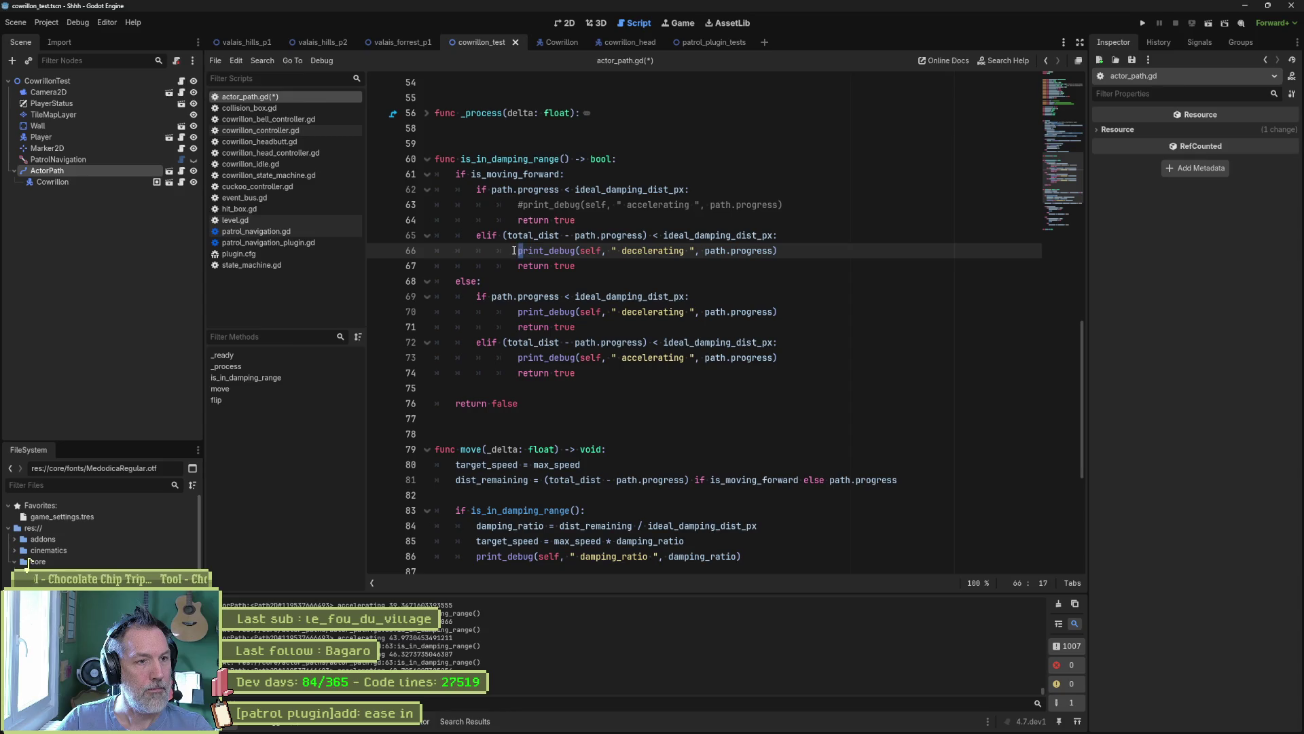
pyautogui.hotkey('ctrl', 'k')
pyautogui.click(519, 311)
pyautogui.hotkey('ctrl', 'k')
pyautogui.click(517, 358)
pyautogui.hotkey('ctrl', 'k')
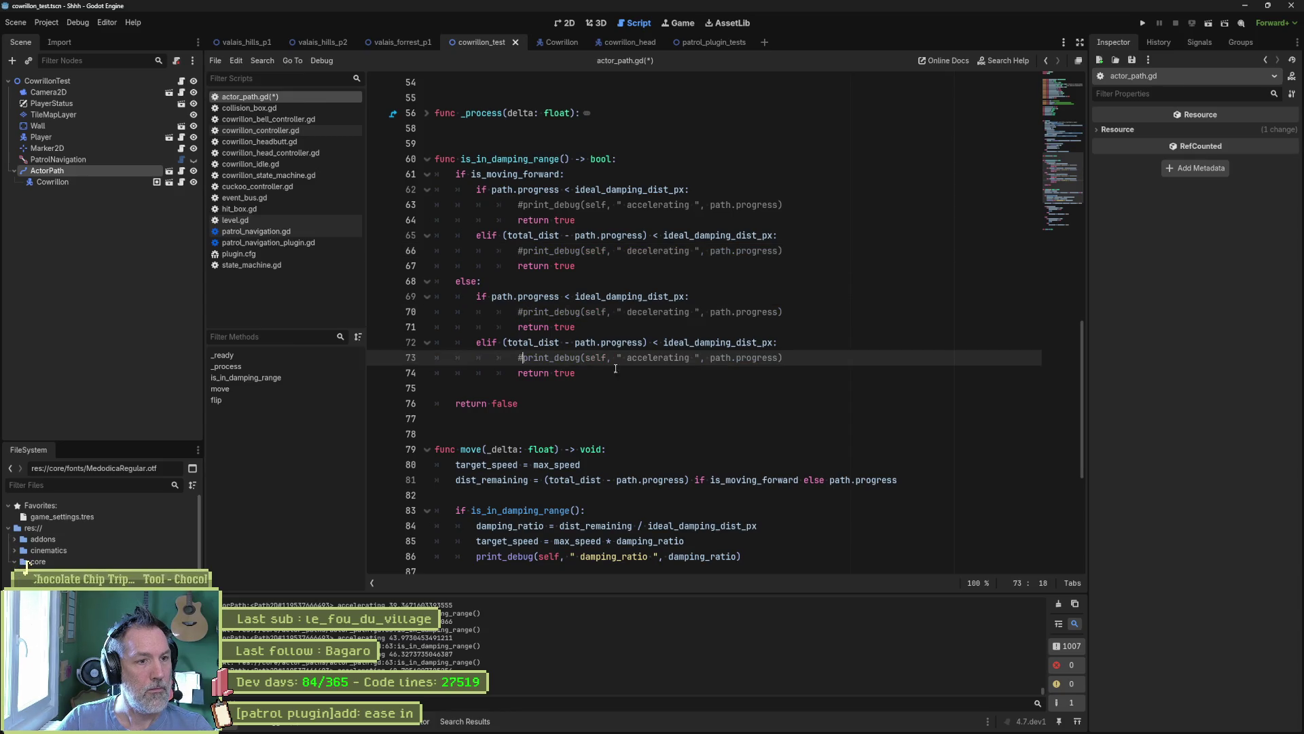
# Run the current scene to watch the cat's damped movement, then stop it
pyautogui.press('F6')
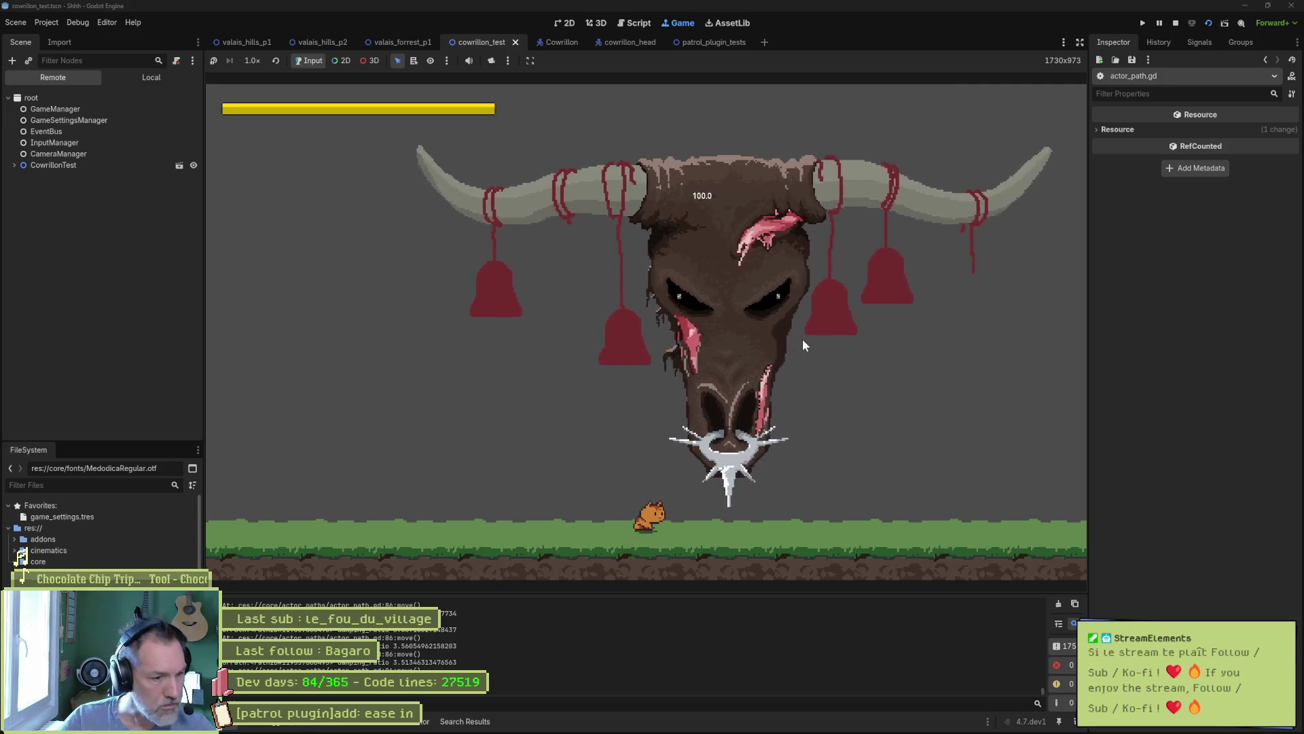
pyautogui.press('F8')
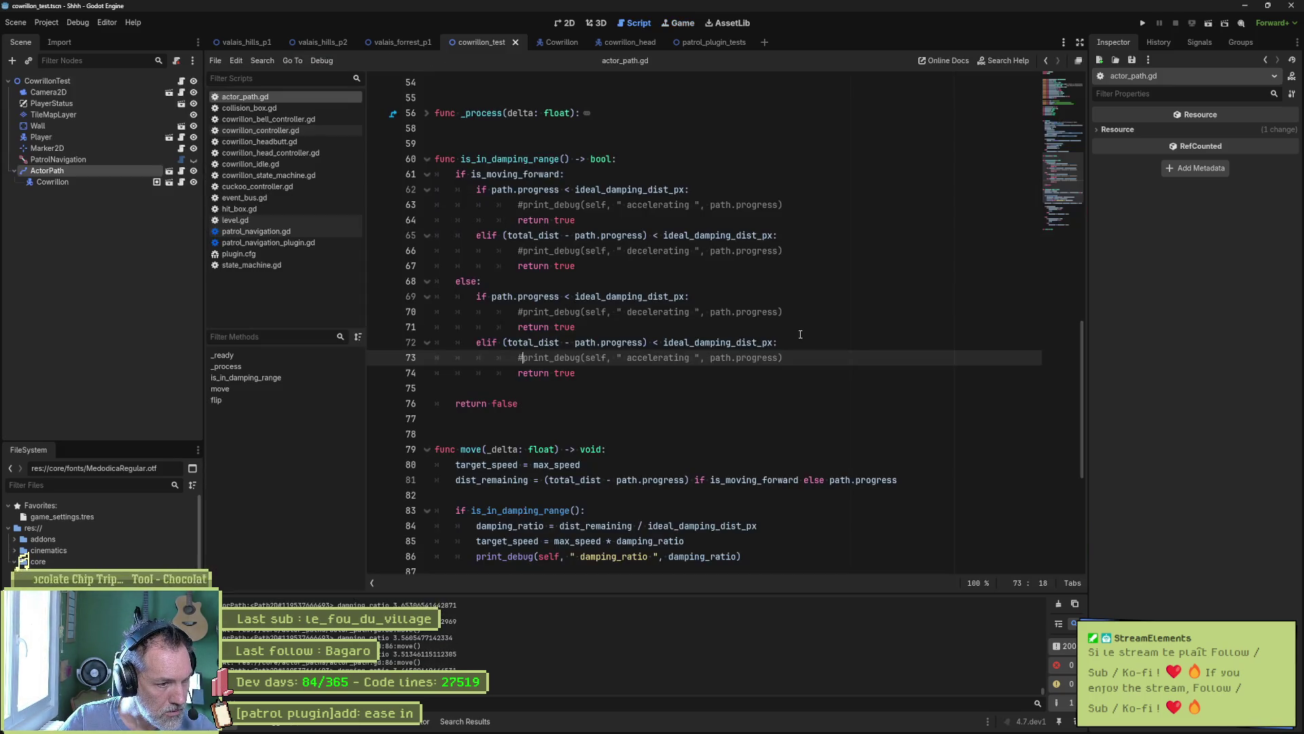
pyautogui.moveTo(1042, 687); pyautogui.dragTo(1041, 687)
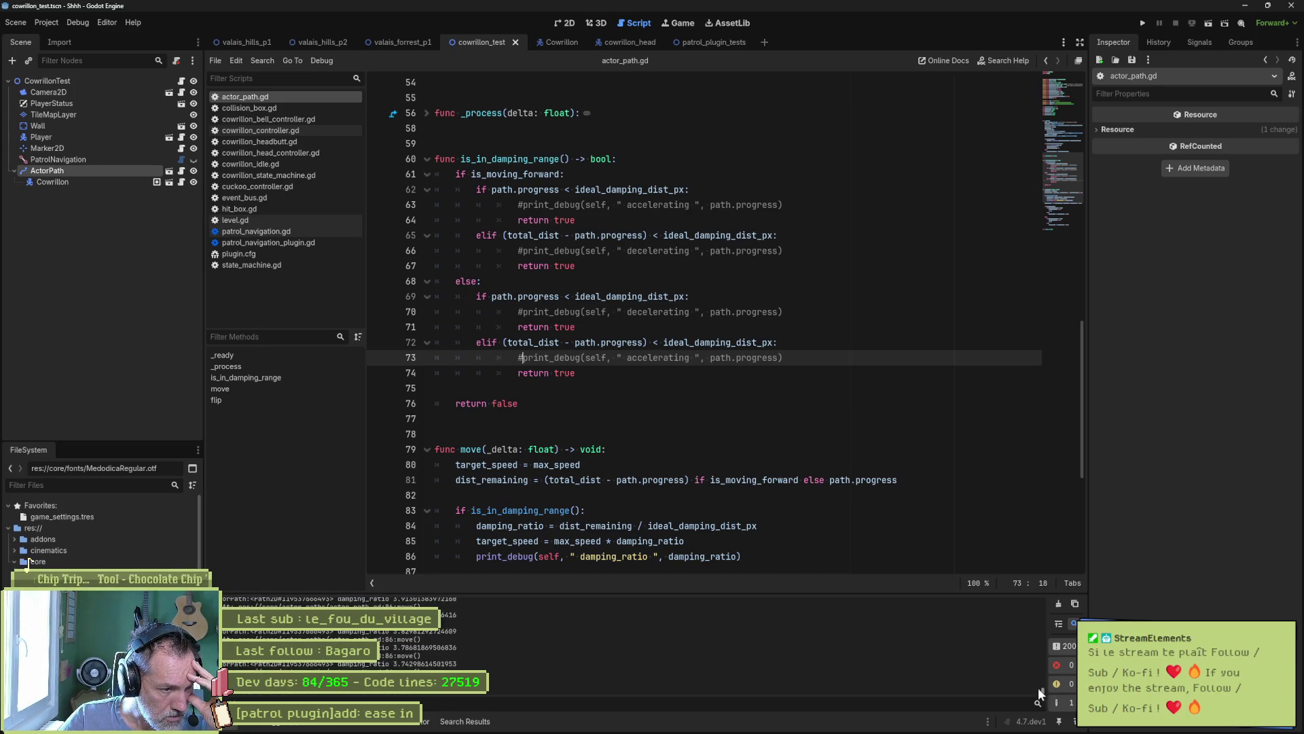
pyautogui.scroll(3, 449, 649)
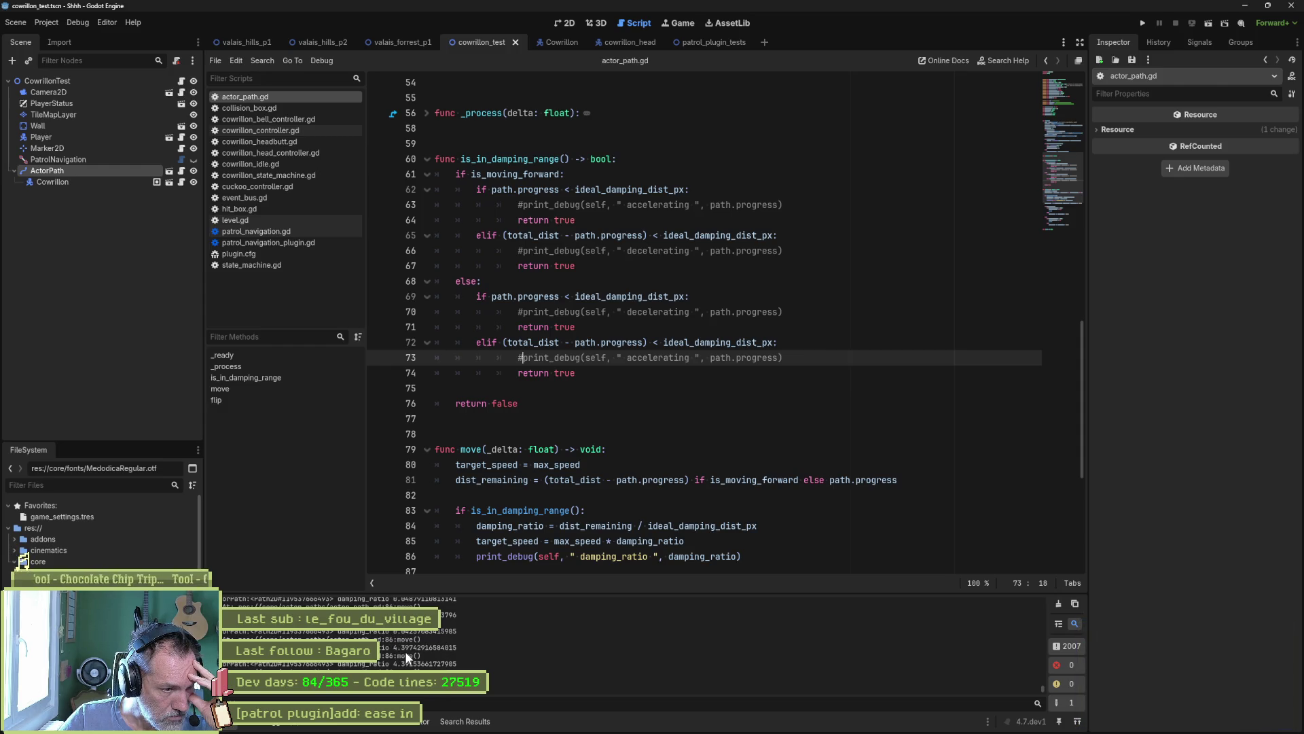
pyautogui.moveTo(396, 649); pyautogui.dragTo(427, 663)
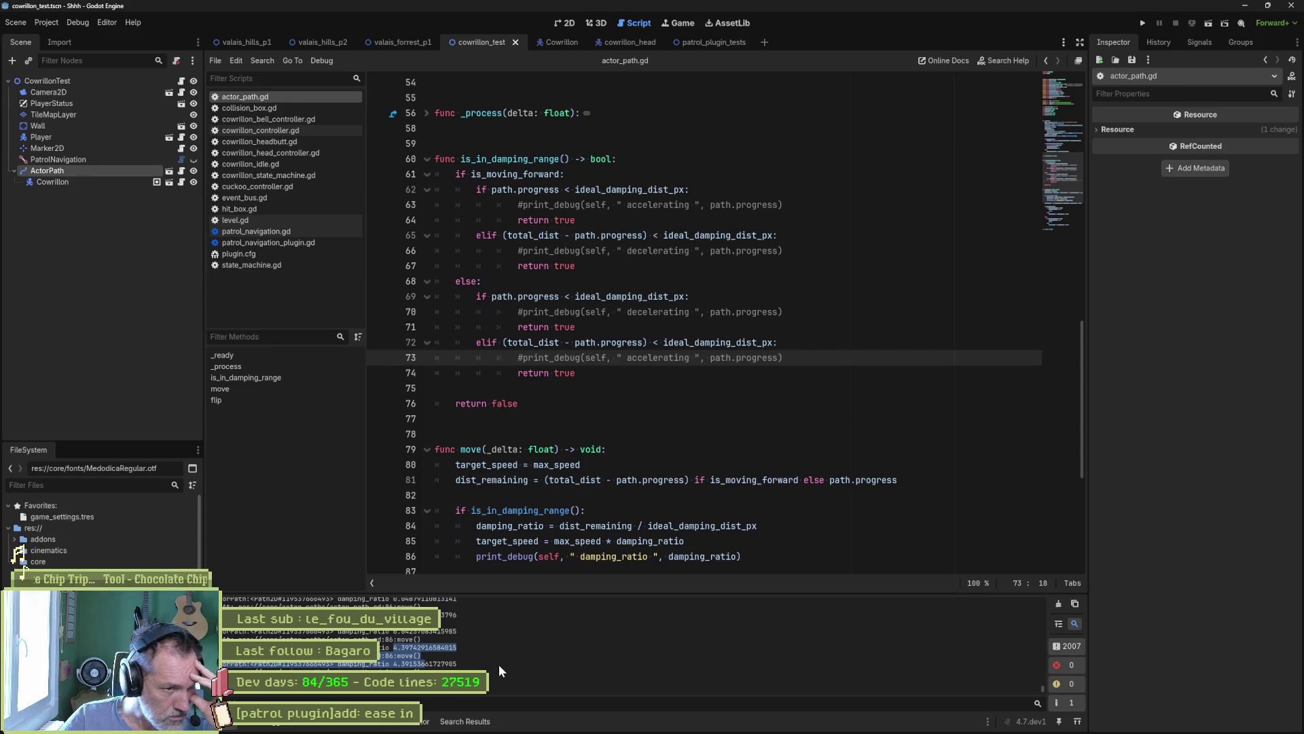
pyautogui.scroll(-1, 649, 348)
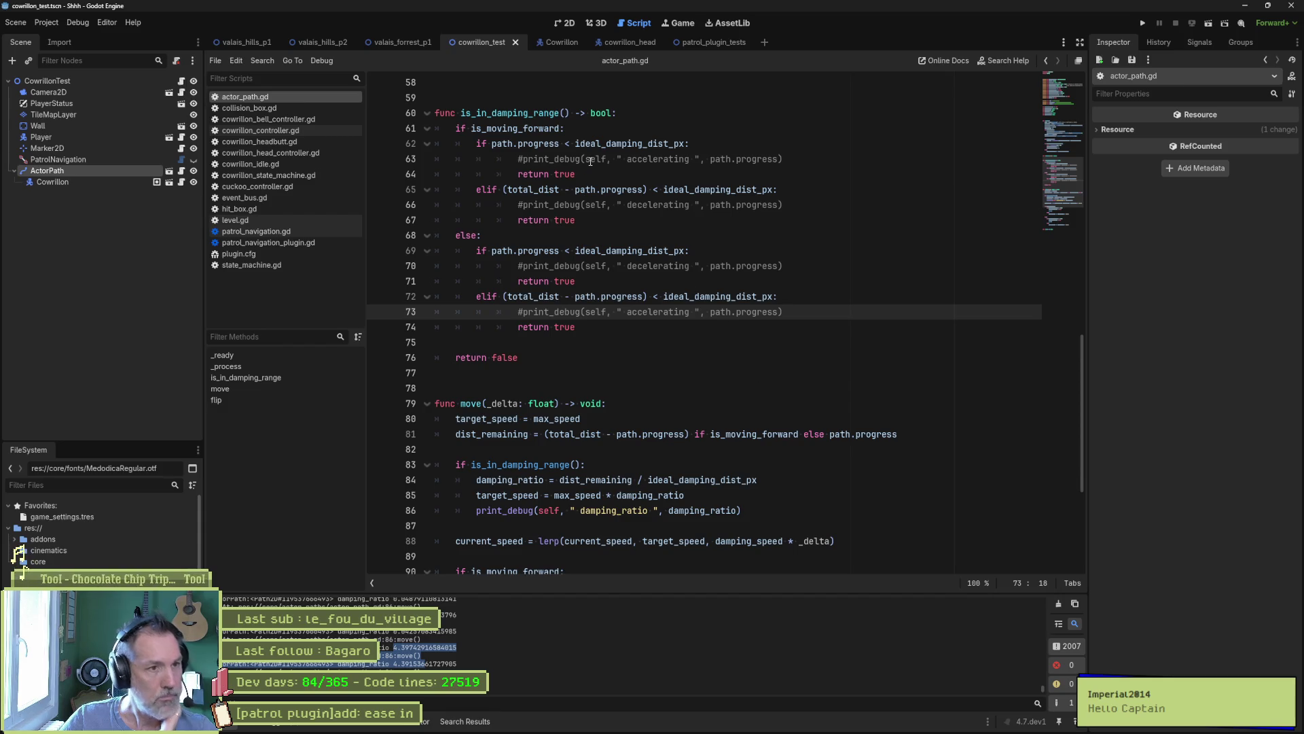
# Unindent both commented print_debug/return true pairs one level and save actor_path.gd
pyautogui.moveTo(590, 161); pyautogui.dragTo(591, 221)
pyautogui.hotkey('shift', 'Tab')
pyautogui.hotkey('shift', 'Tab')
pyautogui.moveTo(595, 267); pyautogui.dragTo(612, 331)
pyautogui.hotkey('shift', 'Tab')
pyautogui.hotkey('shift', 'Tab')
pyautogui.click(646, 266)
pyautogui.hotkey('ctrl', 's')
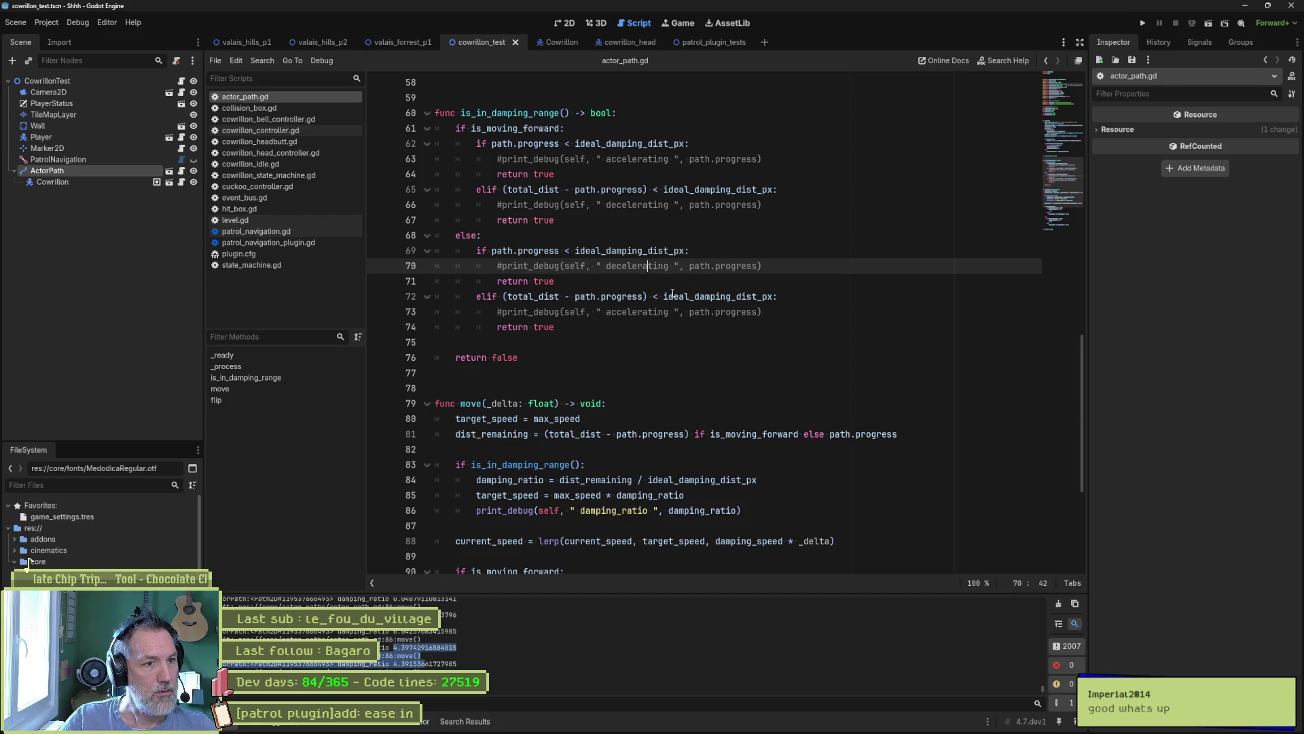
pyautogui.moveTo(677, 300)
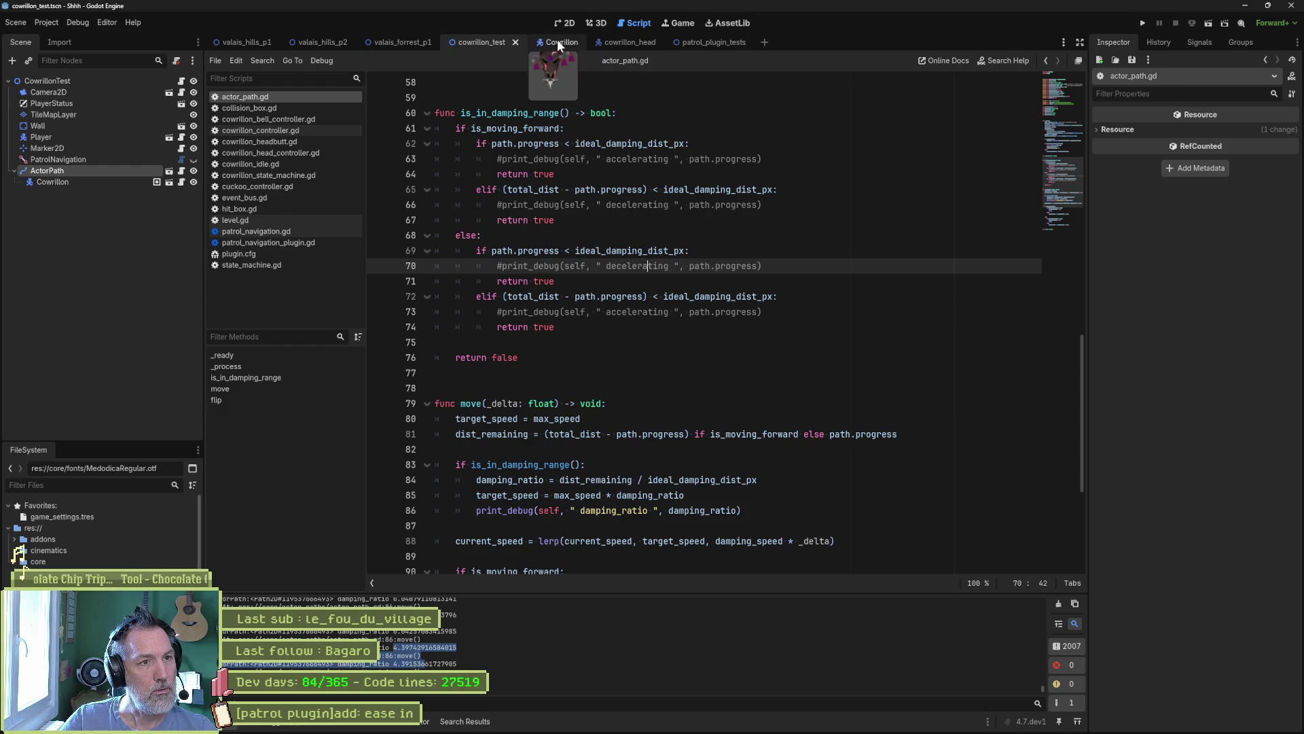
pyautogui.press('F6')
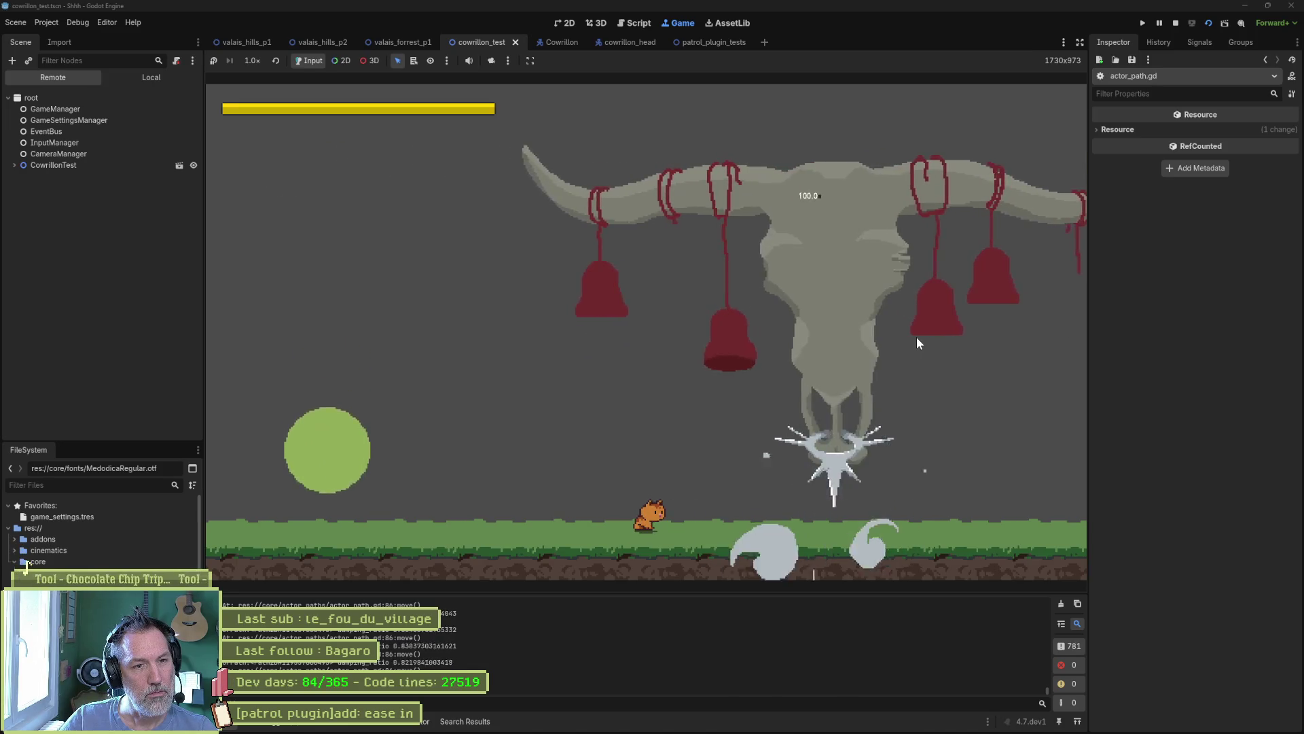
pyautogui.press('F8')
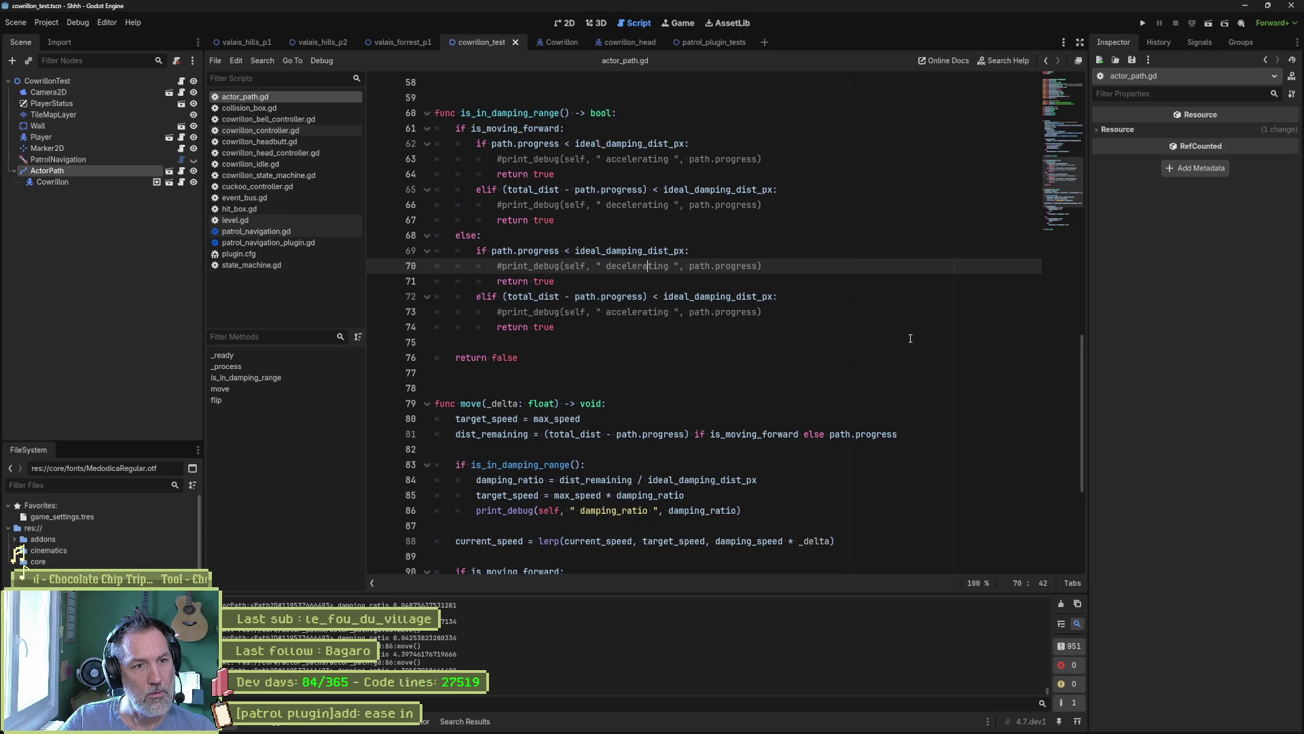
pyautogui.scroll(-2, 911, 337)
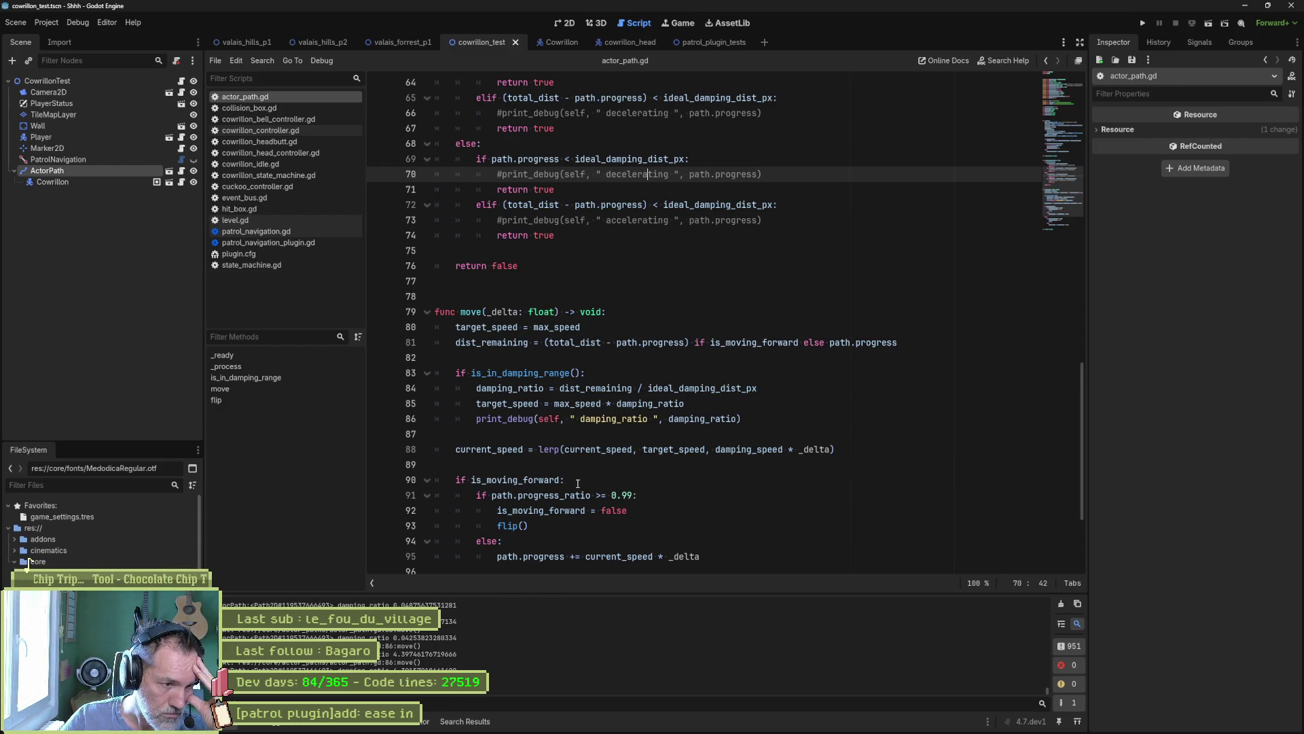
pyautogui.click(740, 449)
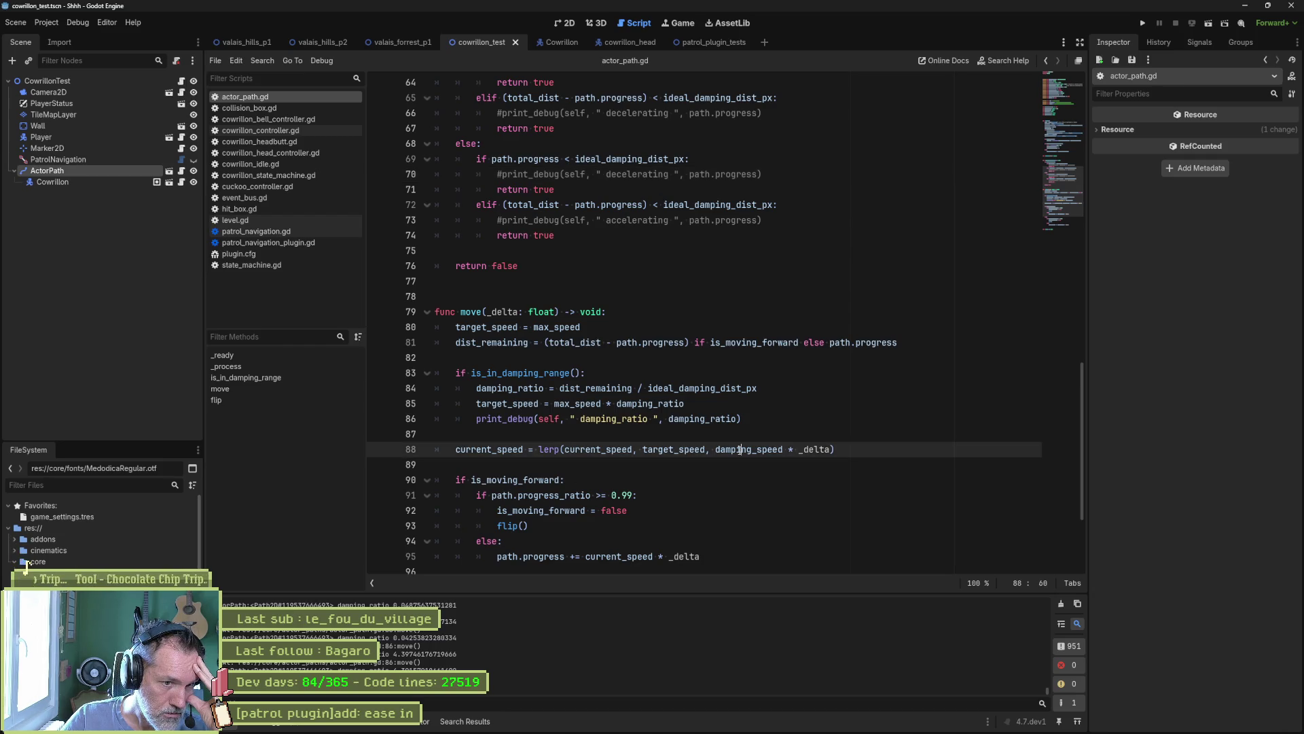
pyautogui.doubleClick(699, 420)
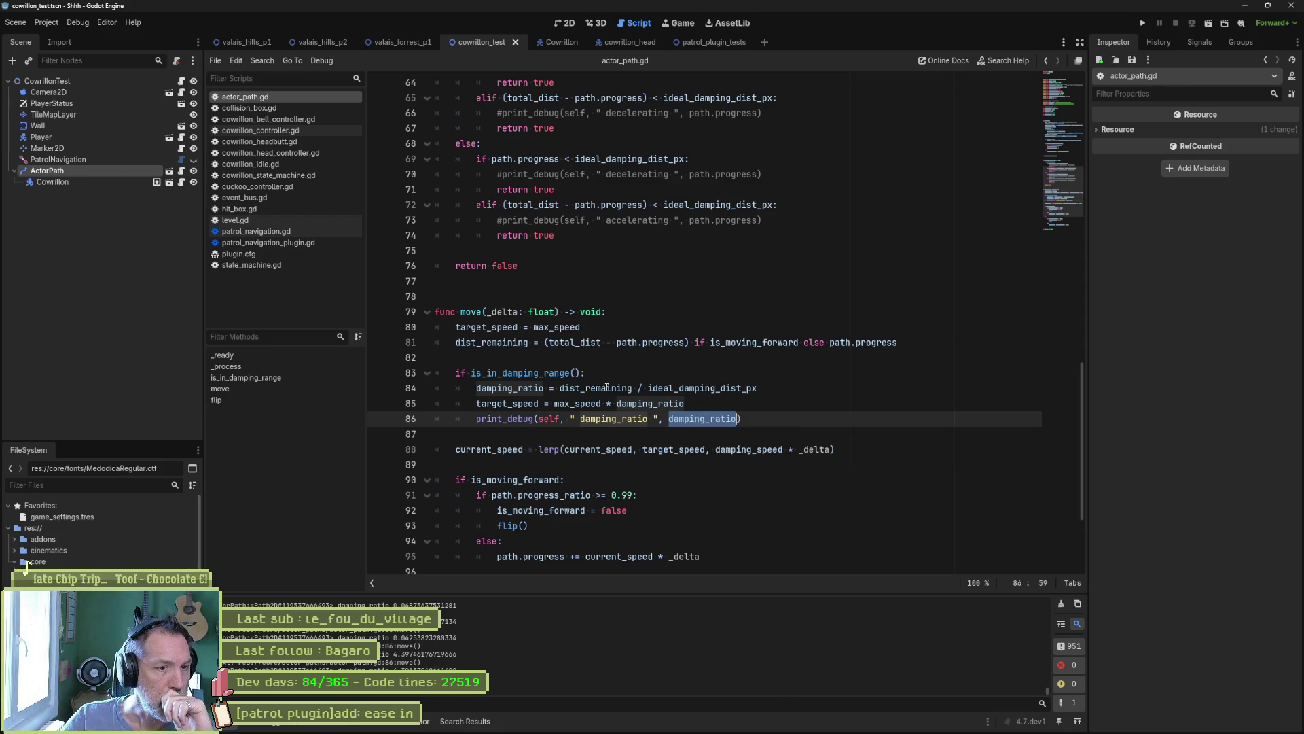
pyautogui.scroll(7, 626, 389)
pyautogui.scroll(6, 625, 389)
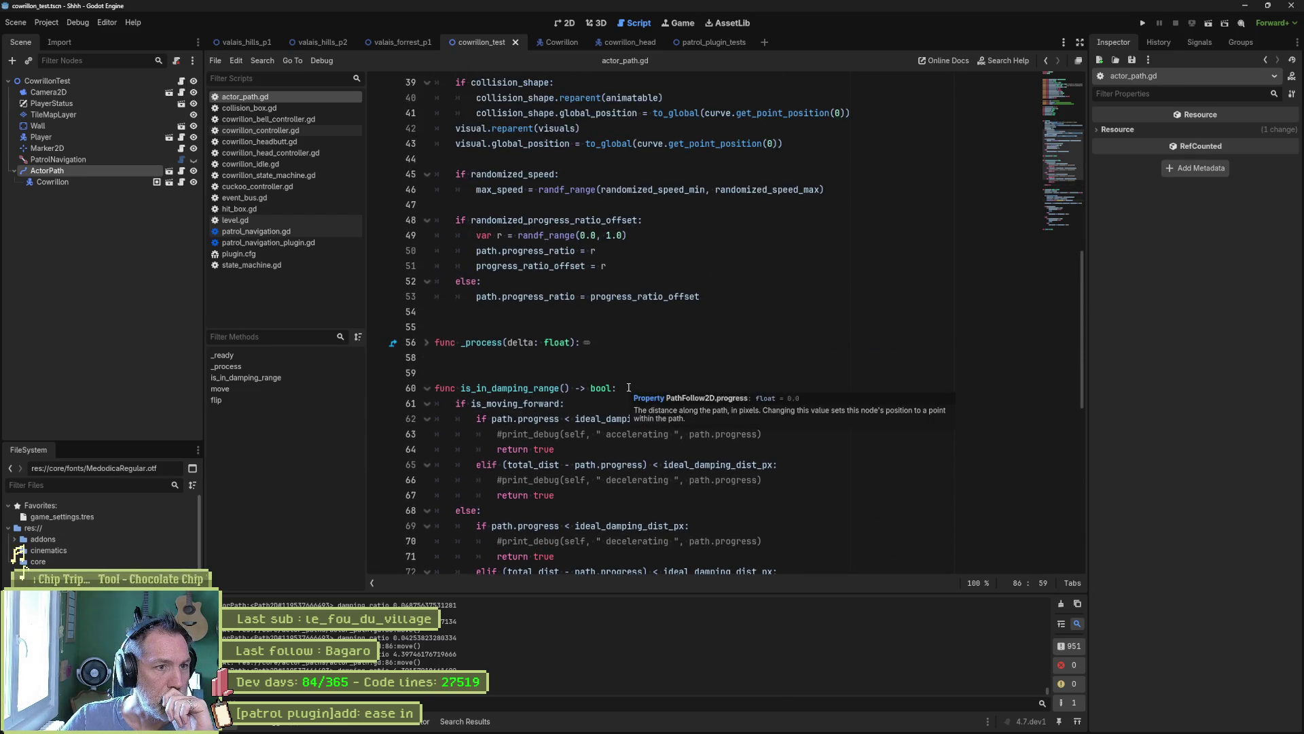
pyautogui.scroll(-15, 630, 388)
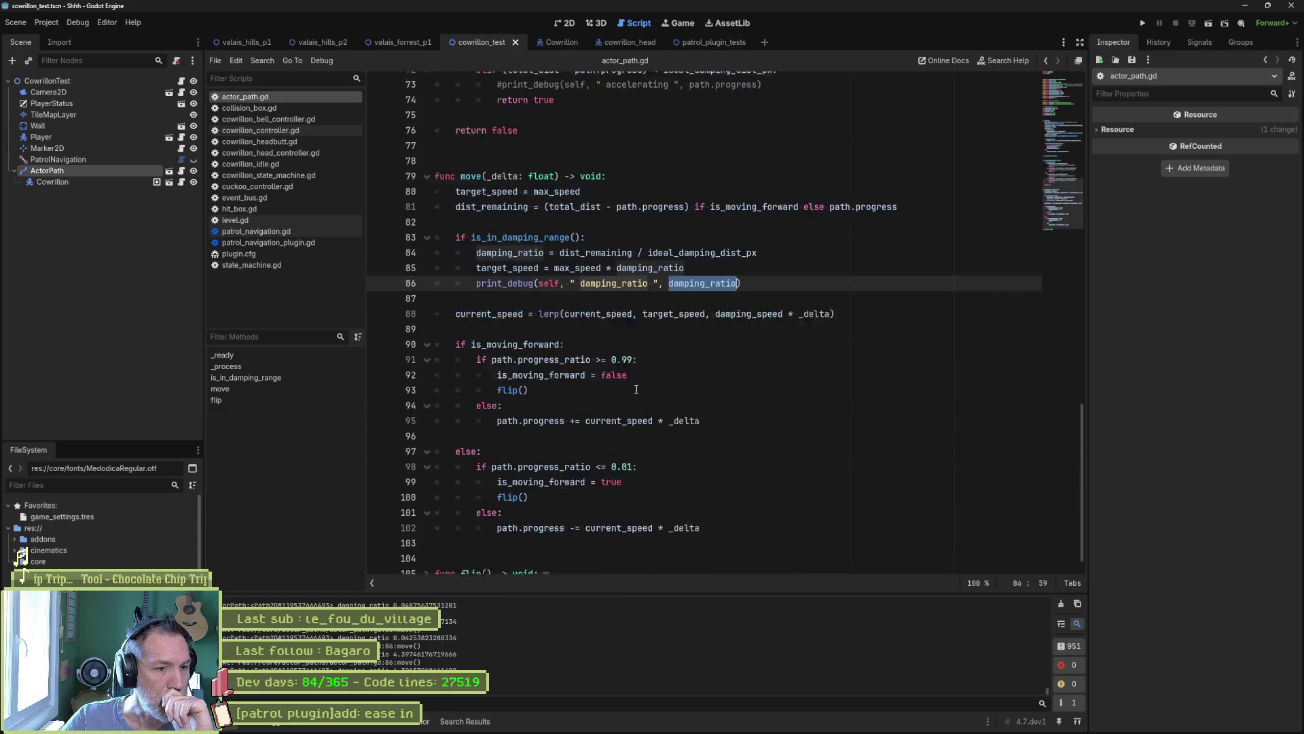
pyautogui.scroll(2, 637, 388)
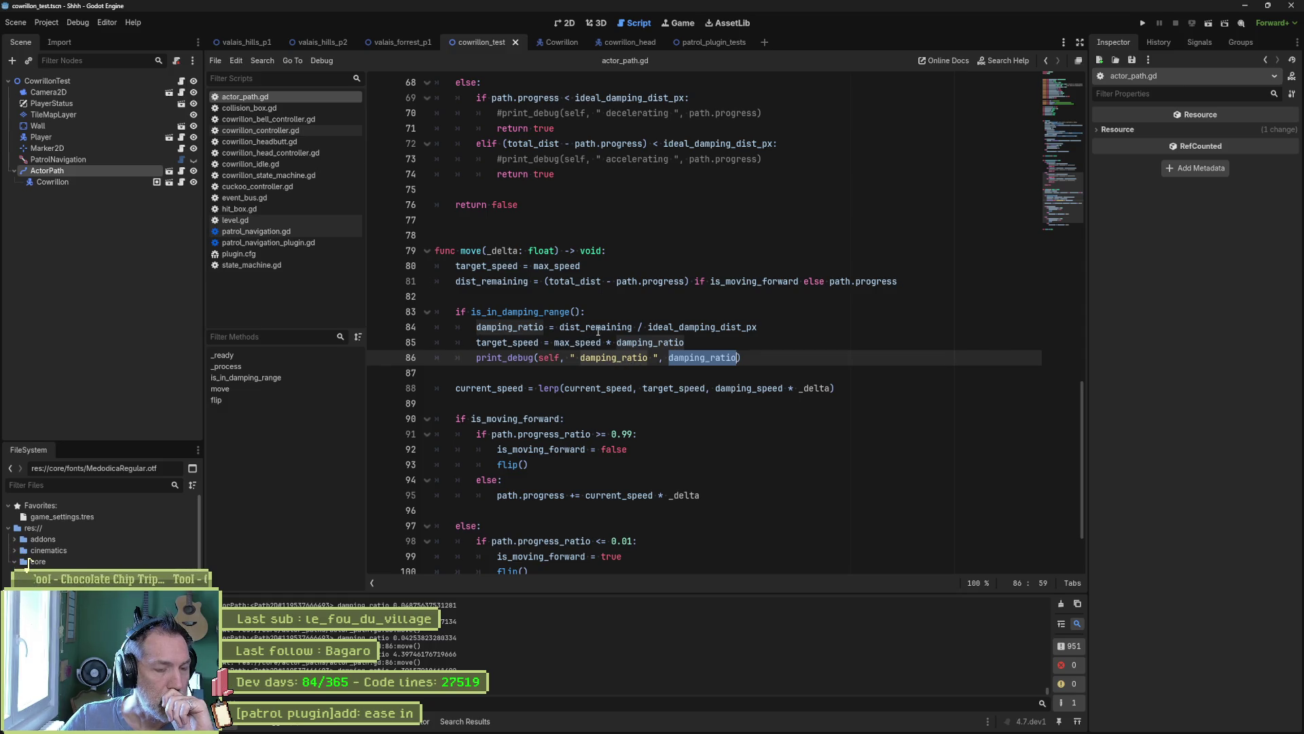
pyautogui.moveTo(614, 329)
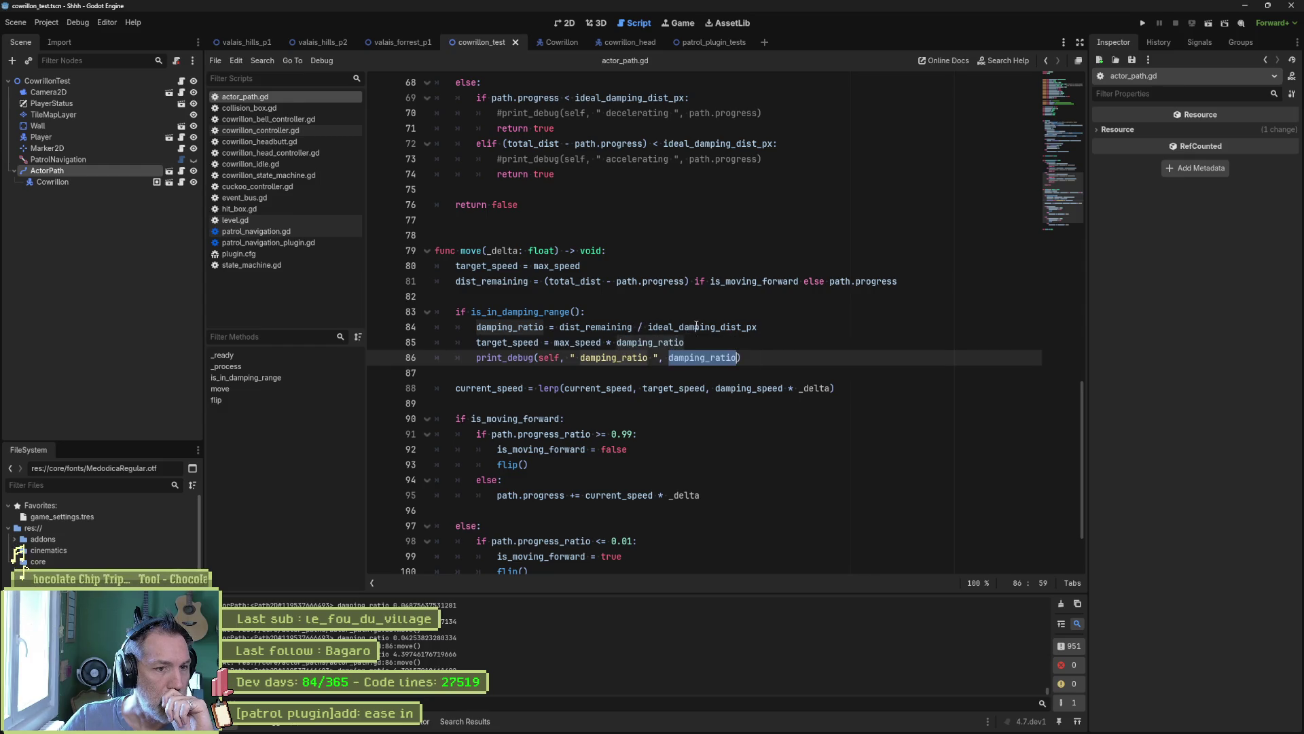
pyautogui.moveTo(689, 331)
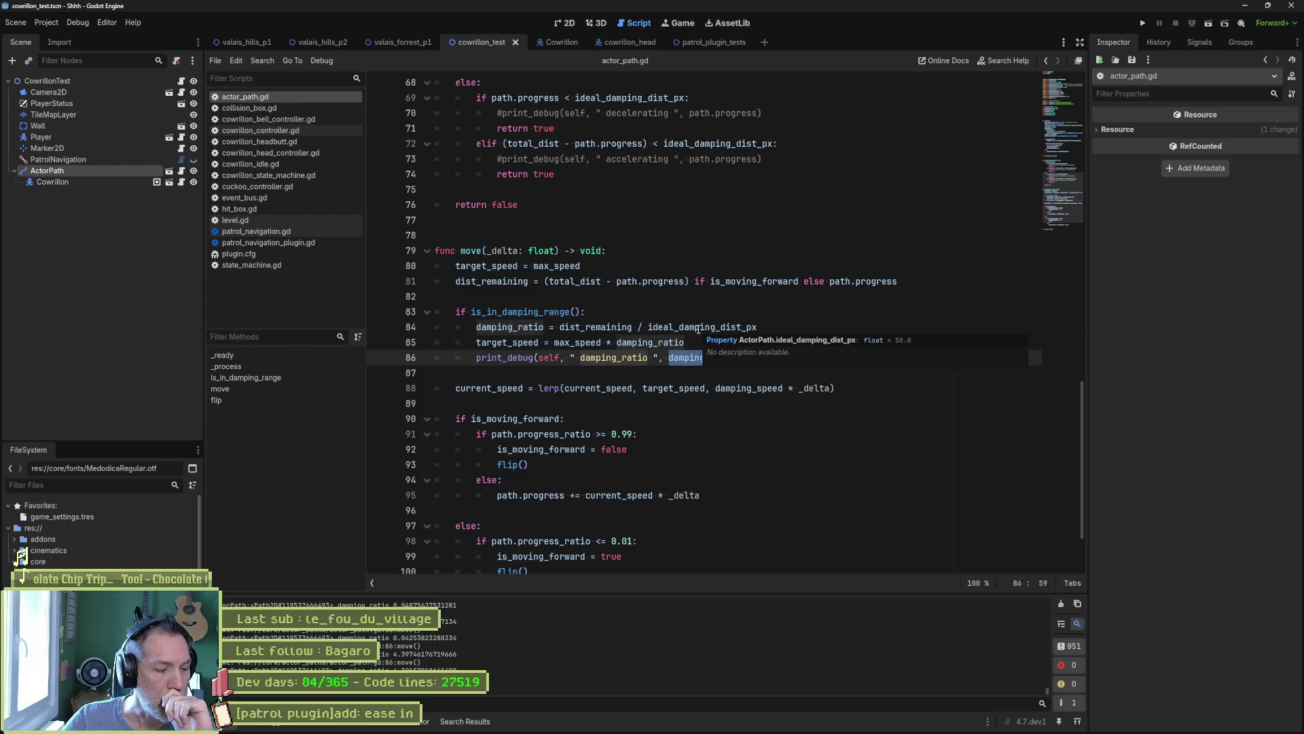
pyautogui.moveTo(559, 327); pyautogui.dragTo(764, 328)
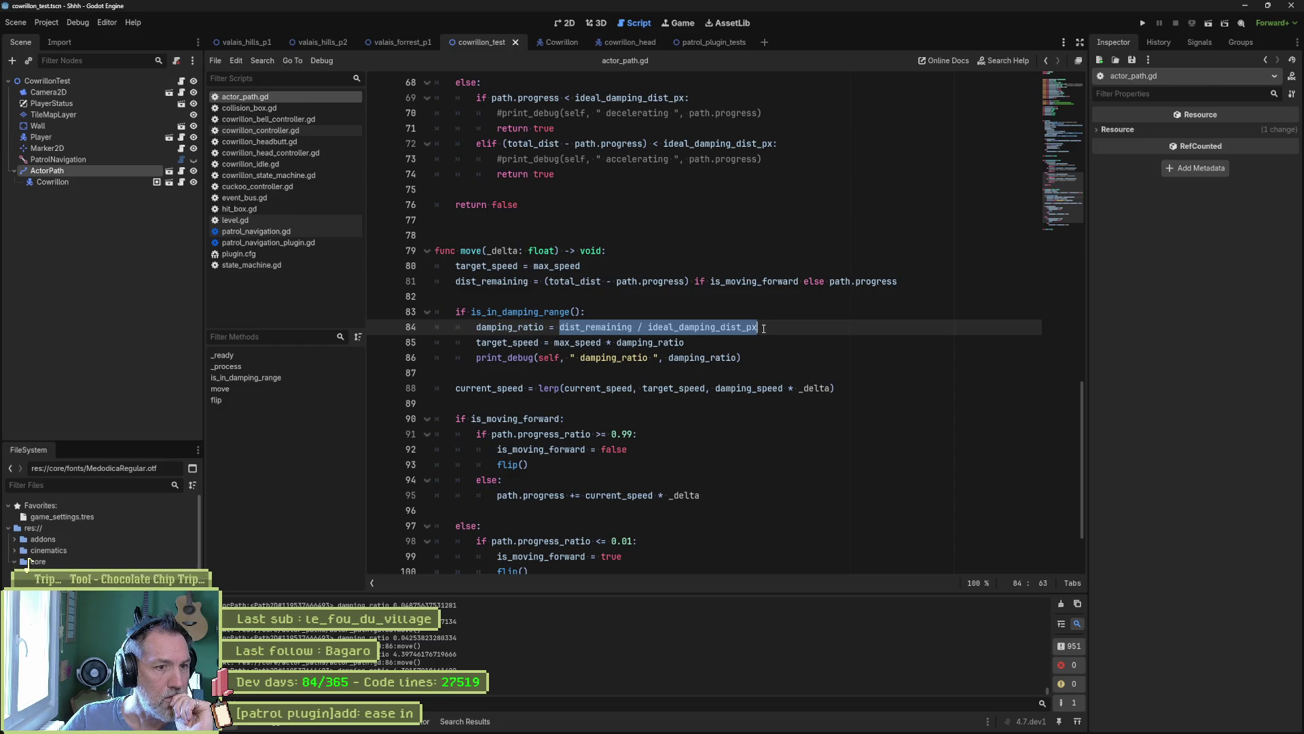
pyautogui.doubleClick(612, 327)
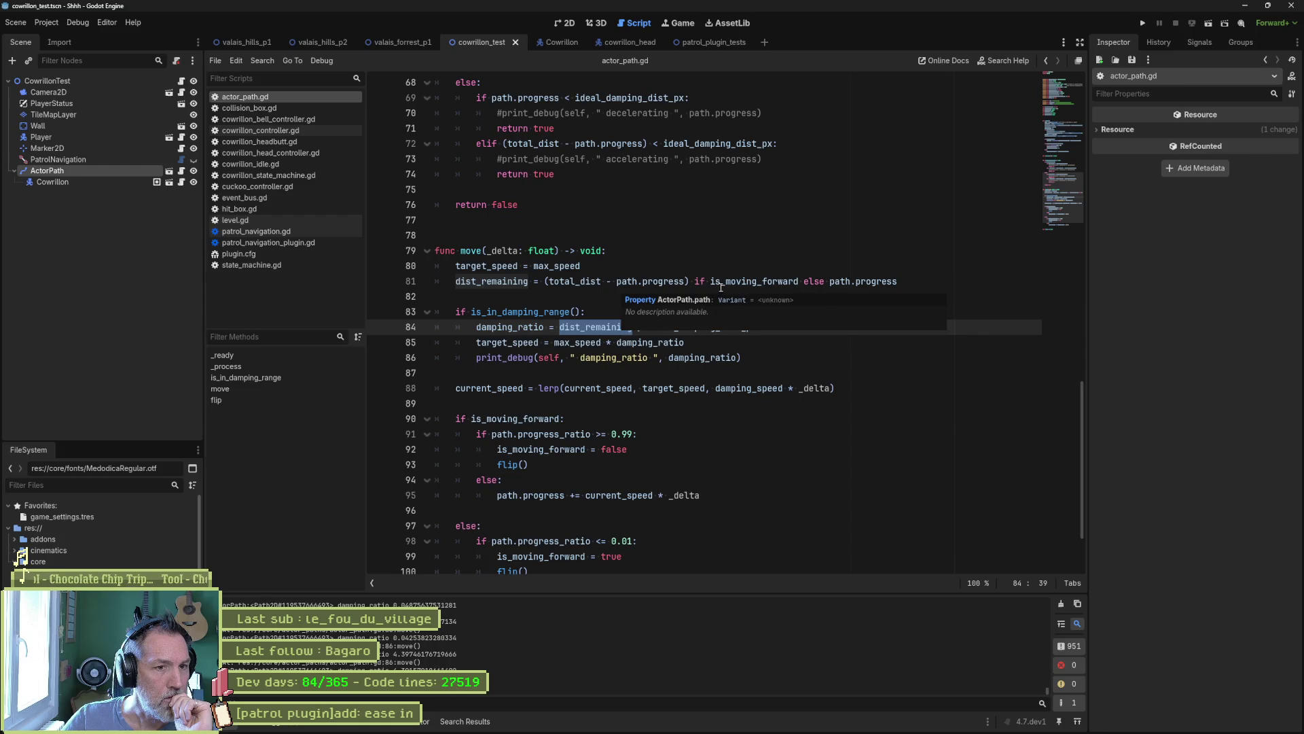
pyautogui.moveTo(719, 286)
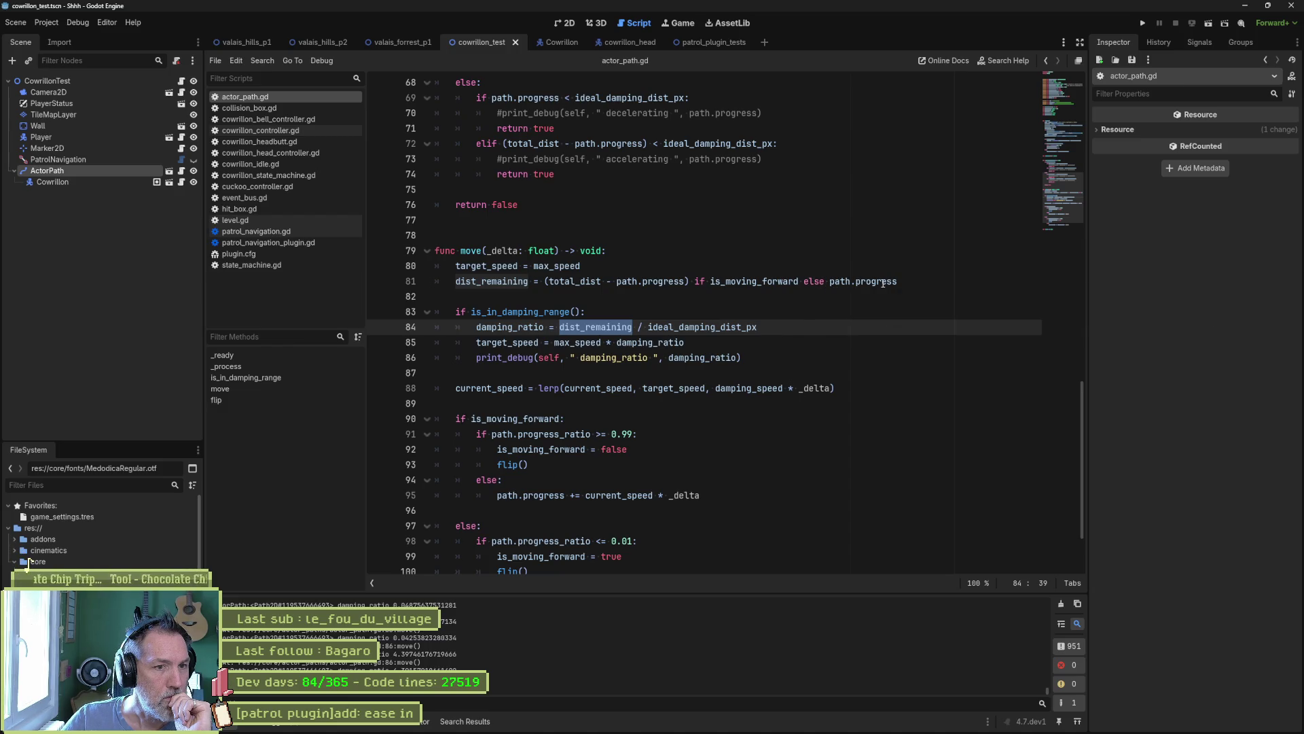
pyautogui.moveTo(883, 283)
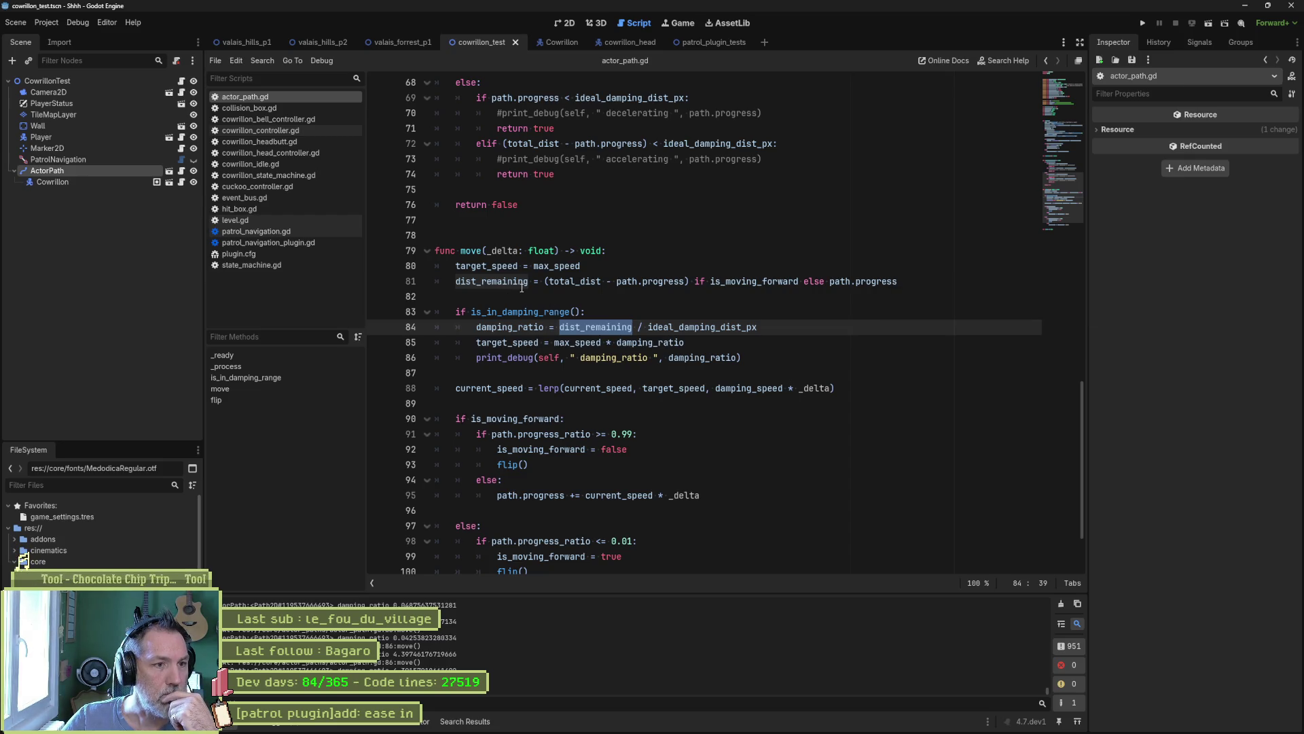
pyautogui.moveTo(524, 282)
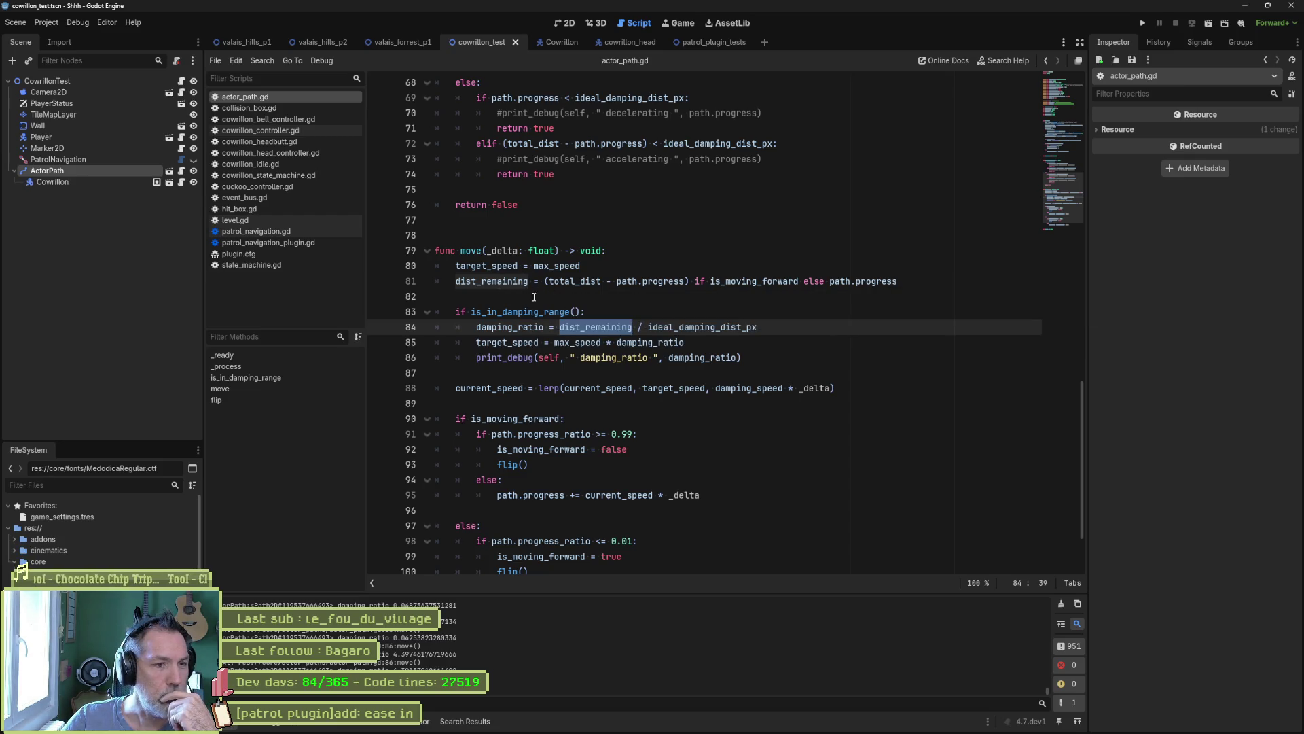
pyautogui.moveTo(516, 282)
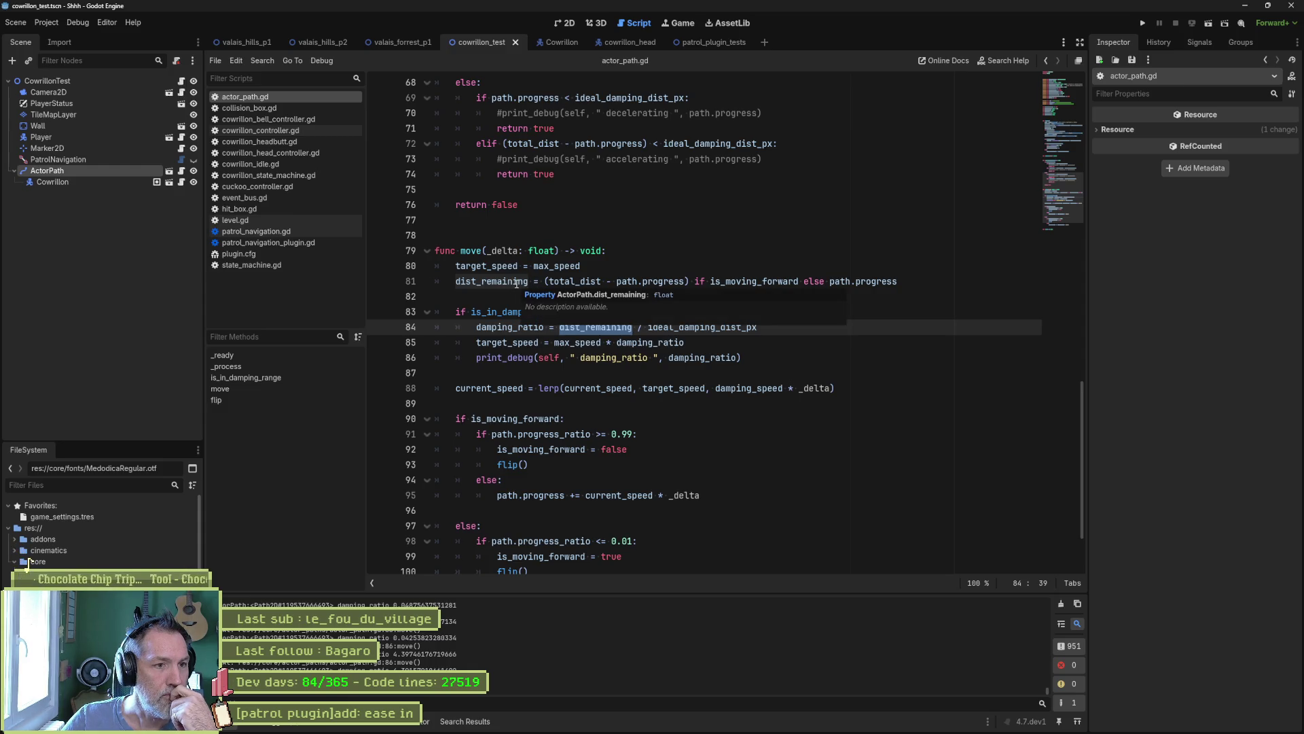
pyautogui.click(920, 284)
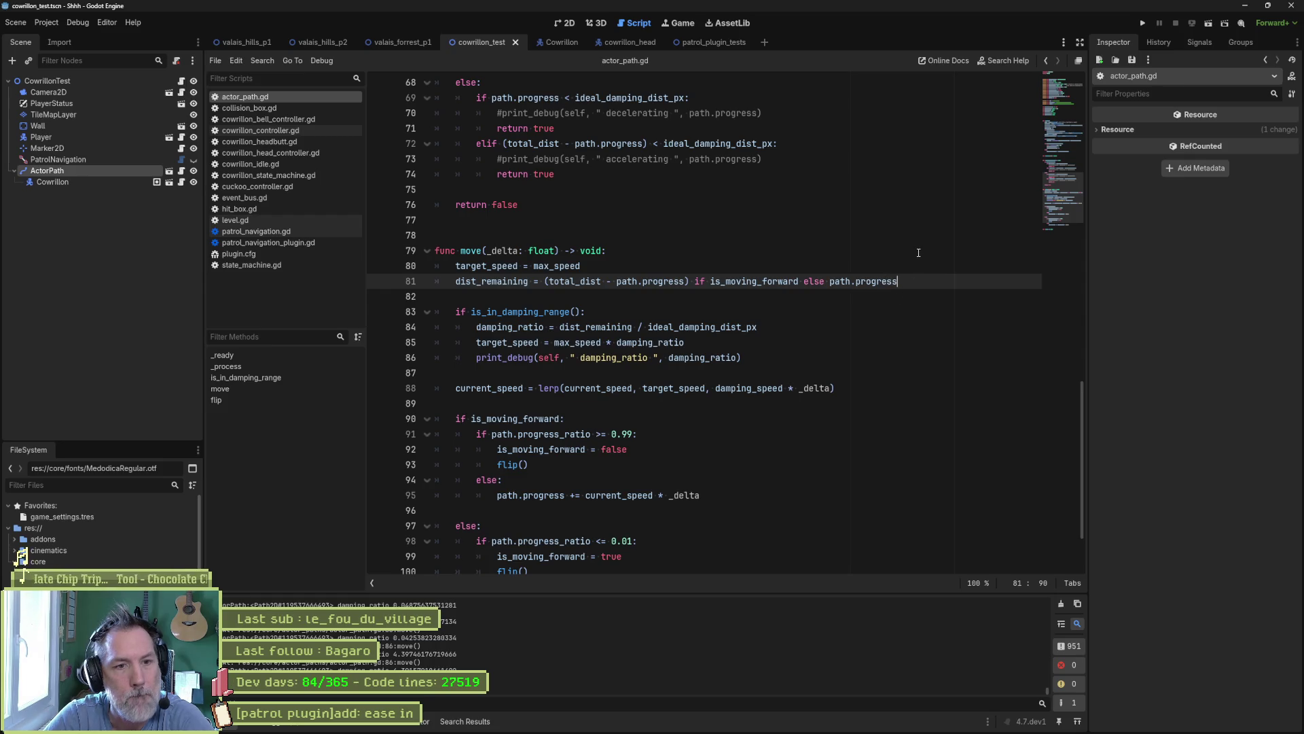
# Add print_debug(self, "dist_remaining", dist_remaining) after line 81
pyautogui.press('Return')
pyautogui.write('print_debug(self,')
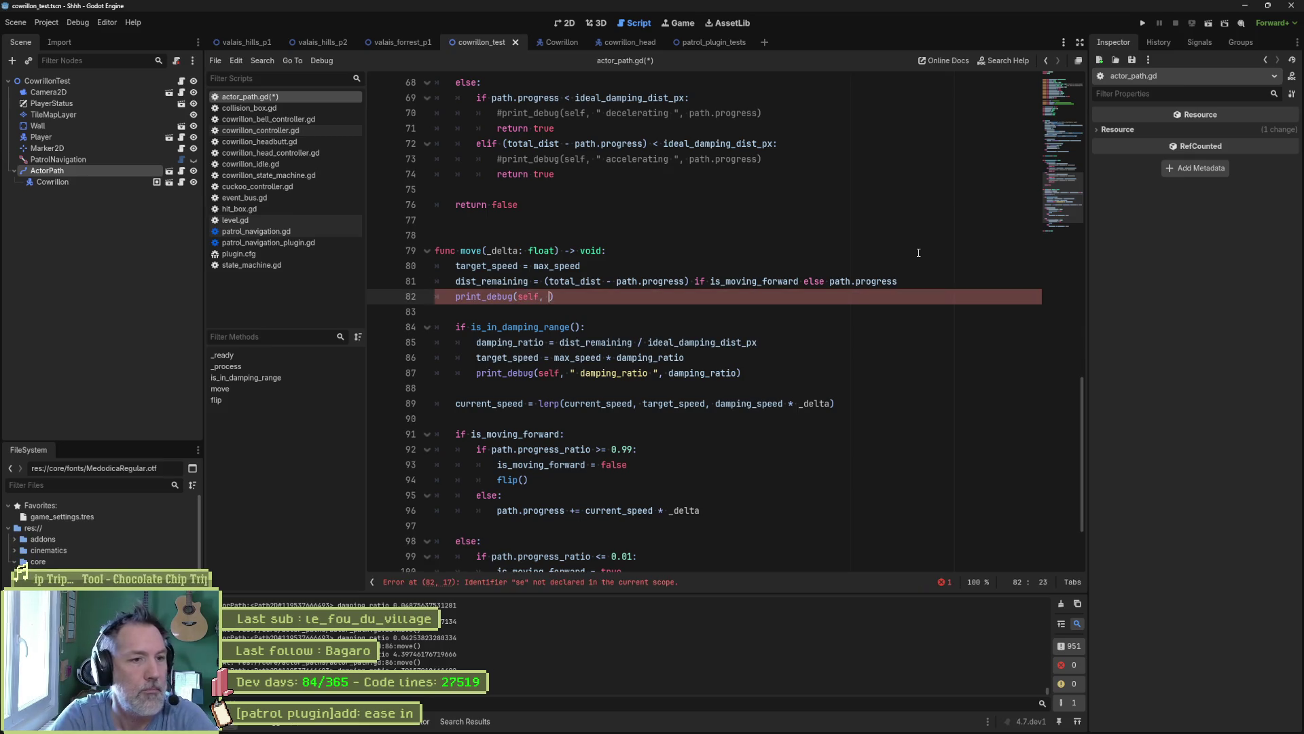
pyautogui.press('Up')
pyautogui.hotkey('shift', 'Home')
pyautogui.hotkey('ctrl', 'c')
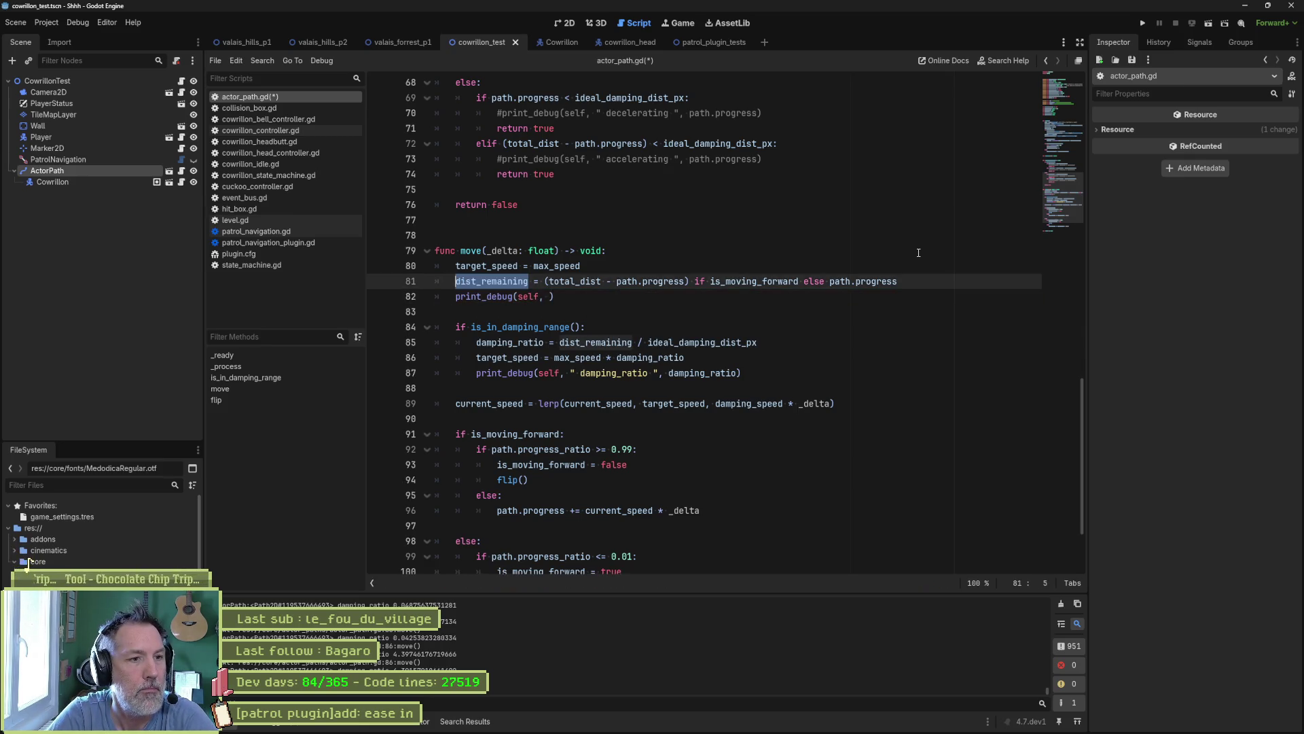
pyautogui.press('Down')
pyautogui.write('"')
pyautogui.hotkey('ctrl', 'v')
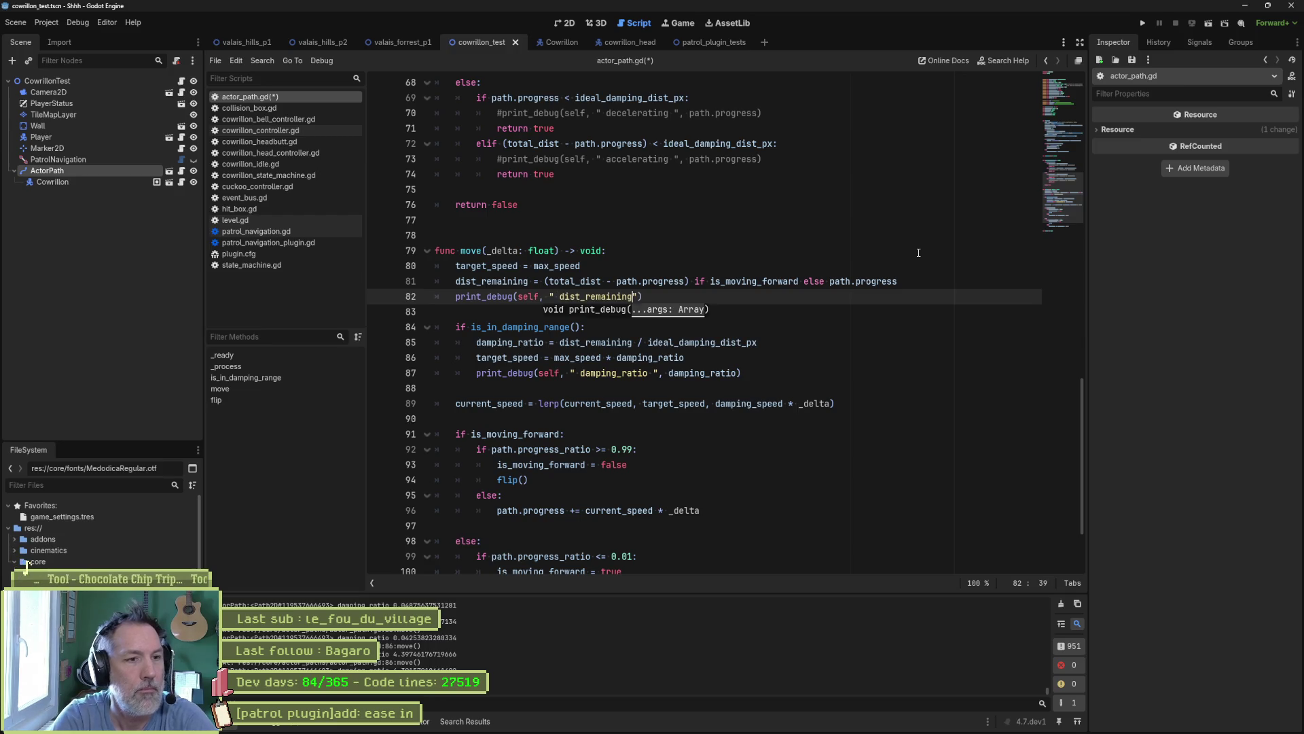
pyautogui.write('",')
pyautogui.hotkey('ctrl', 'v')
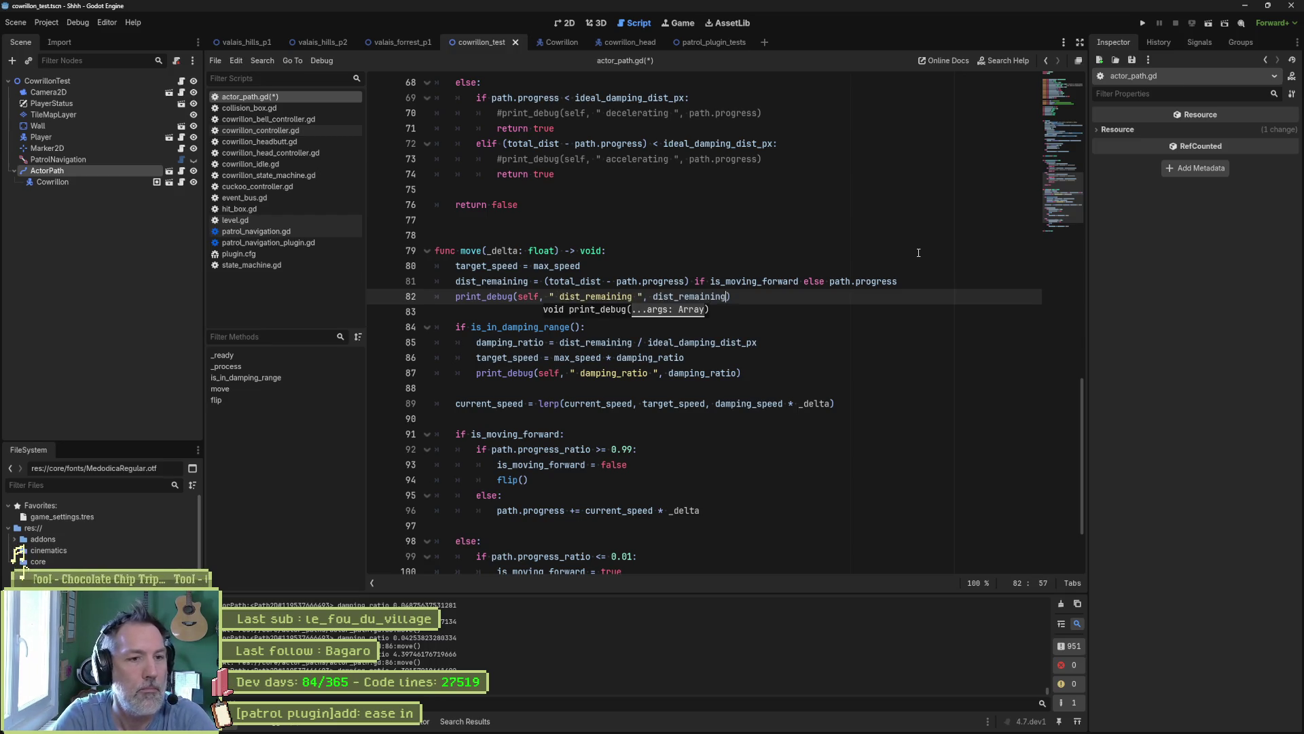
# Comment out the damping_ratio debug print and run the scene
pyautogui.click(477, 373)
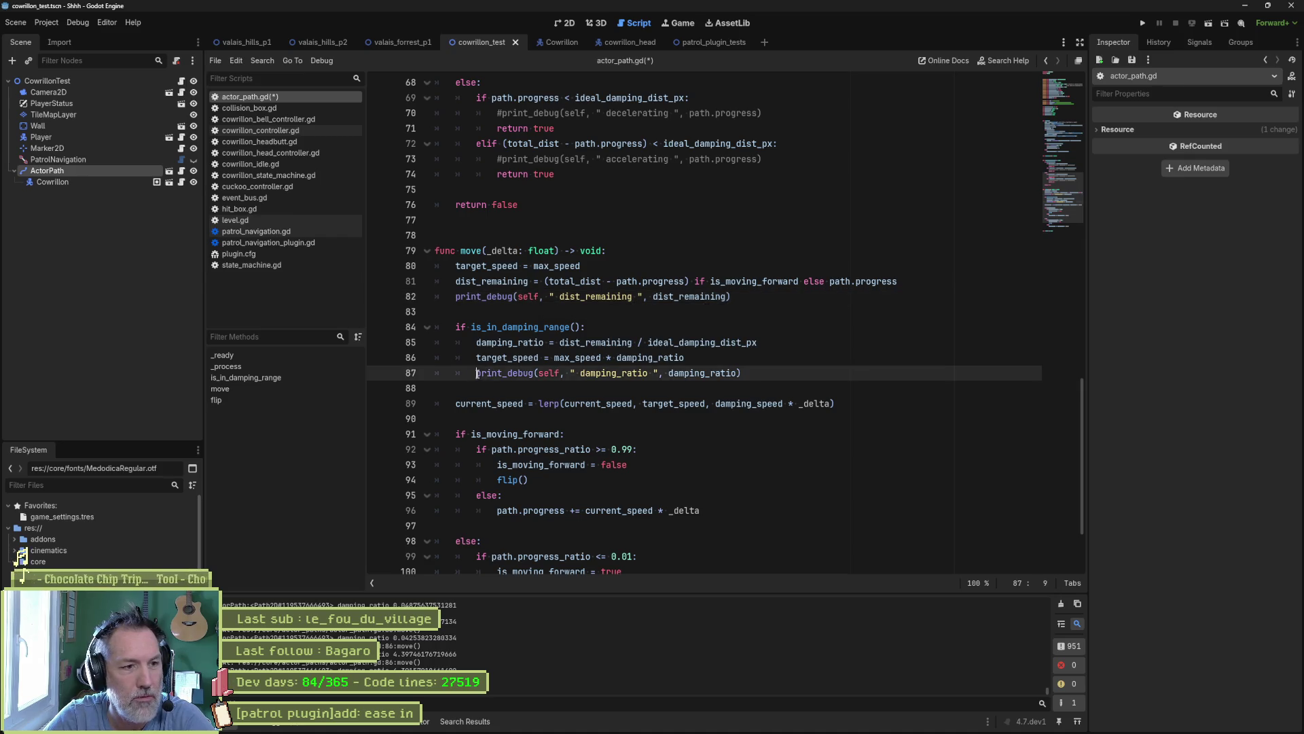
pyautogui.hotkey('ctrl', 'k')
pyautogui.press('F6')
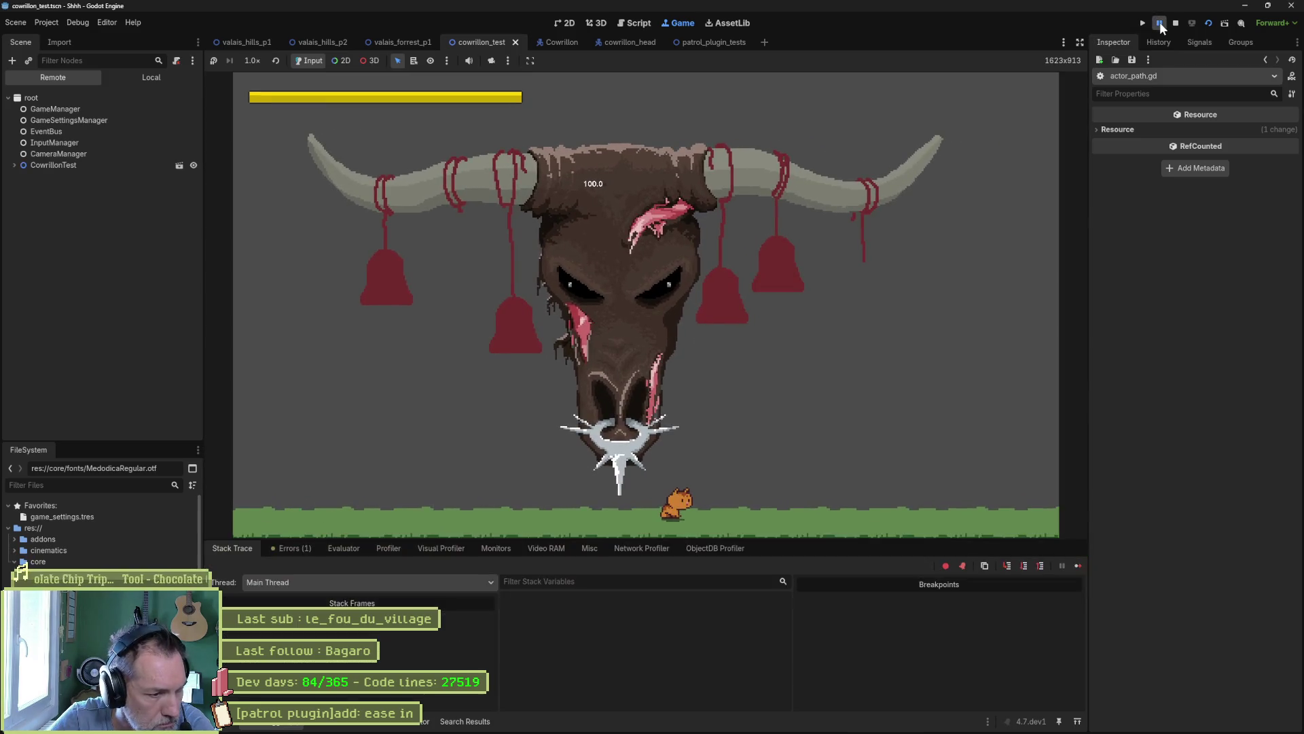
# Resume the paused game, watch dist_remaining values in Output, then return to actor_path.gd
pyautogui.click(1159, 23)
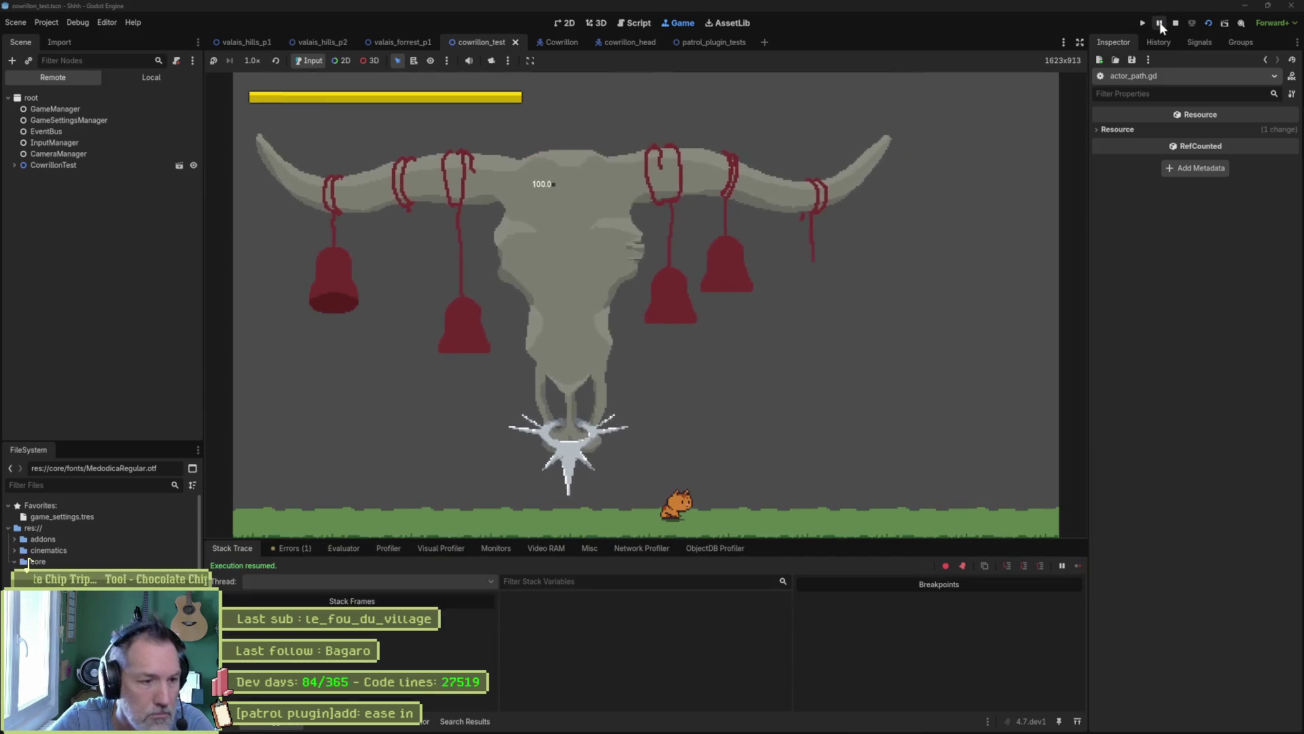
pyautogui.click(221, 721)
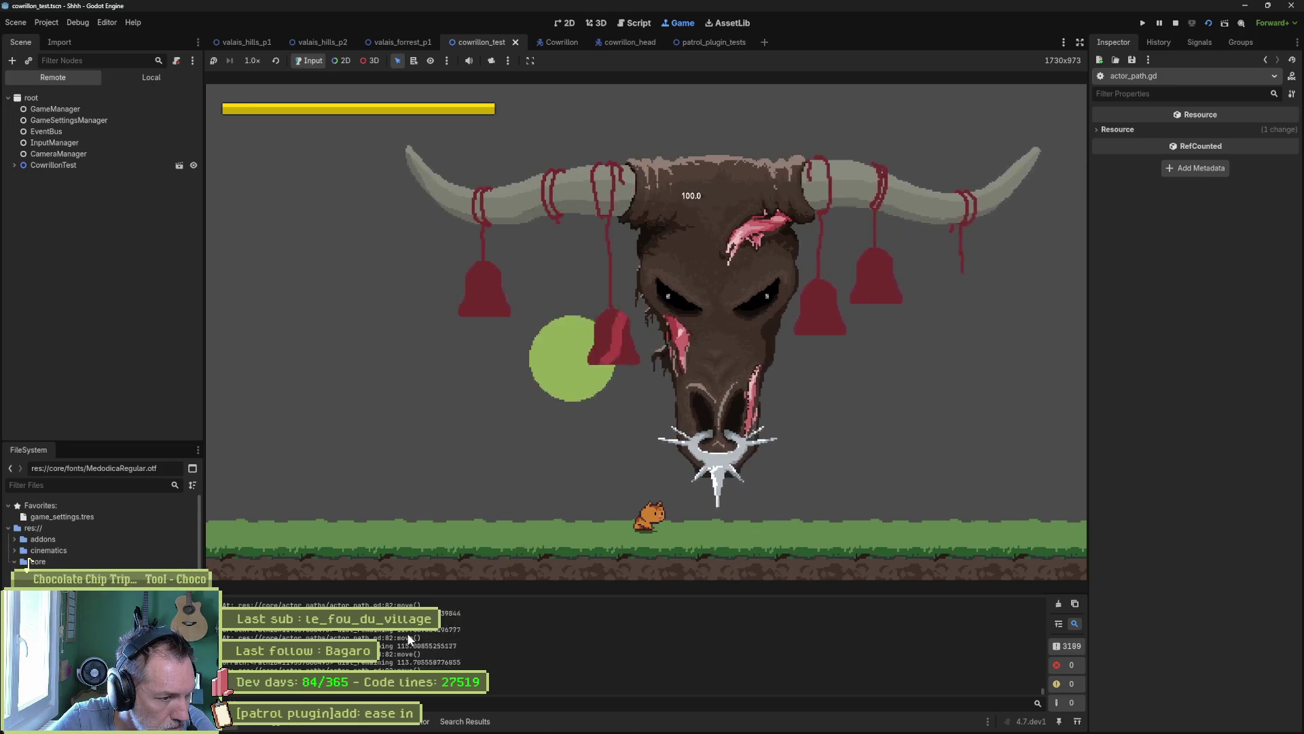
pyautogui.click(406, 635)
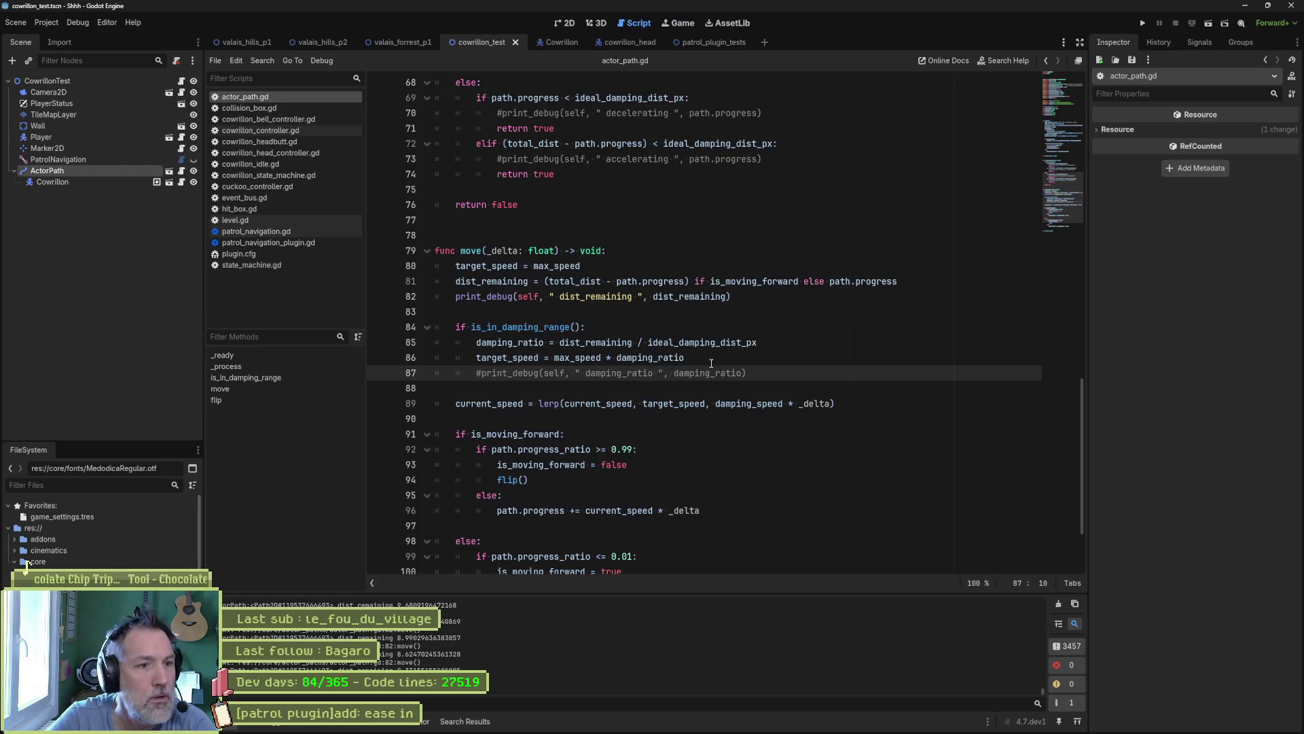
pyautogui.click(740, 297)
pyautogui.hotkey('ctrl', 'shift', 'k')
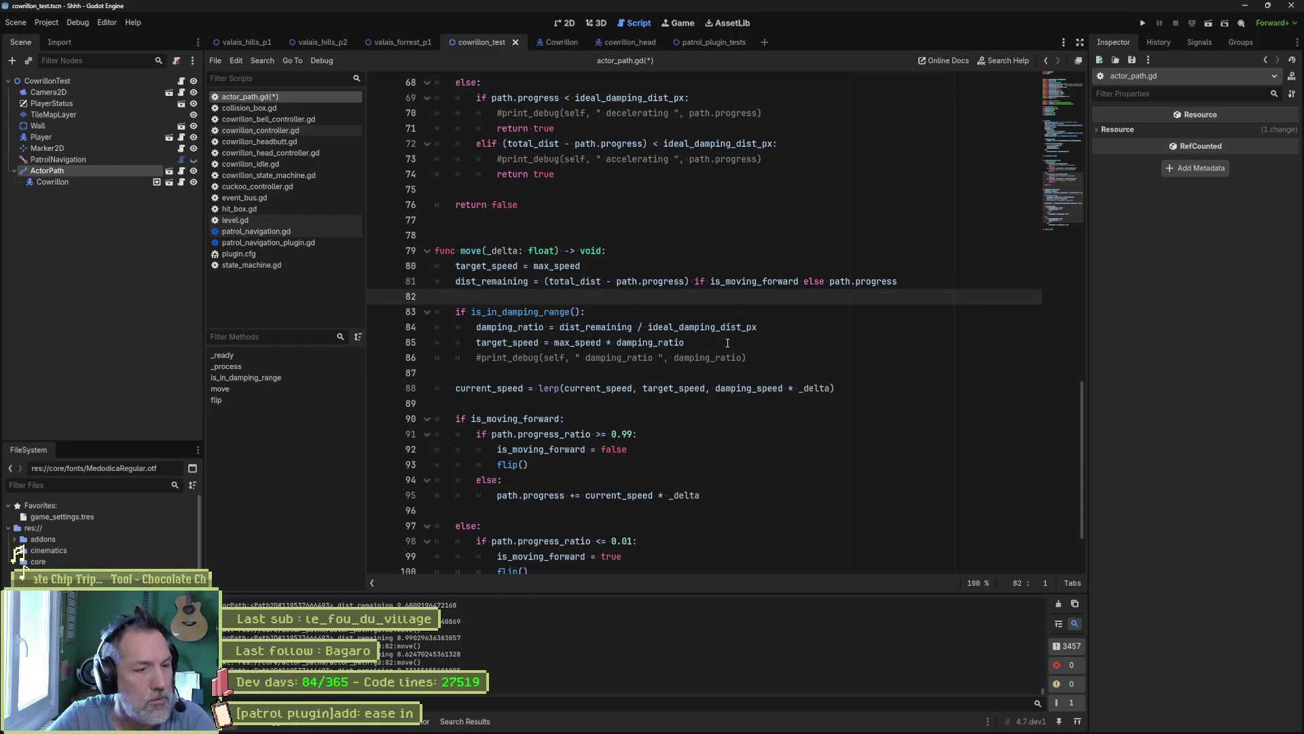
pyautogui.doubleClick(540, 327)
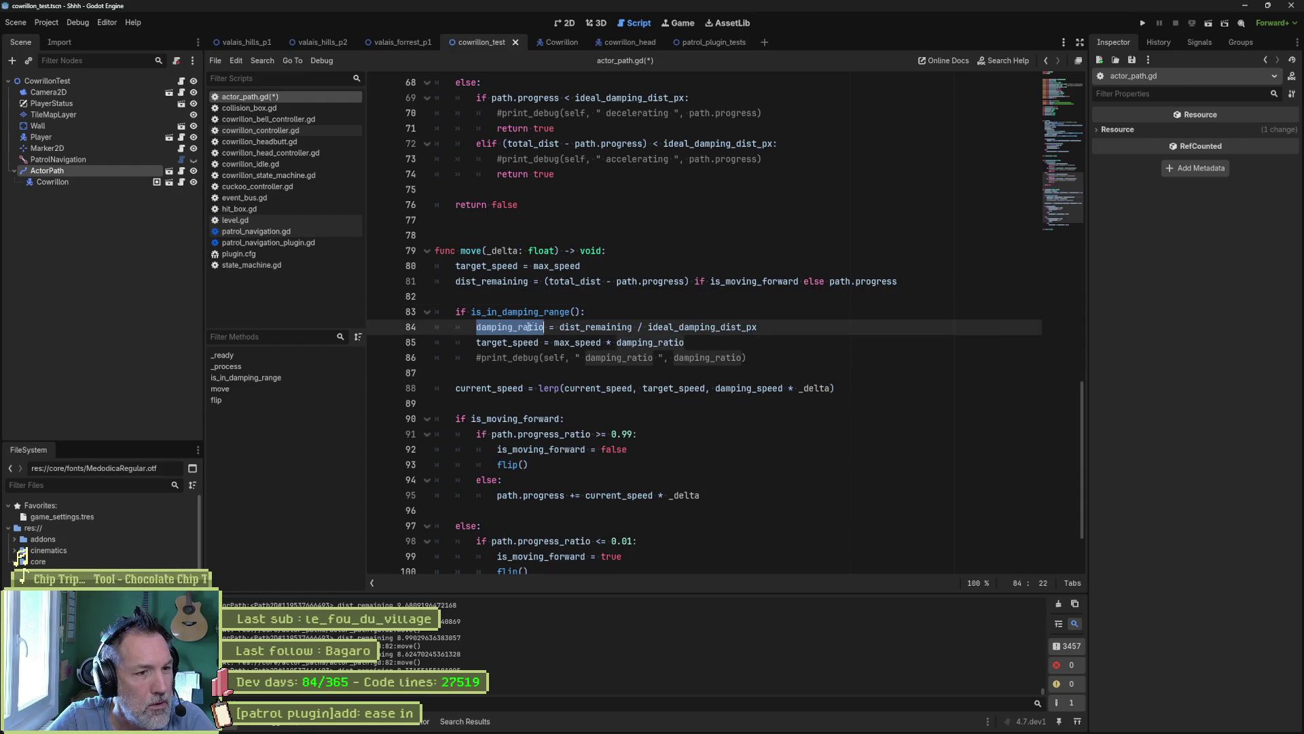
pyautogui.doubleClick(560, 328)
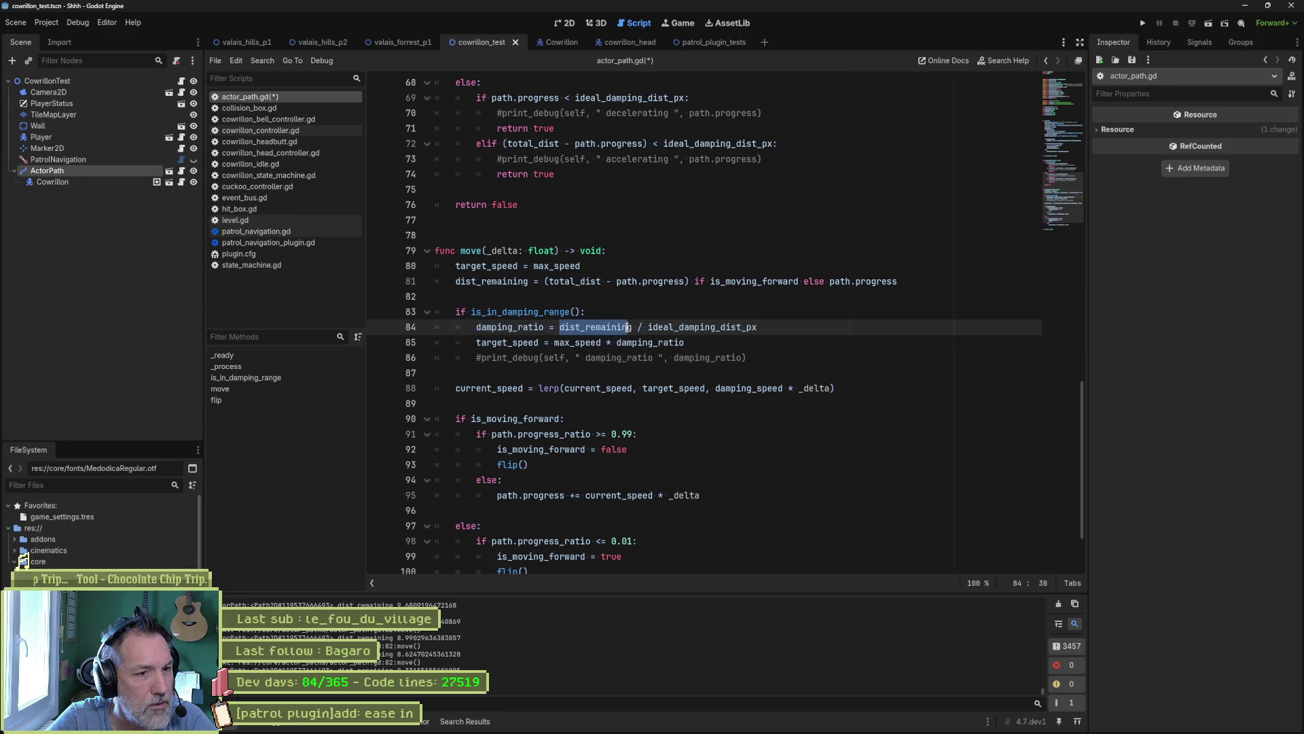
pyautogui.doubleClick(702, 327)
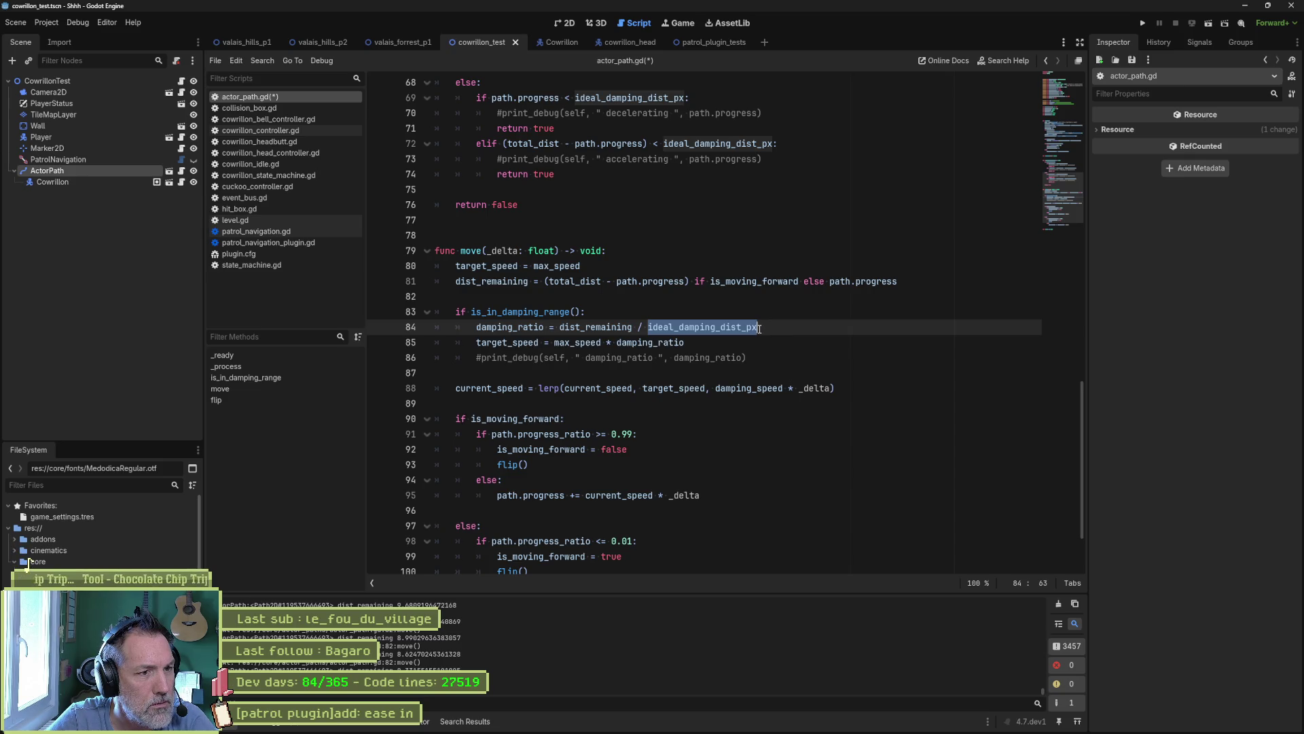
pyautogui.moveTo(758, 329)
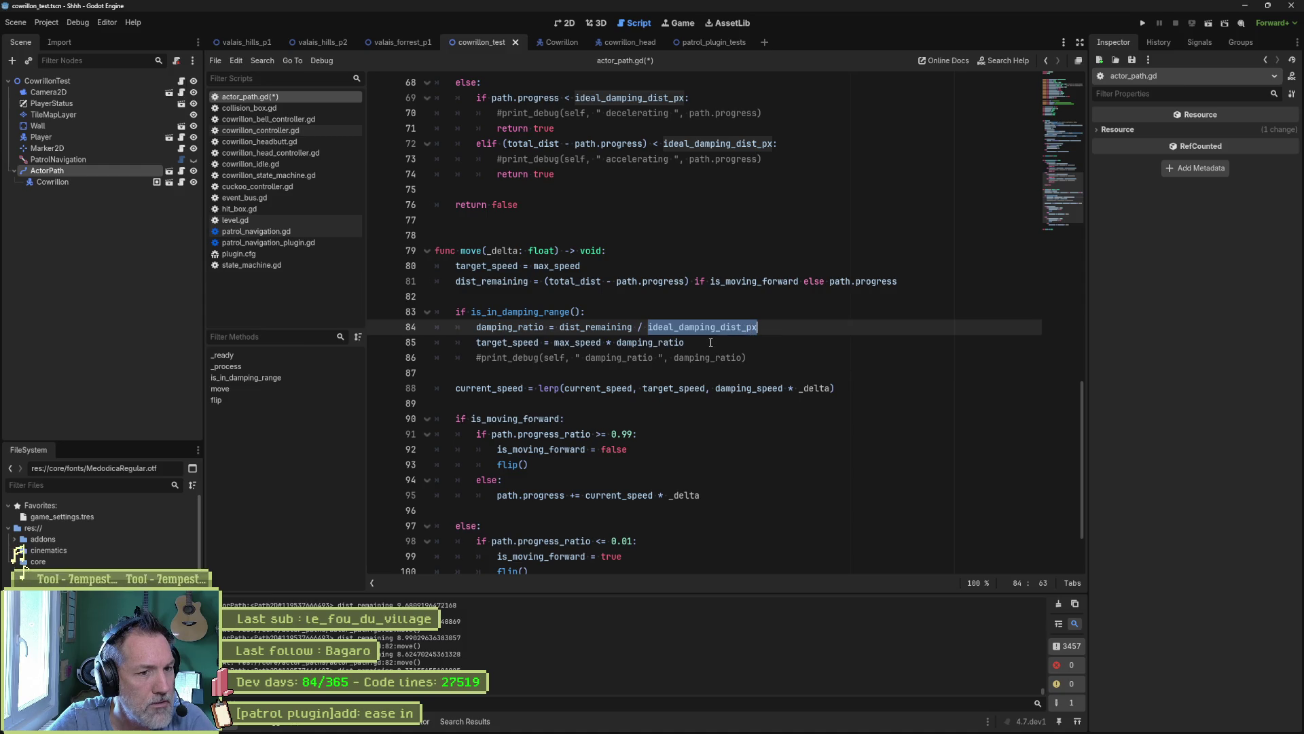
pyautogui.doubleClick(547, 314)
pyautogui.scroll(2, 620, 321)
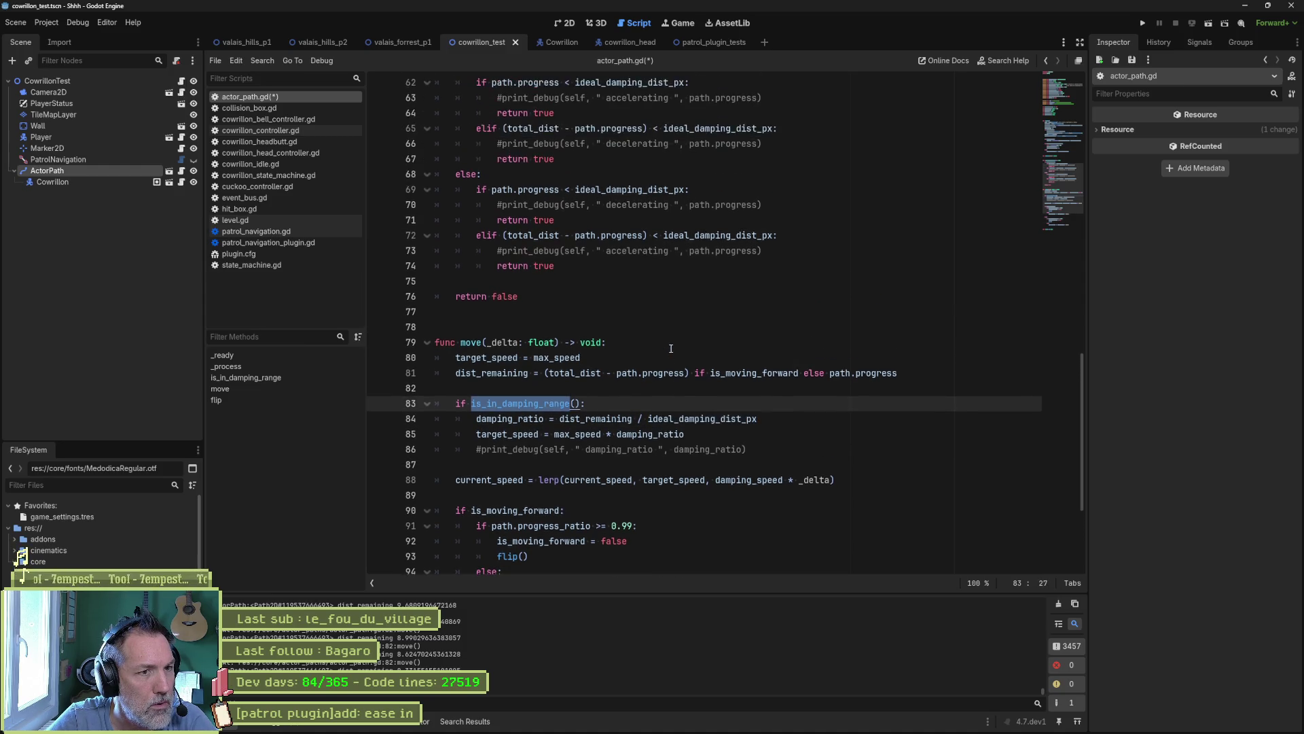
pyautogui.doubleClick(706, 419)
pyautogui.scroll(2, 708, 396)
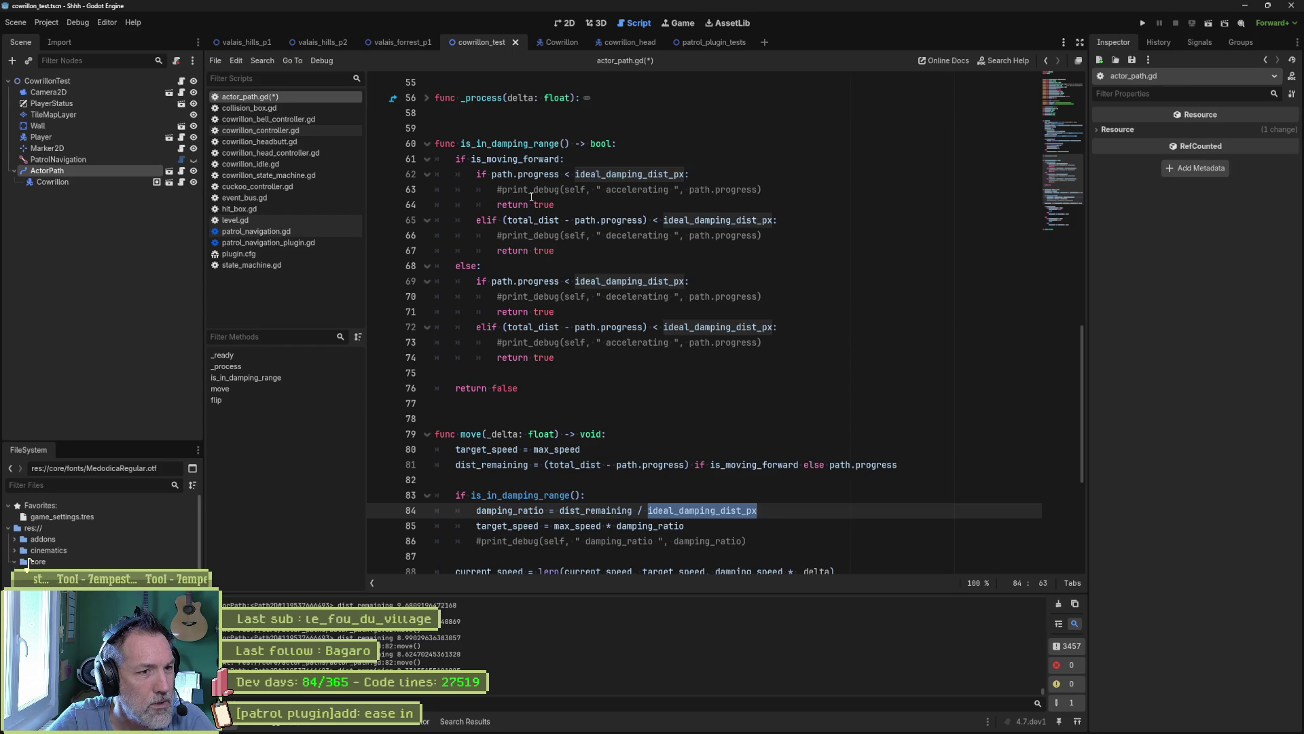
pyautogui.moveTo(531, 196)
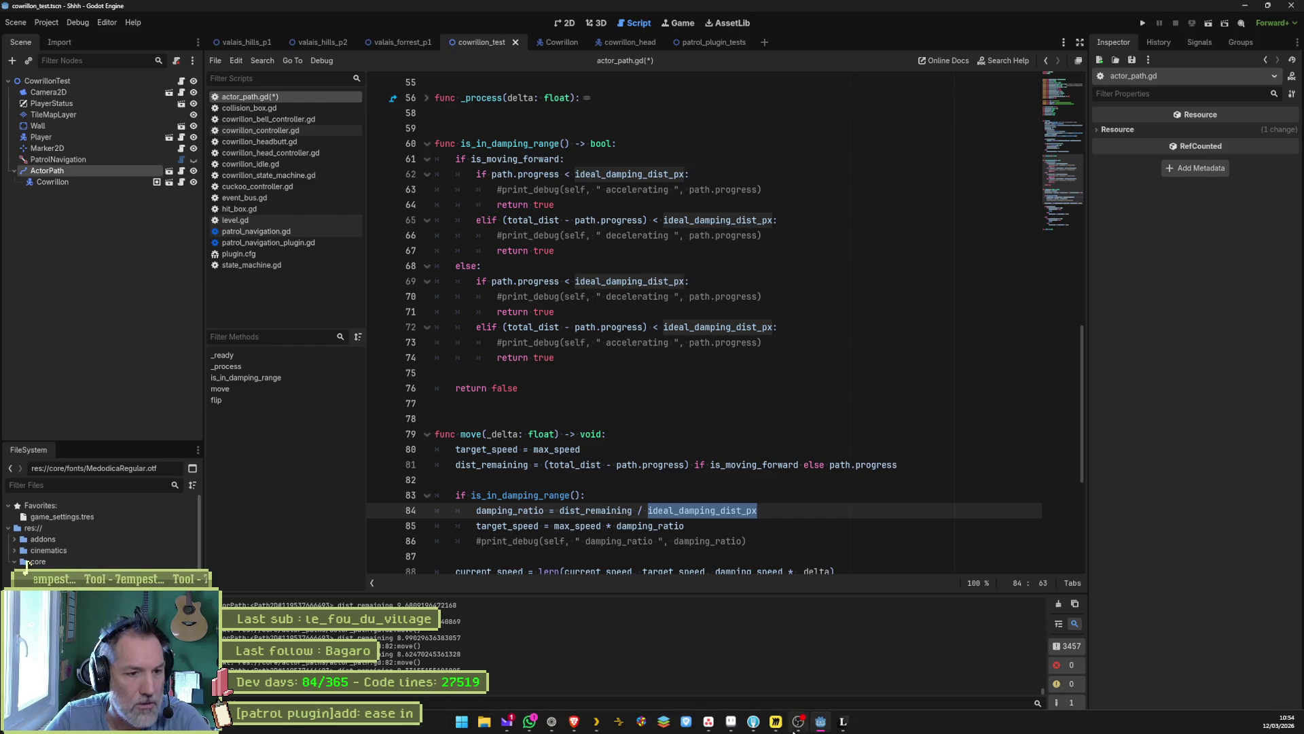
pyautogui.moveTo(747, 728)
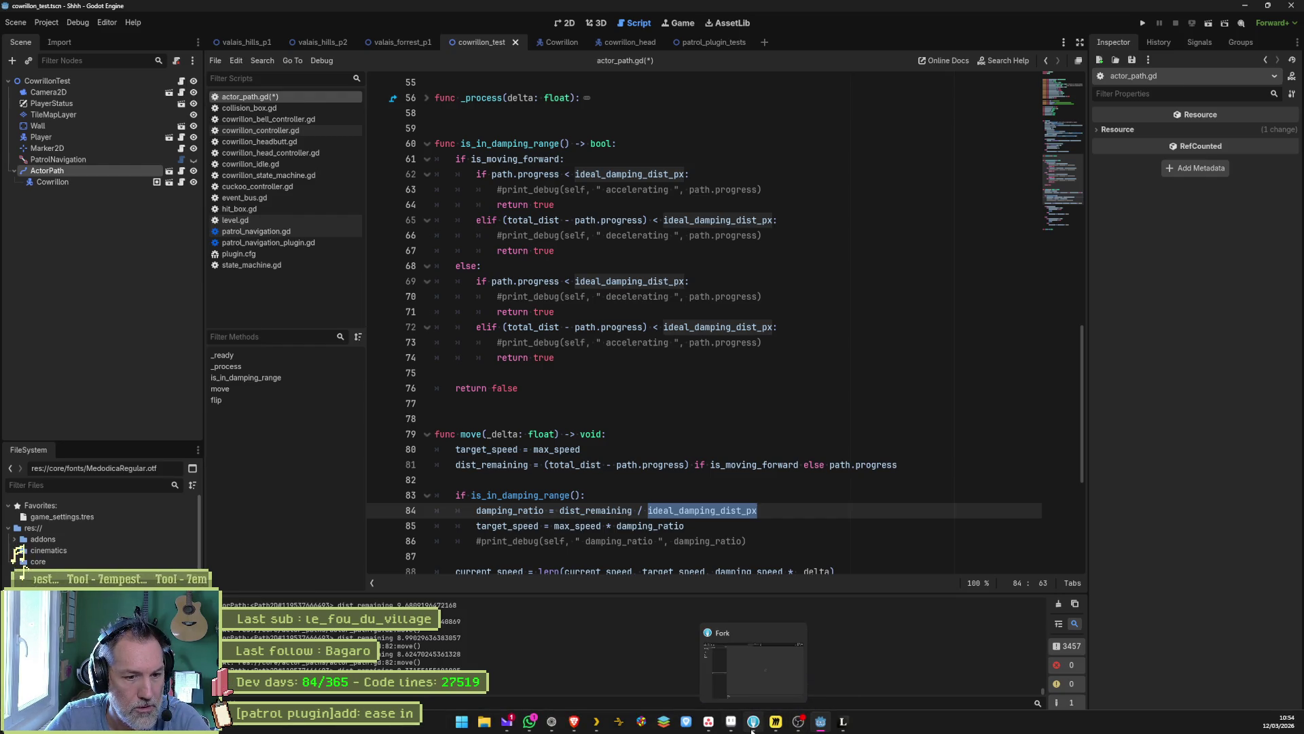
# Use the task title '[patrol plugin]add: ease in' as the Fork commit message
pyautogui.click(752, 730)
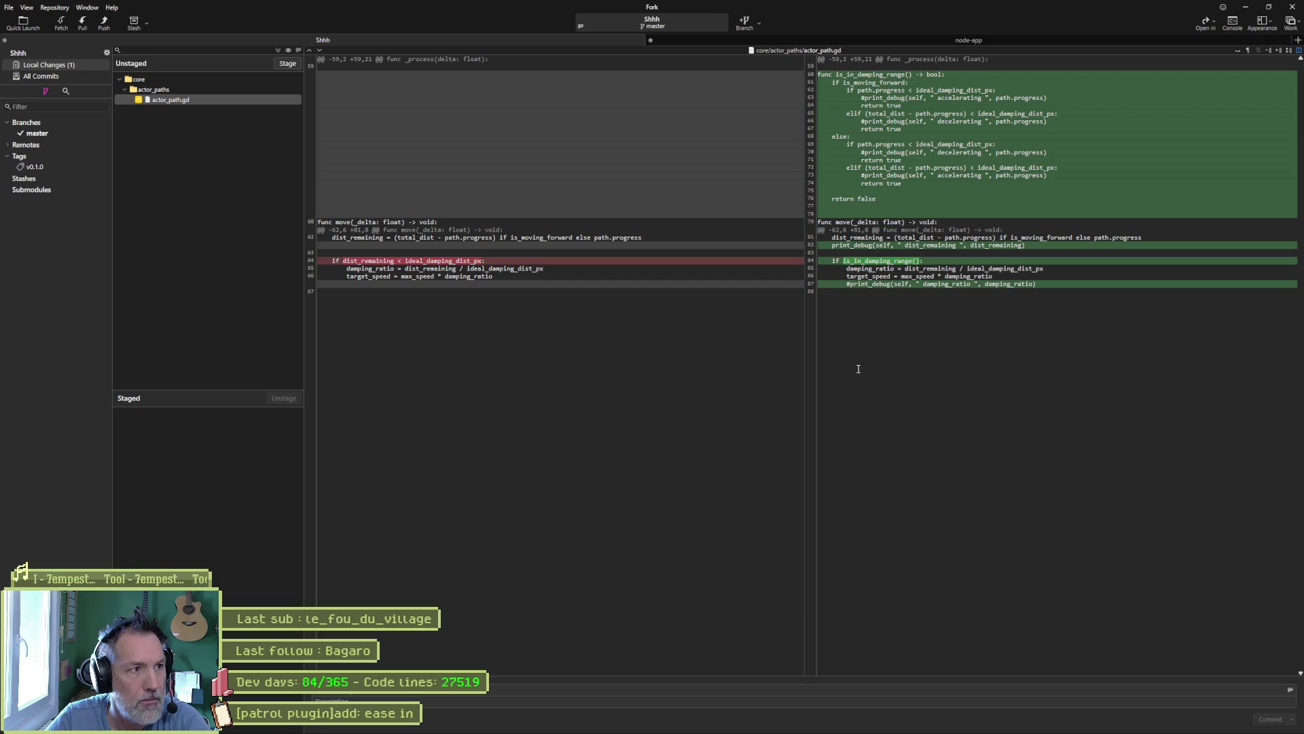
pyautogui.click(1290, 690)
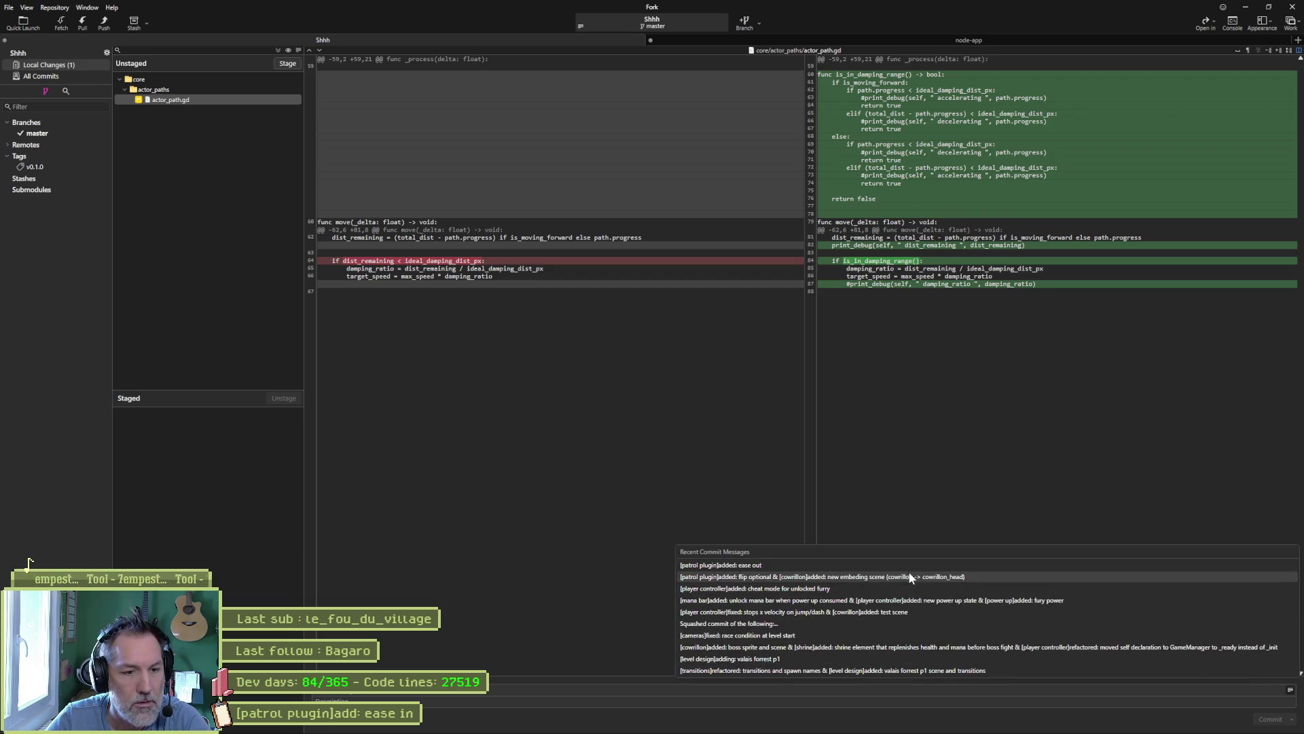
pyautogui.click(698, 723)
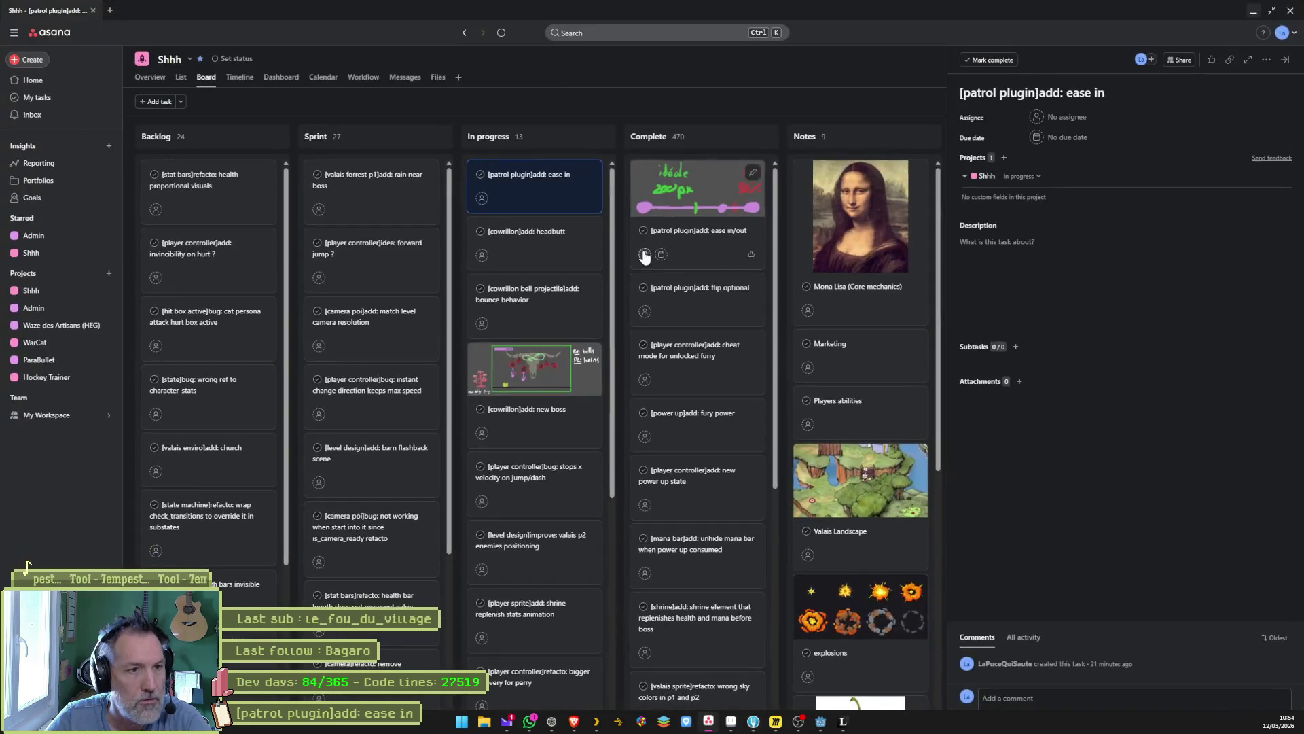
pyautogui.tripleClick(1053, 92)
pyautogui.hotkey('ctrl', 'c')
pyautogui.hotkey('alt', 'Tab')
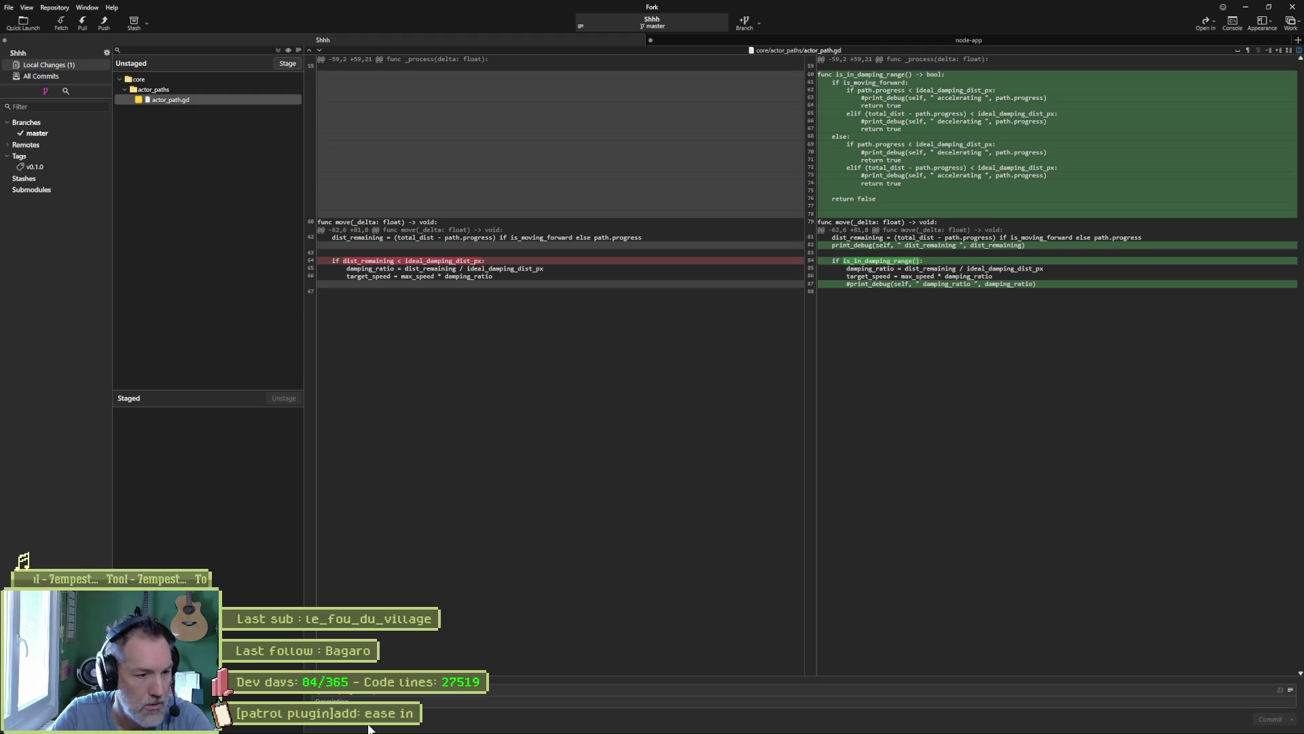
pyautogui.press('BackSpace')
pyautogui.press('BackSpace')
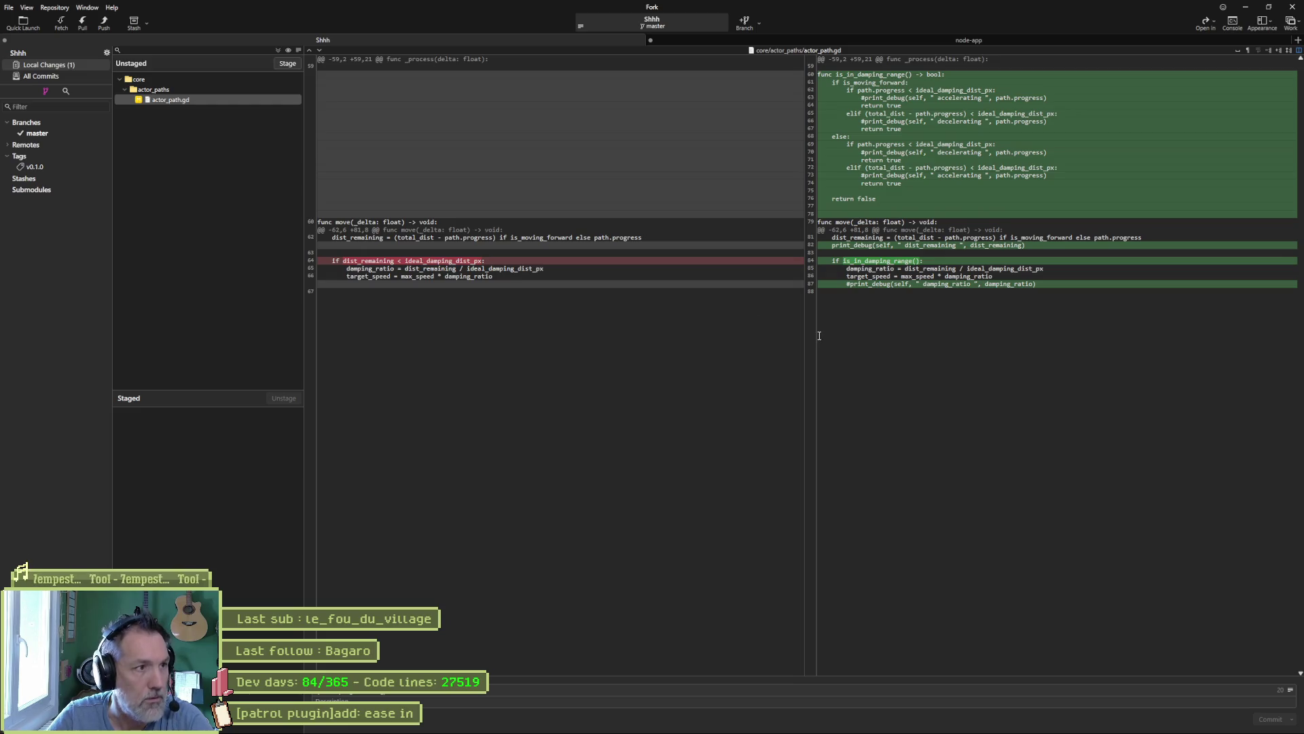
# Stage and commit actor_path.gd, push master to origin/master, and return to Godot
pyautogui.click(277, 49)
pyautogui.hotkey('ctrl', 'Return')
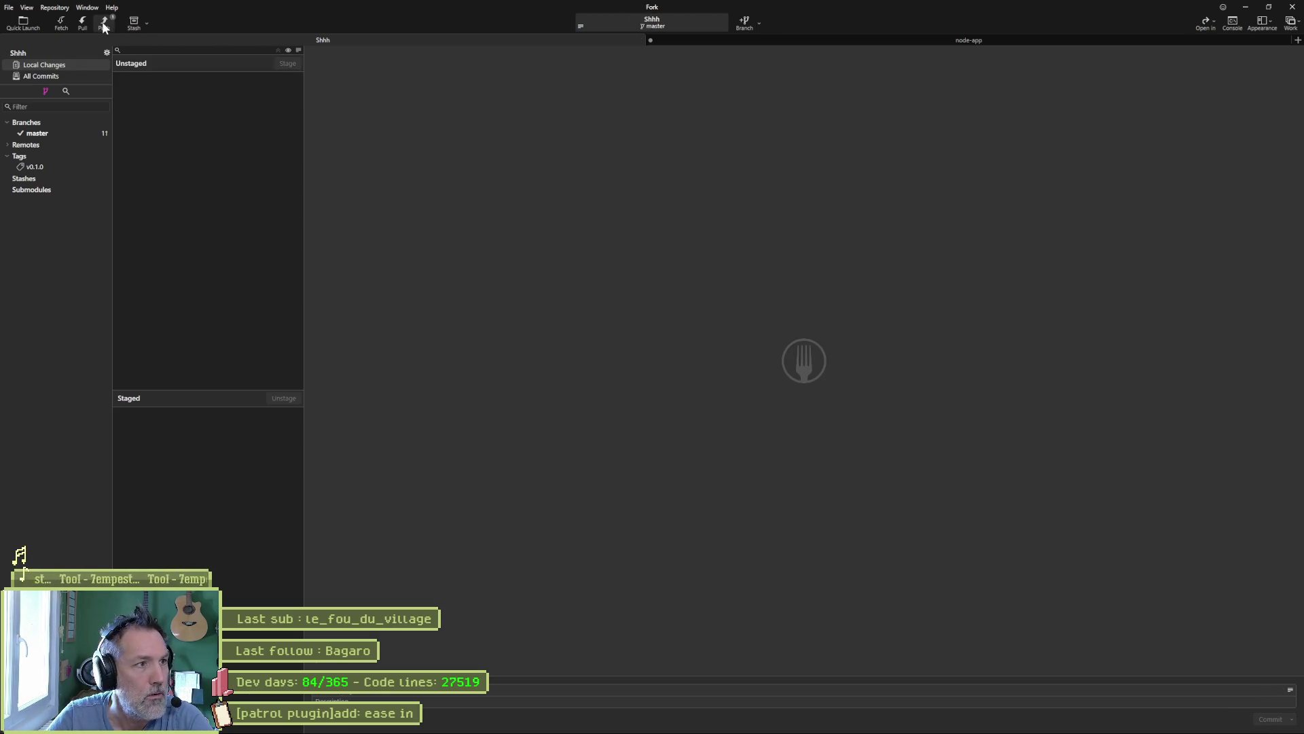
pyautogui.click(104, 22)
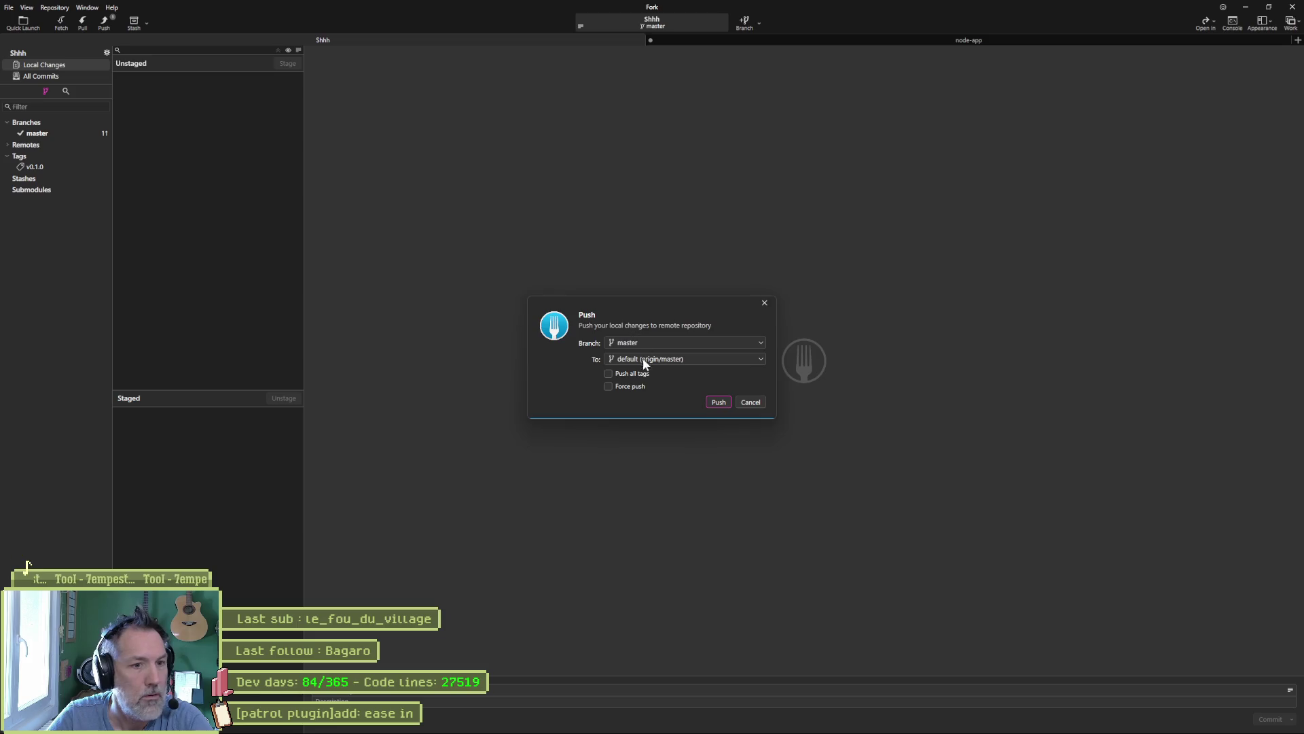
pyautogui.click(724, 403)
pyautogui.click(1246, 7)
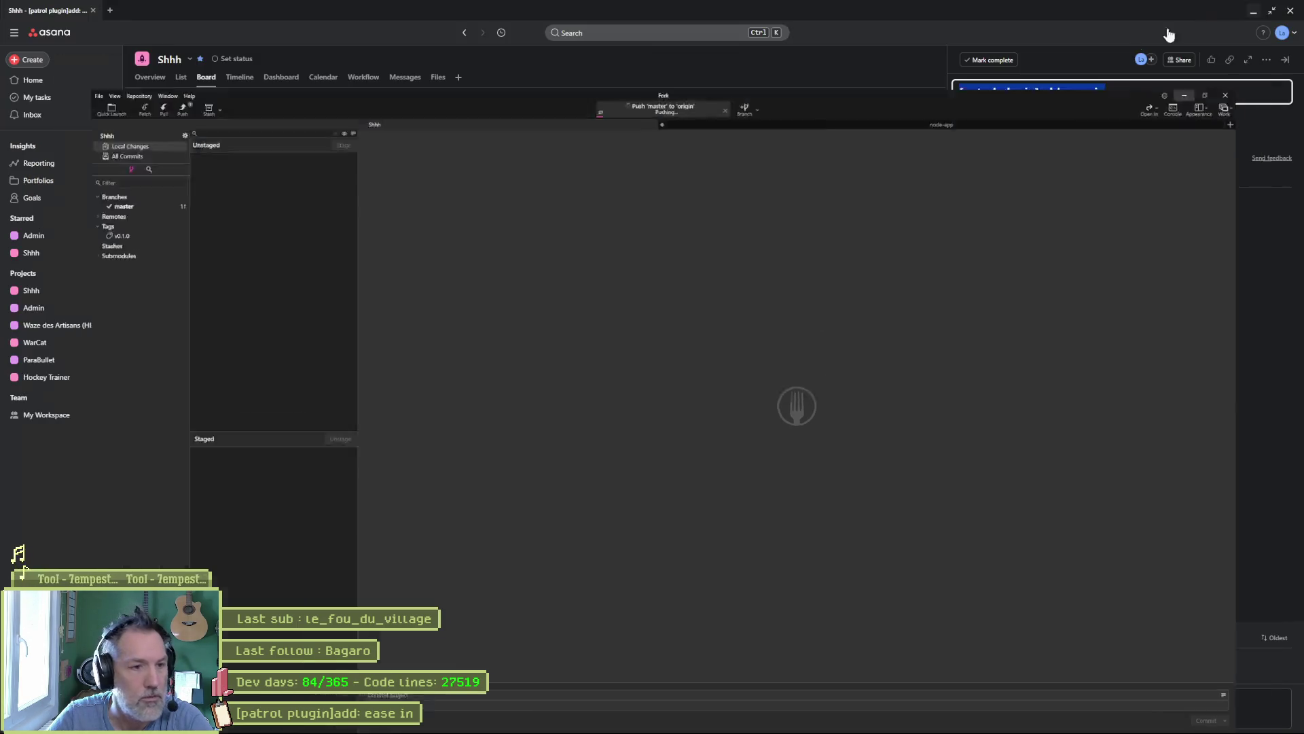
pyautogui.click(1254, 12)
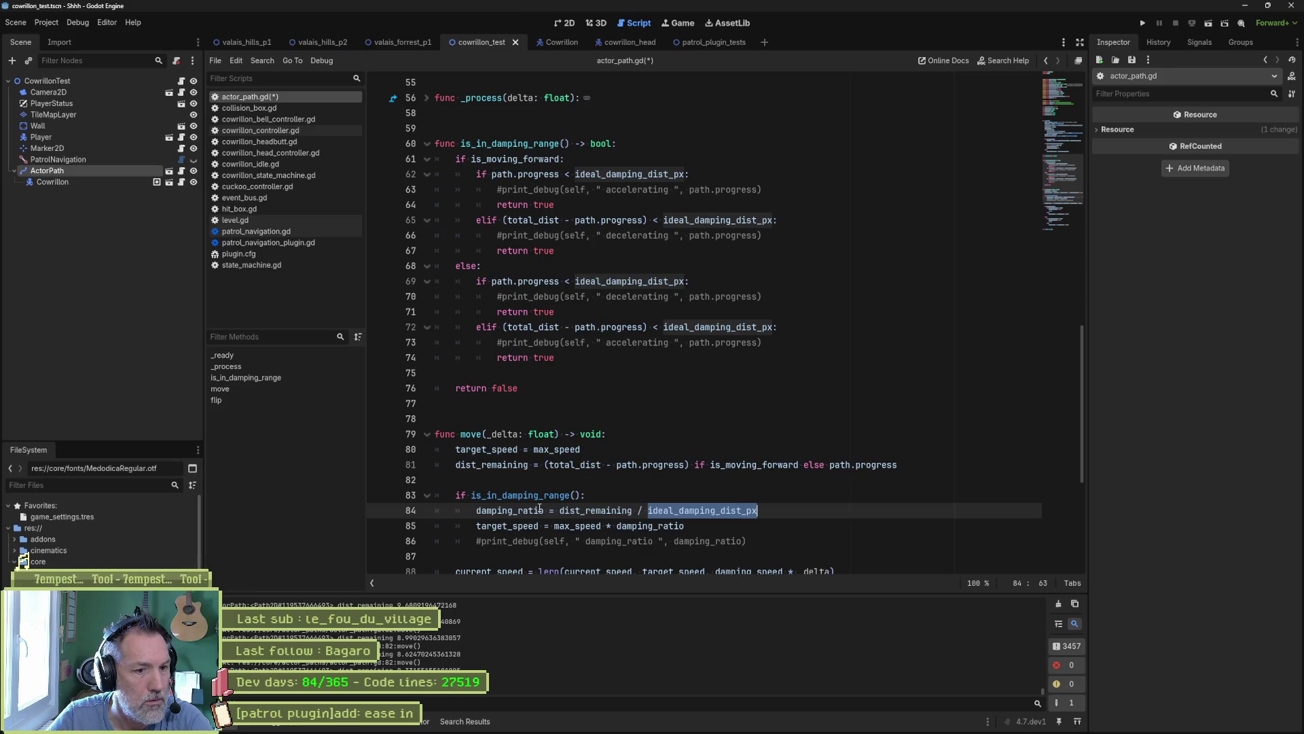
# Replace the path.progress and total_dist-minus-progress checks with dist_remaining
pyautogui.doubleClick(492, 464)
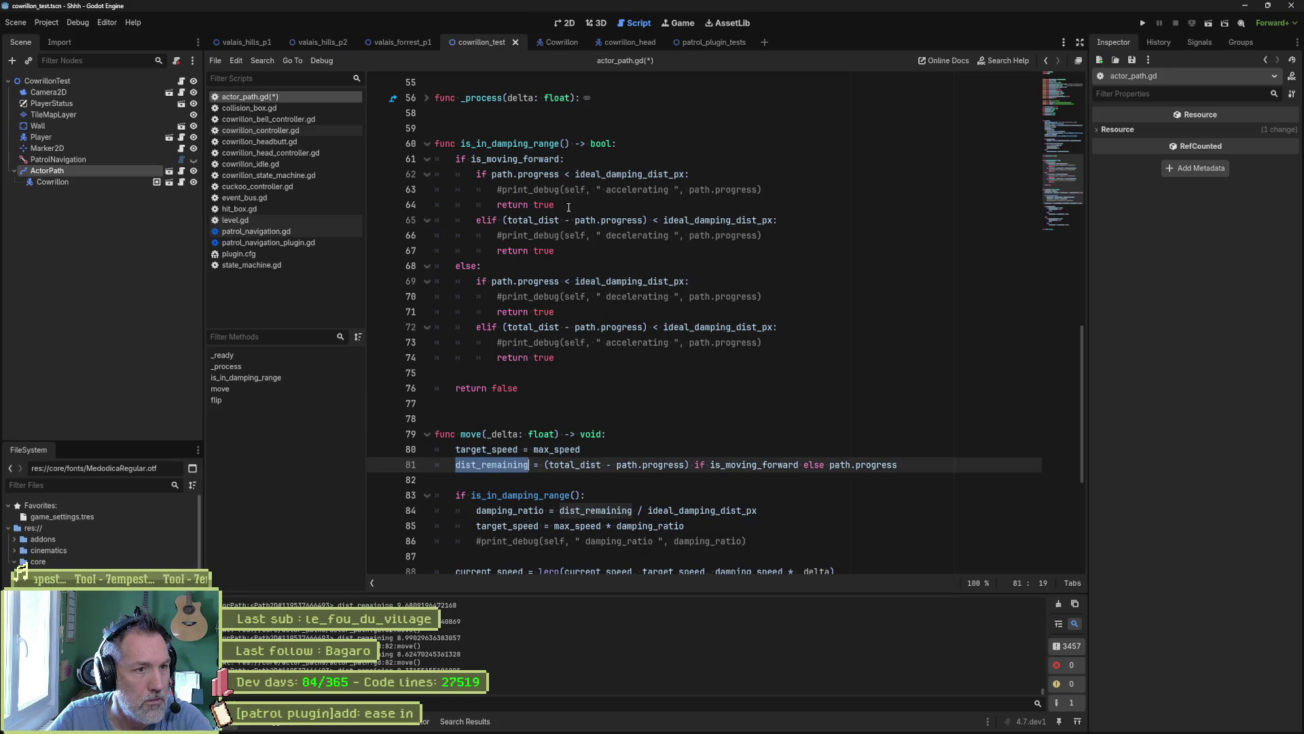
pyautogui.moveTo(492, 174); pyautogui.dragTo(559, 174)
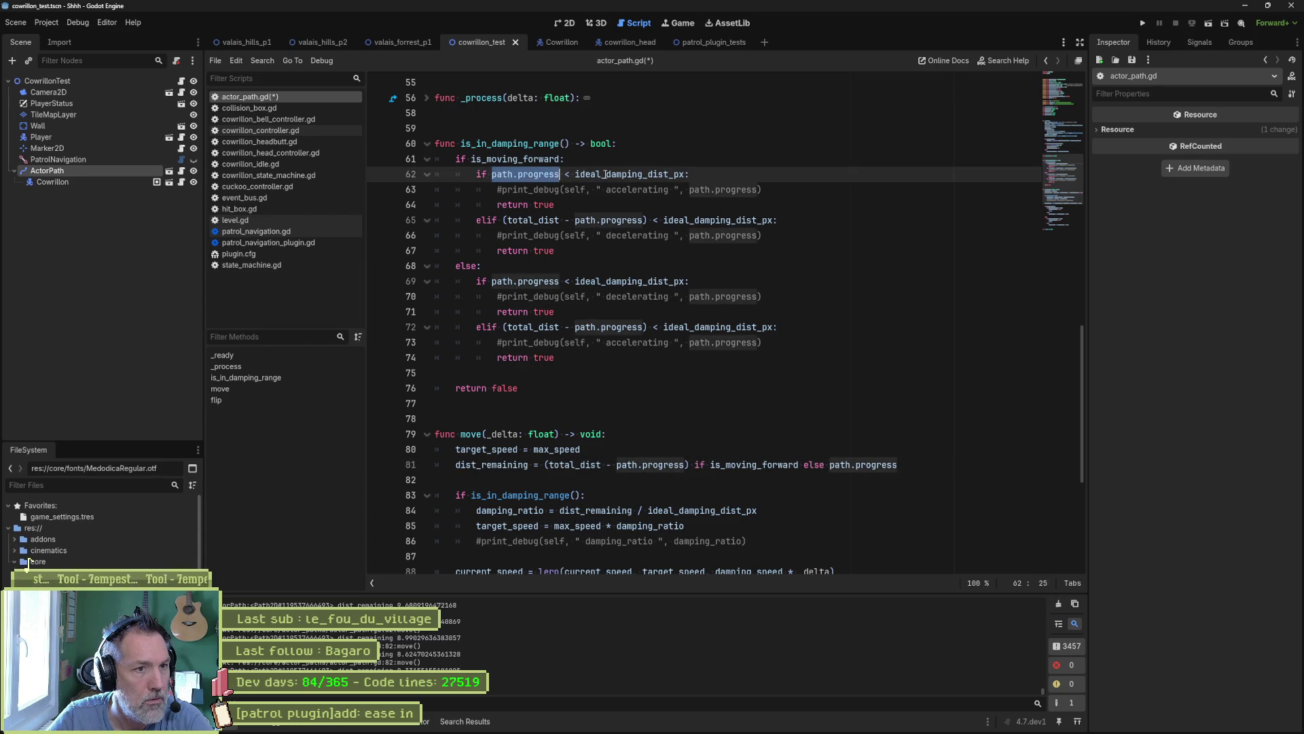
pyautogui.hotkey('ctrl', 'v')
pyautogui.moveTo(503, 220); pyautogui.dragTo(648, 220)
pyautogui.hotkey('ctrl', 'v')
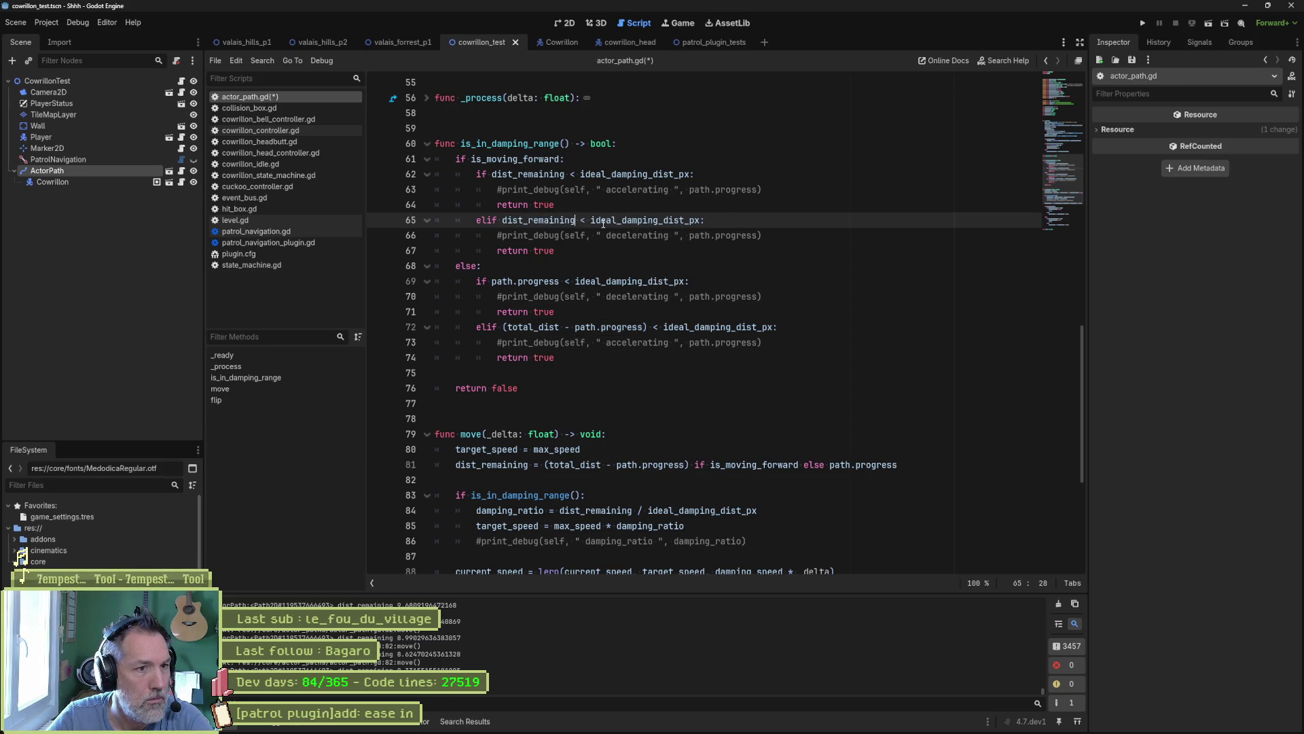
# Delete the redundant forward and backward elif/else branches
pyautogui.hotkey('ctrl', 'shift', 'k')
pyautogui.hotkey('ctrl', 'shift', 'k')
pyautogui.hotkey('ctrl', 'shift', 'k')
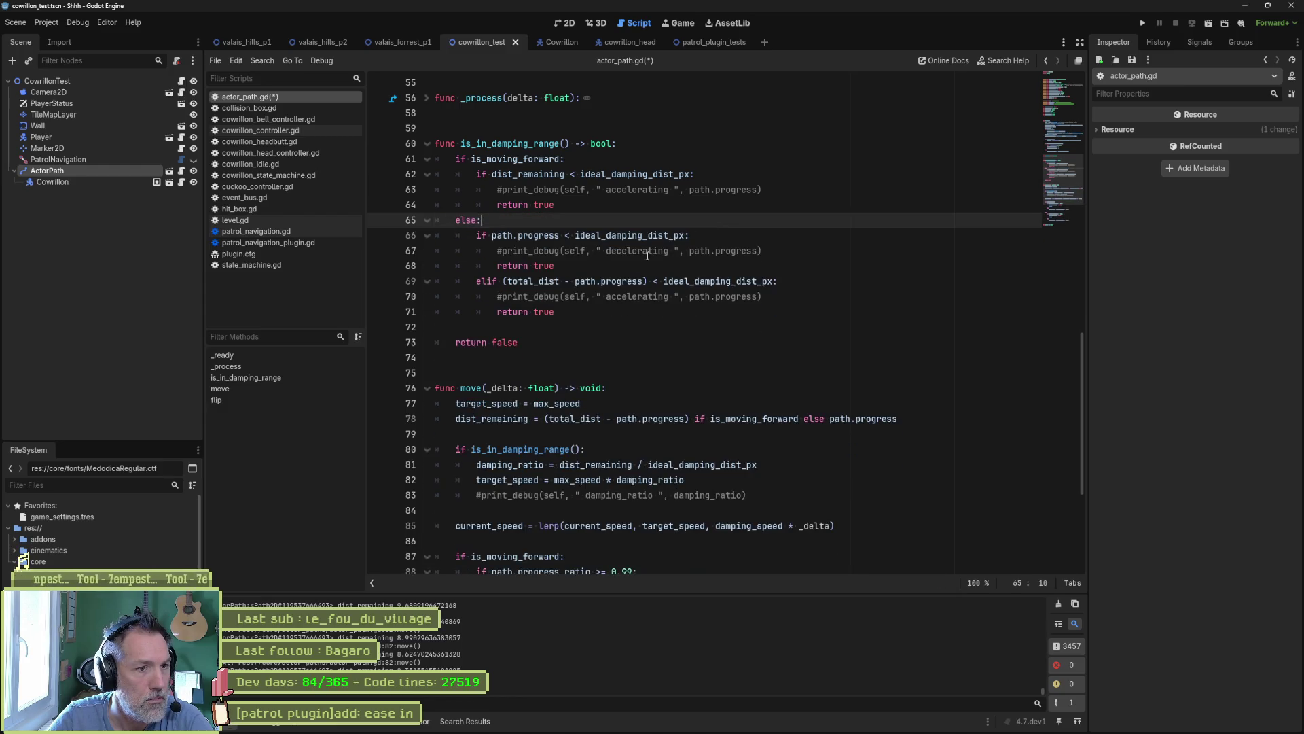
pyautogui.click(597, 282)
pyautogui.hotkey('ctrl', 'shift', 'k')
pyautogui.hotkey('ctrl', 'shift', 'k')
pyautogui.hotkey('ctrl', 'shift', 'k')
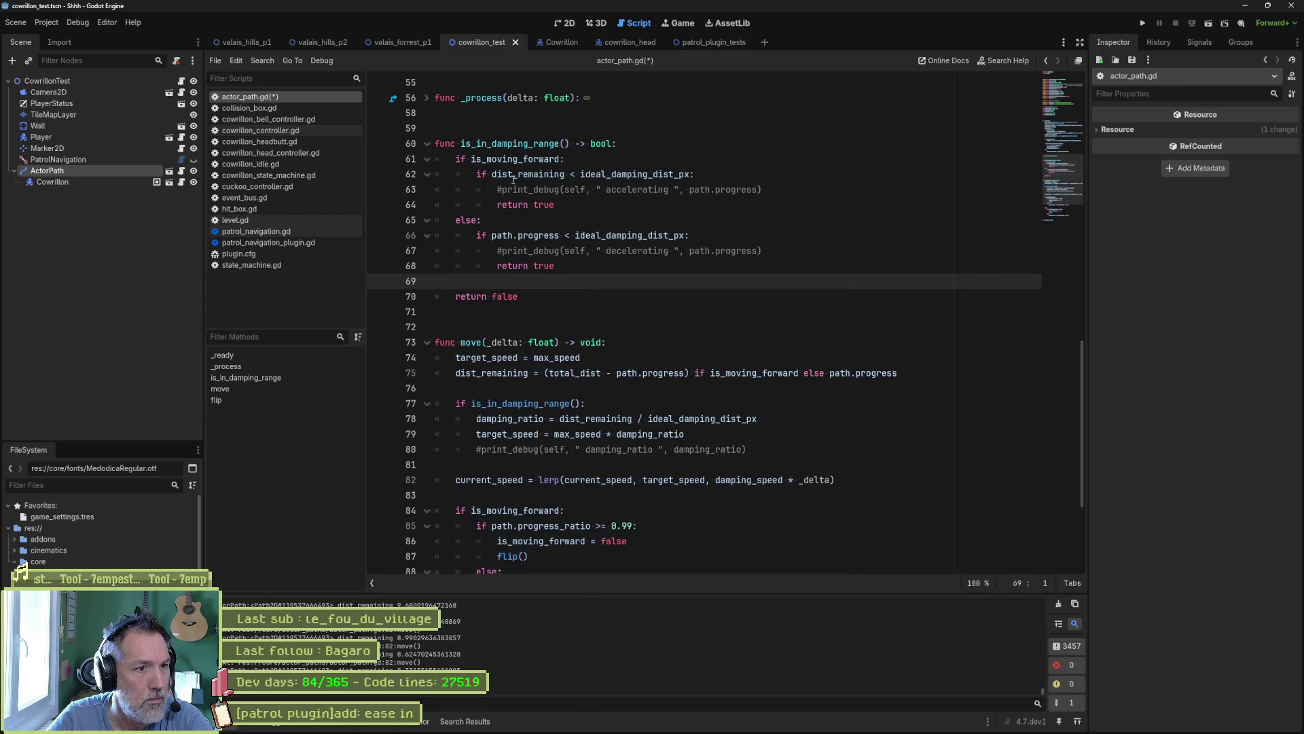
pyautogui.doubleClick(513, 176)
pyautogui.moveTo(492, 235); pyautogui.dragTo(559, 236)
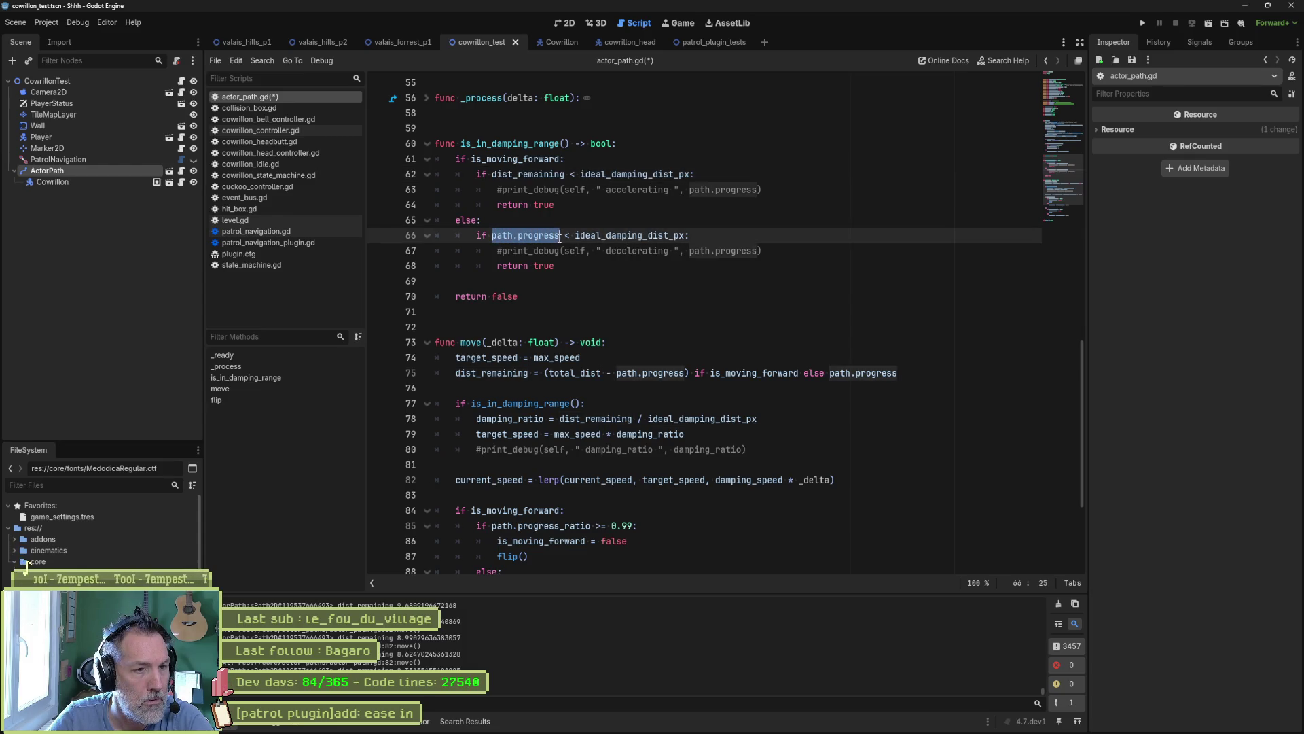
pyautogui.click(657, 219)
pyautogui.hotkey('ctrl', 'shift', 'k')
pyautogui.hotkey('ctrl', 'shift', 'k')
pyautogui.hotkey('ctrl', 'shift', 'k')
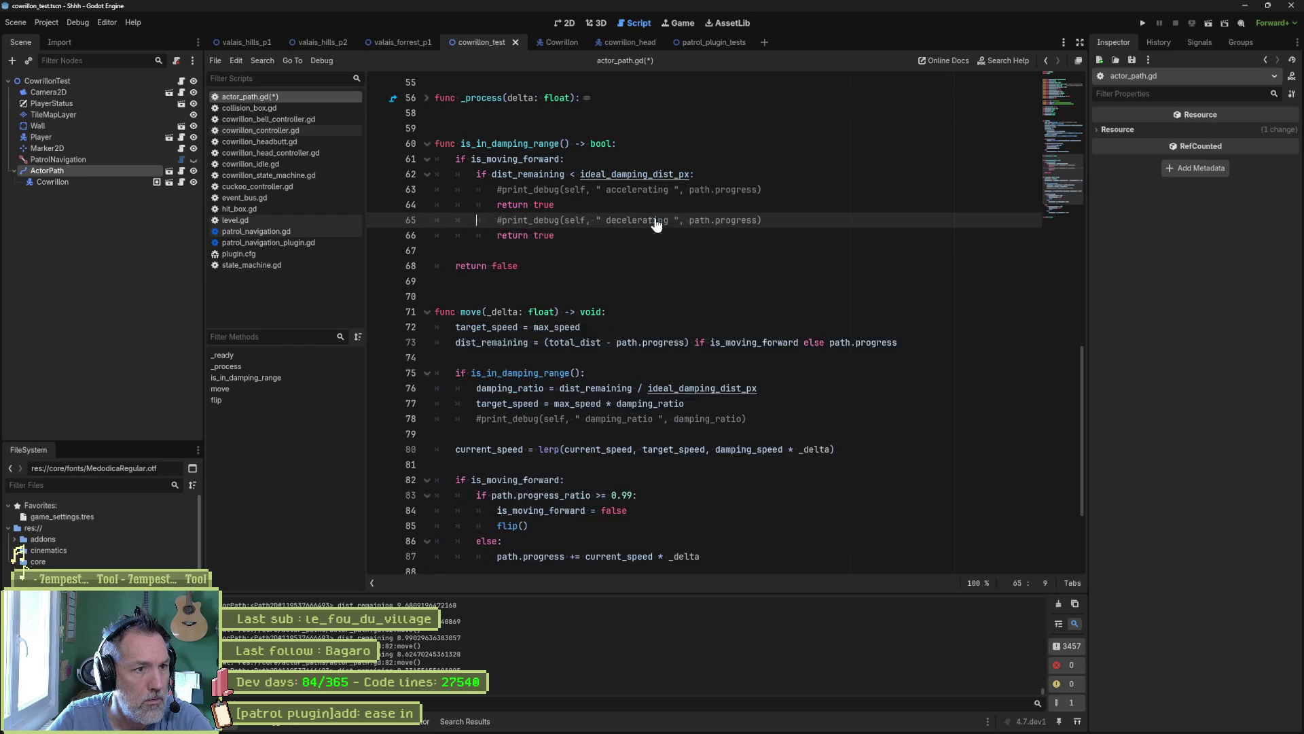
# Remove the is_moving_forward condition, unindent the remaining check, and run the scene
pyautogui.click(601, 159)
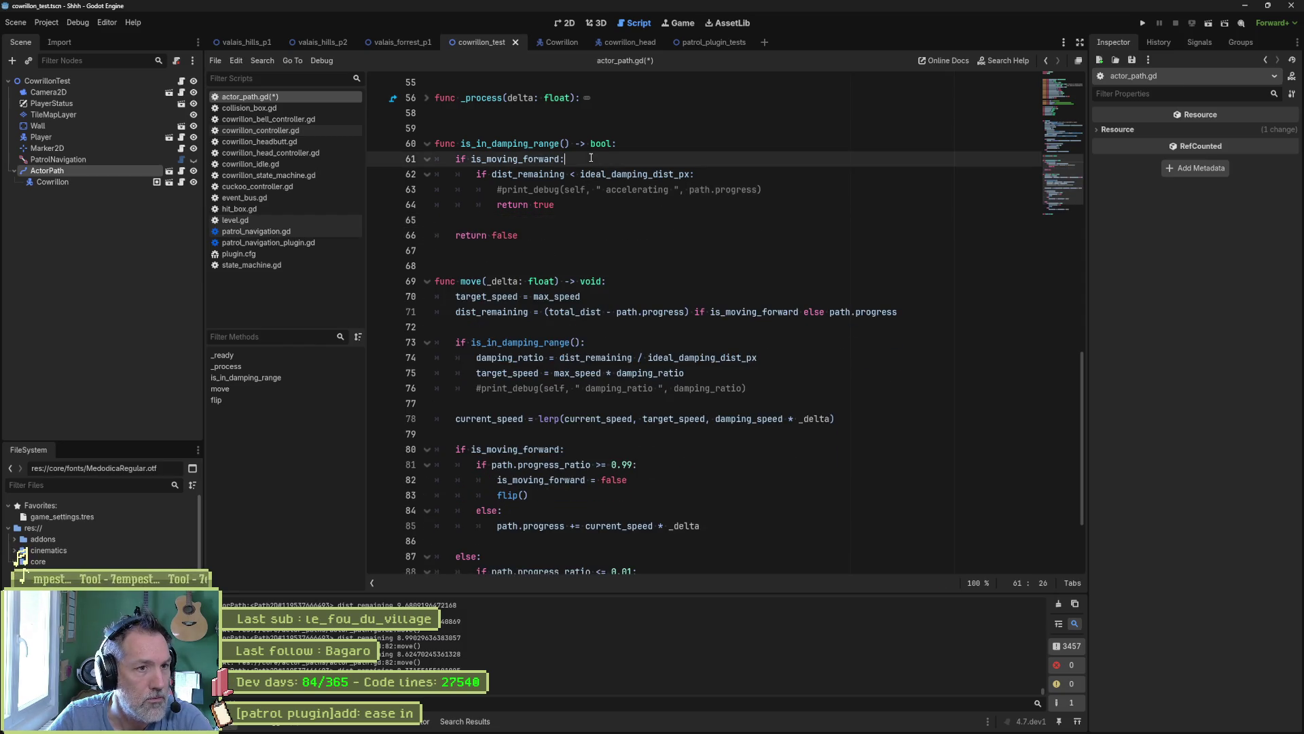
pyautogui.hotkey('ctrl', 'shift', 'k')
pyautogui.moveTo(596, 166); pyautogui.dragTo(599, 194)
pyautogui.hotkey('shift', 'Tab')
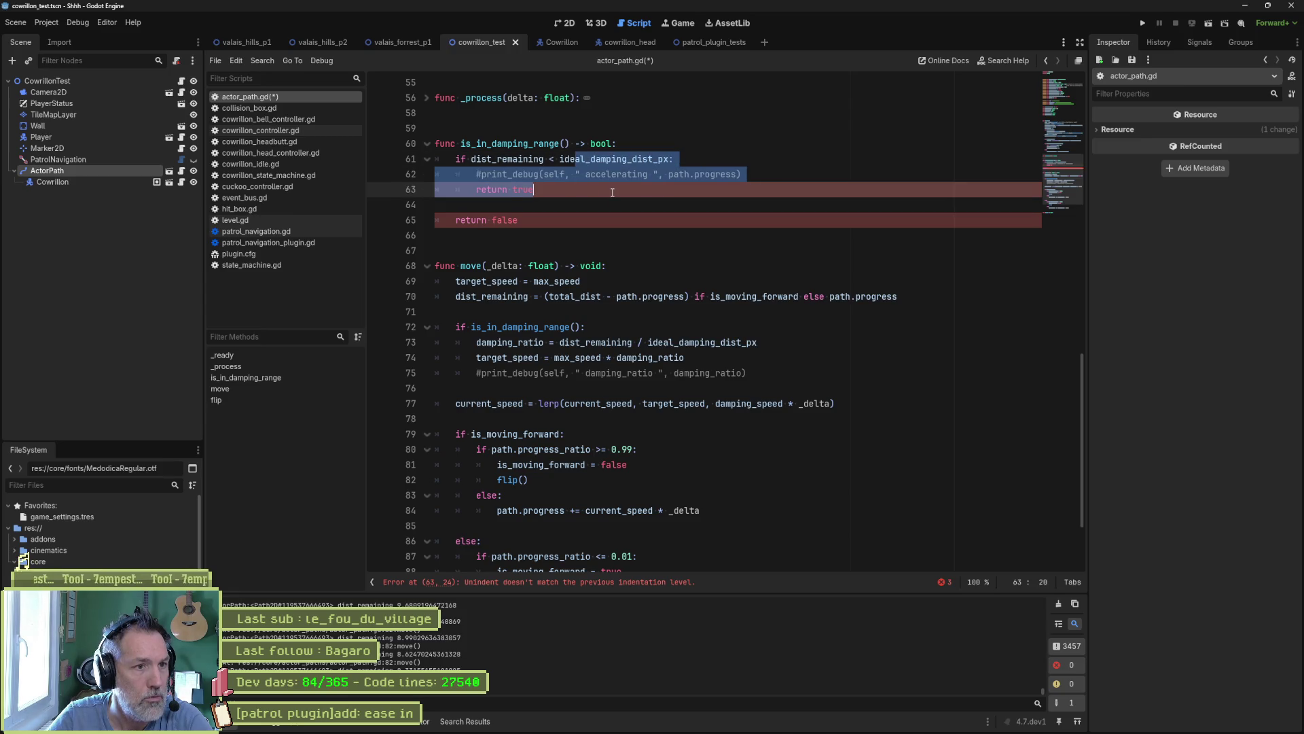
pyautogui.click(601, 211)
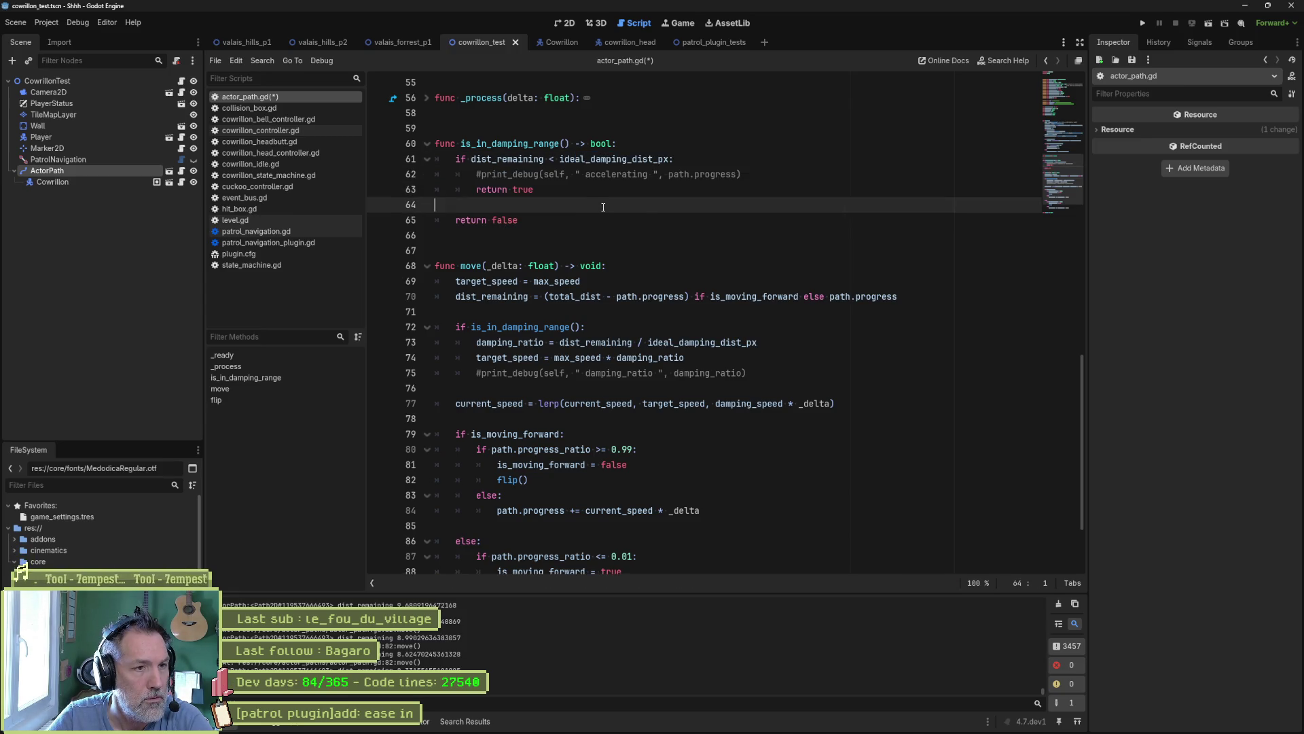
pyautogui.press('F6')
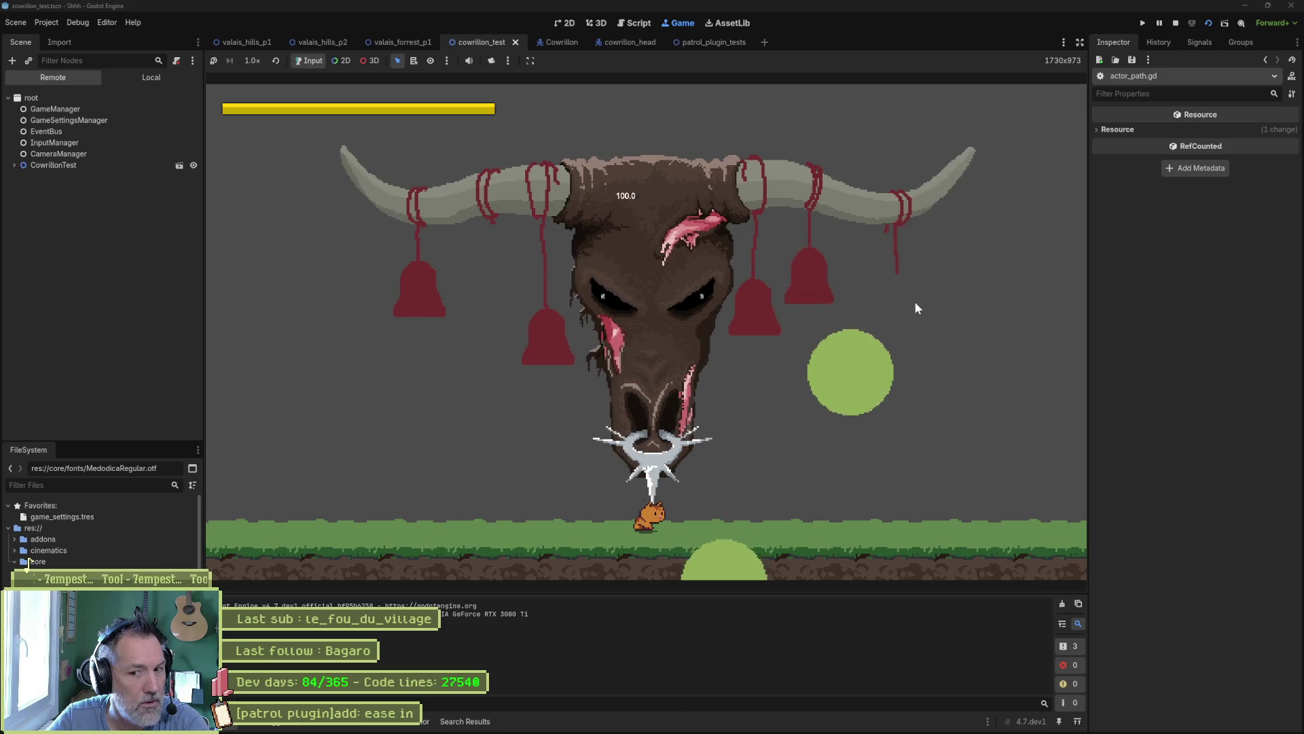
# Stop the CowrillonTest run after watching the damped path movement
pyautogui.press('F8')
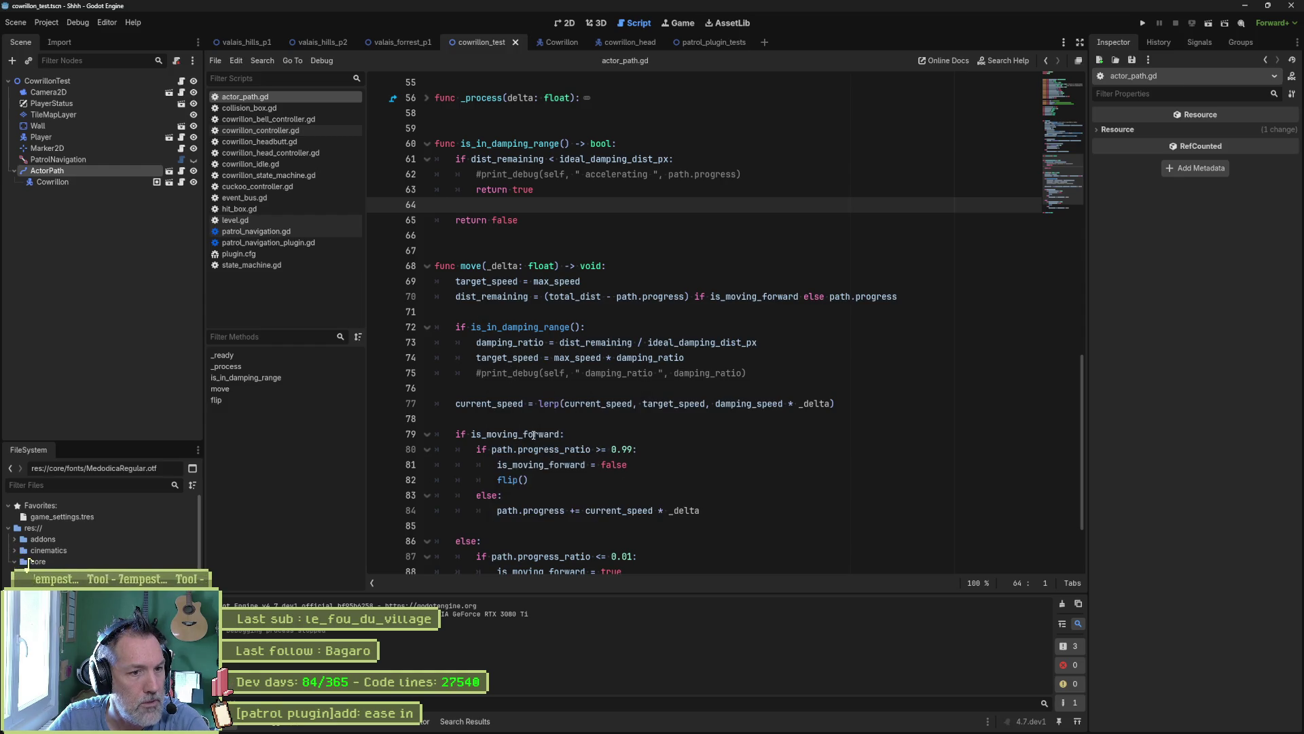
# Add a print_debug logging current_speed right after the current_speed lerp line
pyautogui.scroll(-2, 527, 434)
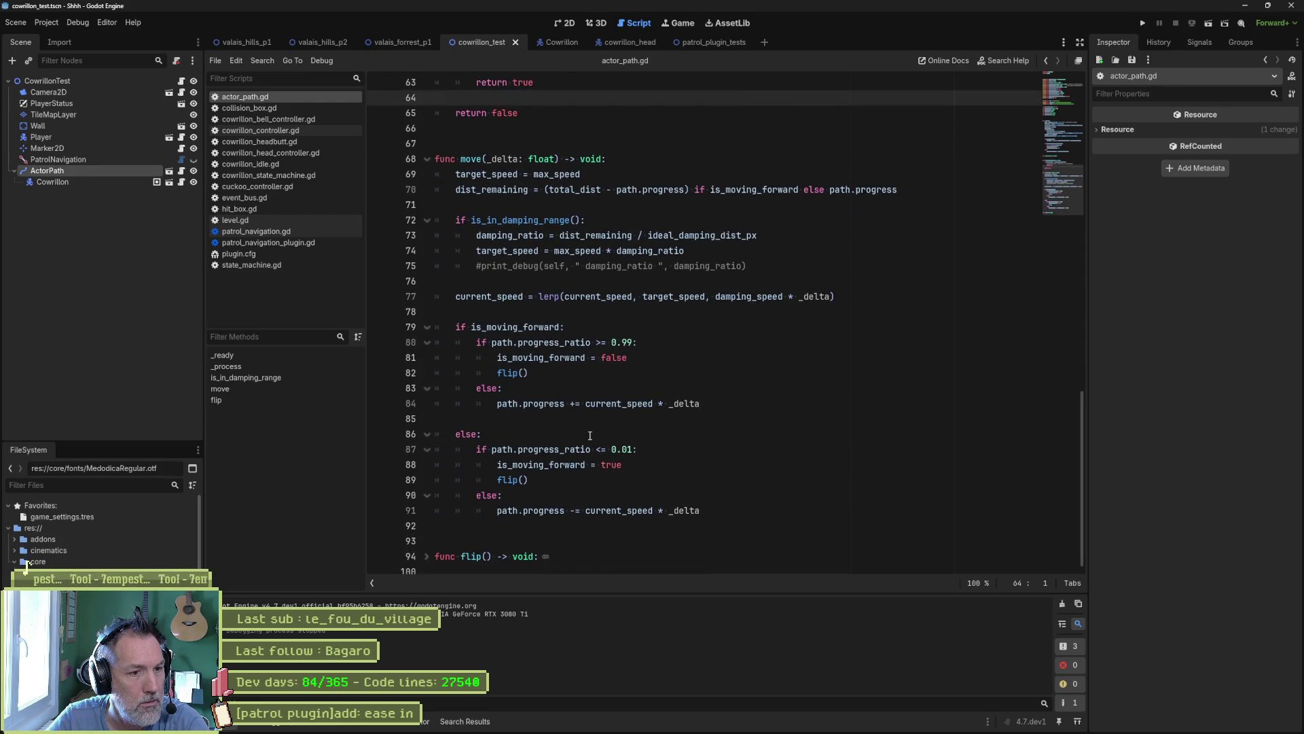
pyautogui.click(883, 297)
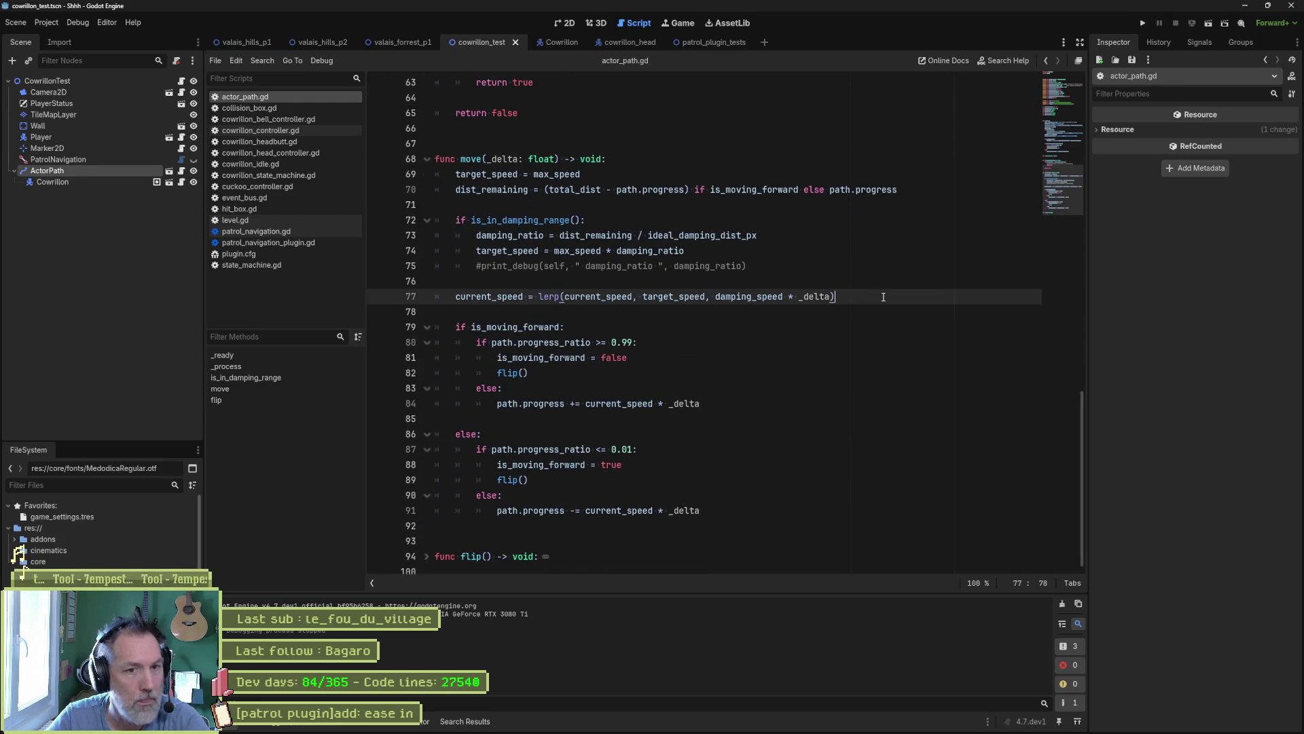
pyautogui.press('Return')
pyautogui.write('pr')
pyautogui.write('b')
pyautogui.press('Return')
pyautogui.write('self, )')
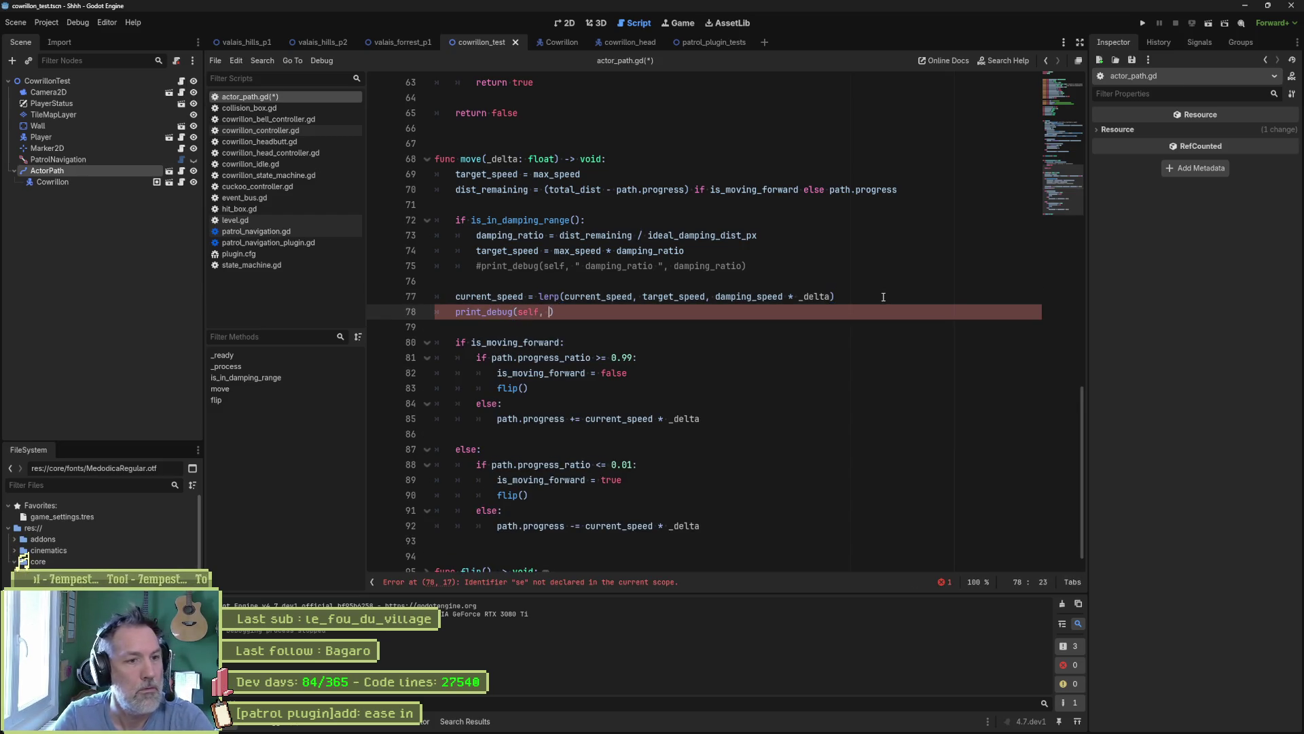
pyautogui.press('Up')
pyautogui.hotkey('ctrl', 'shift', 'Right')
pyautogui.hotkey('ctrl', 'c')
pyautogui.press('Down')
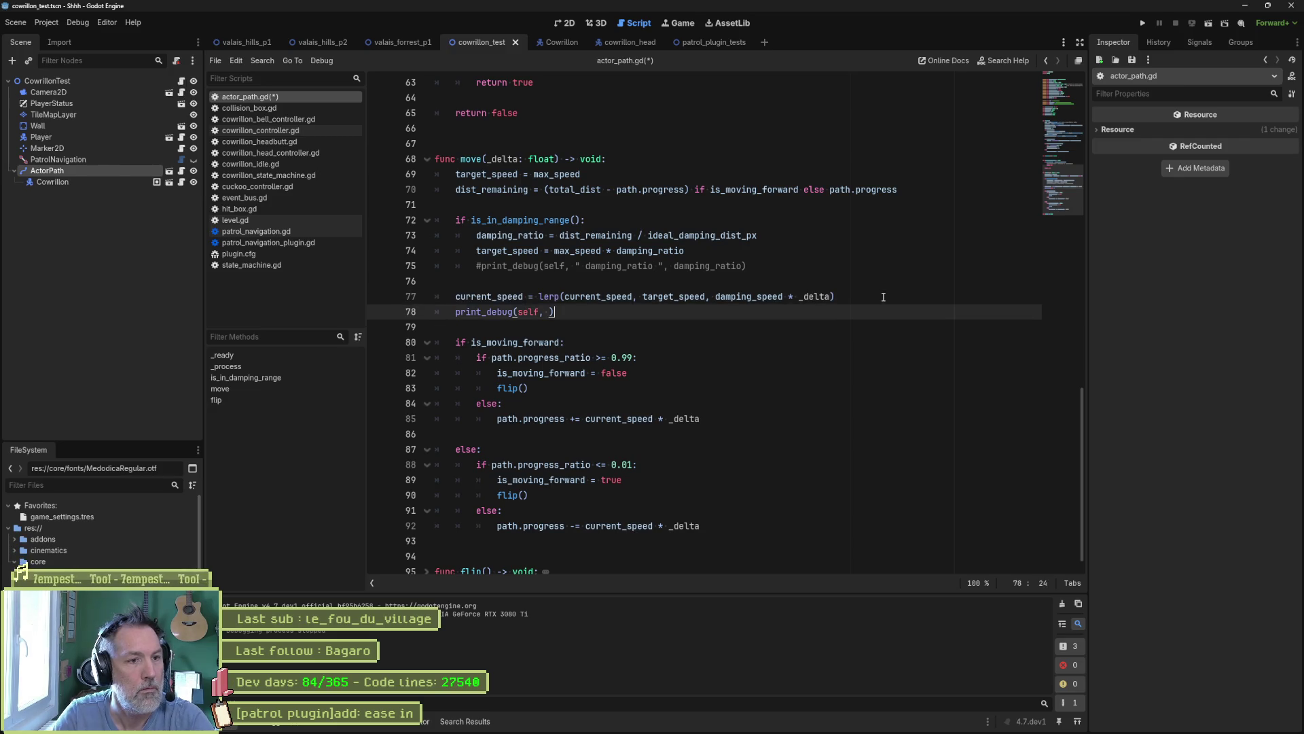
pyautogui.hotkey('ctrl', 'v')
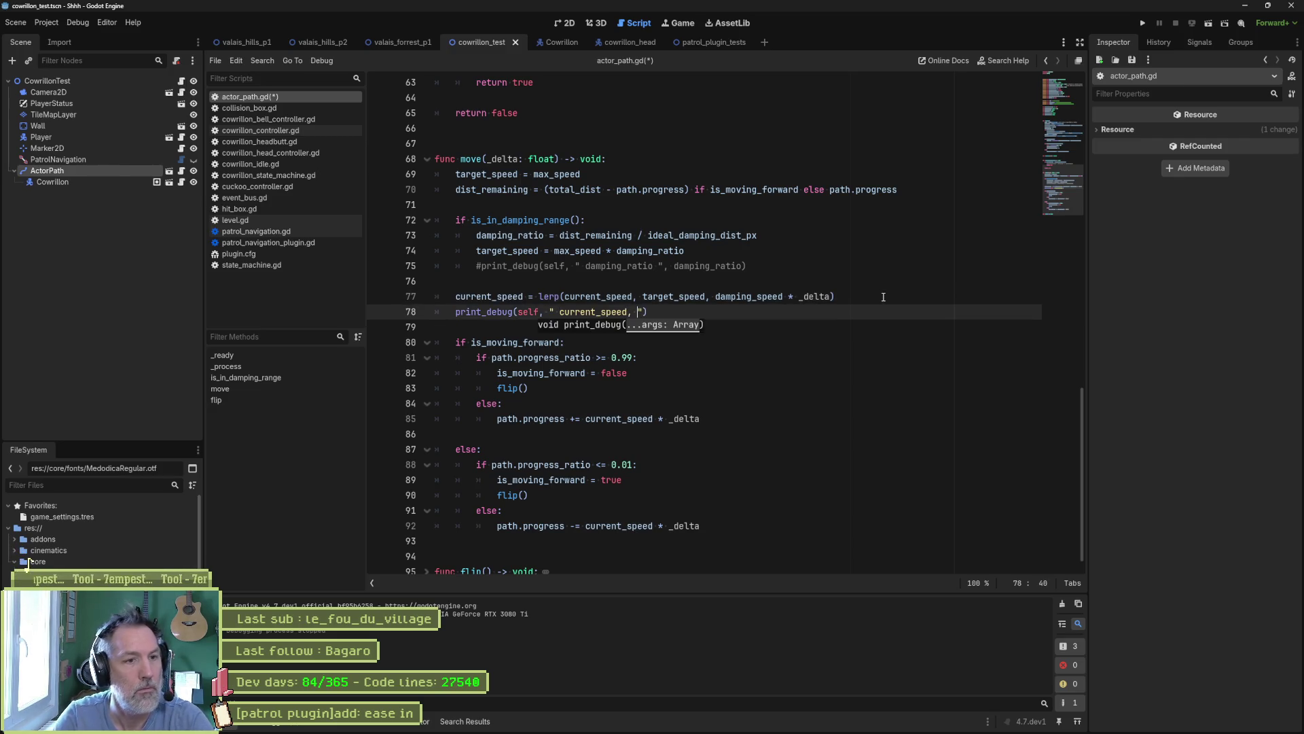
pyautogui.write(', current_speed')
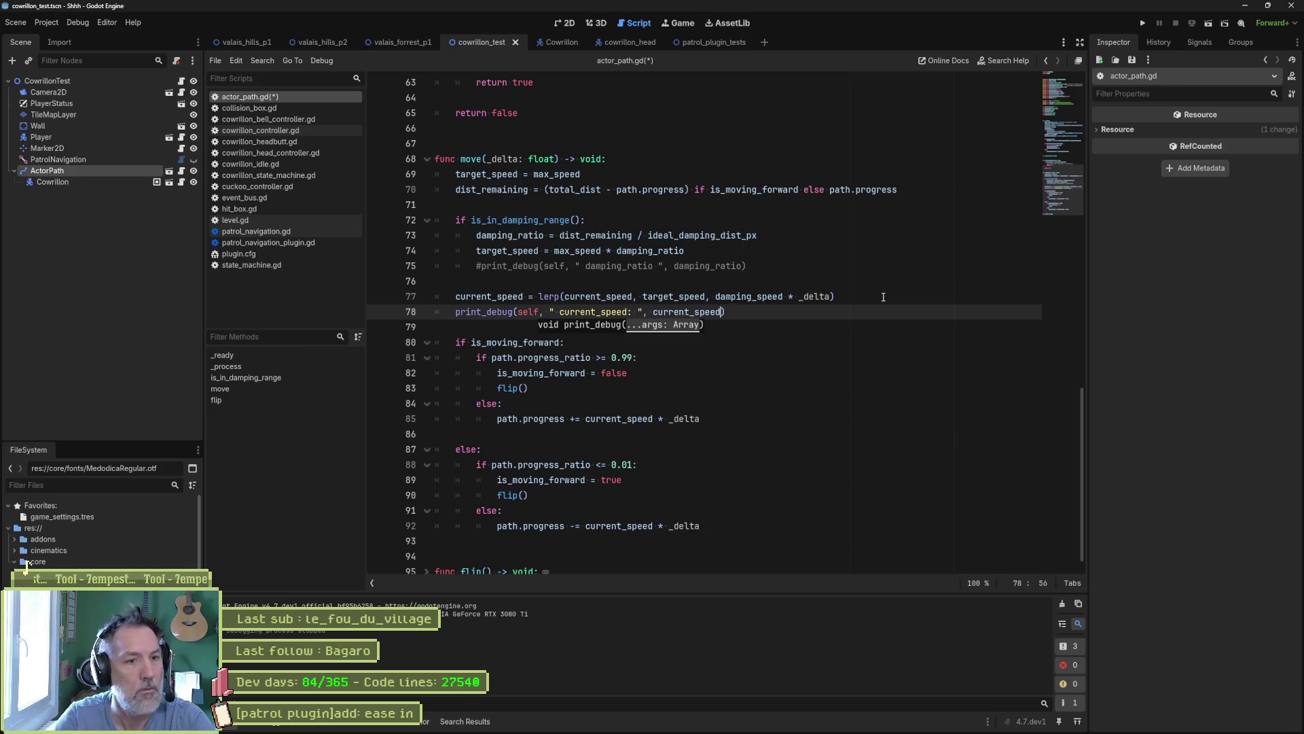
# Run the scene briefly to see the printed speeds, then stop it
pyautogui.press('F6')
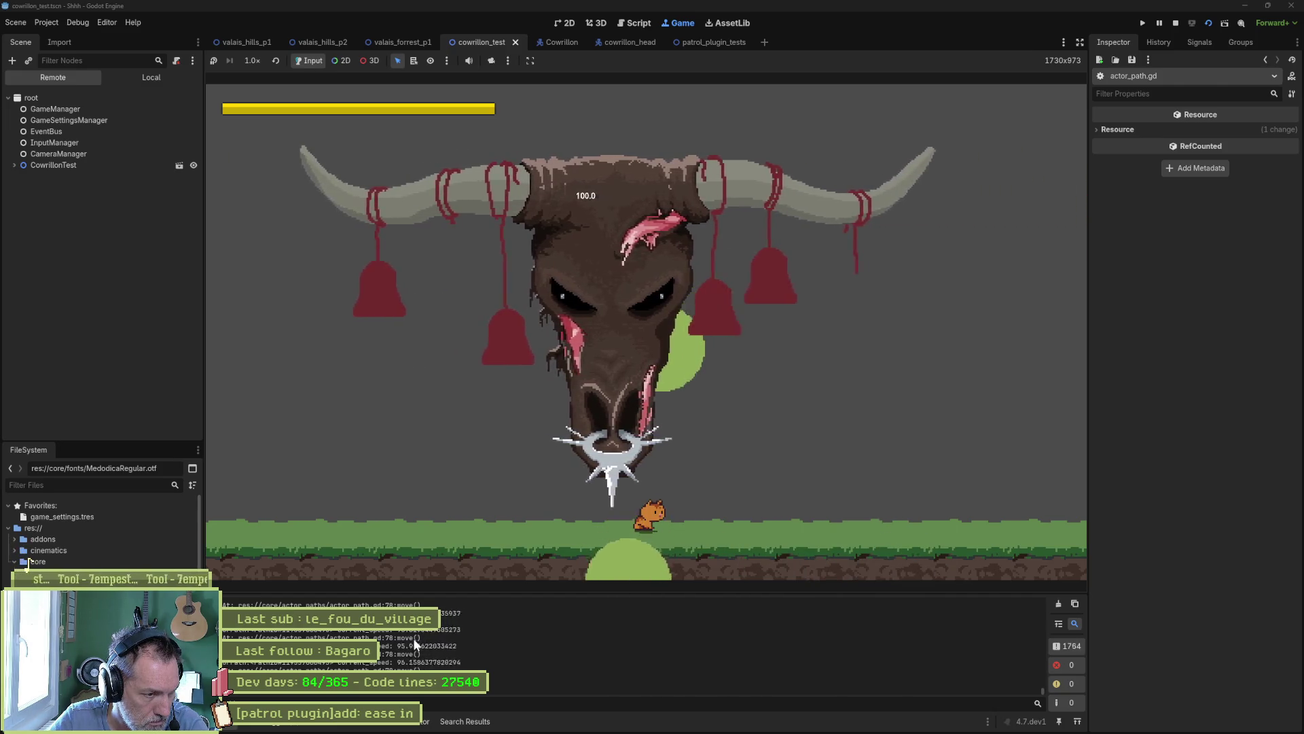
pyautogui.press('F8')
pyautogui.click(766, 319)
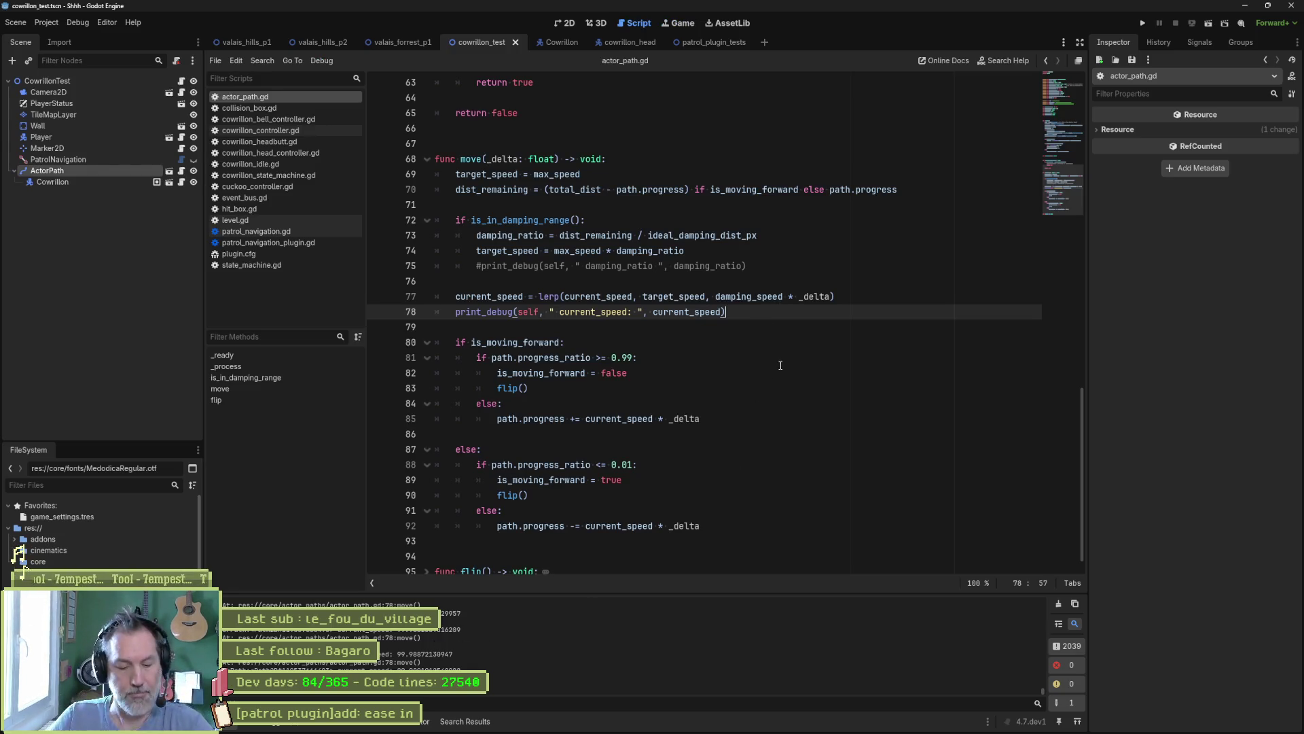
# Delete the current_speed debug print and the commented-out damping_ratio print lines
pyautogui.hotkey('ctrl', 'shift', 'k')
pyautogui.click(775, 271)
pyautogui.hotkey('ctrl', 'shift', 'k')
pyautogui.scroll(4, 719, 405)
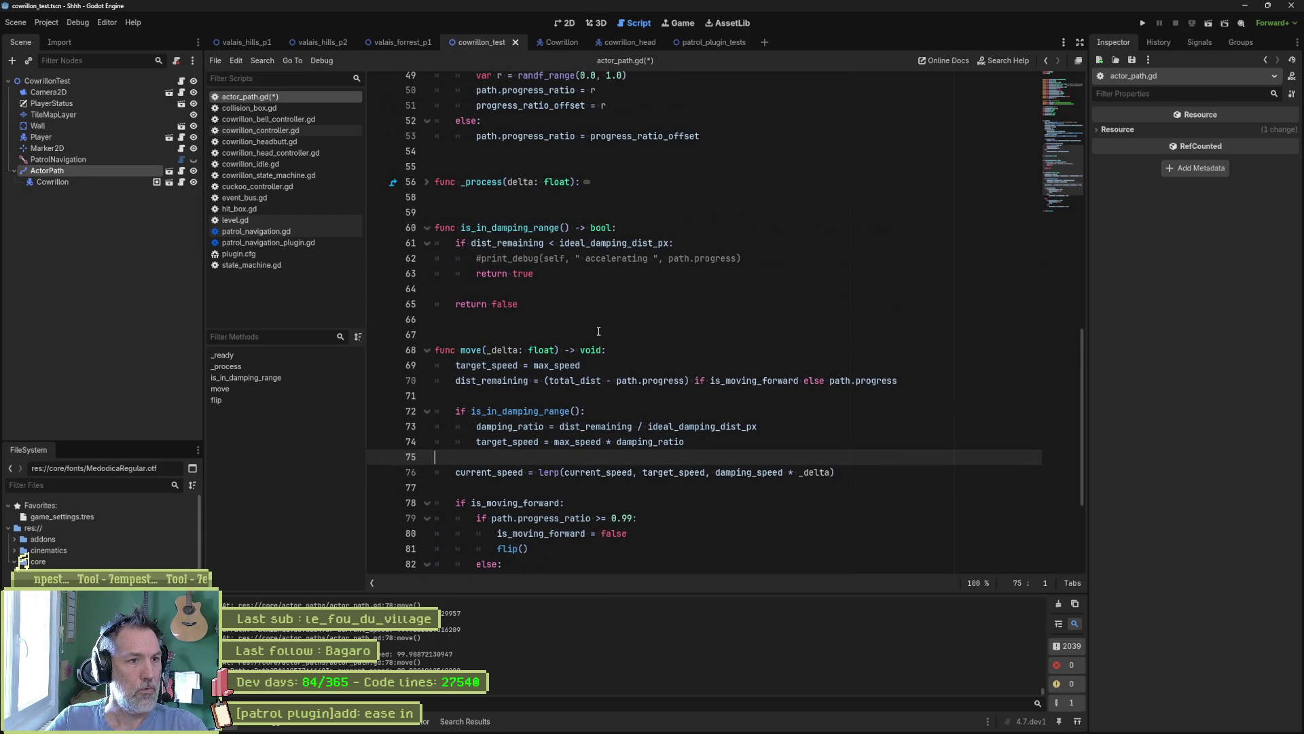
# Replace the is_in_damping_range() call in move() with dist_remaining < ideal_damping_dist_px
pyautogui.doubleClick(504, 229)
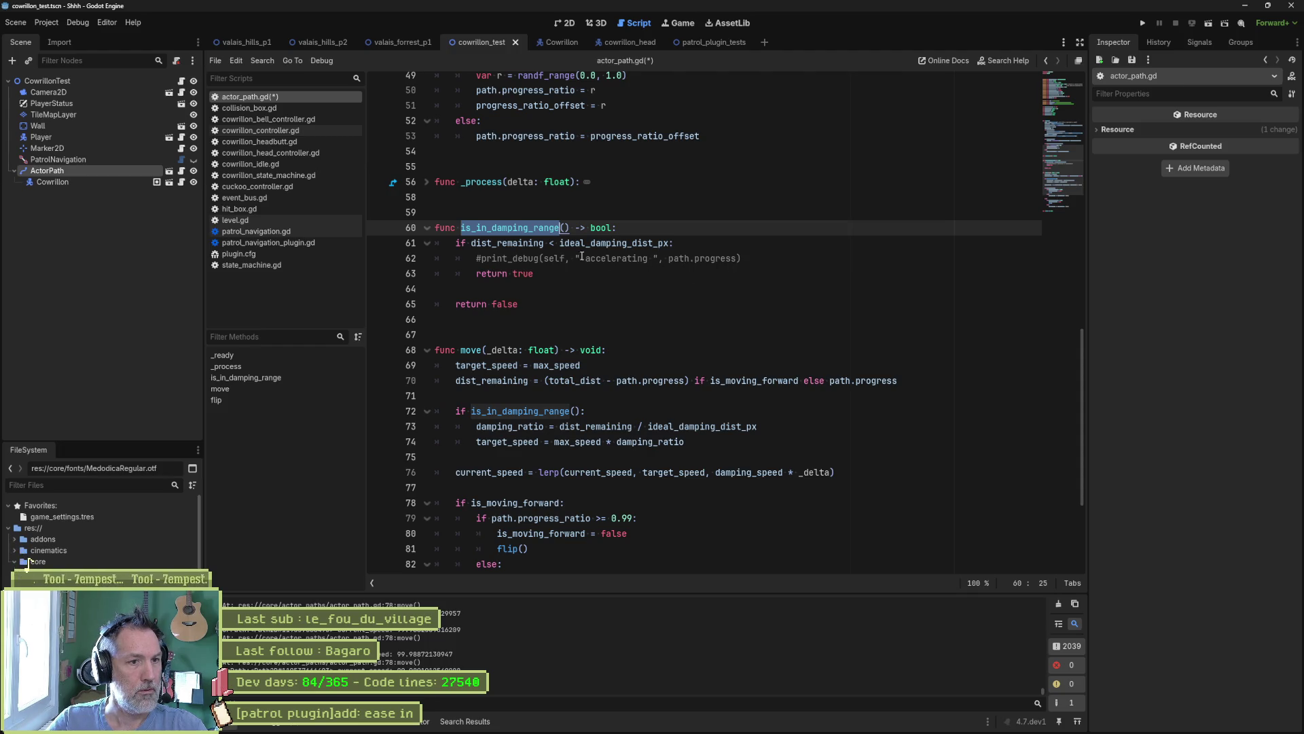
pyautogui.moveTo(682, 243); pyautogui.dragTo(455, 243)
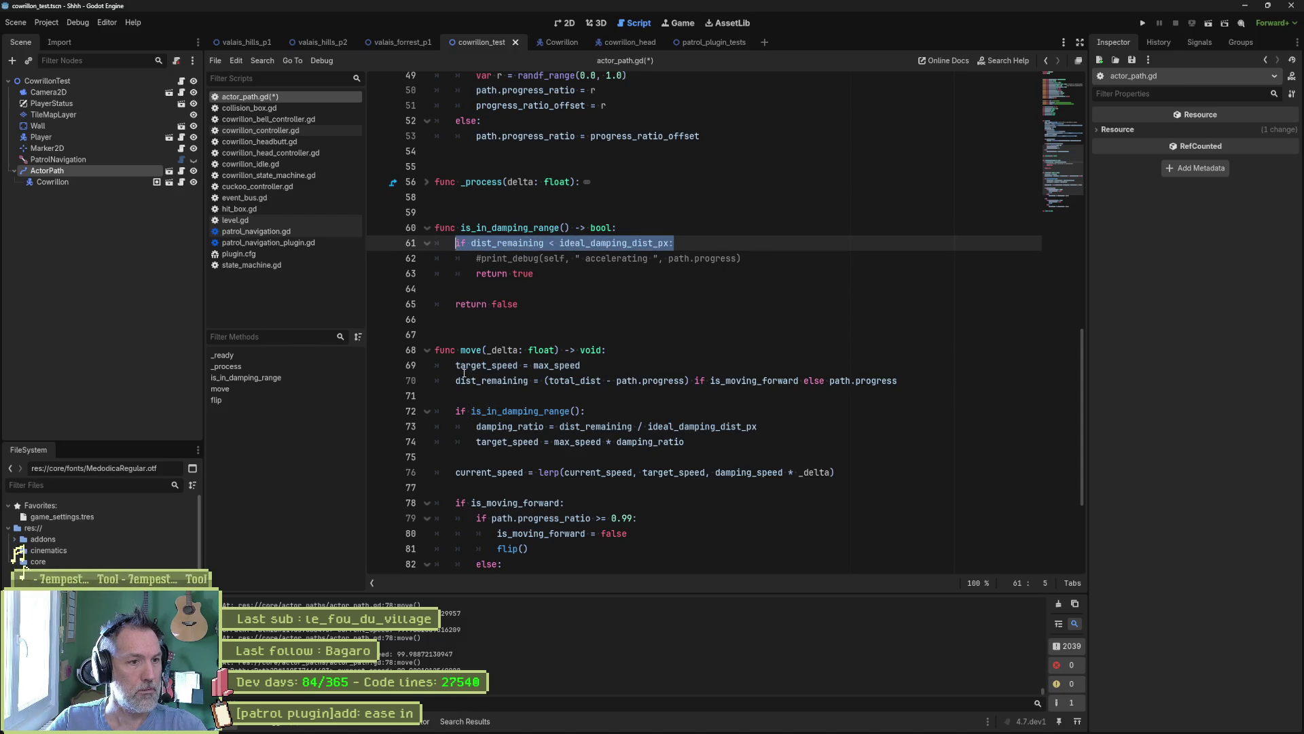
pyautogui.hotkey('ctrl', 'c')
pyautogui.moveTo(455, 411); pyautogui.dragTo(587, 411)
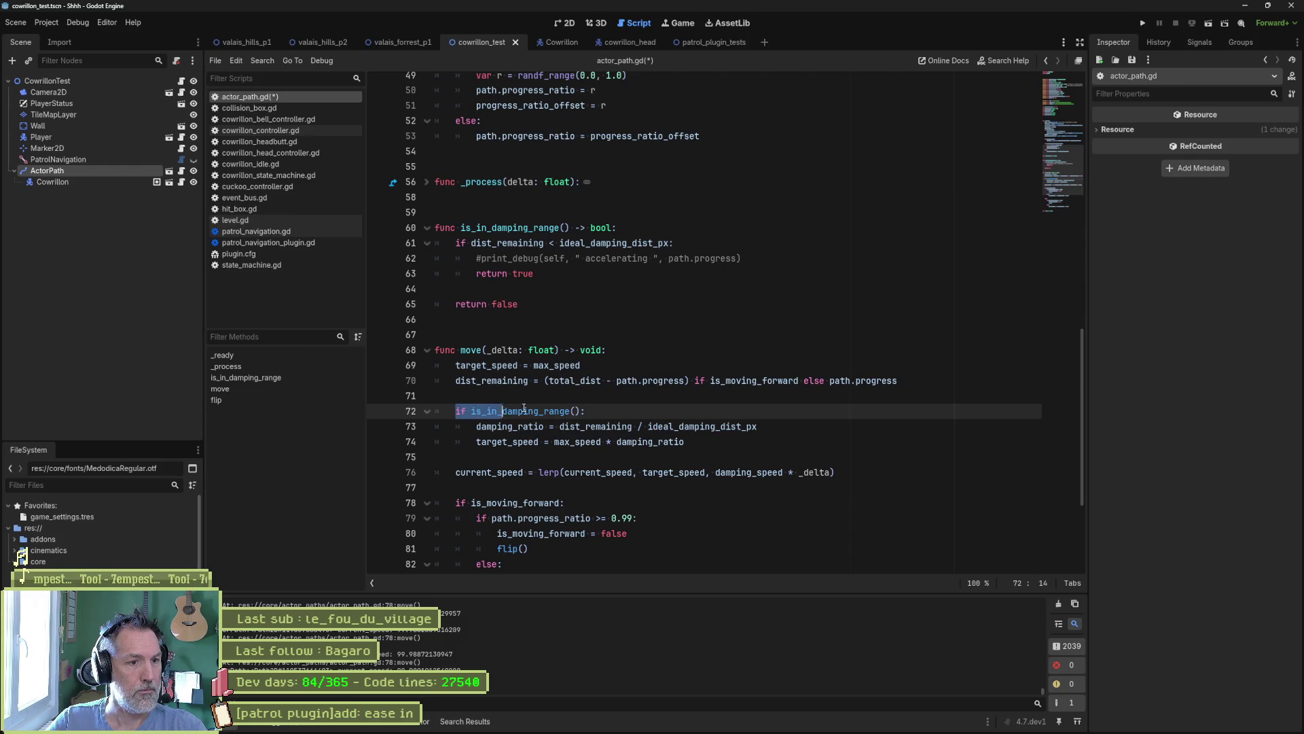
pyautogui.hotkey('ctrl', 'v')
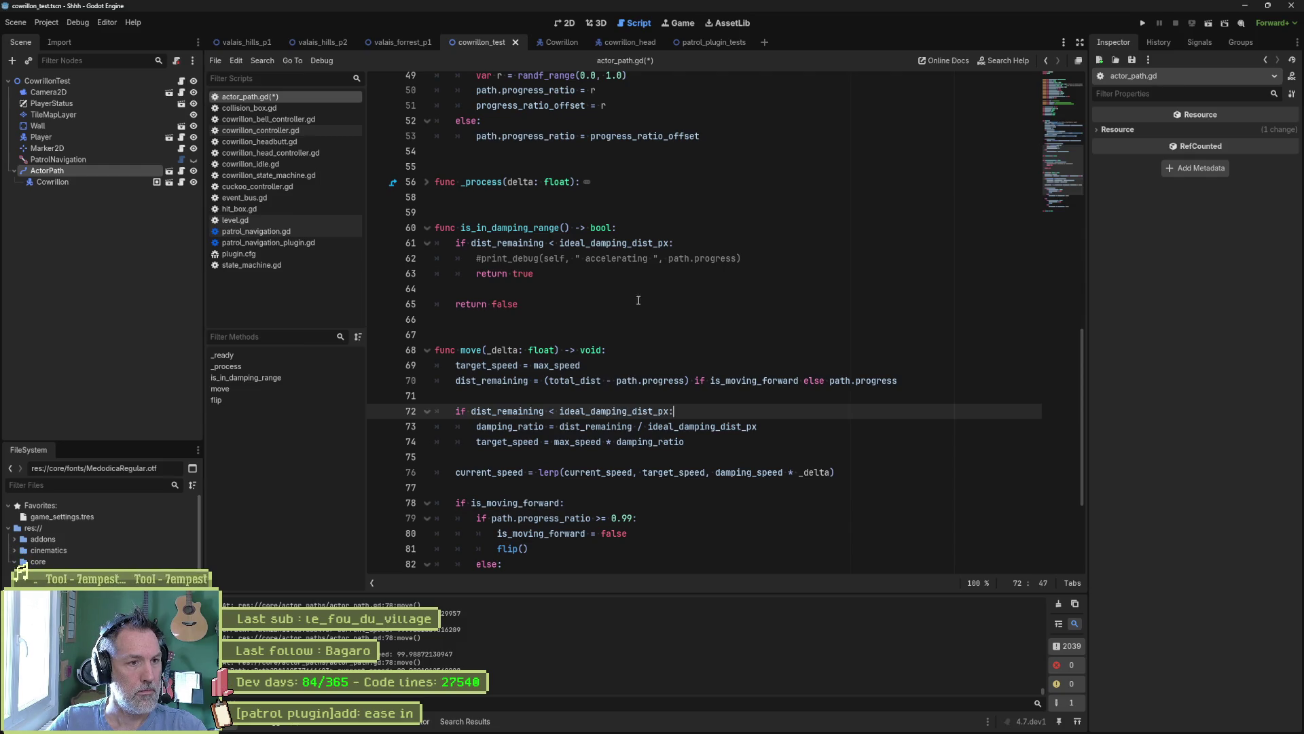
# Delete the now-unused is_in_damping_range function and run the scene
pyautogui.moveTo(665, 305); pyautogui.dragTo(657, 191)
pyautogui.press('Delete')
pyautogui.press('Delete')
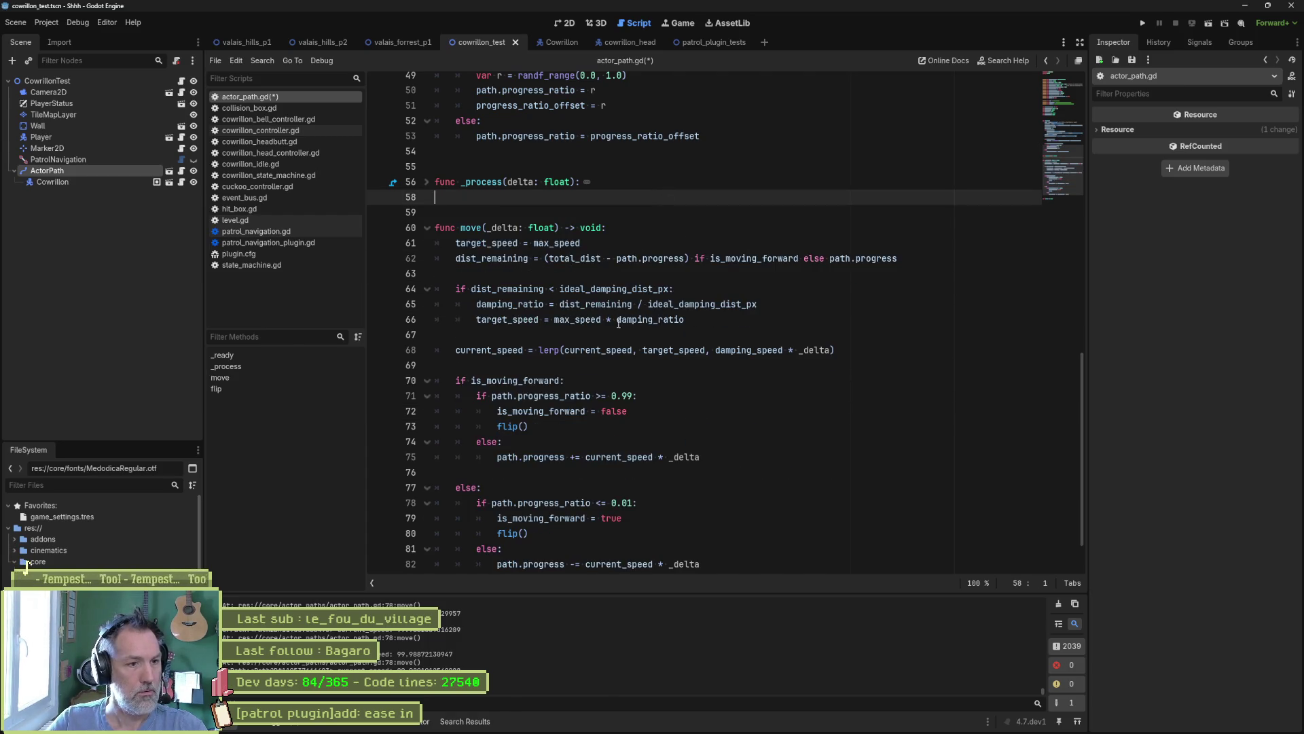
pyautogui.press('F6')
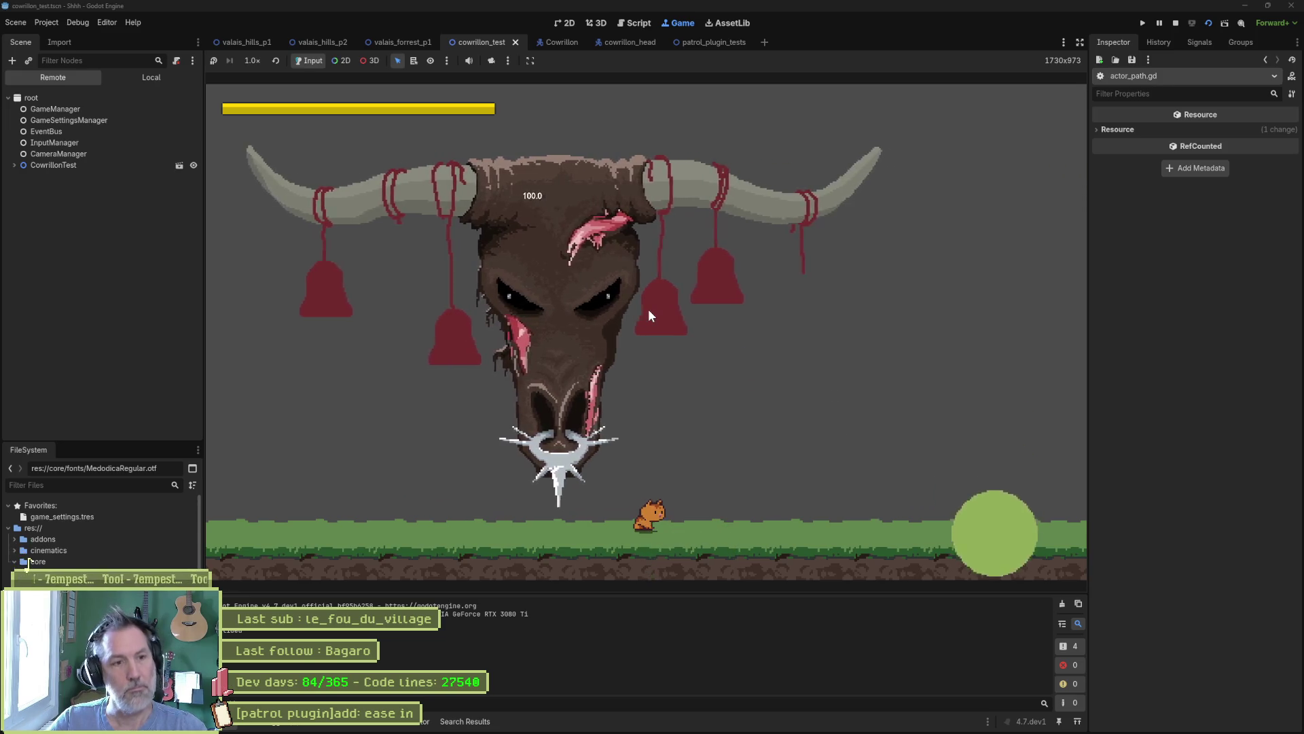
# Stop the game, review actor_path.gd's variable declarations, then return to the 2D scene view
pyautogui.press('F8')
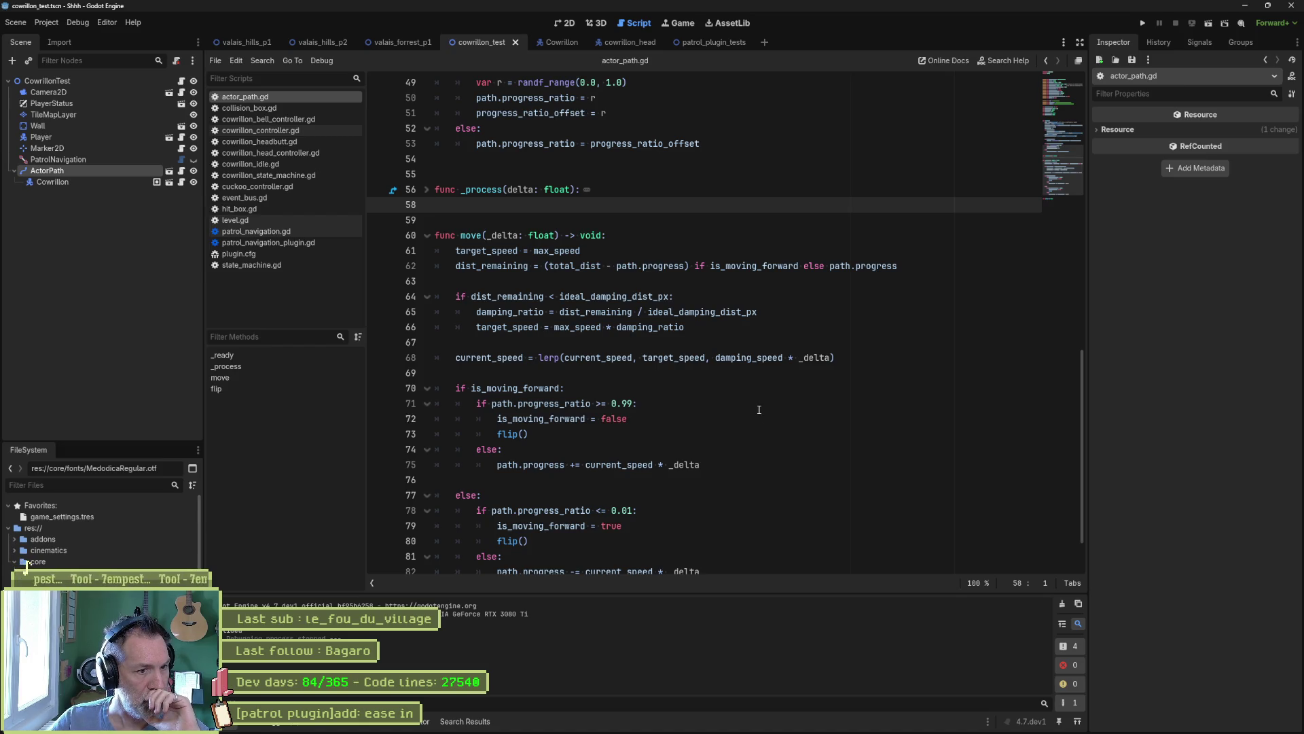
pyautogui.scroll(-1, 763, 417)
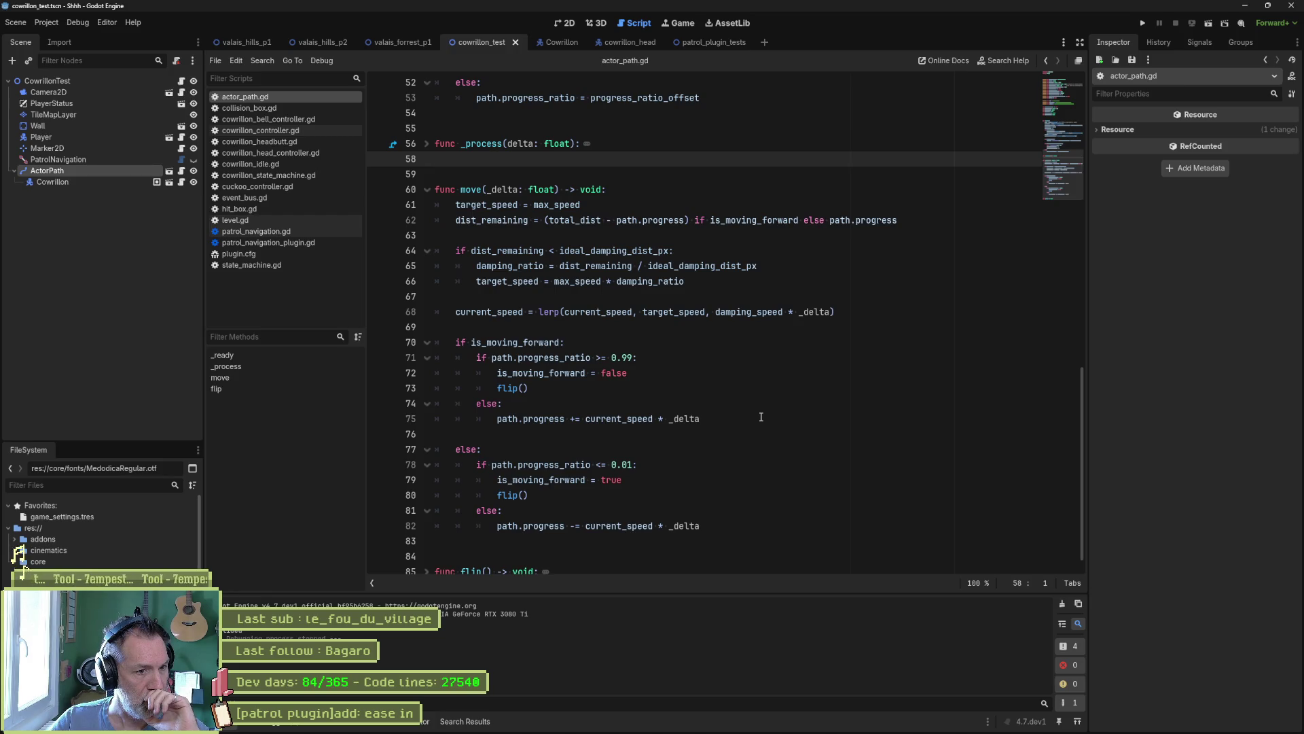
pyautogui.scroll(-1, 761, 416)
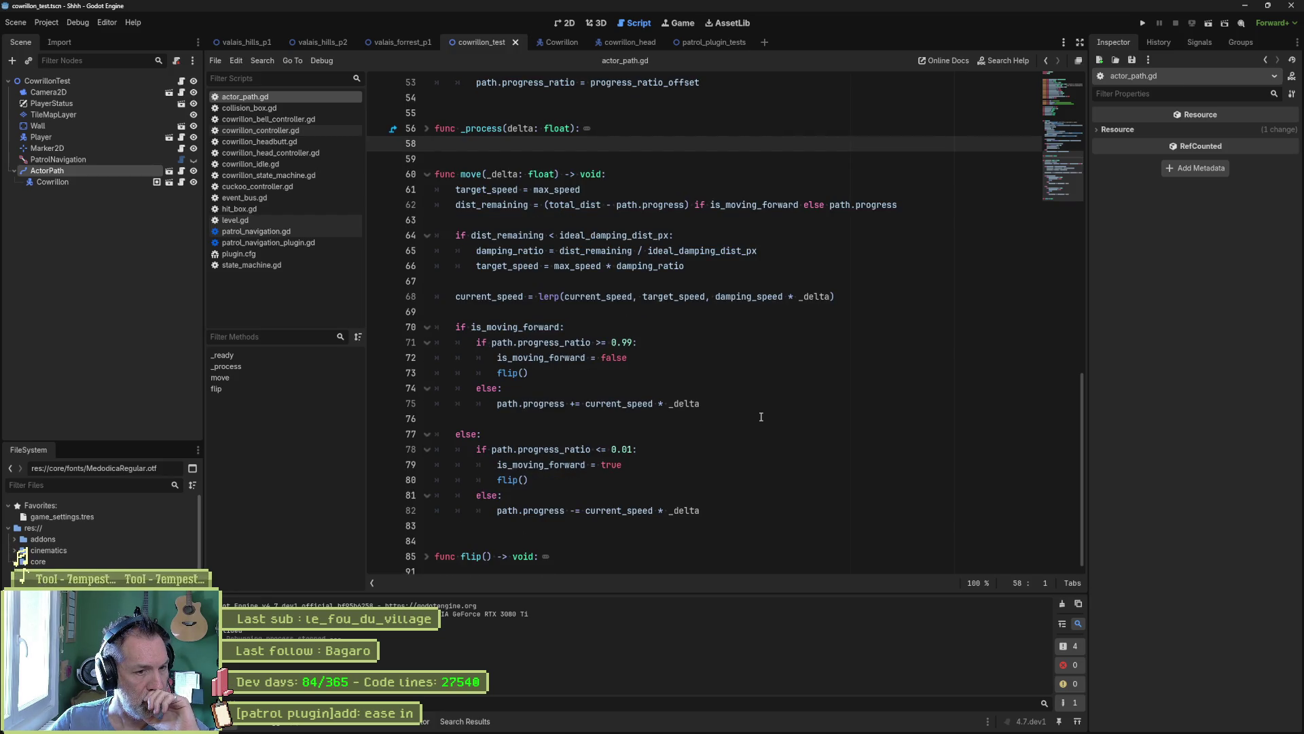
pyautogui.scroll(1, 762, 419)
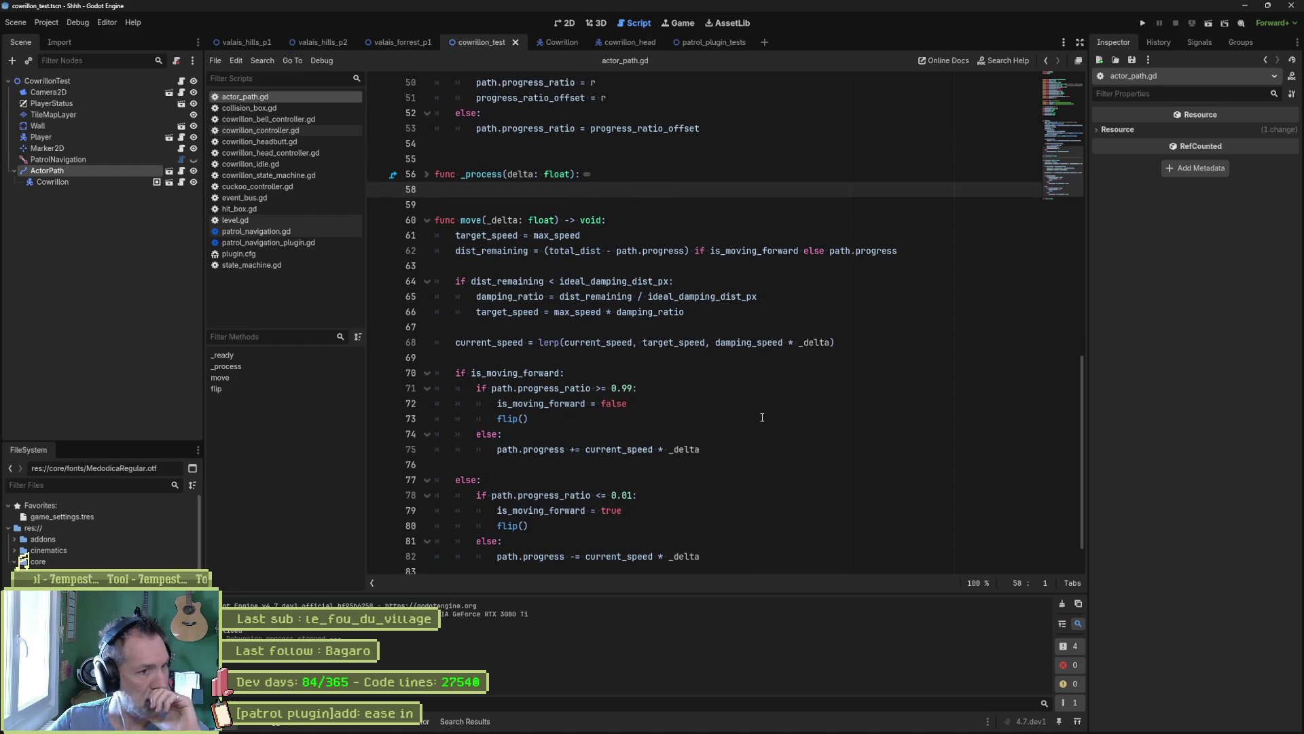
pyautogui.scroll(4, 763, 421)
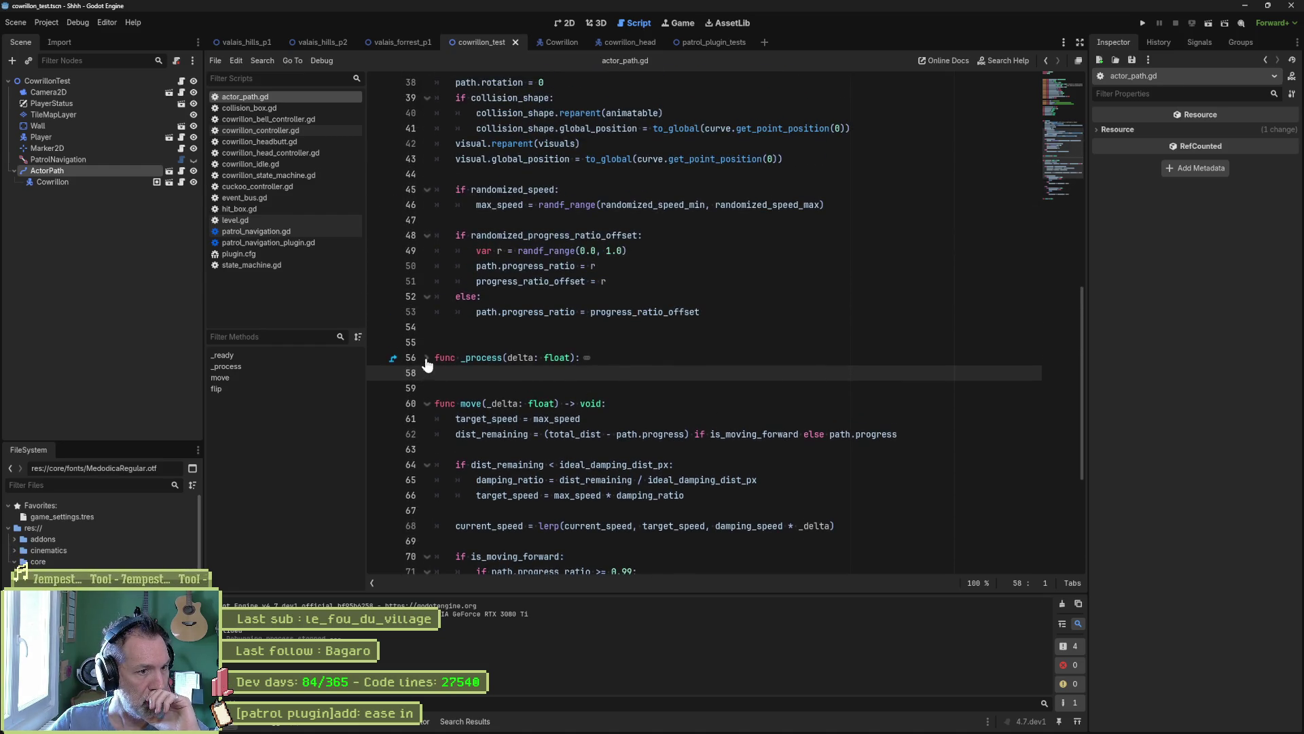
pyautogui.scroll(3, 777, 366)
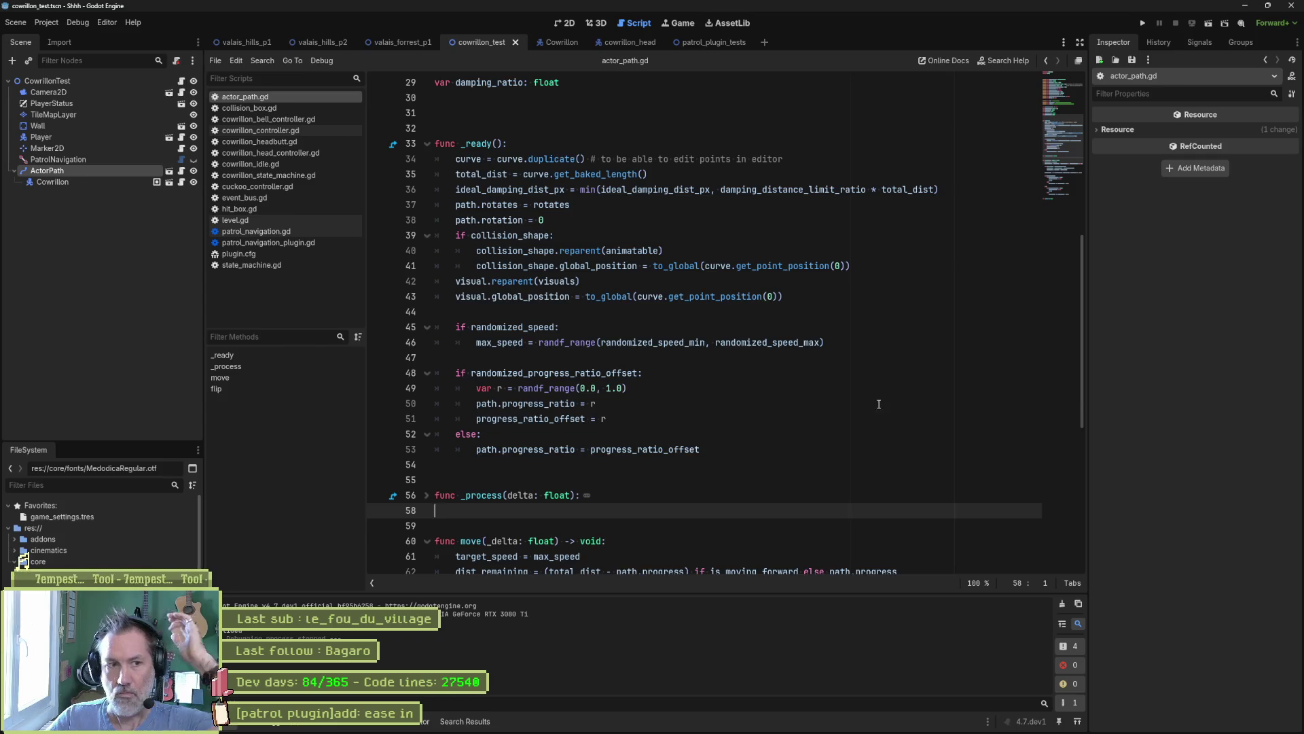
pyautogui.scroll(6, 802, 397)
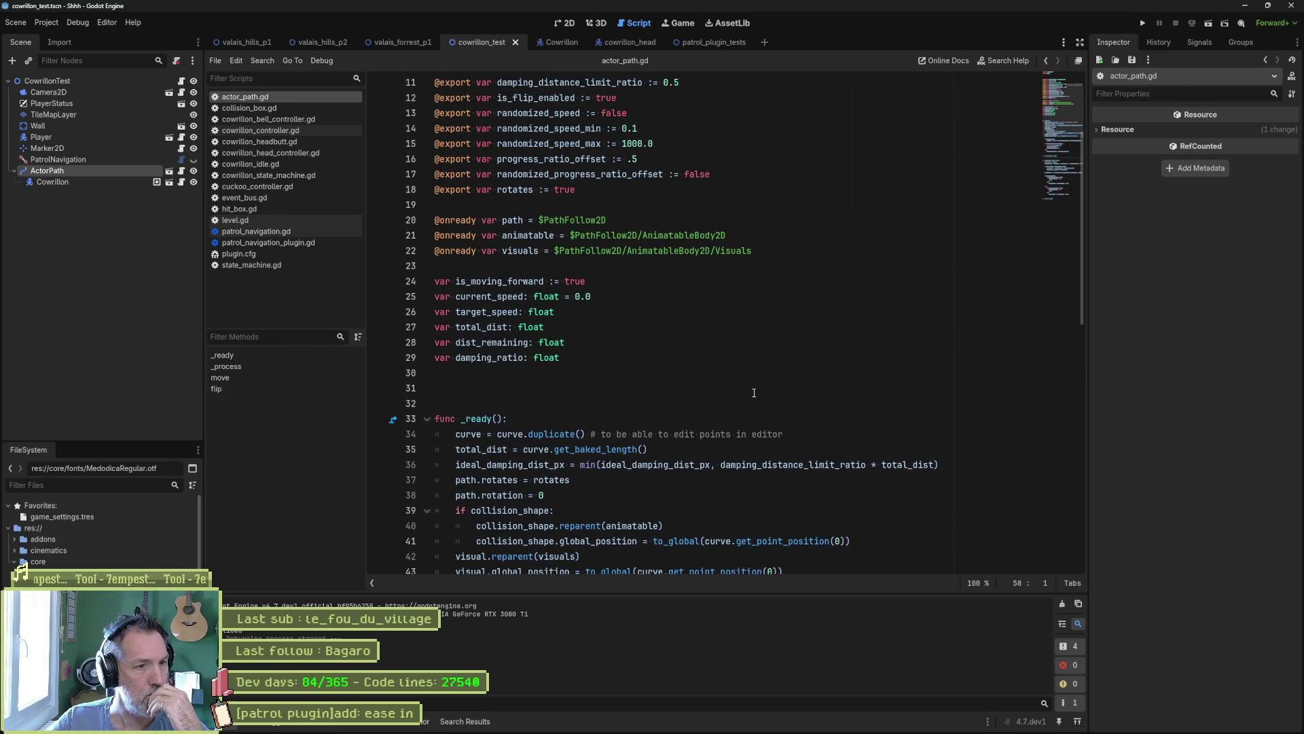
pyautogui.scroll(3, 754, 393)
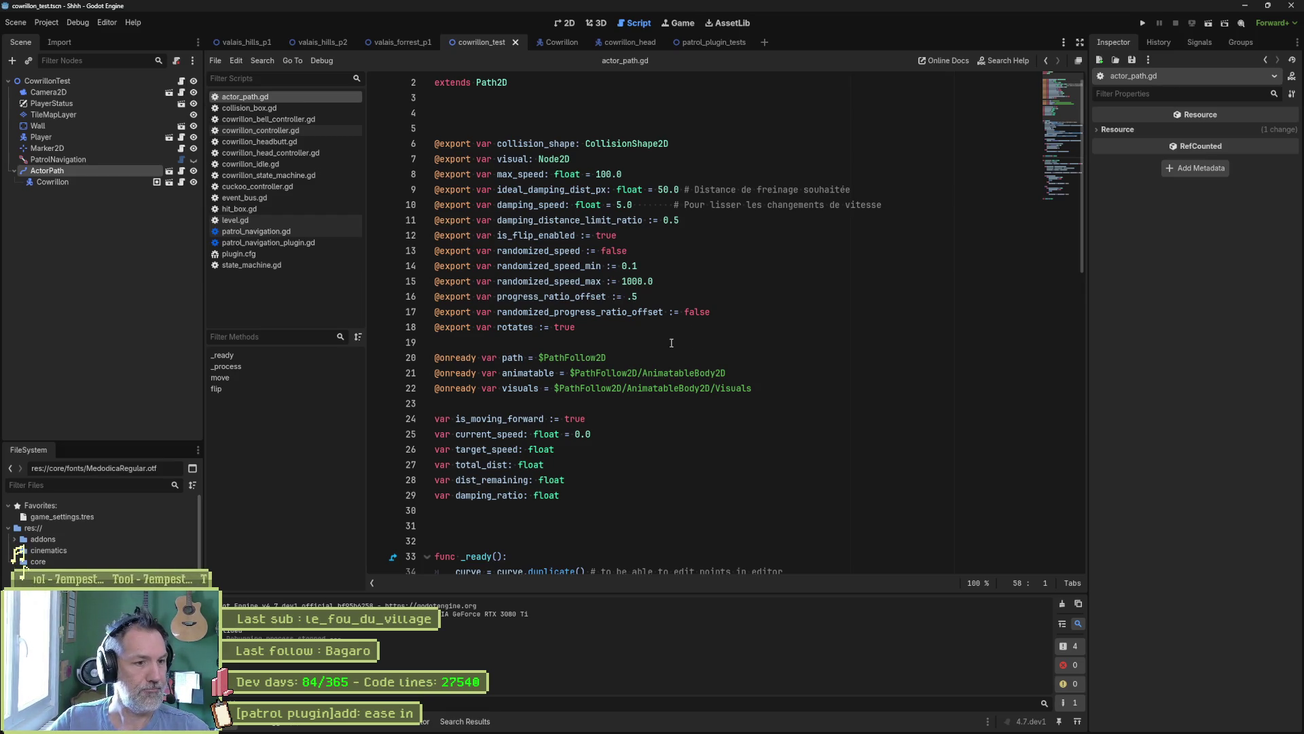
pyautogui.scroll(-6, 686, 360)
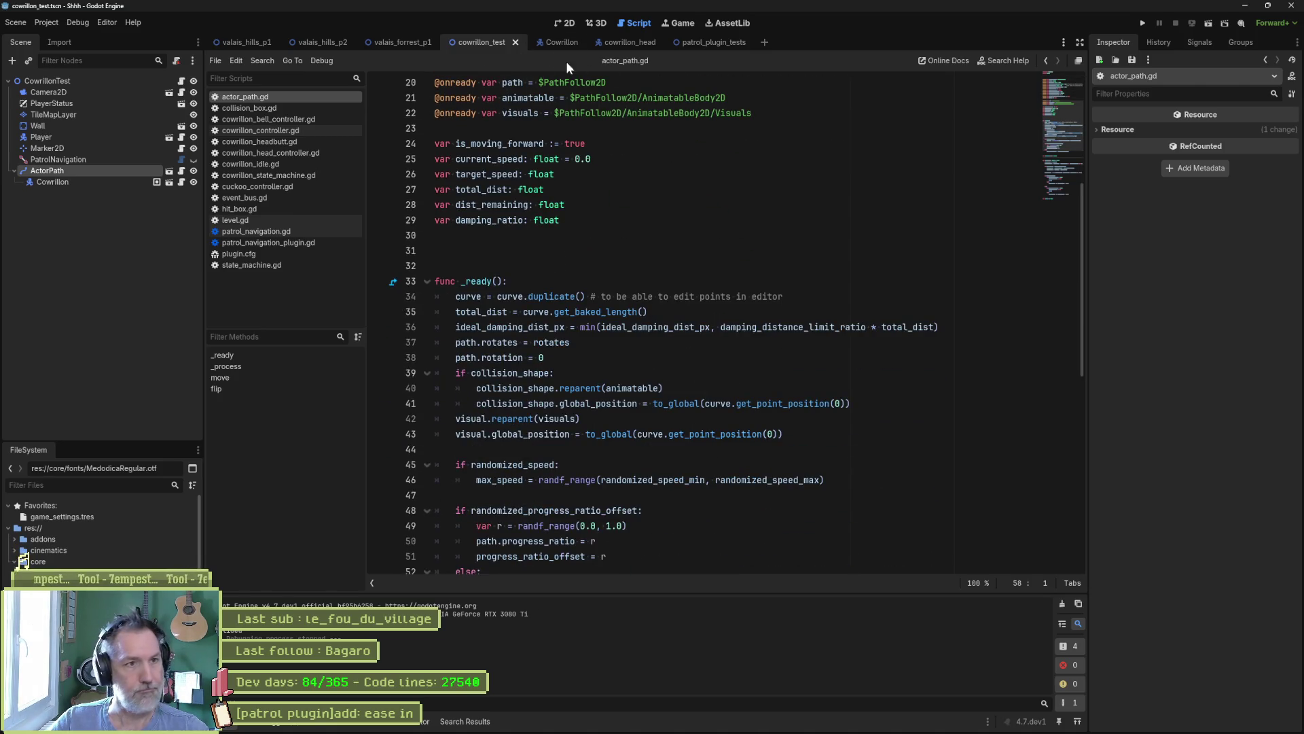
pyautogui.click(564, 23)
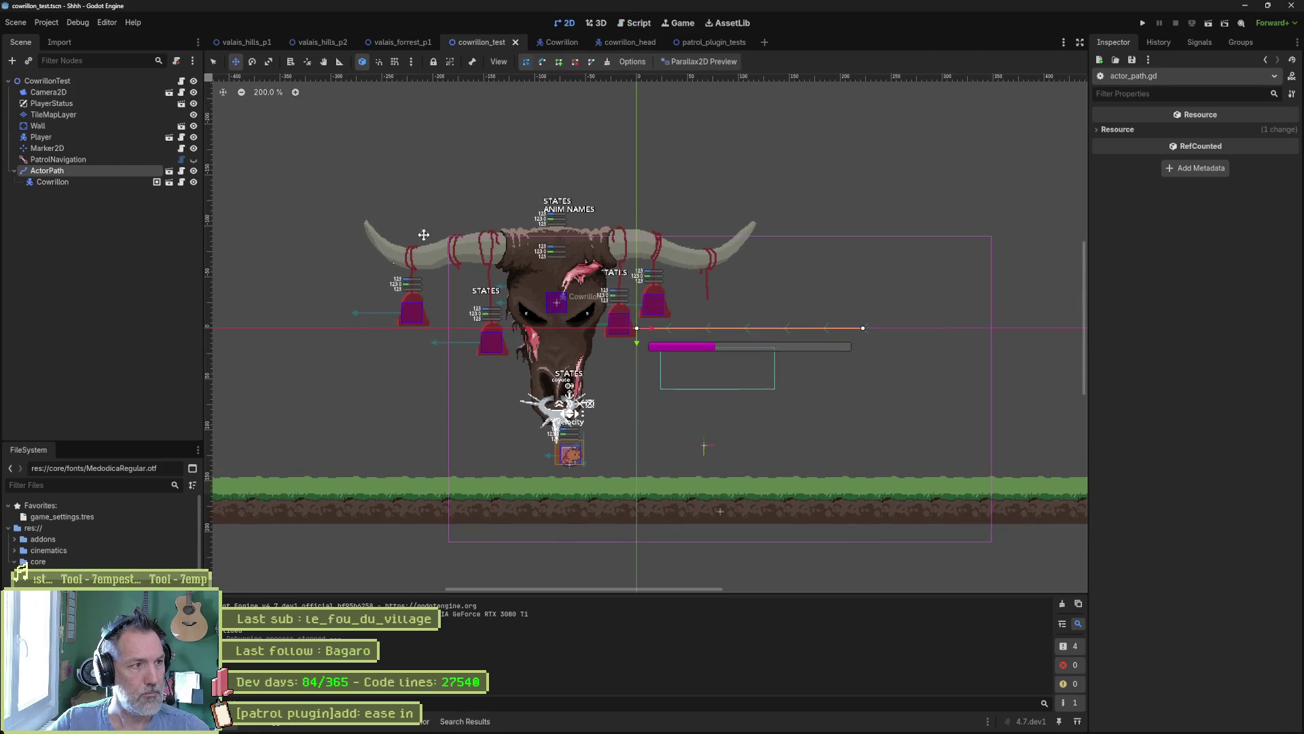
# Shift the ActorPath about 70 px left and move the Cowrillon bull head up and right
pyautogui.moveTo(764, 293); pyautogui.dragTo(692, 289)
pyautogui.click(115, 182)
pyautogui.moveTo(682, 209)
pyautogui.mouseDown()
pyautogui.moveTo(856, 182)
pyautogui.moveTo(849, 164)
pyautogui.moveTo(864, 186)
pyautogui.mouseUp()
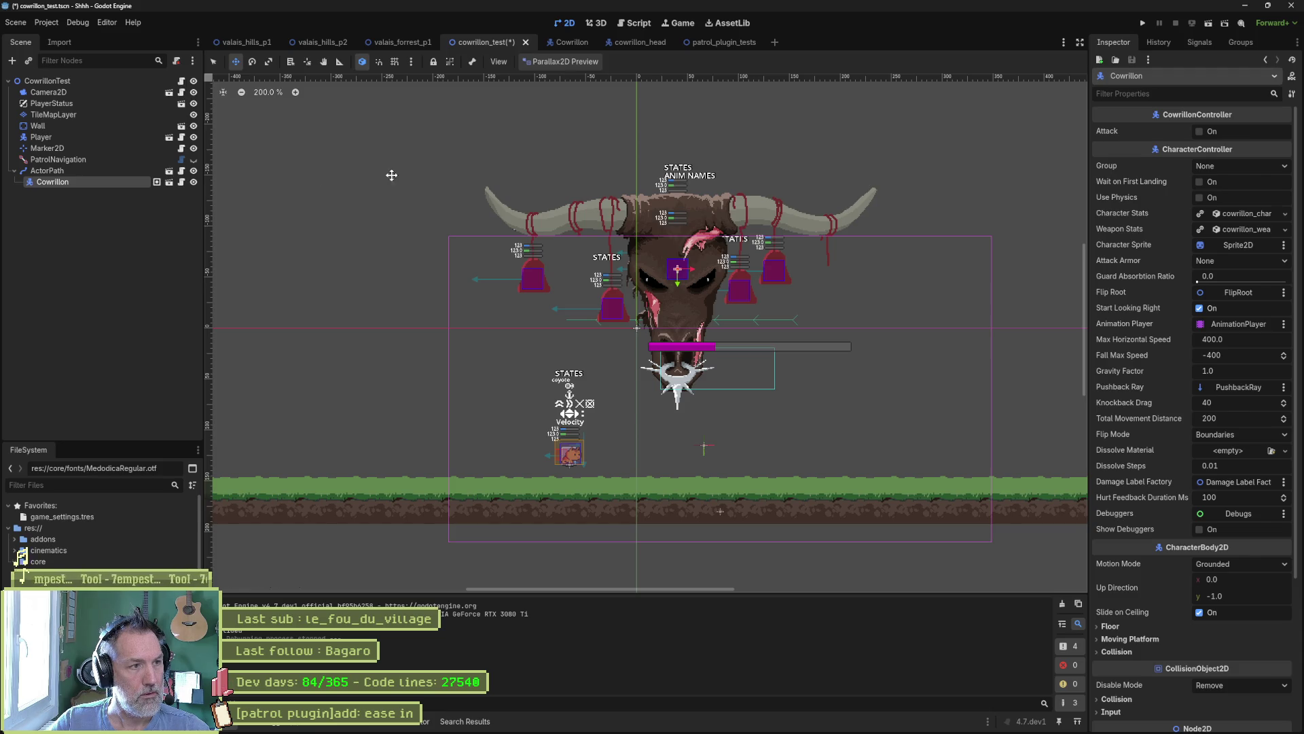
# Add a third point to the ActorPath curve at position (50, 50)
pyautogui.click(47, 171)
pyautogui.moveTo(482, 335)
pyautogui.mouseDown()
pyautogui.moveTo(451, 344)
pyautogui.moveTo(590, 343)
pyautogui.moveTo(524, 401)
pyautogui.moveTo(512, 387)
pyautogui.mouseUp()
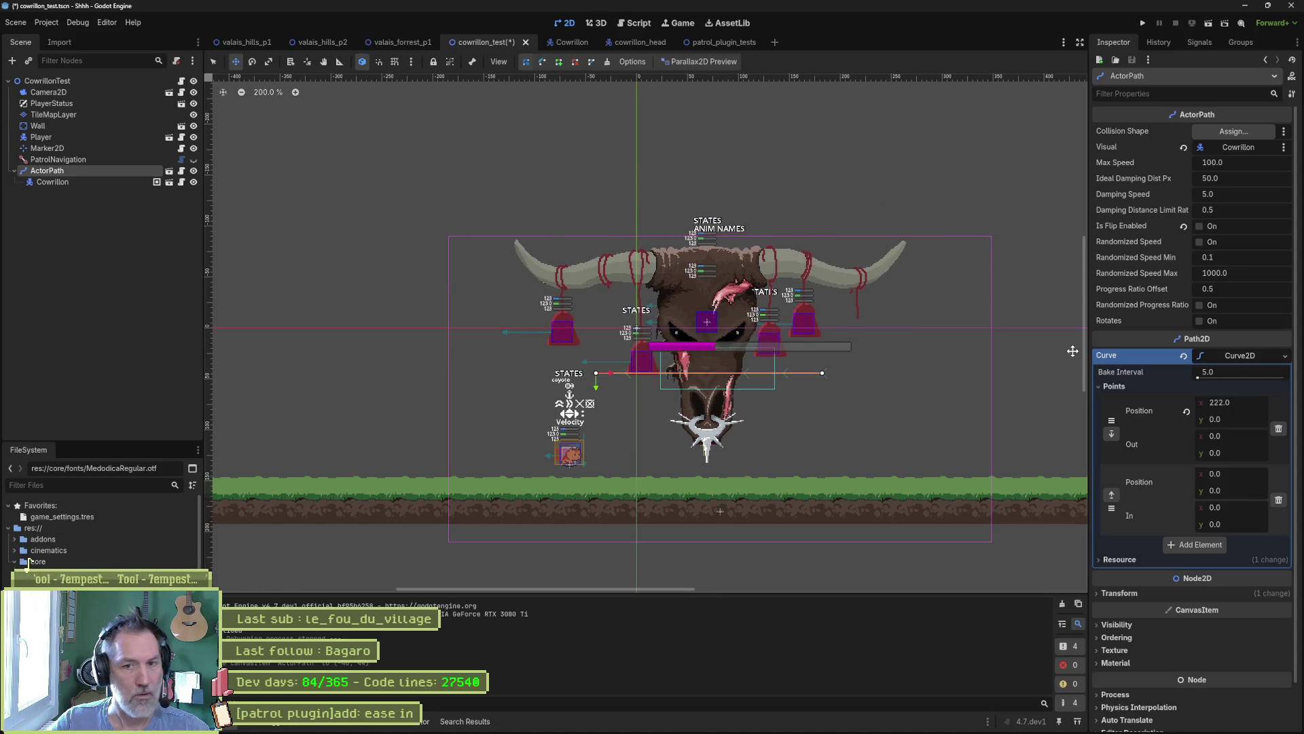
pyautogui.click(1222, 544)
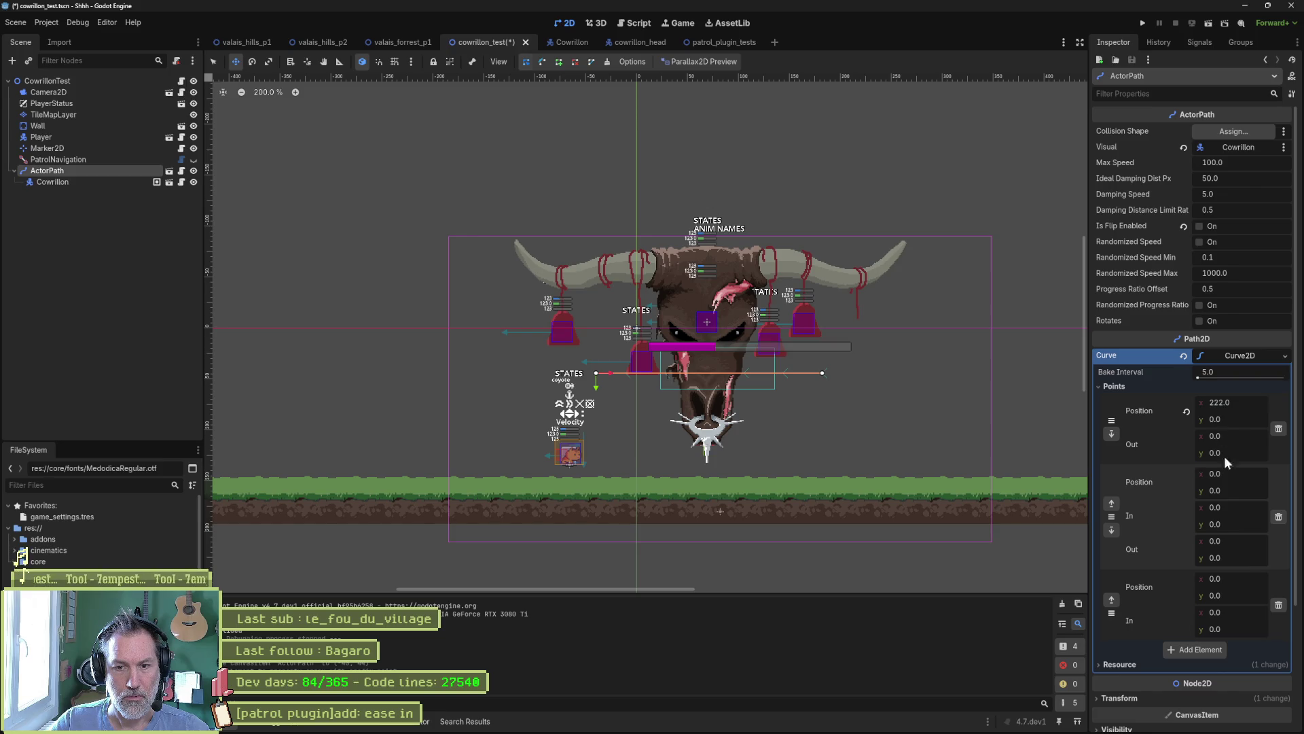
pyautogui.click(1255, 583)
pyautogui.write('50')
pyautogui.press('Return')
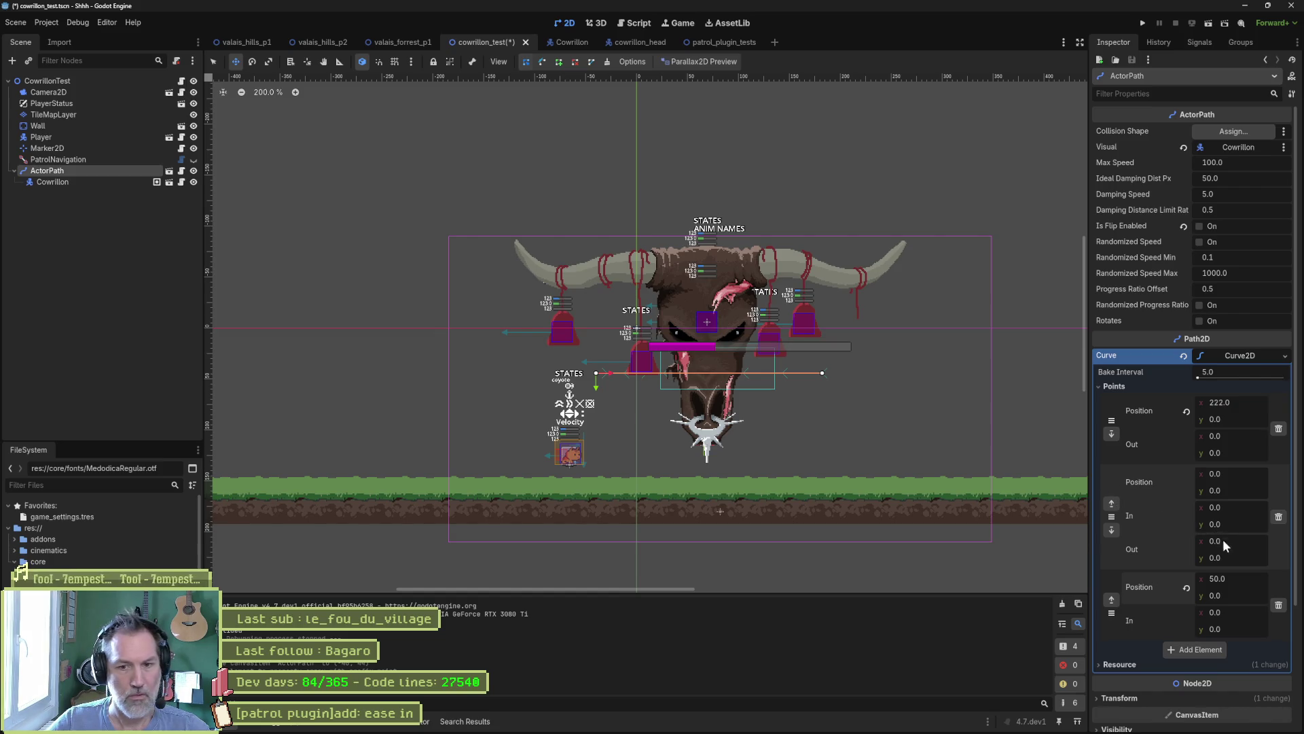
pyautogui.write('50')
pyautogui.press('Return')
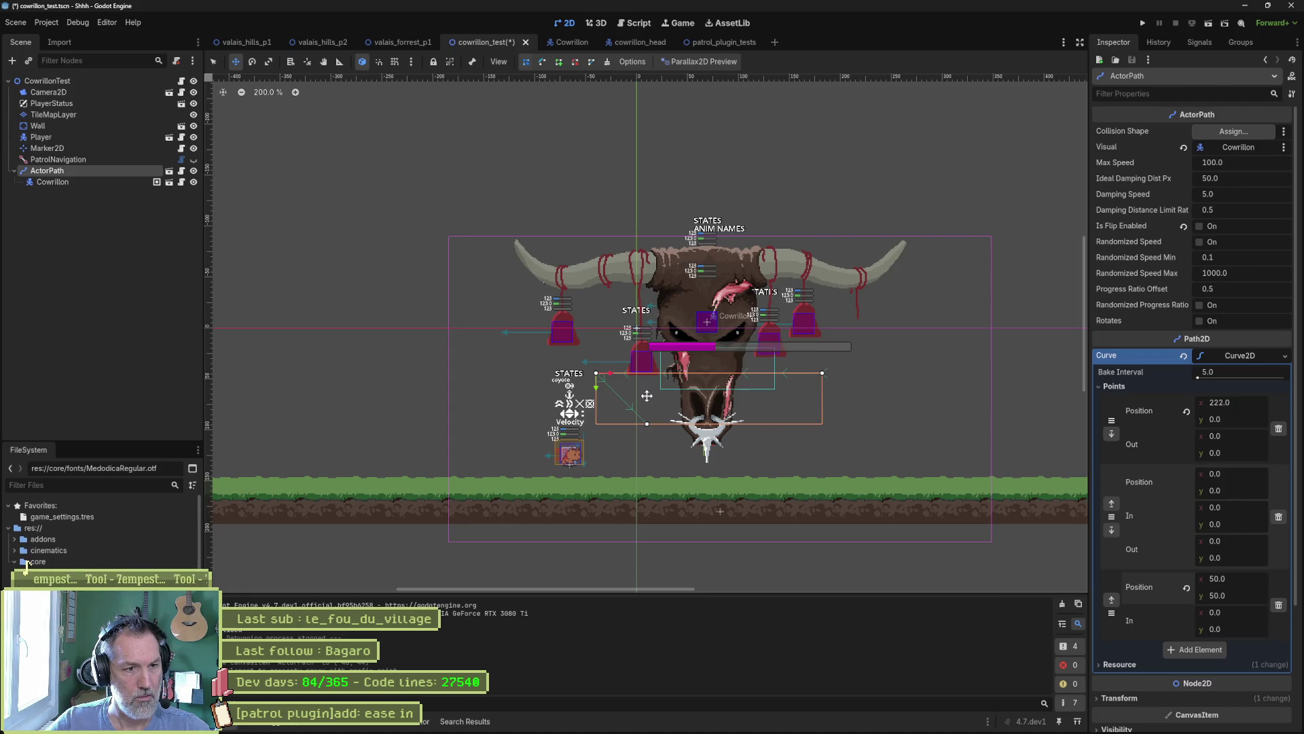
pyautogui.scroll(3, 660, 434)
# Reshape the ActorPath to points (222, 0), (160, 12), (106, −28), (−68, 21) and test-run it
pyautogui.scroll(1, 660, 434)
pyautogui.press('q')
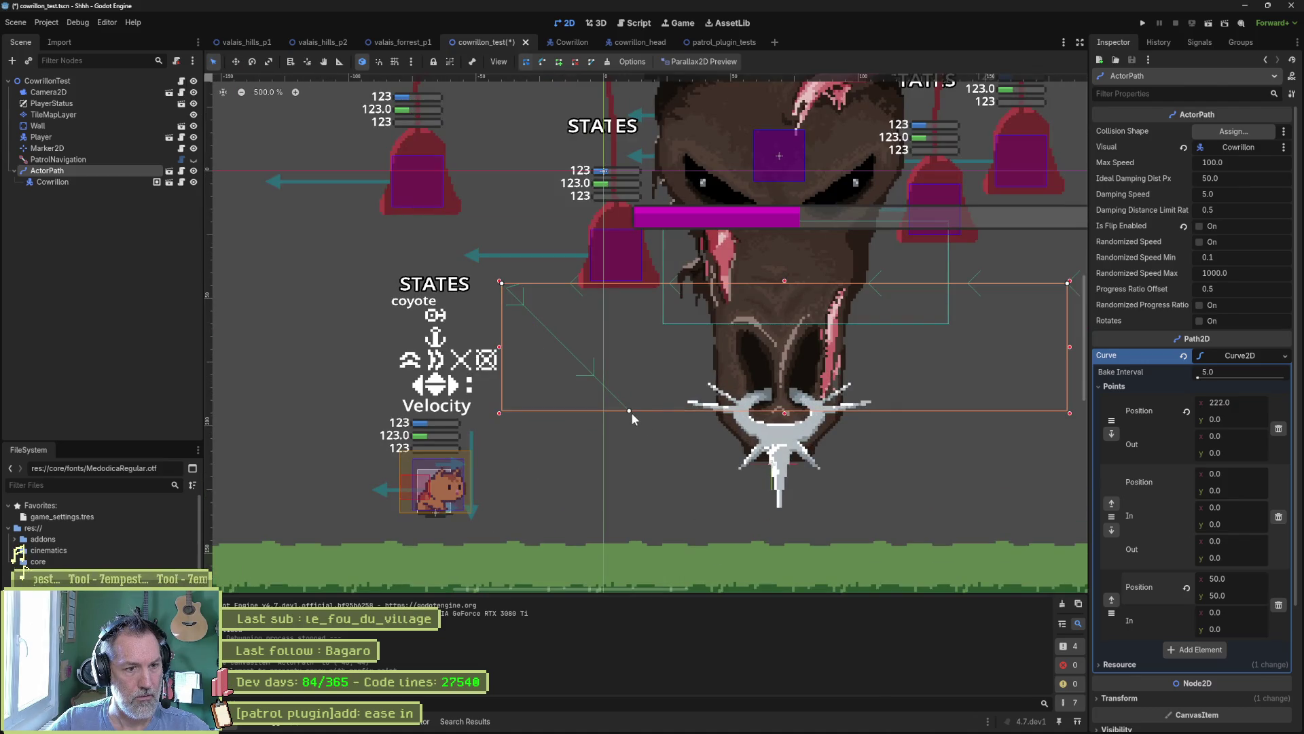
pyautogui.moveTo(629, 412); pyautogui.dragTo(326, 337)
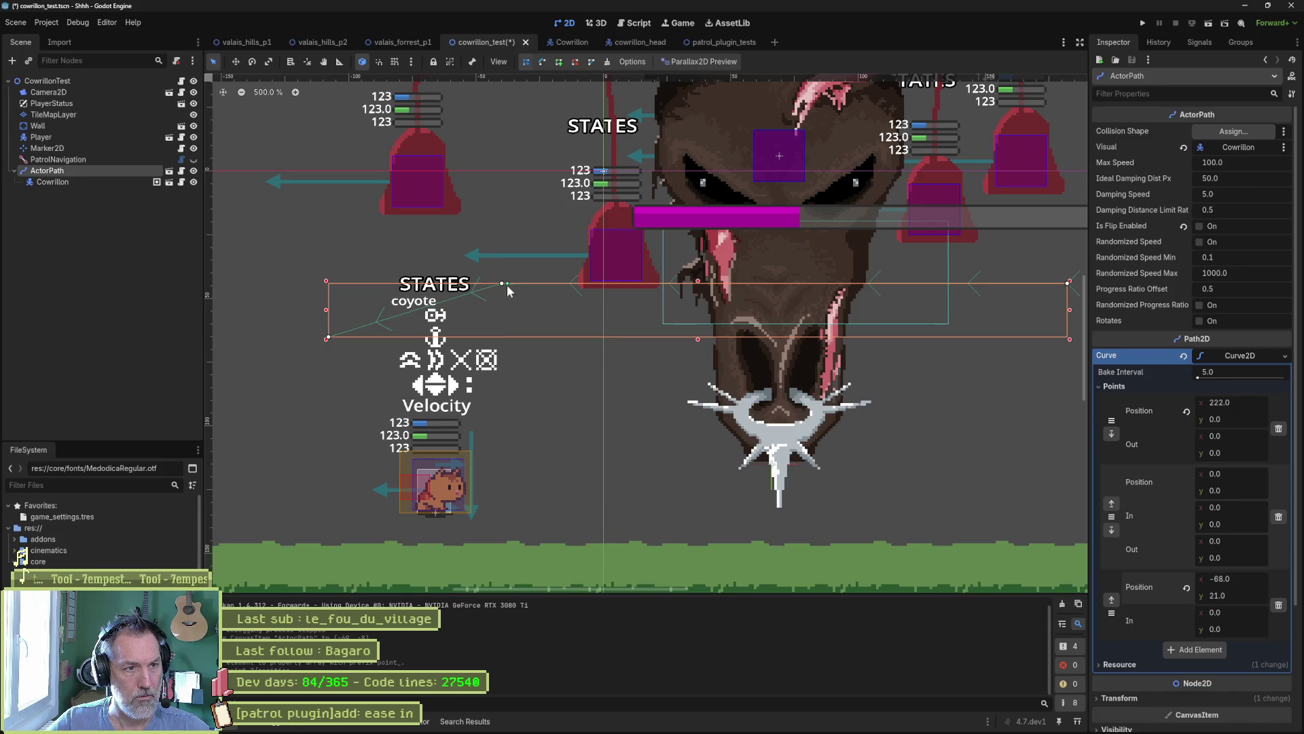
pyautogui.moveTo(500, 284); pyautogui.dragTo(772, 212)
pyautogui.moveTo(919, 247); pyautogui.dragTo(910, 315)
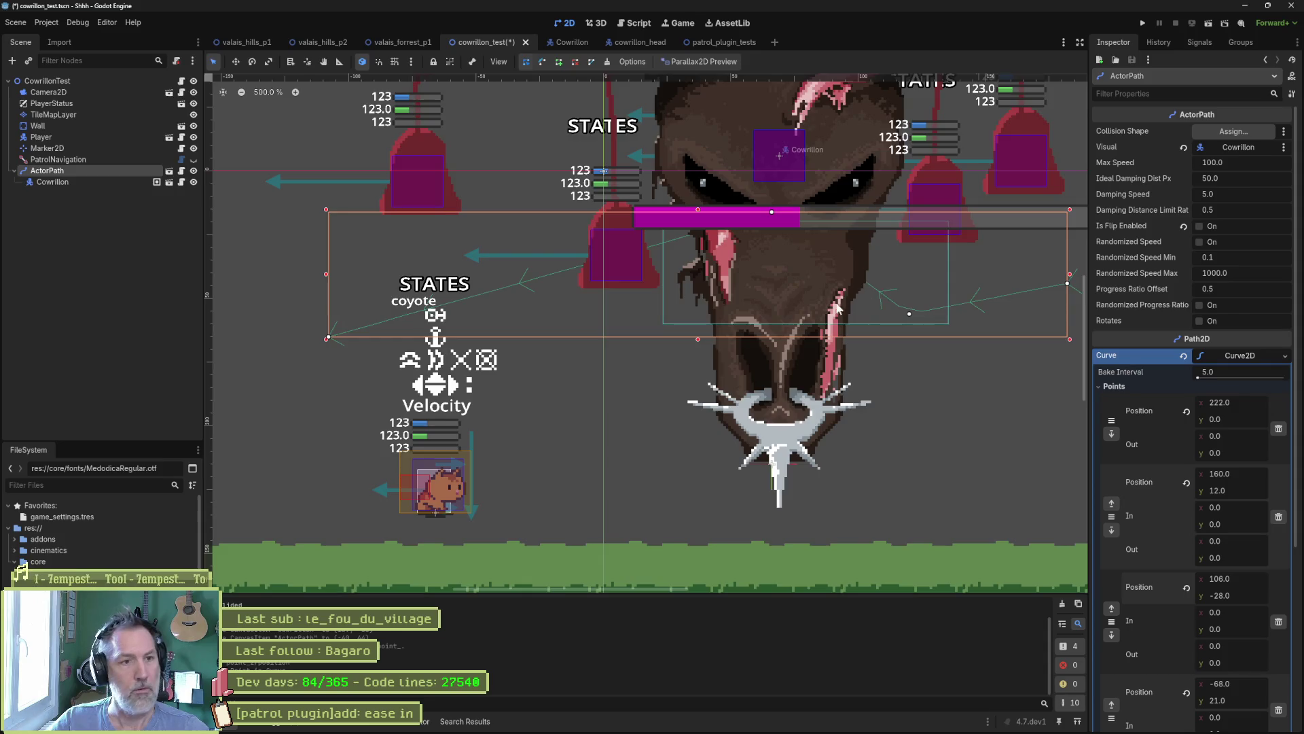
pyautogui.press('F6')
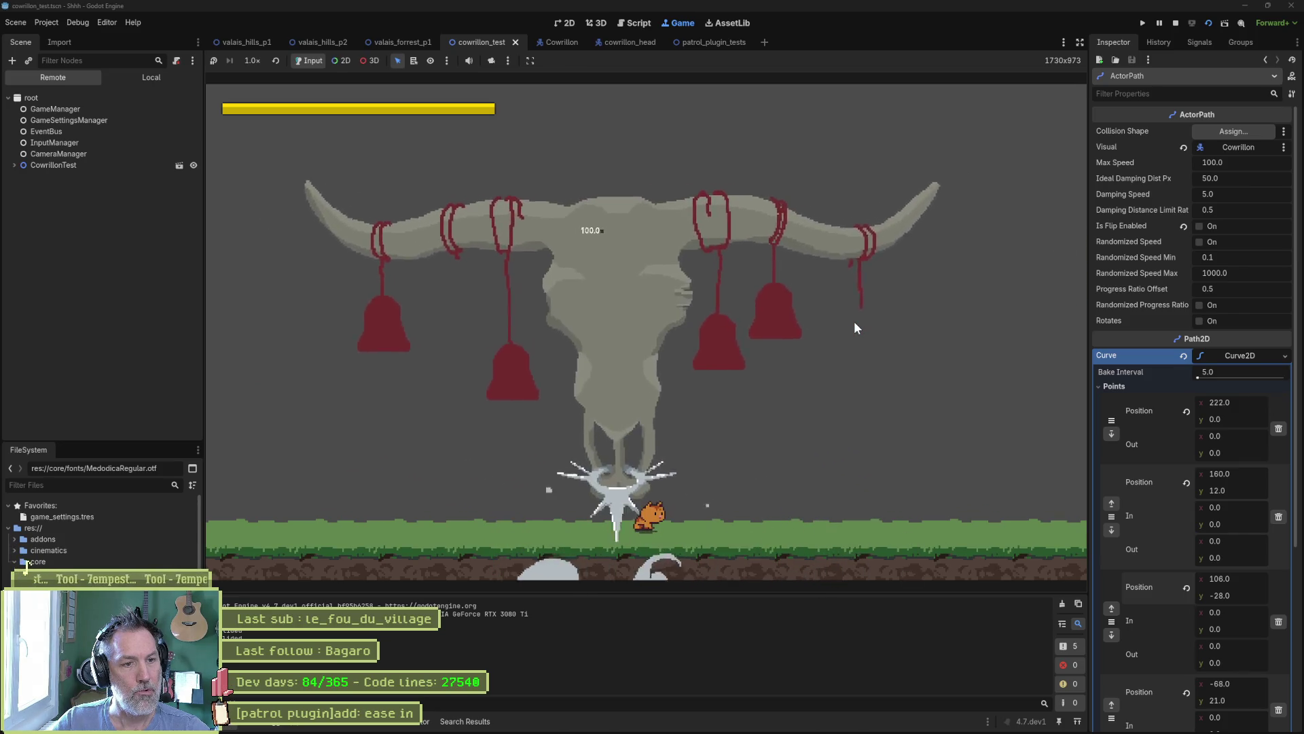
pyautogui.press('F8')
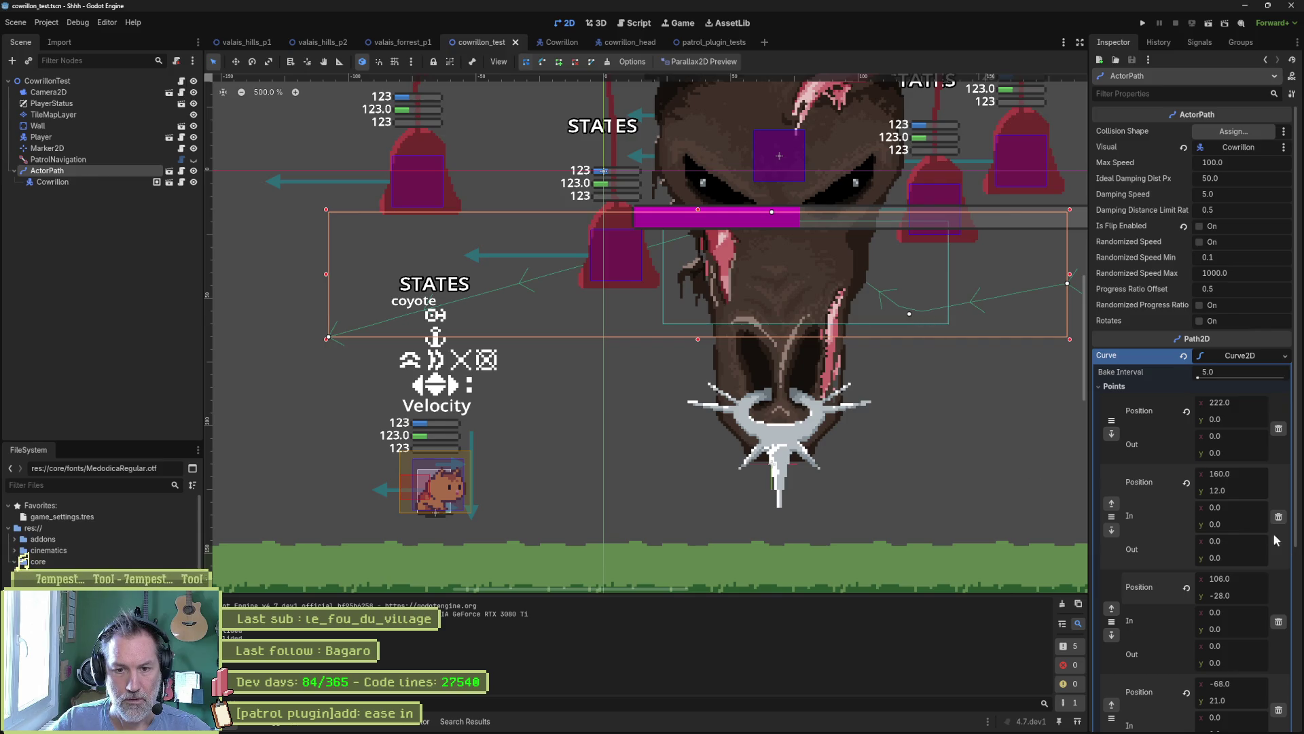
# Give the second point ±(28.68, 2.8) and the third ±(42.655, 1.5) bezier handles
pyautogui.moveTo(1235, 541)
pyautogui.mouseDown()
pyautogui.moveTo(1257, 545)
pyautogui.moveTo(1236, 545)
pyautogui.mouseUp()
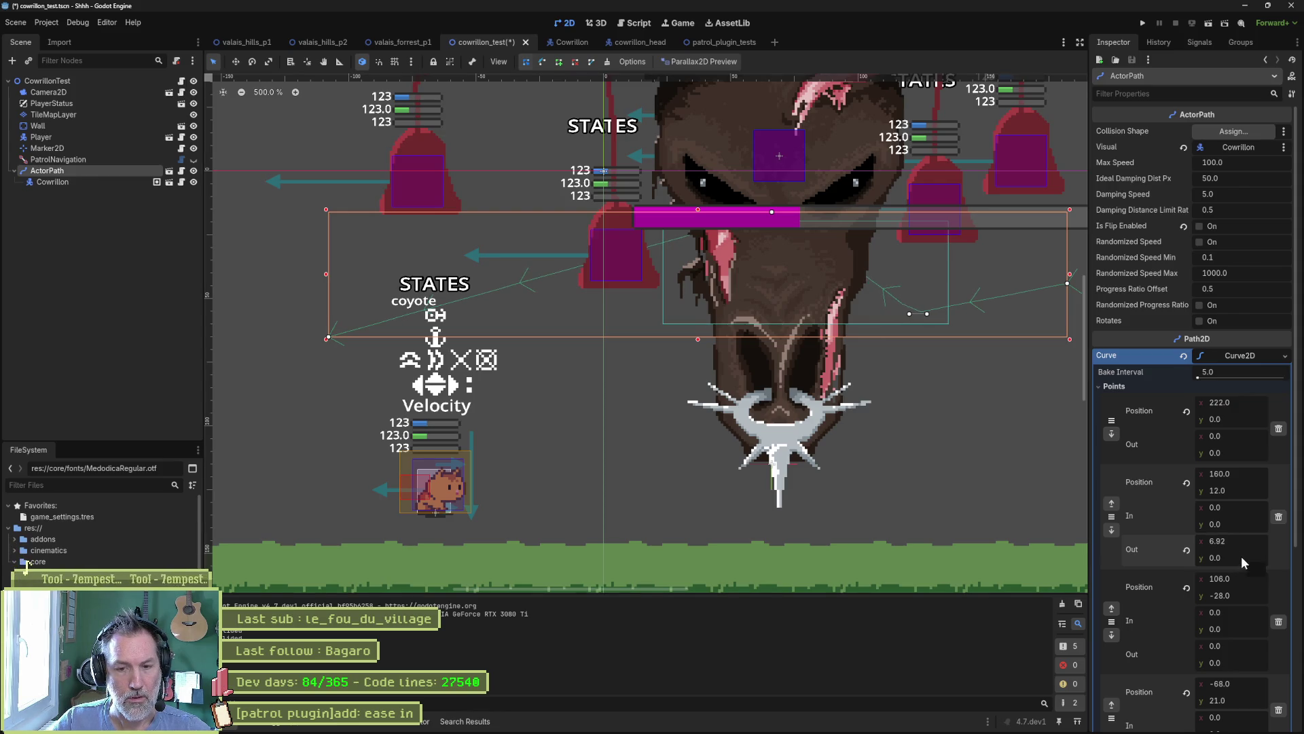
pyautogui.scroll(-2, 1222, 584)
pyautogui.scroll(1, 1234, 575)
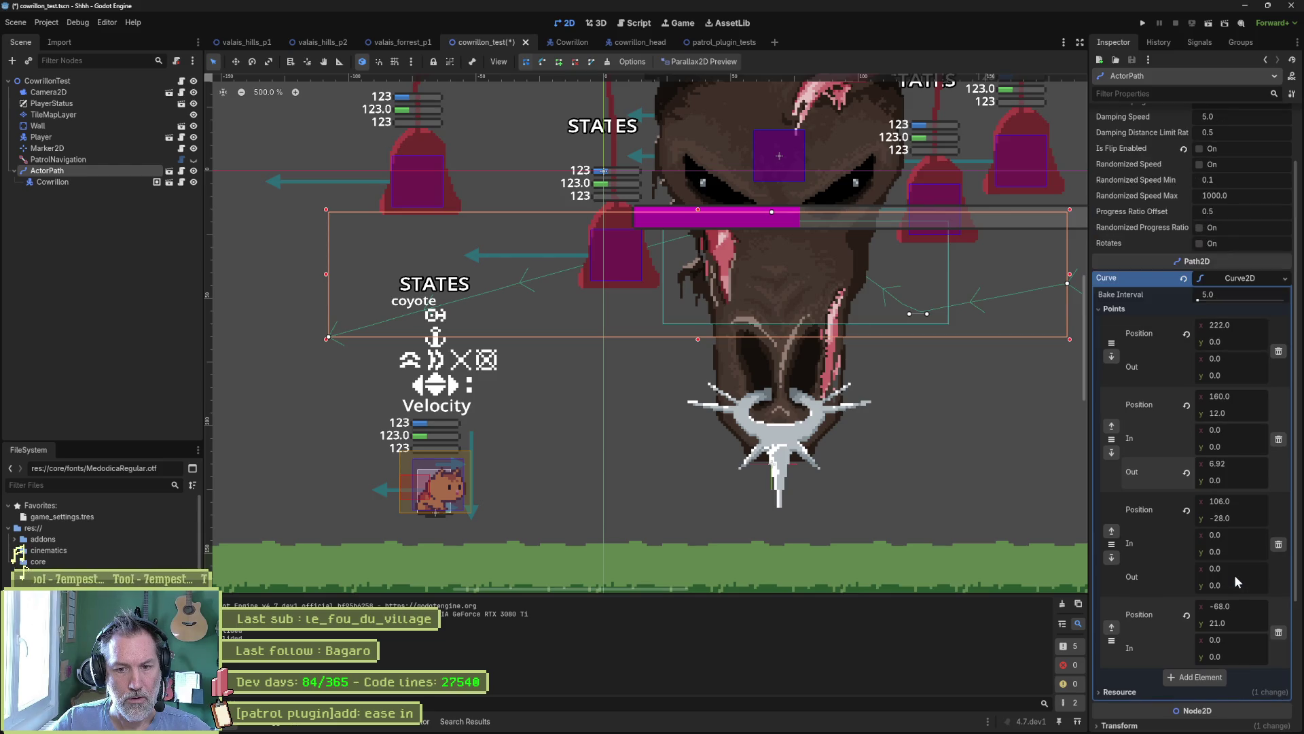
pyautogui.moveTo(1240, 569); pyautogui.dragTo(1250, 569)
pyautogui.moveTo(927, 314)
pyautogui.mouseDown()
pyautogui.moveTo(980, 316)
pyautogui.moveTo(837, 309)
pyautogui.mouseUp()
# Hide the Cowrillon boss and shift the whole ActorPath left and down
pyautogui.click(732, 308)
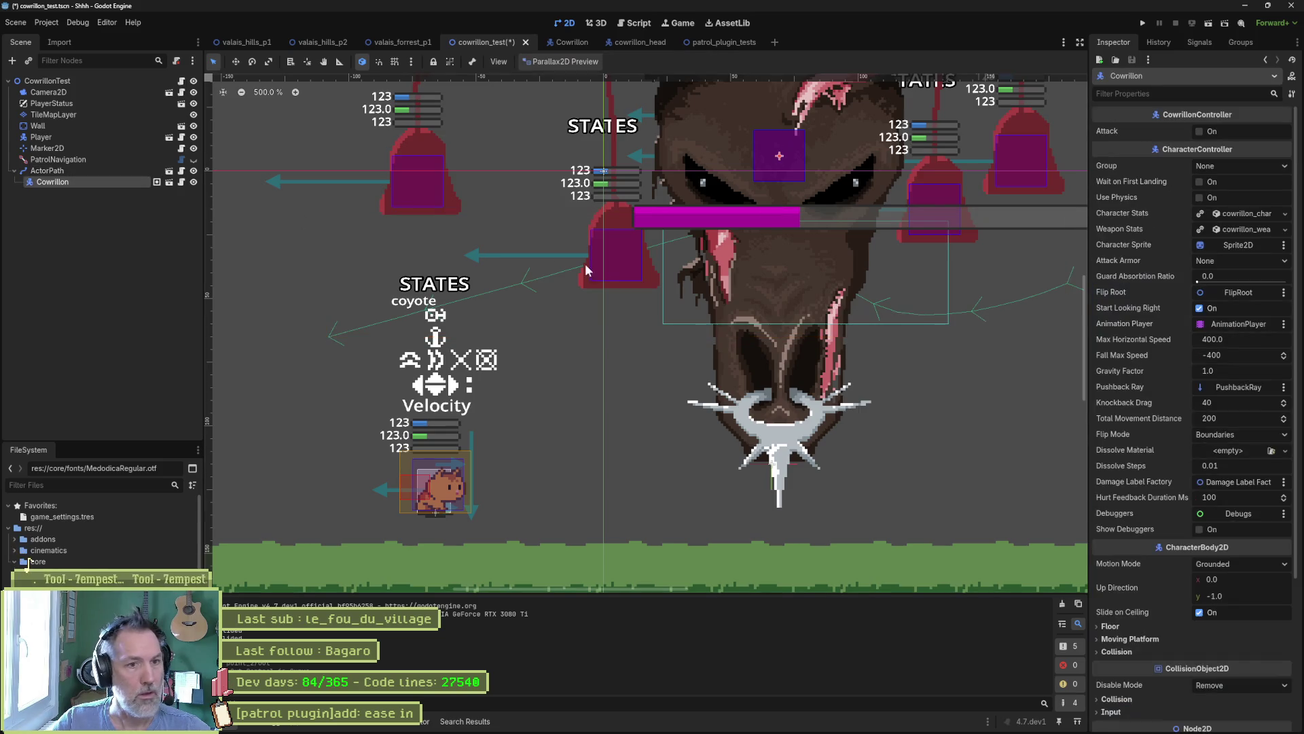
pyautogui.click(194, 182)
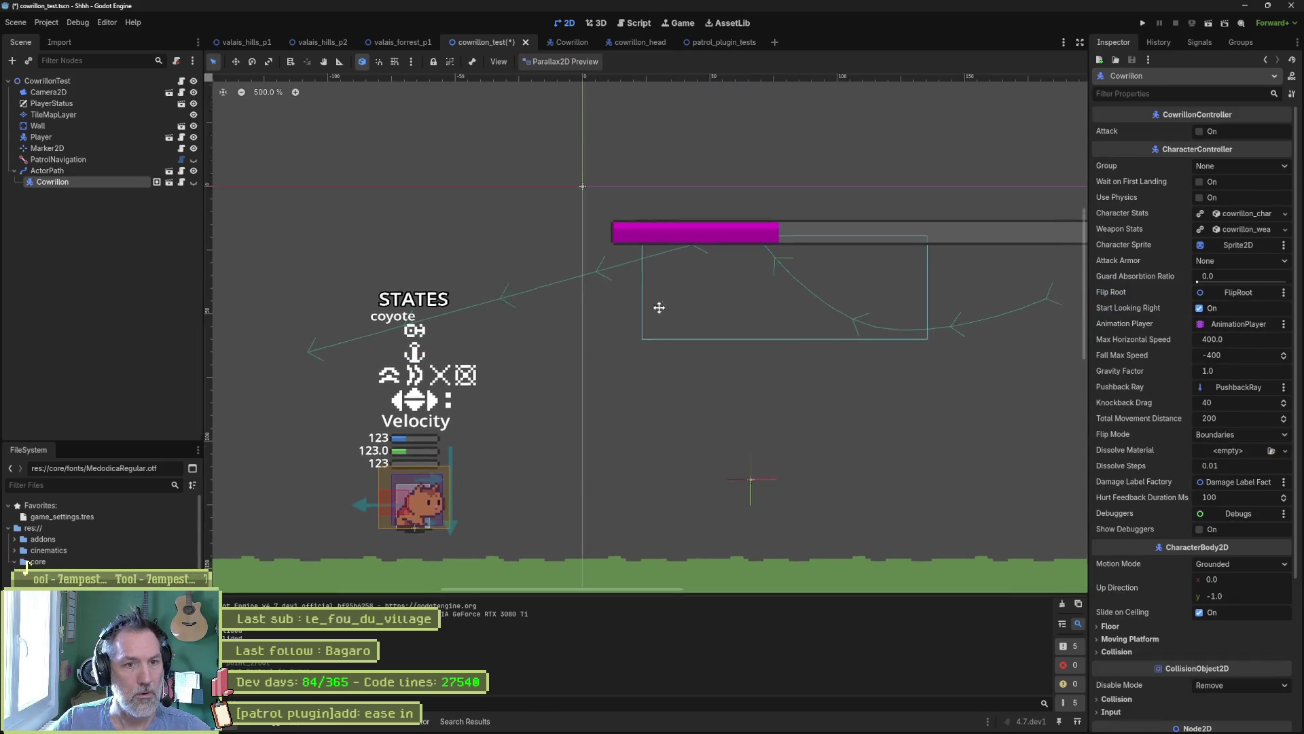
pyautogui.click(120, 172)
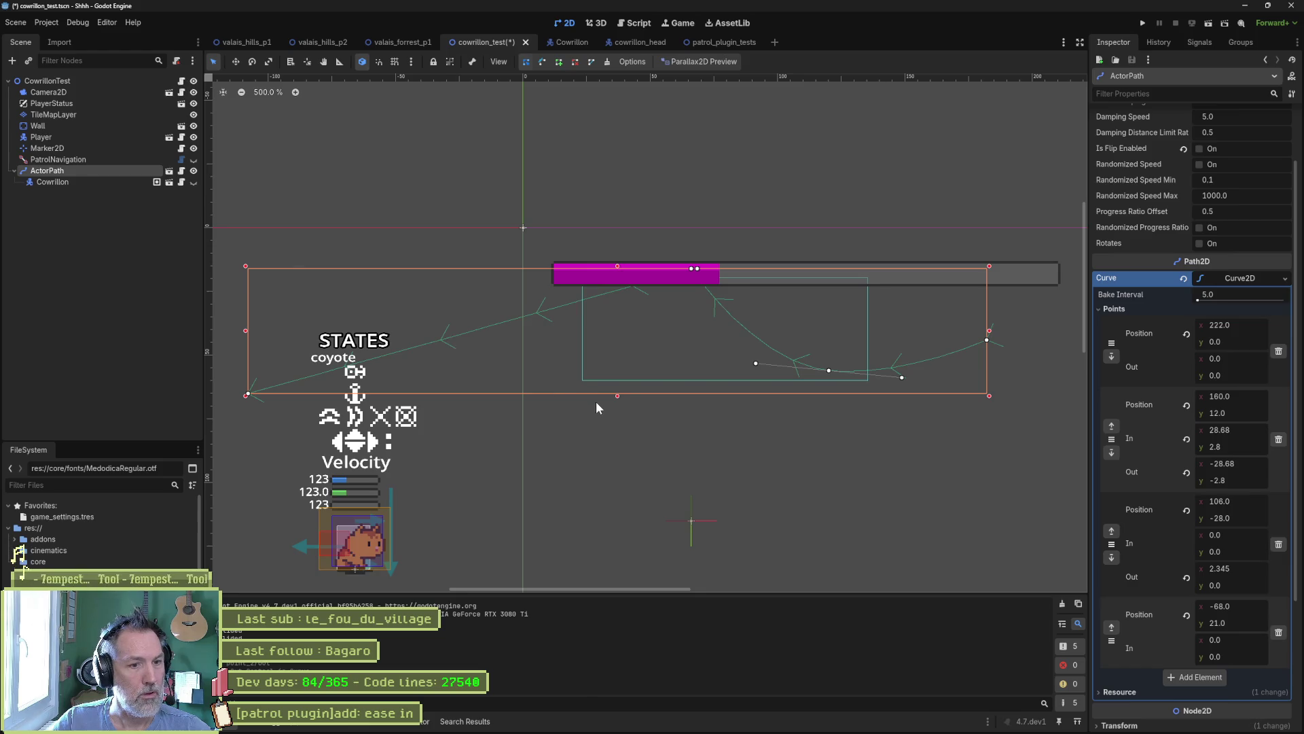
pyautogui.scroll(-3, 597, 403)
pyautogui.press('w')
pyautogui.moveTo(803, 319); pyautogui.dragTo(718, 343)
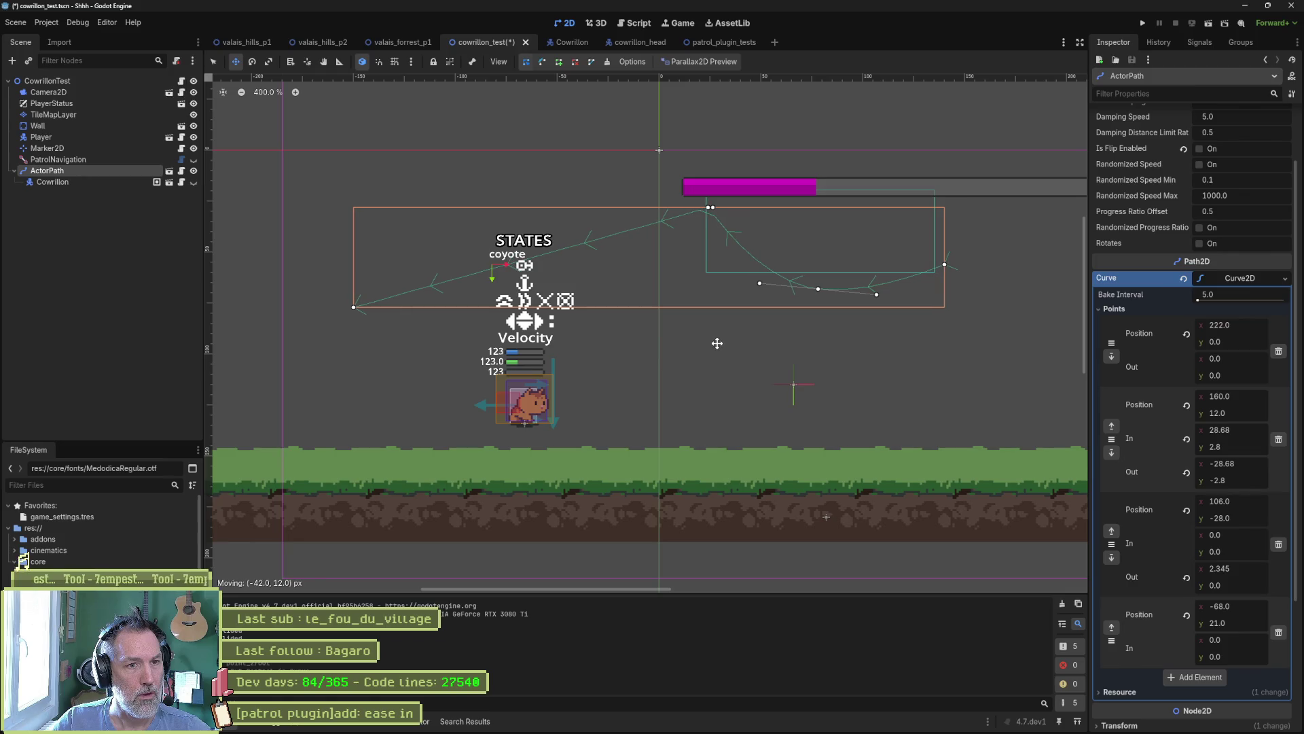
# Move the third curve point to (52, −21), then save and run the game
pyautogui.press('q')
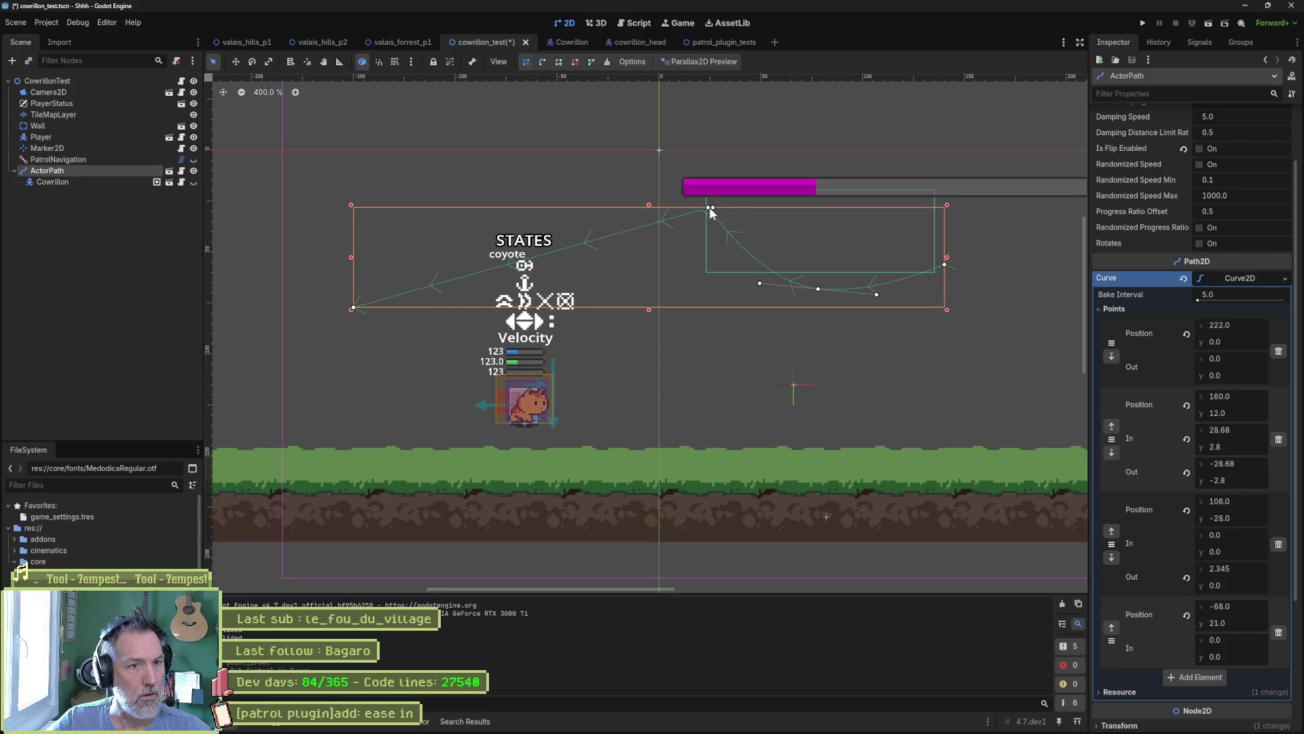
pyautogui.moveTo(710, 209)
pyautogui.mouseDown()
pyautogui.moveTo(699, 216)
pyautogui.moveTo(728, 209)
pyautogui.moveTo(601, 214)
pyautogui.mouseUp()
pyautogui.moveTo(688, 213); pyautogui.dragTo(599, 226)
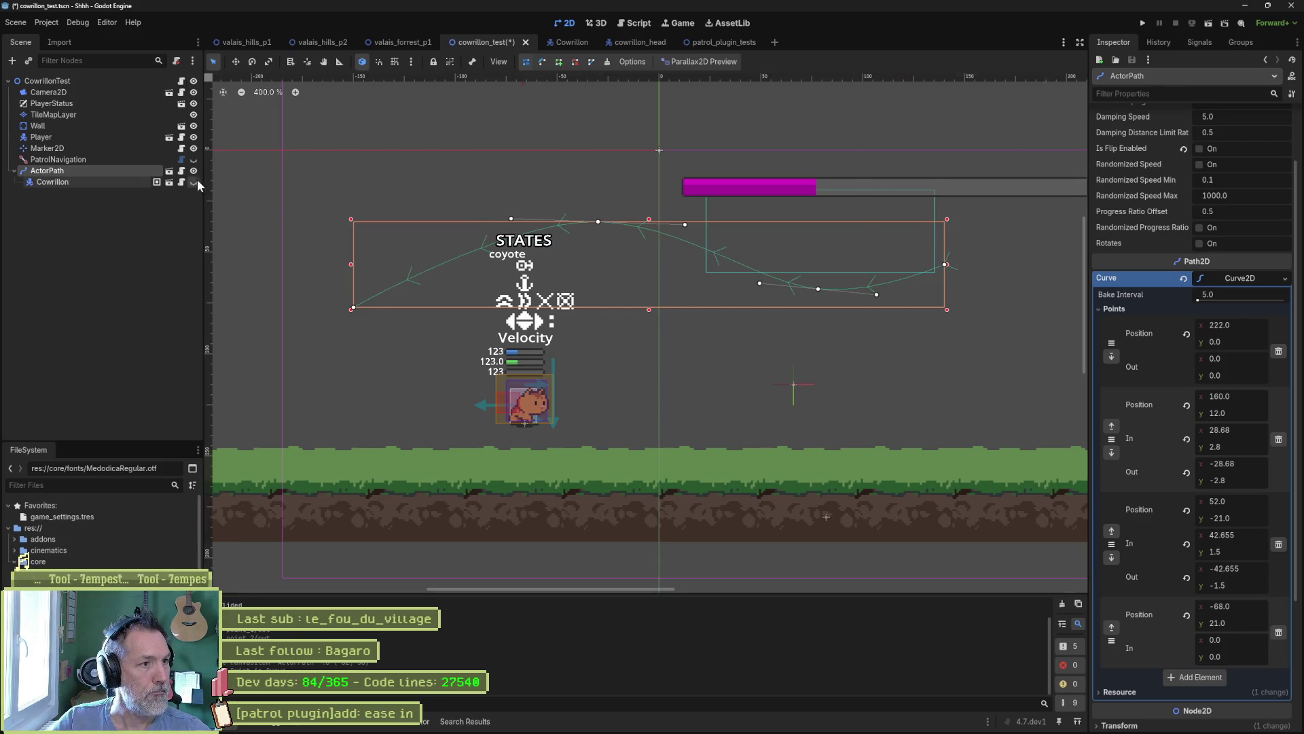
pyautogui.press('F6')
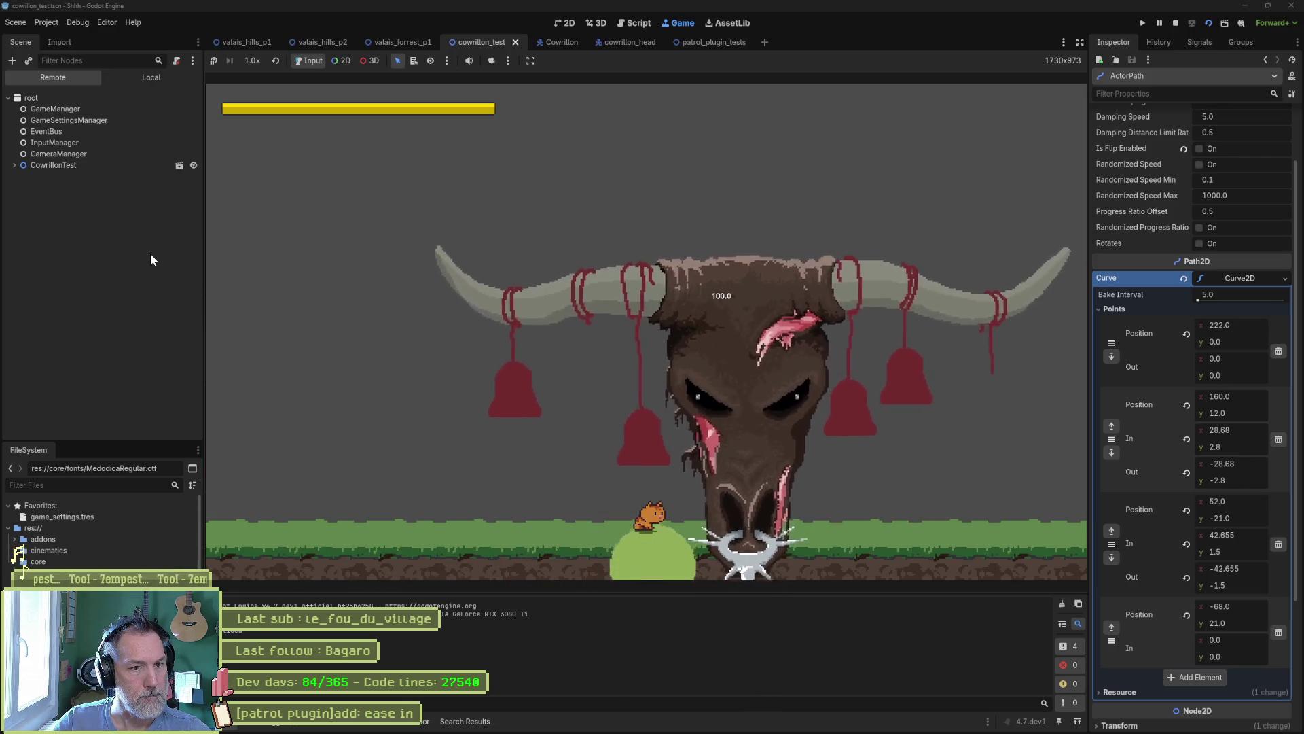
# Stop the test run of the smoothed ActorPath curve
pyautogui.press('F8')
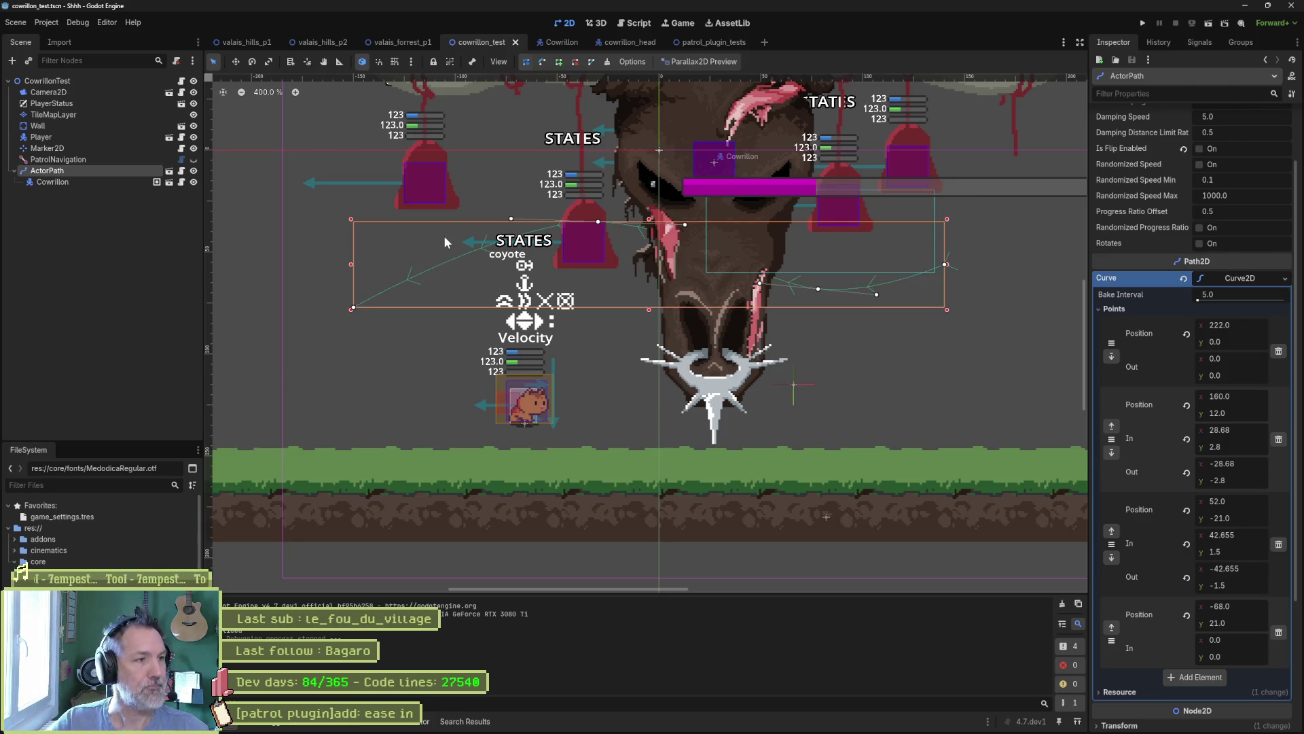
# Delete the PatrolNavigation node and save the scene
pyautogui.click(76, 160)
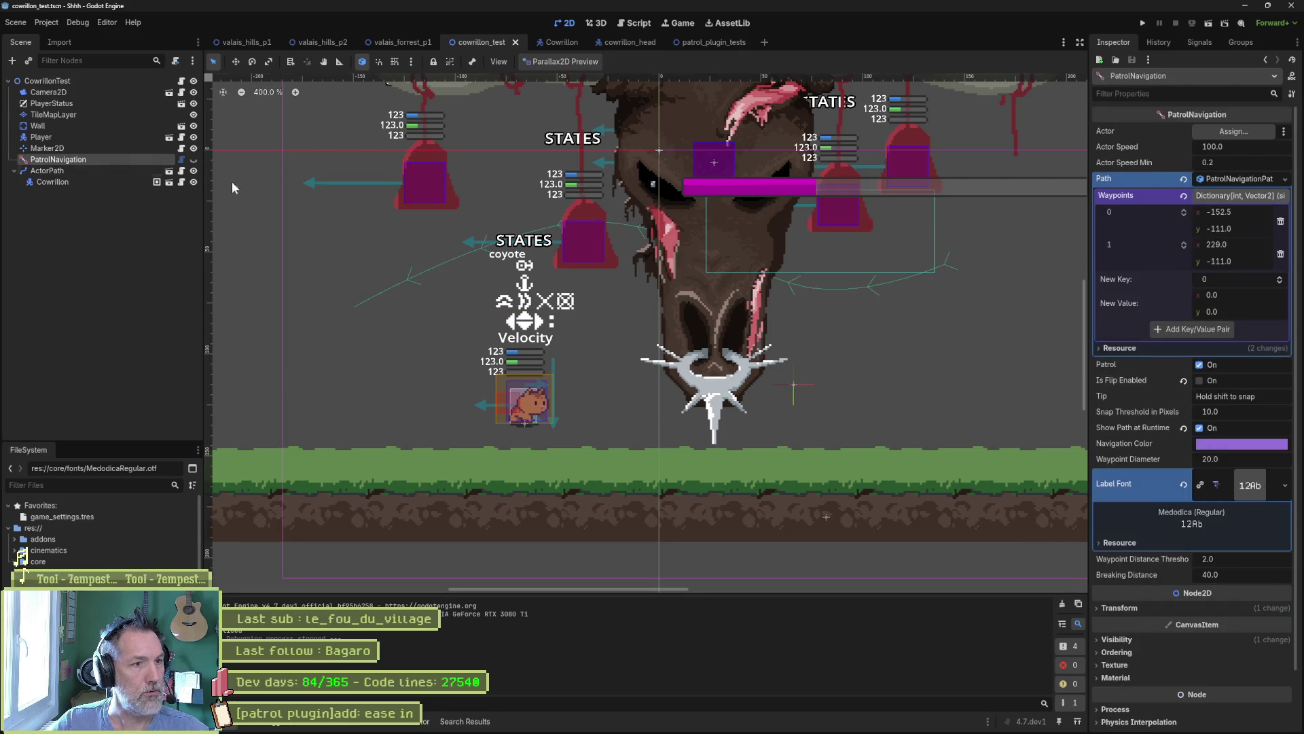
pyautogui.scroll(-1, 422, 214)
pyautogui.moveTo(422, 214); pyautogui.dragTo(430, 410)
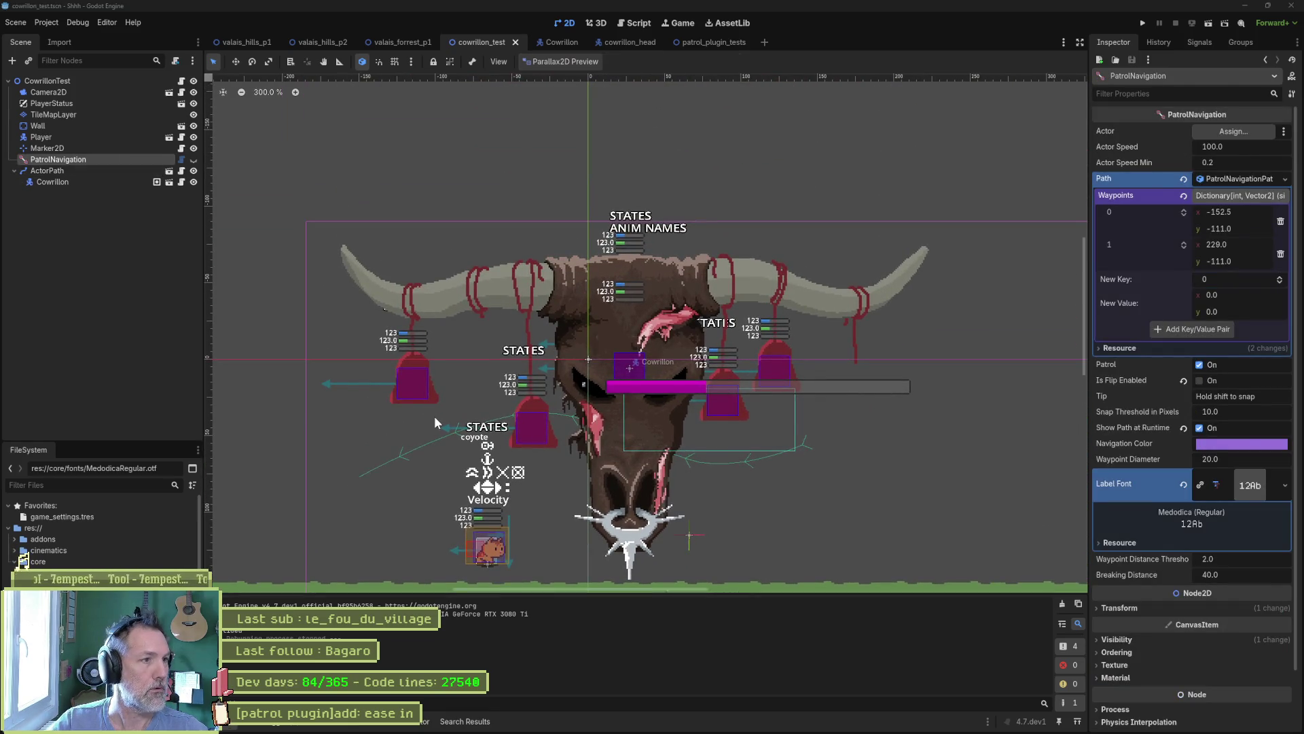
pyautogui.press('Delete')
pyautogui.click(626, 383)
pyautogui.hotkey('ctrl', 's')
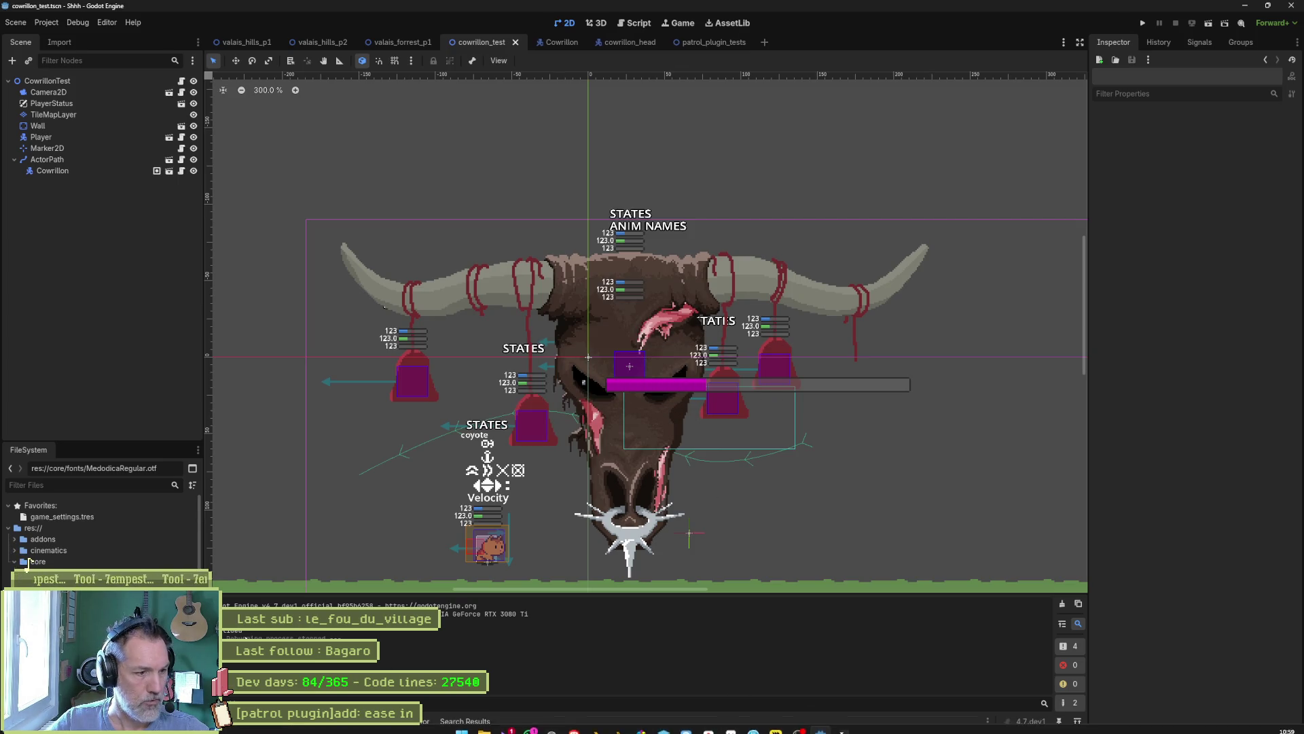
# Check the unused ring signal warning in the Debugger's Errors list, then reopen actor_path.gd
pyautogui.click(270, 722)
pyautogui.click(292, 547)
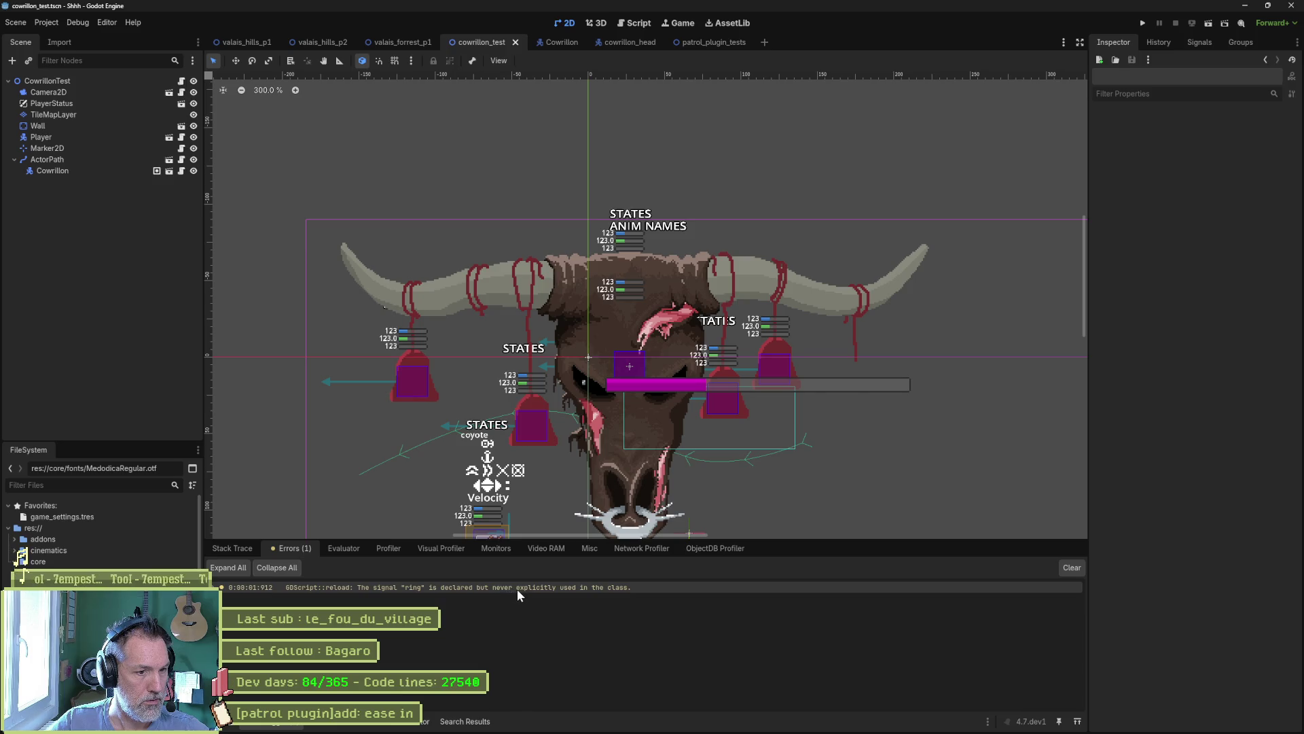
pyautogui.moveTo(518, 593)
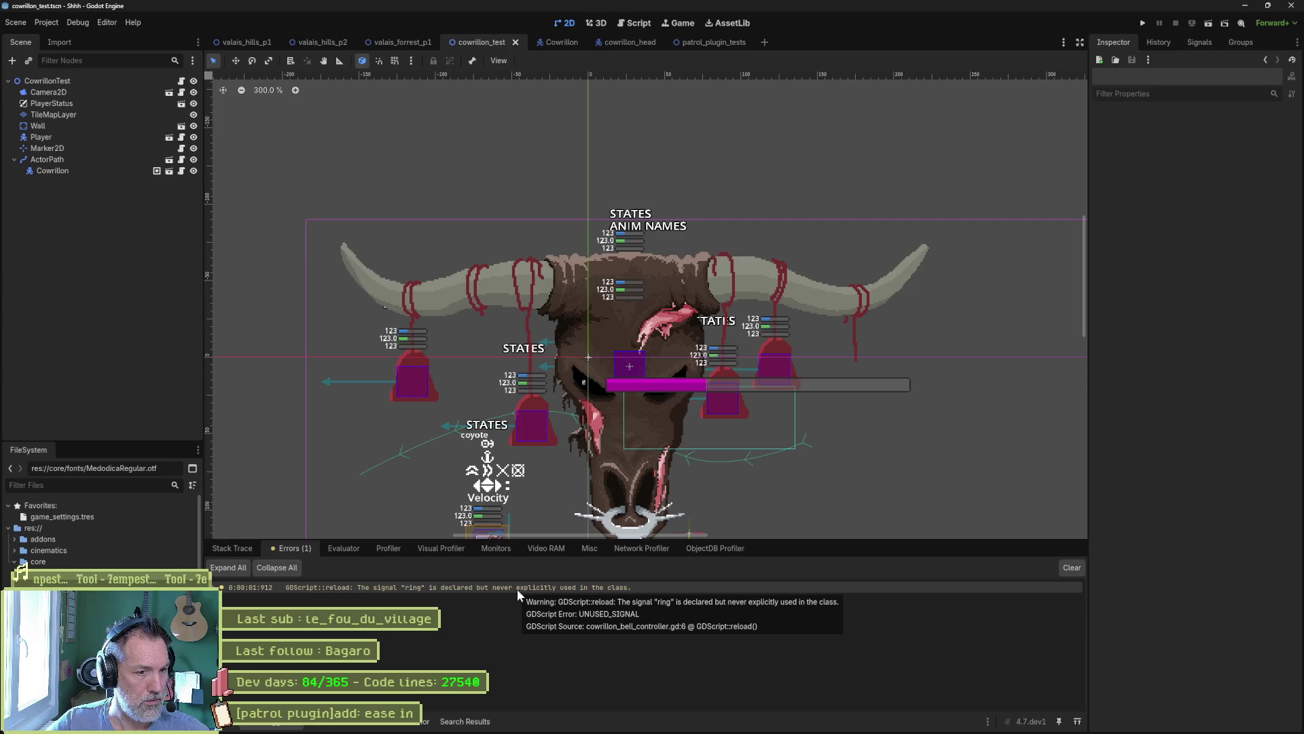
pyautogui.click(237, 725)
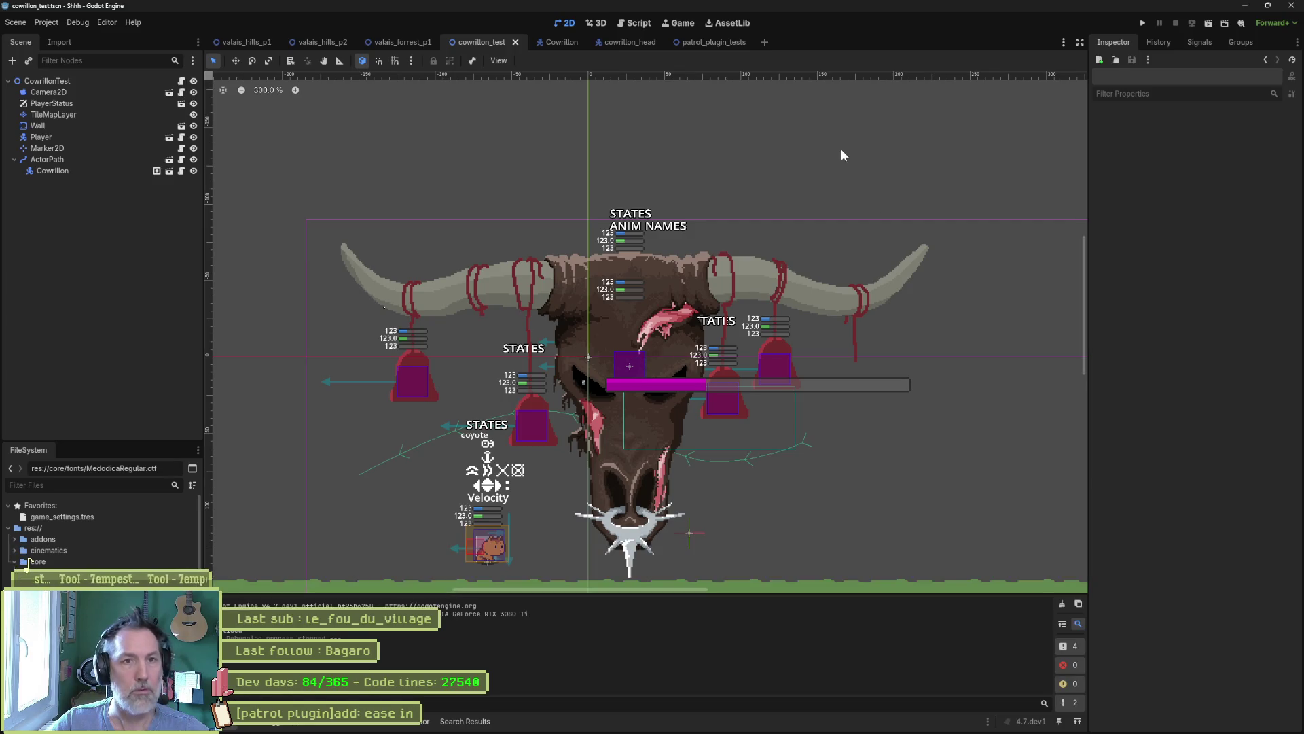
pyautogui.click(639, 24)
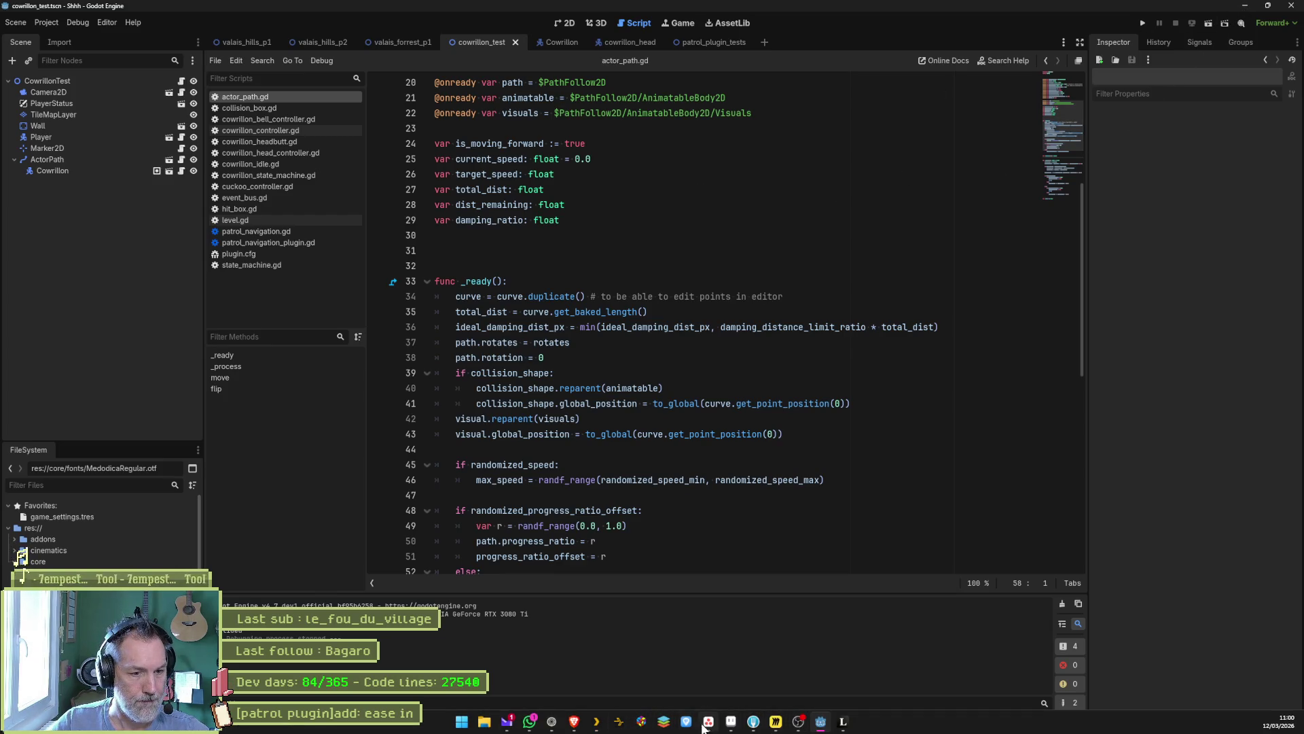
# Drag the '[patrol plugin]add: ease in' Asana card from In progress to Complete
pyautogui.click(710, 722)
pyautogui.click(1122, 93)
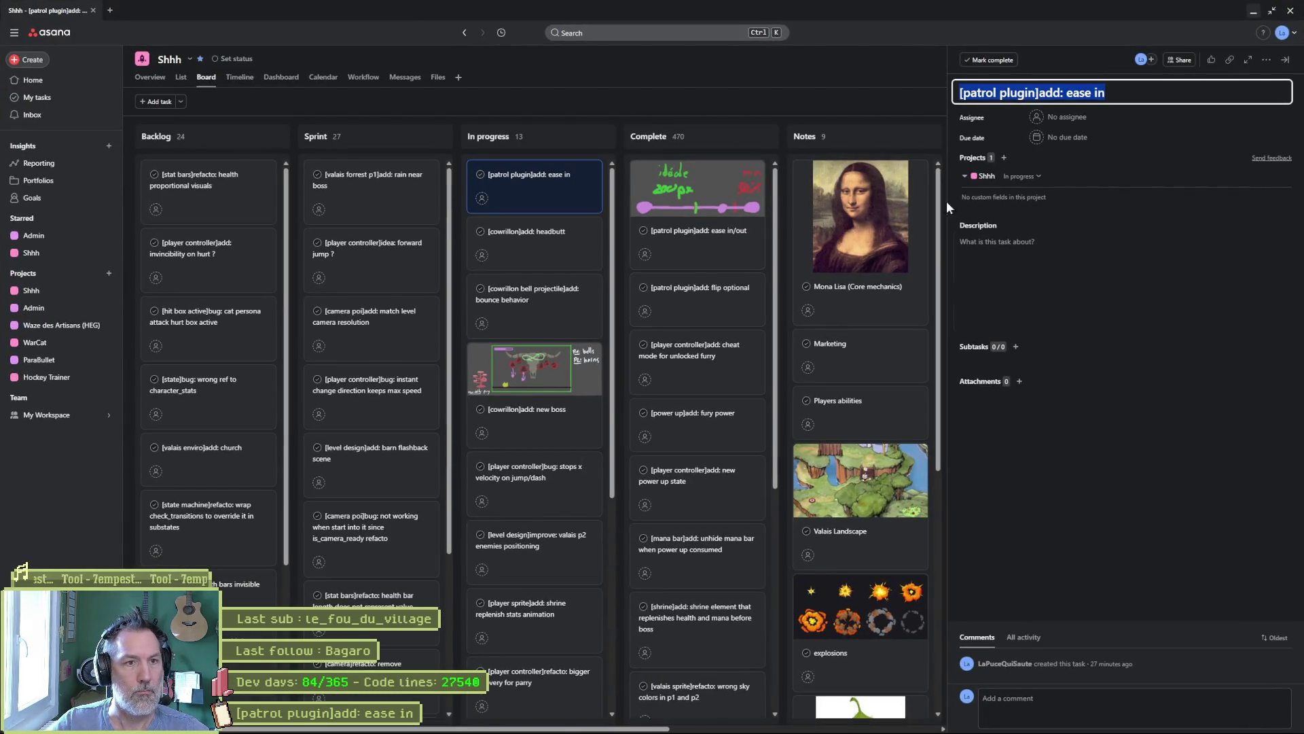
pyautogui.click(739, 109)
pyautogui.moveTo(536, 186); pyautogui.dragTo(696, 184)
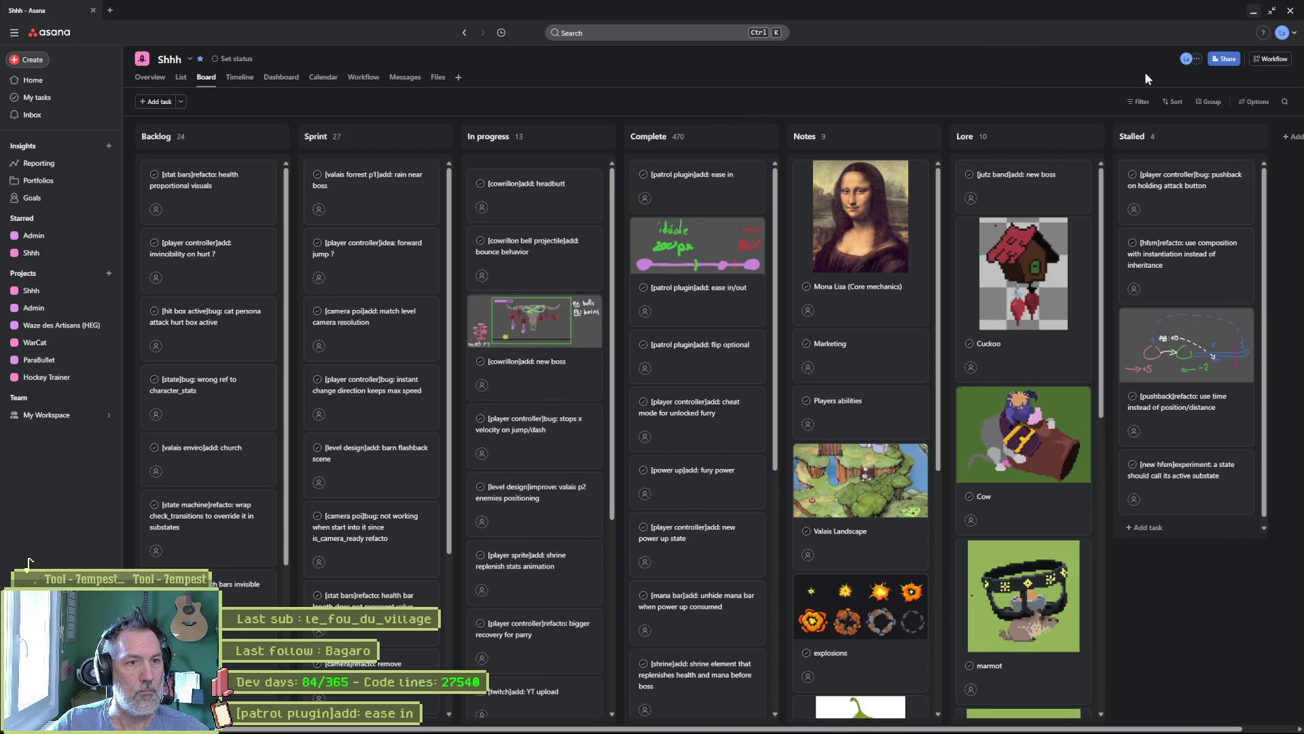
pyautogui.click(1253, 11)
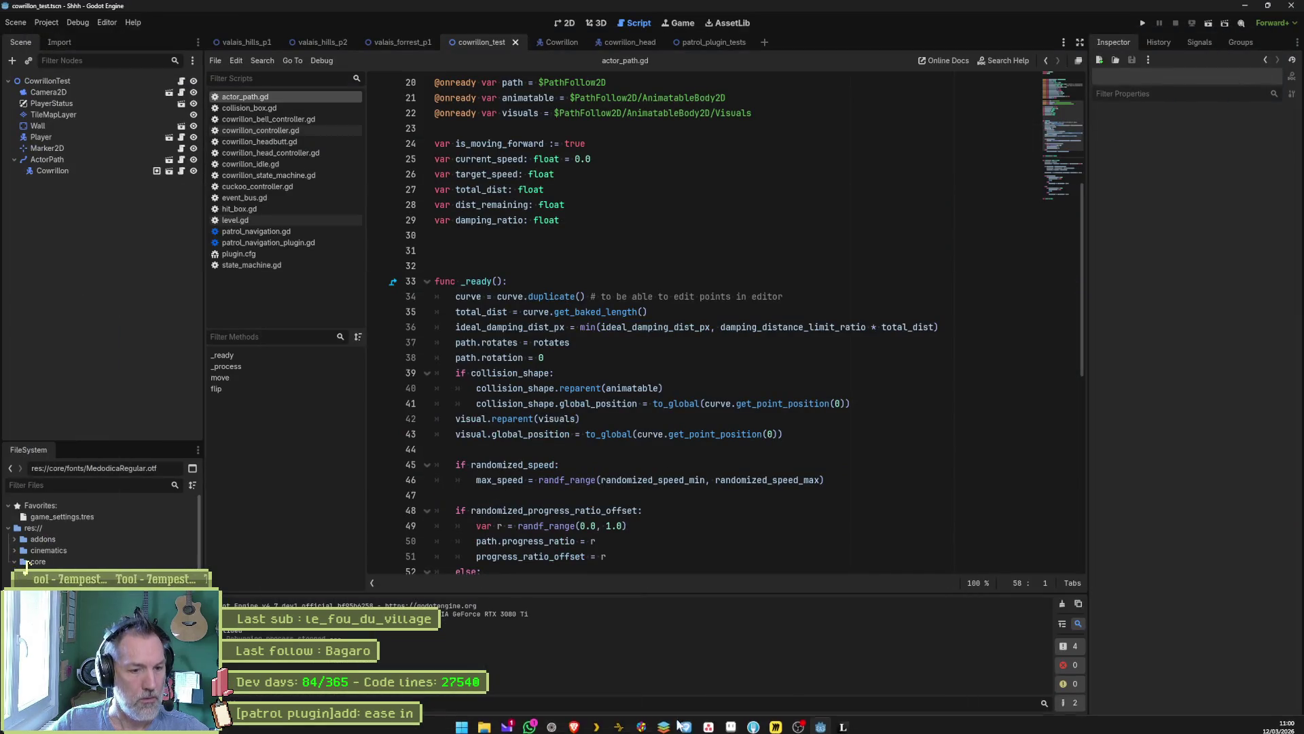
pyautogui.click(733, 722)
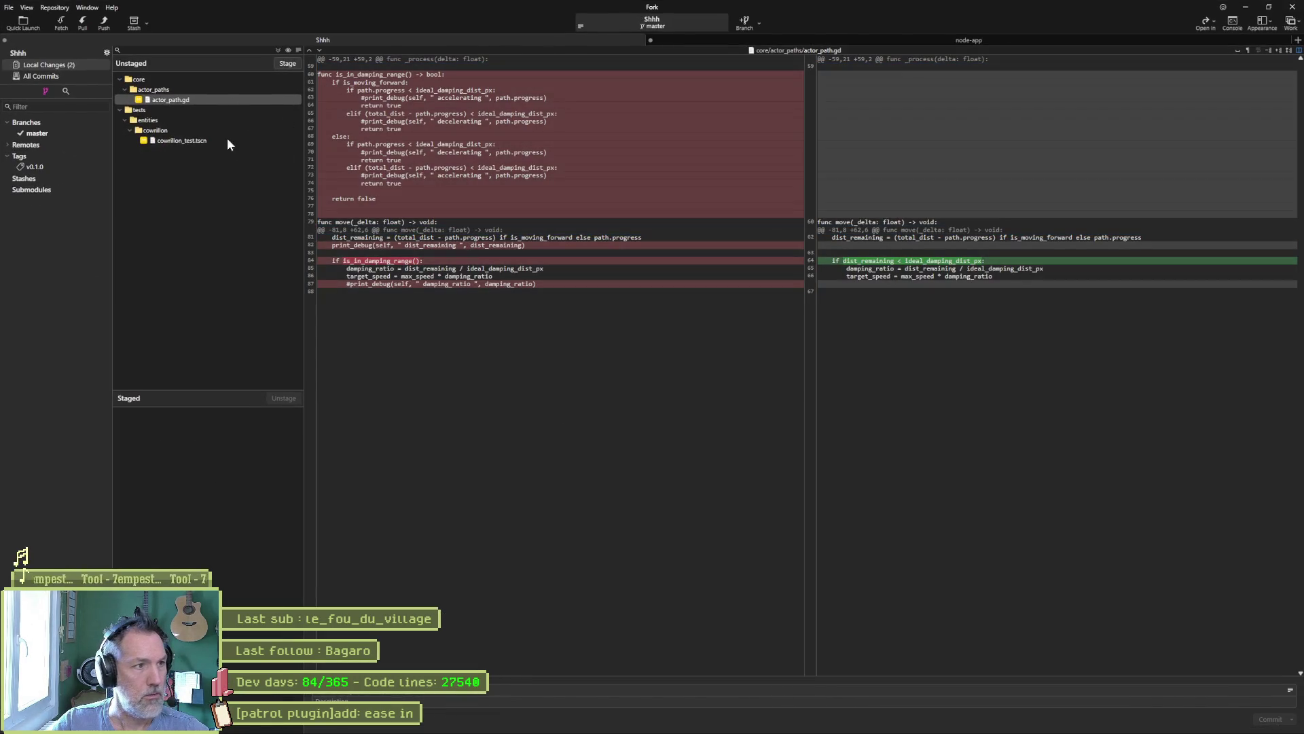
# Stage actor_path.gd and cowrillion_test.tscn and commit both with the pasted subject
pyautogui.click(285, 61)
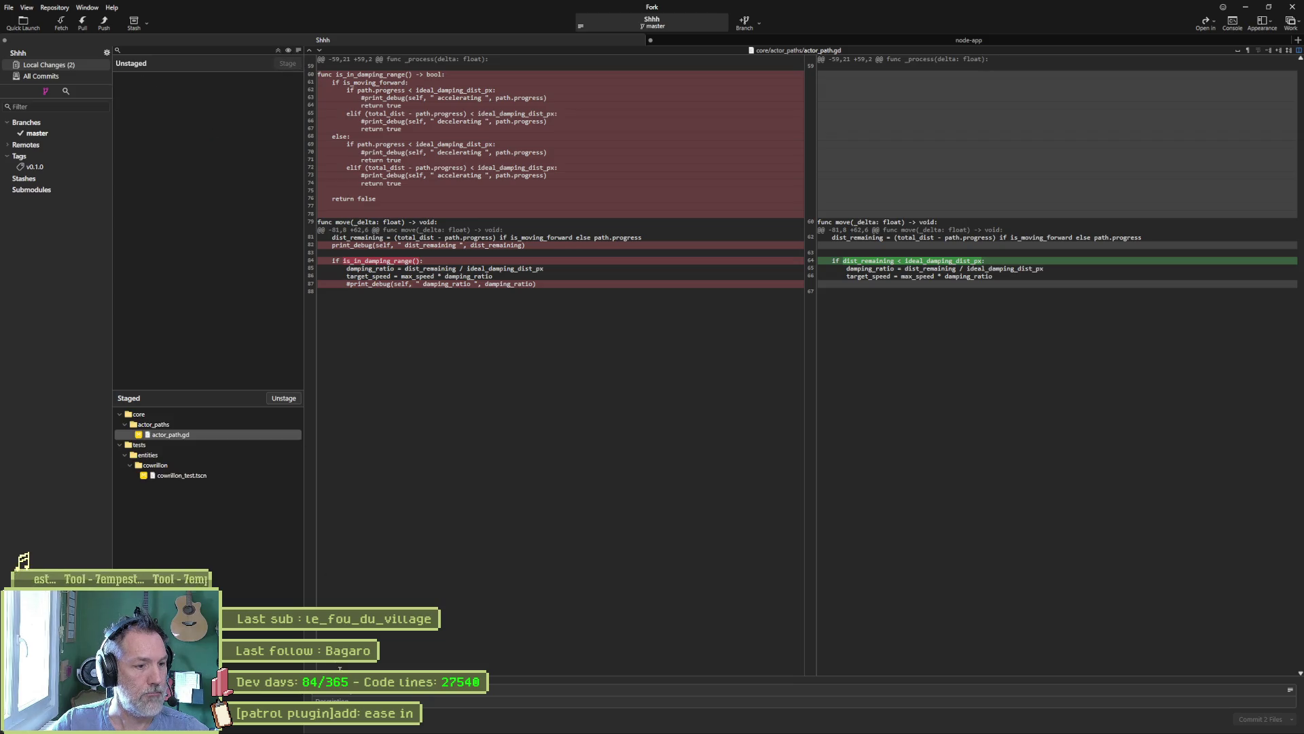
pyautogui.hotkey('ctrl', 'v')
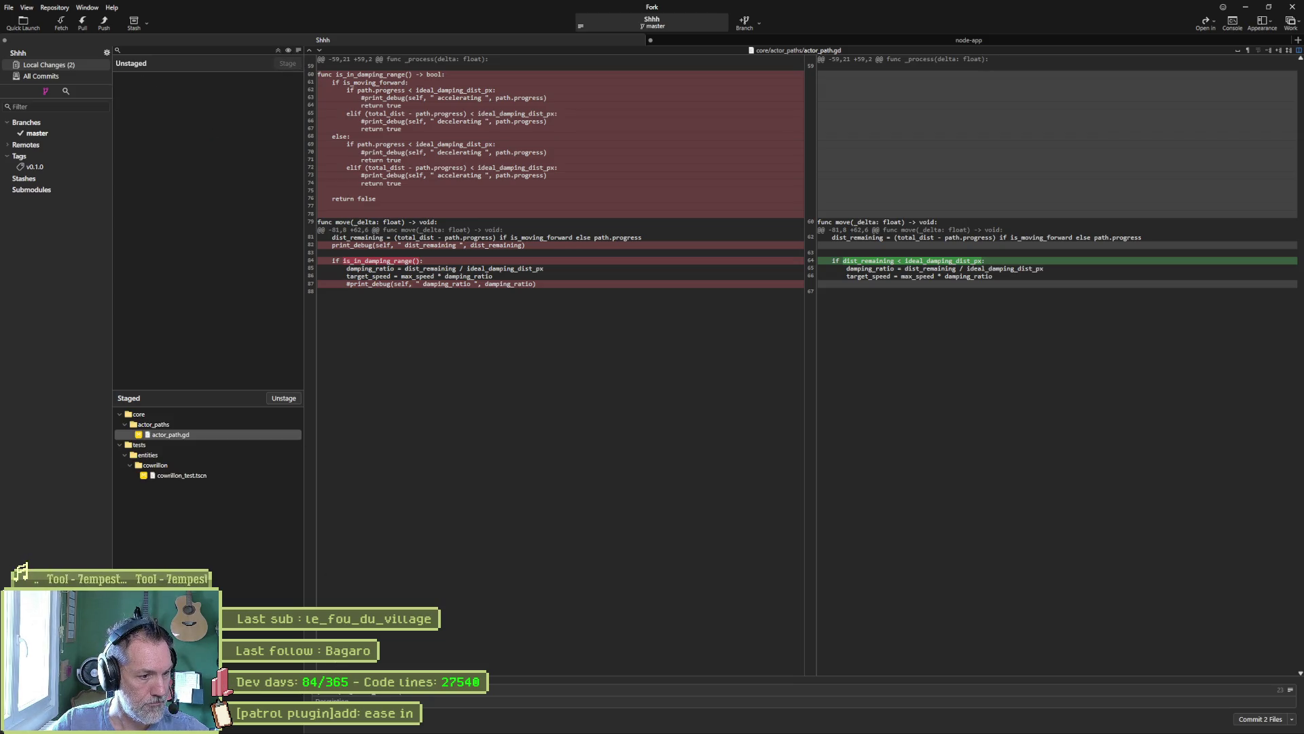
pyautogui.click(1228, 718)
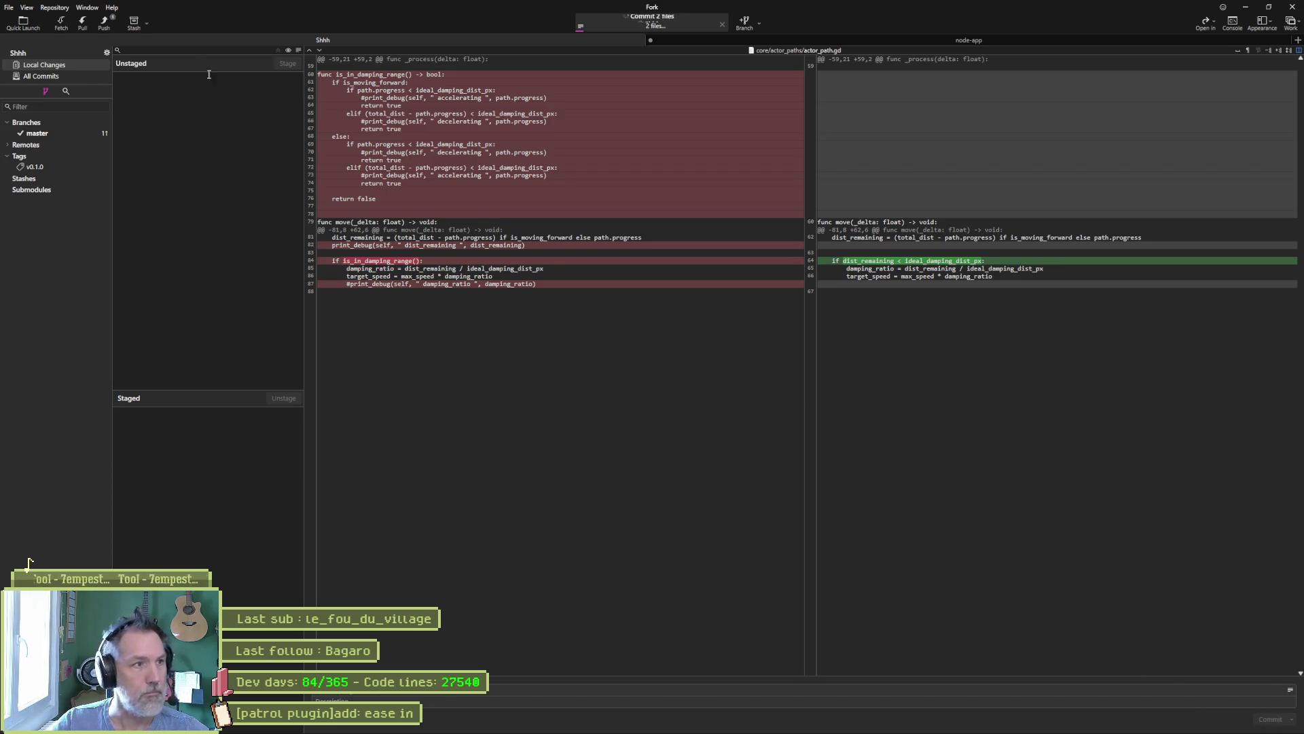
# Push master to origin and minimize Fork to return to Godot
pyautogui.click(83, 22)
pyautogui.click(105, 23)
pyautogui.click(724, 400)
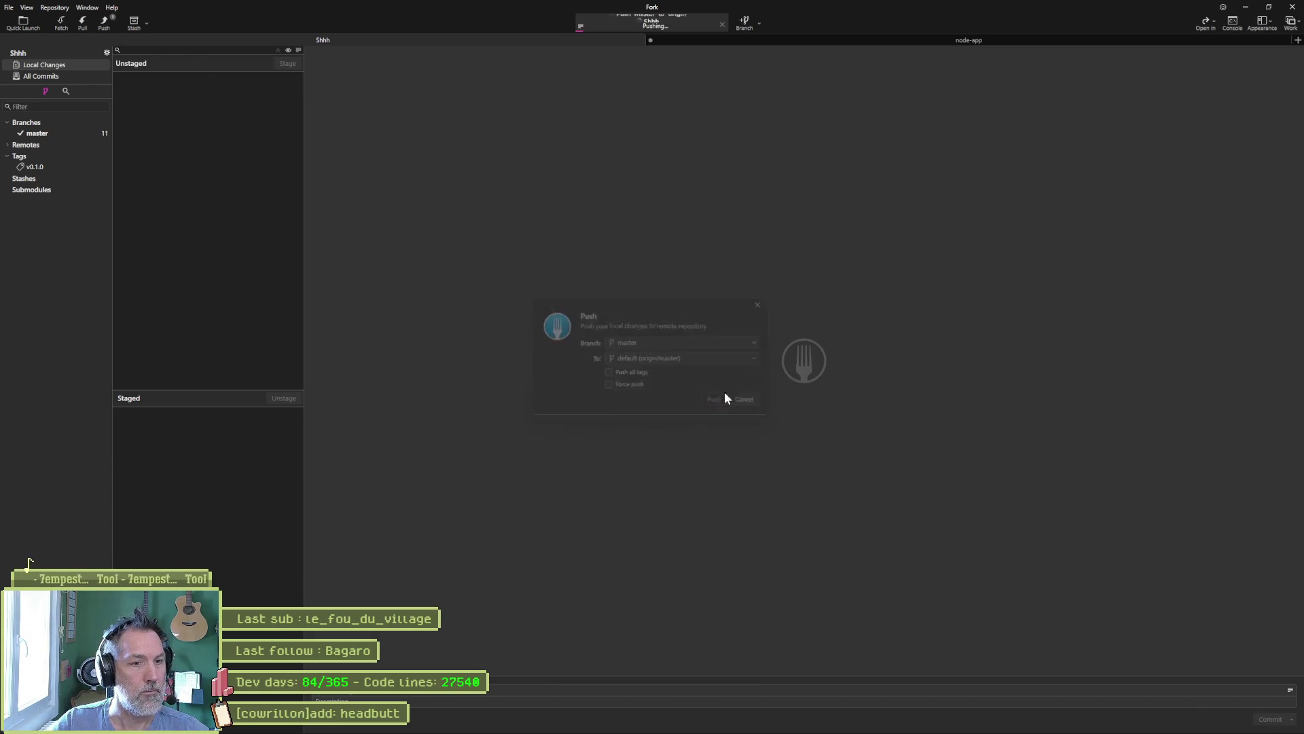
pyautogui.click(1248, 9)
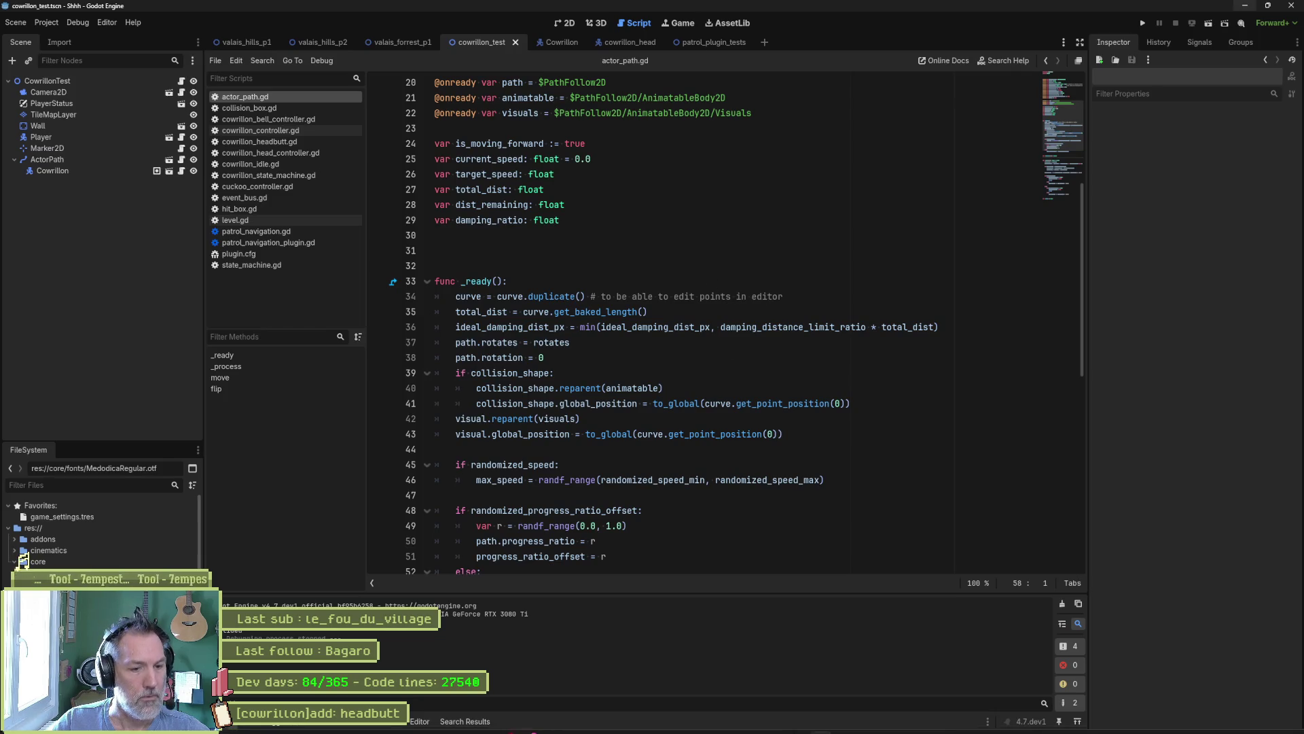
pyautogui.moveTo(798, 722)
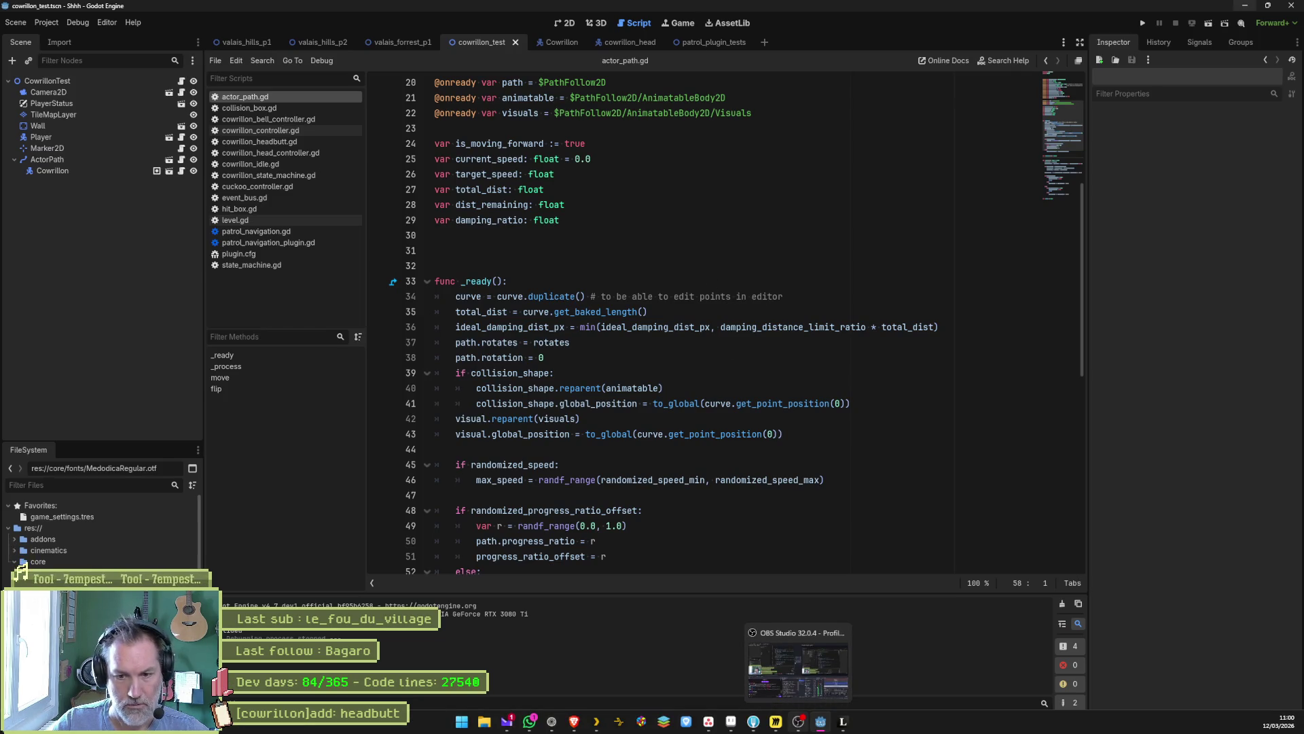